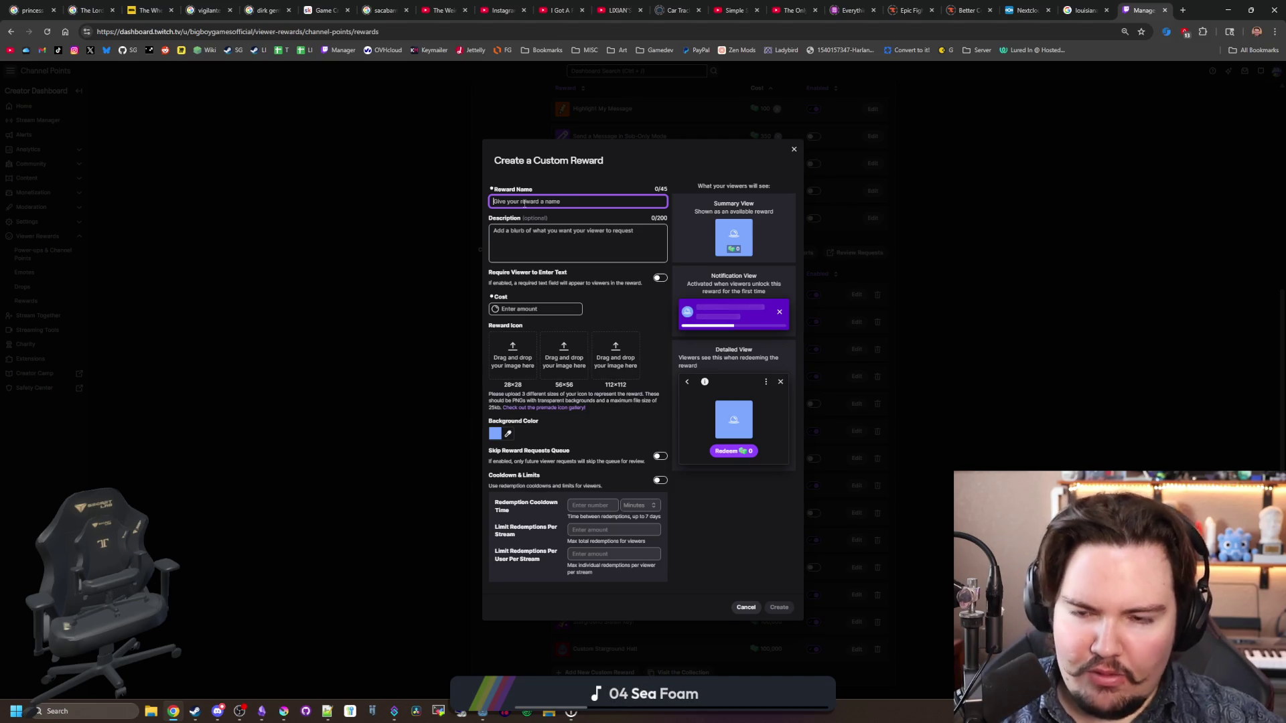
Step: Create a 500-point custom reward 'Wrist Check' described 'Take a minute and get some reps in'
text(S)
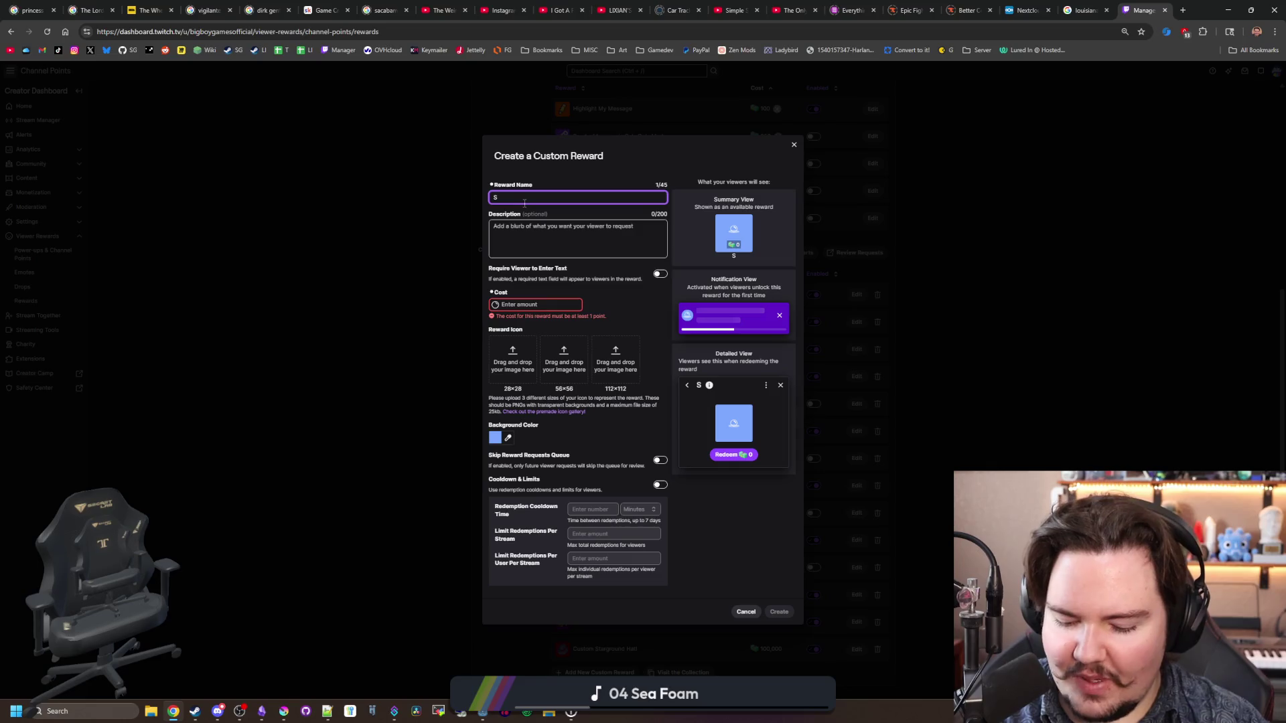
key(BackSpace)
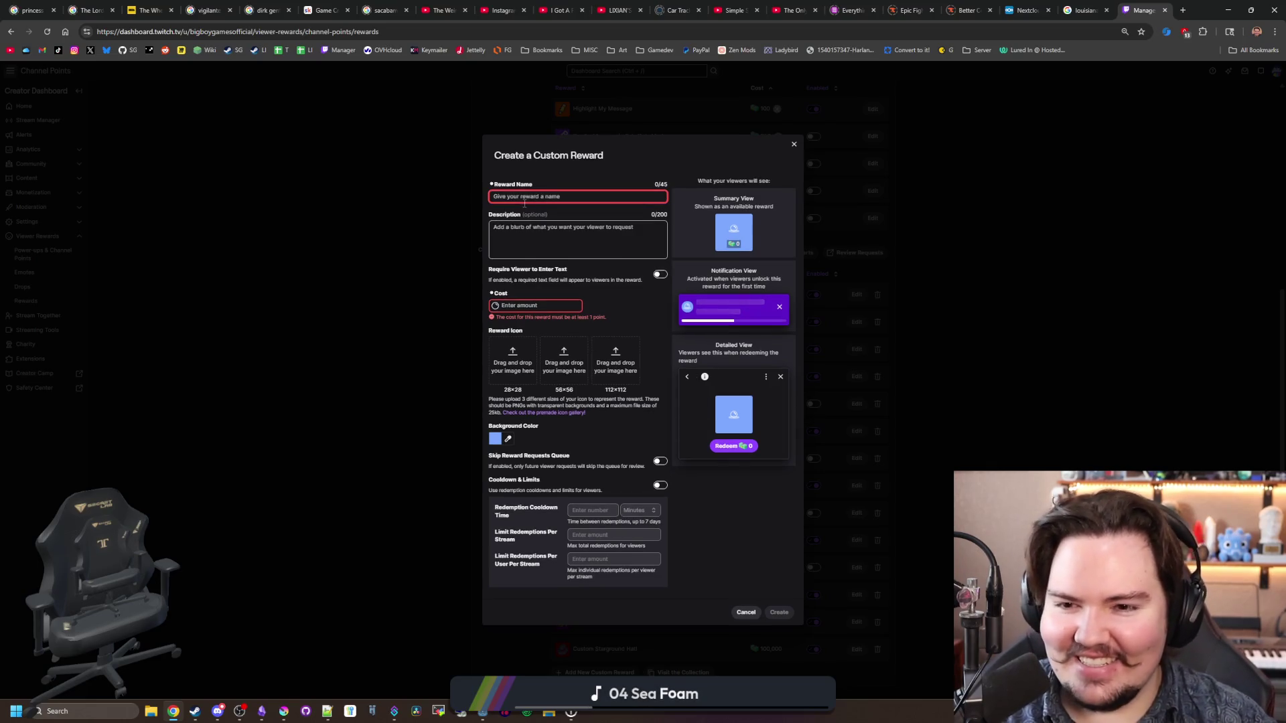
click(559, 307)
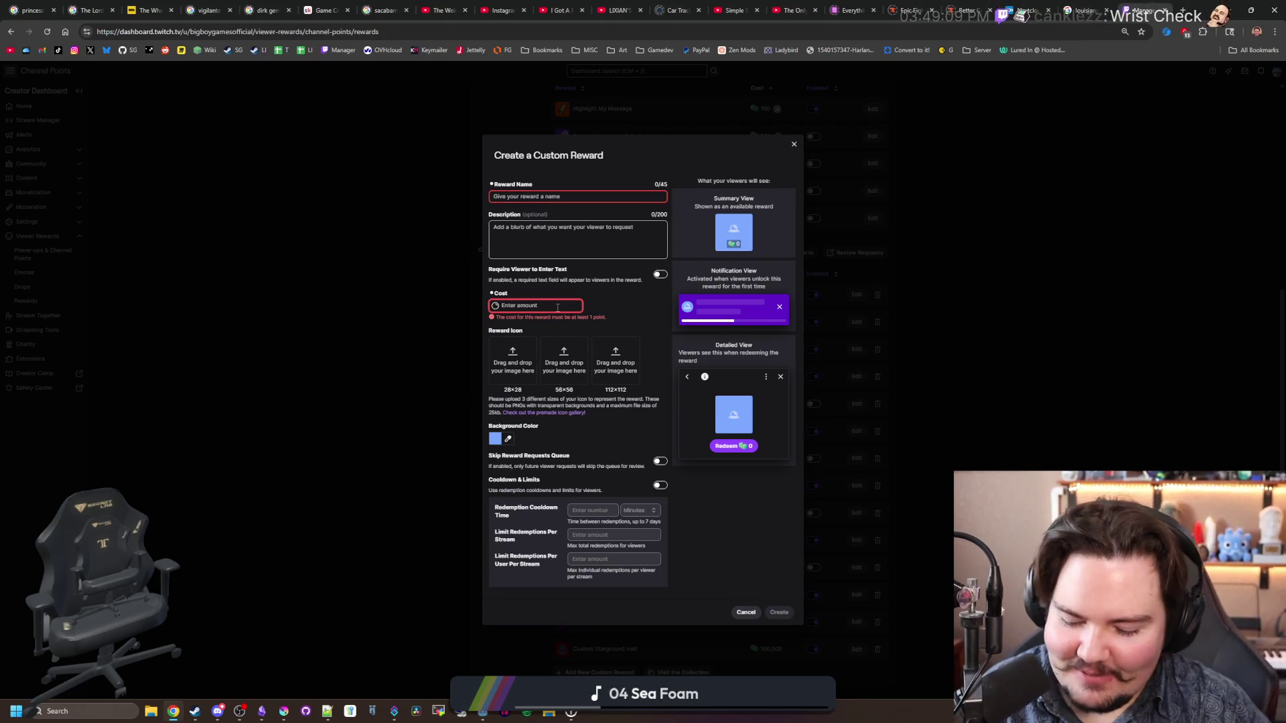
text(500)
click(544, 199)
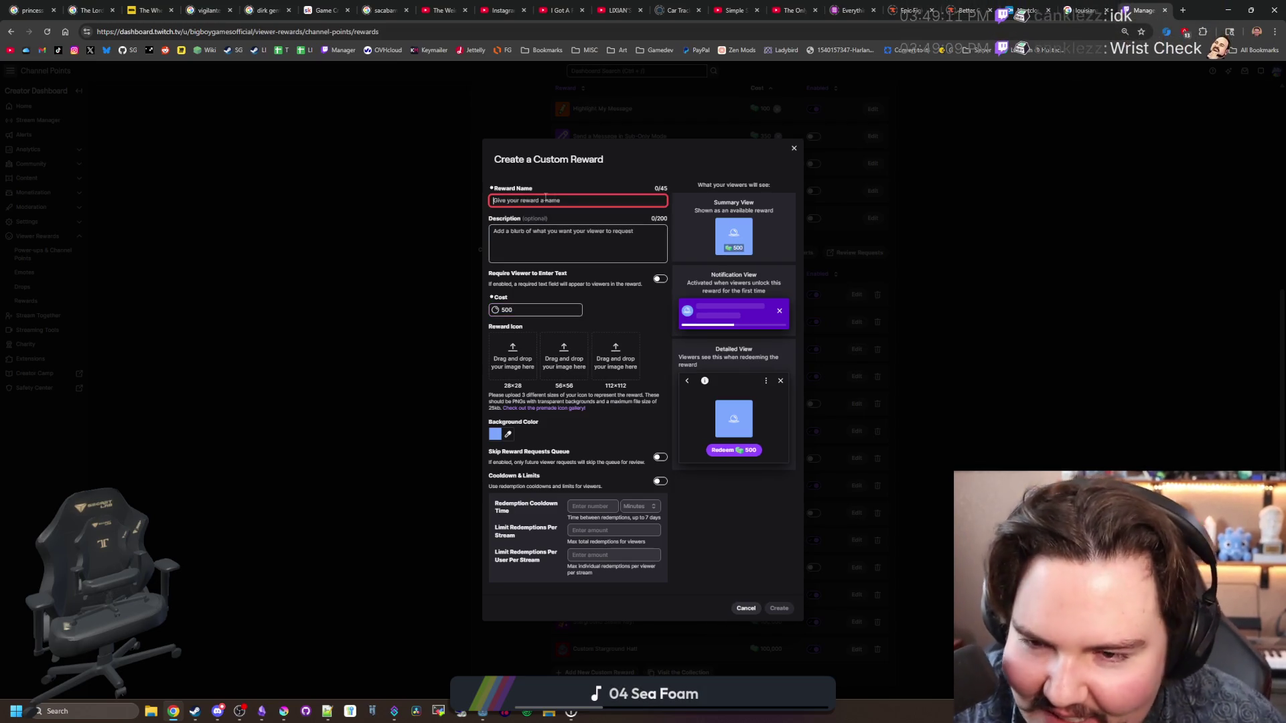
text(W)
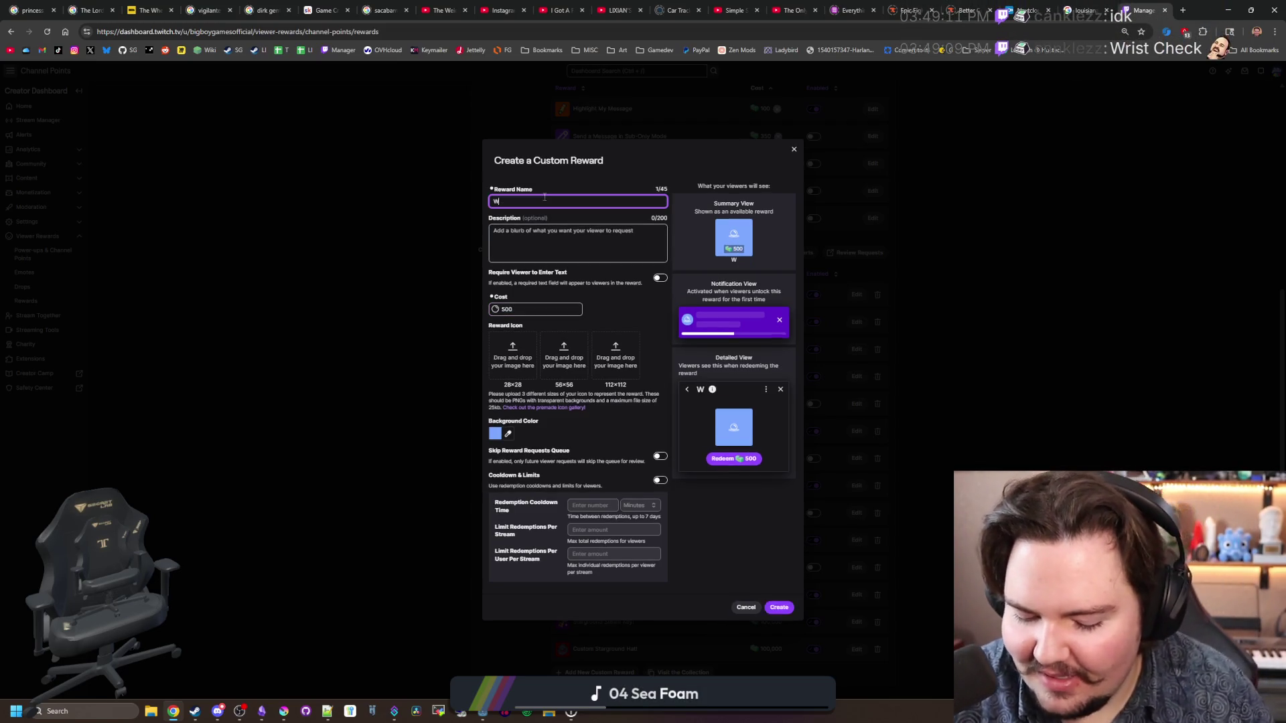
text(rist Check)
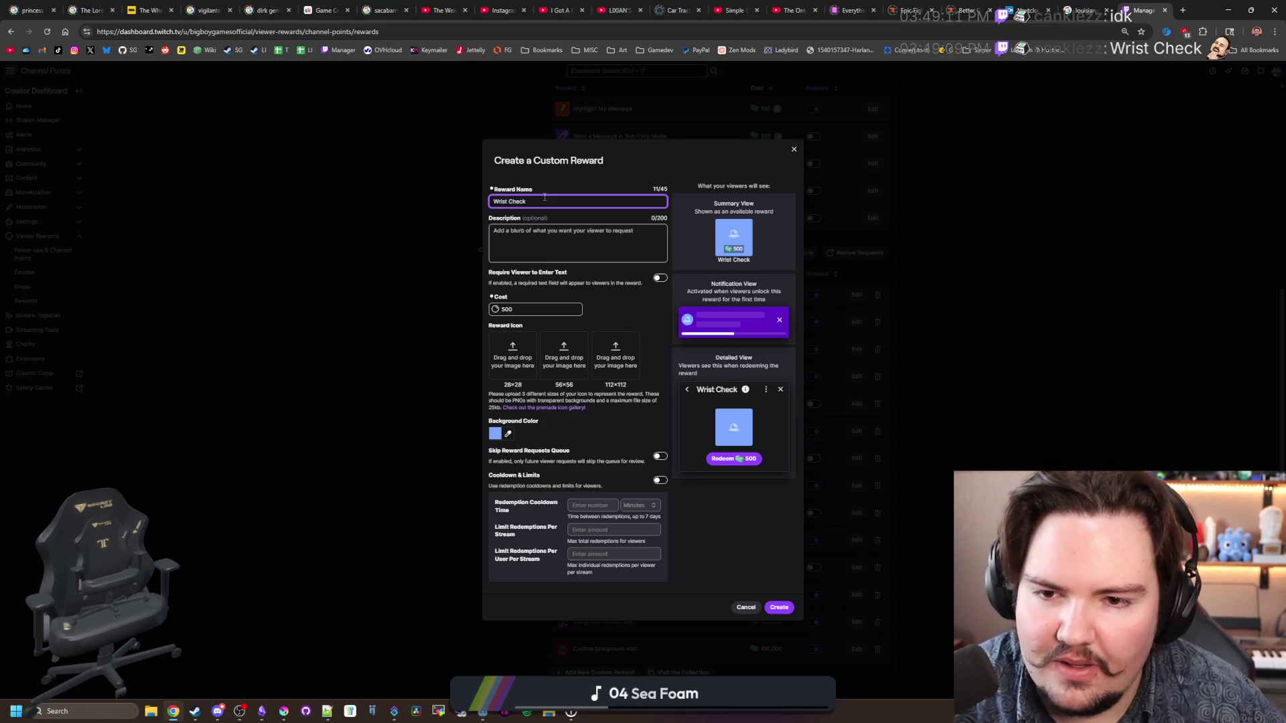
click(555, 246)
text(Take)
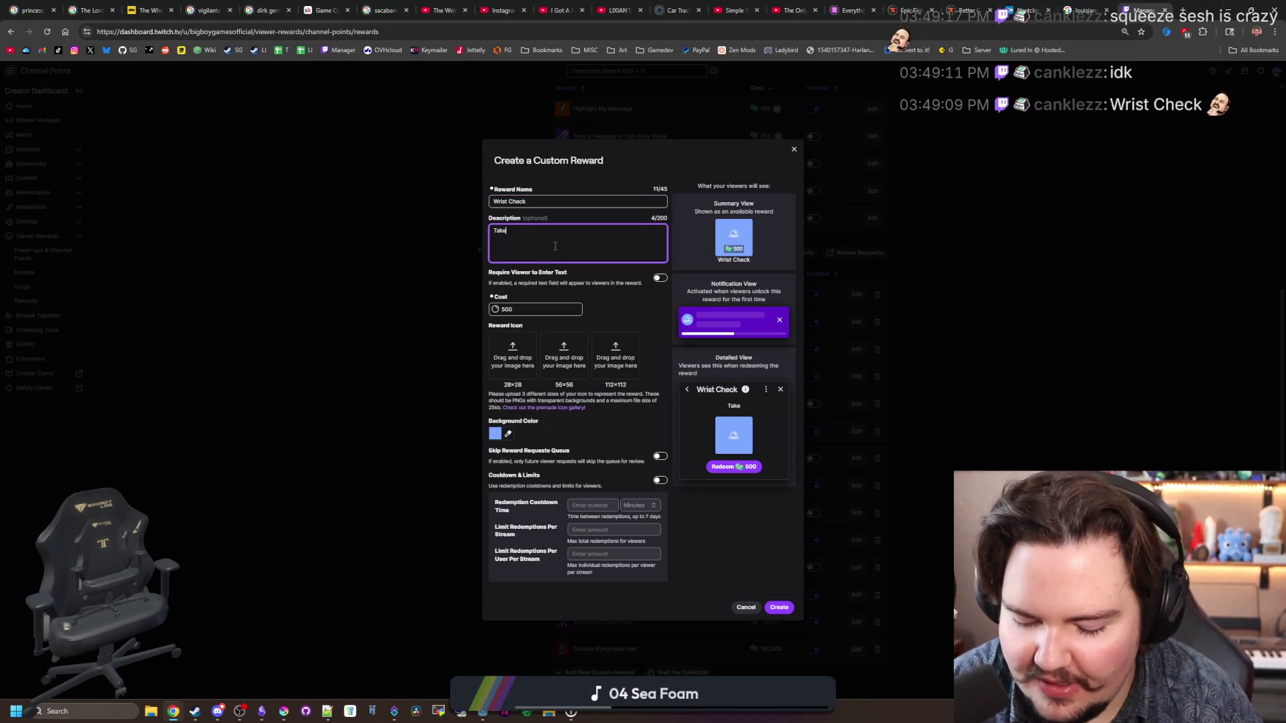
text( a minute and )
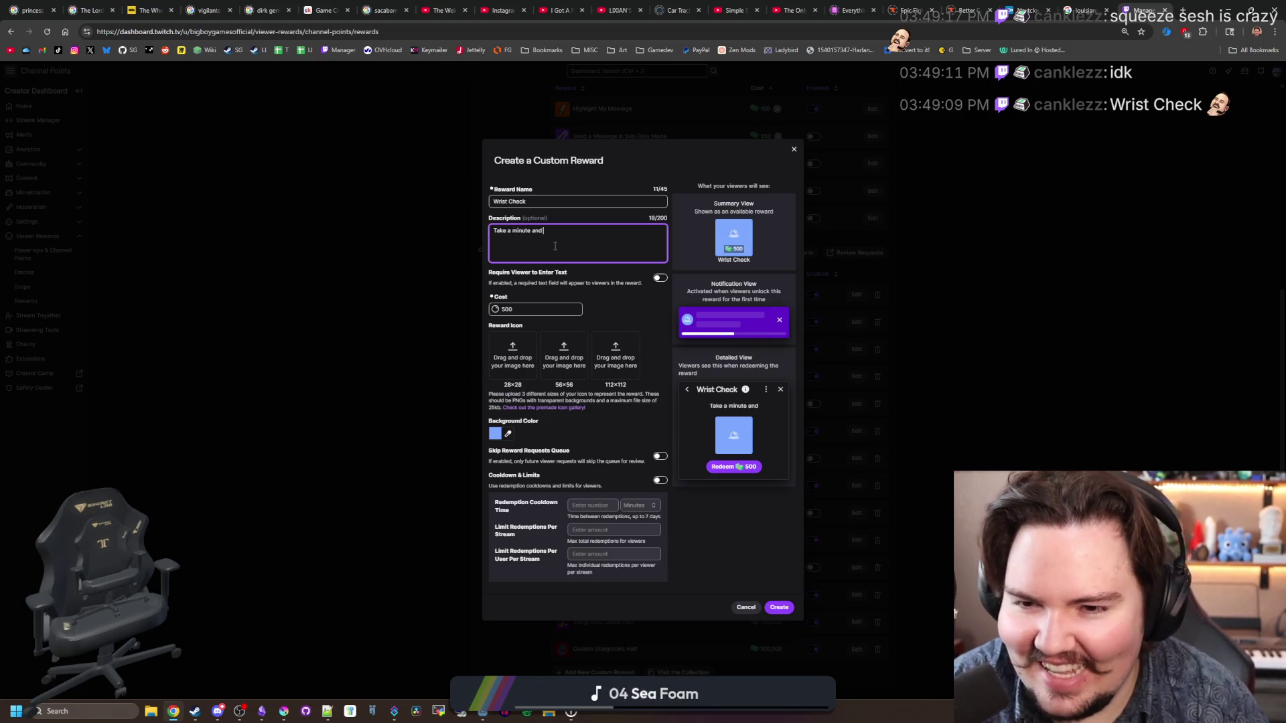
text(get some reps in)
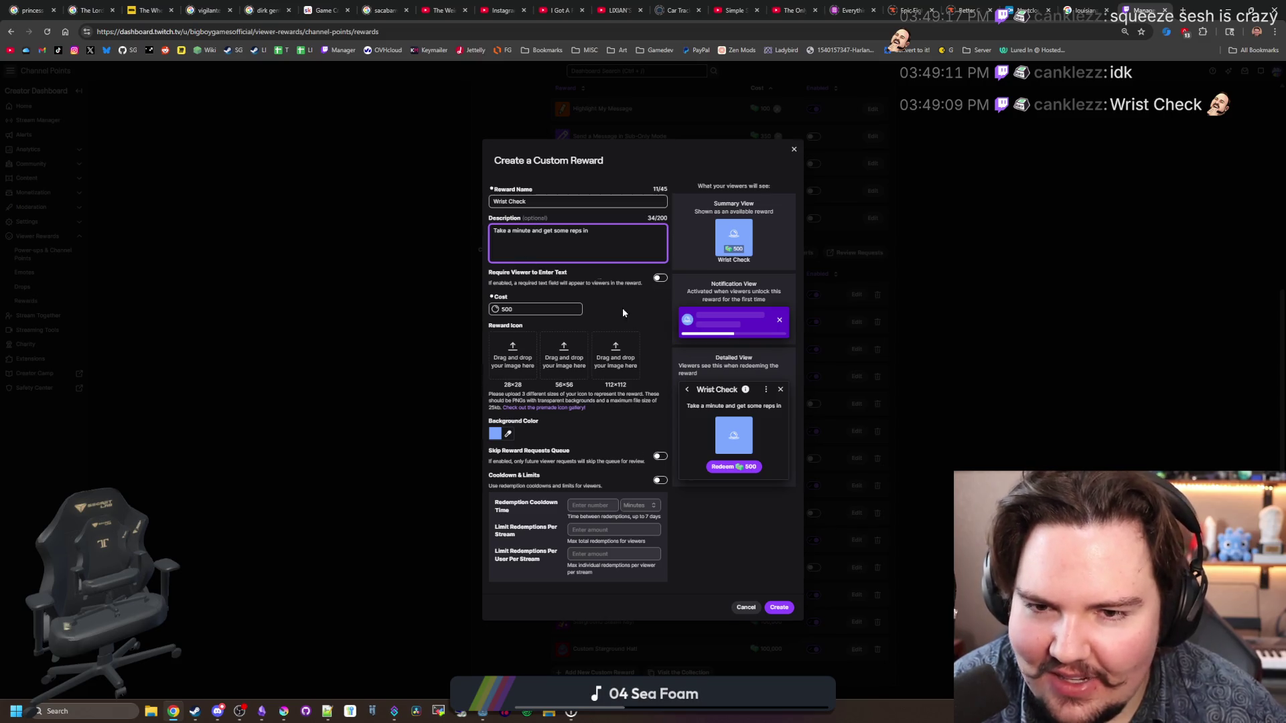
click(779, 607)
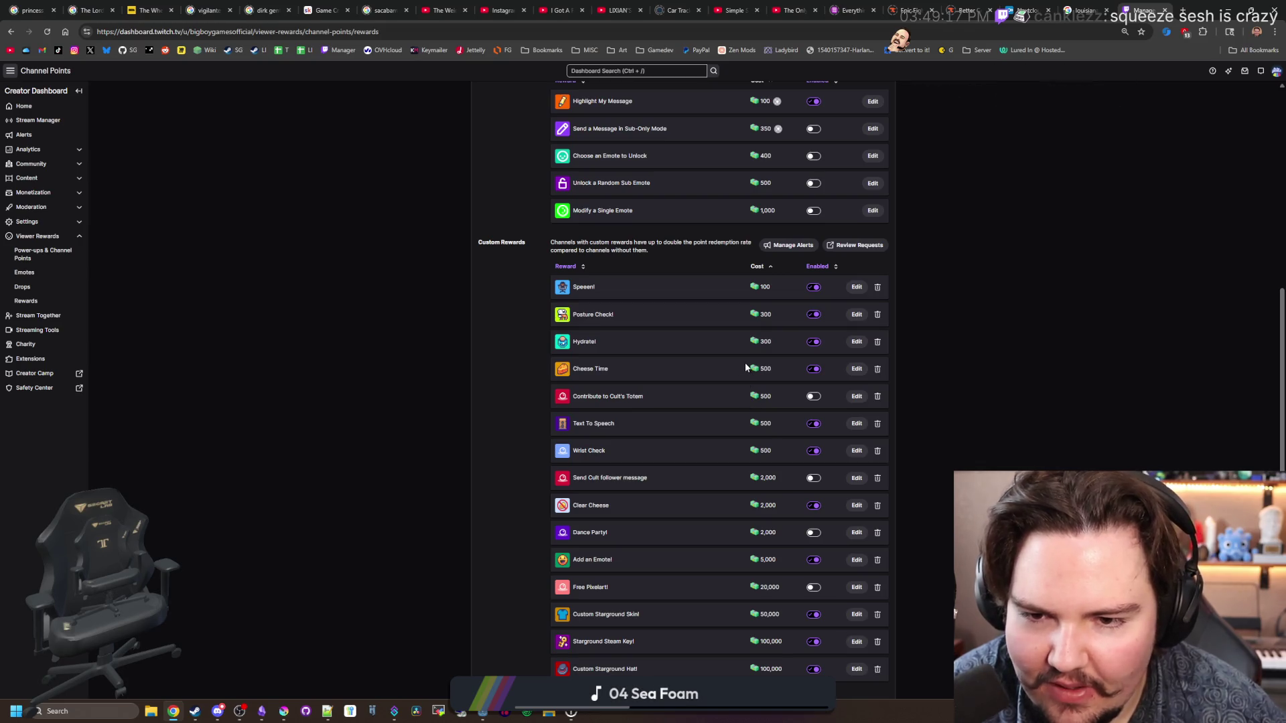
Step: Edit the Wrist Check reward and change its cost from 500 to 200 points
scroll(745, 363, down, 1)
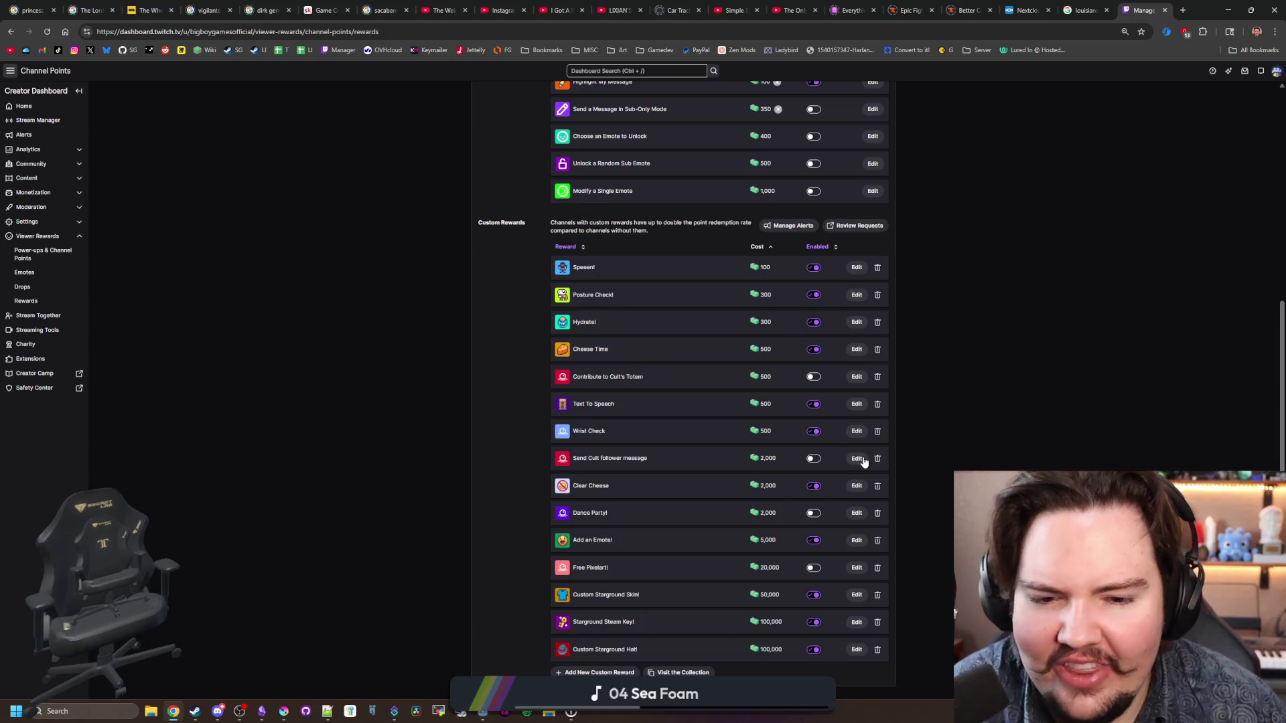
click(855, 432)
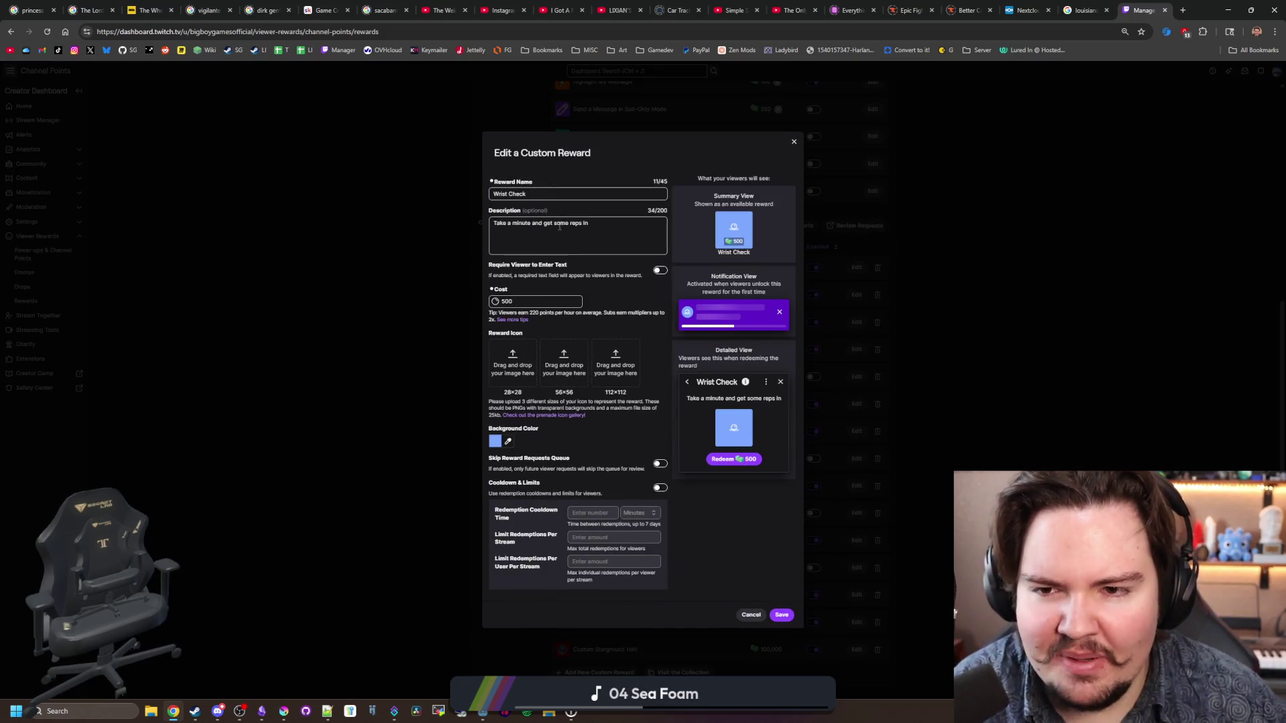
double_click(531, 297)
text(20)
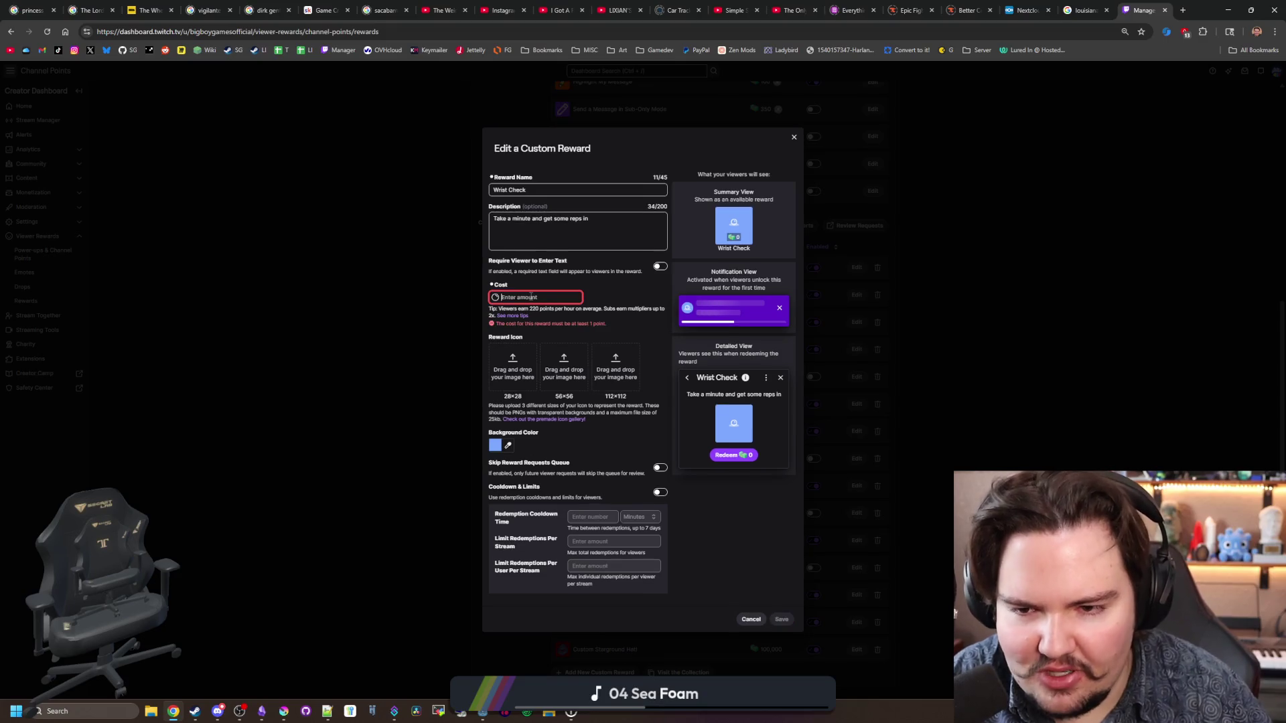
text(0)
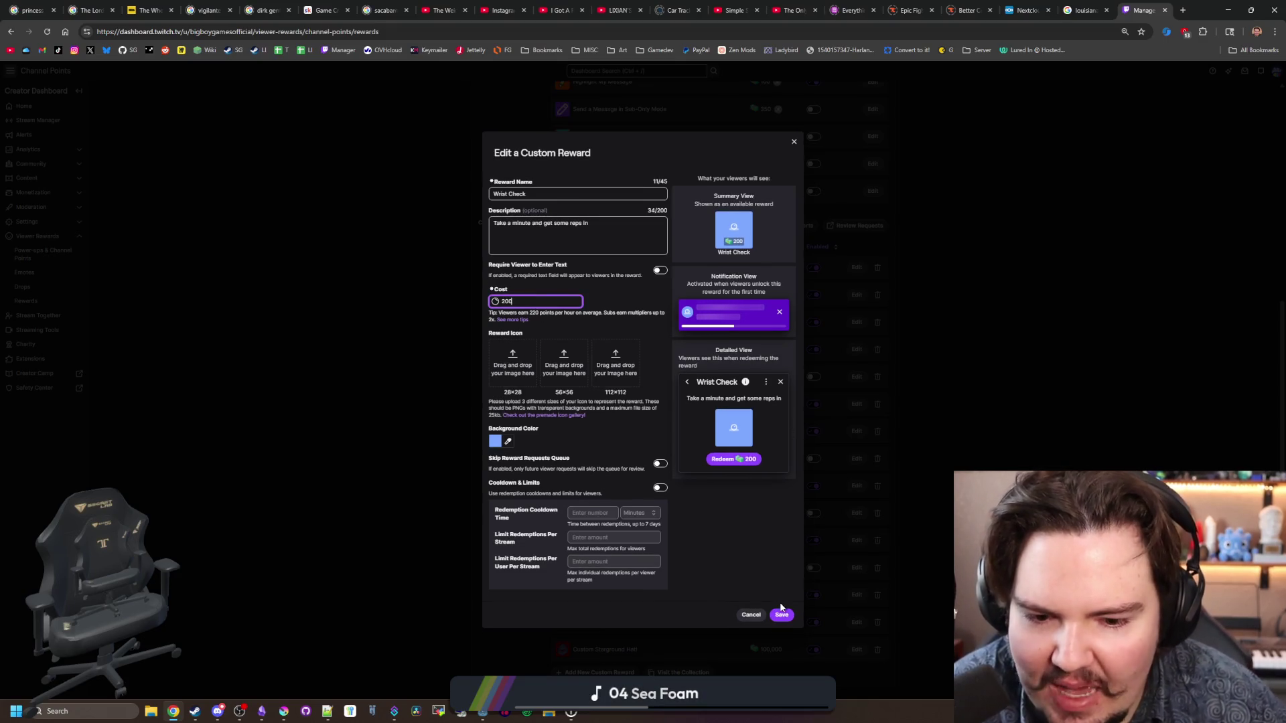
click(784, 615)
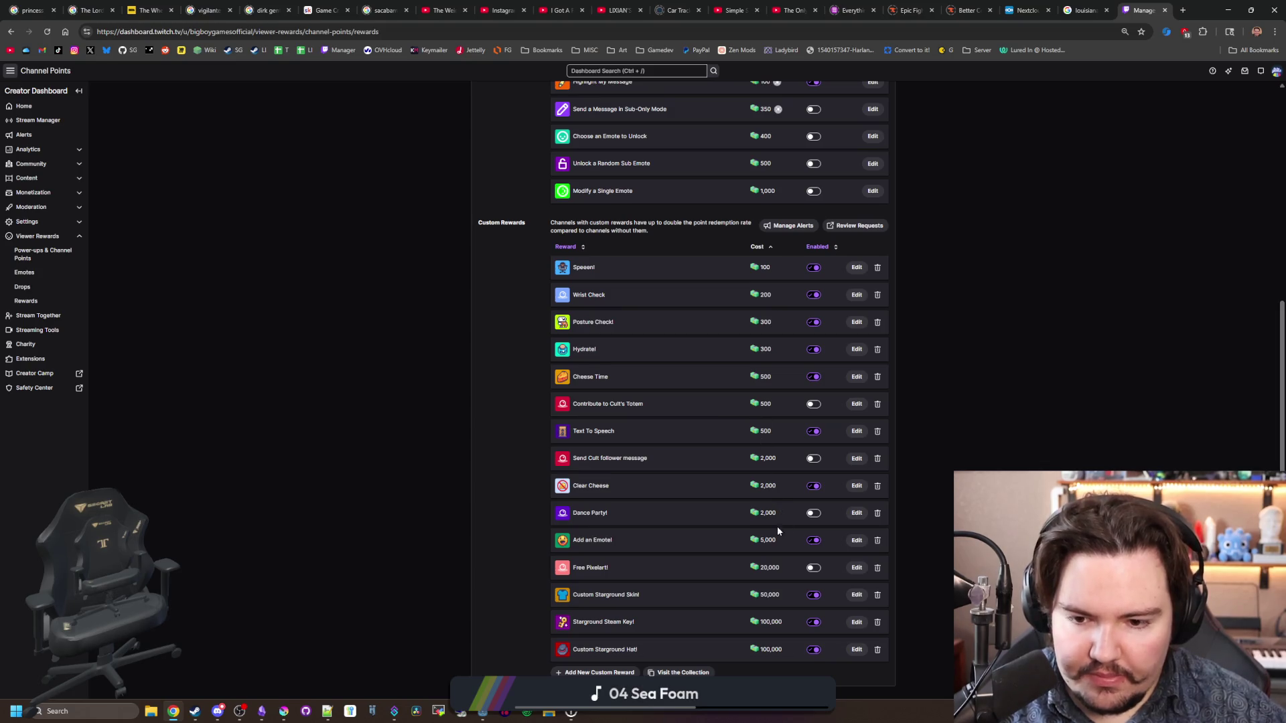
Step: Enable Cooldown & Limits on Wrist Check with a 10-minute redemption cooldown and save
click(855, 295)
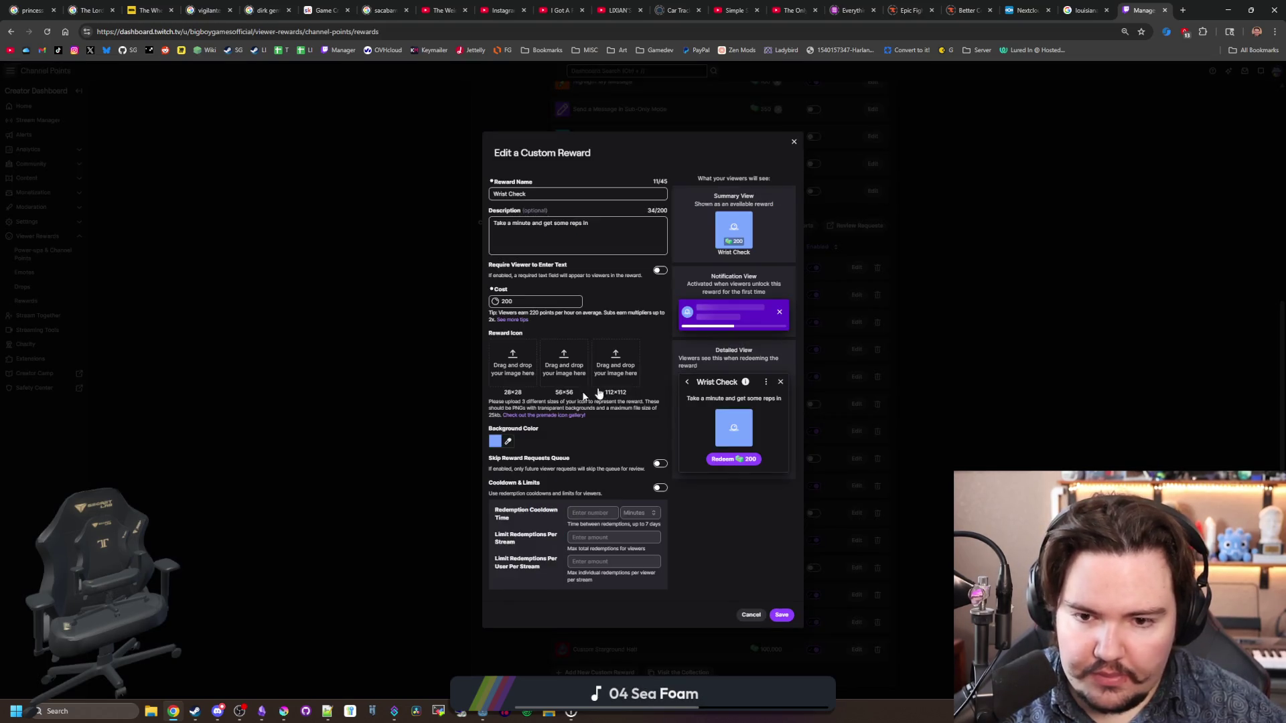
click(660, 487)
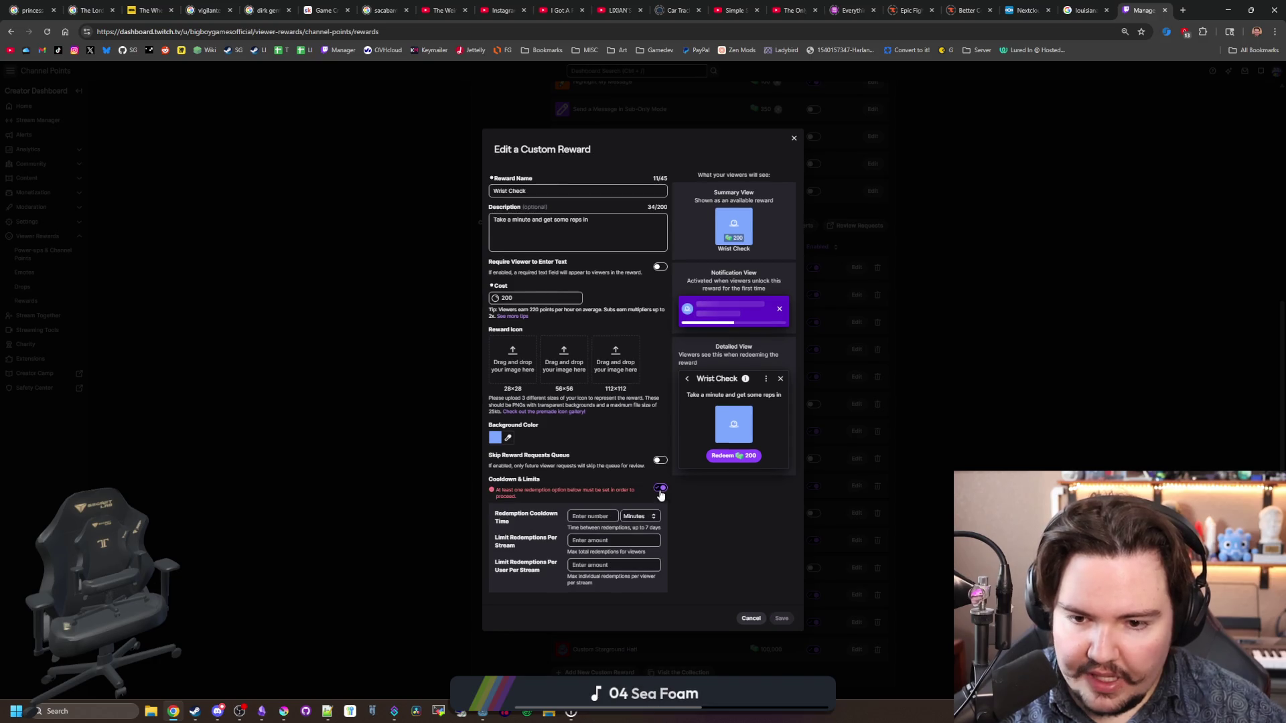
click(608, 515)
text(10)
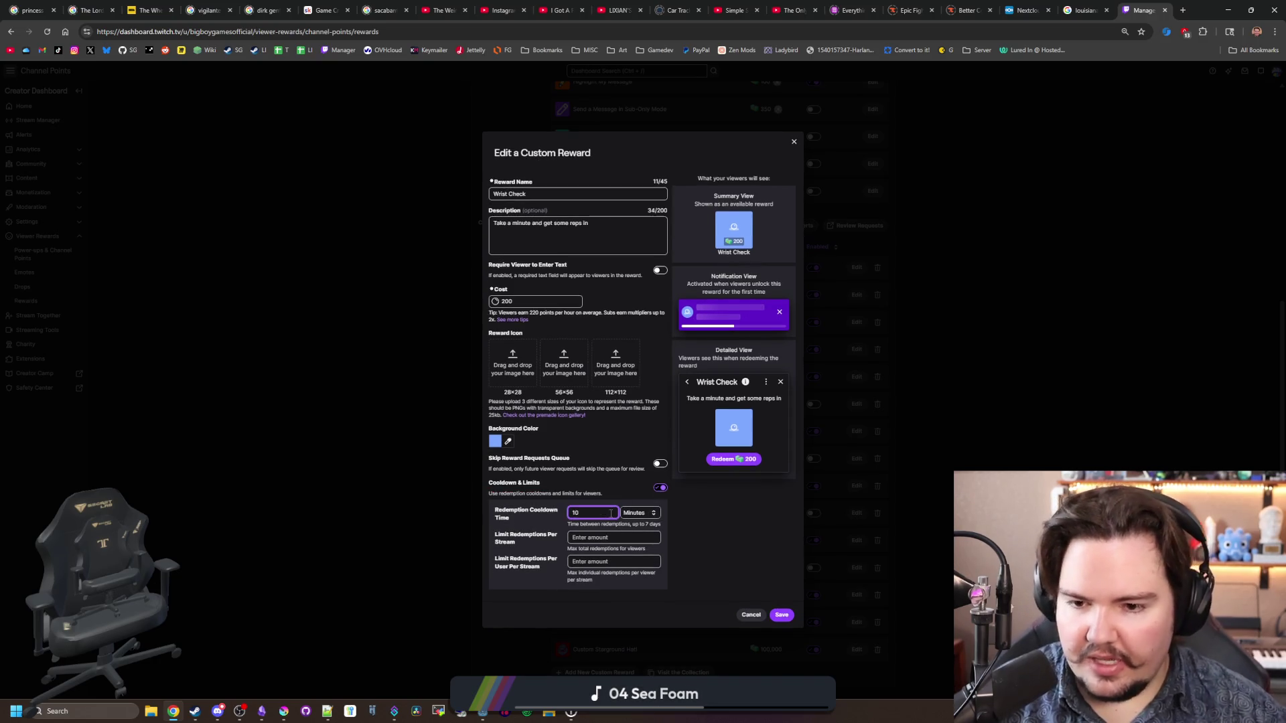
click(781, 614)
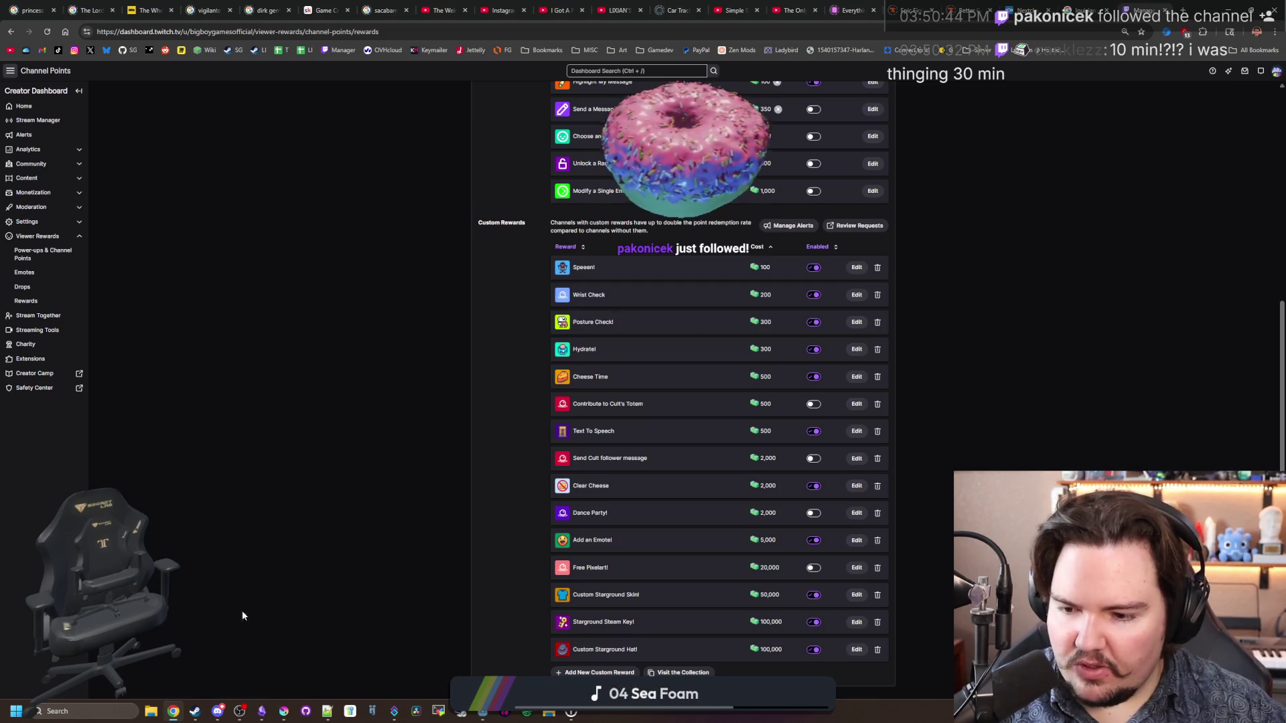
Step: Switch to Discord and scroll the li-translation-info channel to its per-language reviewers list
mouse_move(217, 712)
click(217, 653)
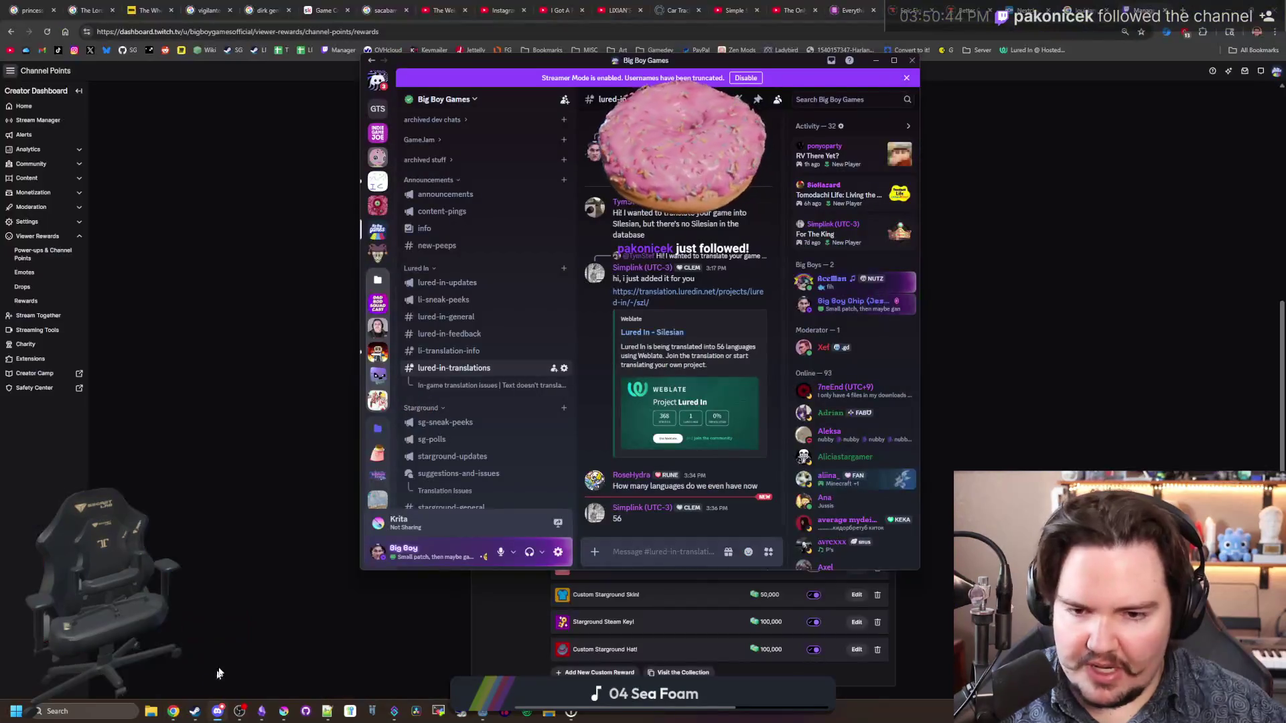
click(461, 353)
scroll(678, 311, up, 10)
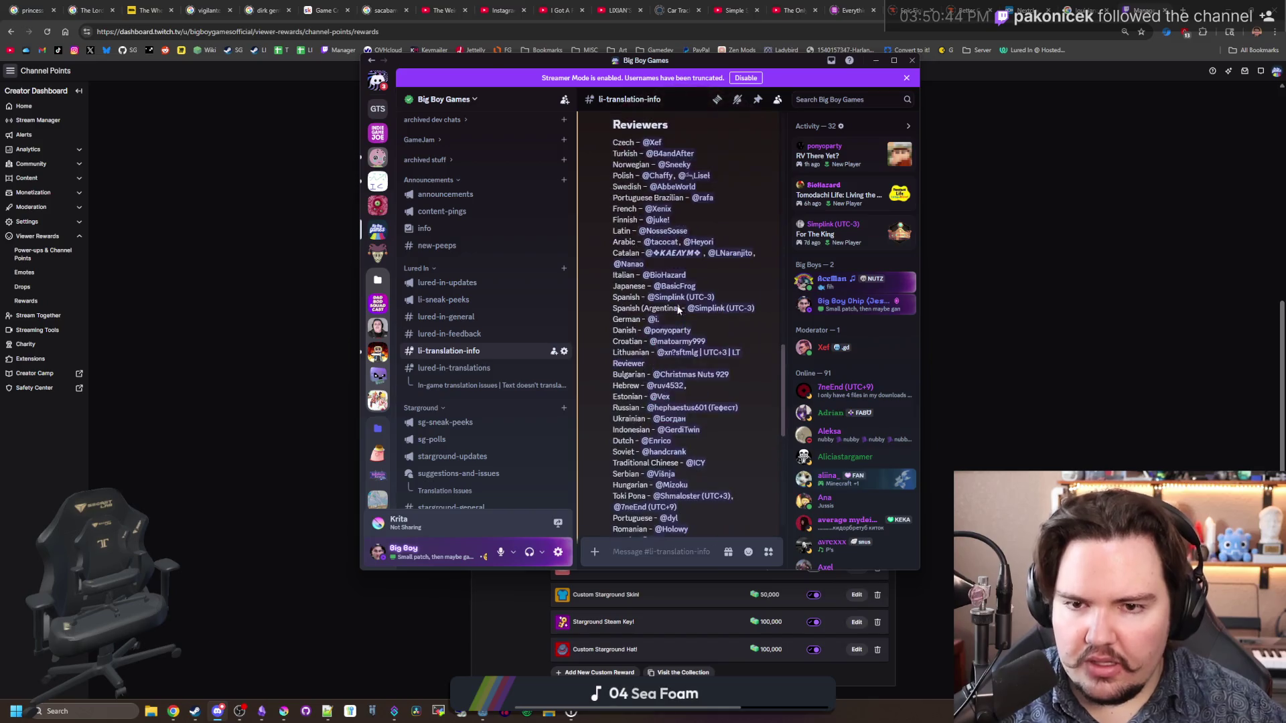
scroll(678, 312, up, 5)
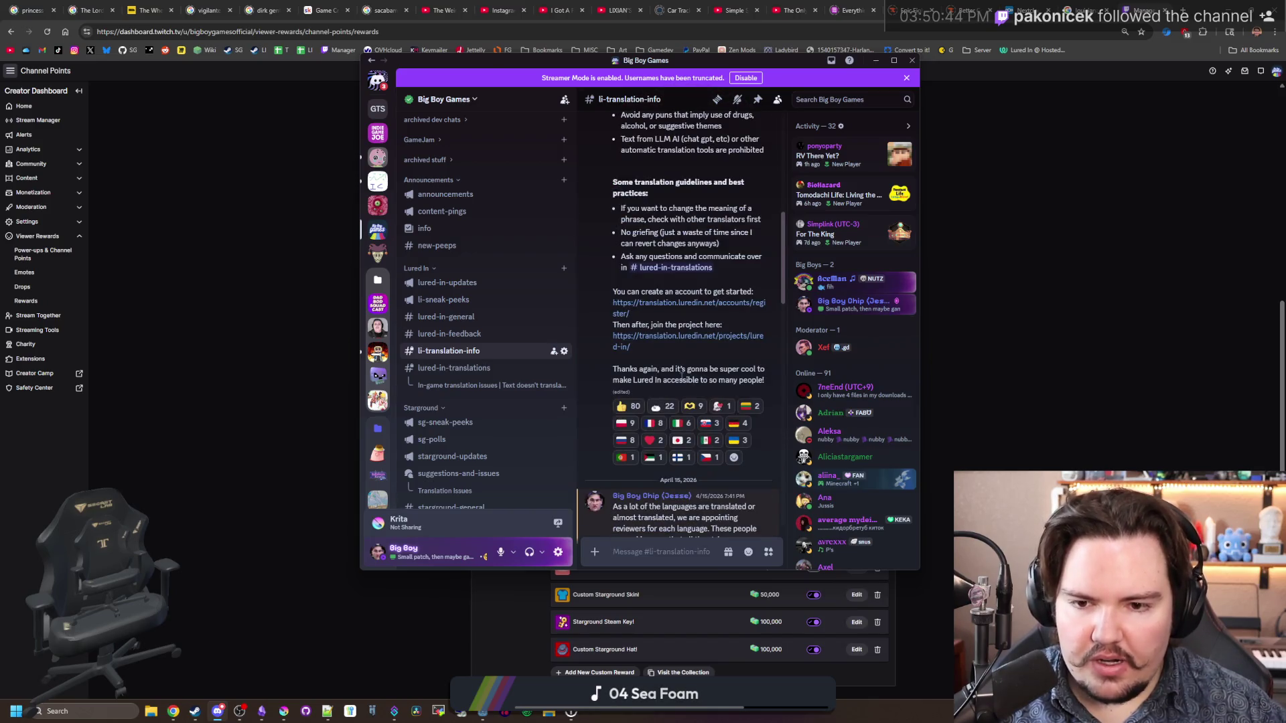
scroll(663, 315, up, 10)
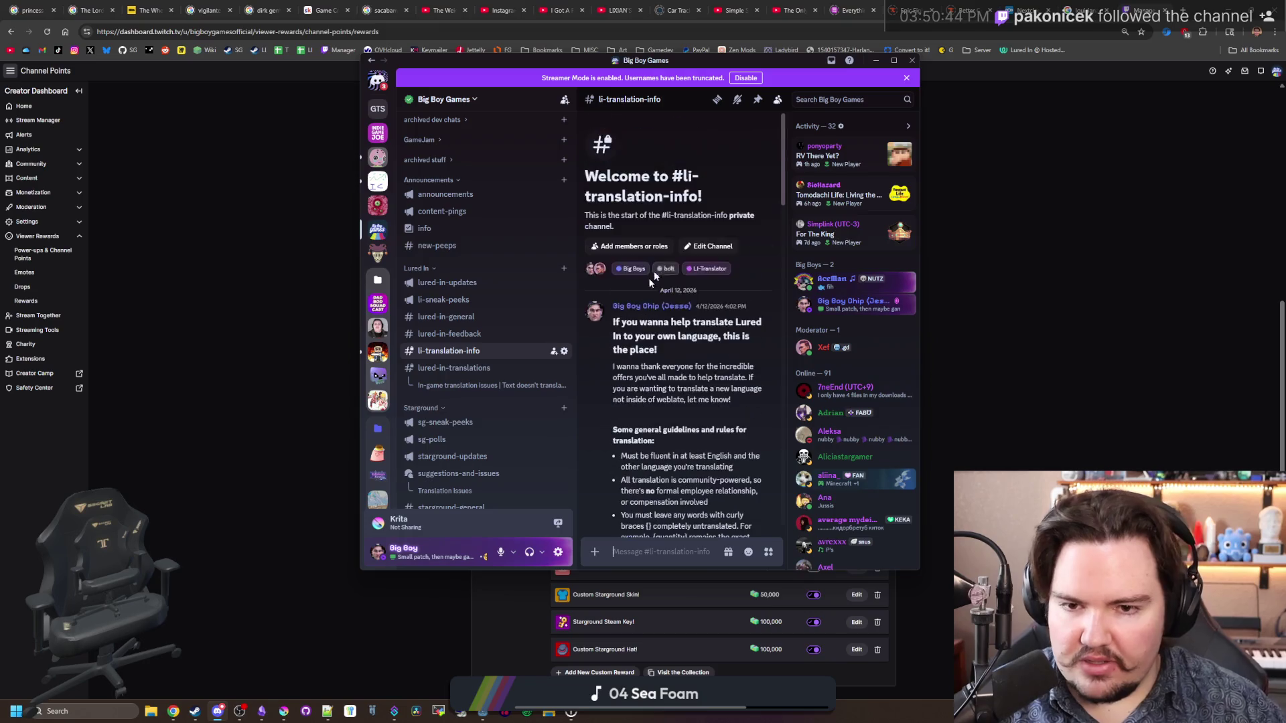
scroll(671, 346, down, 15)
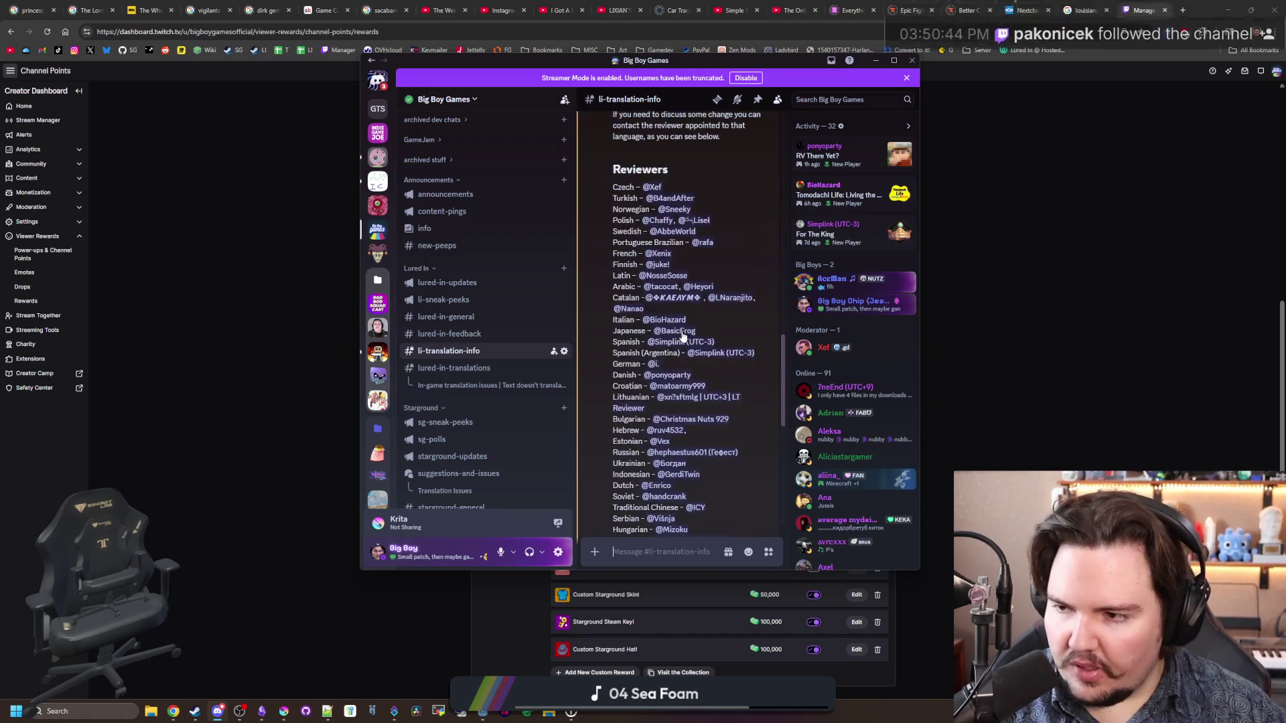
scroll(683, 336, down, 5)
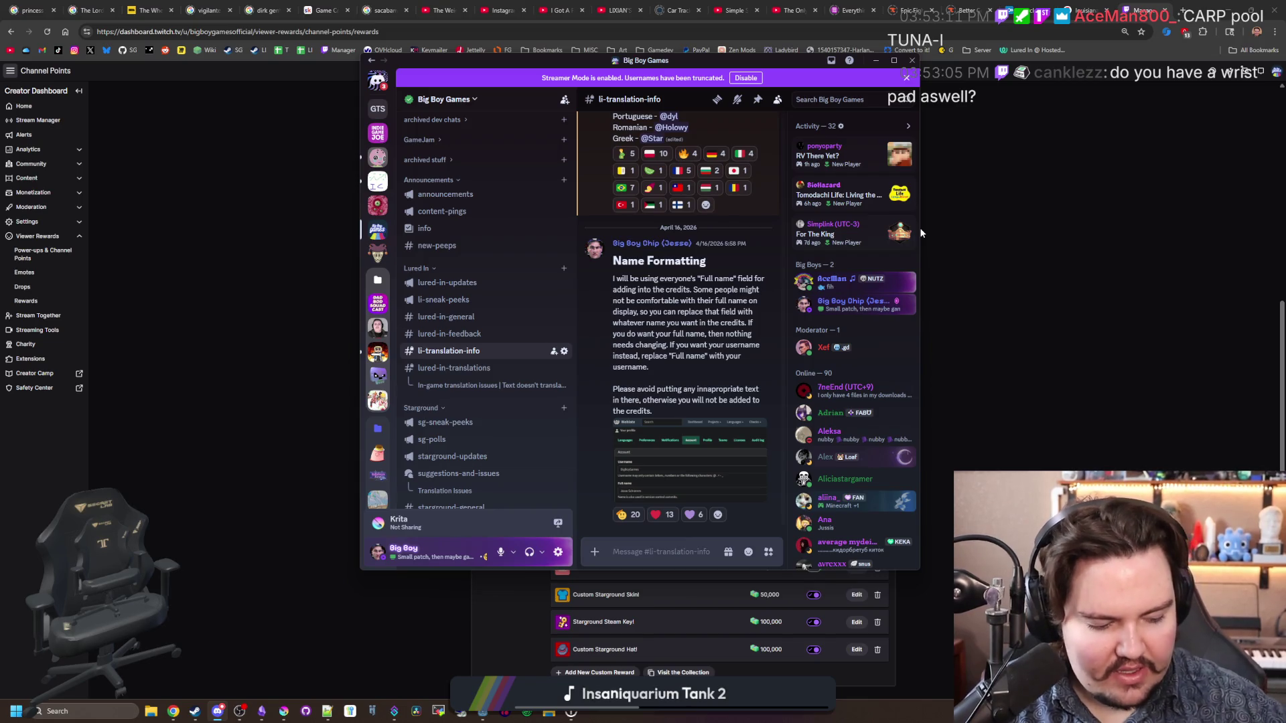
click(911, 234)
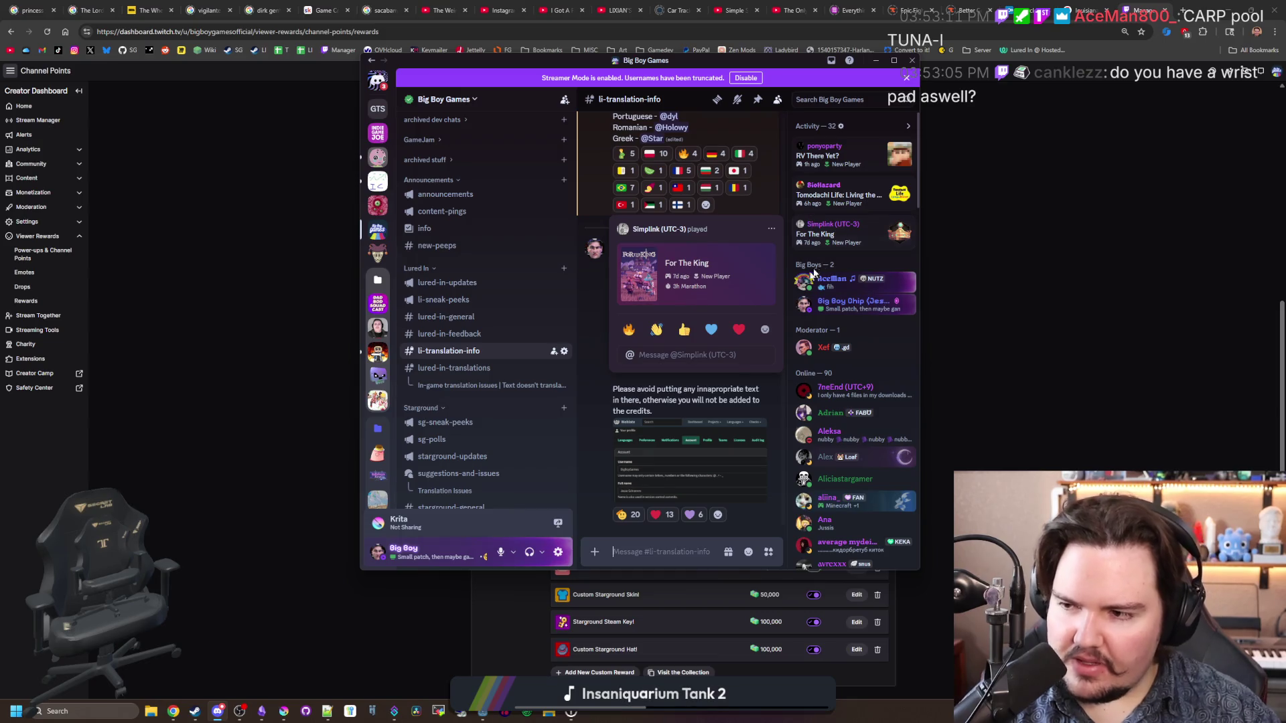
key(Escape)
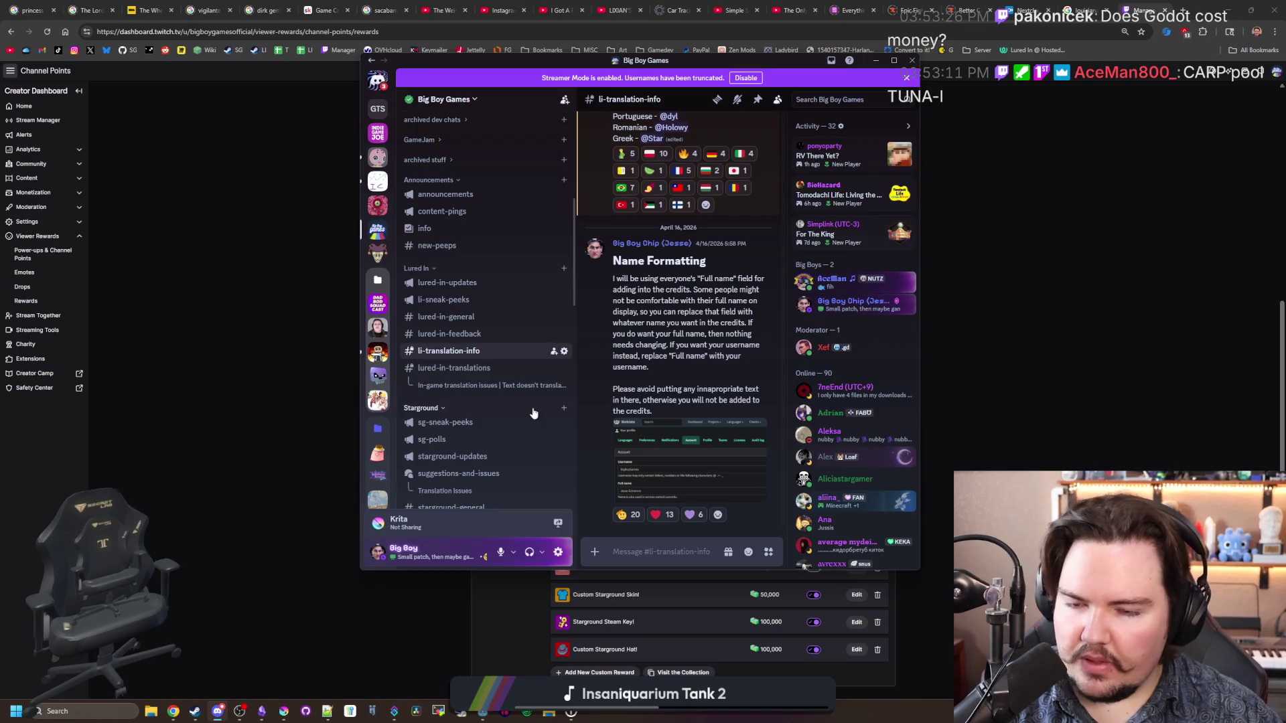
mouse_move(460, 351)
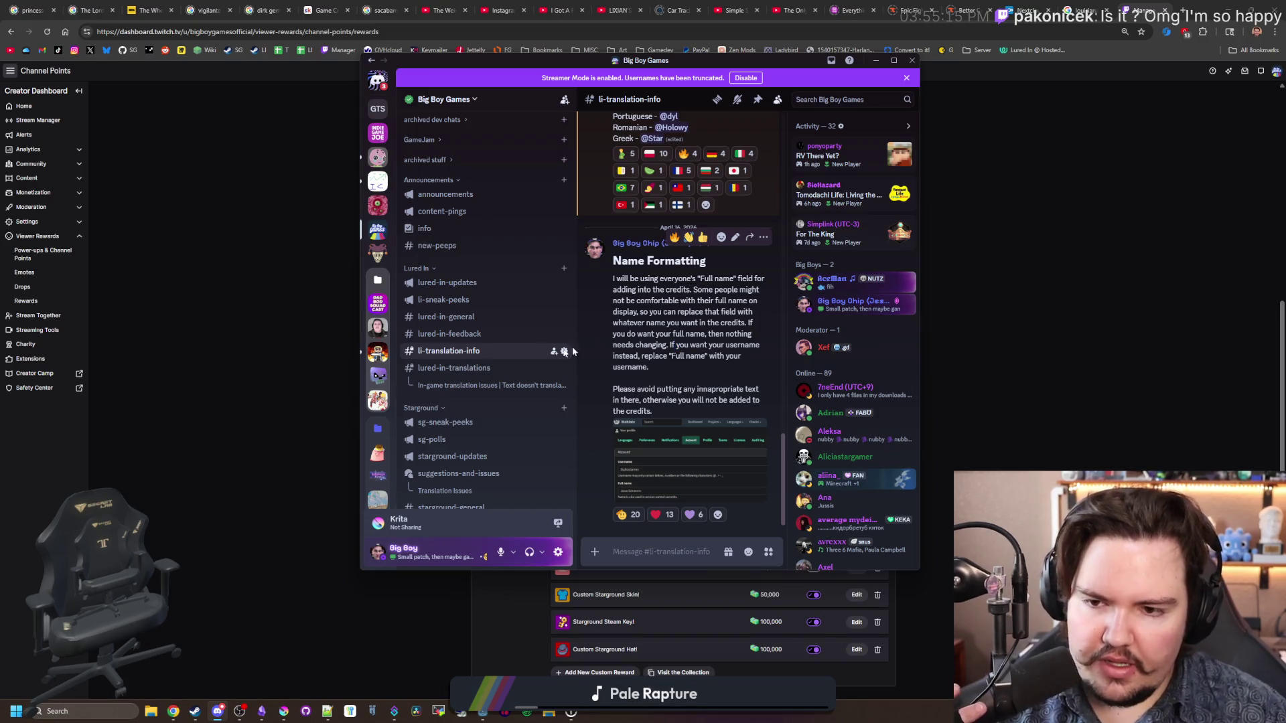
Step: Open the li-sneak-peeks channel under Lured In
mouse_move(496, 347)
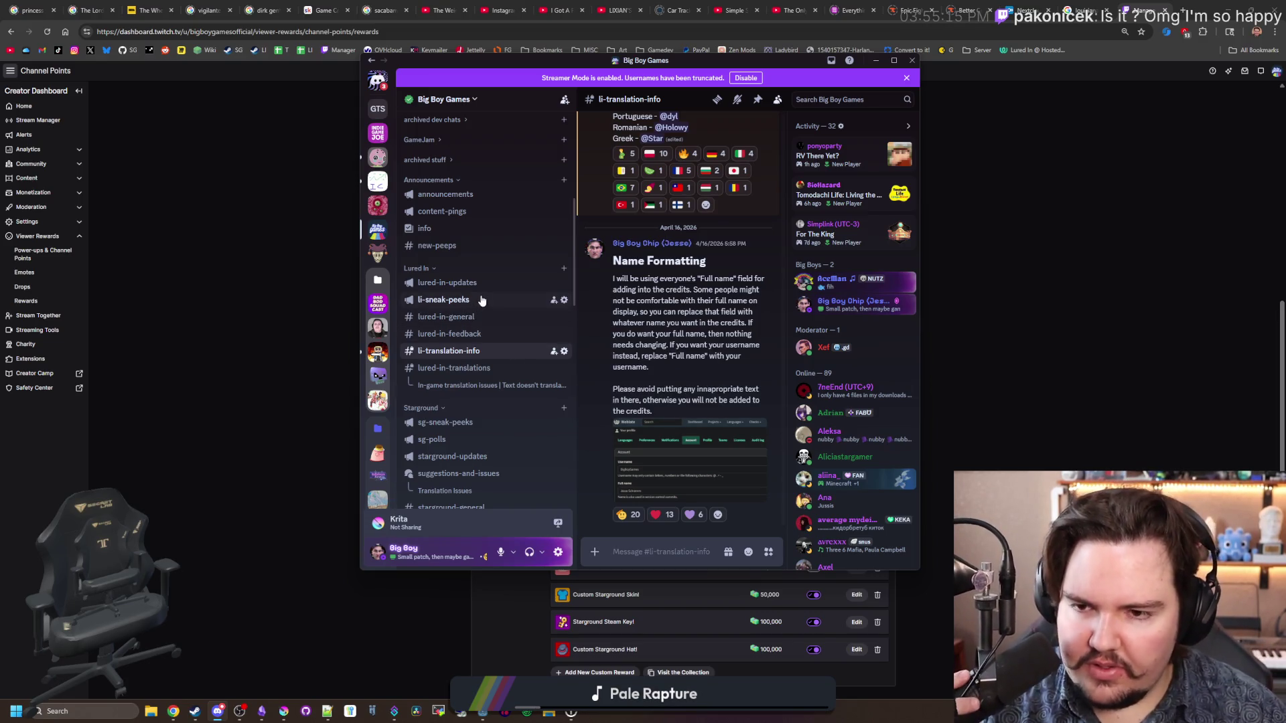
click(478, 301)
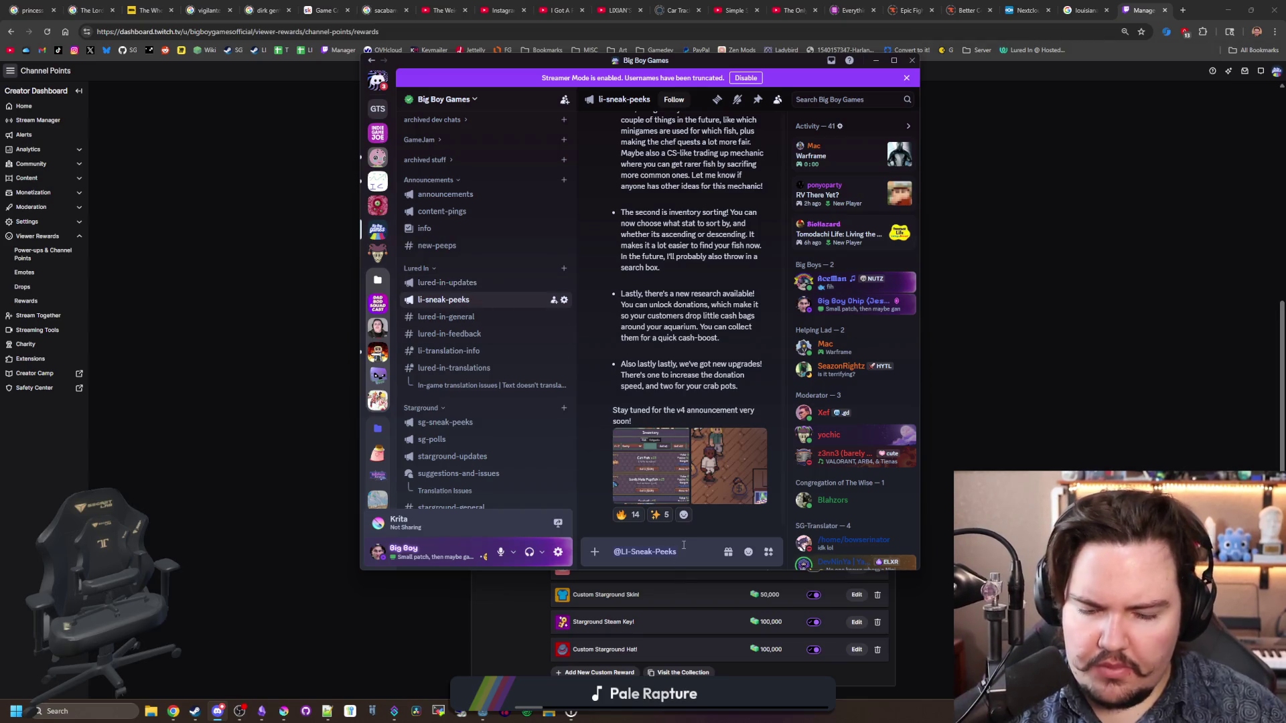
Step: Drag a screenshot from File Explorer's Screenshots folder into the li-sneak-peeks message box
click(149, 712)
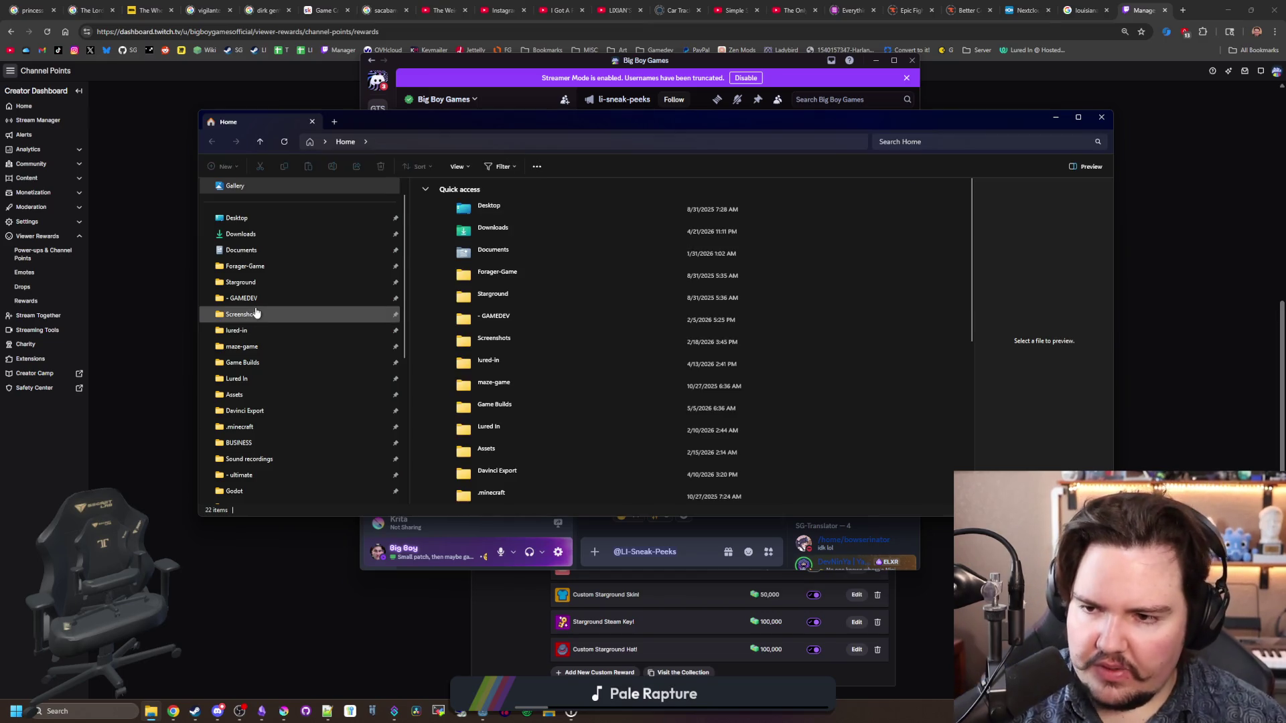
click(241, 314)
drag(422, 122, 1285, 10)
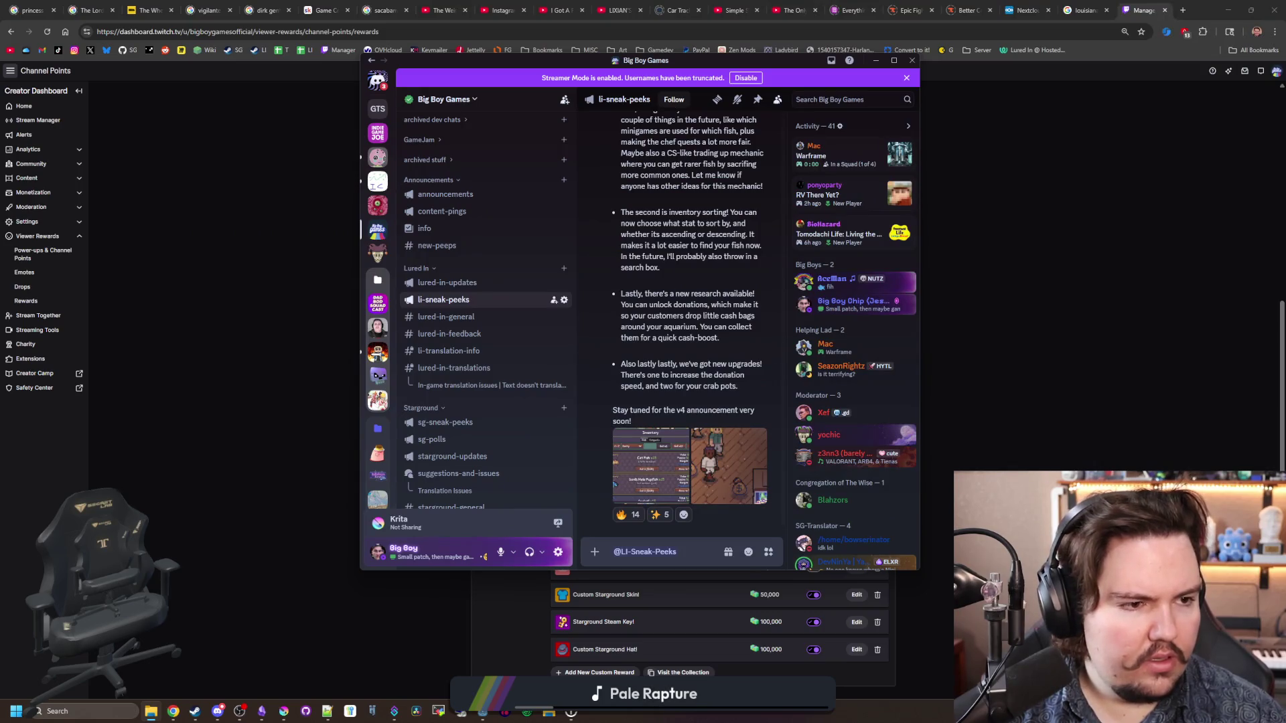
mouse_move(1236, 252)
mouse_down()
mouse_move(737, 348)
mouse_move(643, 415)
mouse_up()
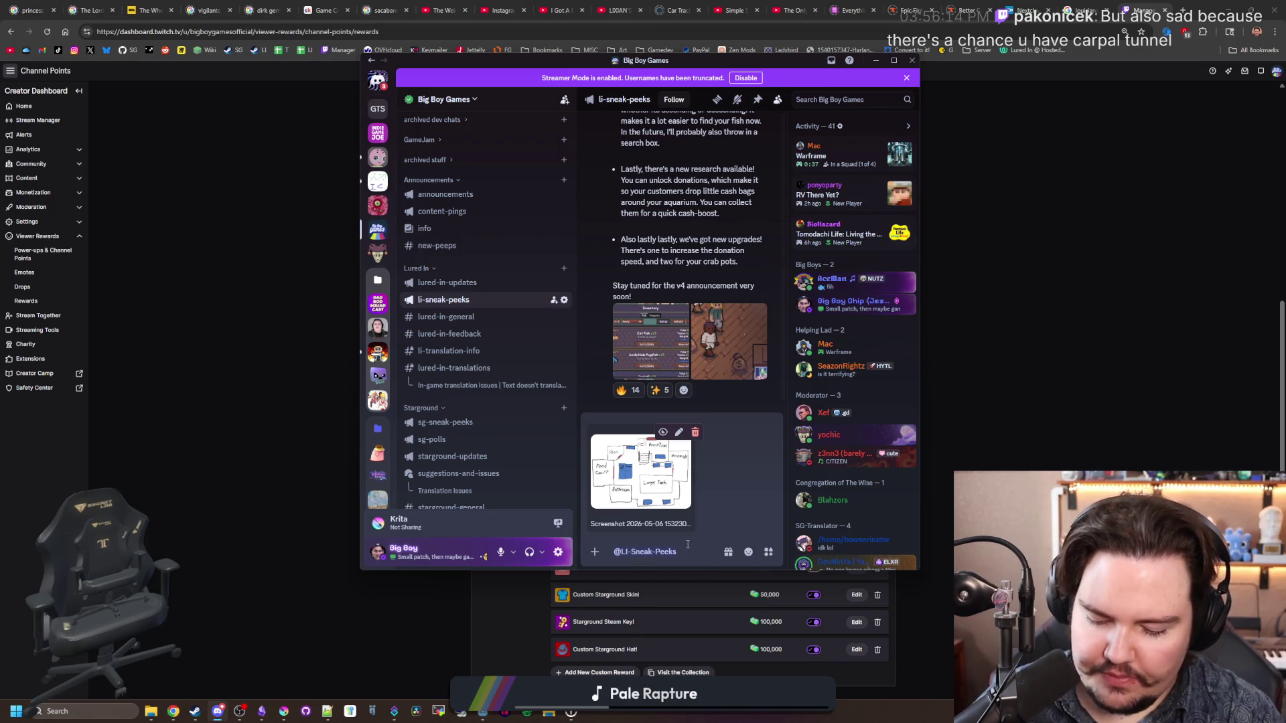
Step: Write the opening line: not exactly an in-game sneak peek, just a little draft of a new layout
text(Not EXAC)
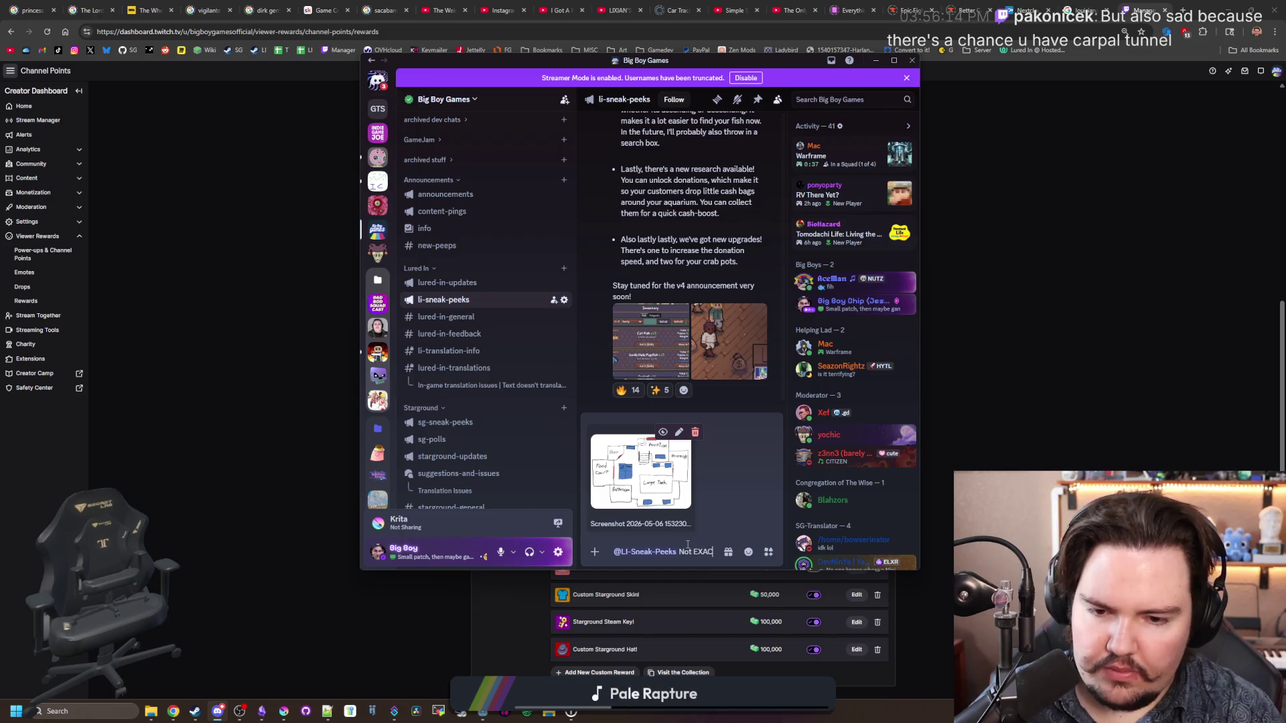
key(BackSpace)
key(BackSpace)
text(ac)
key(BackSpace)
key(BackSpace)
text(ex)
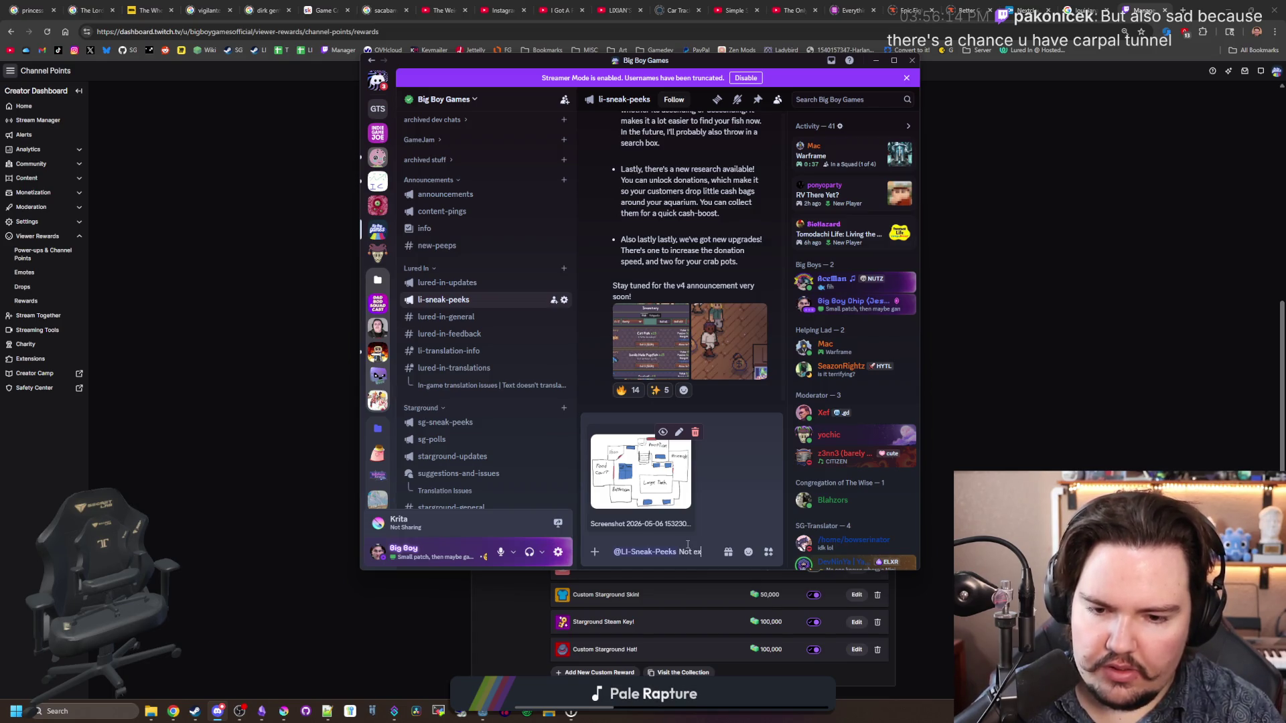
text(actly an in)
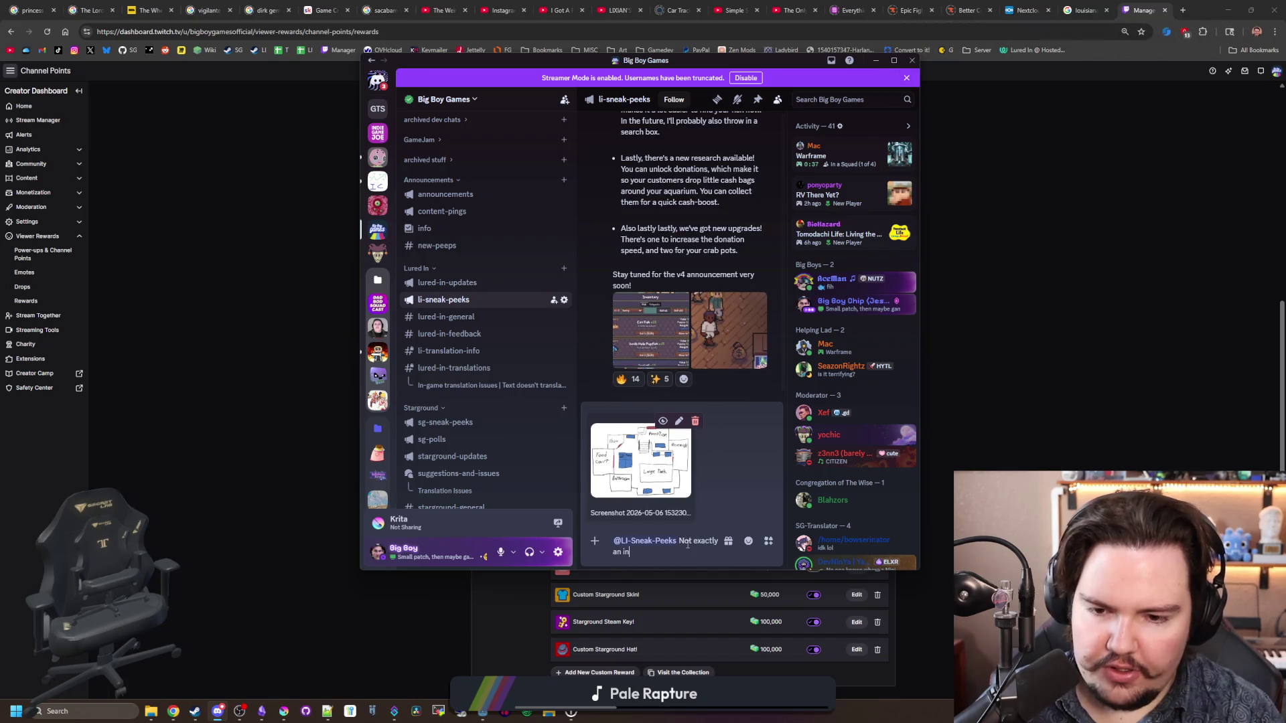
text(-game snee)
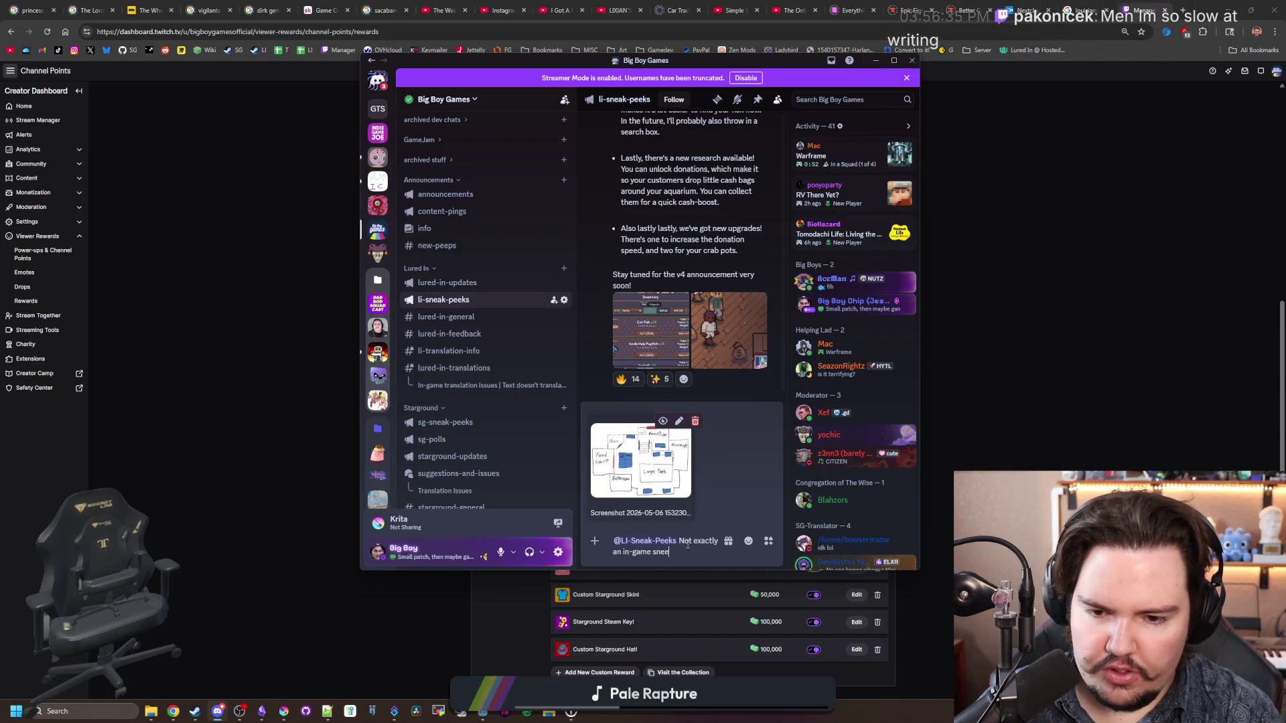
key(BackSpace)
text(ak peek, but )
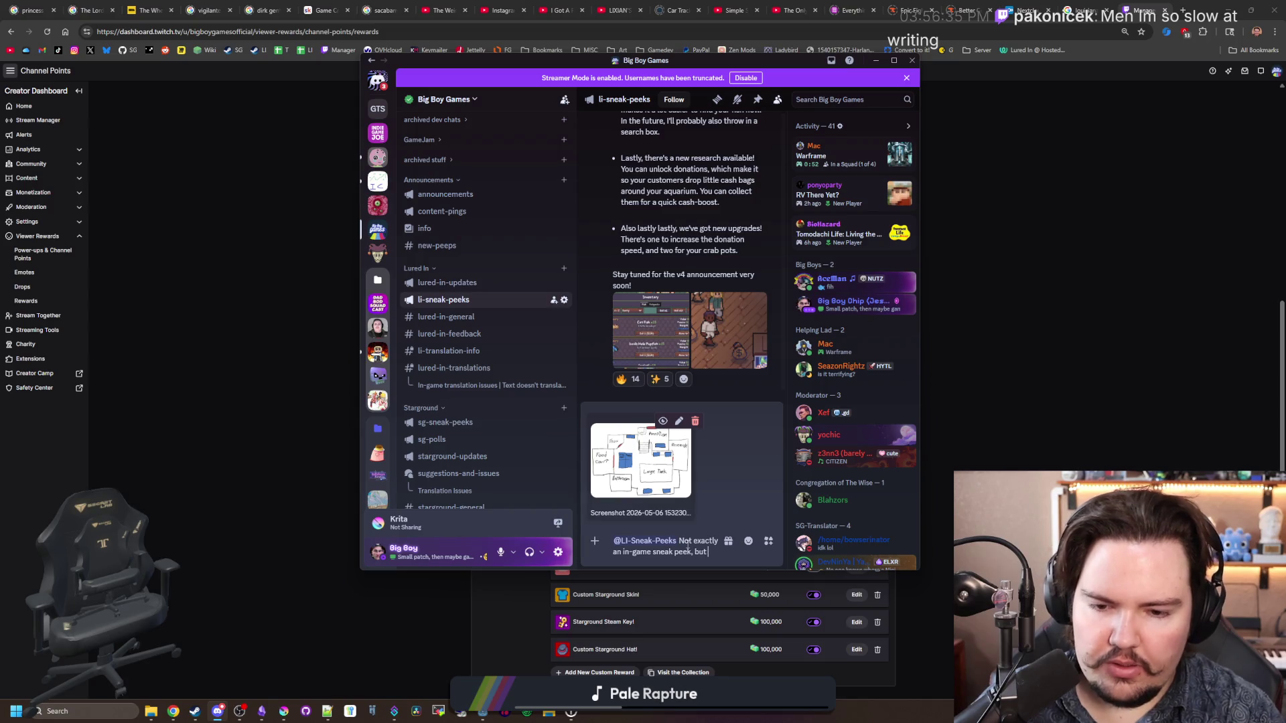
text(this is j)
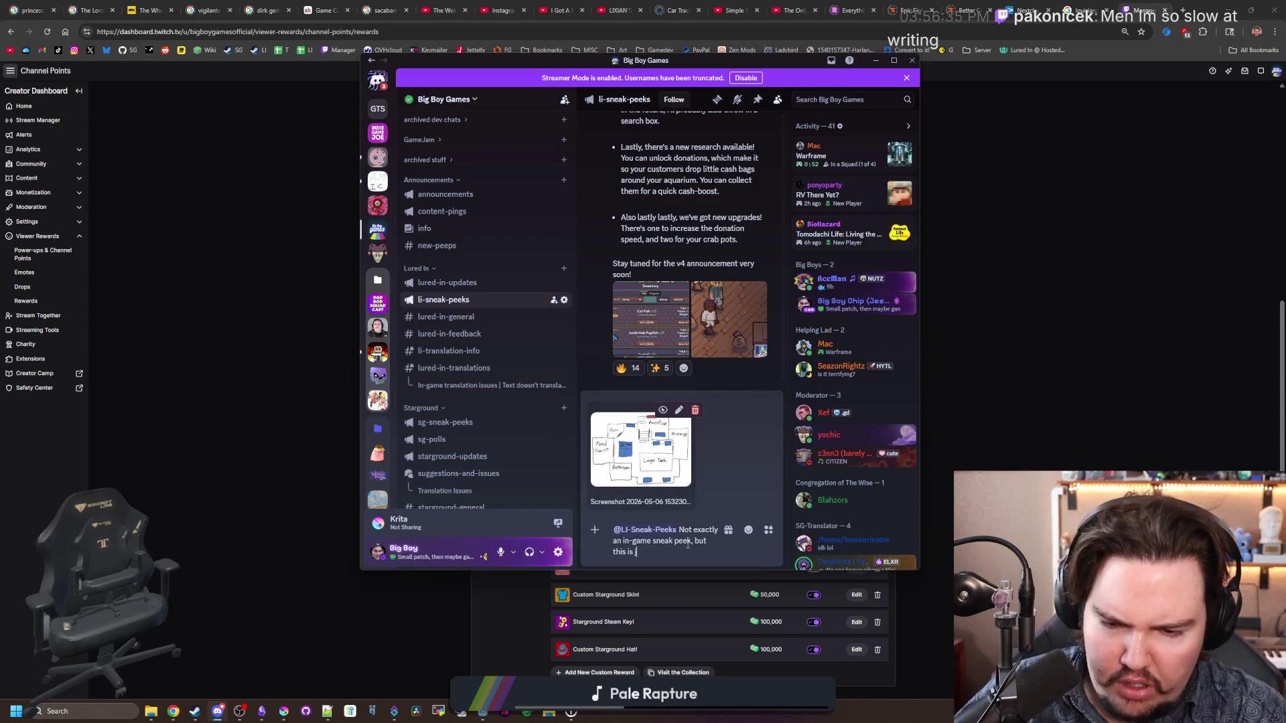
text(ust a little draft i)
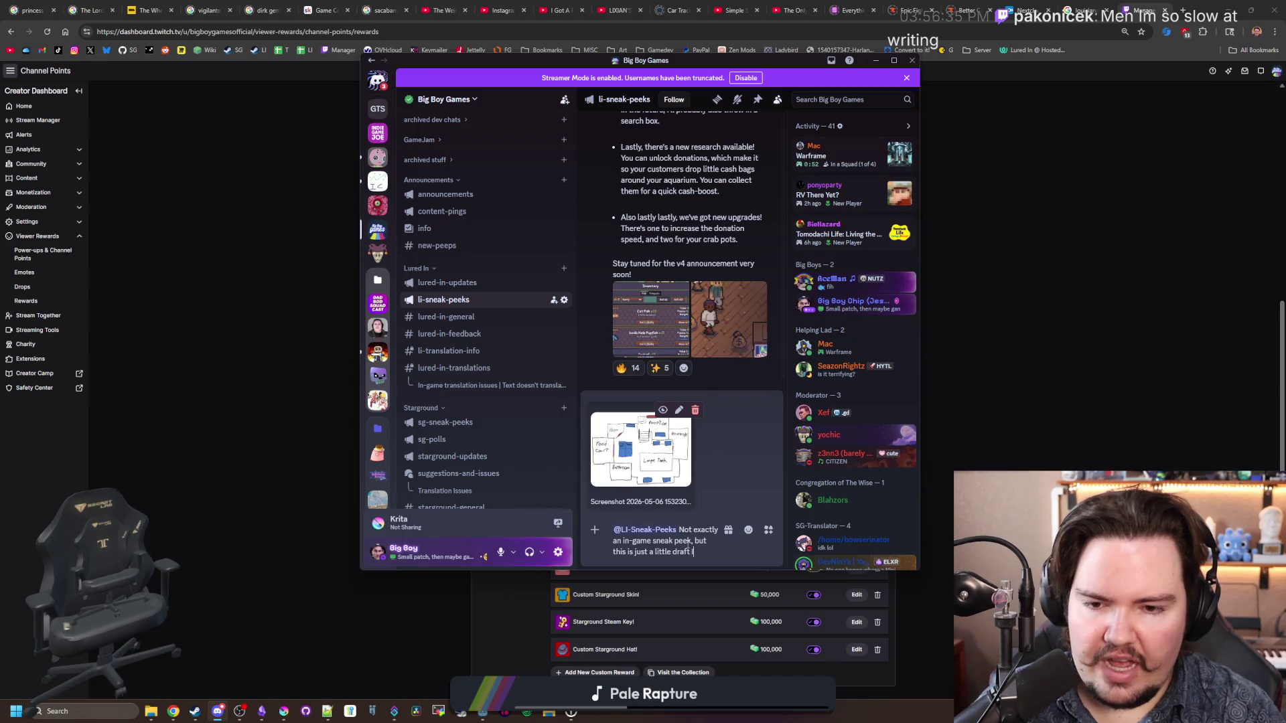
text('ve done of a new )
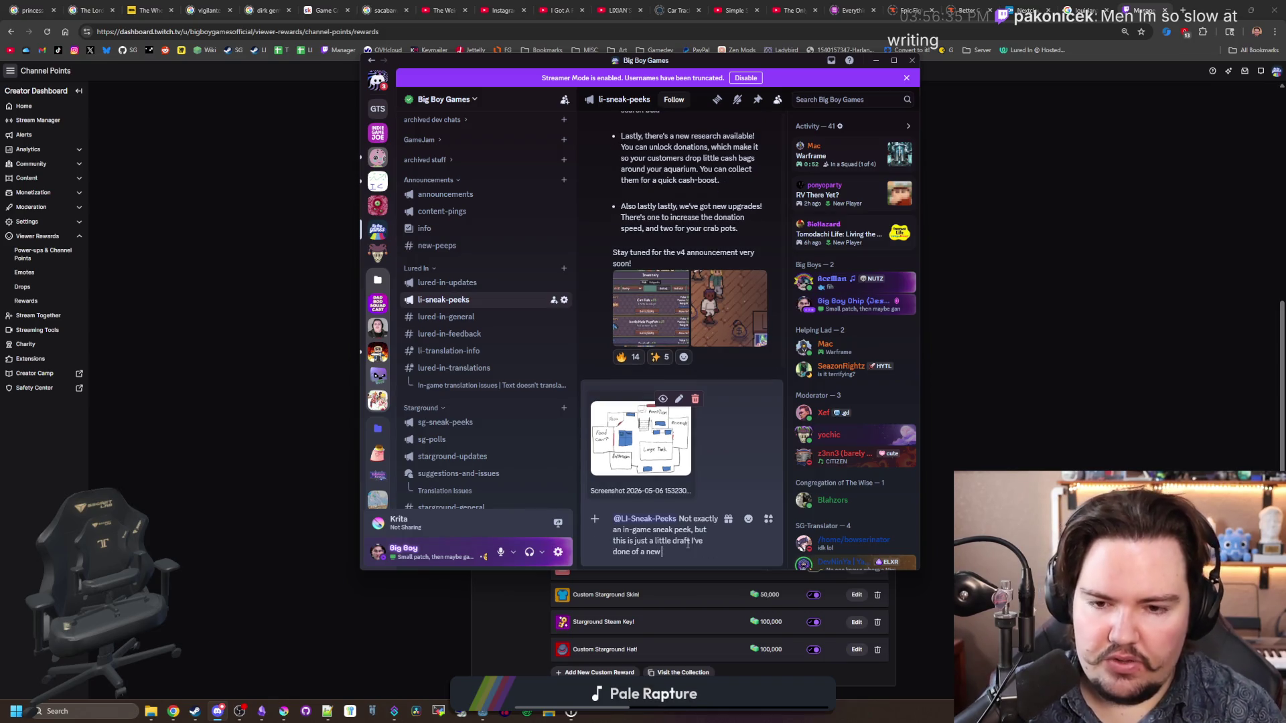
text(layout for the aquar)
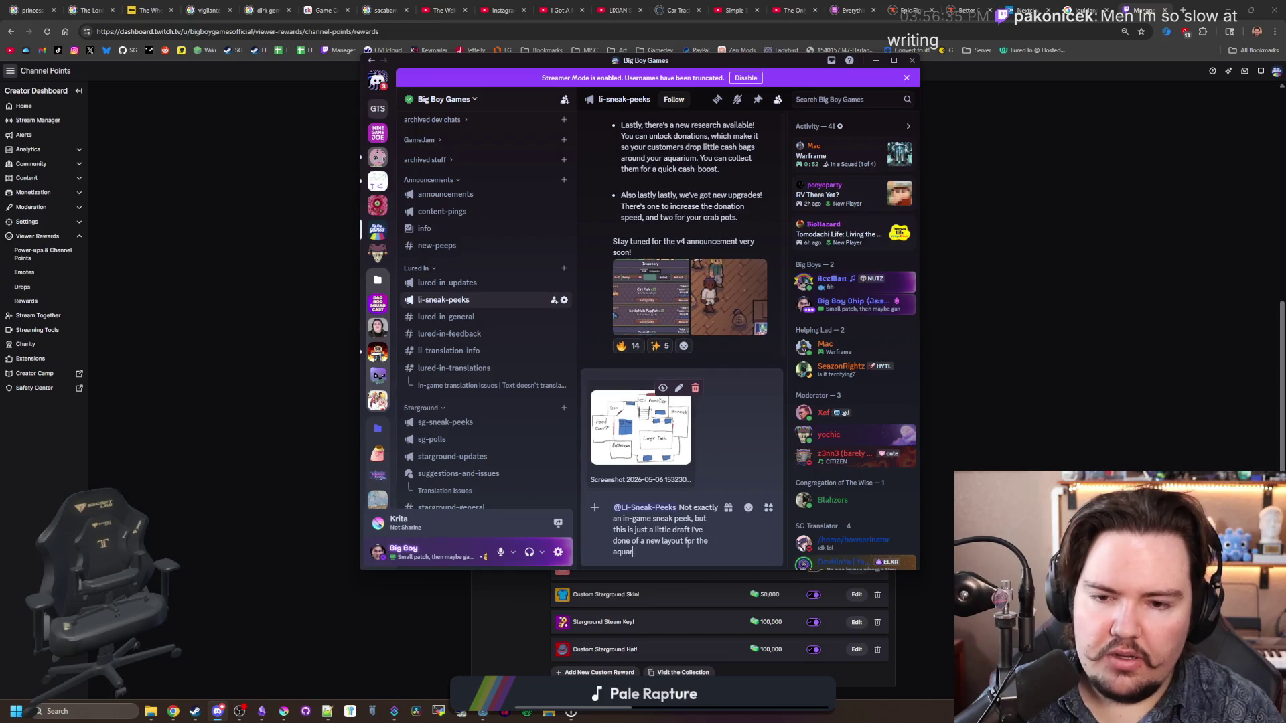
text(ium, with each sect)
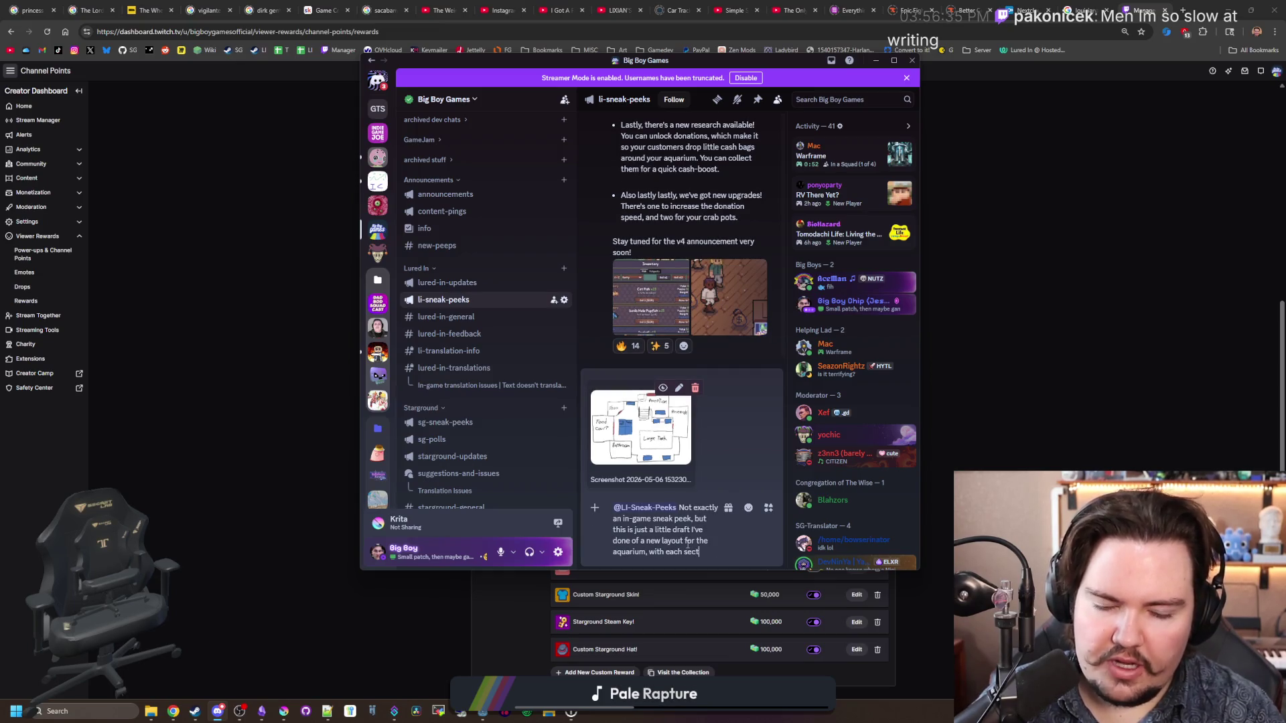
text(ion being something tha)
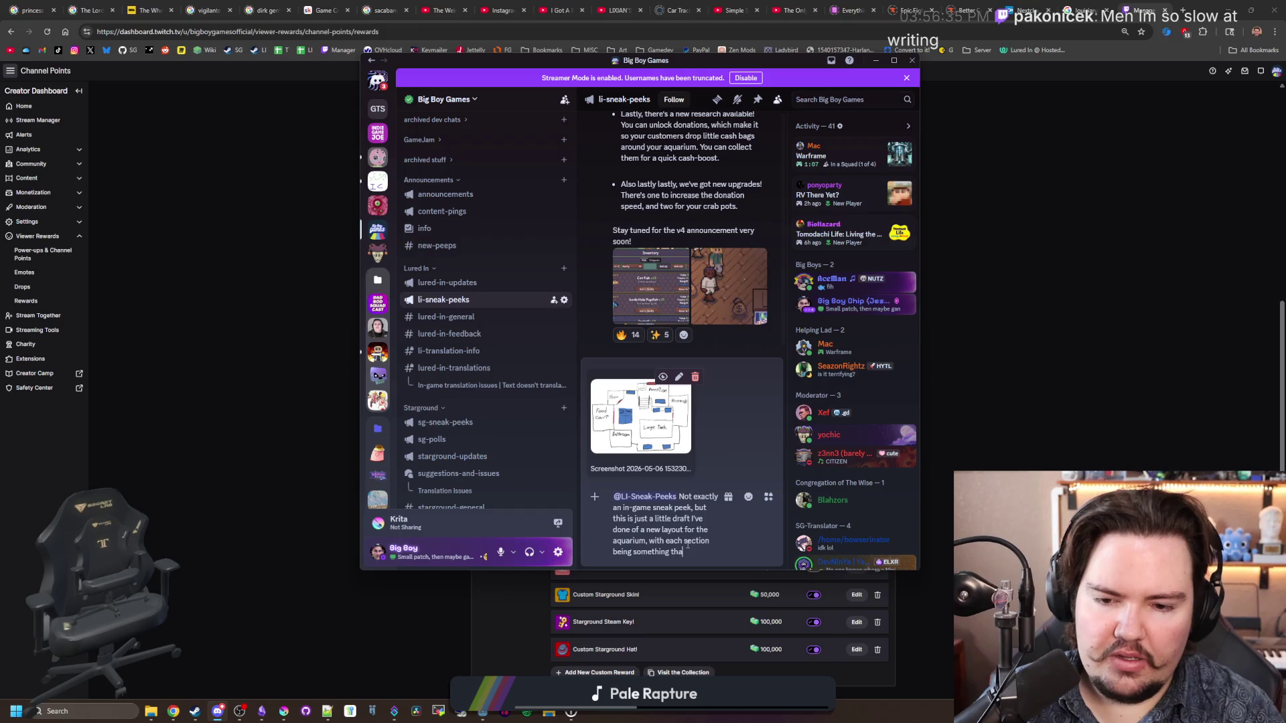
text(t you can unlock over)
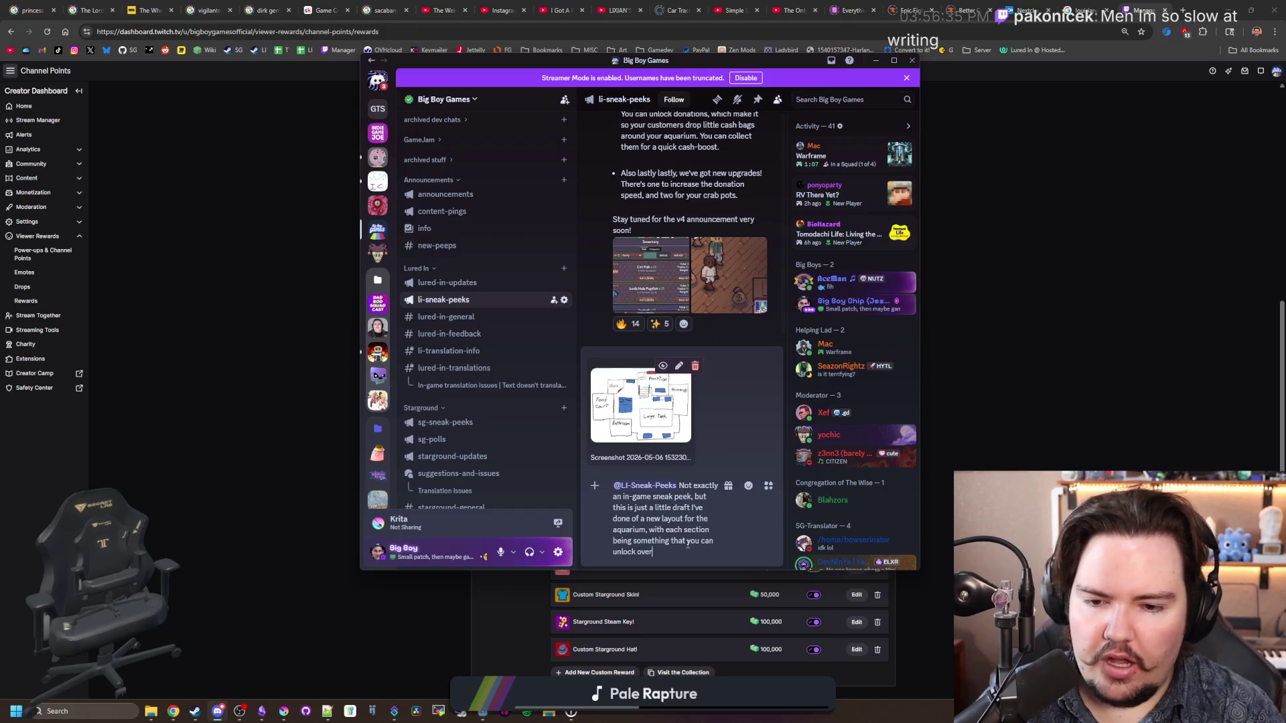
text(timewith research.)
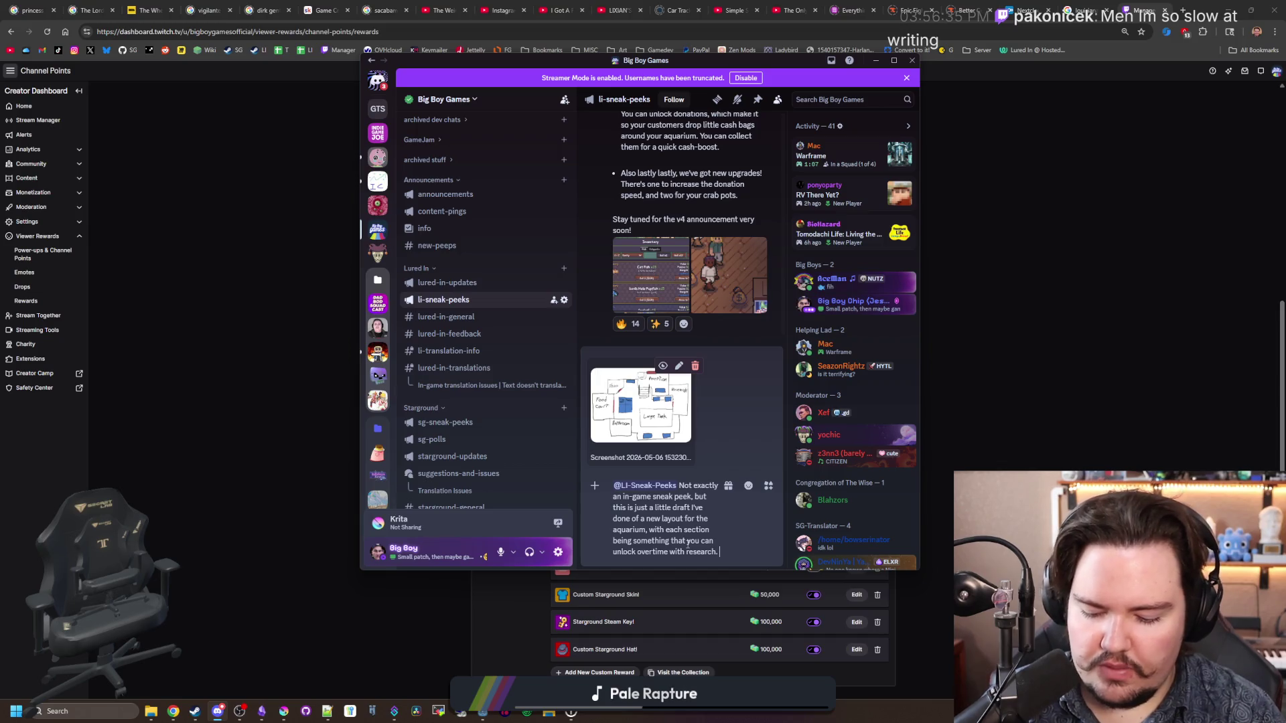
key(shift+Return)
Step: Add that it's the next big thing to work on and ask to hear everyone's thoughts
text(I'd love)
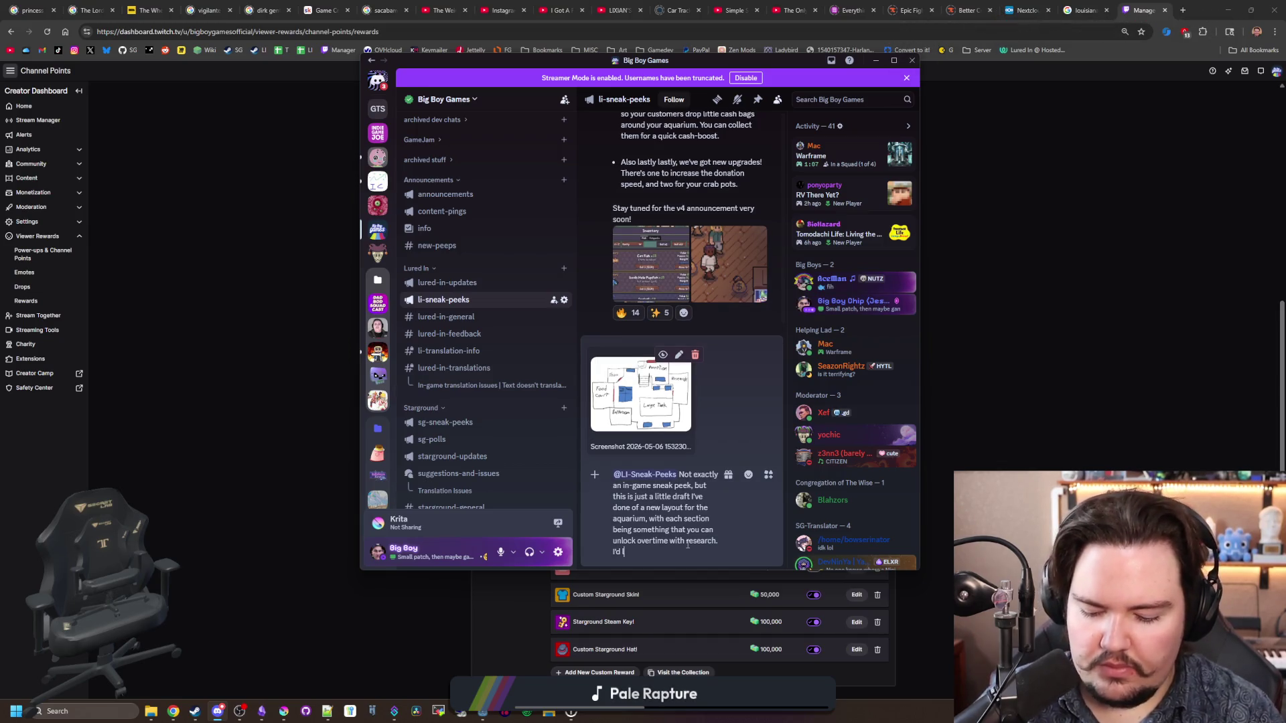
key(BackSpace)
key(BackSpace)
key(BackSpace)
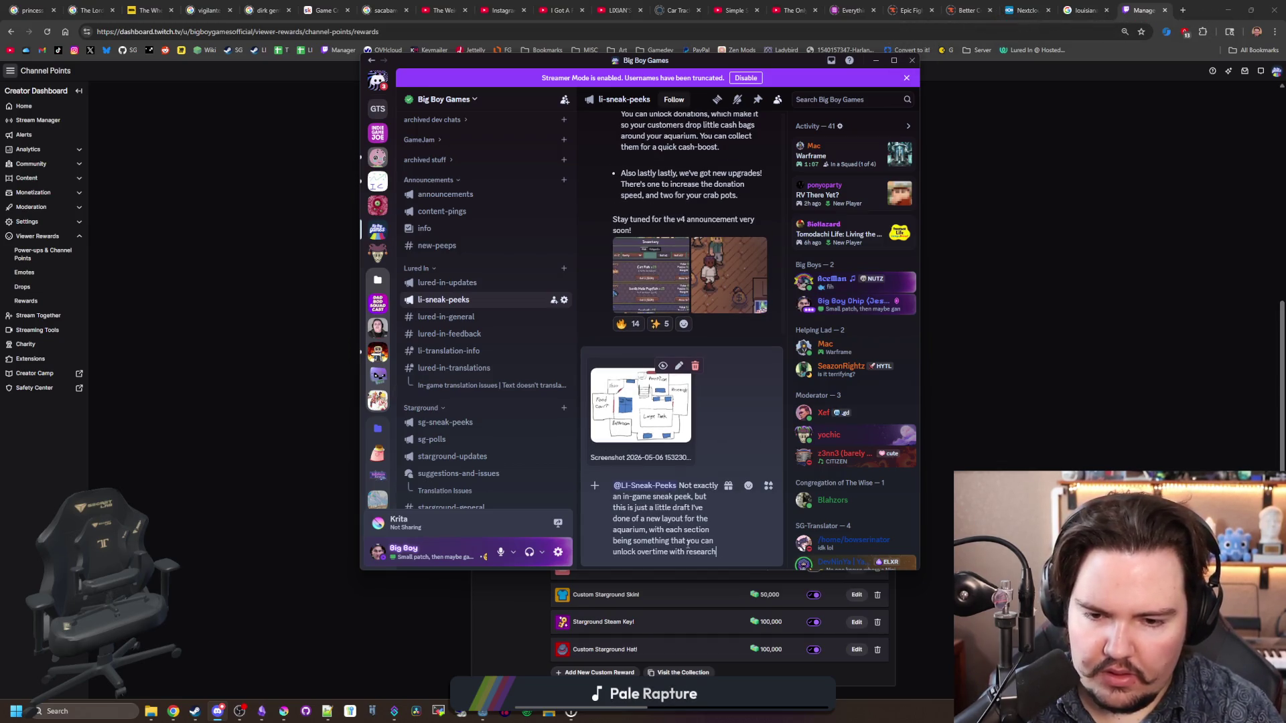
text(.)
key(shift+Return)
text(It's gonna )
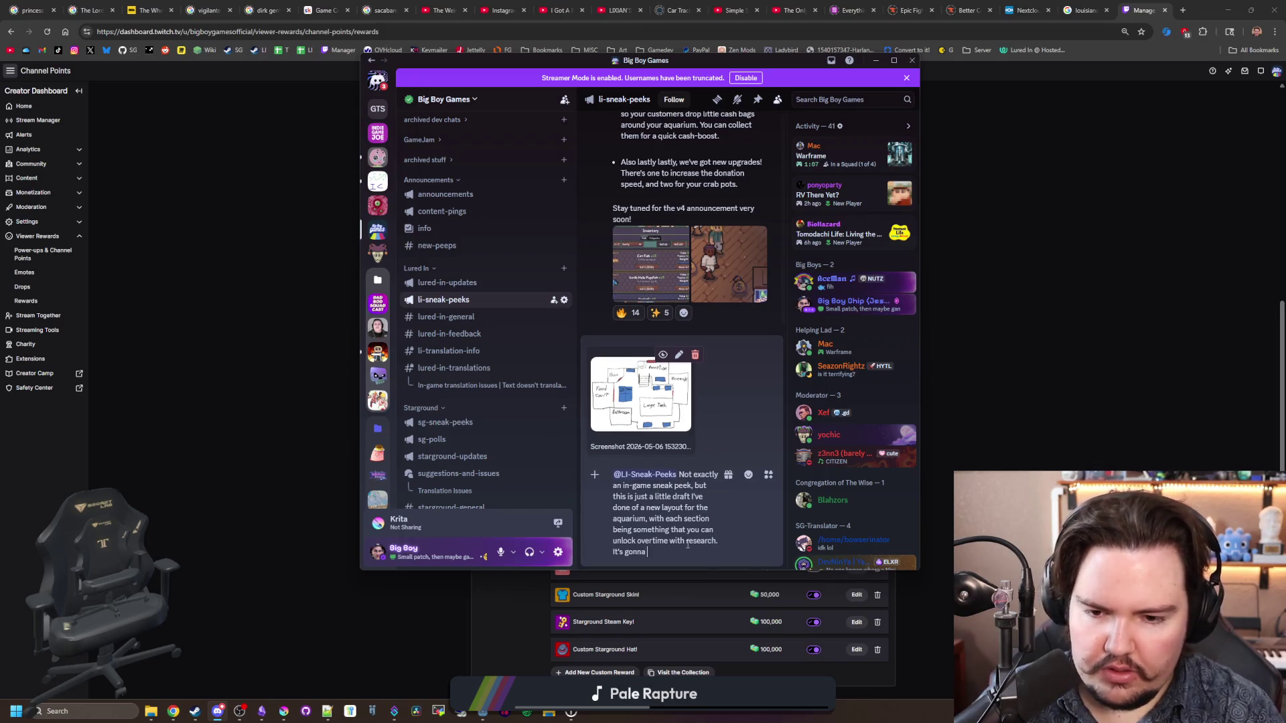
text(be the next big thing we work on)
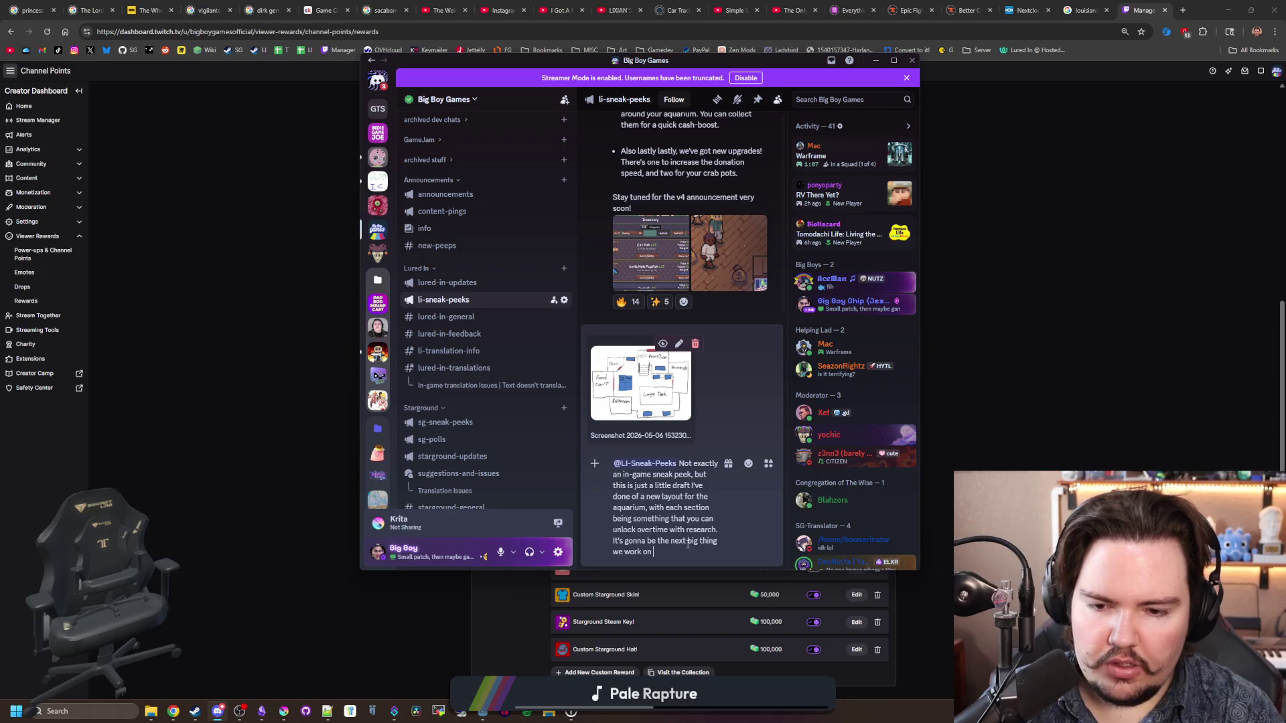
key(BackSpace)
text(, so im cur)
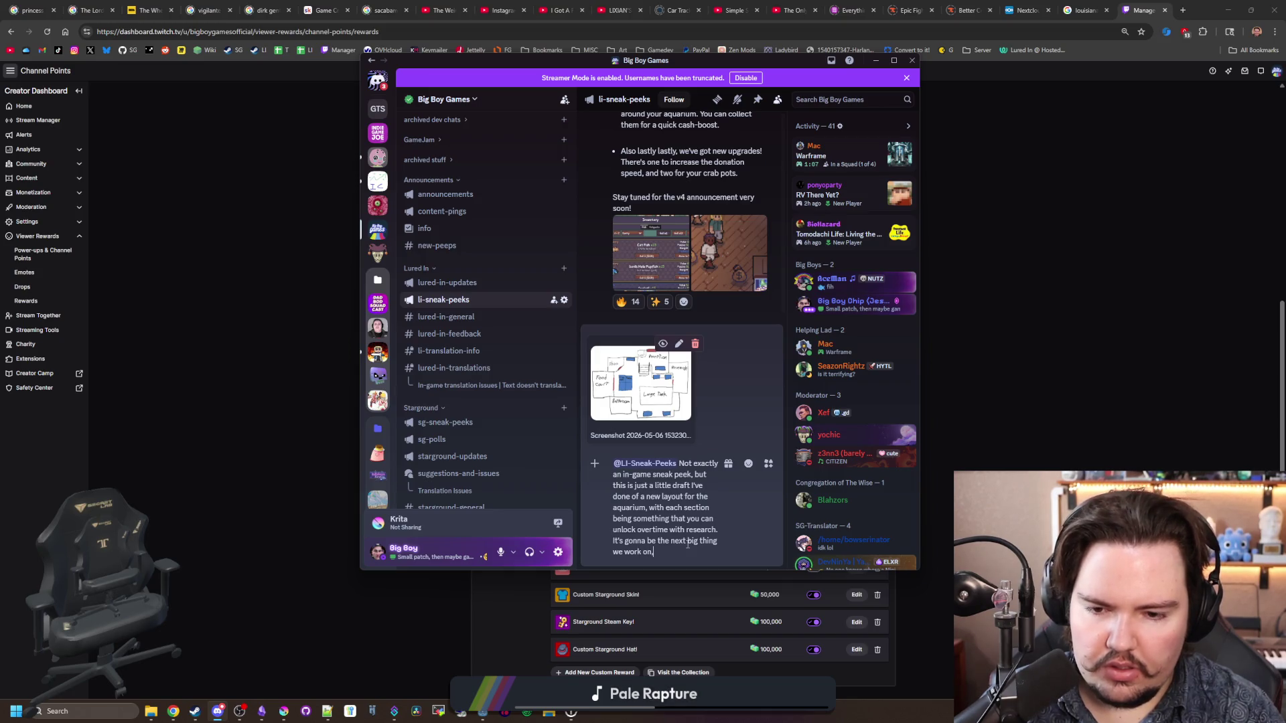
text(ious to hear )
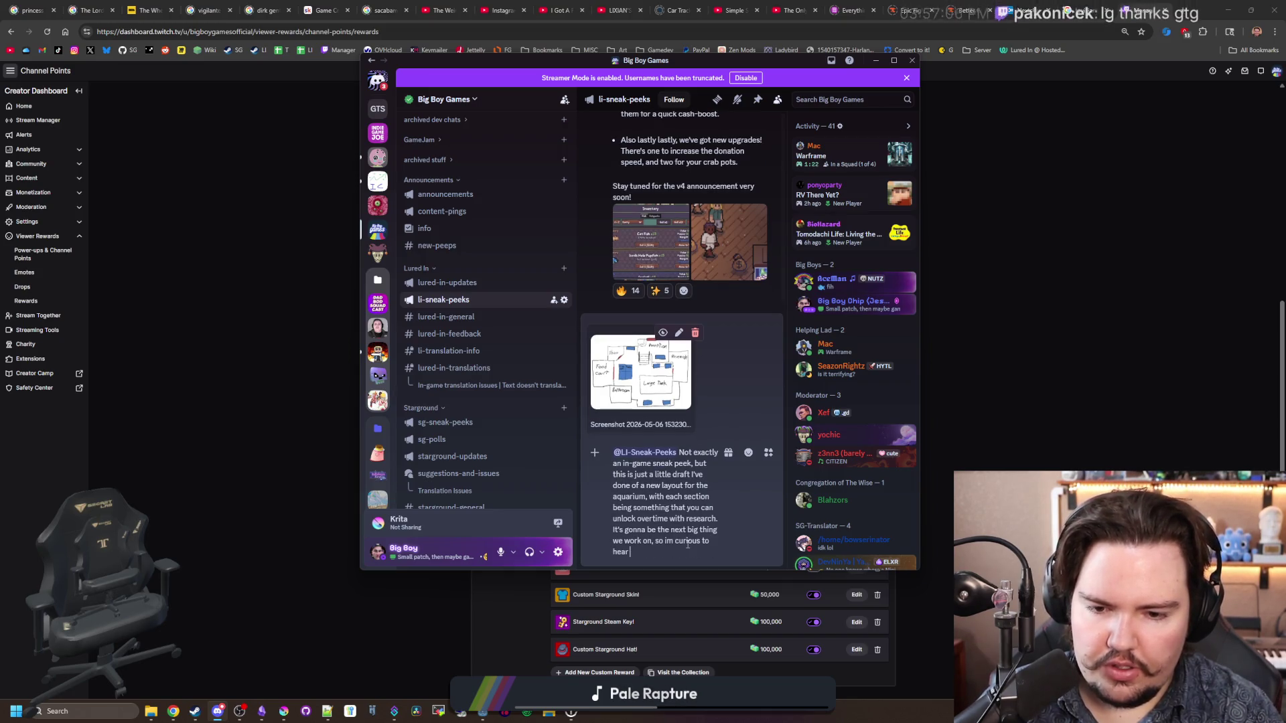
text(everyone's thoughts!)
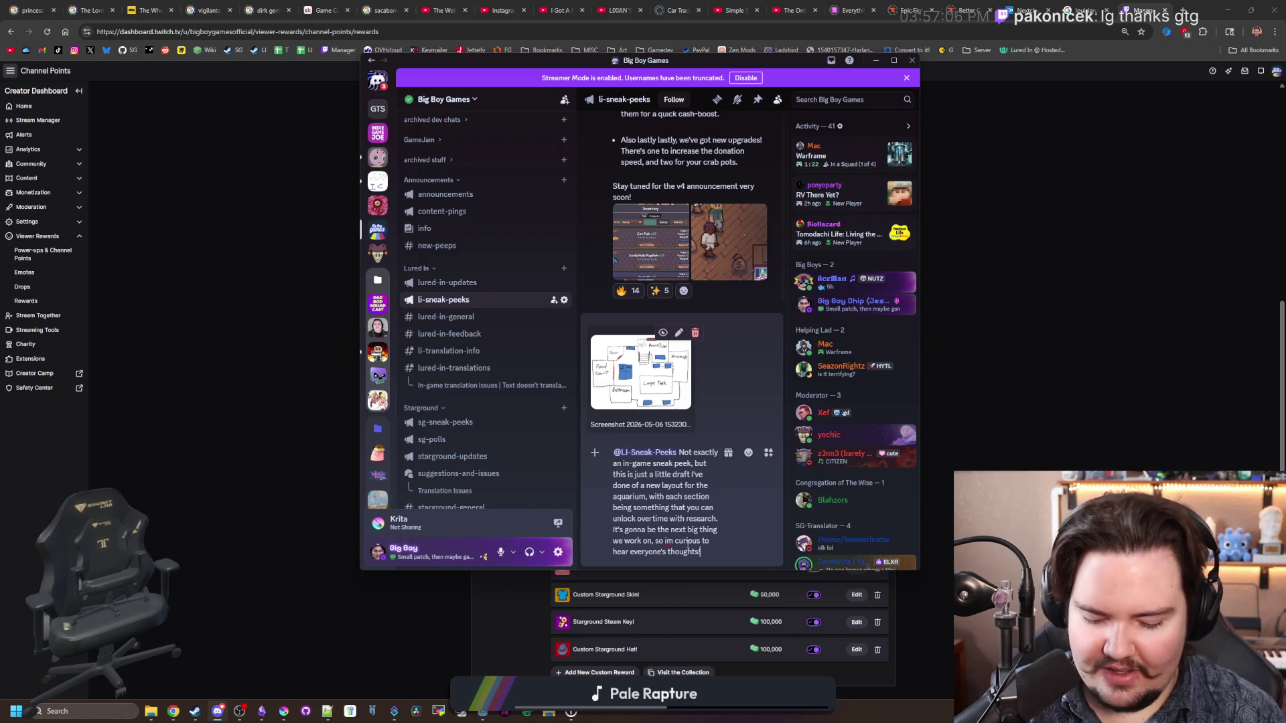
key(shift+Return)
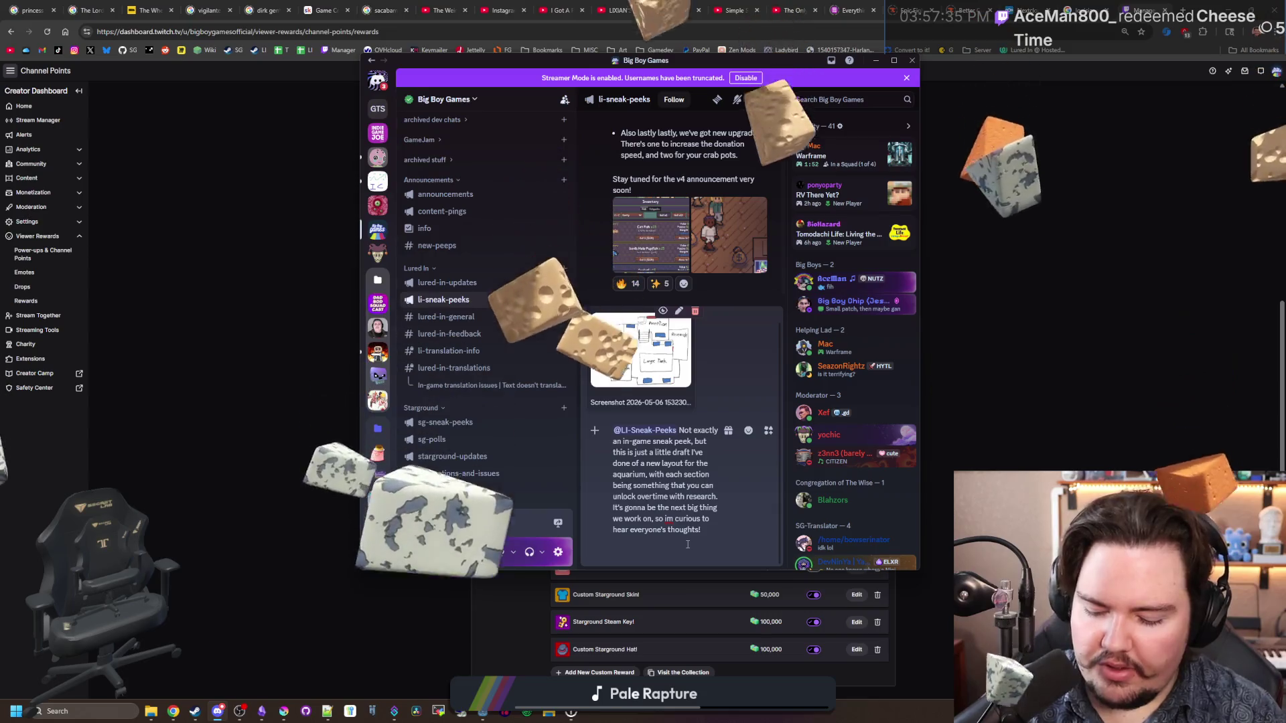
Step: Type the paragraph proposing a fish-price balancing poll, citing unfair values like the mola mola
text(Also )
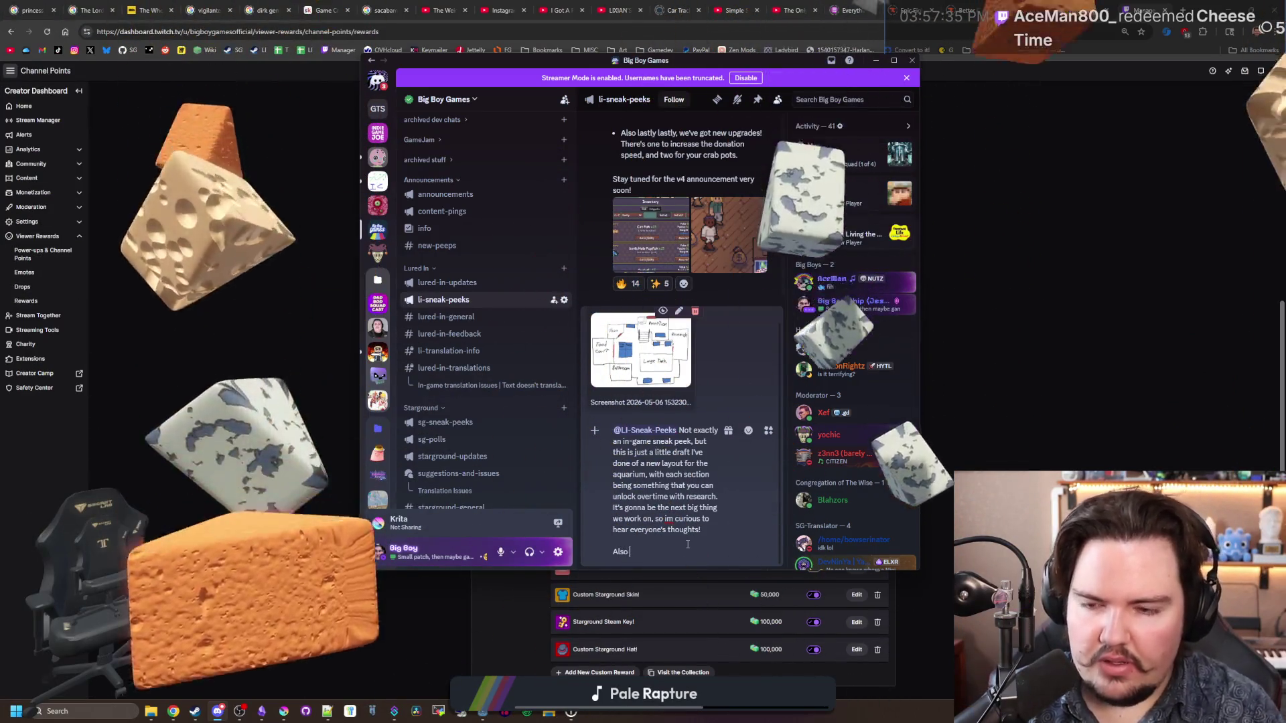
text(I wanted to run a pol)
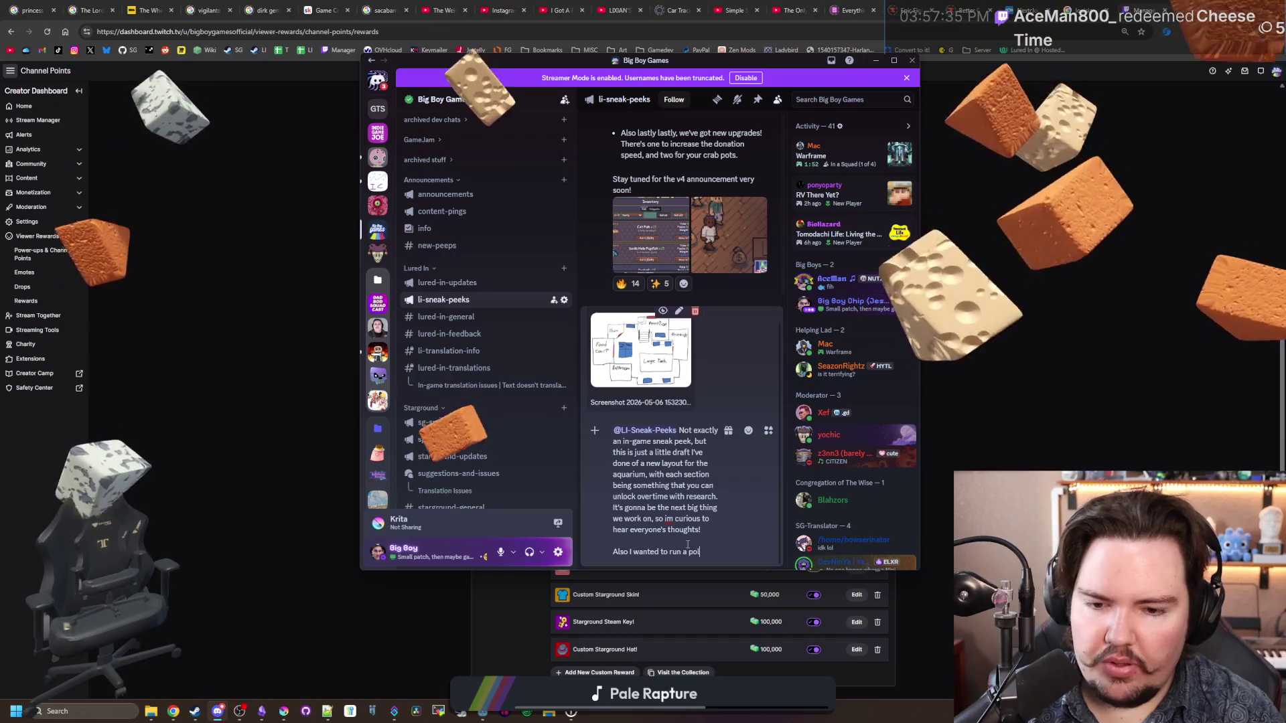
text(l about some balancing.)
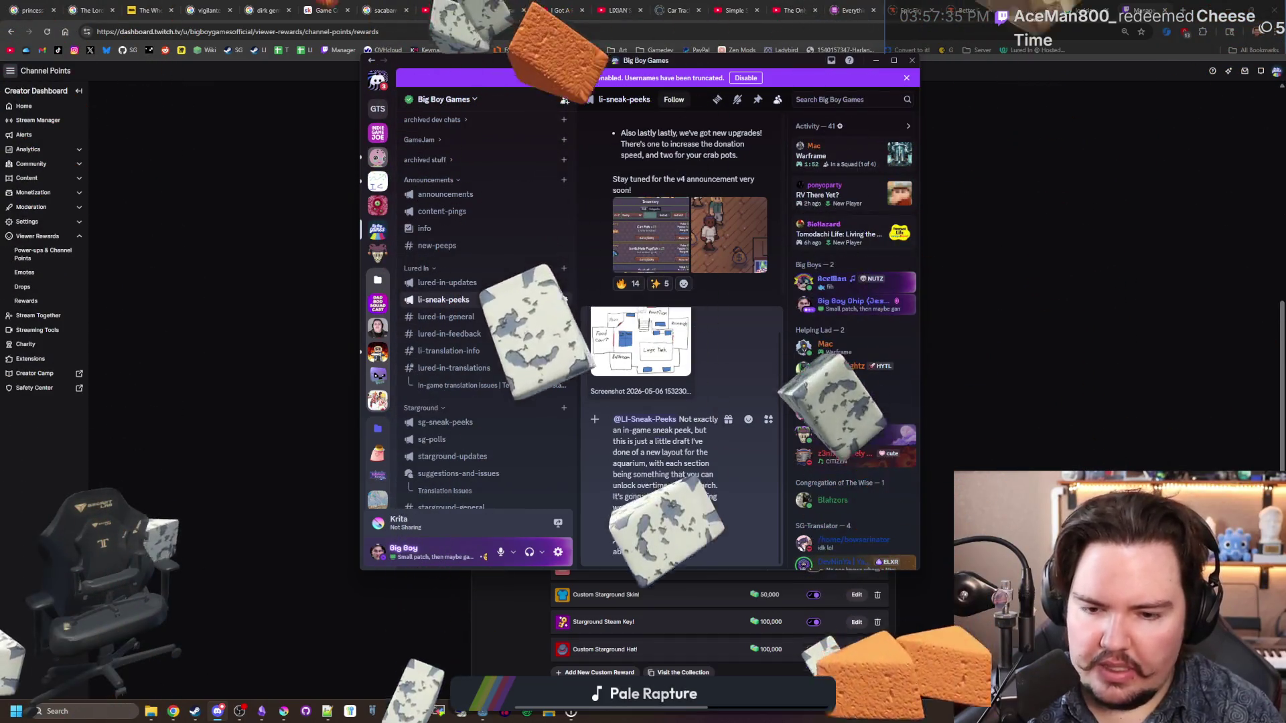
text( Right )
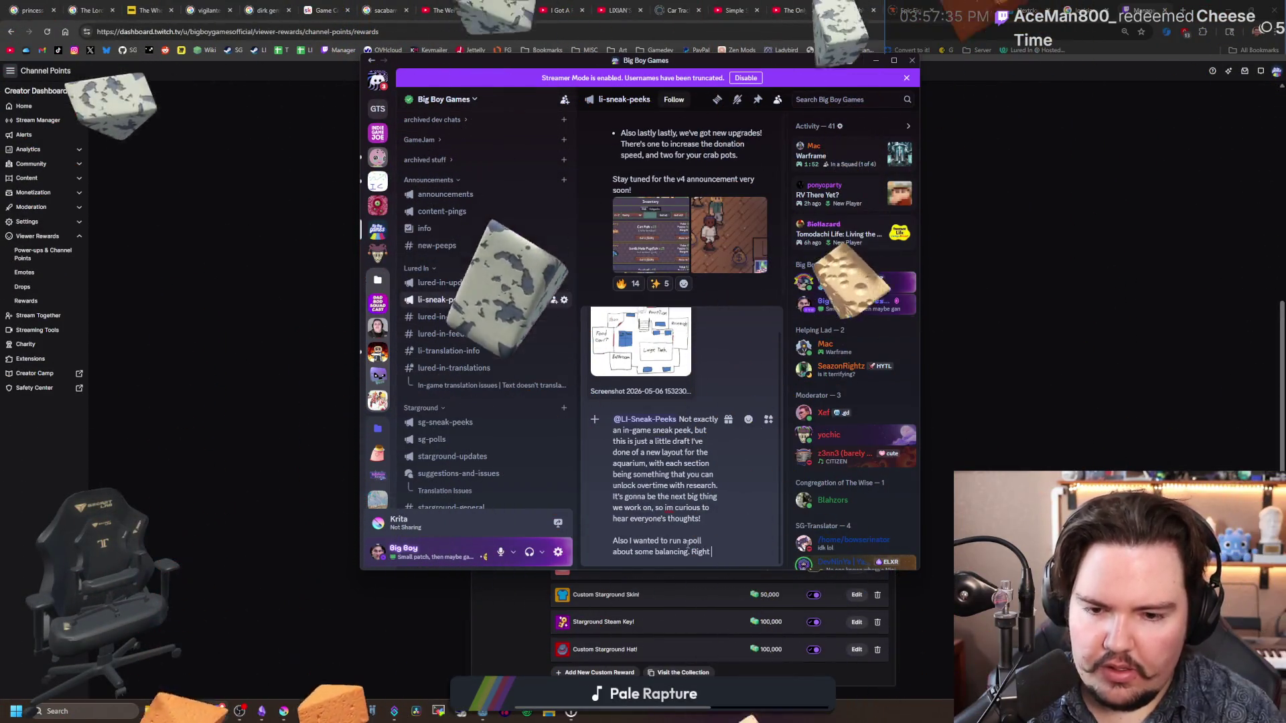
text(now, fish prices are)
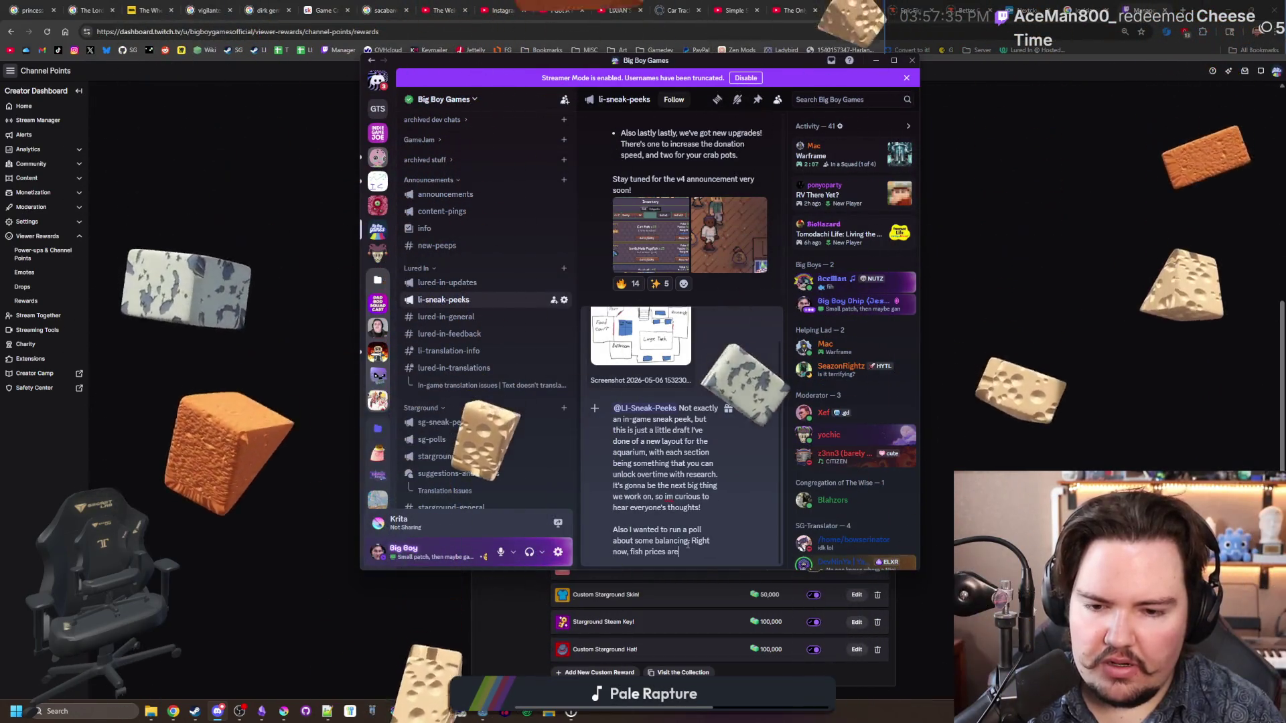
text( all pretty ran)
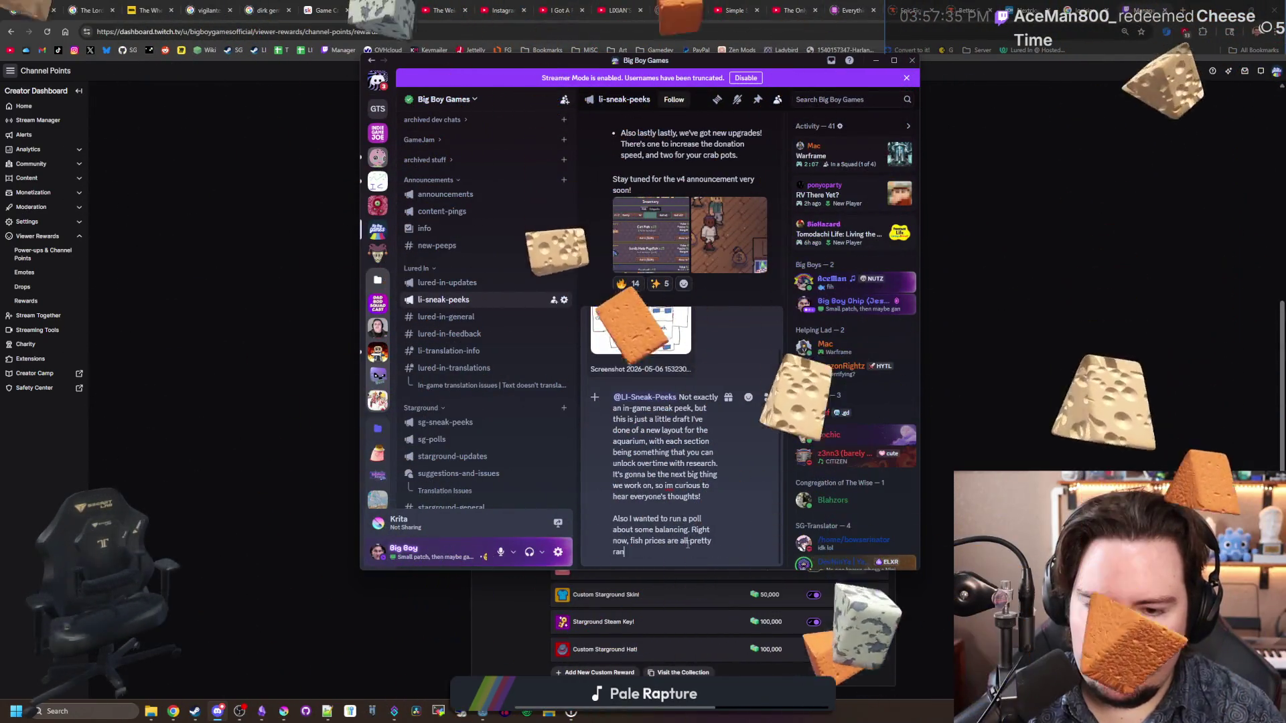
text(dom)
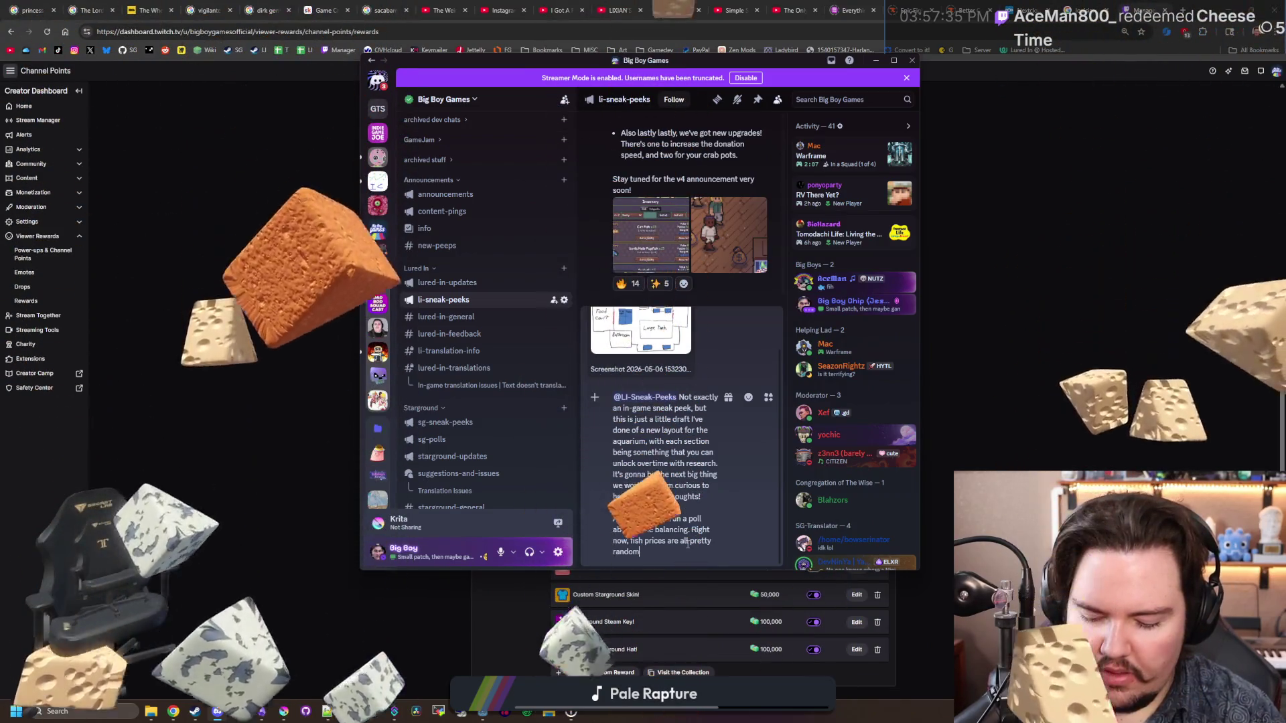
text(, but I've been)
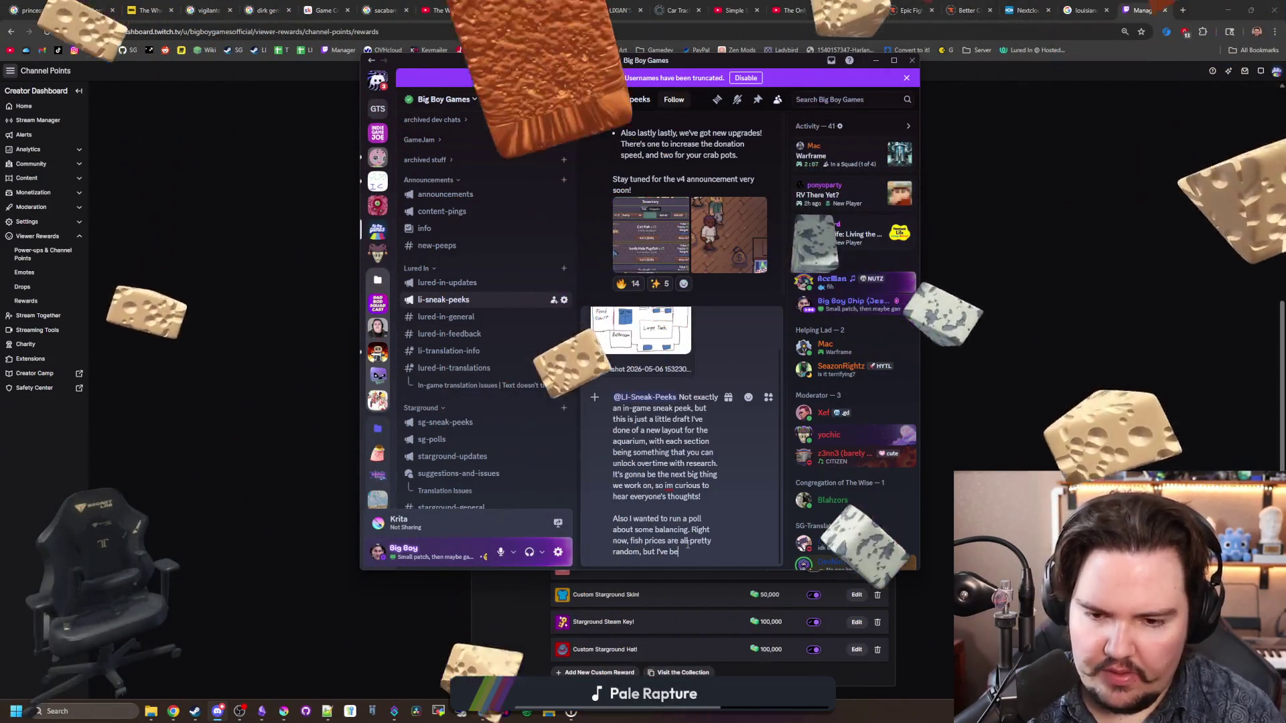
key(BackSpace)
key(BackSpace)
key(BackSpace)
text(it )
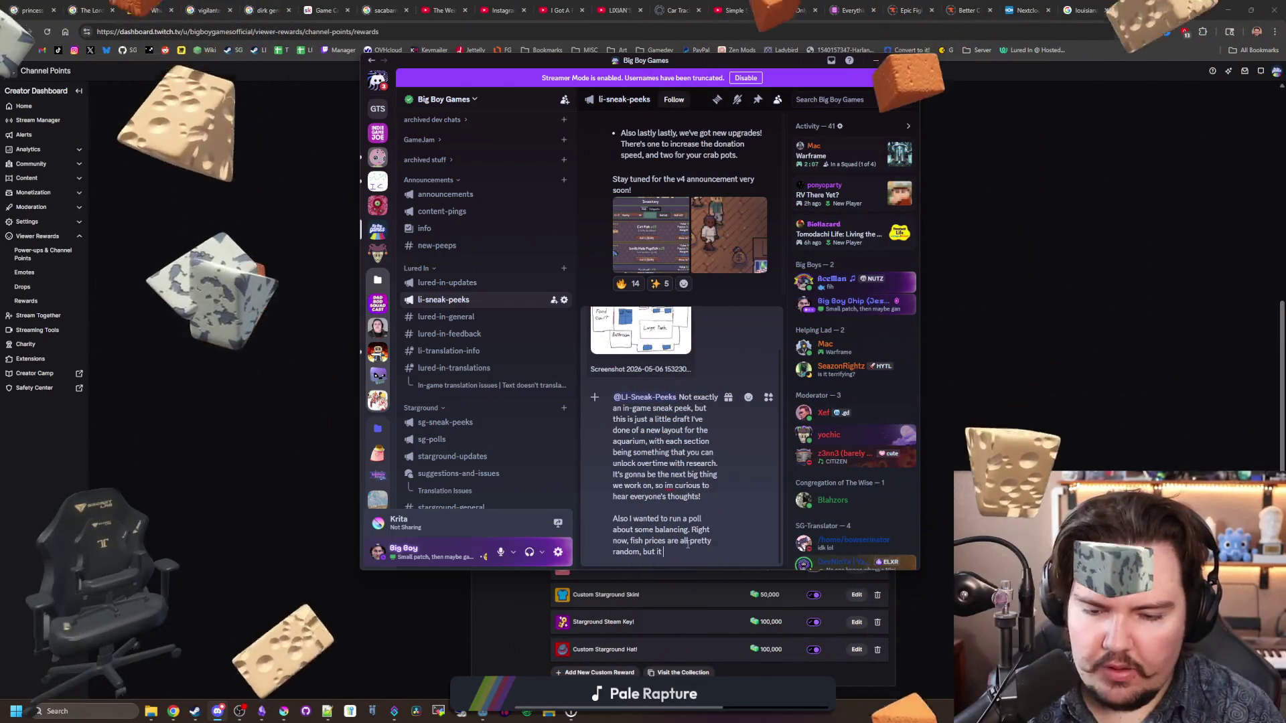
text(can lead to some unfair)
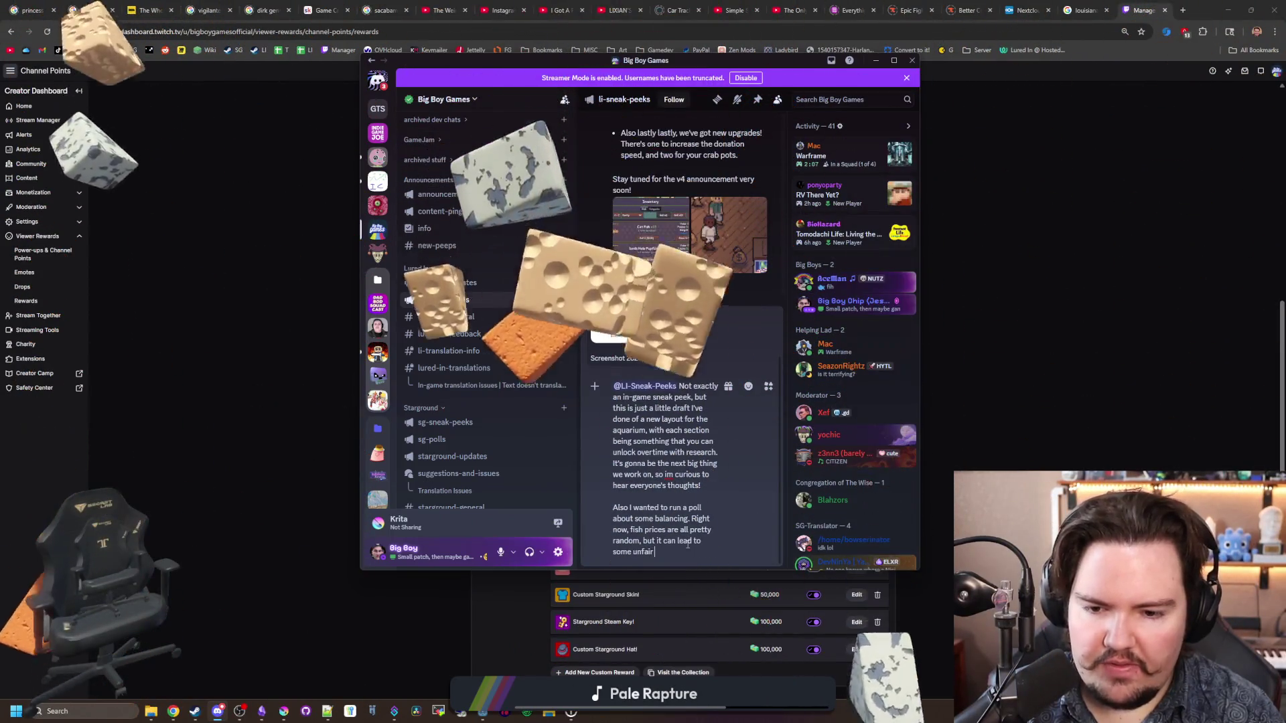
text( values for fish)
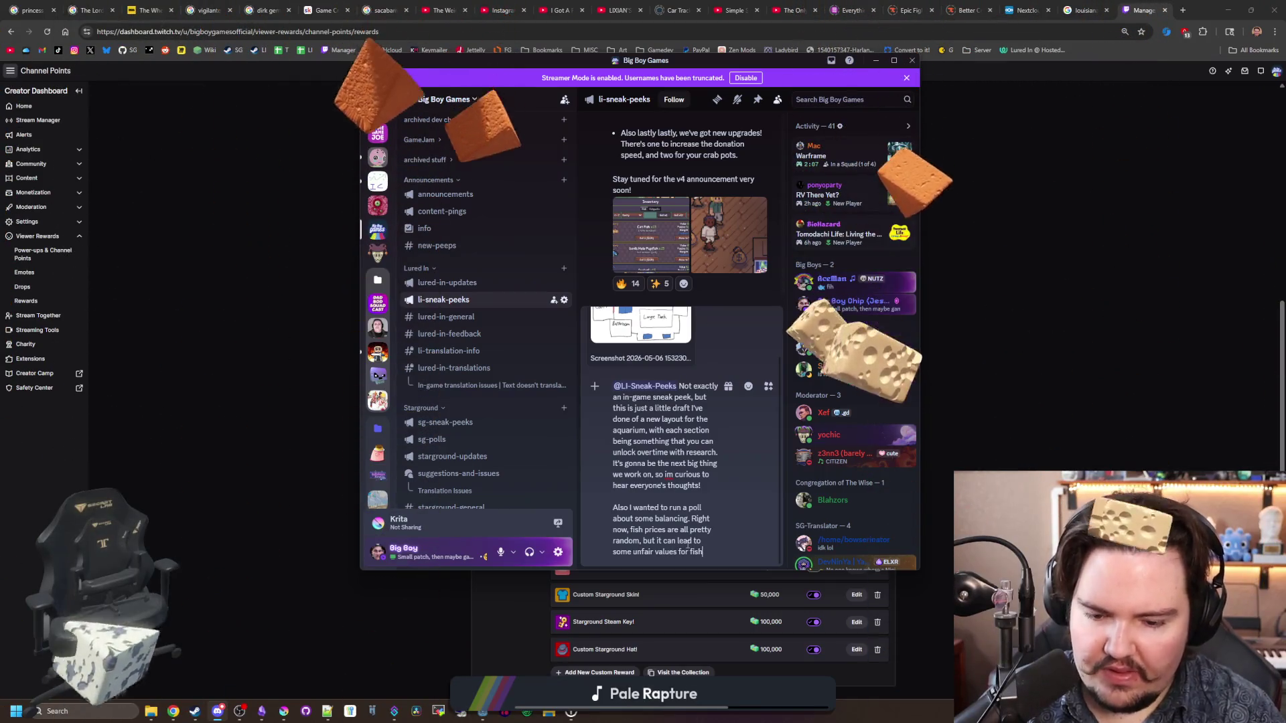
text( (like the mola mola). )
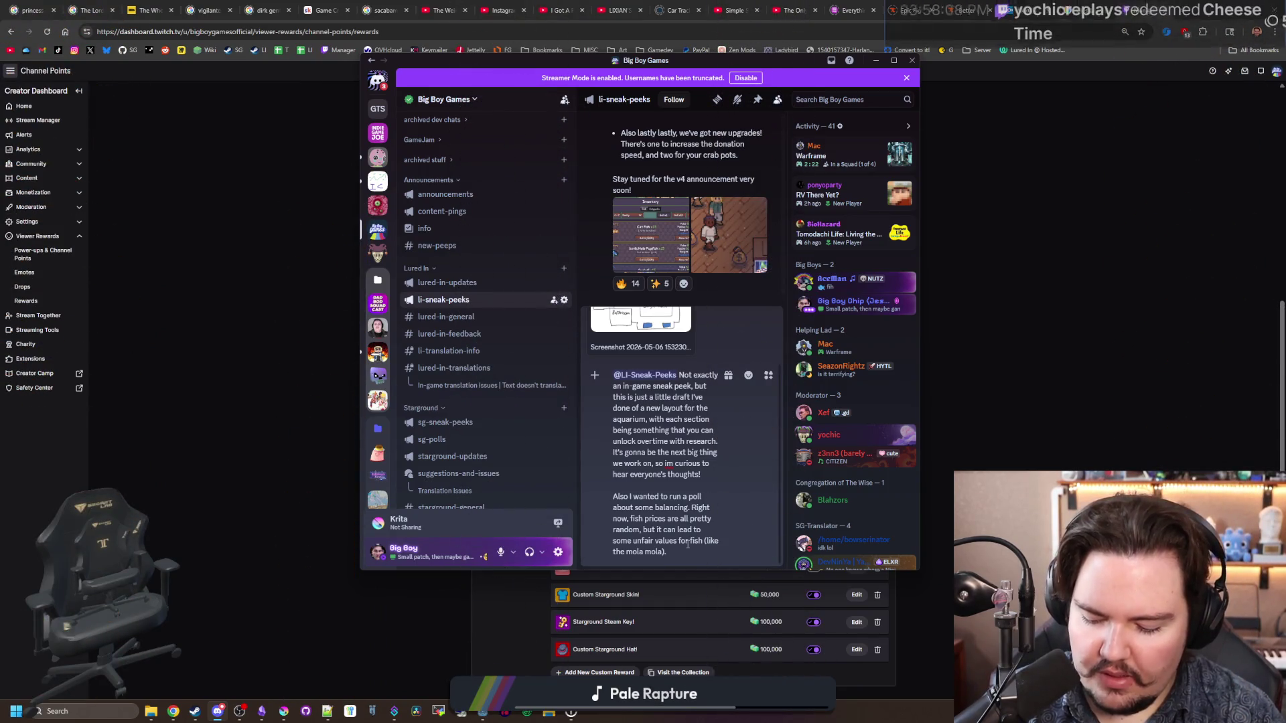
text(Im curious )
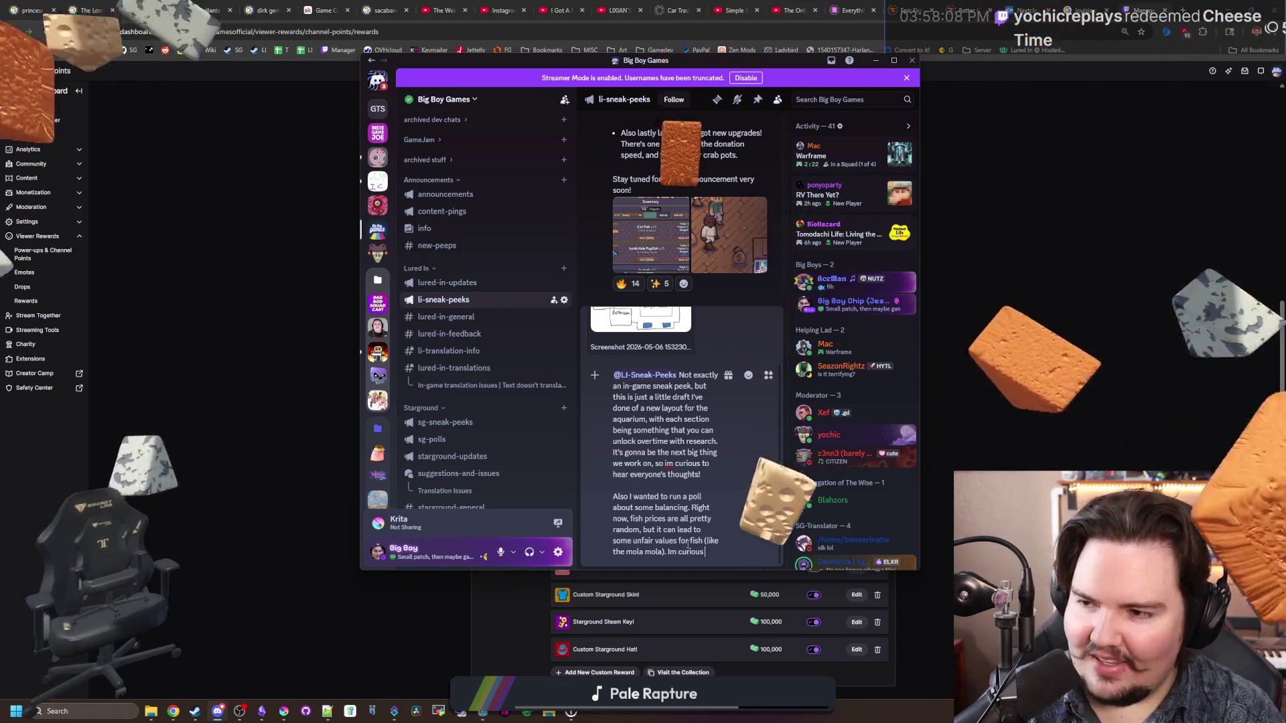
text(to h)
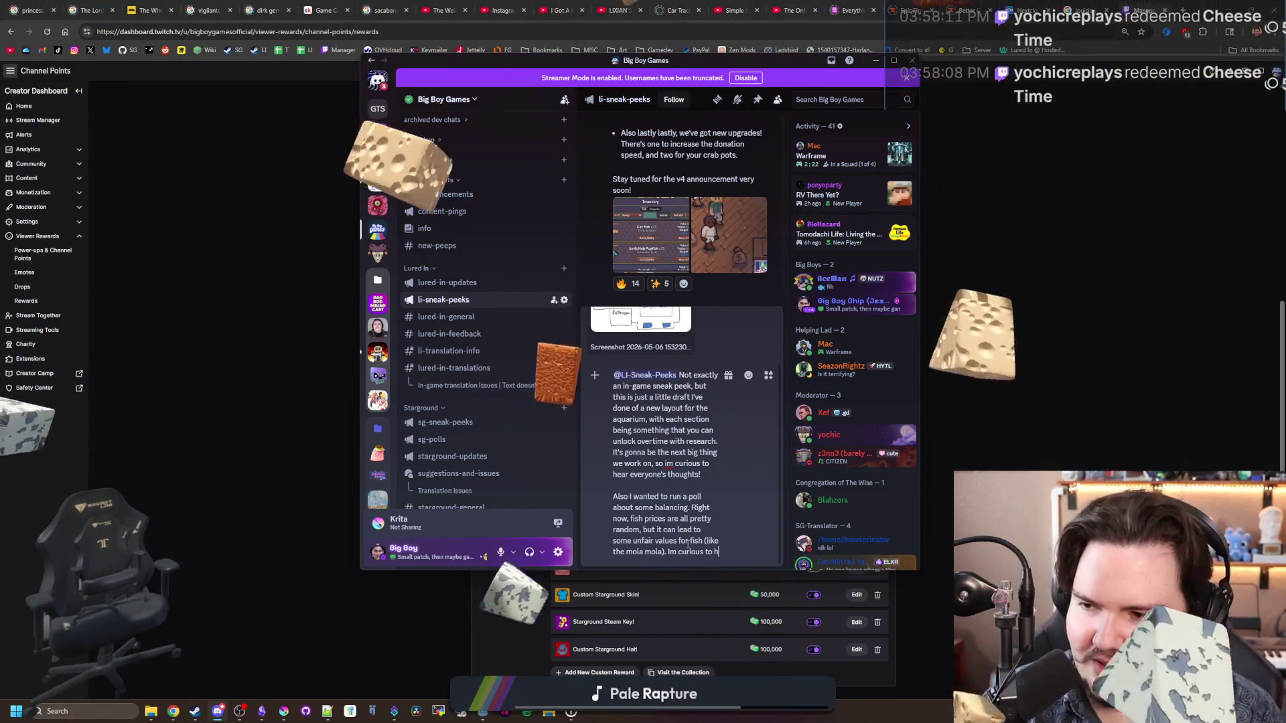
text(ear what you)
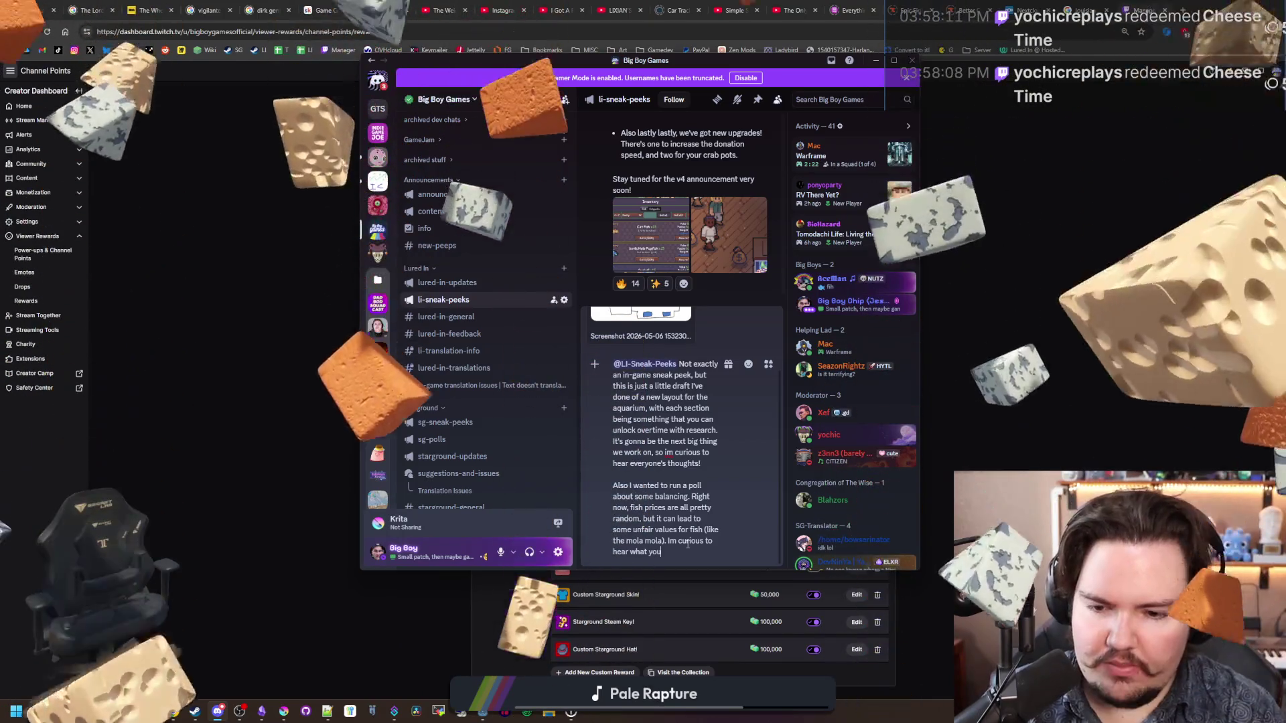
text( all think about doing)
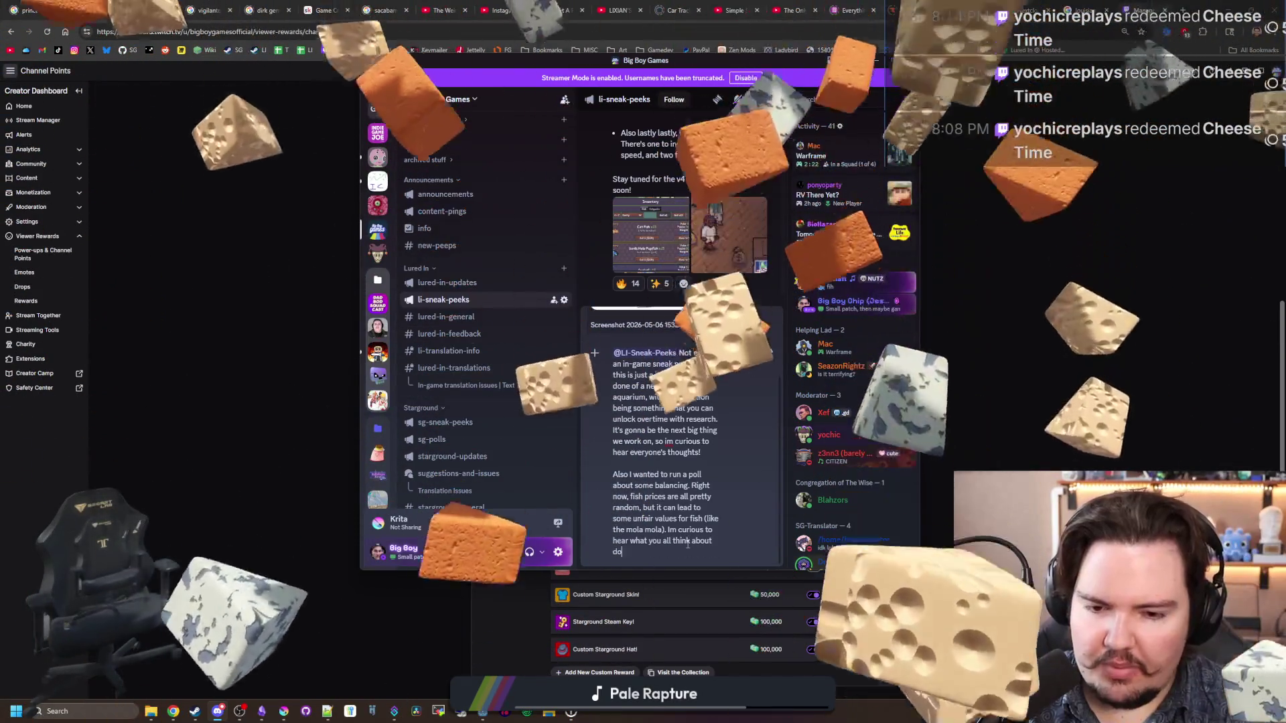
key(BackSpace)
key(BackSpace)
key(BackSpace)
text(random, more unique prices, vs something more predictable. Like 1 weight = $10 for the river or something)
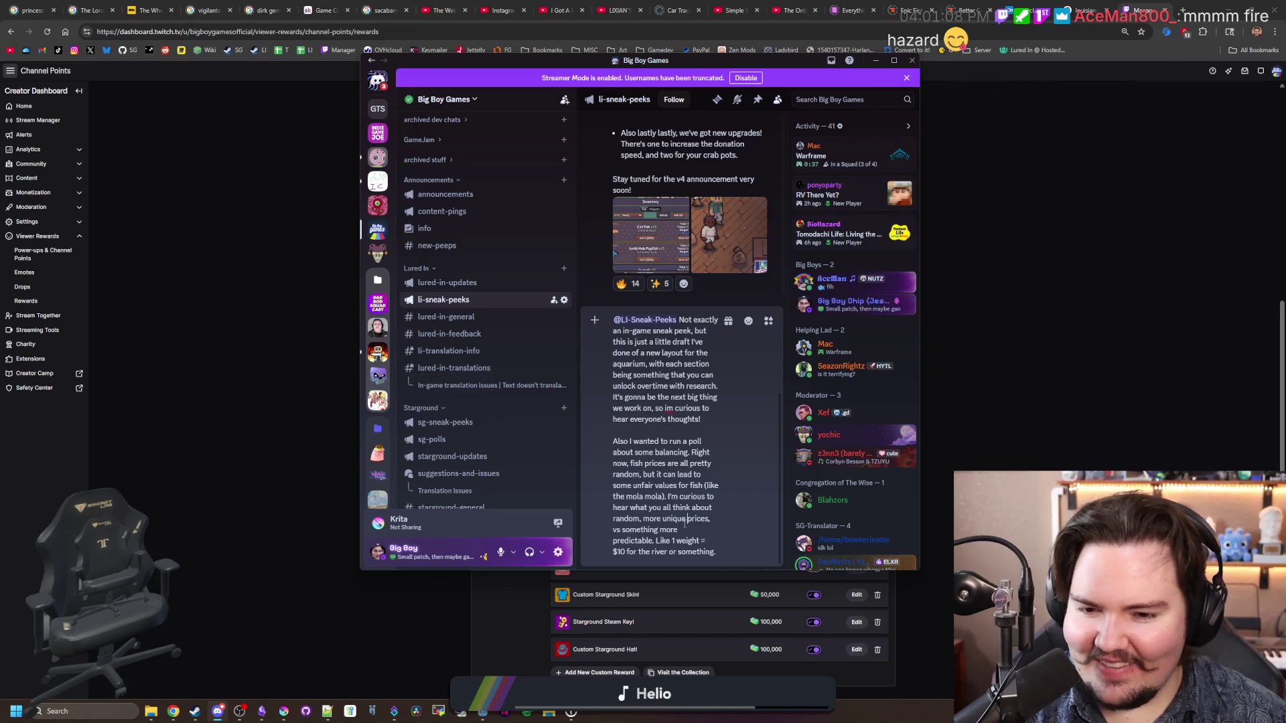
Step: Add a period and check spelling suggestions for 'im' without changing it
text(.)
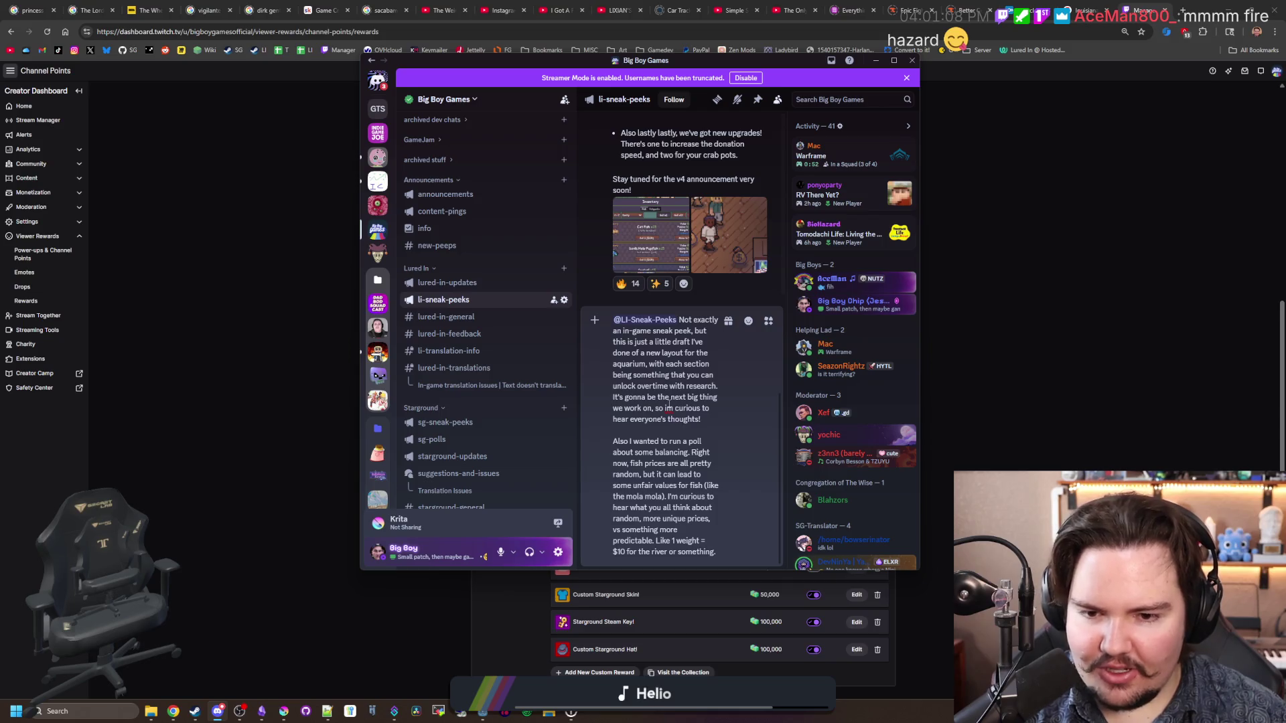
right_click(668, 407)
click(643, 388)
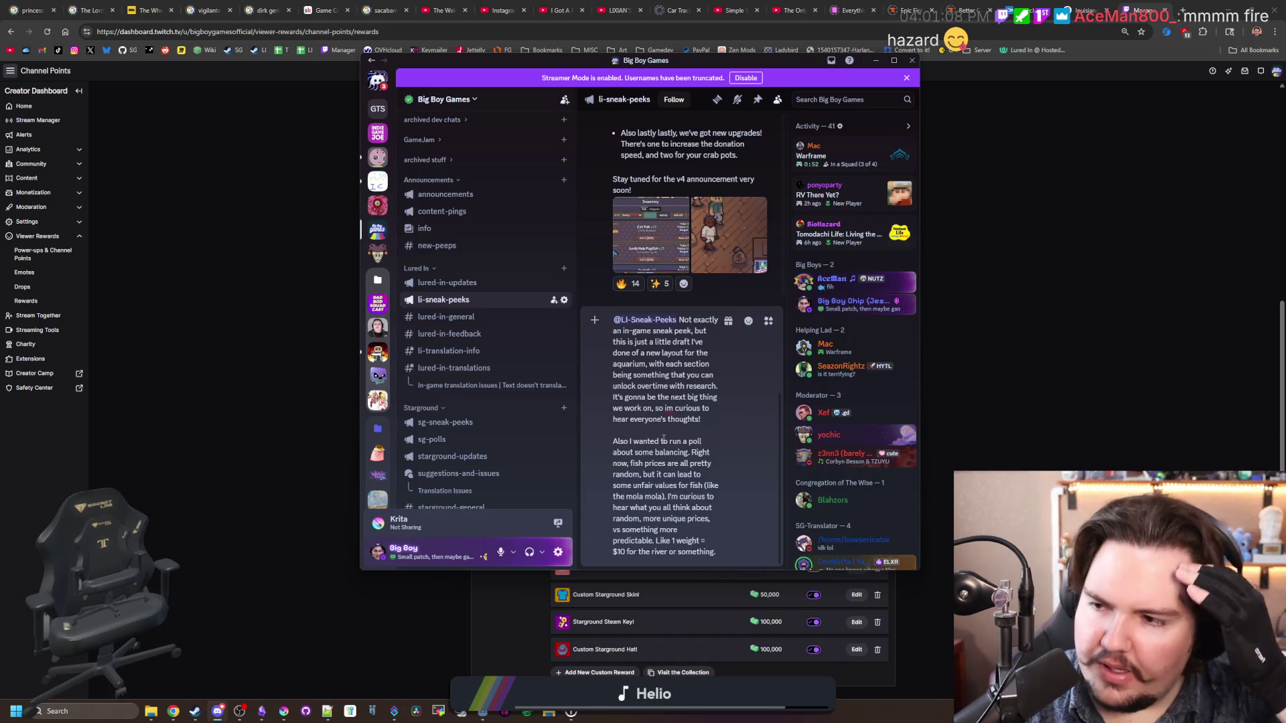
triple_click(633, 422)
click(639, 426)
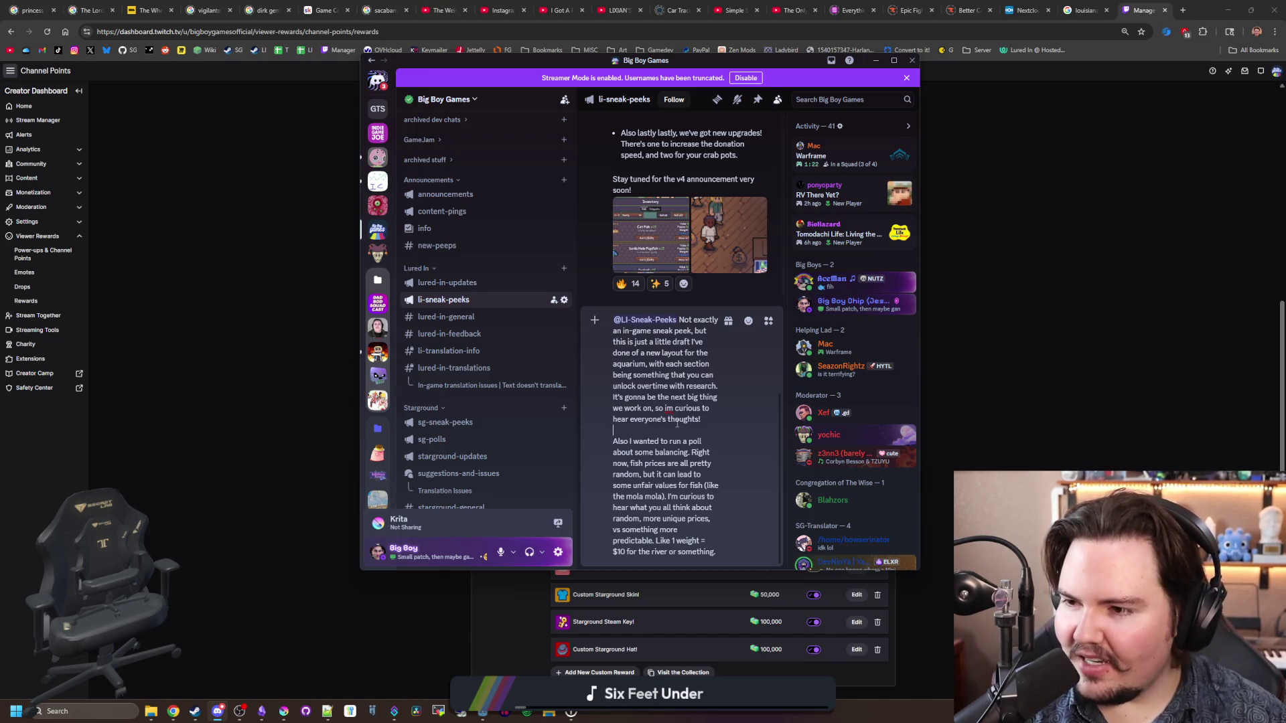
Step: Add a period between the paragraphs and end the message with a period after 'something'
text(.)
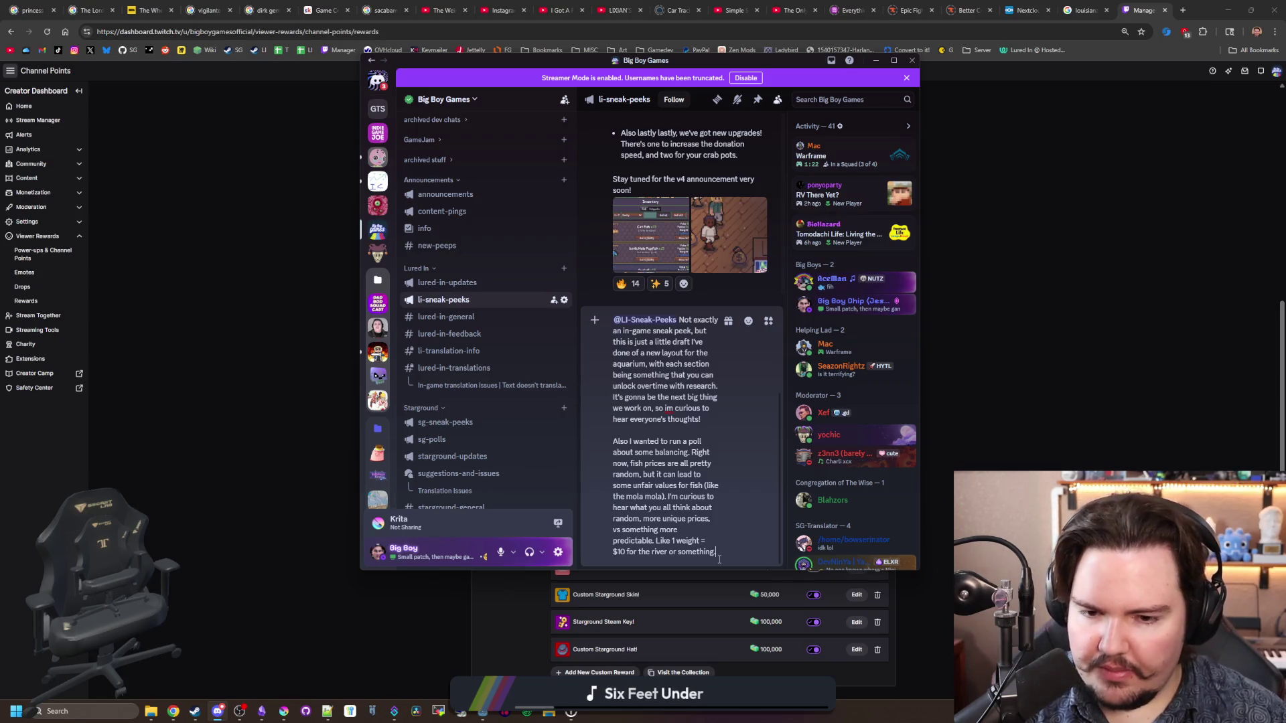
double_click(716, 551)
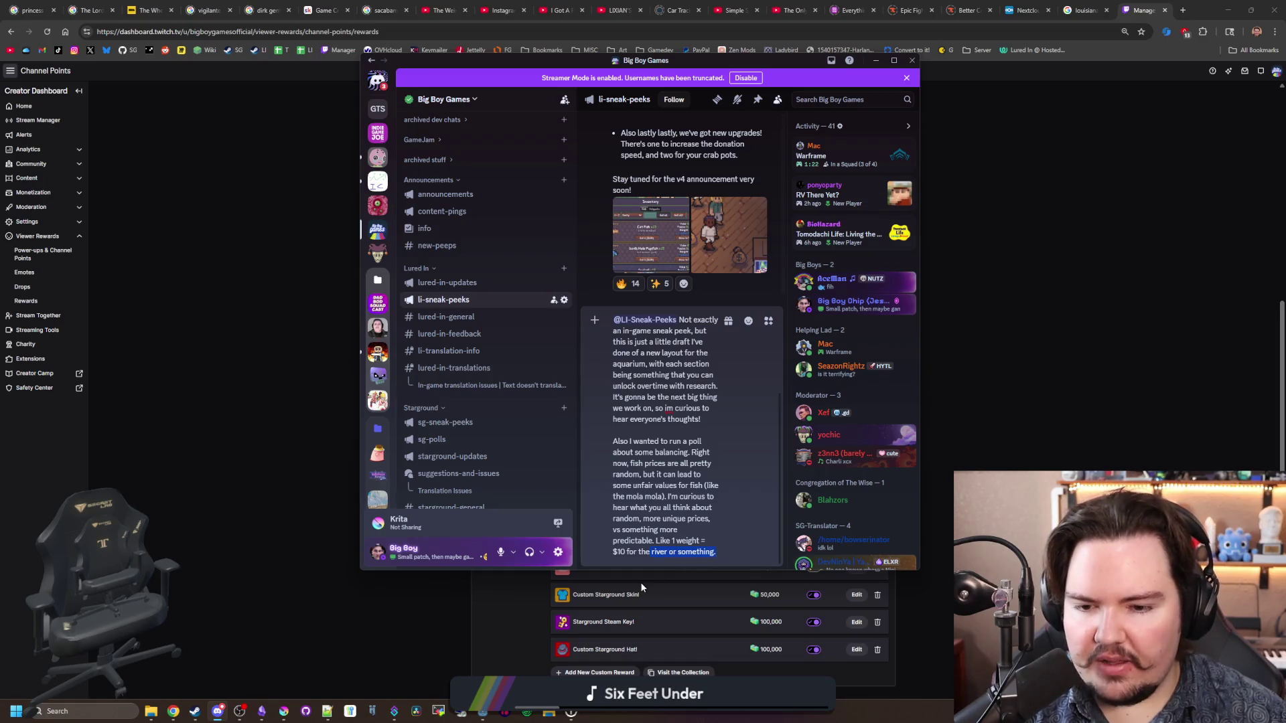
click(718, 551)
click(722, 553)
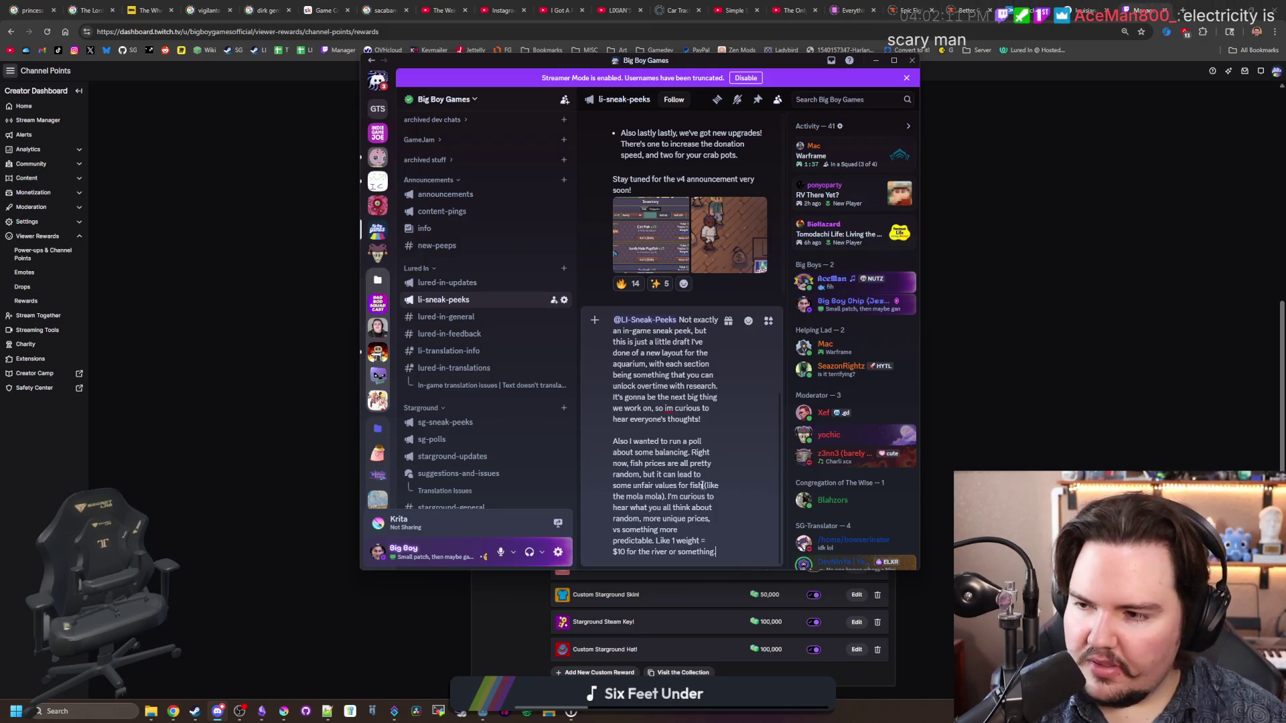
text(.)
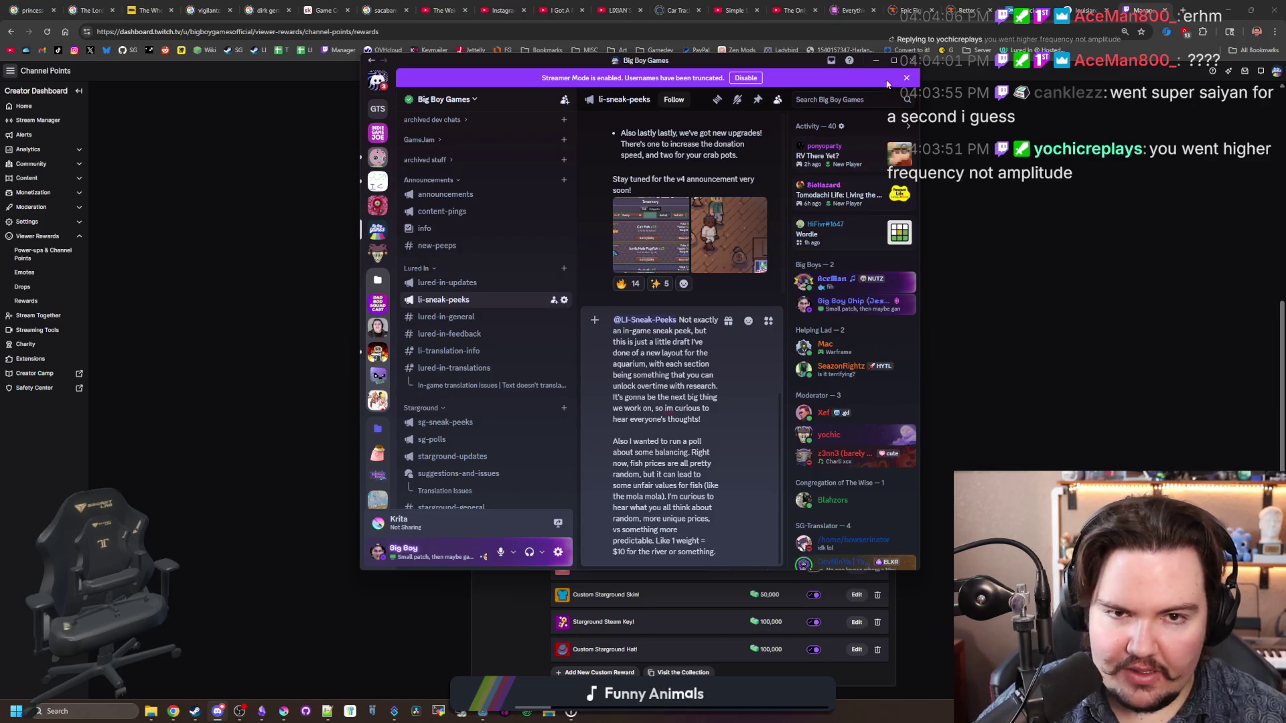
Step: Maximize the Discord window with Super+Up to fill the screen
key(super+Up)
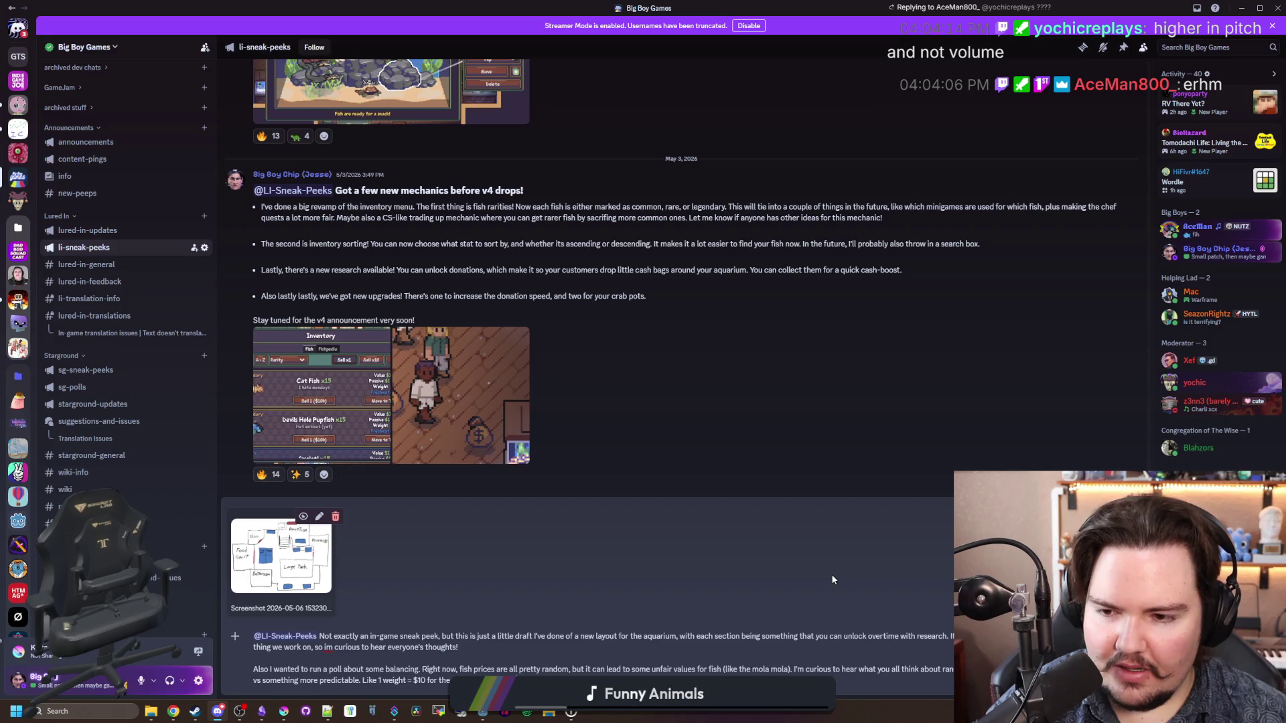
Step: Paste the aquarium layout screenshot into the li-sneak-peeks draft as an attachment
click(243, 643)
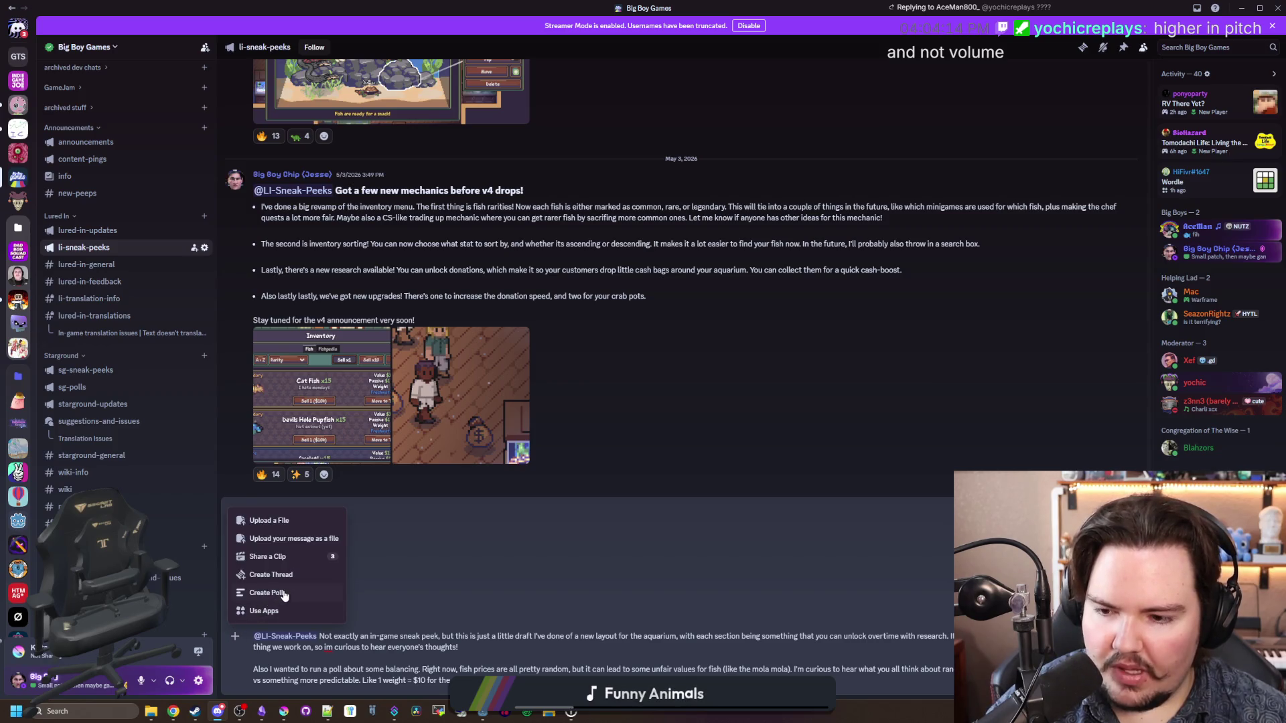
key(ctrl+v)
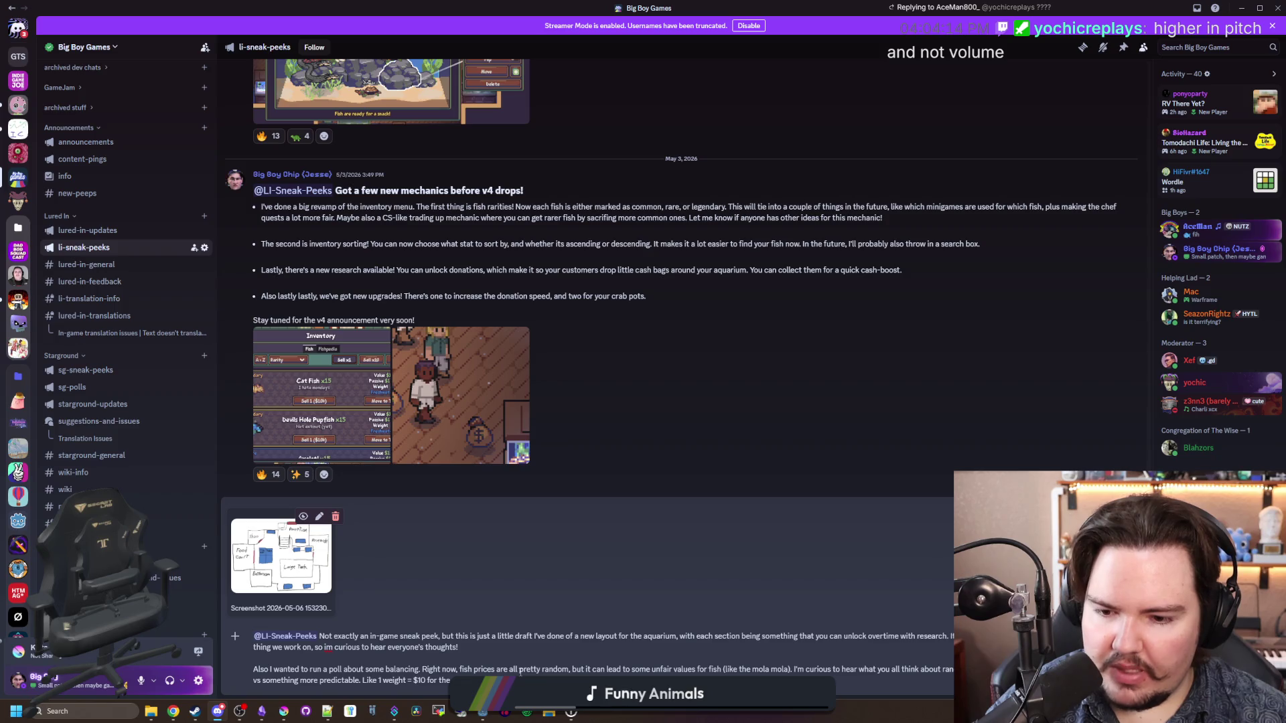
key(ctrl+a)
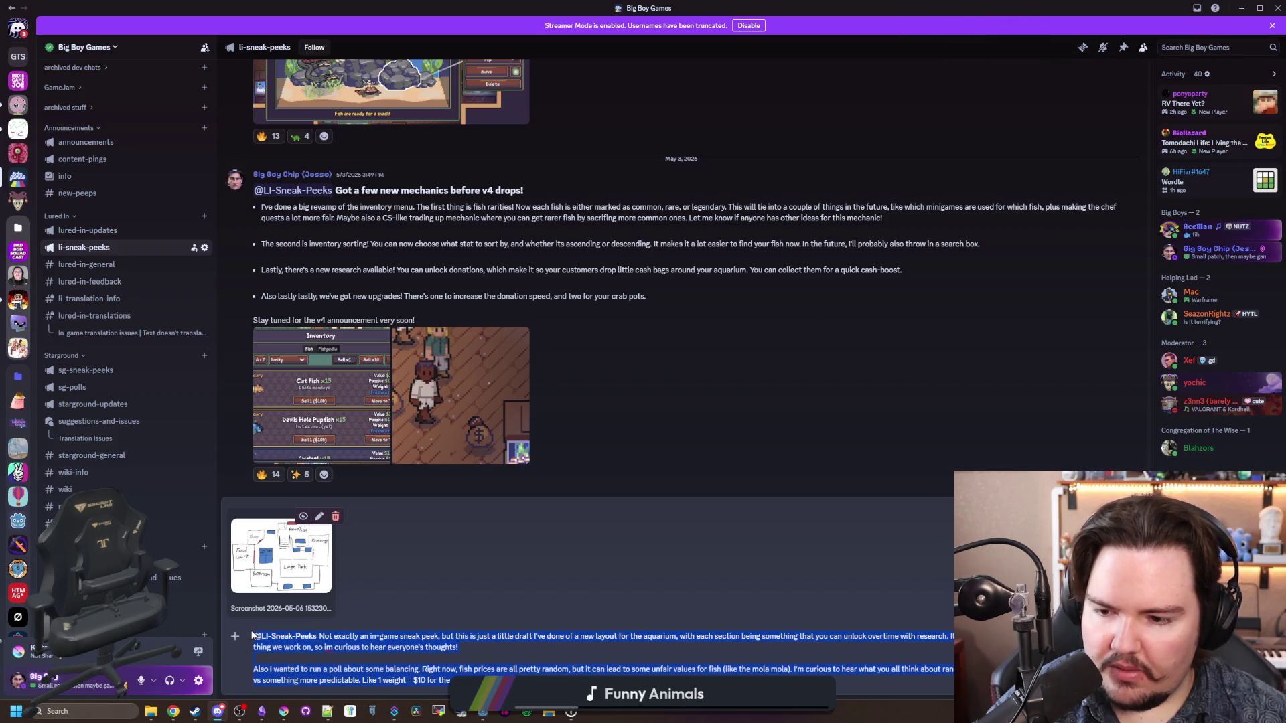
Step: Start creating a poll from the message's add options
click(281, 653)
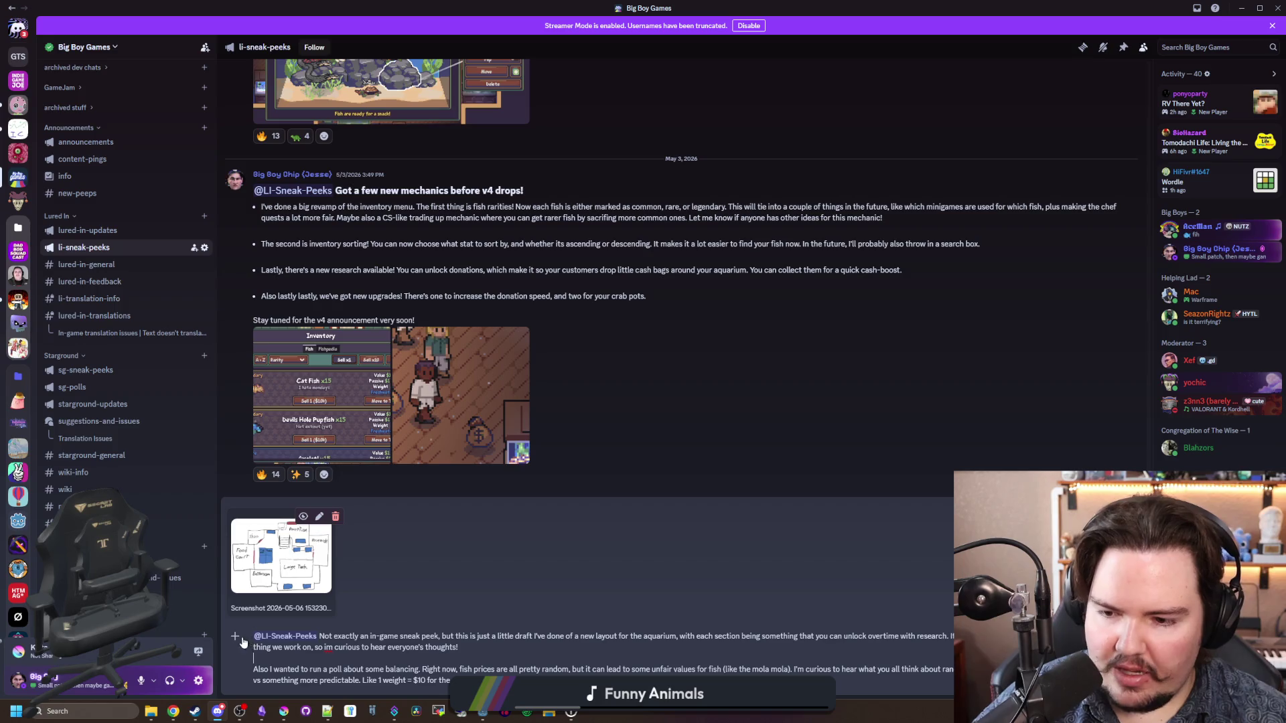
click(235, 636)
click(272, 593)
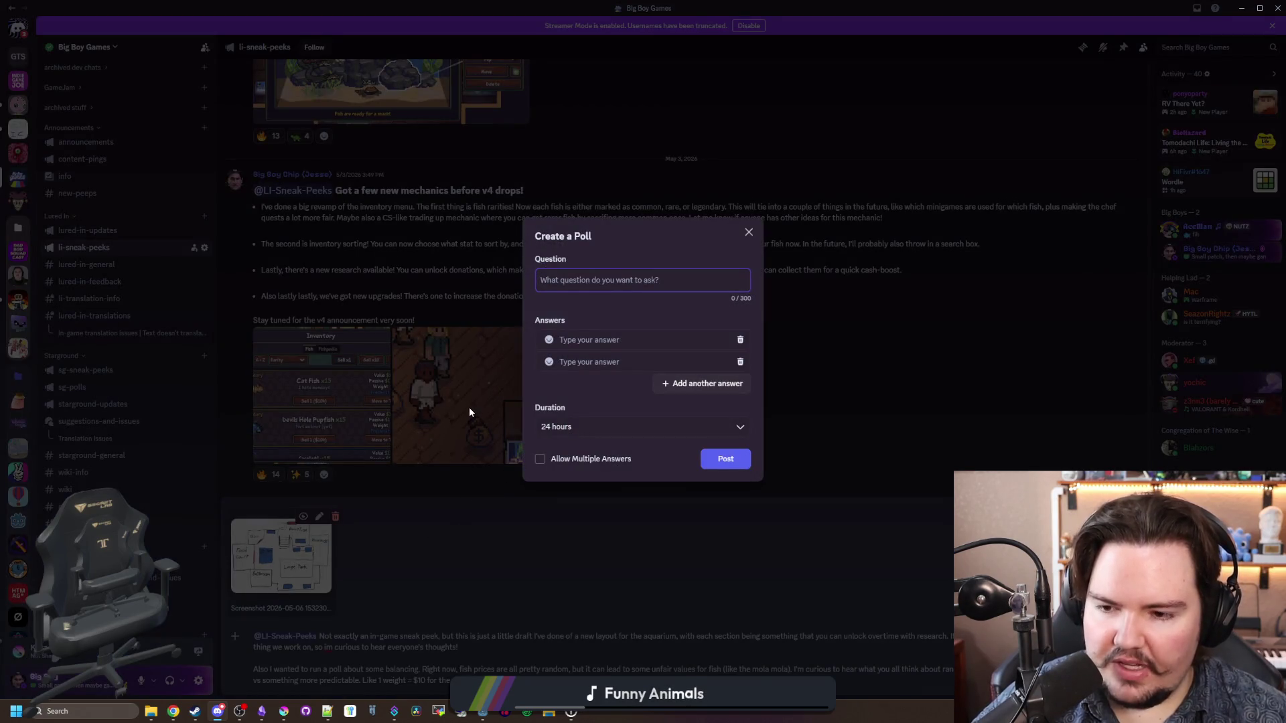
Step: Discard the empty poll draft and send the aquarium-layout sneak-peek post with its sketch
click(748, 232)
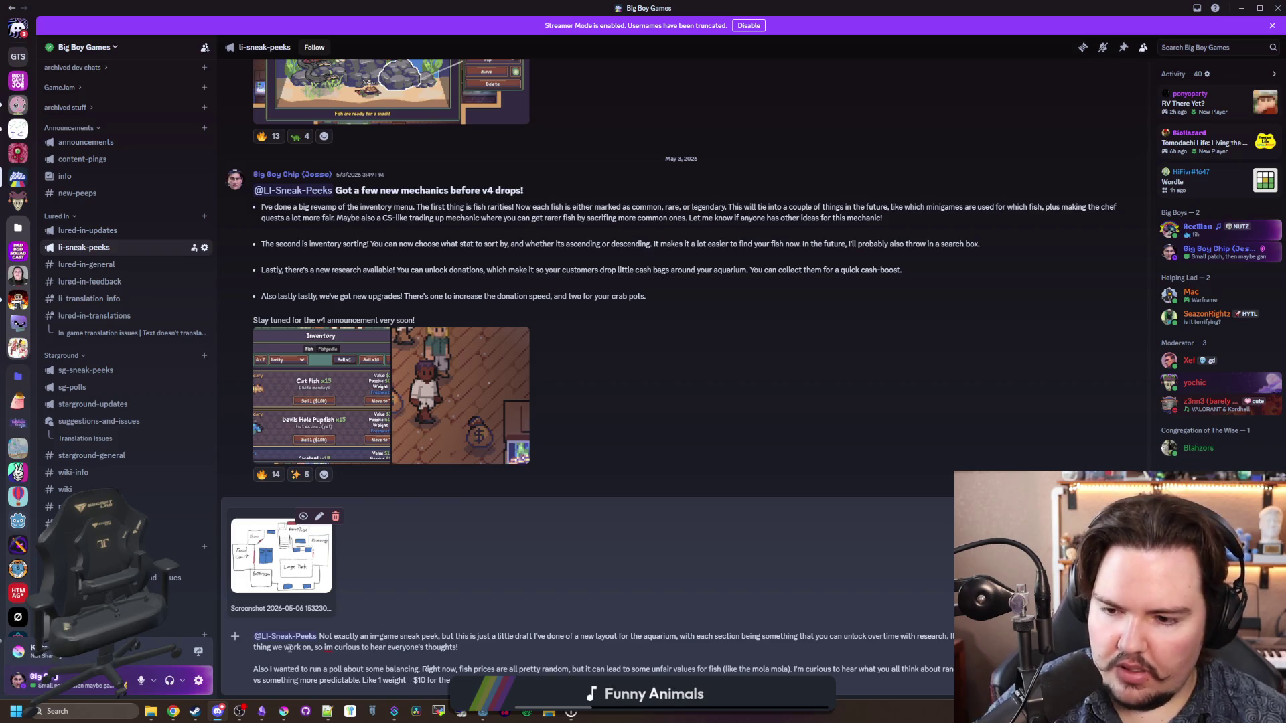
key(Return)
click(235, 681)
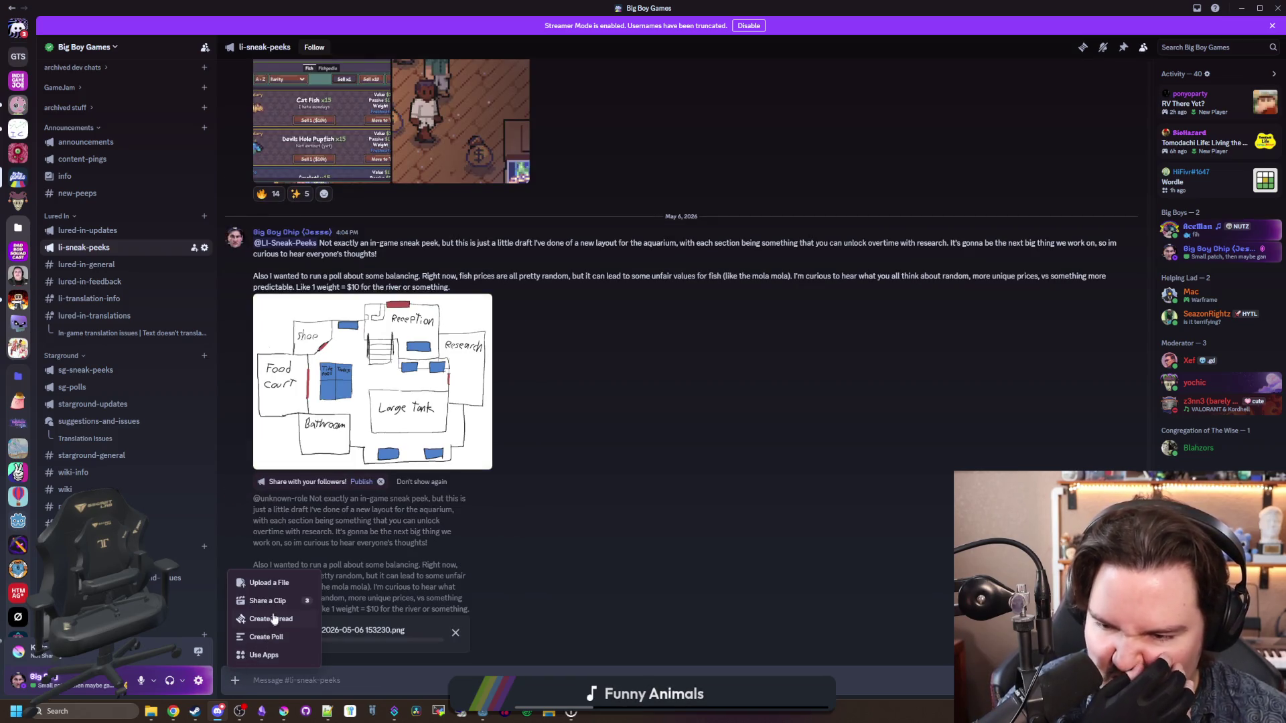
click(268, 633)
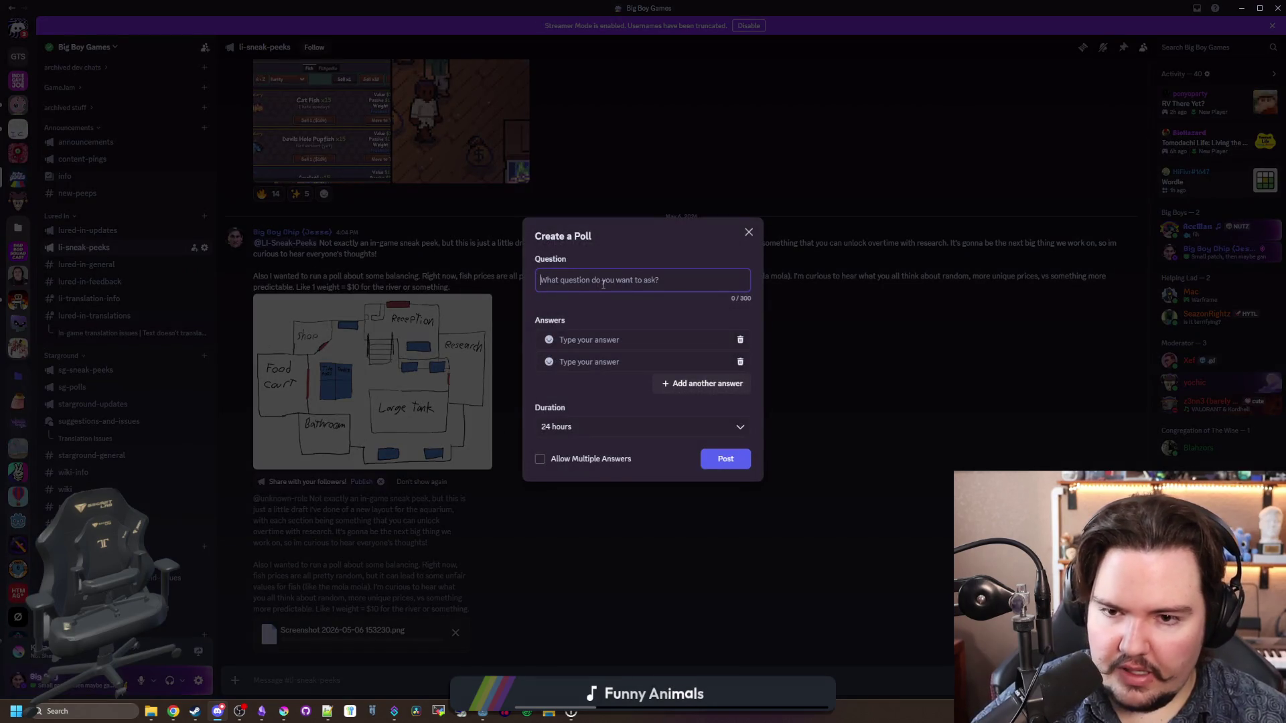
Step: Enter the poll question 'How should fish prices change per region?'
text(How should )
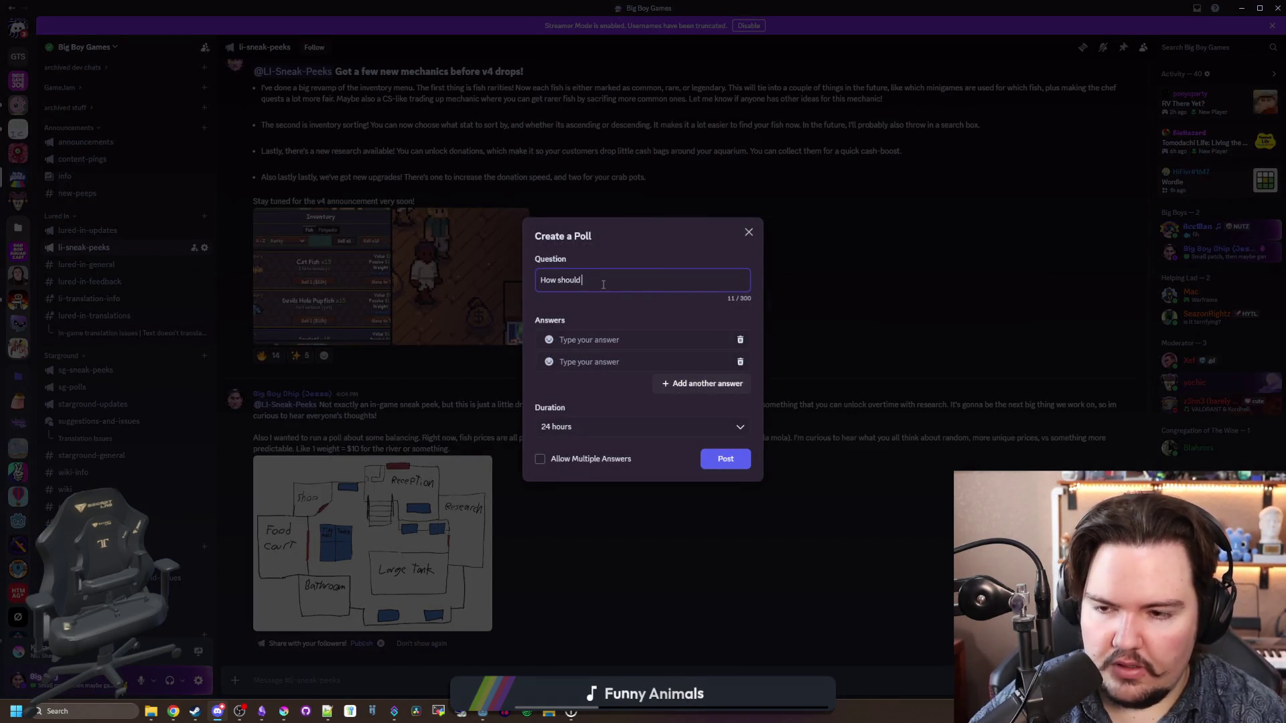
text(fish prices chan)
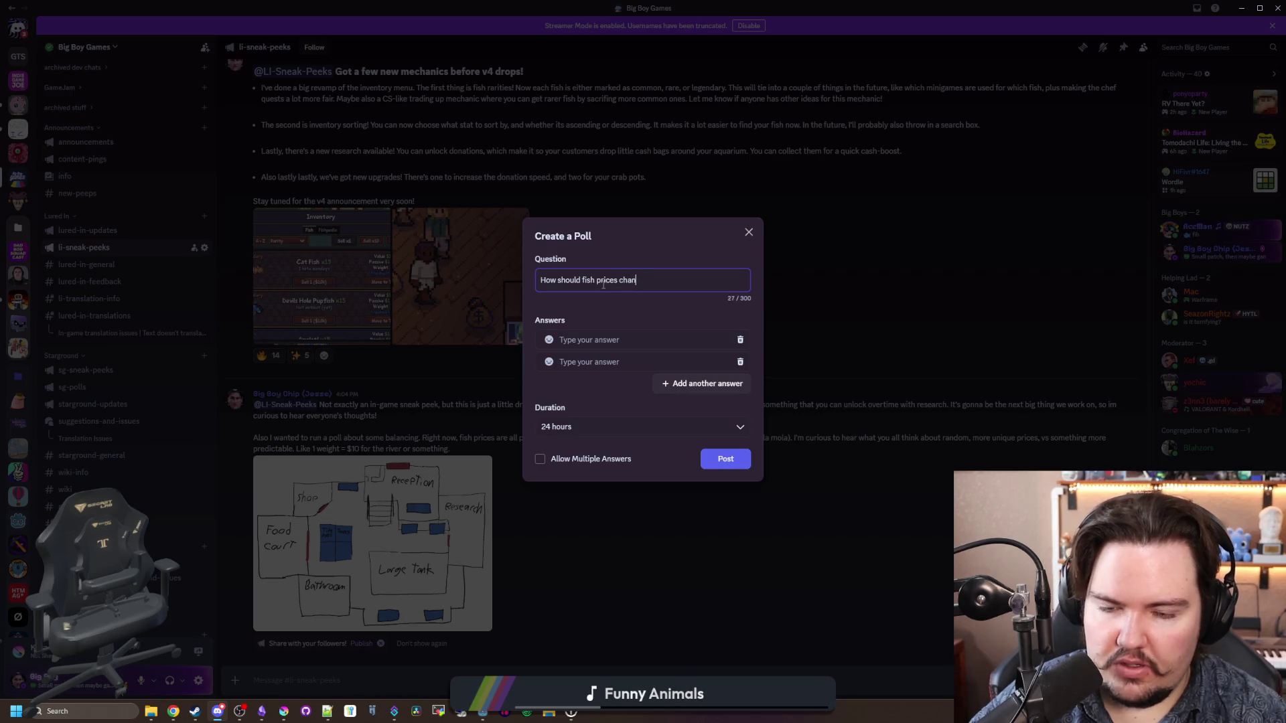
text(ge per-re)
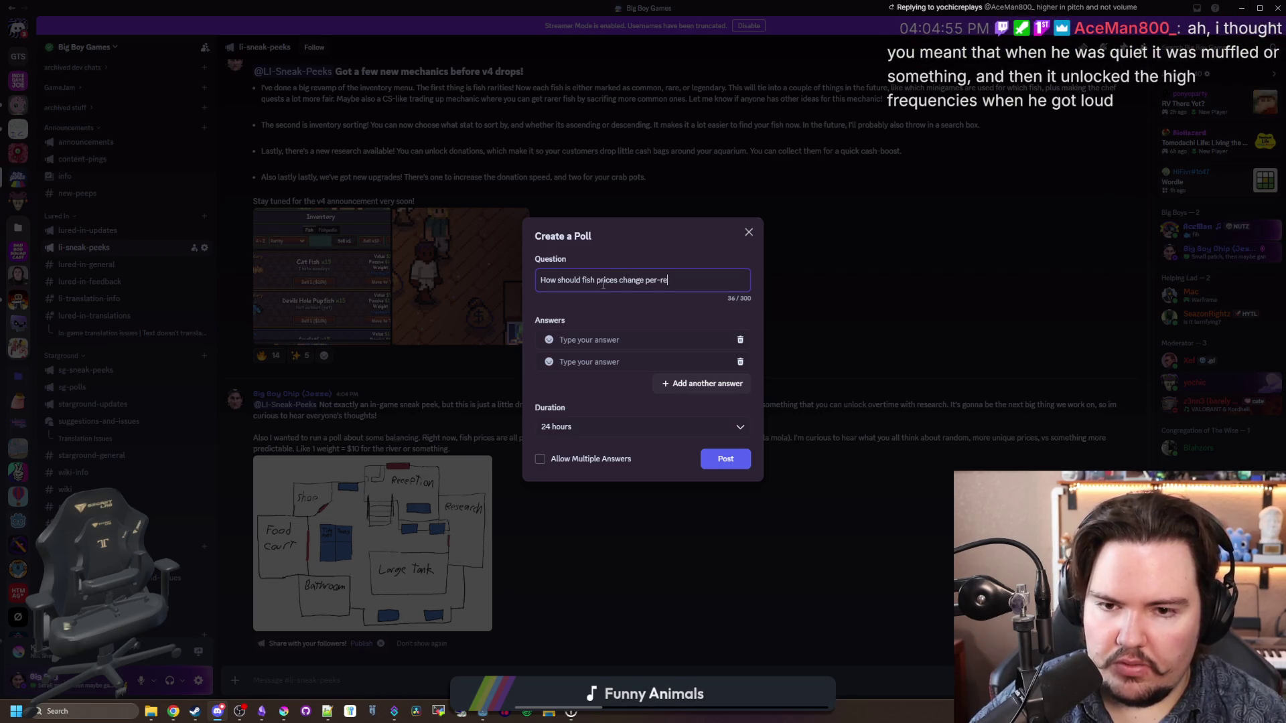
key(BackSpace)
key(BackSpace)
key(BackSpace)
text( pregion)
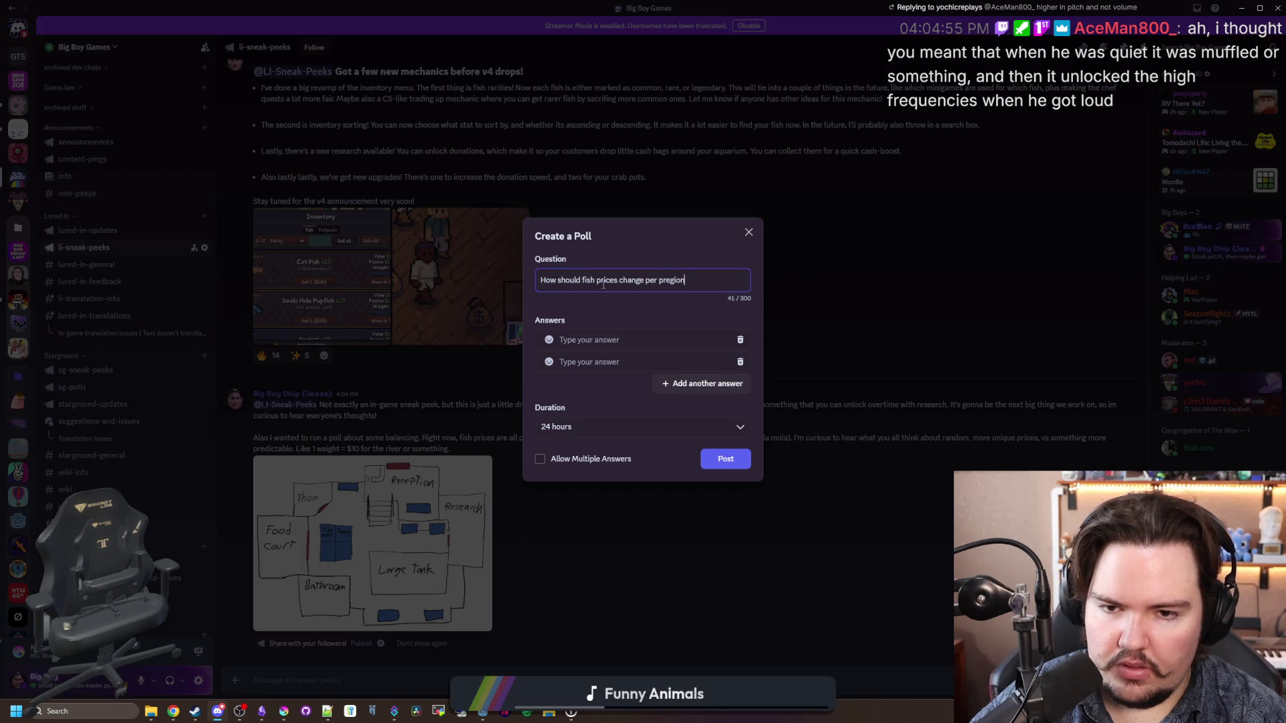
key(BackSpace)
key(BackSpace)
key(BackSpace)
text(region)
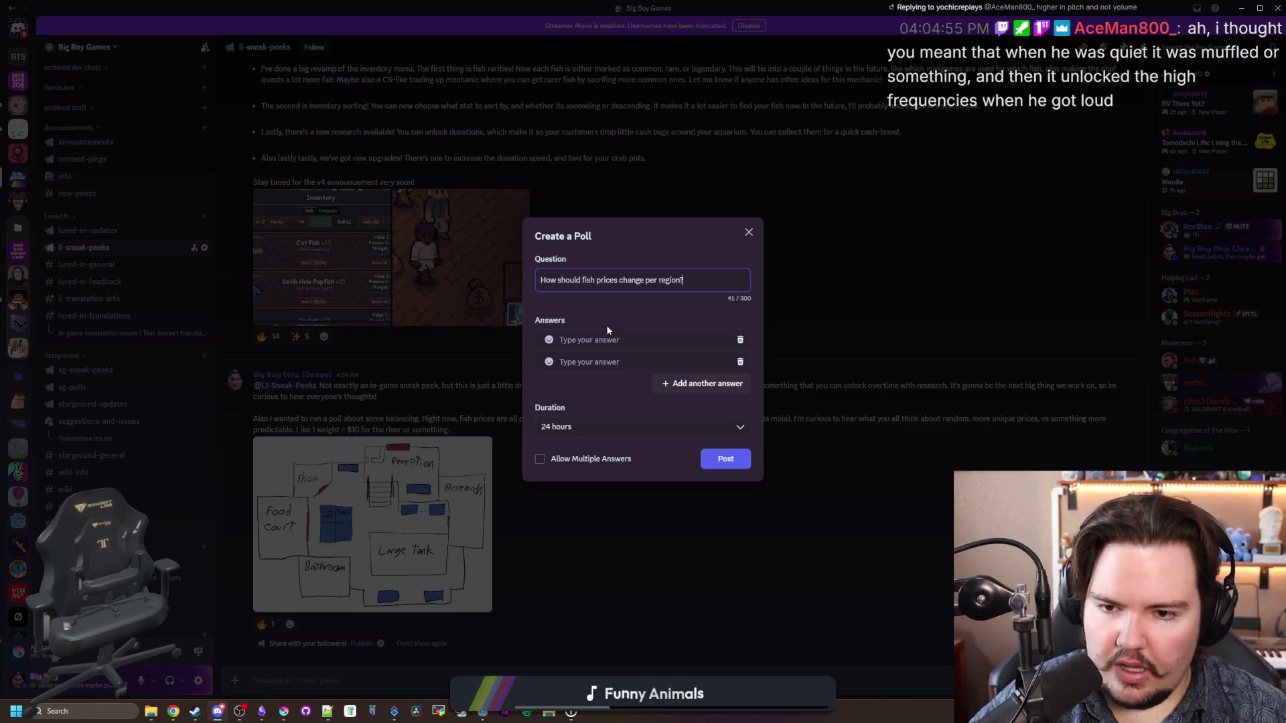
Step: Write the first answer 'They should all be a consistent rate'
click(603, 338)
text(They shou)
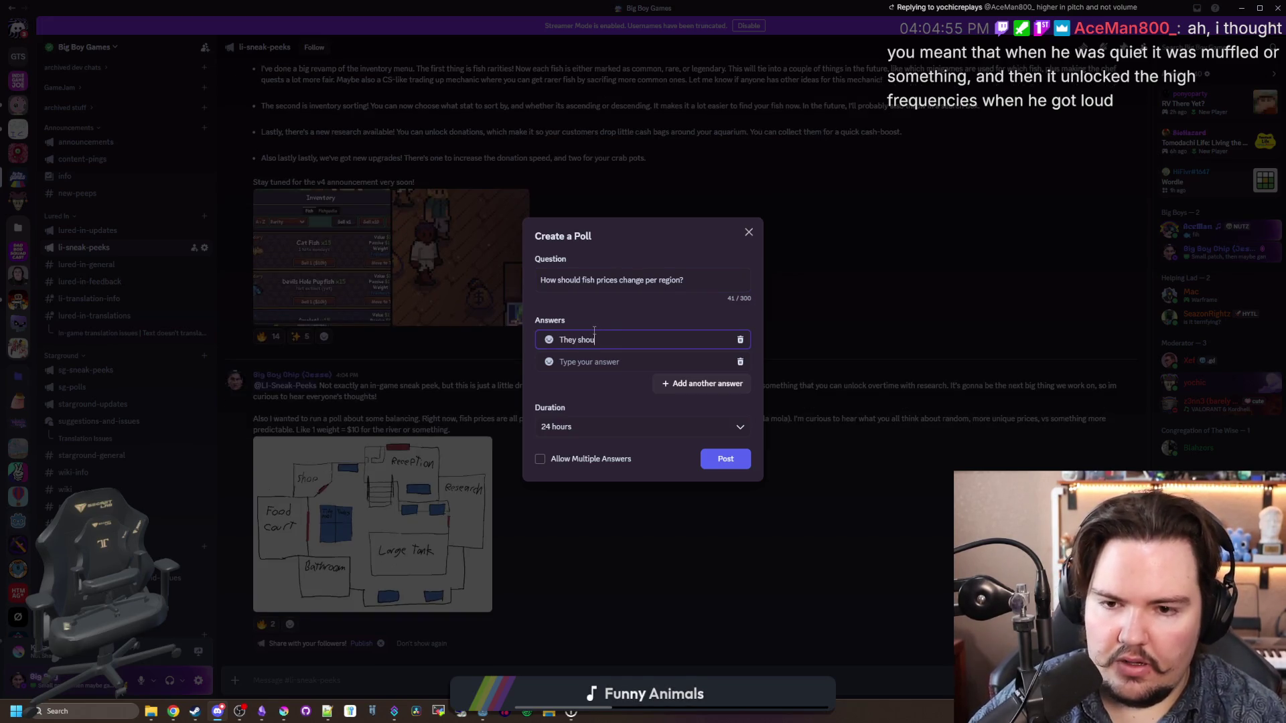
text(ld increase as)
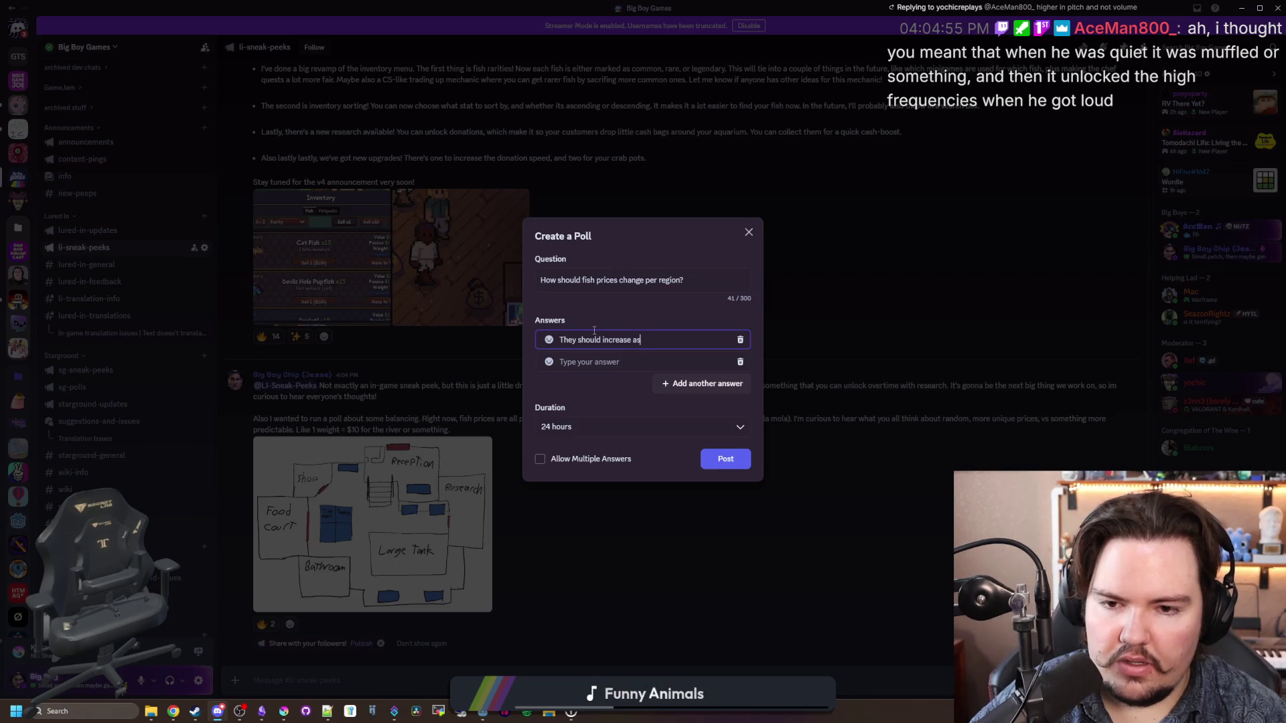
key(BackSpace)
key(BackSpace)
key(BackSpace)
text(all)
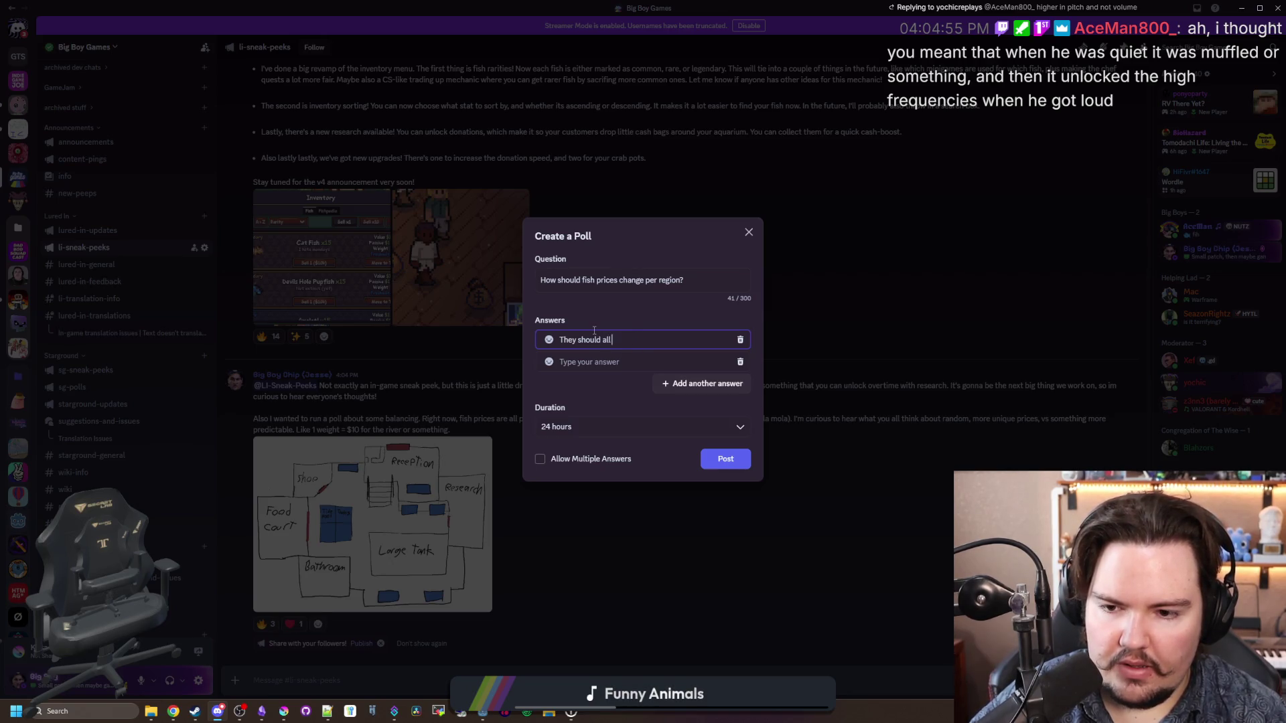
text( be a consistent rate )
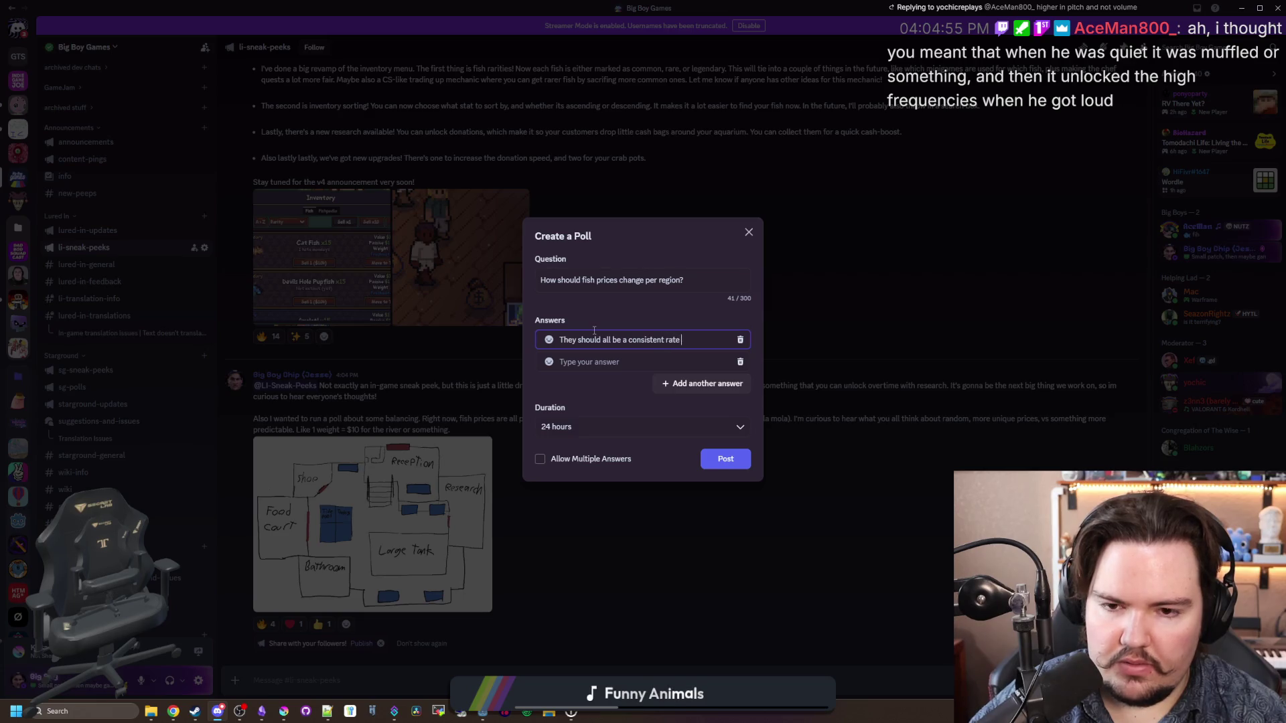
text((e.x. 1)
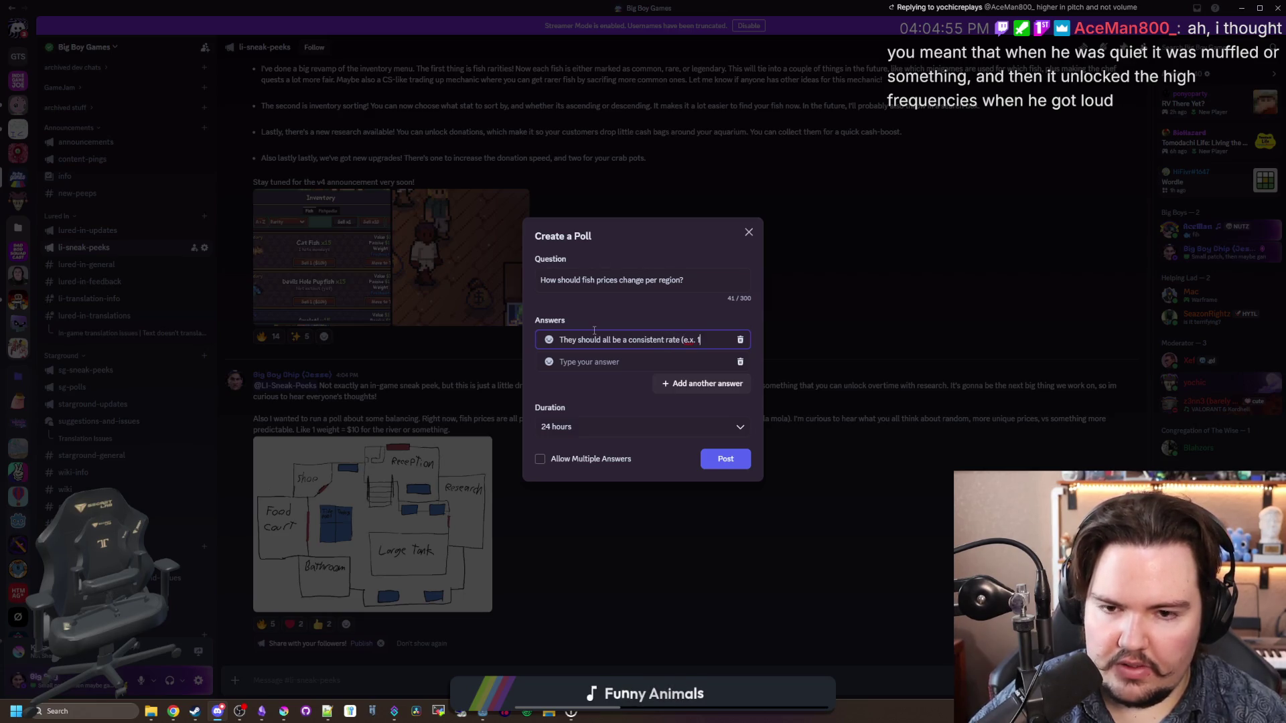
text( weight = $)
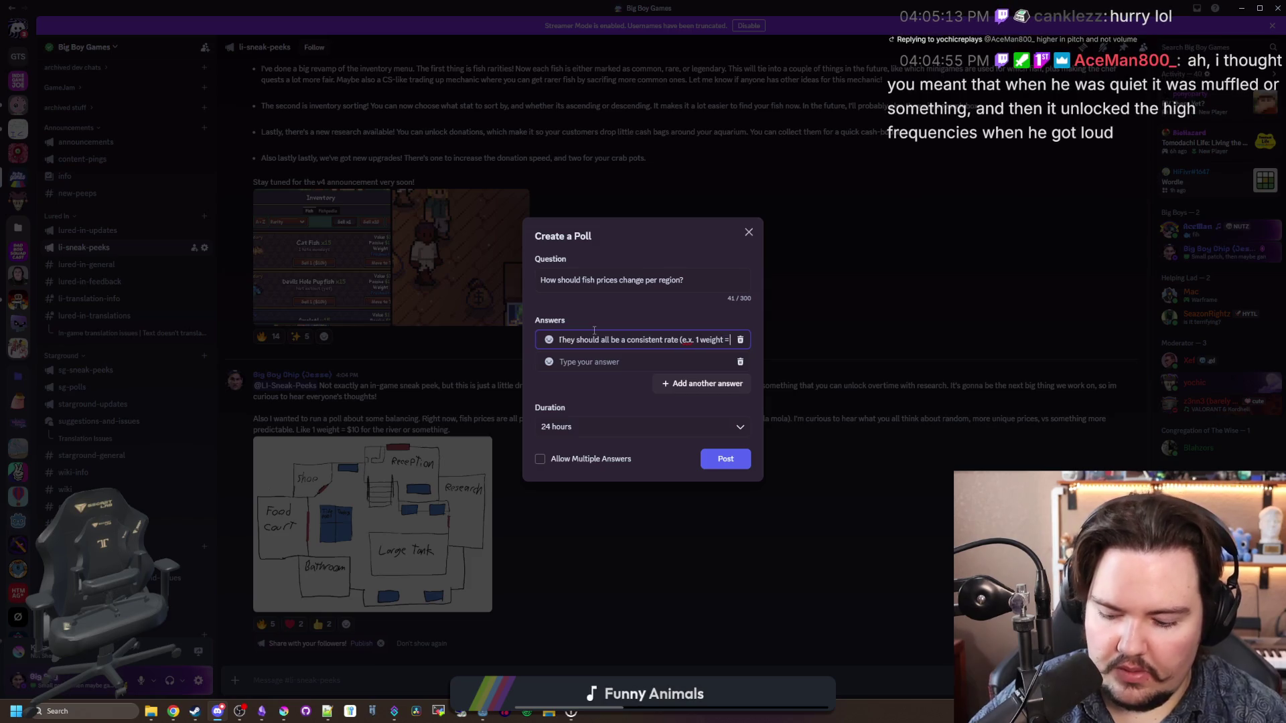
key(BackSpace)
key(BackSpace)
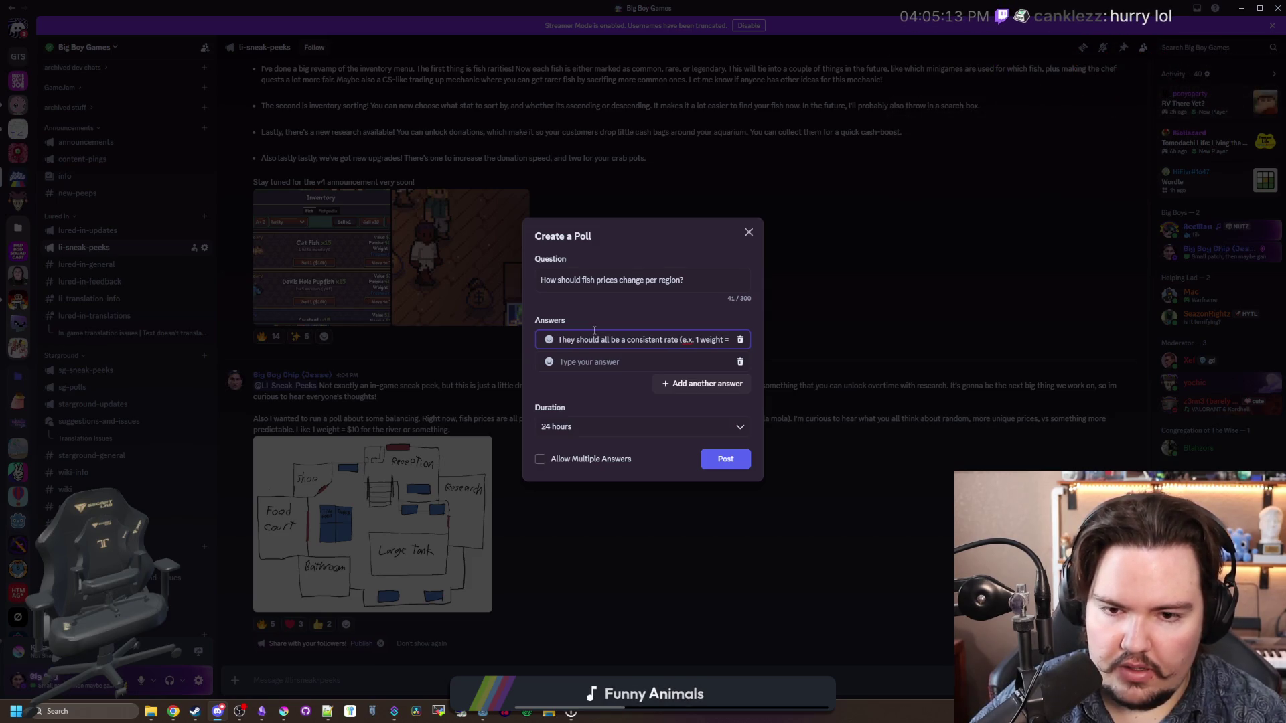
key(BackSpace)
key(BackSpace)
key(BackSpace)
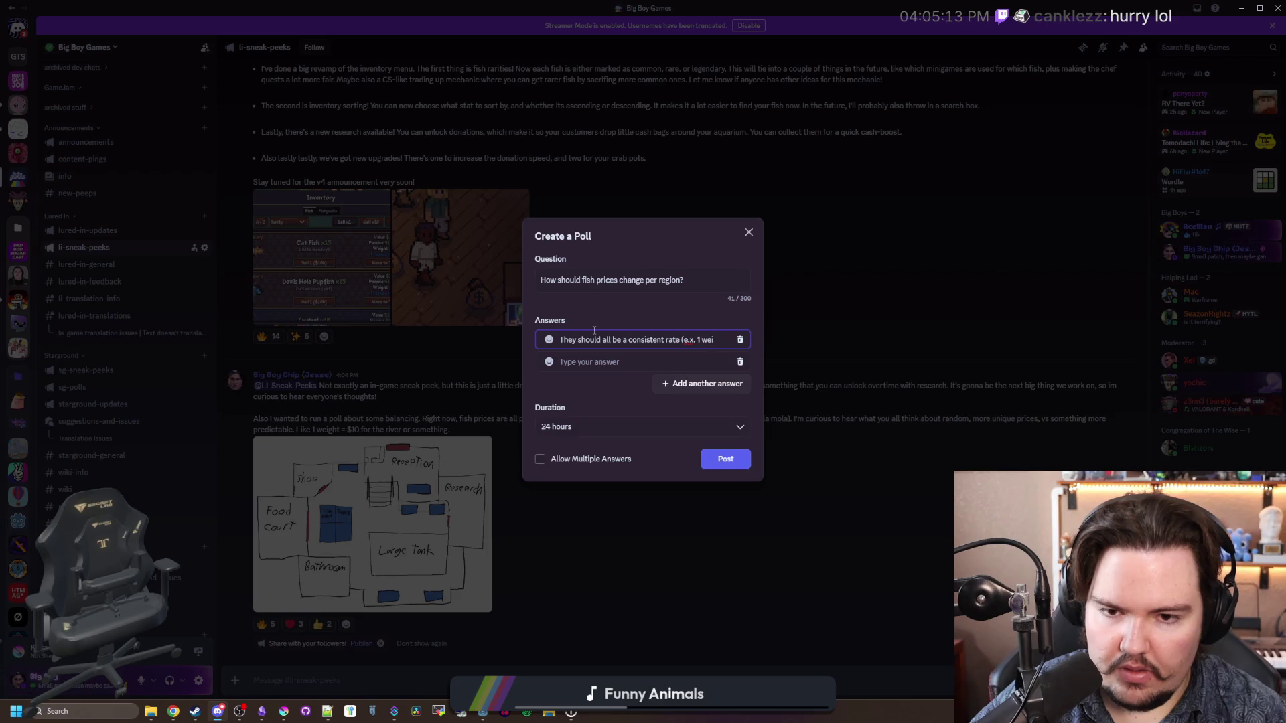
text(weight per)
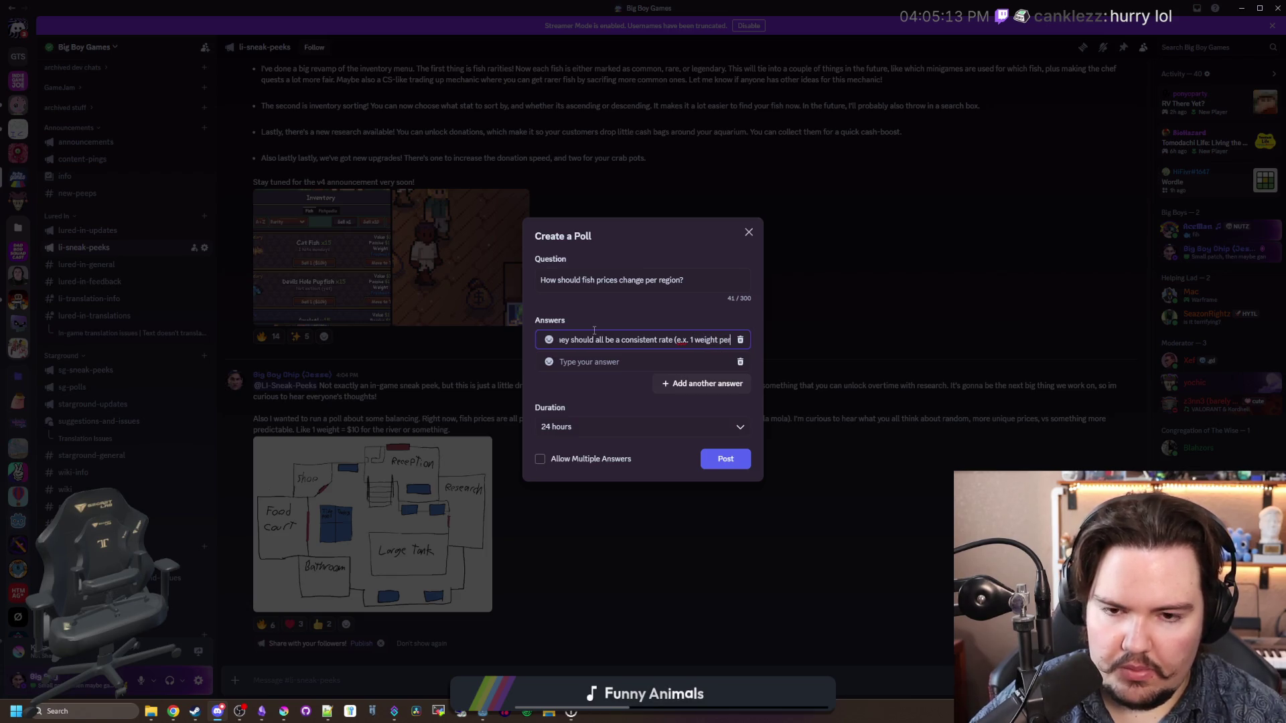
key(BackSpace)
key(BackSpace)
key(BackSpace)
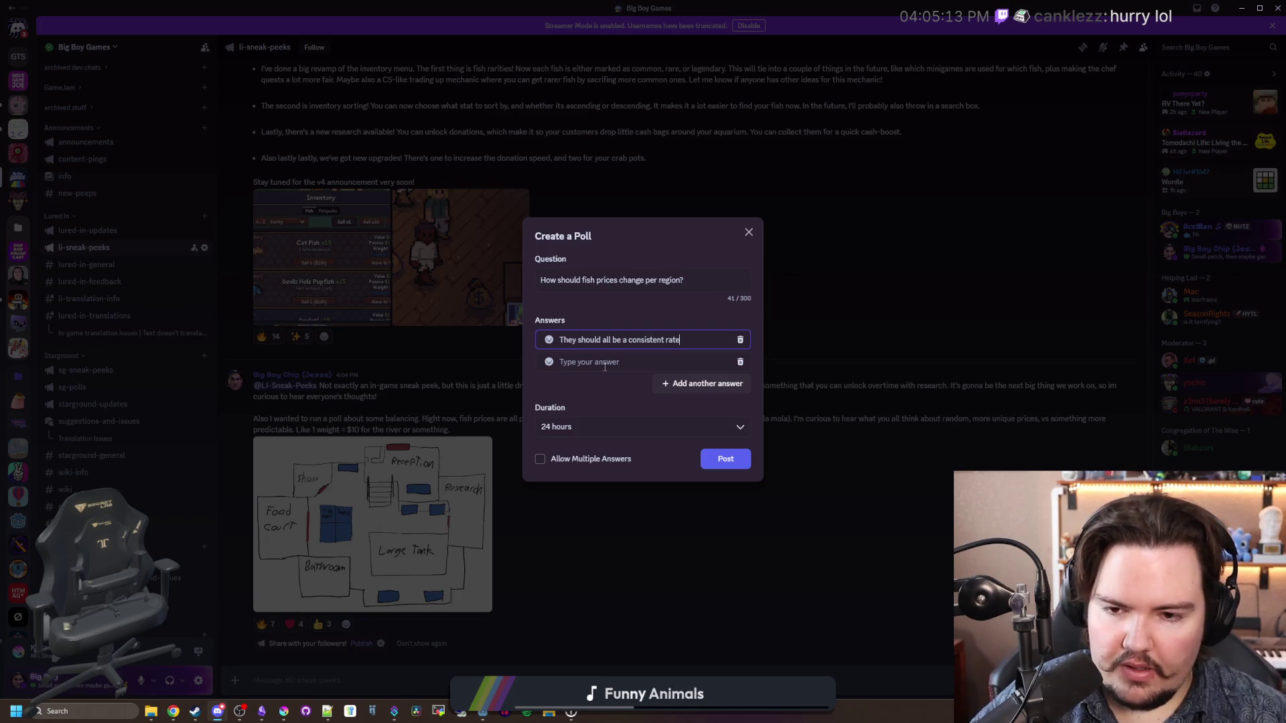
drag(683, 340, 556, 344)
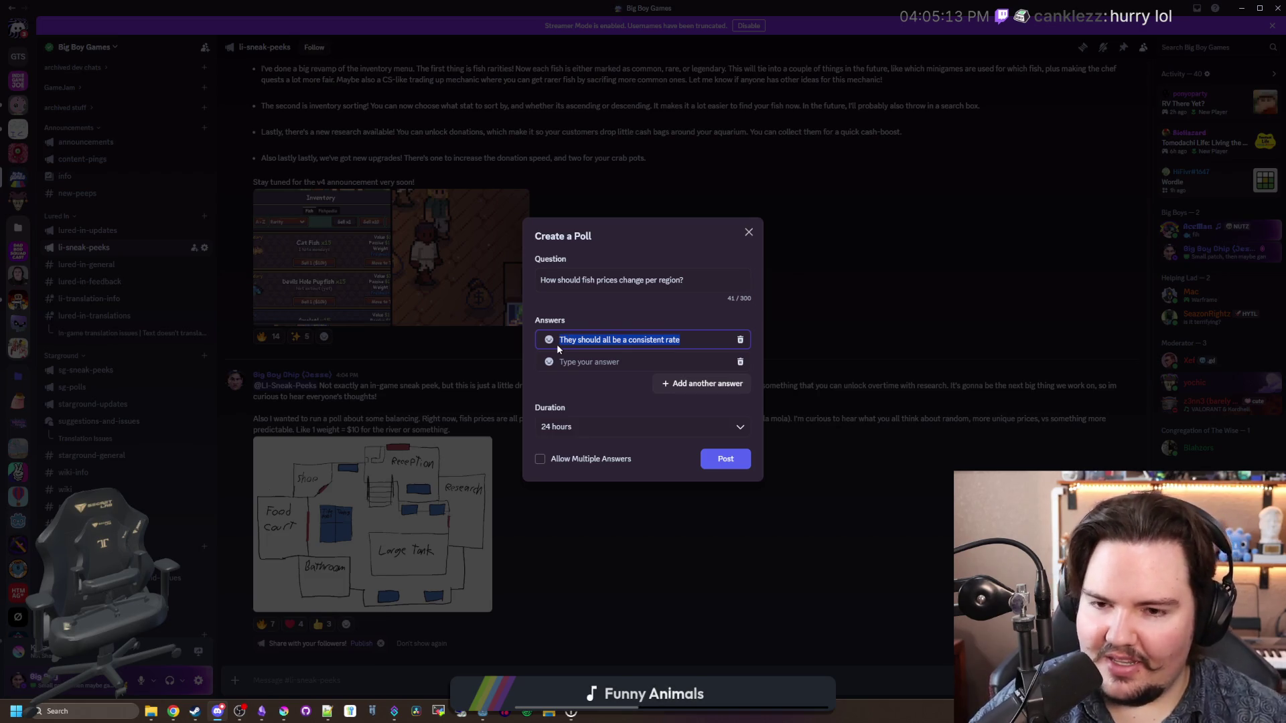
Step: Rewrite the first answer as 'Prices should stay constant in a region (1 weight = $5)'
click(704, 338)
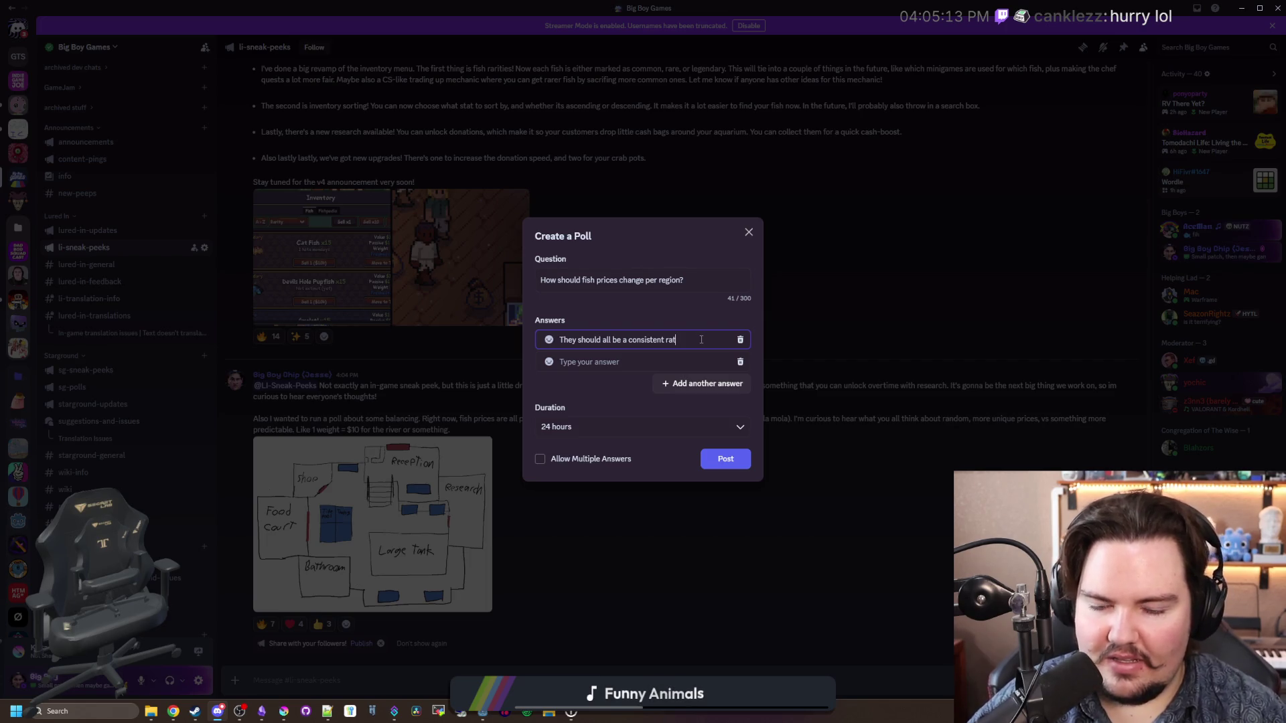
key(BackSpace)
key(BackSpace)
key(BackSpace)
text(P)
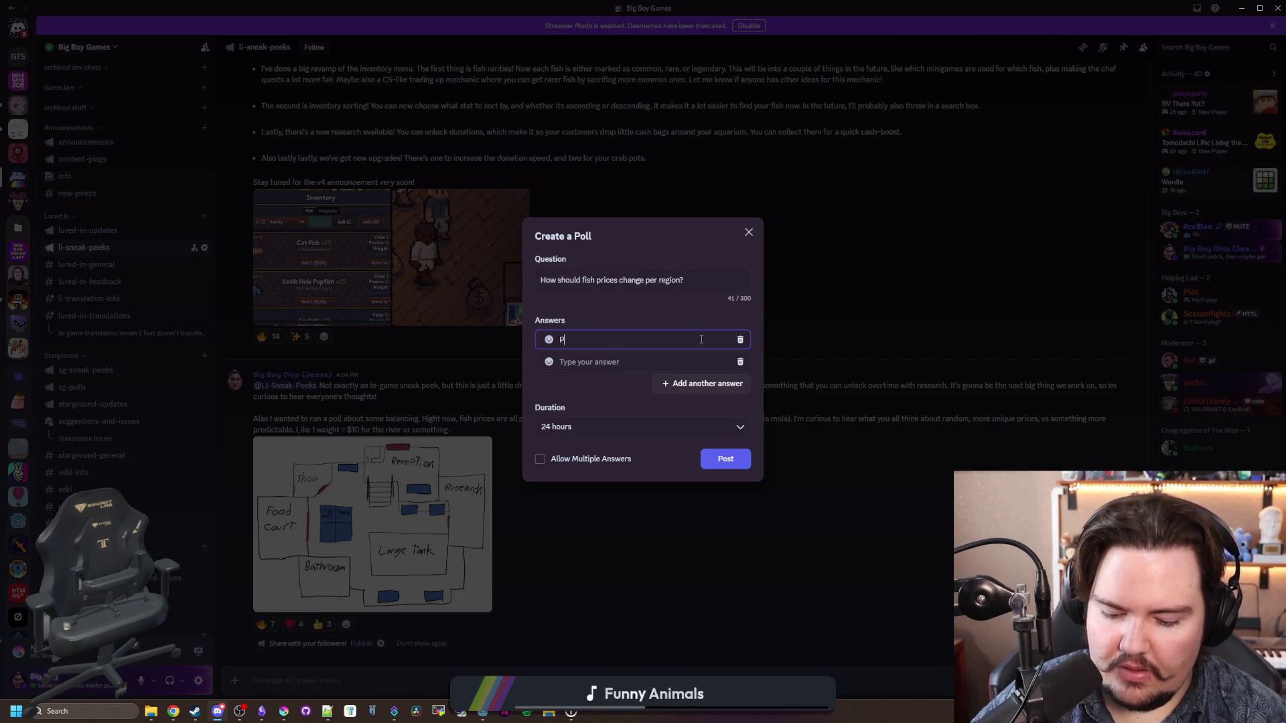
text(rices should stay)
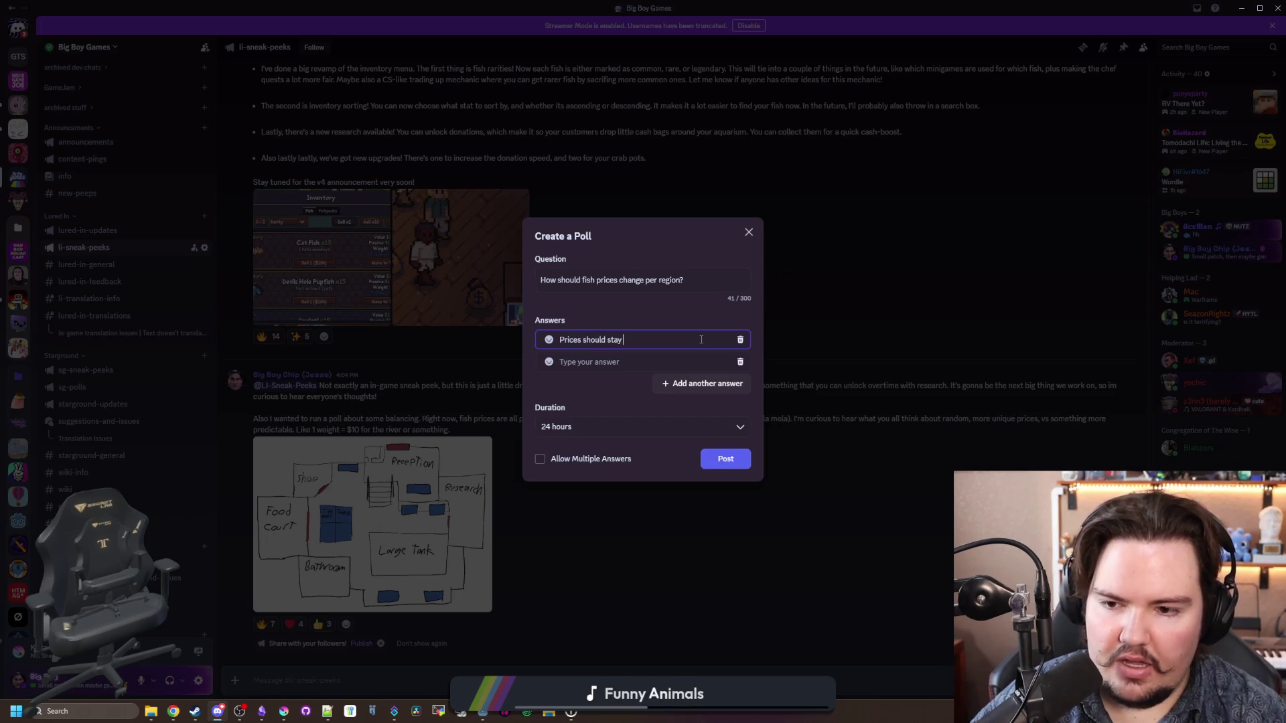
text( constant (1)
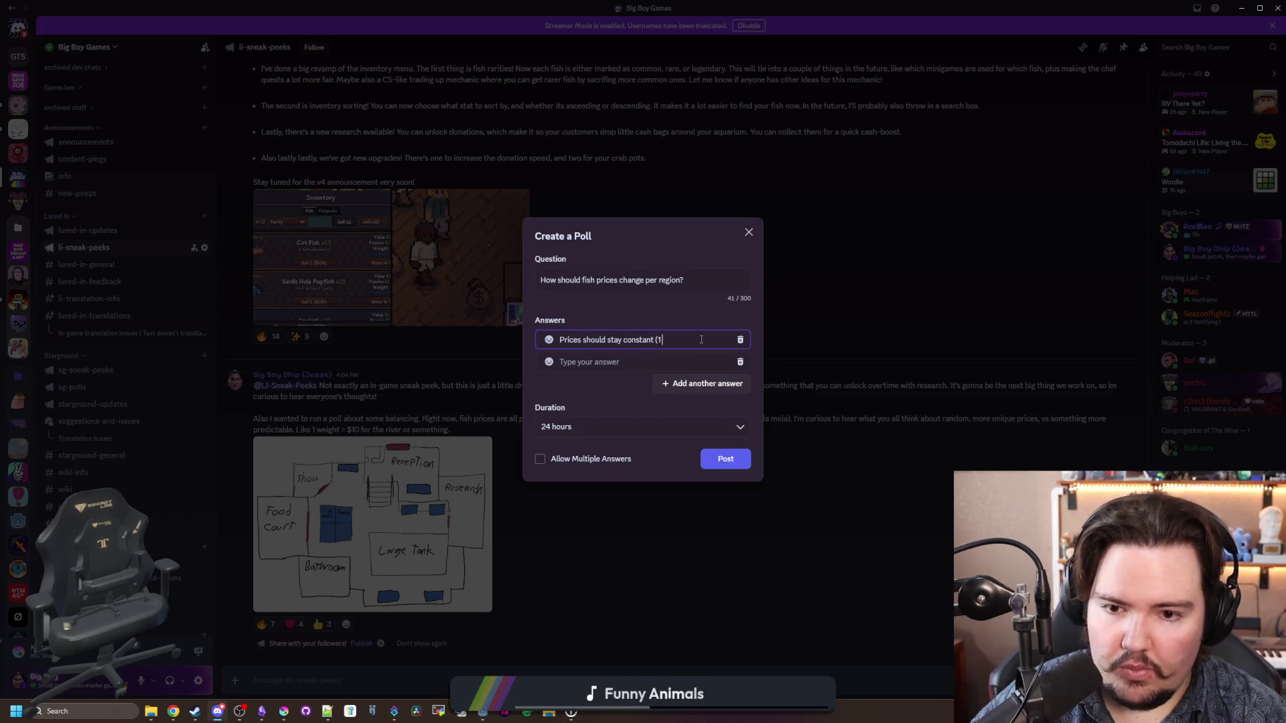
text( weight =)
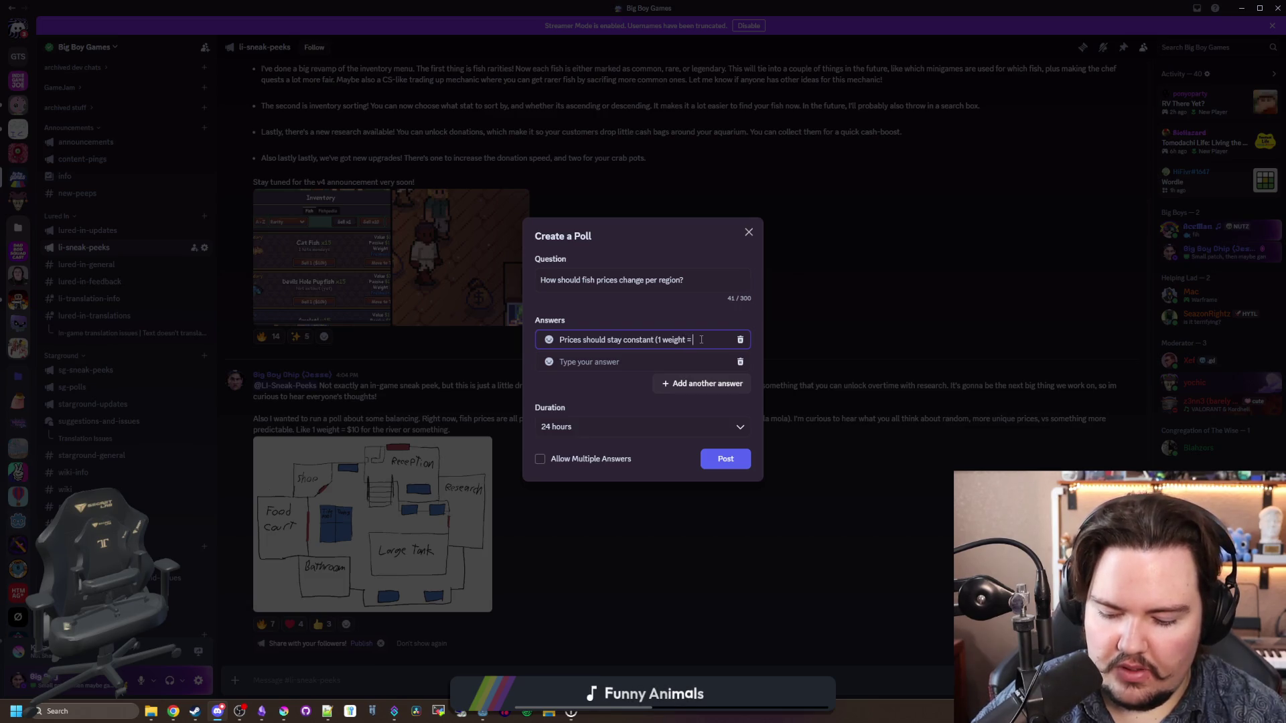
text($4)
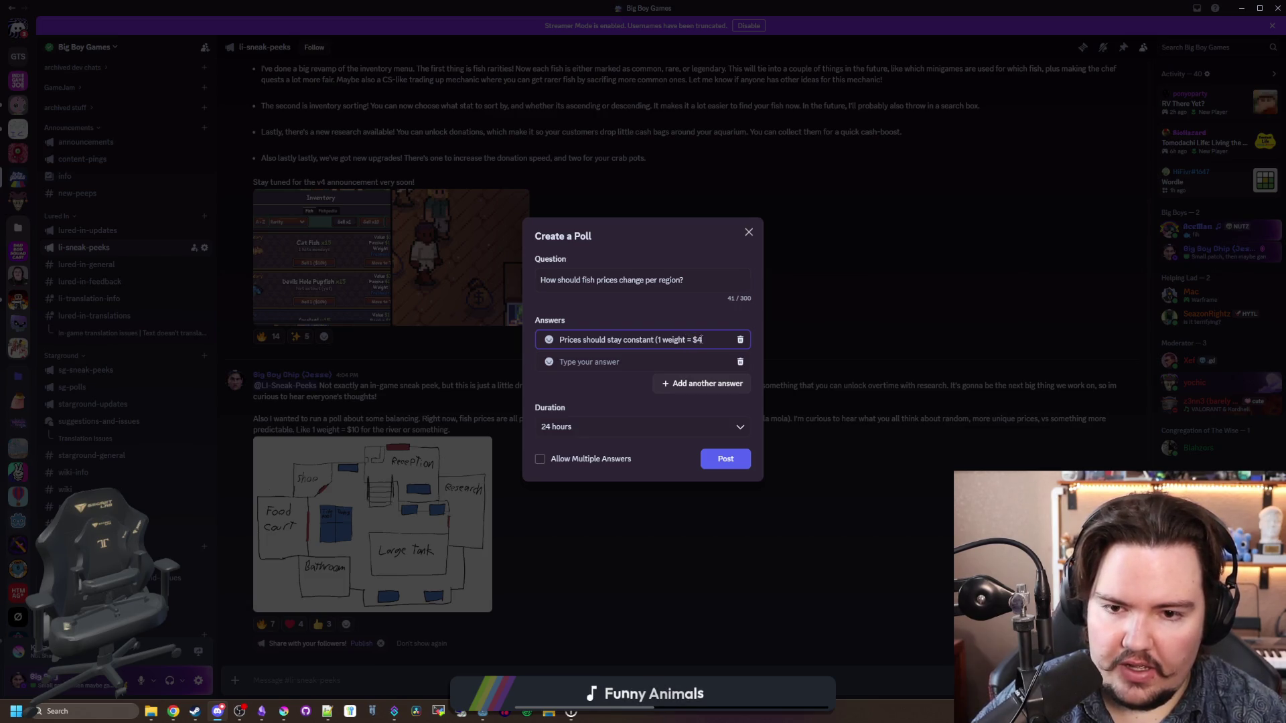
key(BackSpace)
text(5))
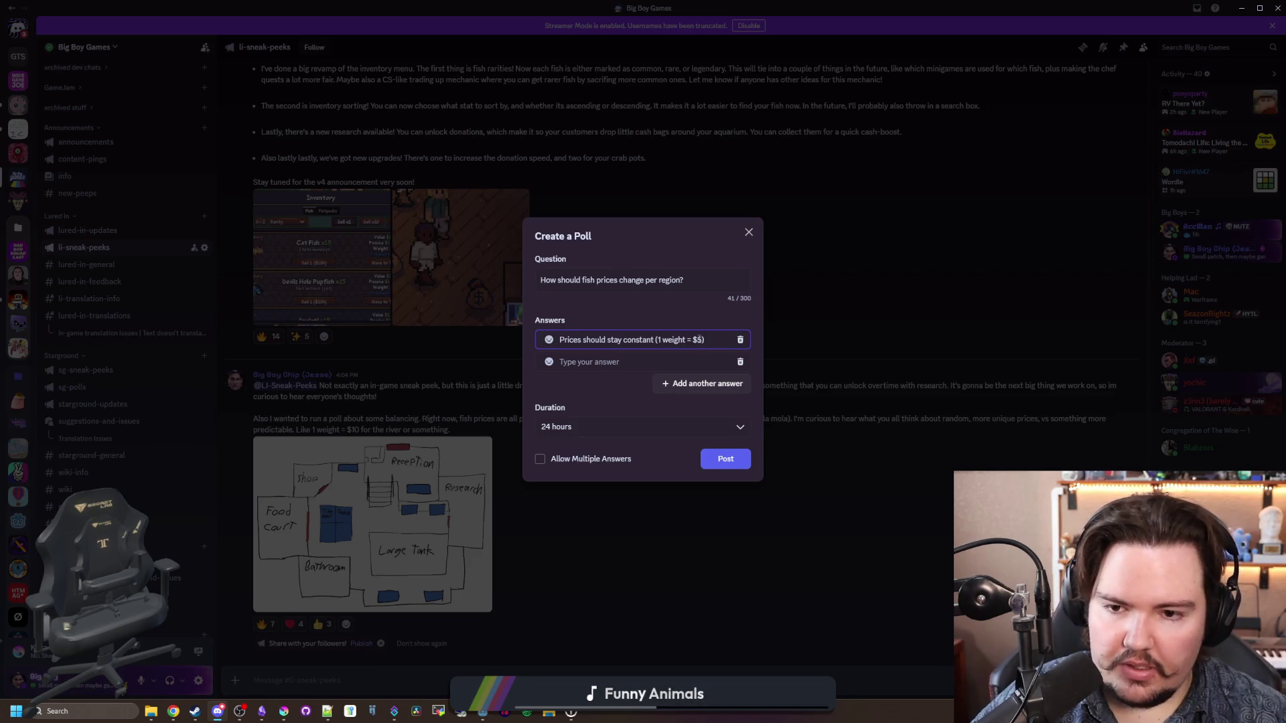
click(656, 340)
text(in a region)
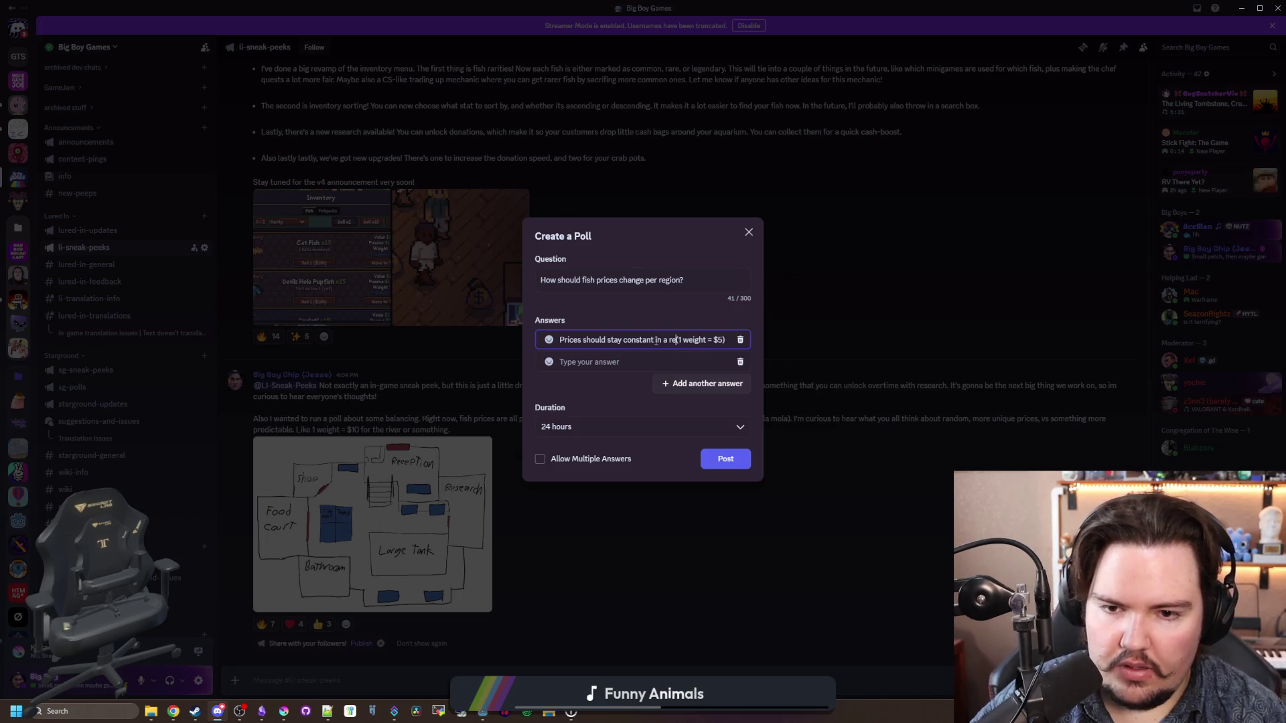
Step: Add the second answer 'Fish should have variation (some are $5, some are $10)' and post the poll
click(641, 361)
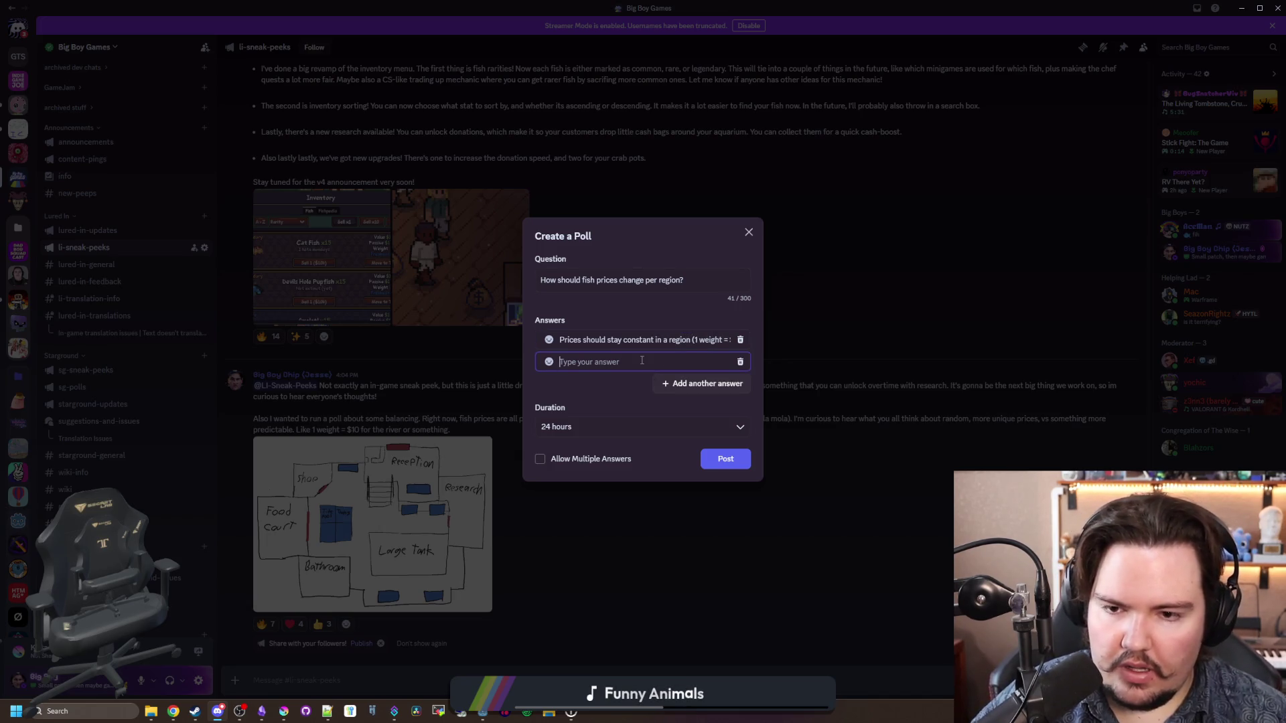
text(Fish )
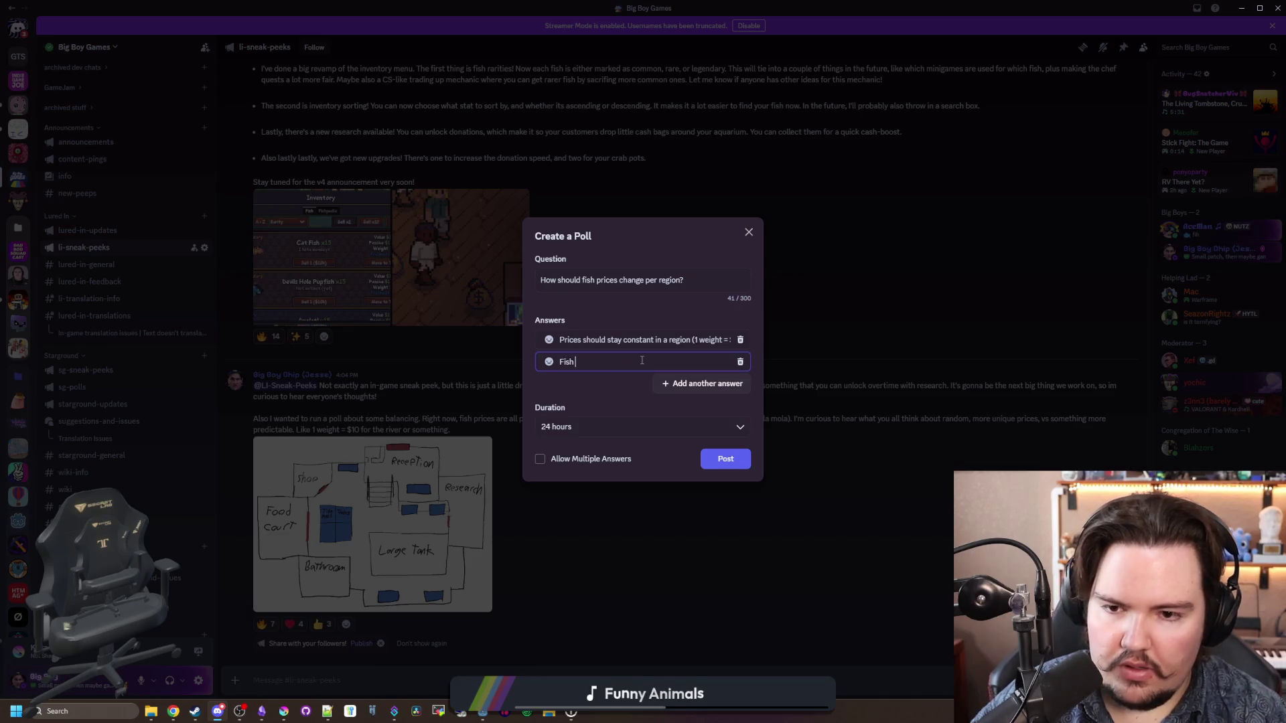
text(should have v)
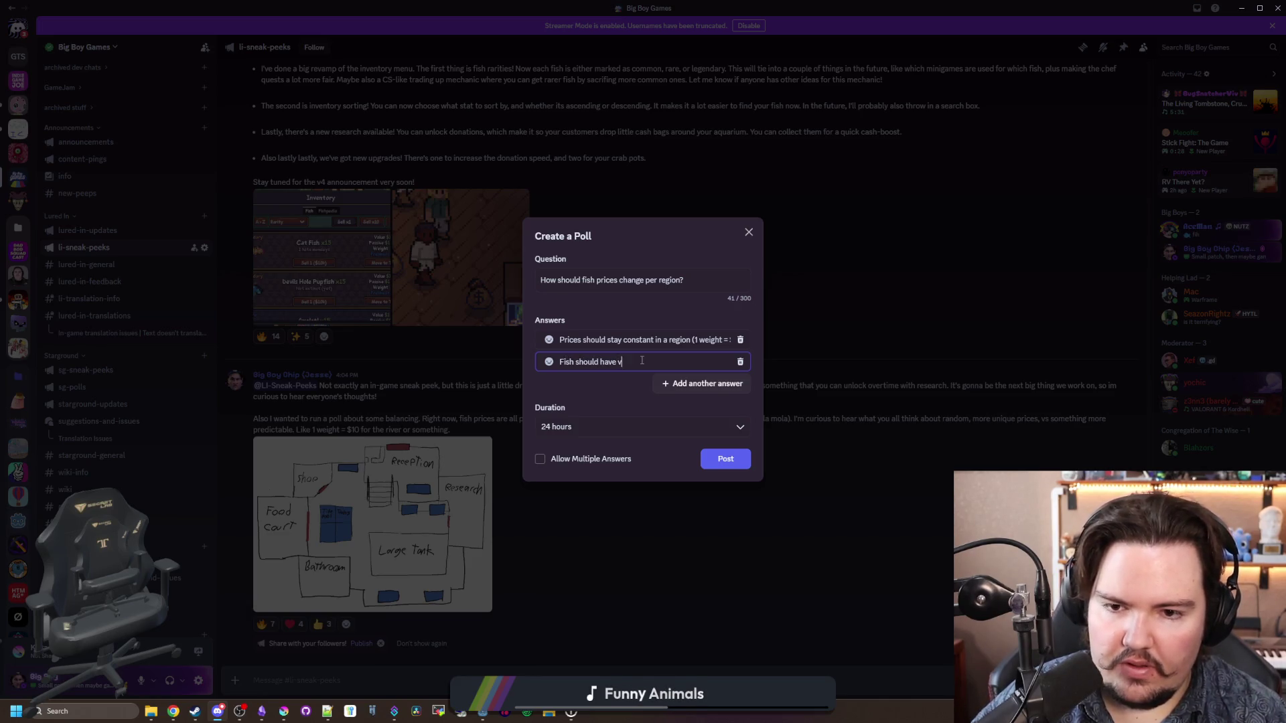
text(ariation (some are )
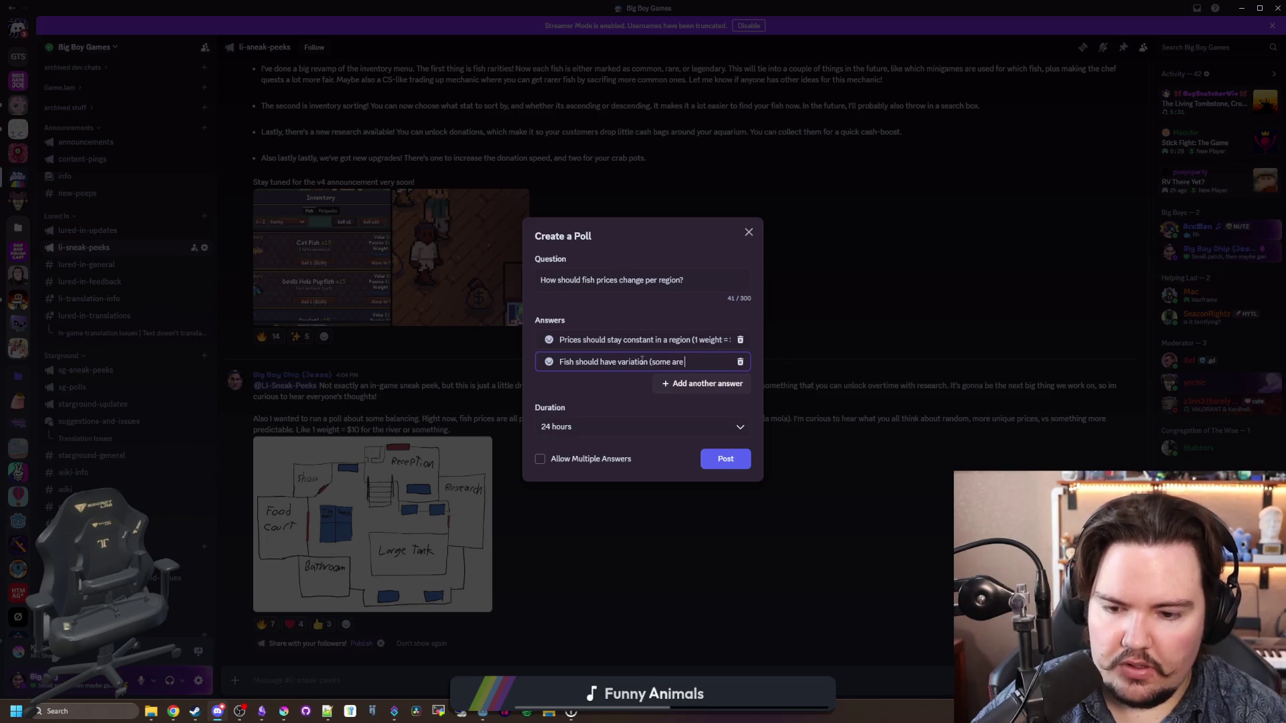
text(5)
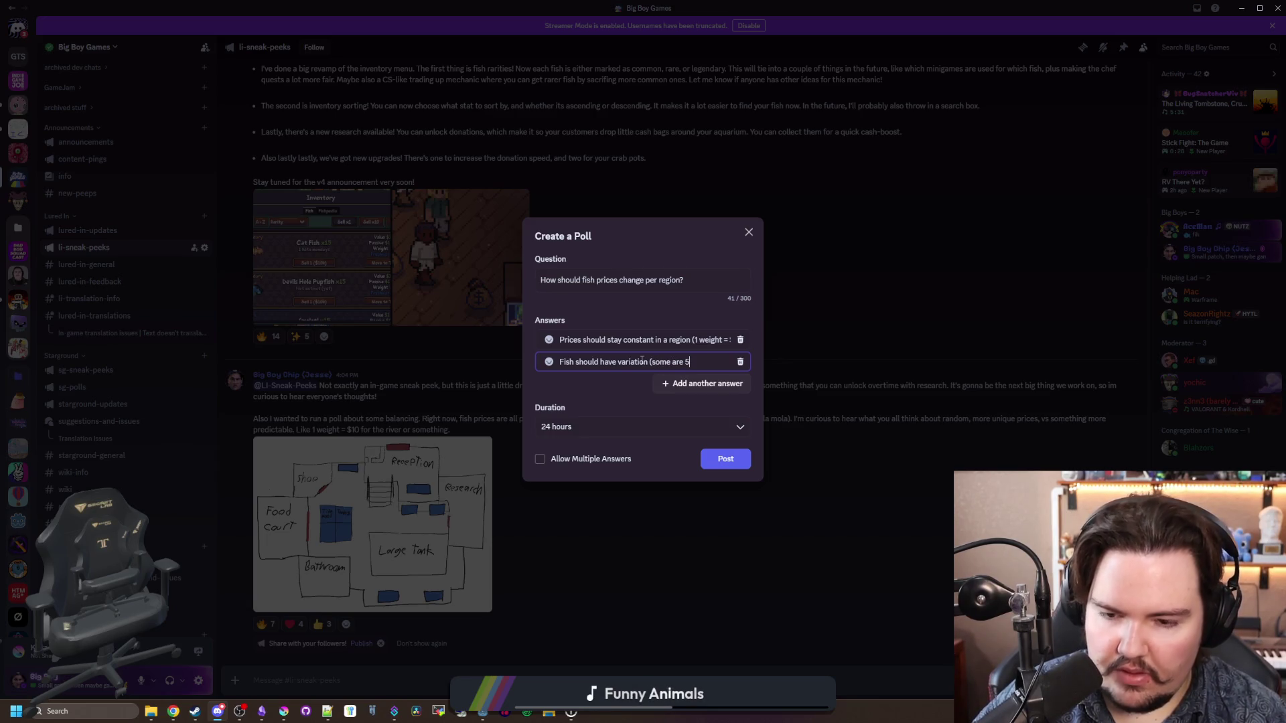
key(BackSpace)
text($5, so)
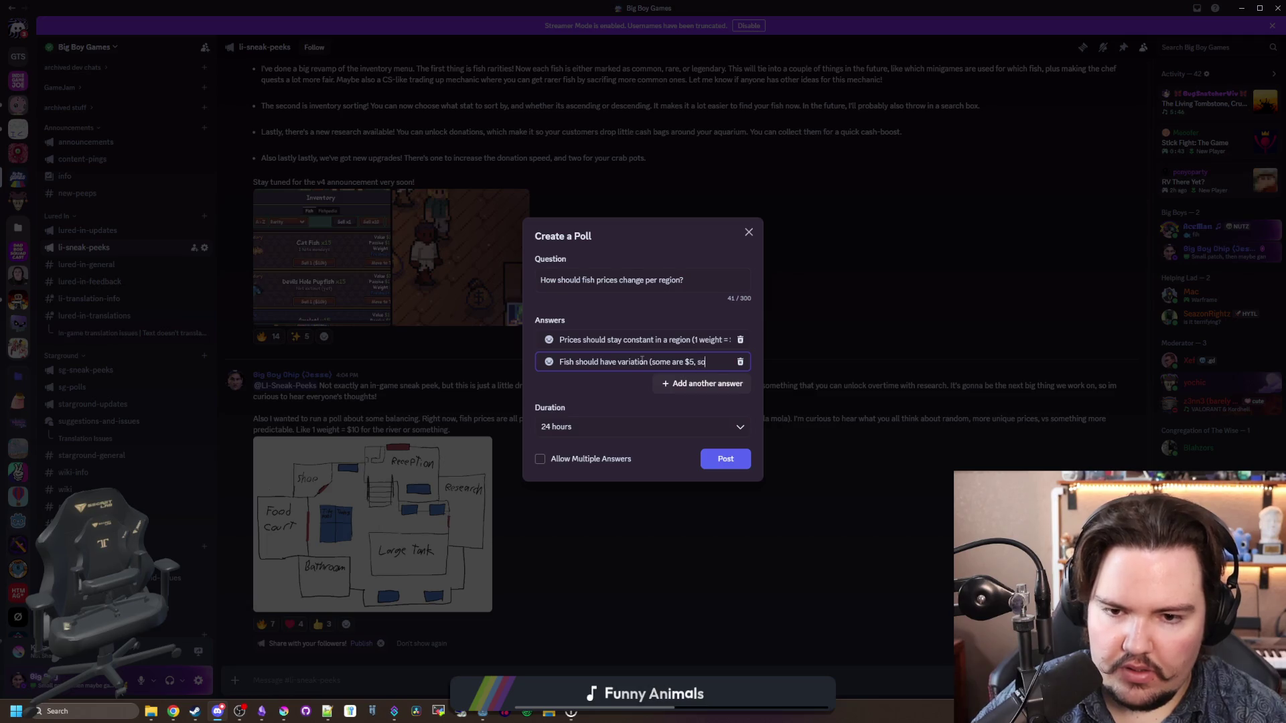
text(me are $10))
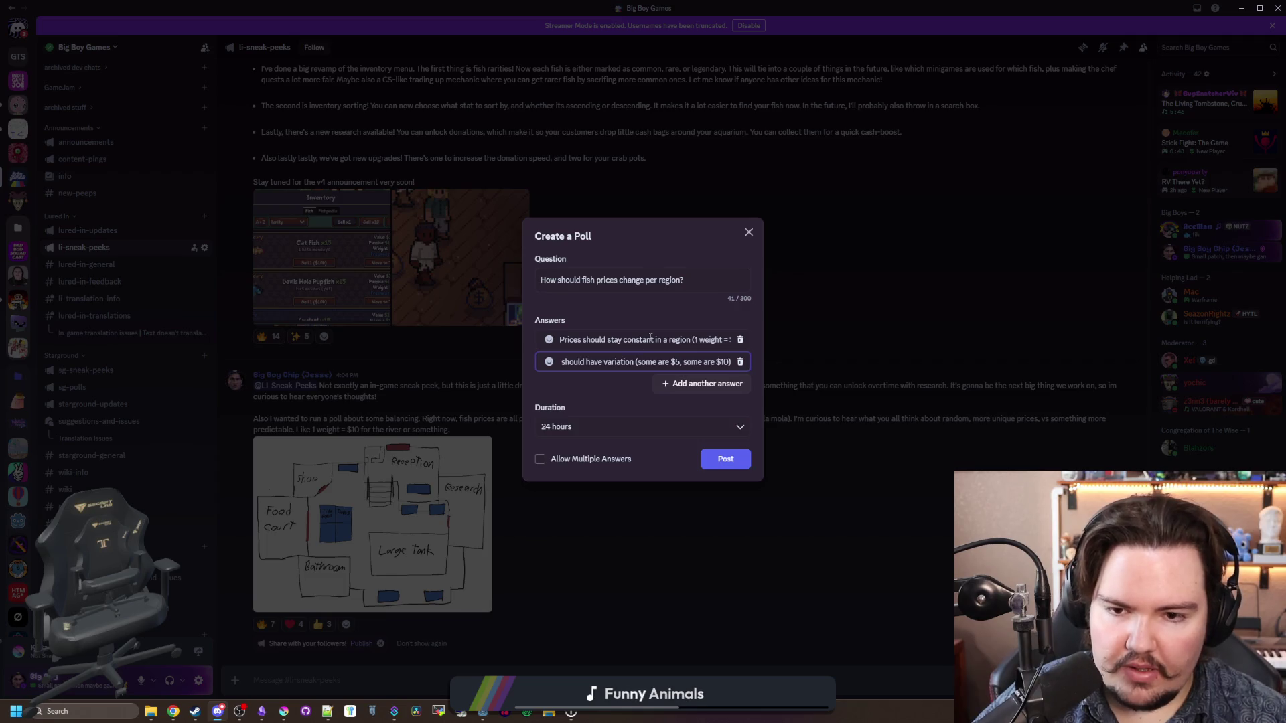
drag(656, 340, 748, 342)
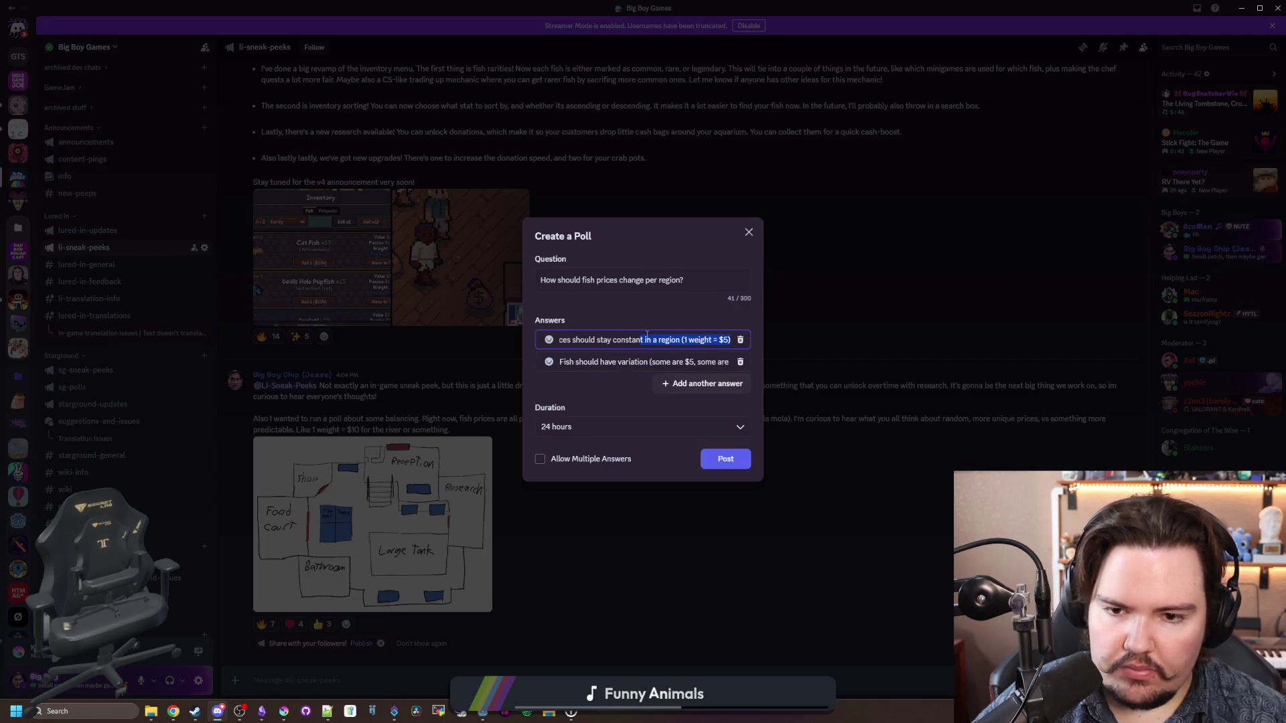
click(711, 460)
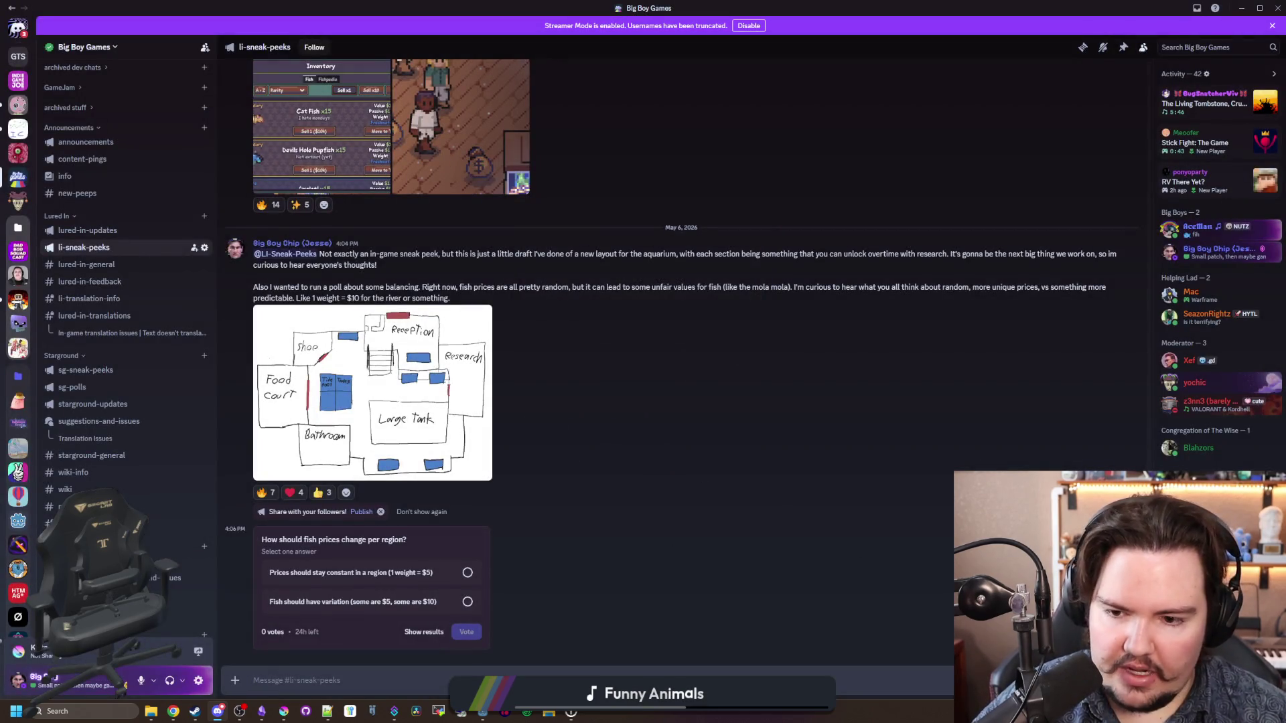
Step: Reply under the poll explaining prices rise per region, comparing a weight-5 mola to a weight-1 herring
text(rAnd just to e)
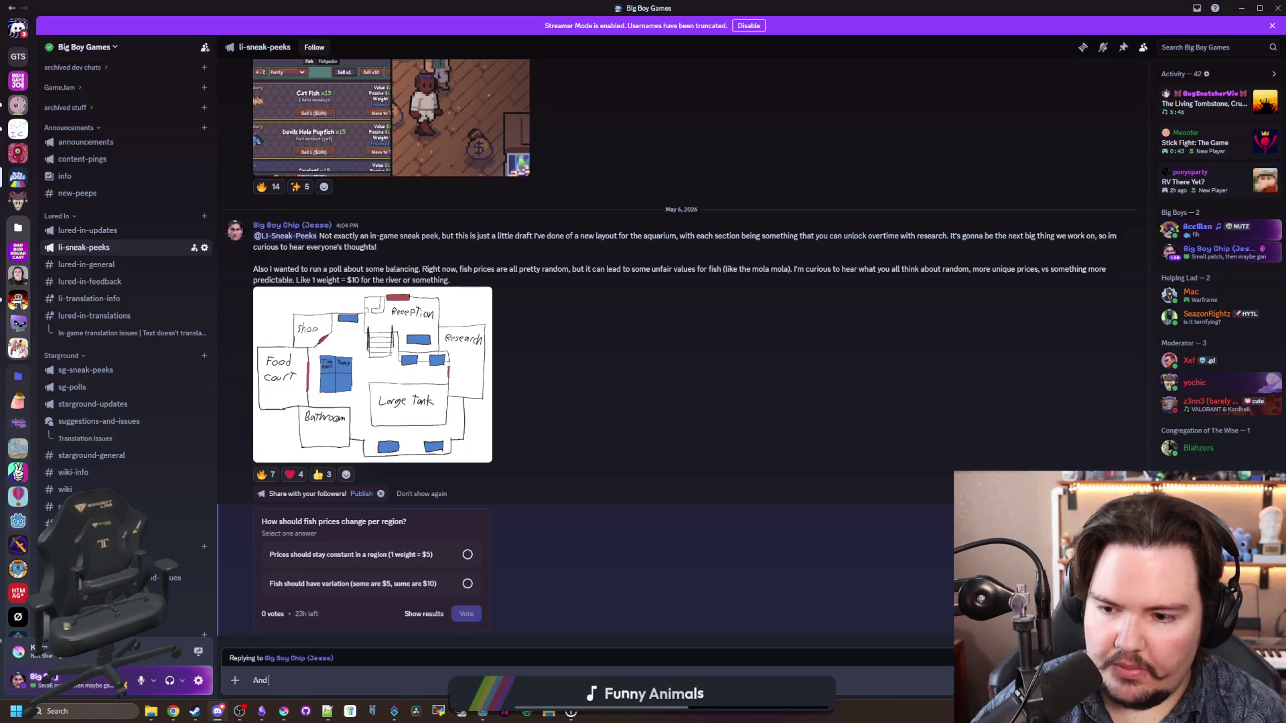
text(xplain)
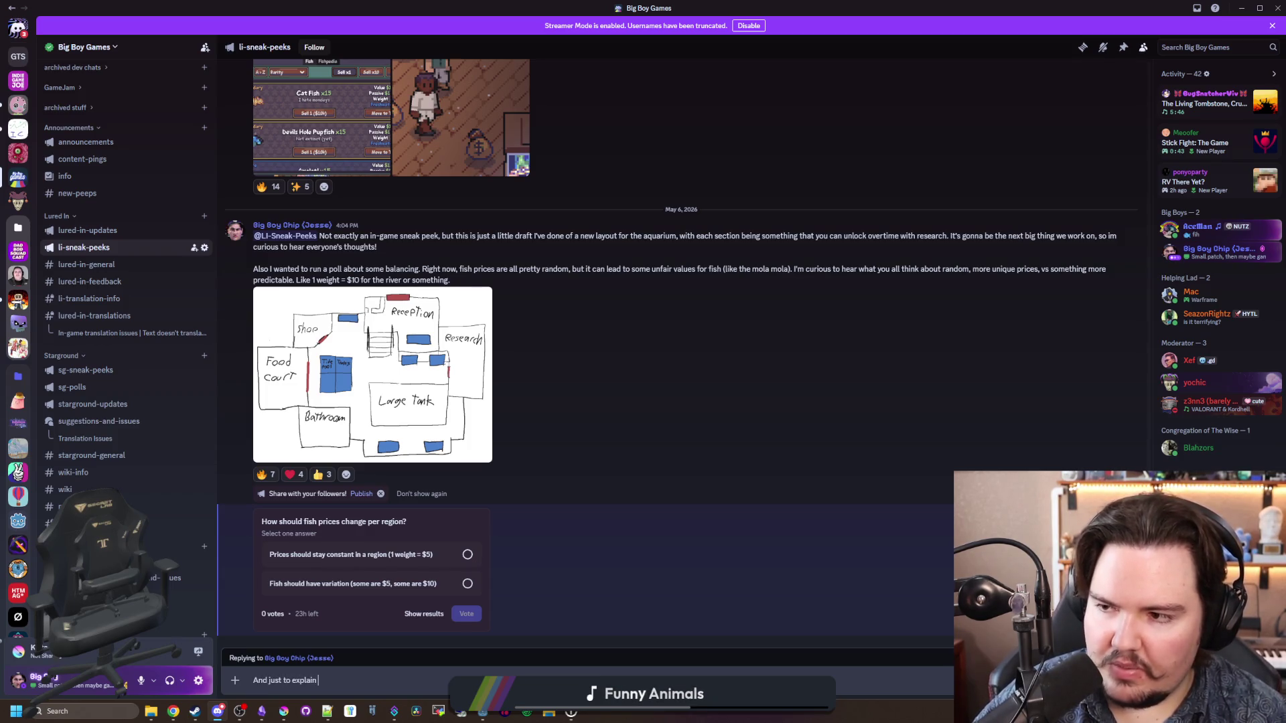
text( it a little bit more, )
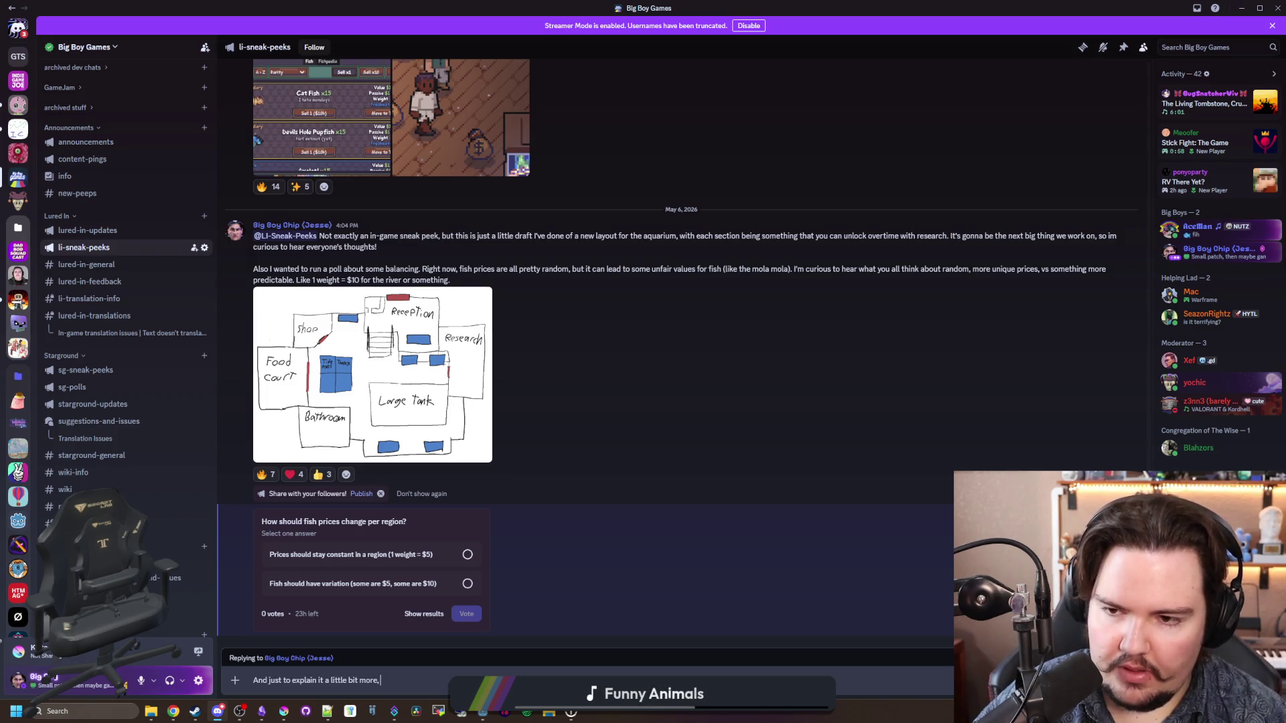
text(fish prices will)
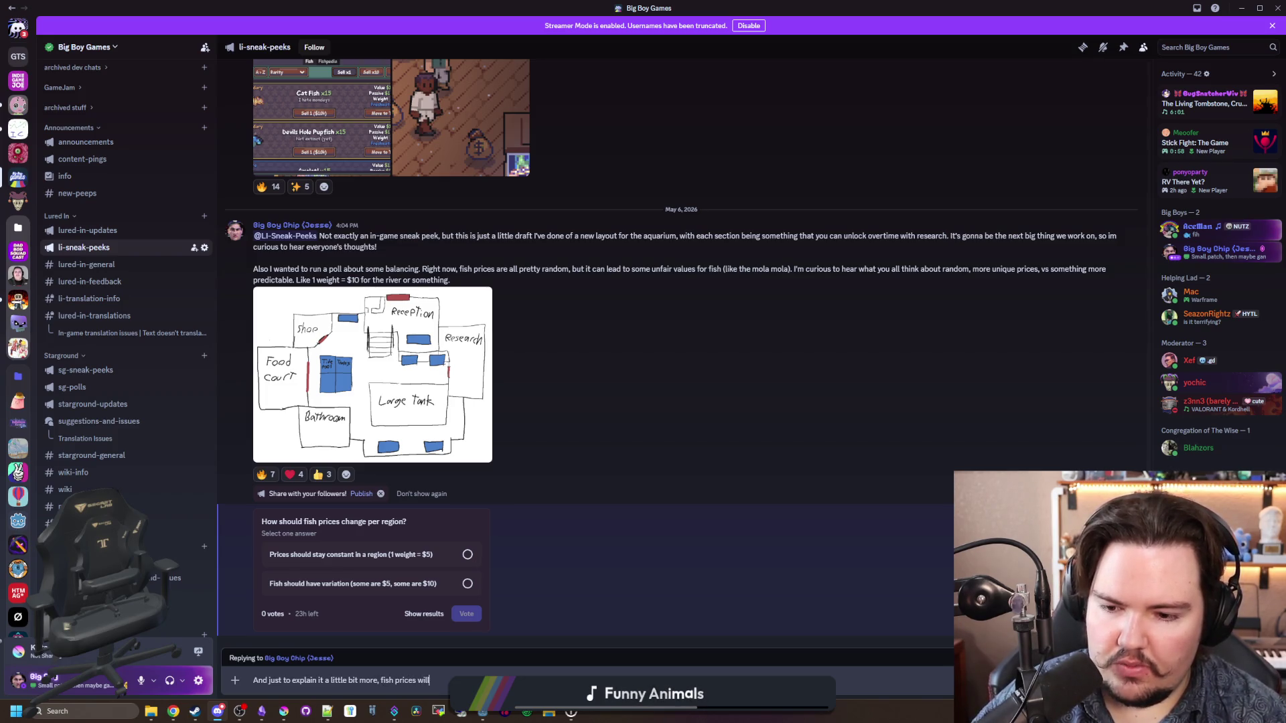
text( alway)
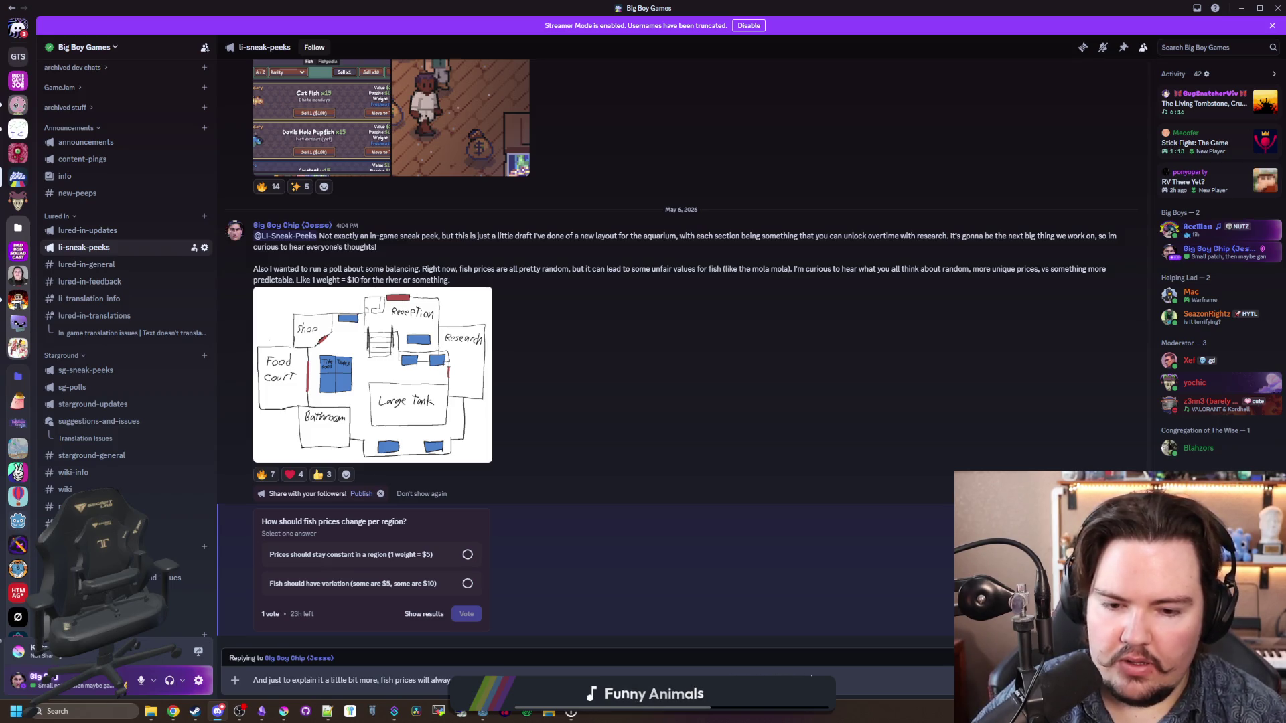
text(la)
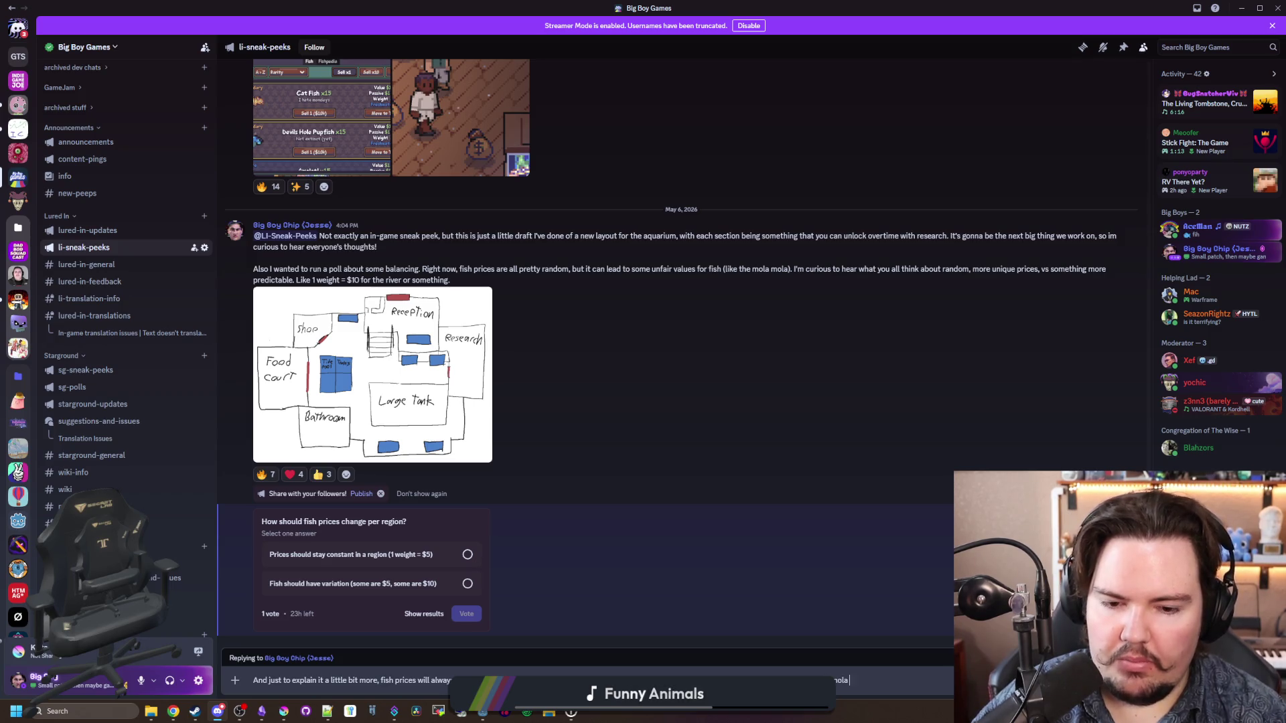
text( mola)
text( at weight)
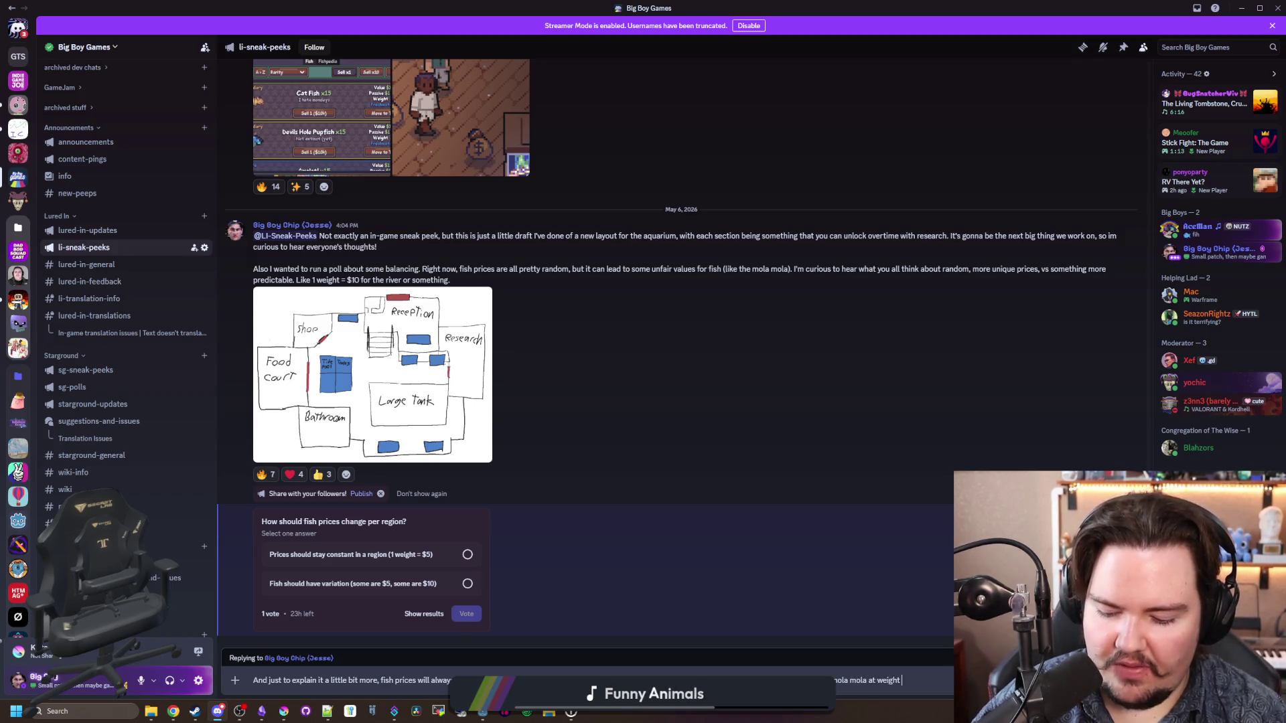
text( 5 would be 5x m)
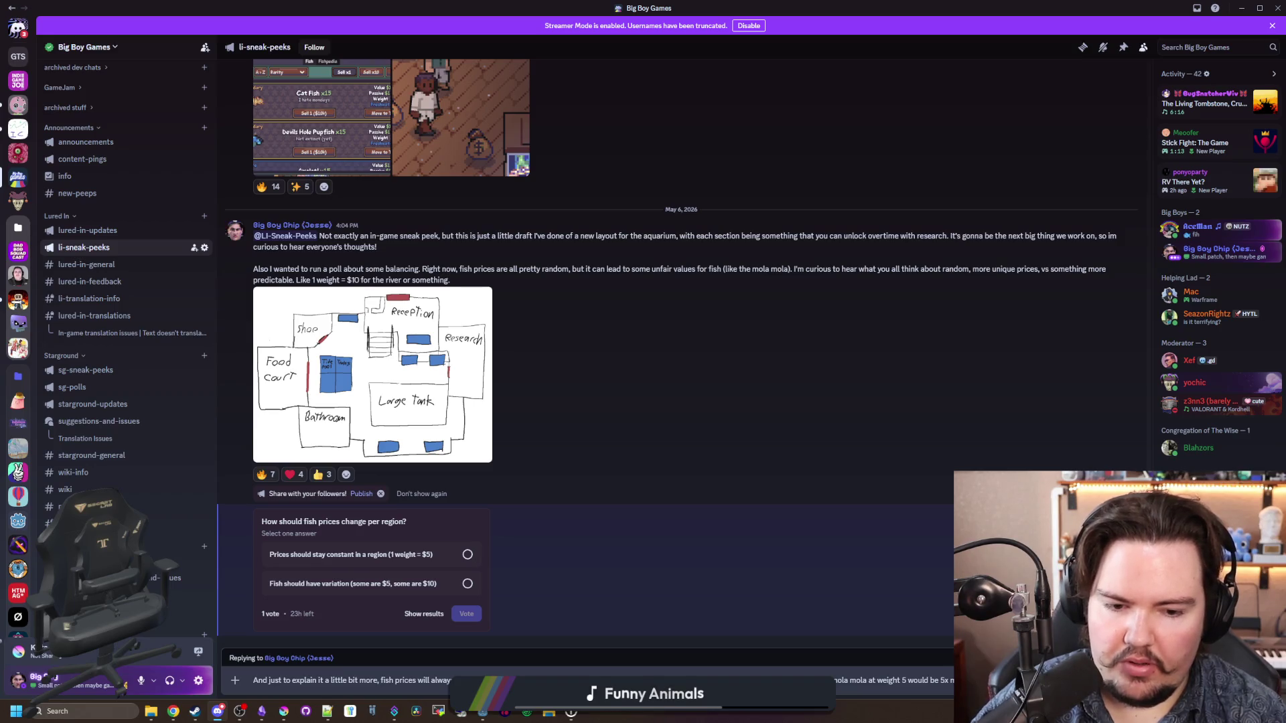
text(herring, at weight 1)
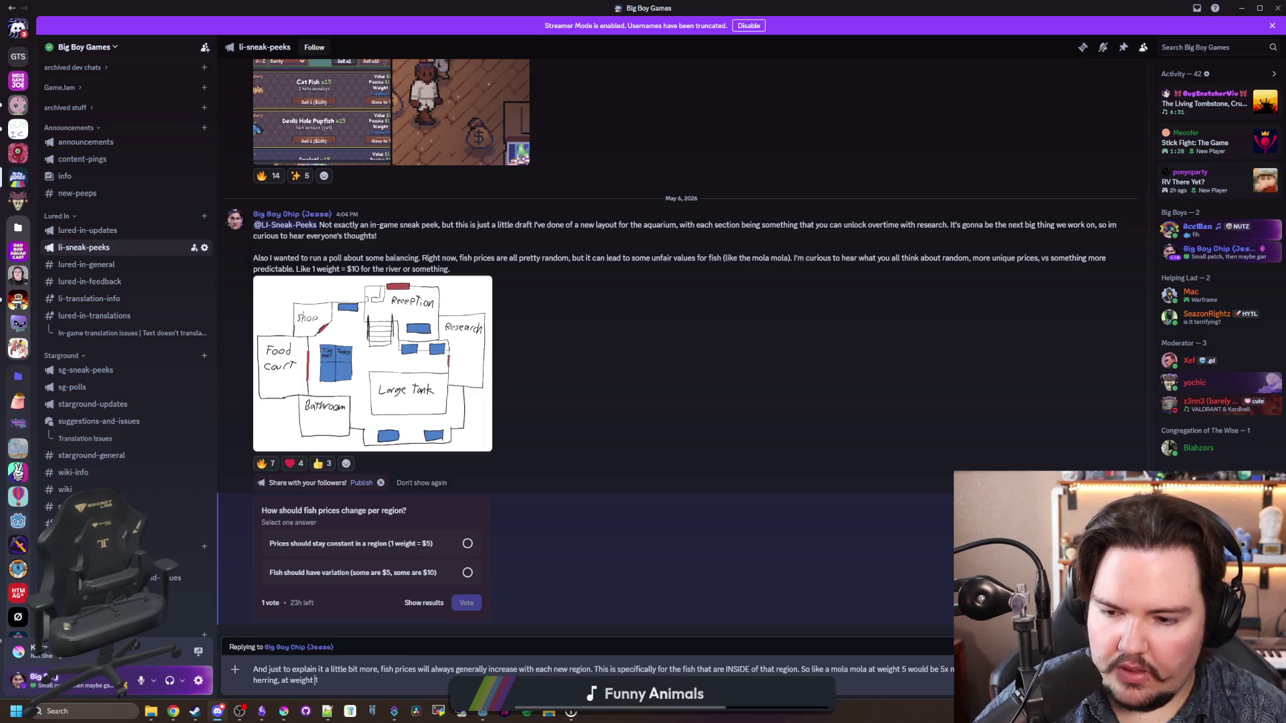
text( in the same region)
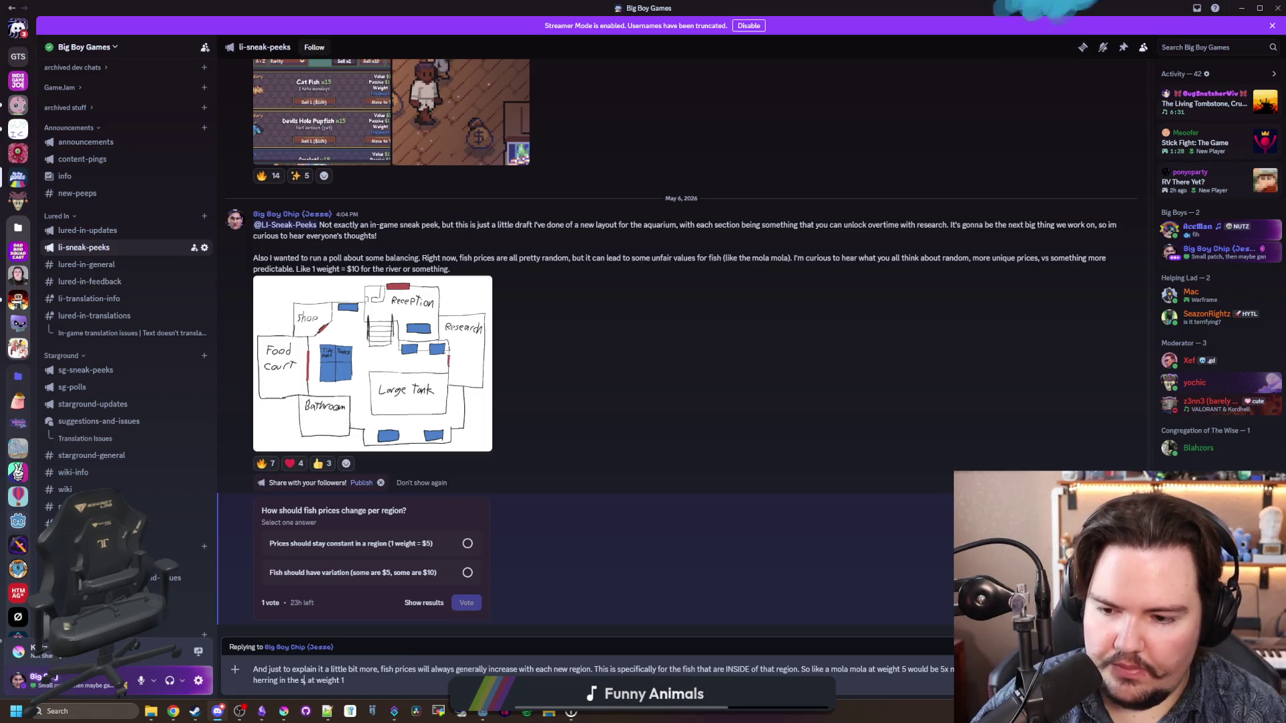
key(Return)
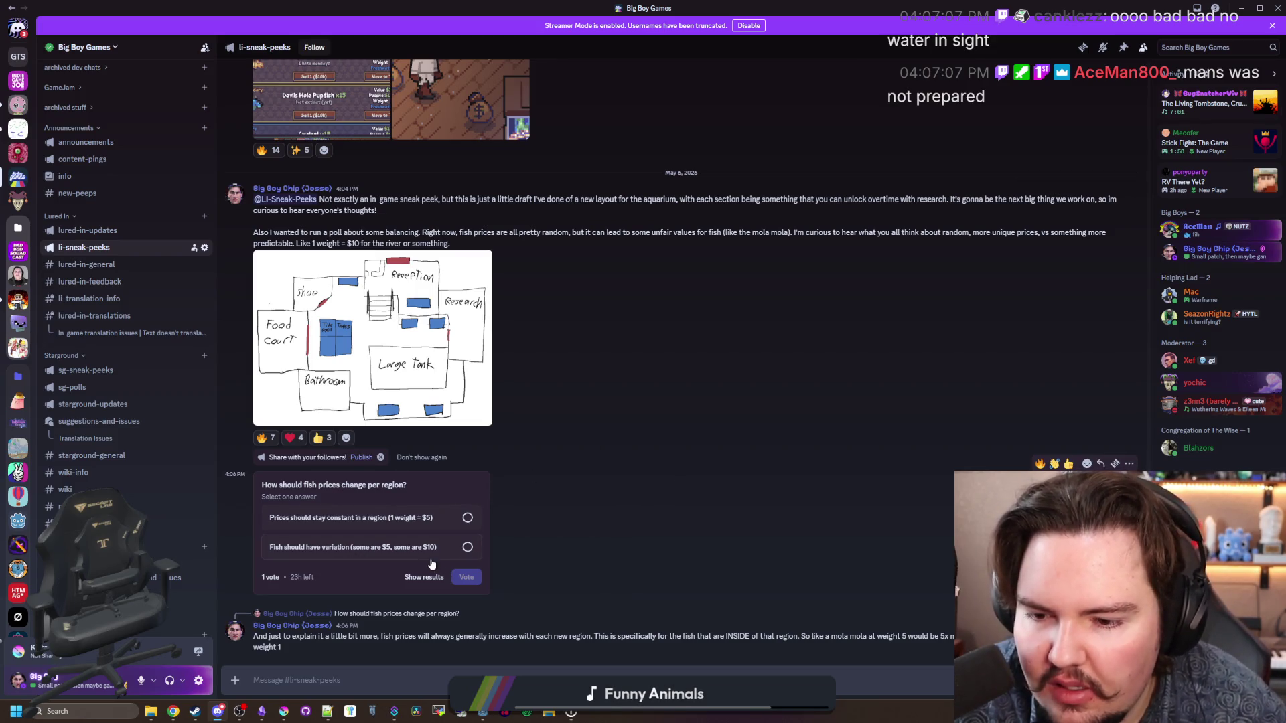
Step: Check the poll results, publish the announcement to all following servers, then switch to lured-in-general
click(415, 576)
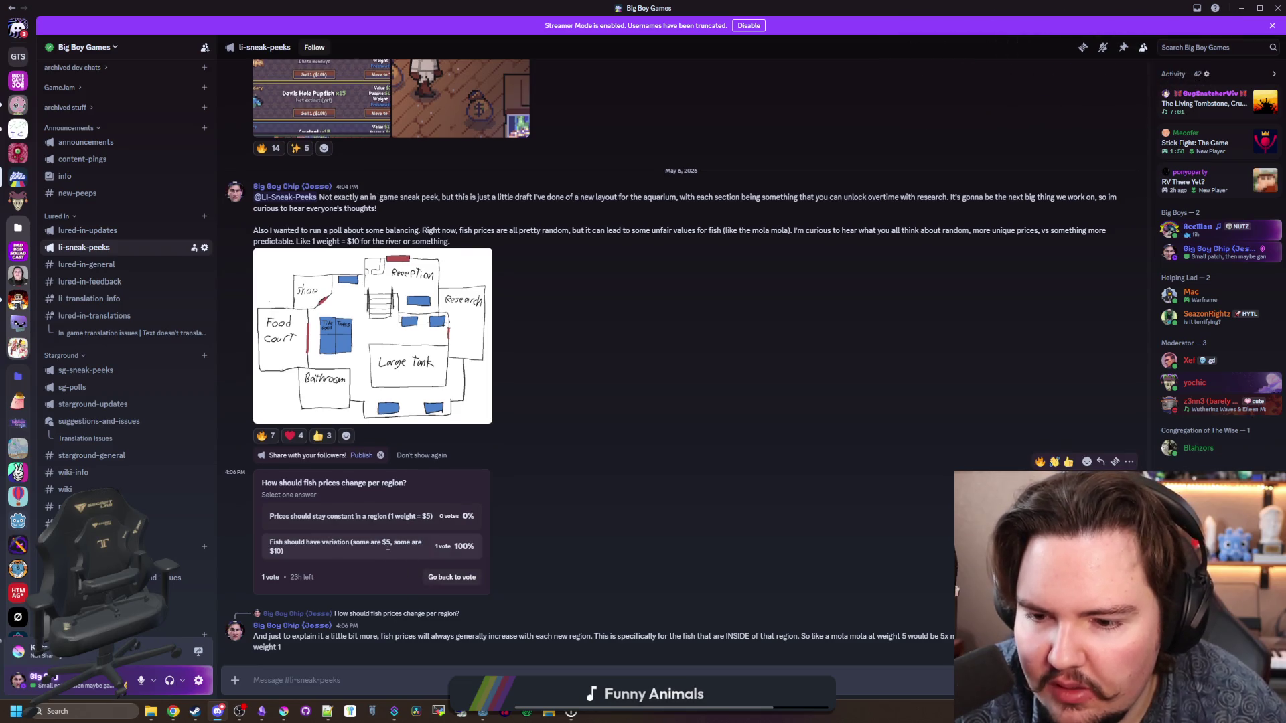
click(452, 578)
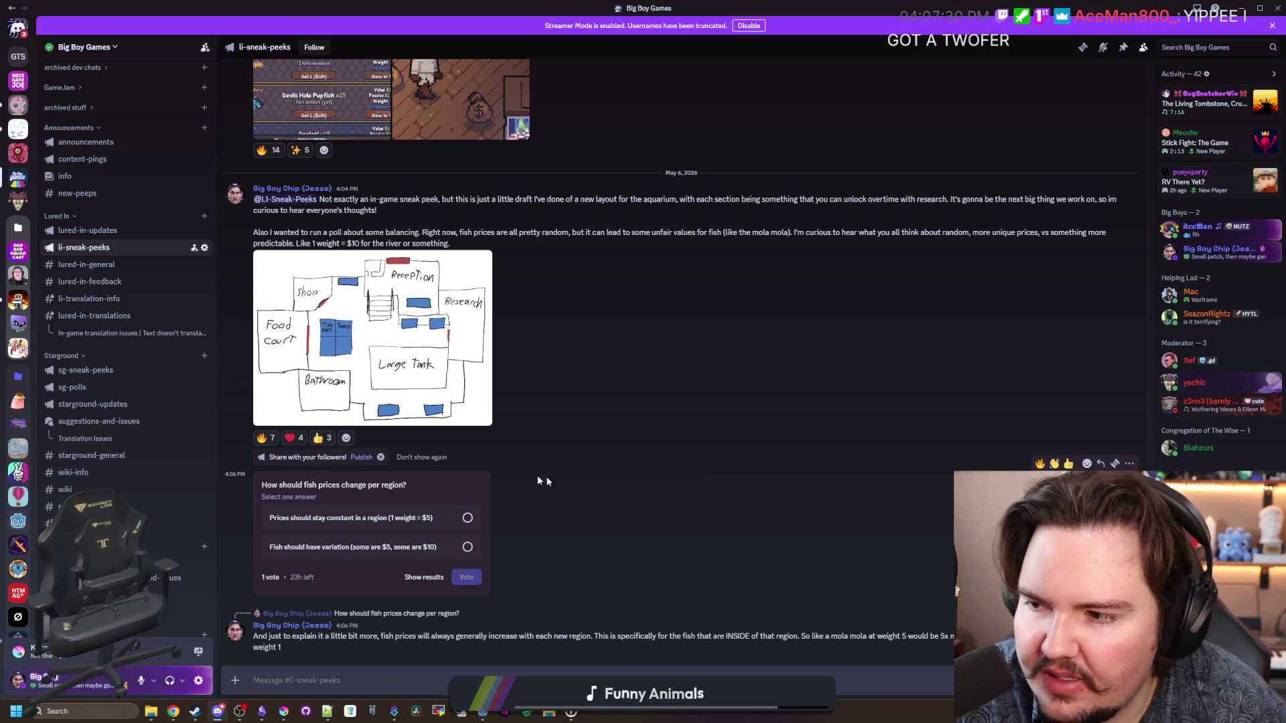
click(361, 458)
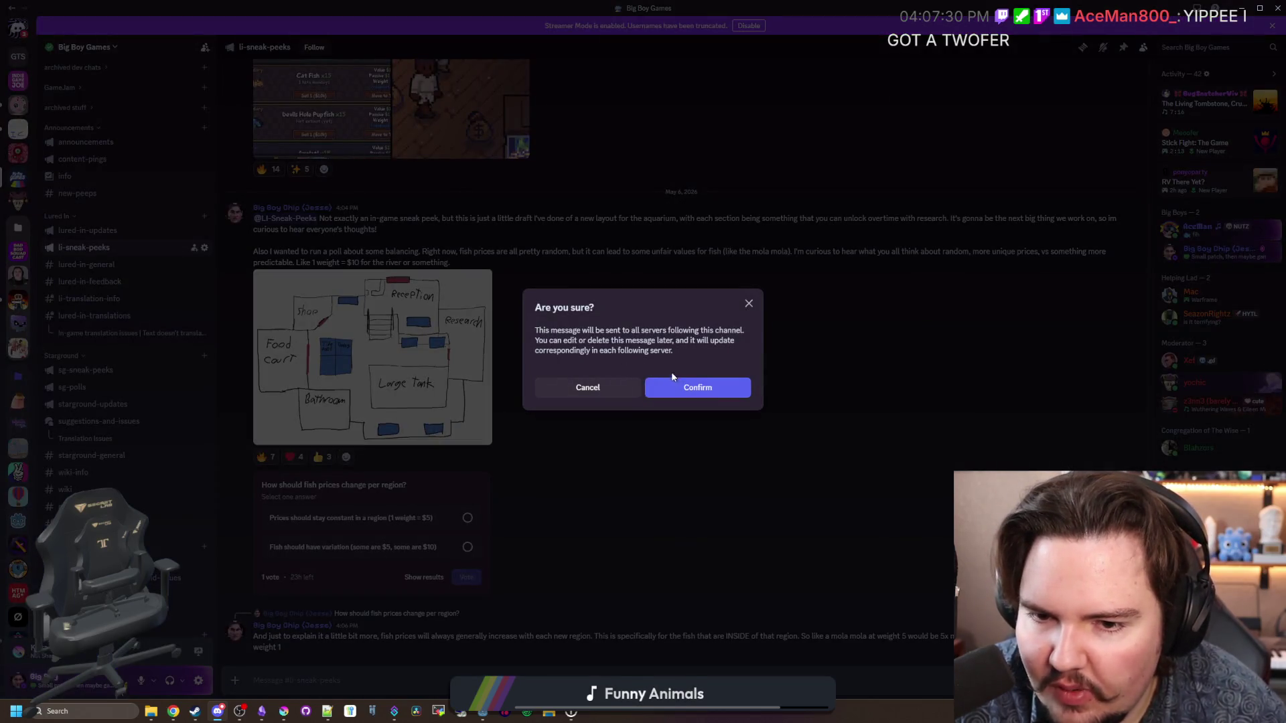
click(676, 388)
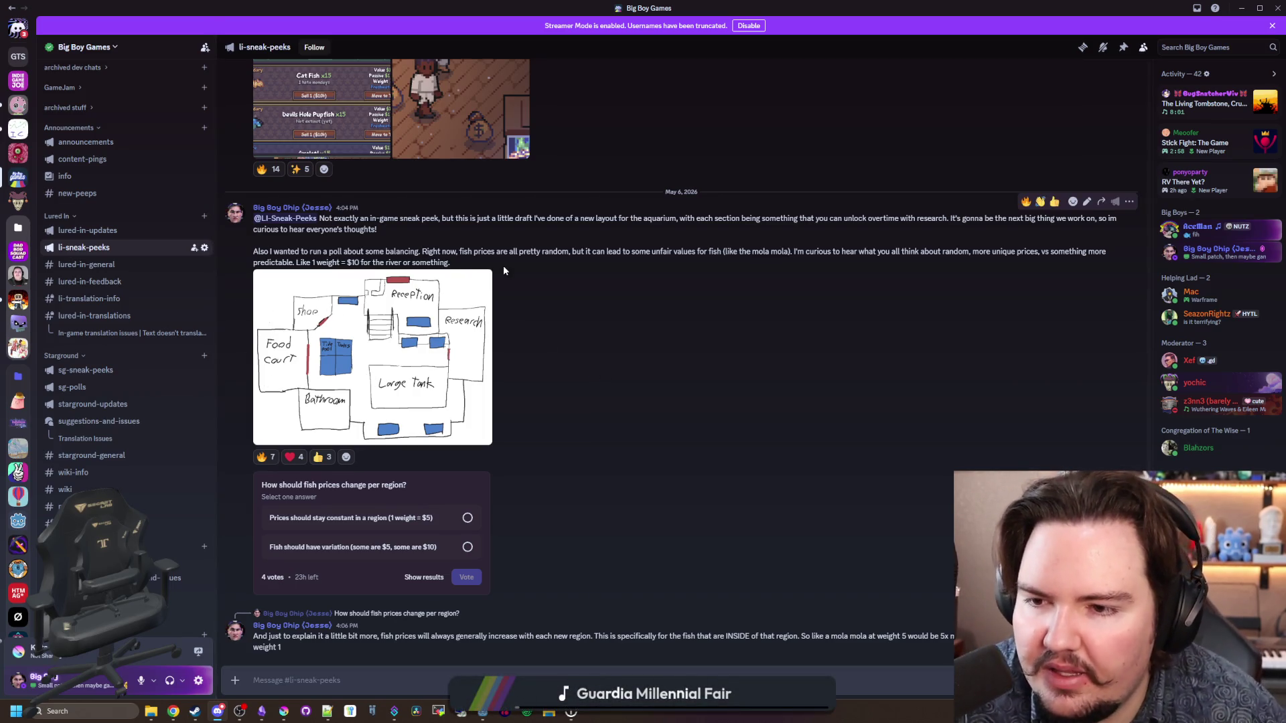
click(100, 273)
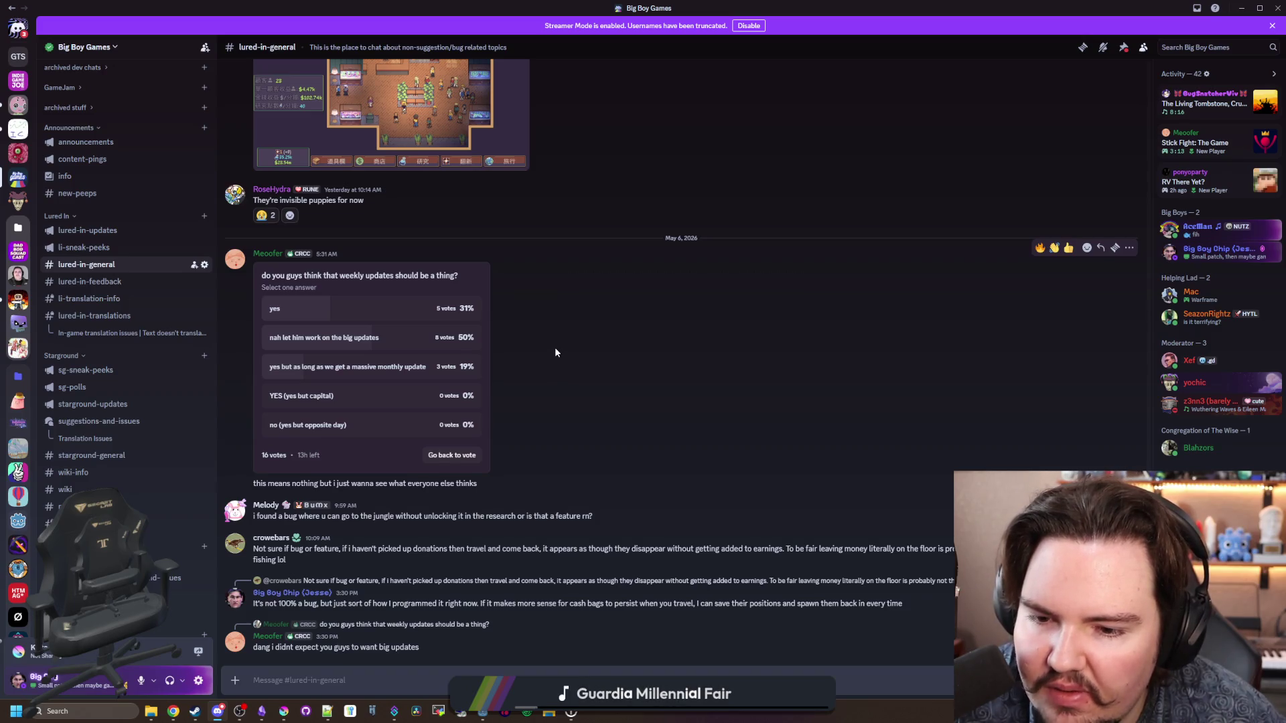
Step: Reply to the jungle bug report promising a fix today, then switch back to Godot
drag(404, 515, 496, 500)
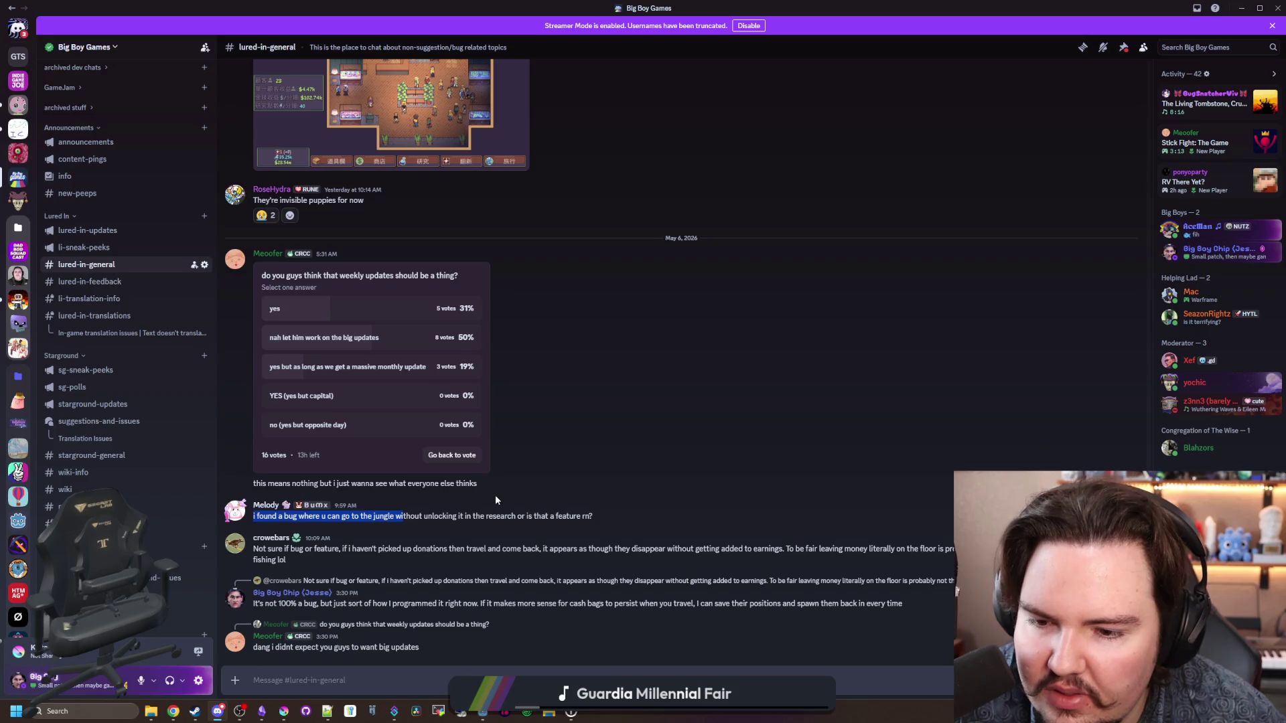
click(548, 513)
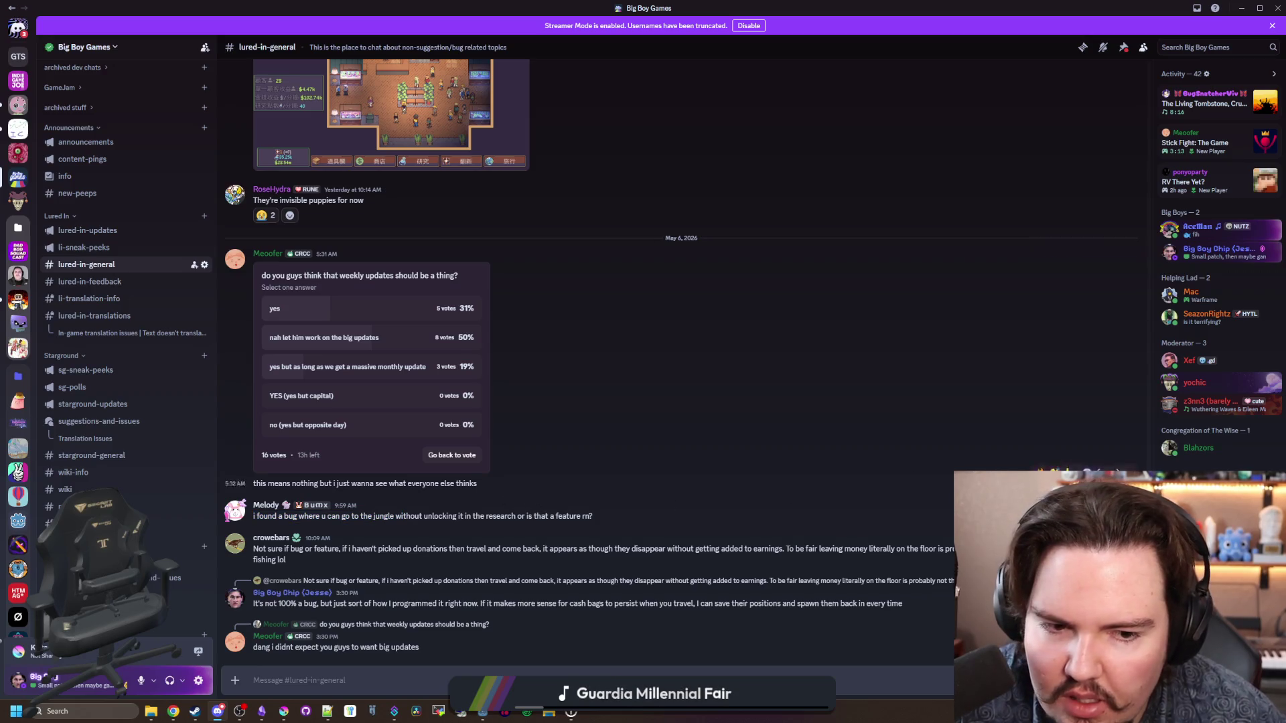
click(1105, 496)
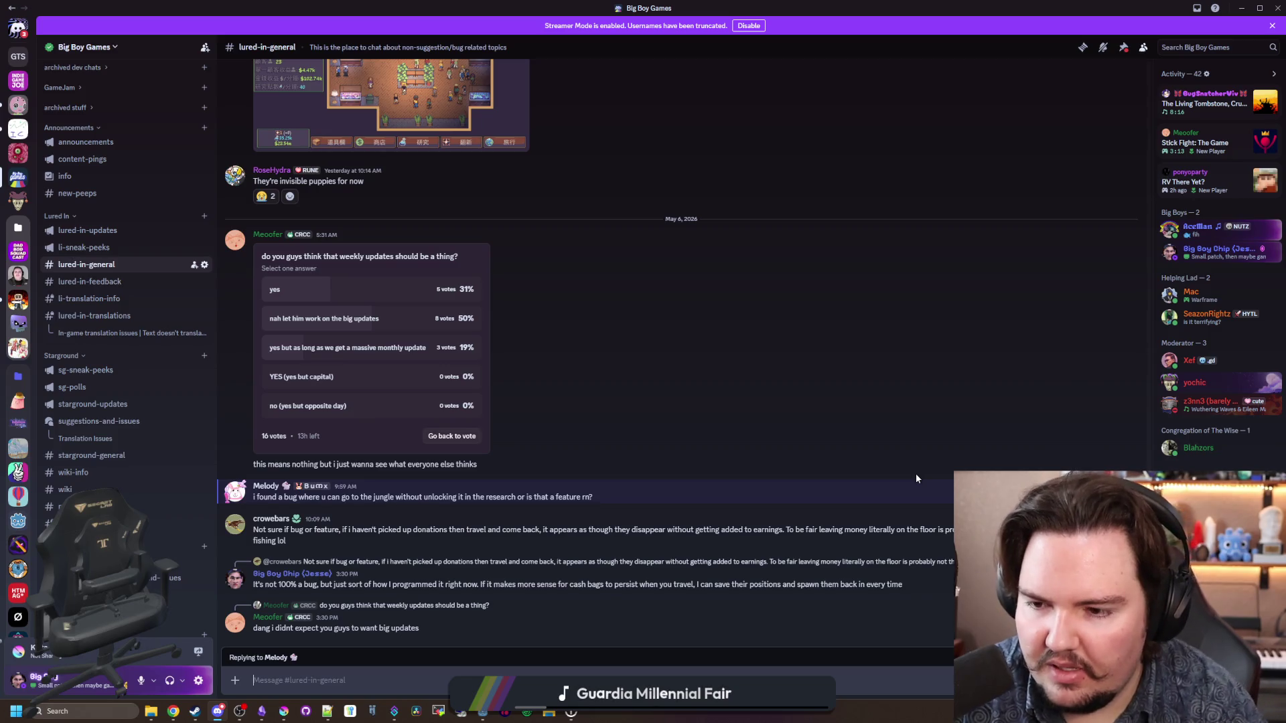
text(i'll be fixing that too)
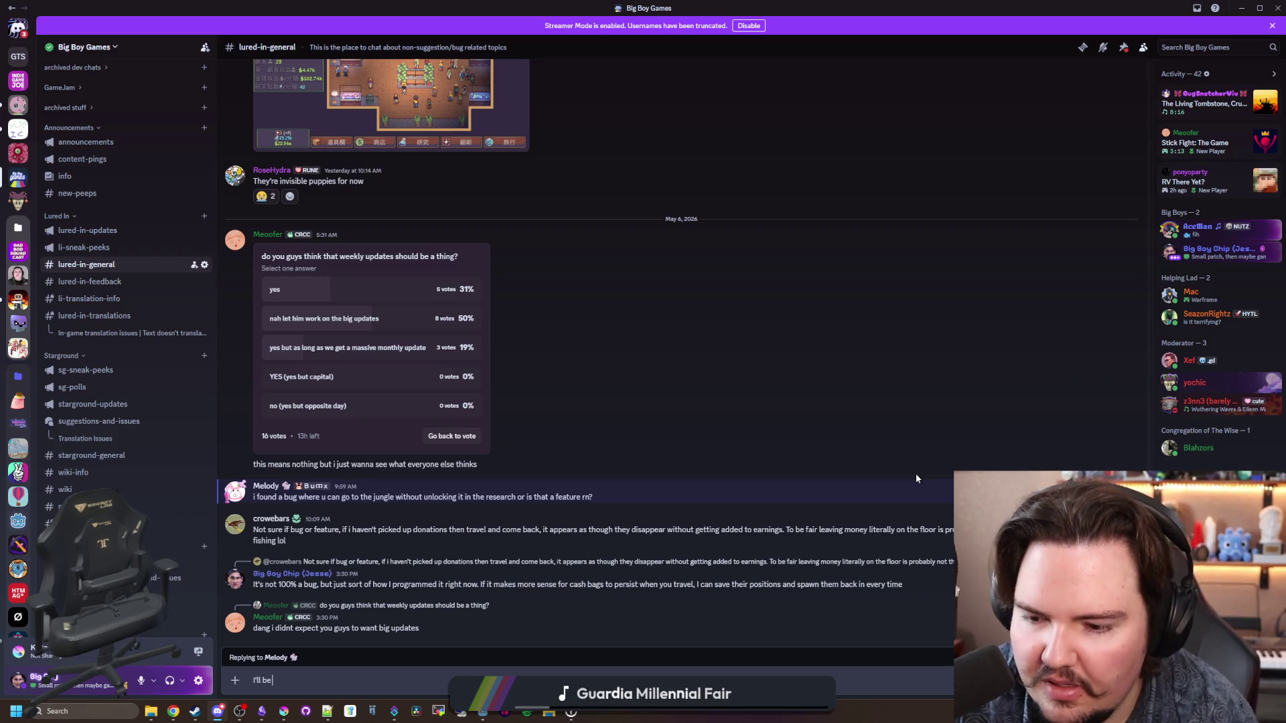
text(ay)
key(Return)
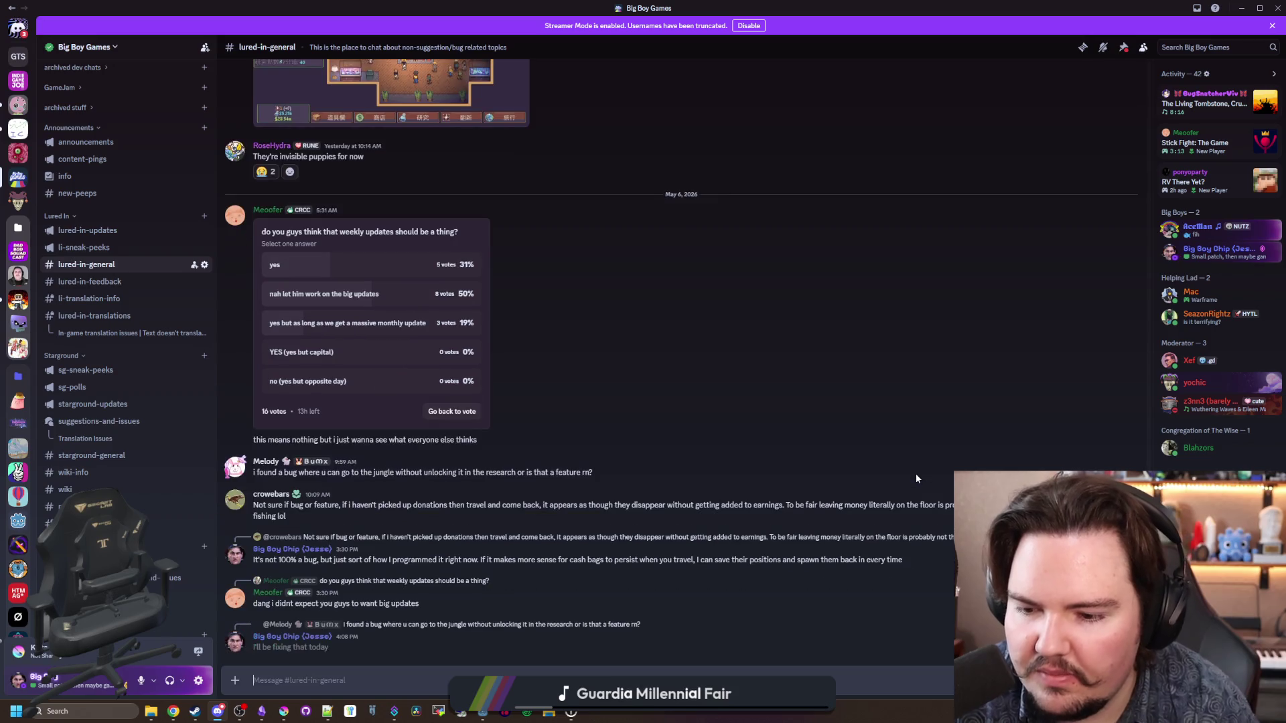
click(1241, 8)
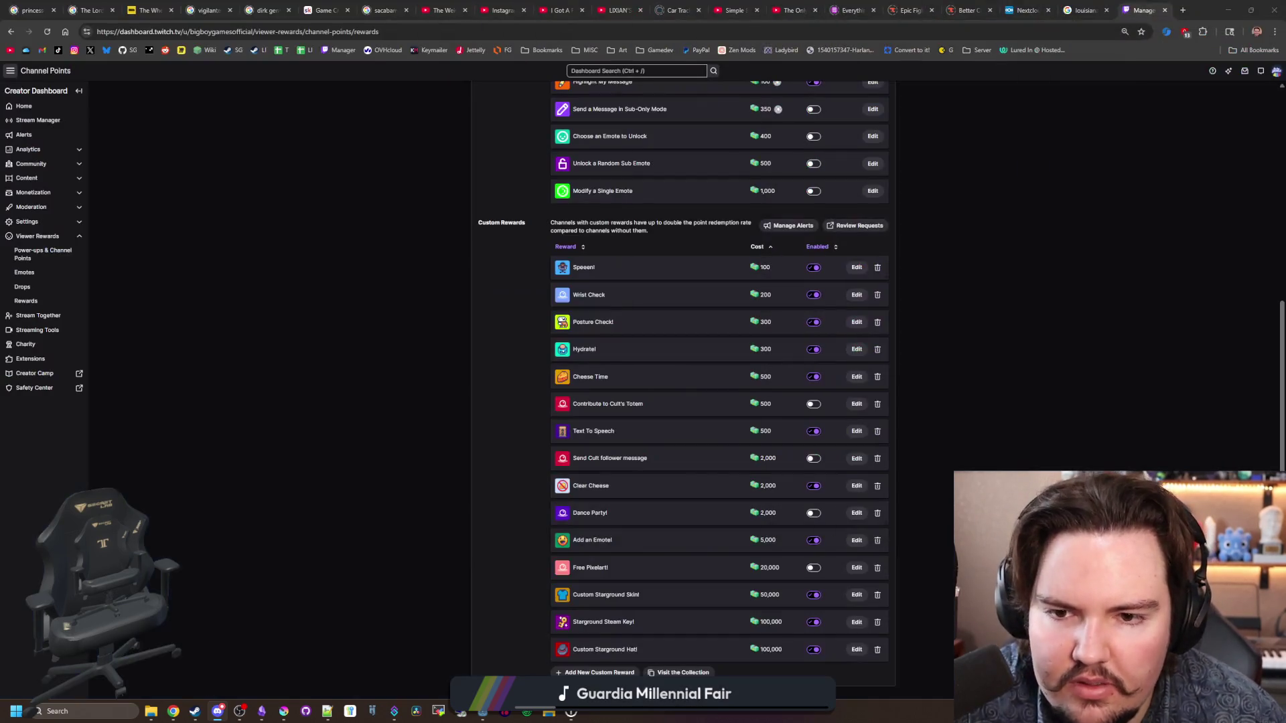
click(1225, 5)
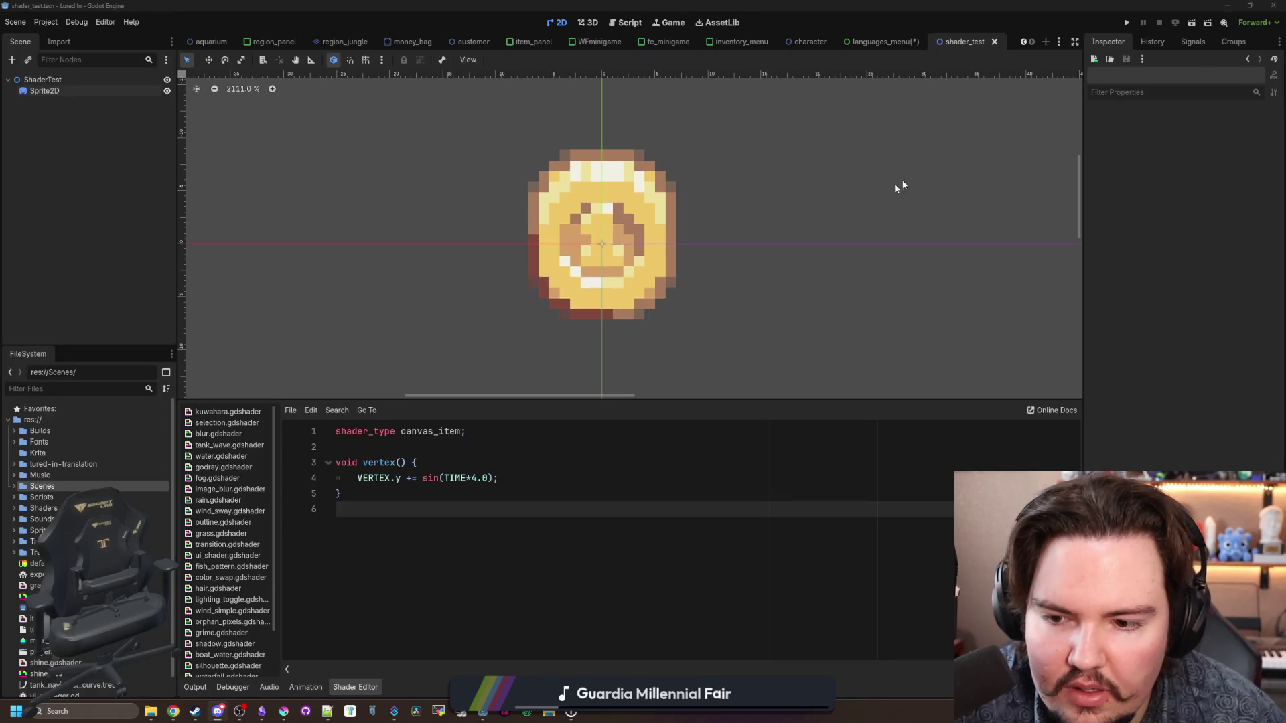
Step: Close the shader_test scene and save the languages_menu scene
scroll(556, 321, down, 2)
scroll(576, 287, up, 2)
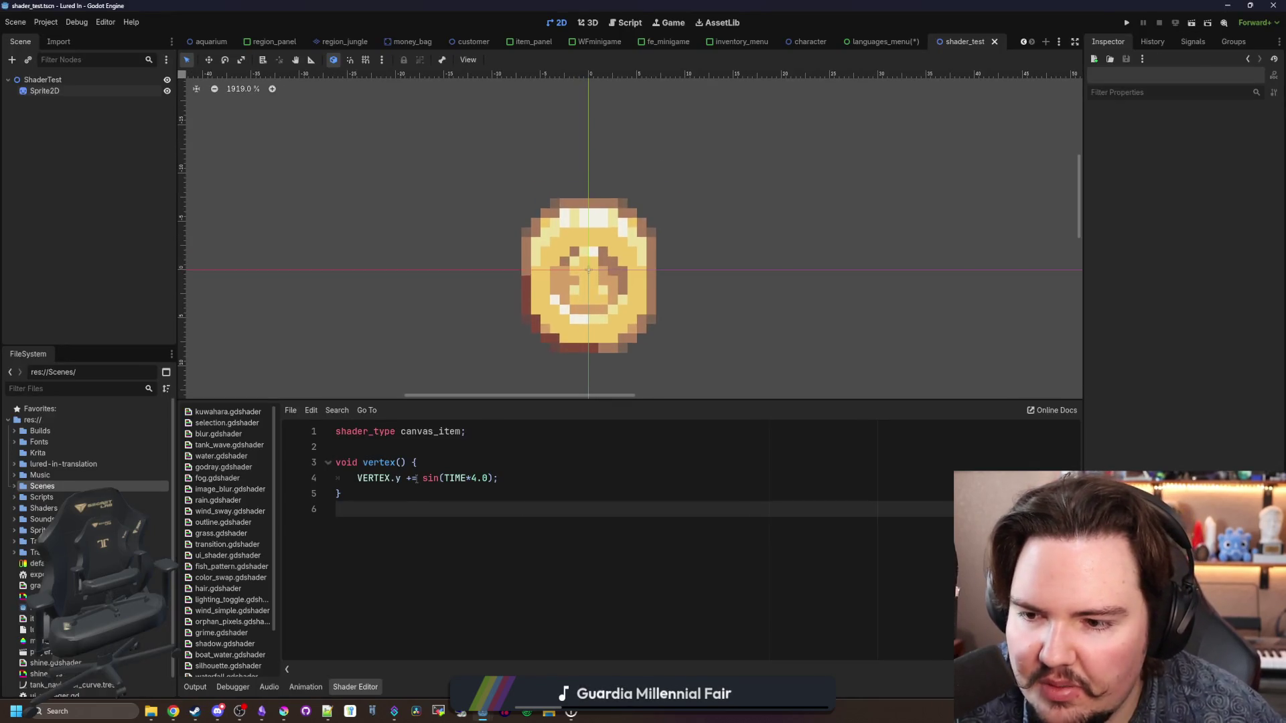
click(375, 493)
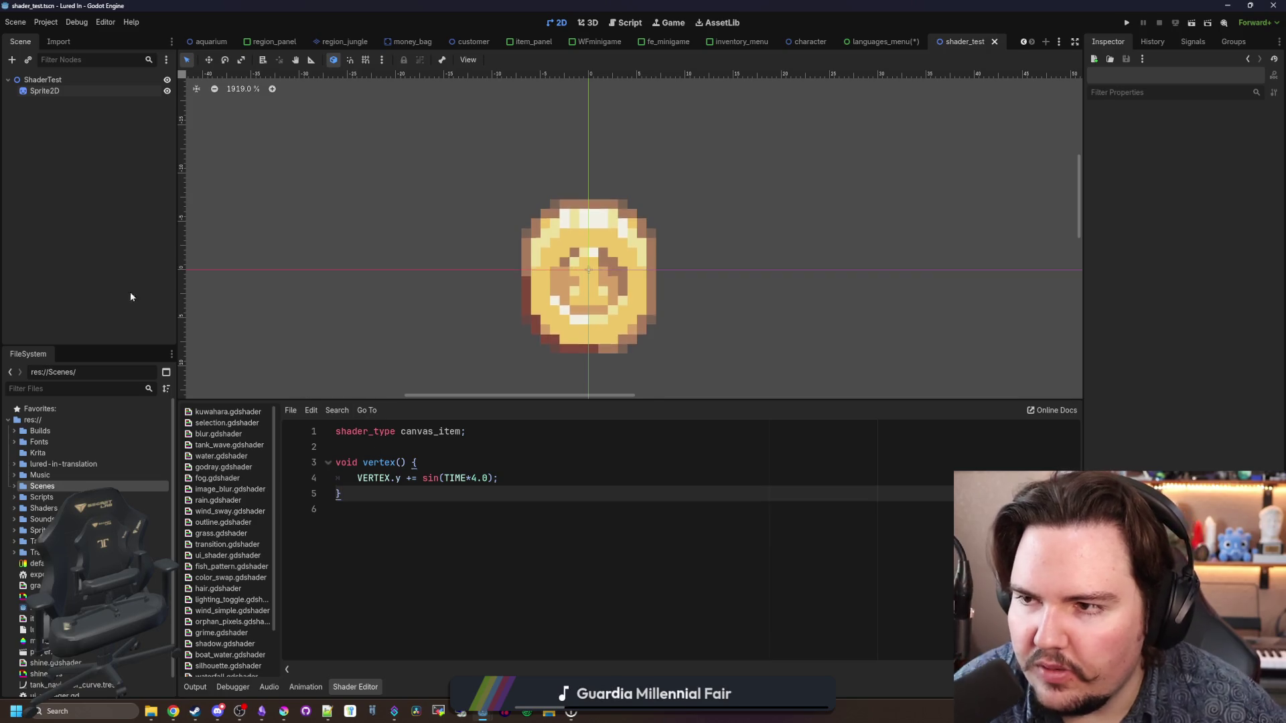
click(994, 41)
click(567, 461)
scroll(416, 301, down, 11)
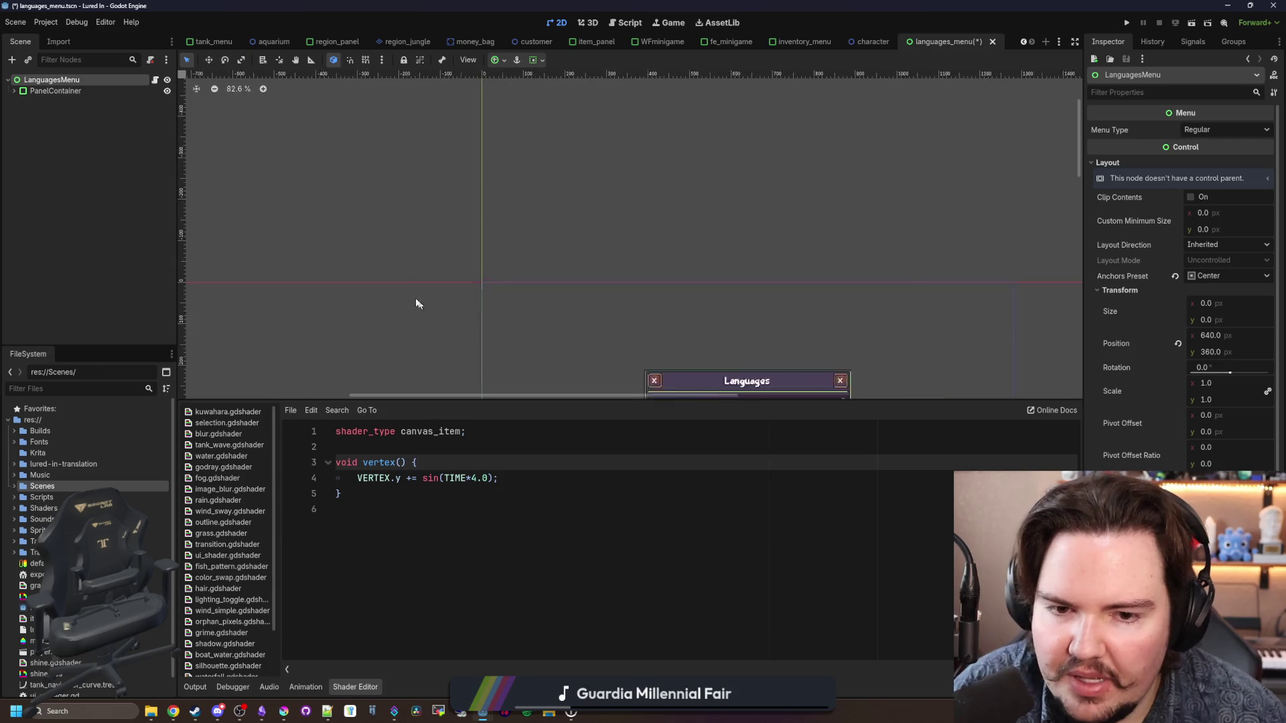
scroll(384, 235, up, 10)
key(ctrl+s)
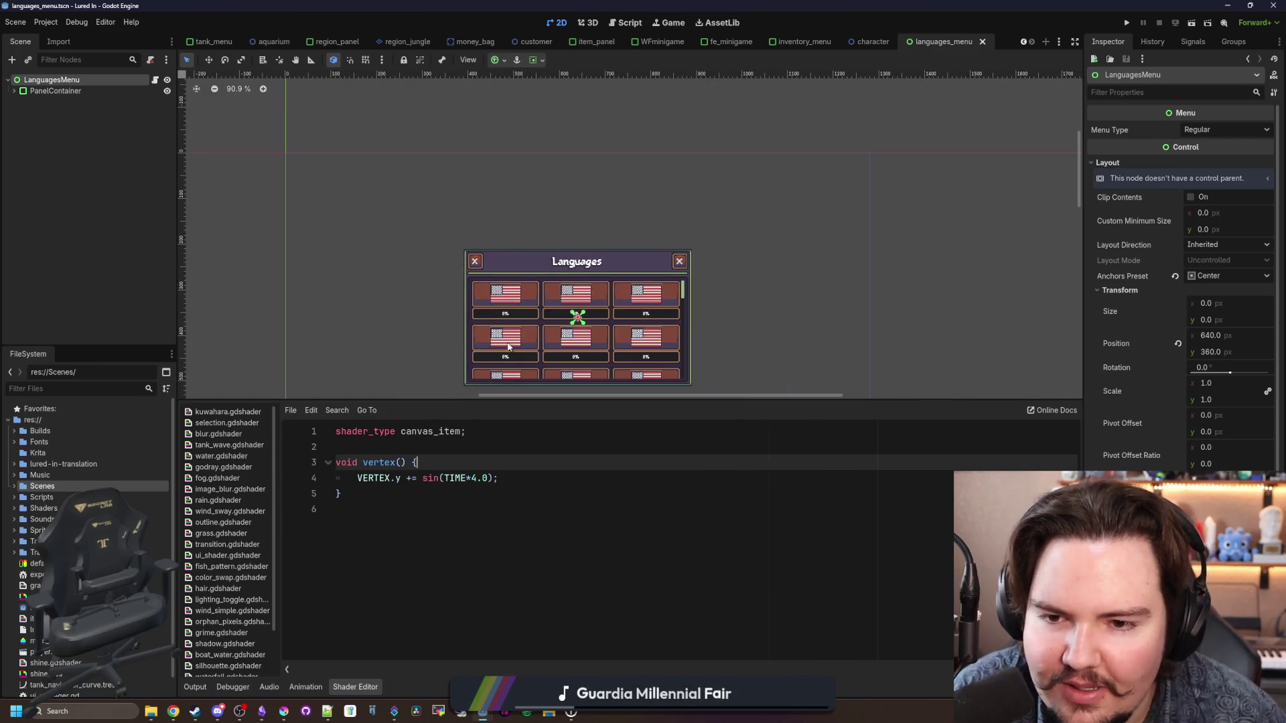
Step: Filter the FileSystem for 'research' and open research_table.gd
click(106, 333)
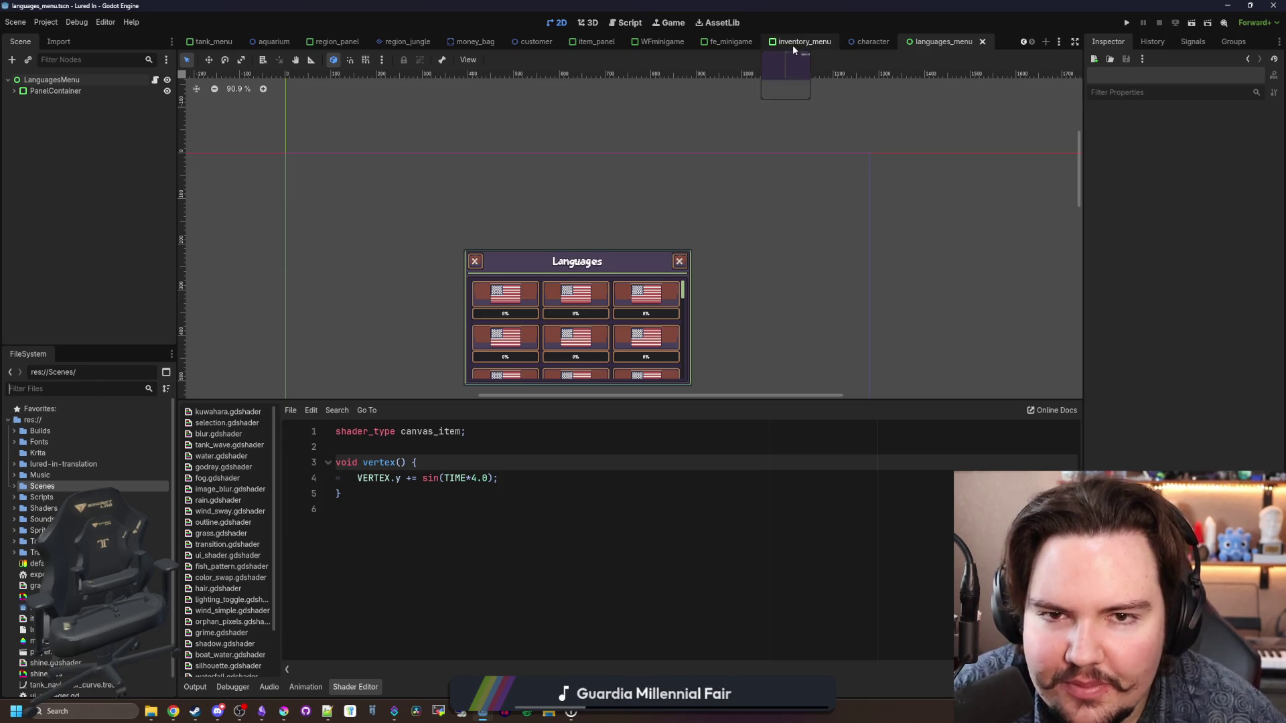
scroll(641, 192, down, 3)
drag(536, 400, 519, 531)
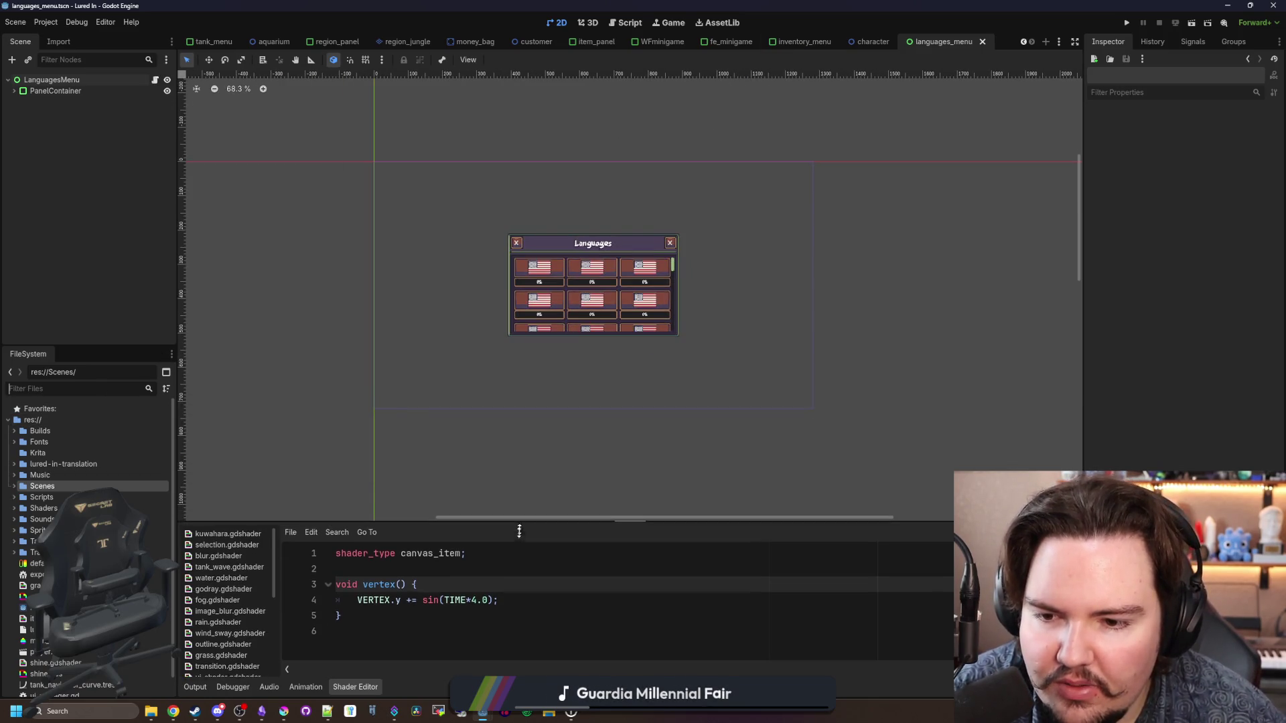
scroll(551, 310, up, 7)
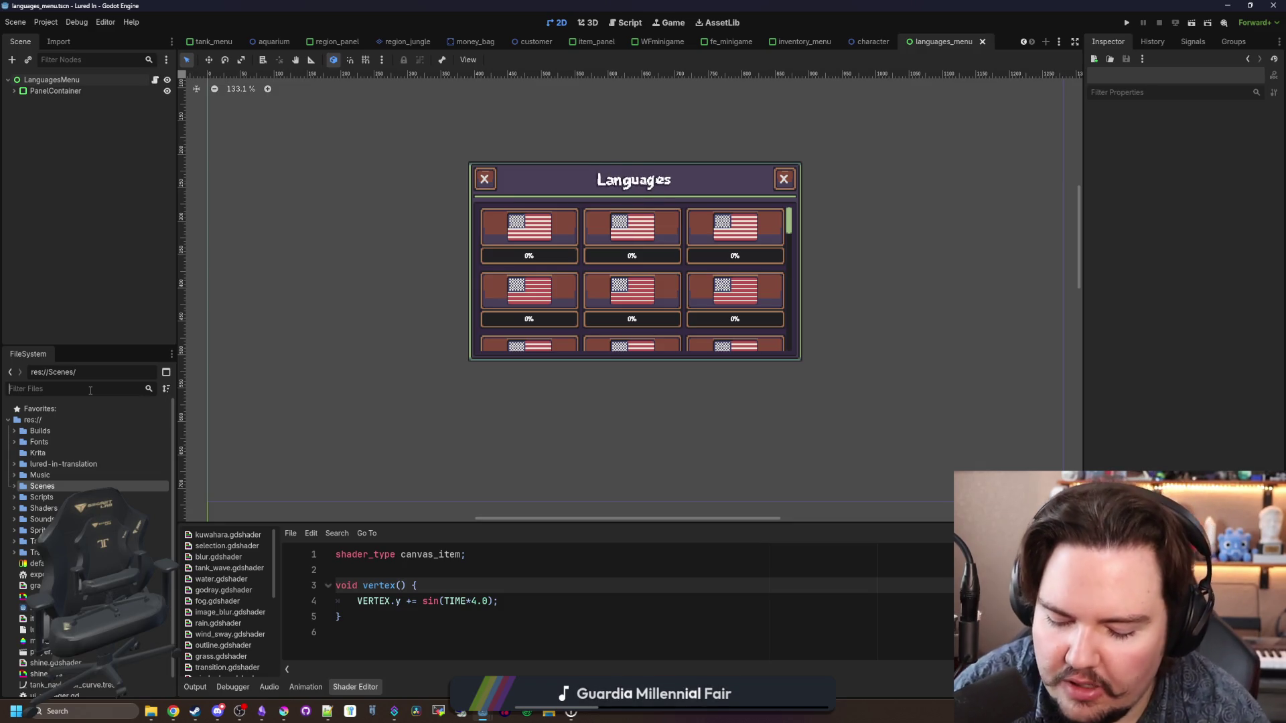
text(research)
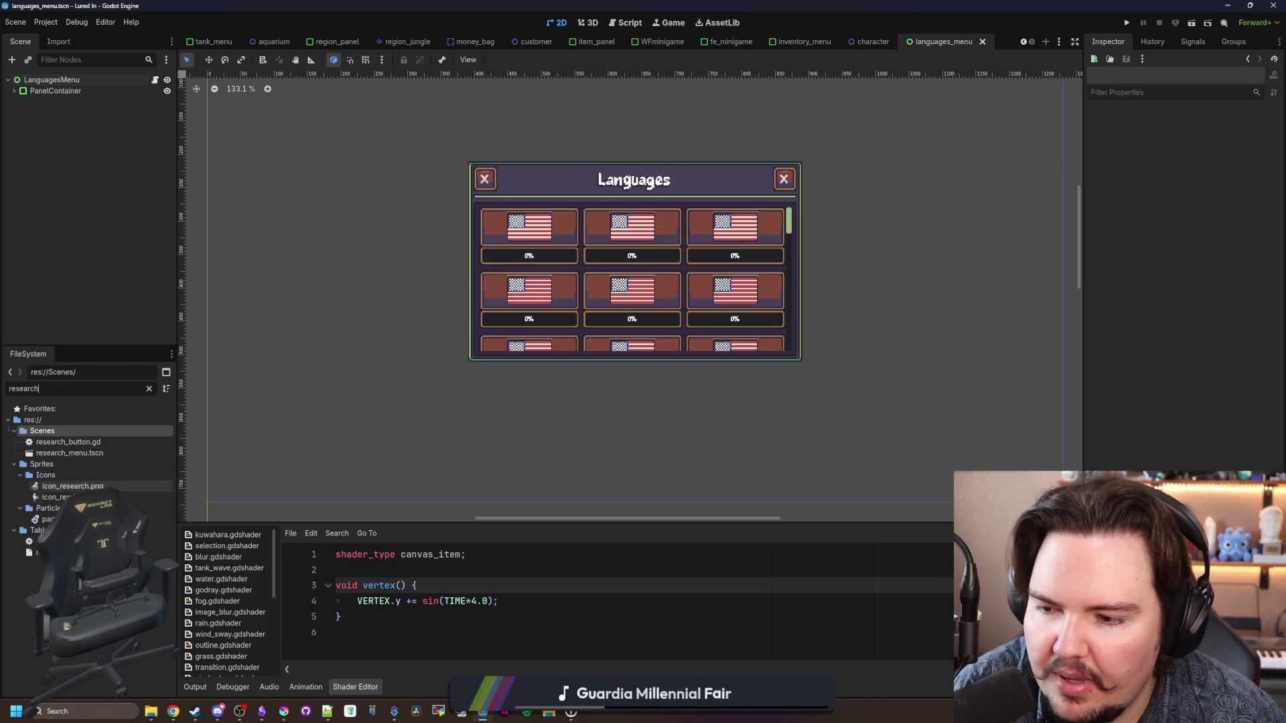
double_click(54, 541)
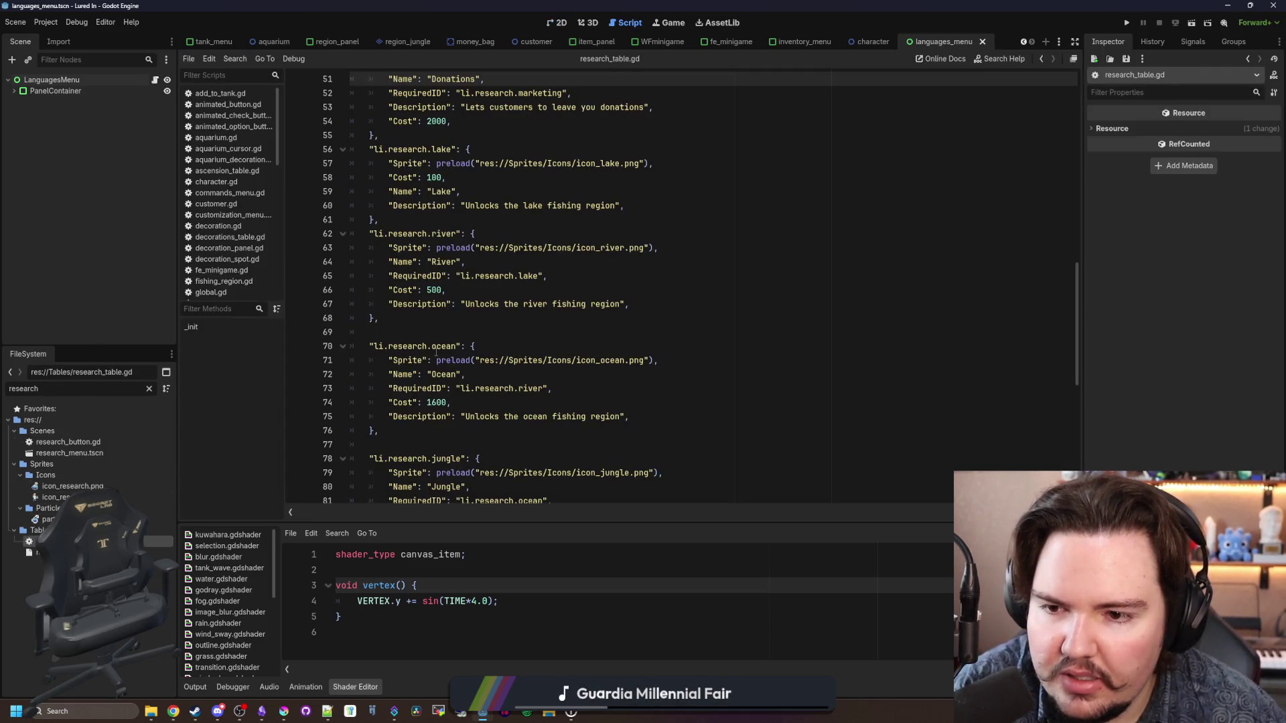
Step: Filter the FileSystem for 'region' and open regions_table.gd
scroll(442, 356, down, 2)
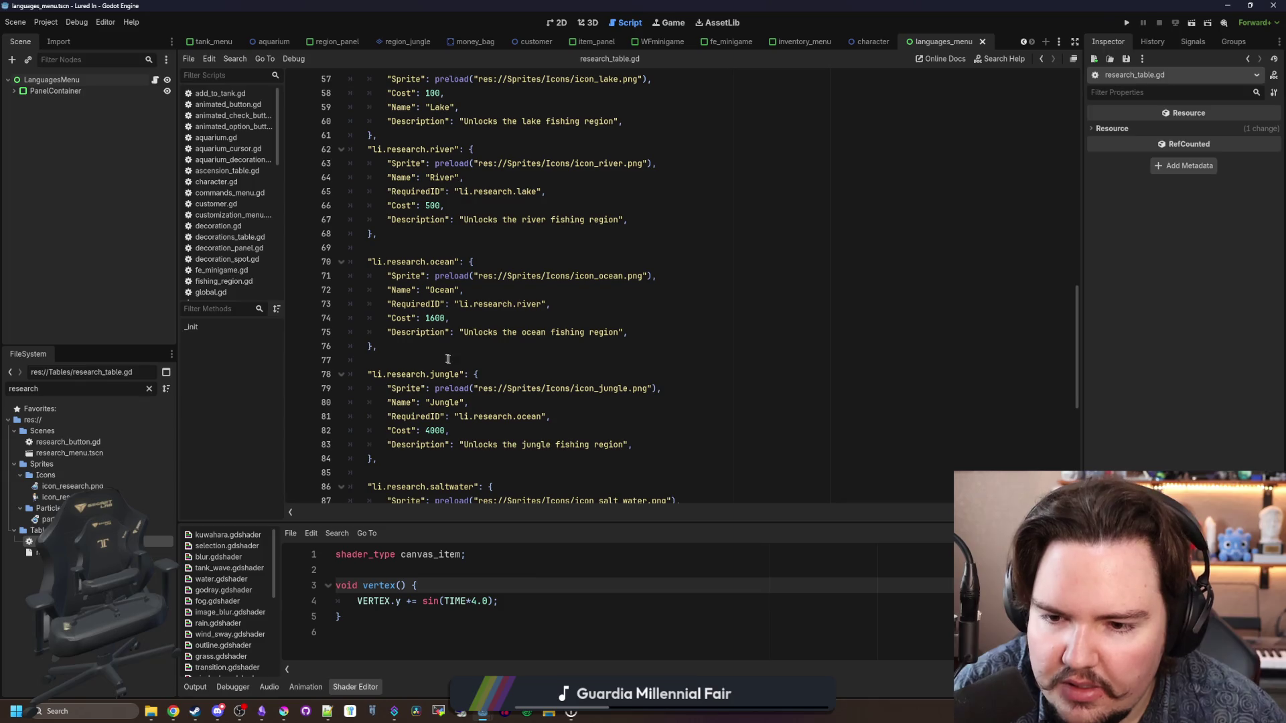
click(149, 388)
text(region)
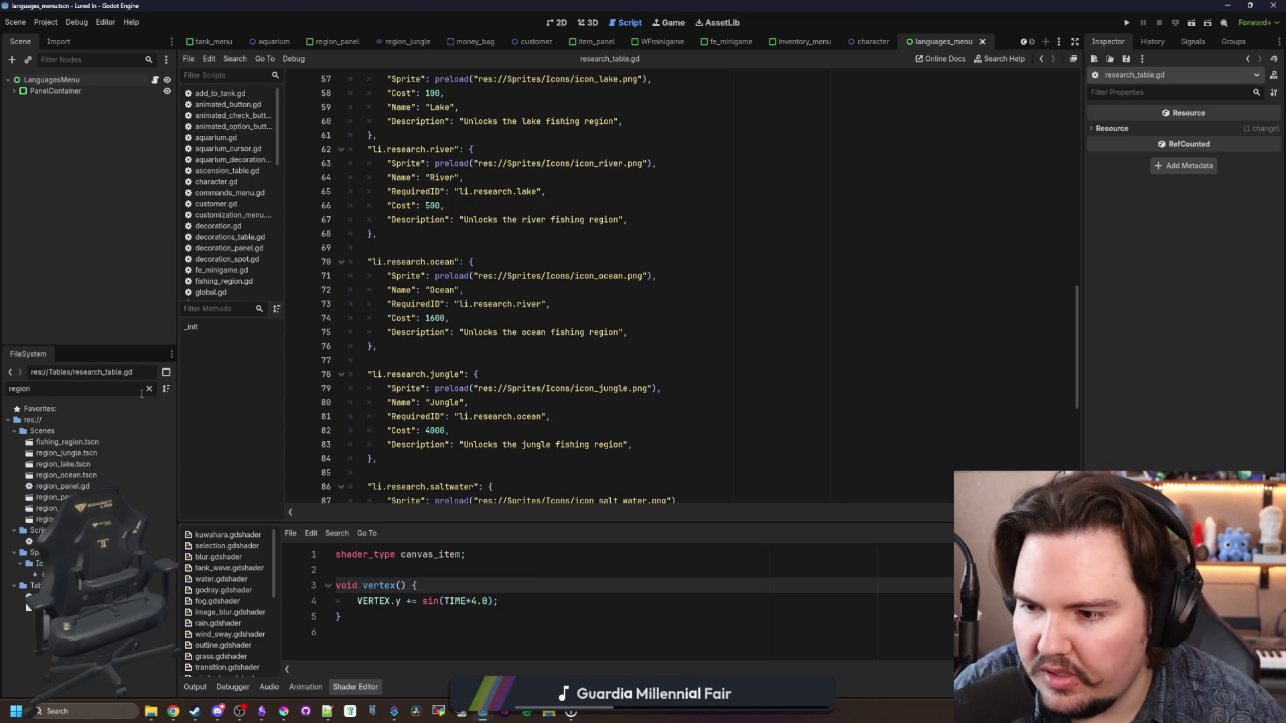
double_click(28, 602)
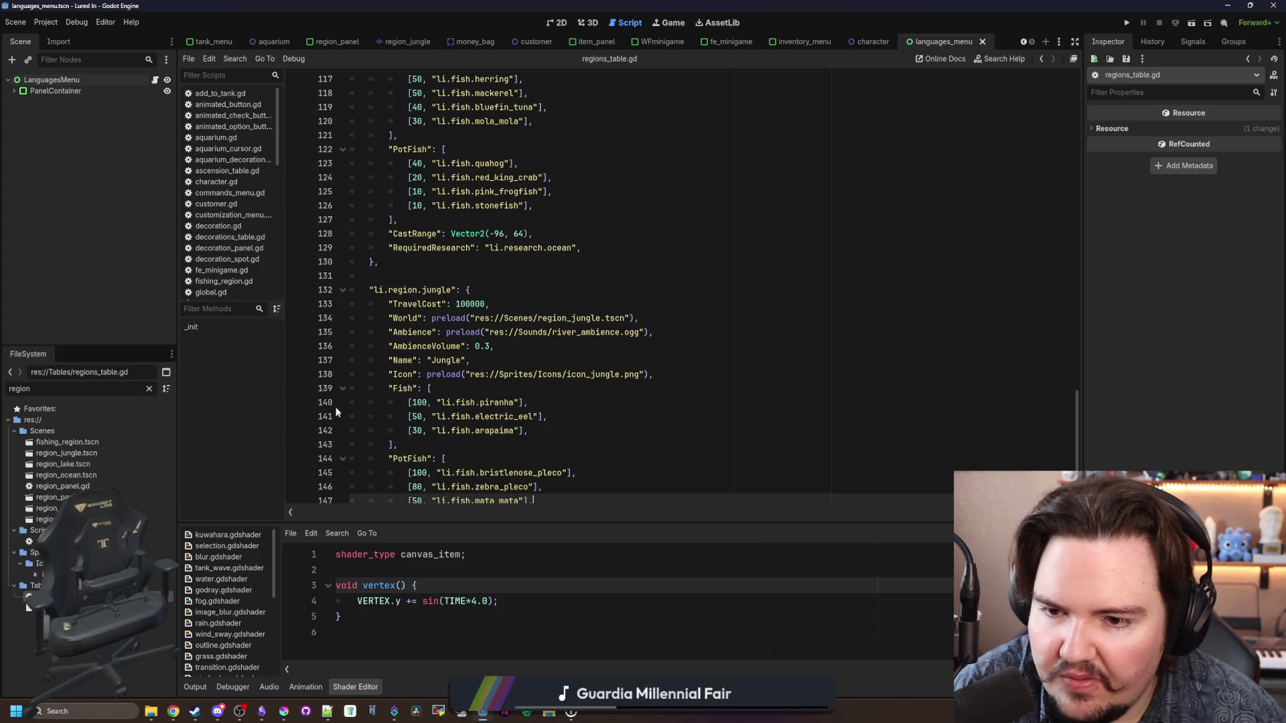
Step: Change the jungle's RequiredResearch from li.research.ocean to li.research.jungle, save, and run the project
scroll(447, 373, down, 2)
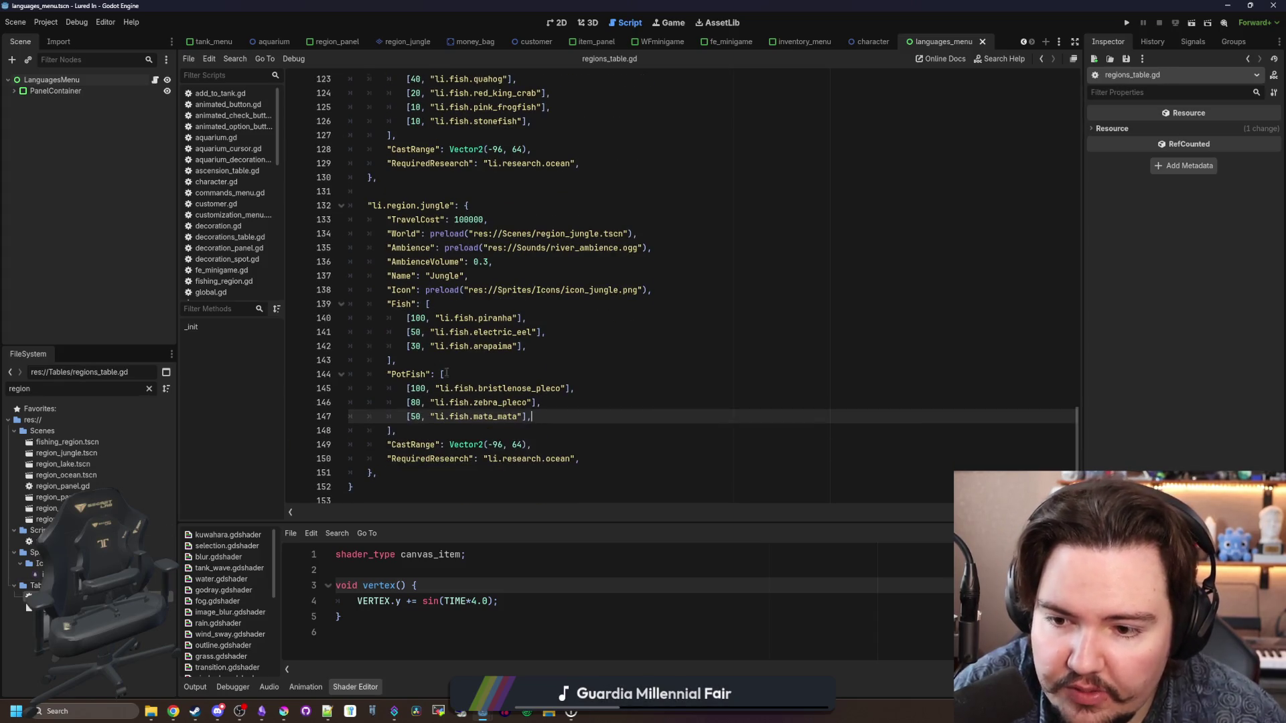
double_click(557, 458)
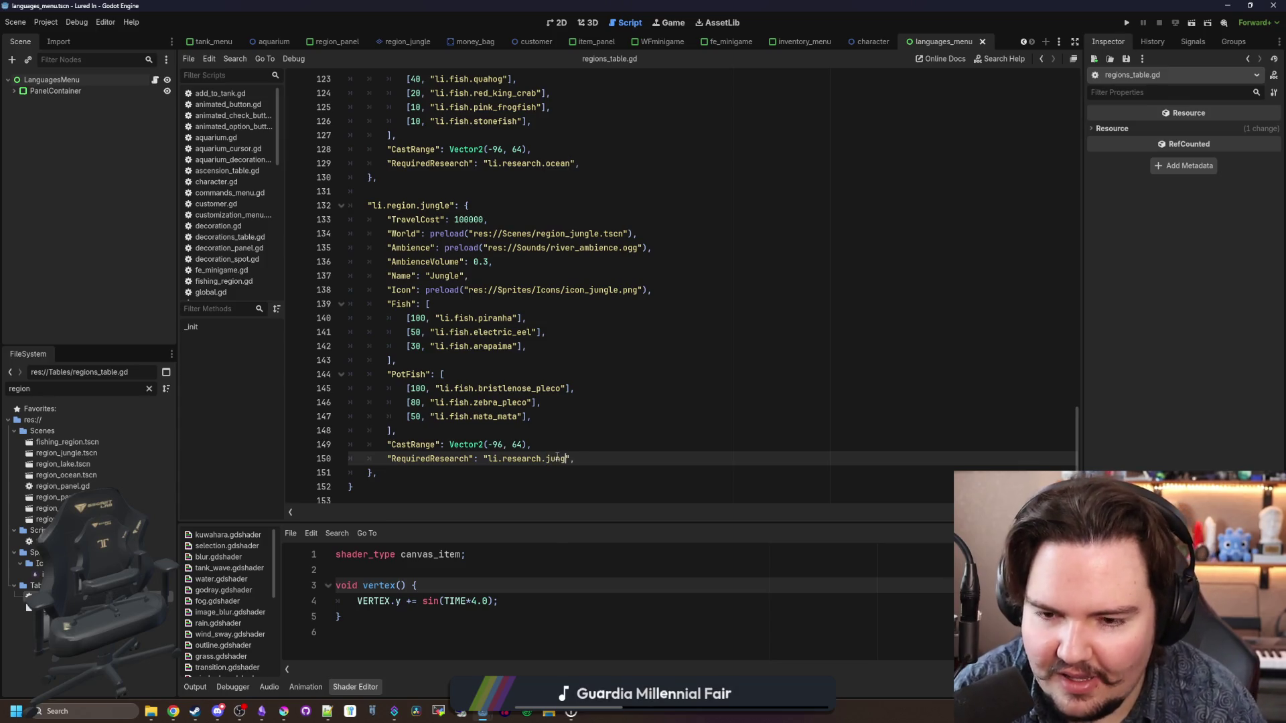
click(587, 402)
key(ctrl+s)
key(Down)
key(Down)
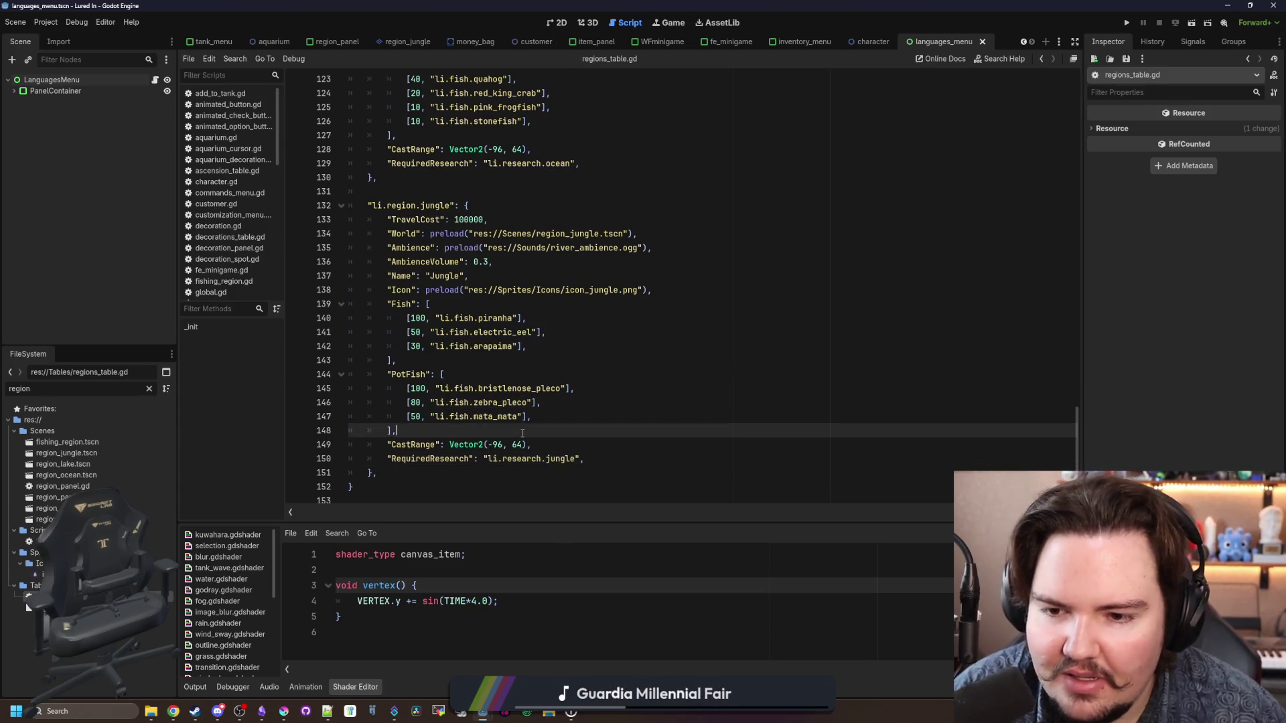
key(ctrl+s)
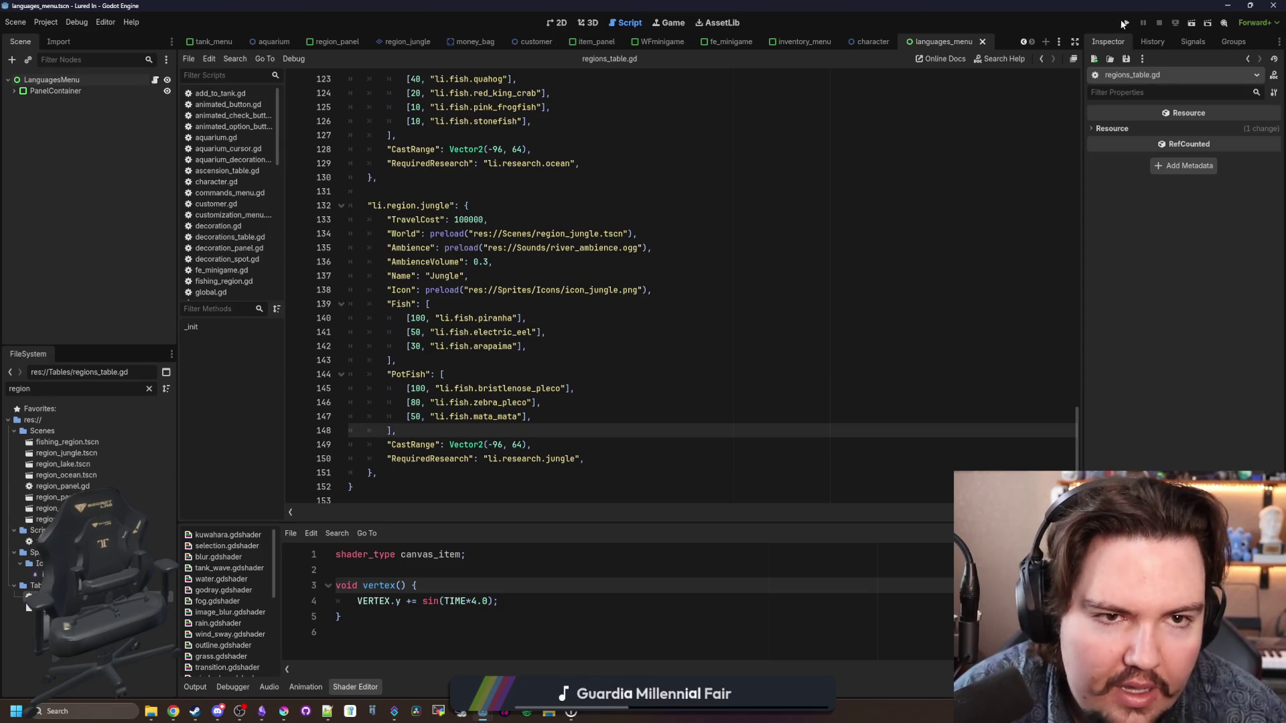
click(1125, 23)
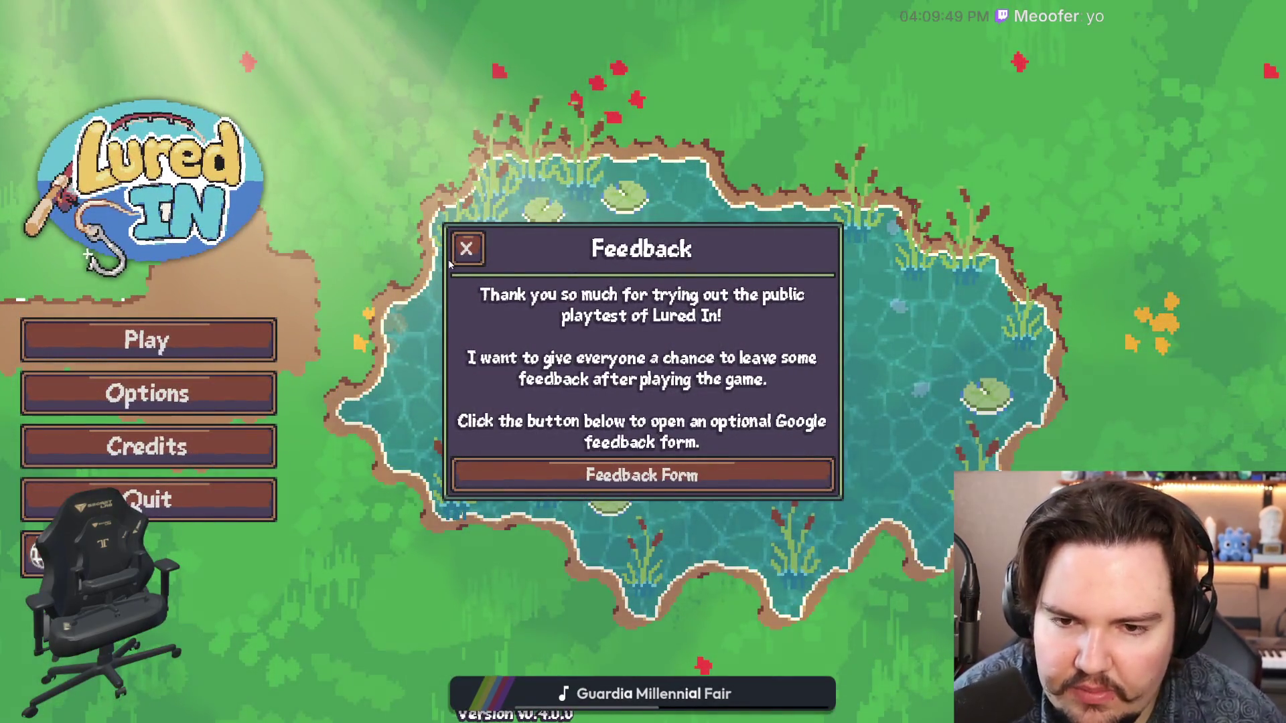
Step: Dismiss the feedback notice and look through the Gameplay and General option tabs
click(466, 248)
click(147, 394)
click(649, 237)
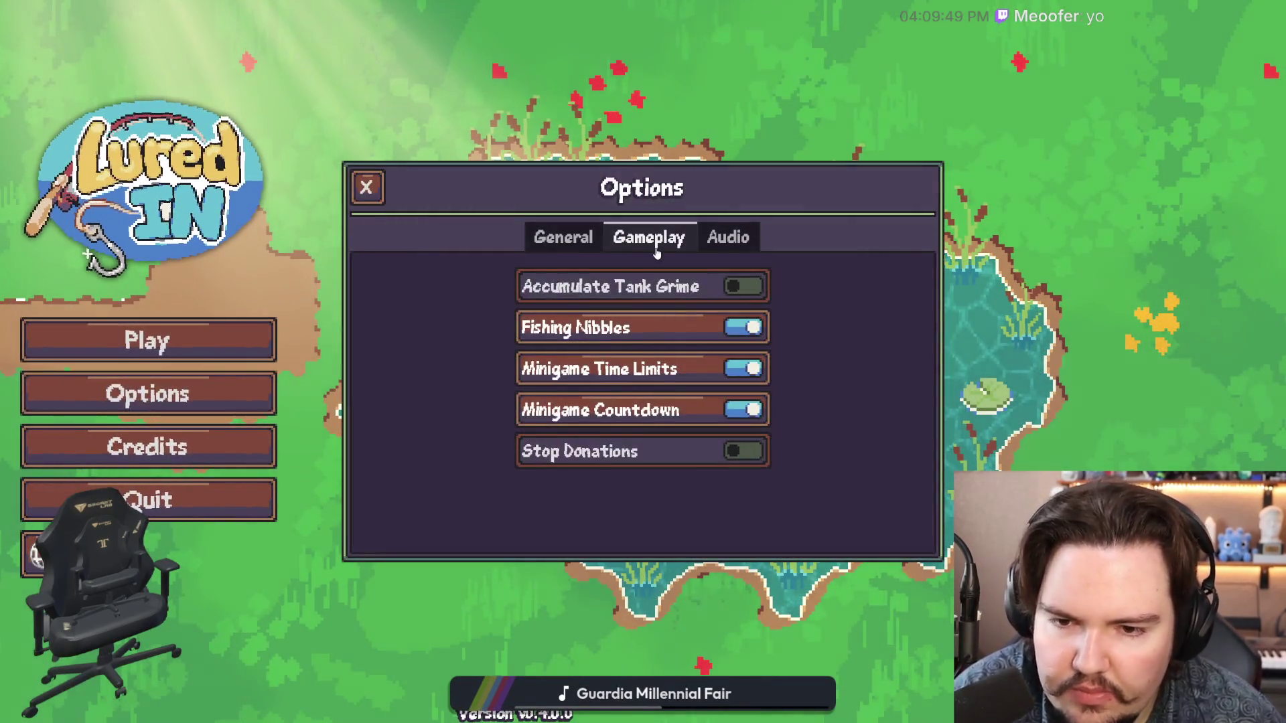
click(563, 237)
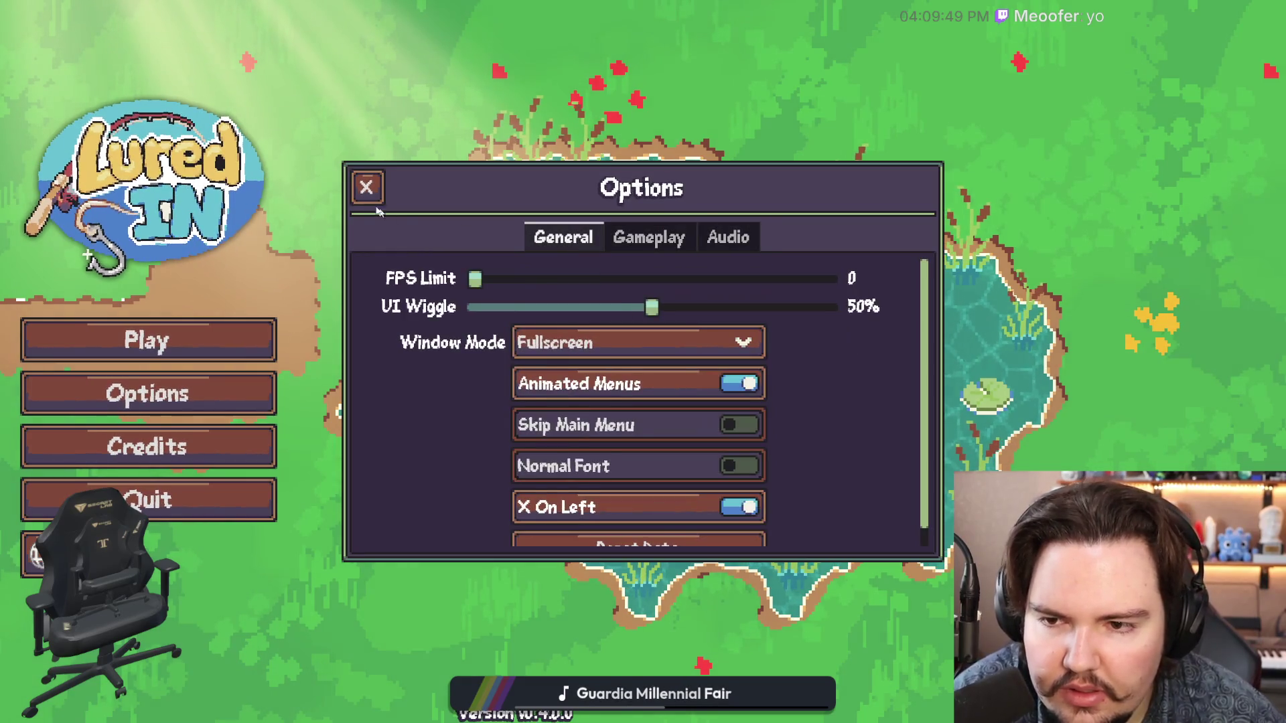
click(367, 188)
Step: Start playing, accept the offline earnings, and scroll through the fish inventory
click(258, 340)
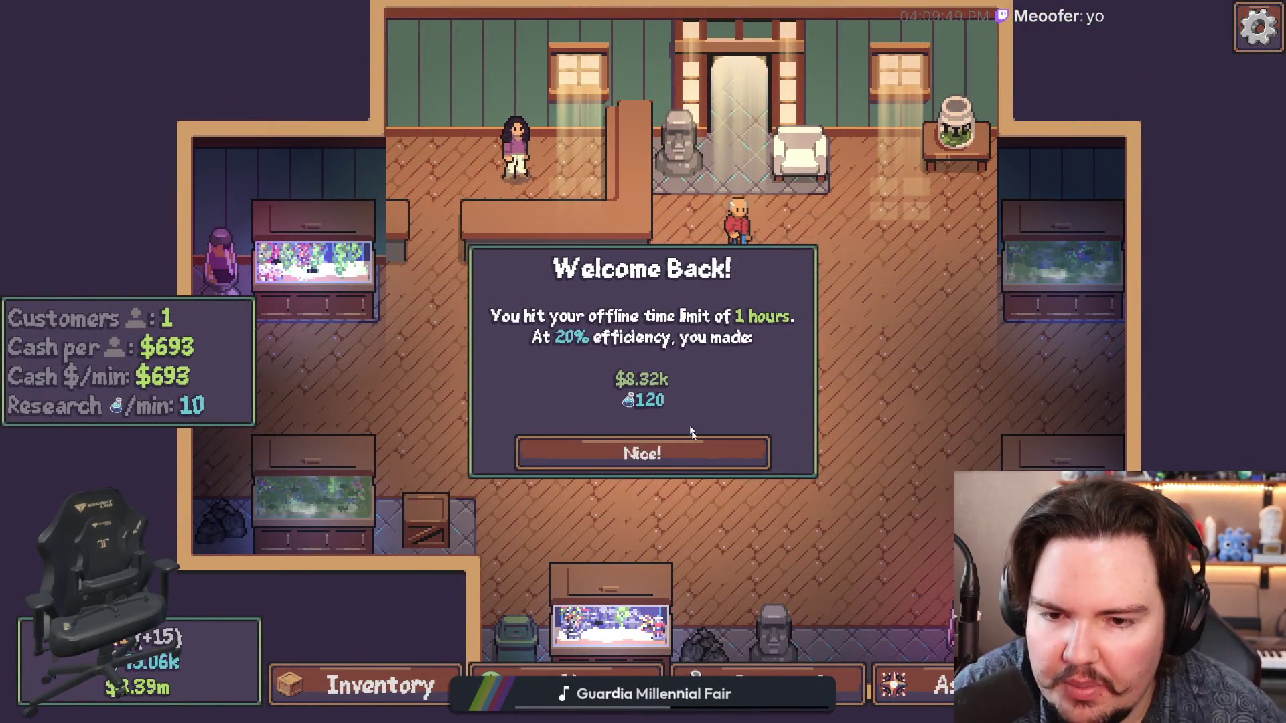
click(690, 450)
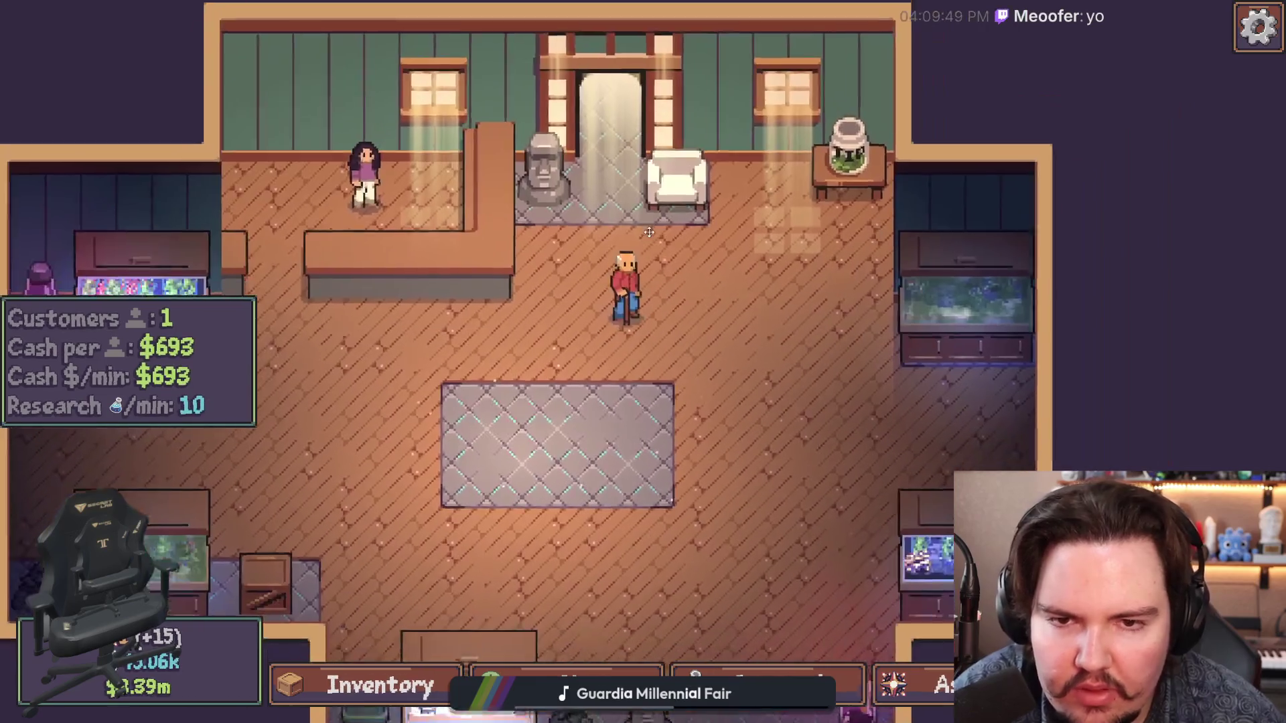
click(375, 684)
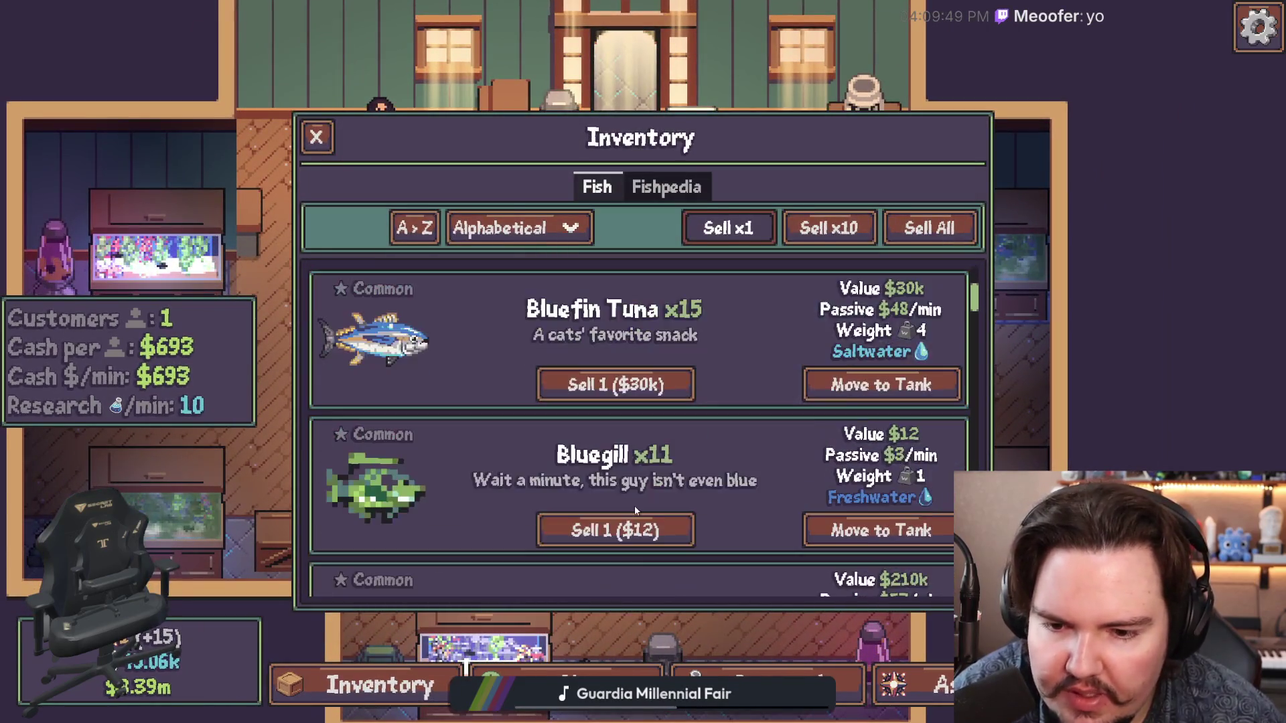
scroll(634, 505, down, 10)
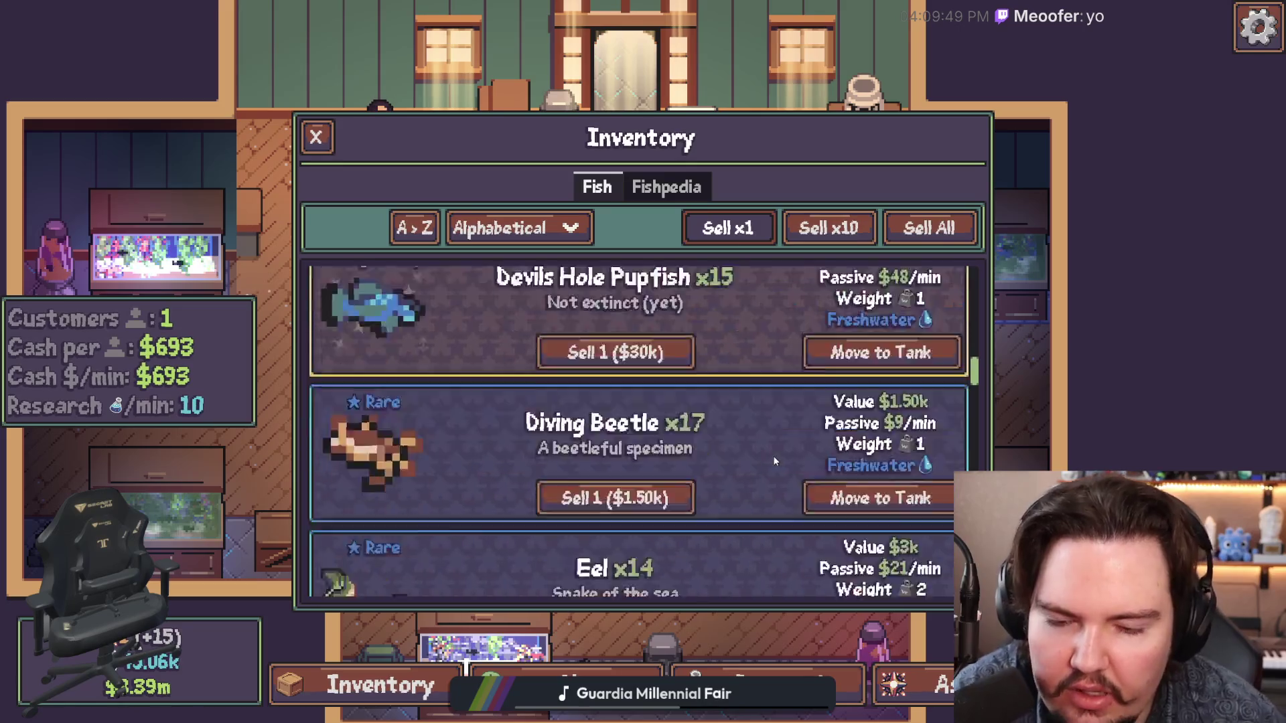
scroll(774, 461, down, 10)
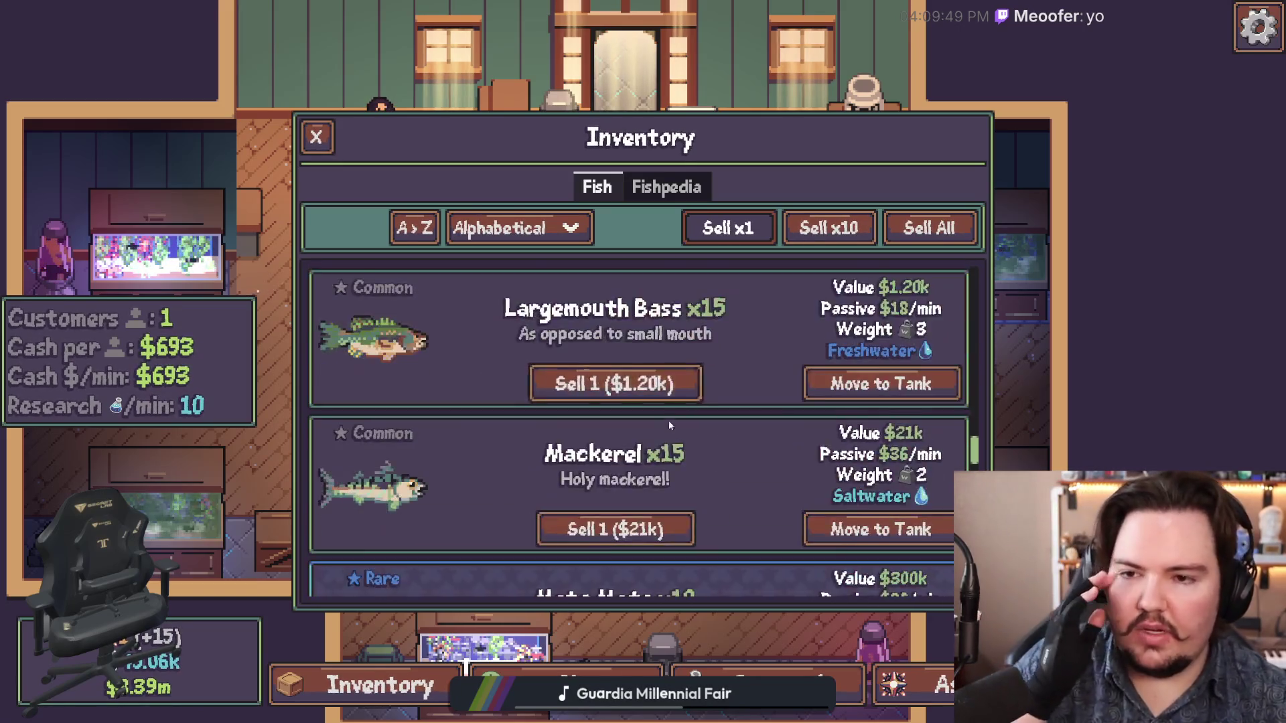
scroll(669, 420, down, 4)
click(564, 680)
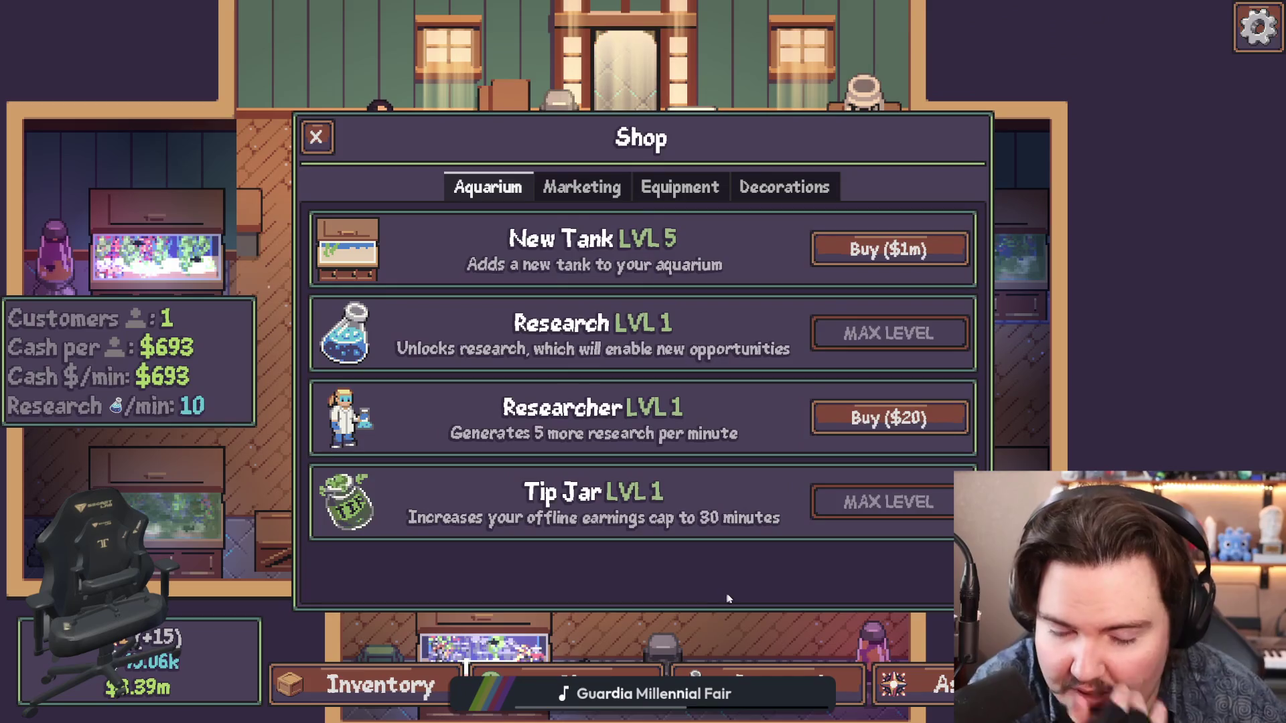
Step: Look over the research and ascension skill trees, then collect the money bag on the floor
click(763, 683)
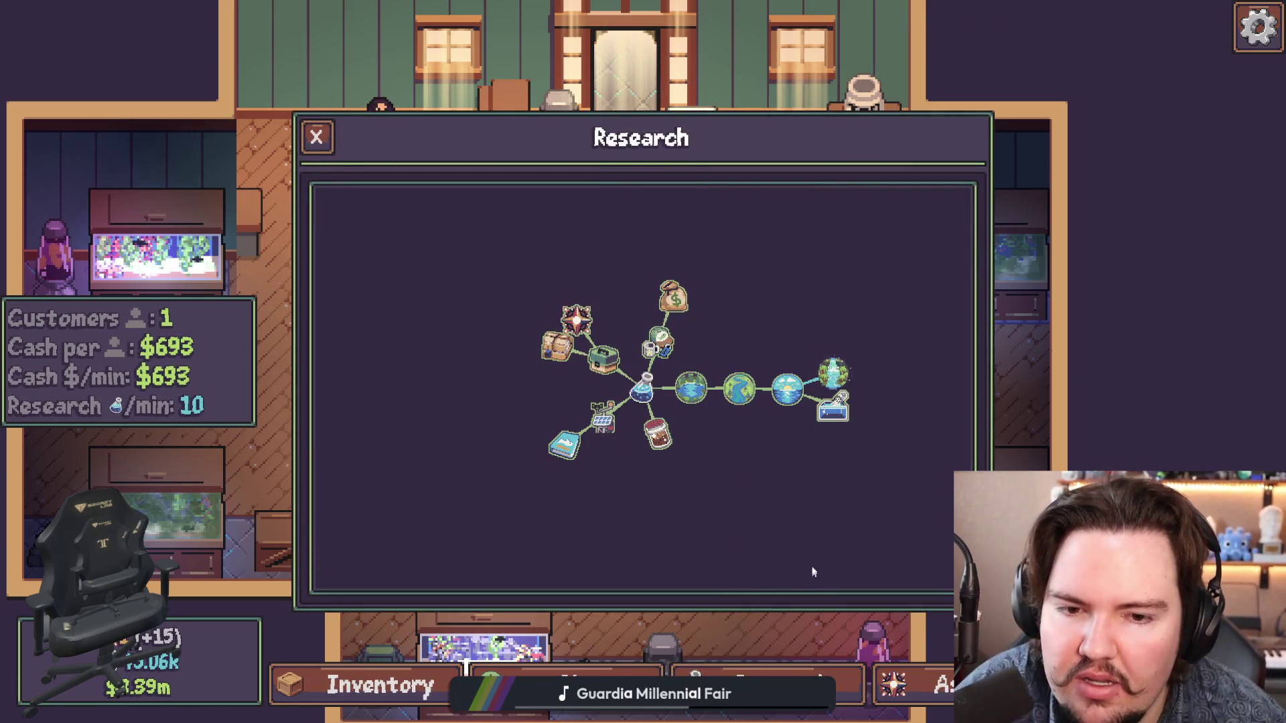
mouse_move(779, 456)
mouse_down()
mouse_move(706, 456)
mouse_move(663, 474)
mouse_move(698, 476)
mouse_up()
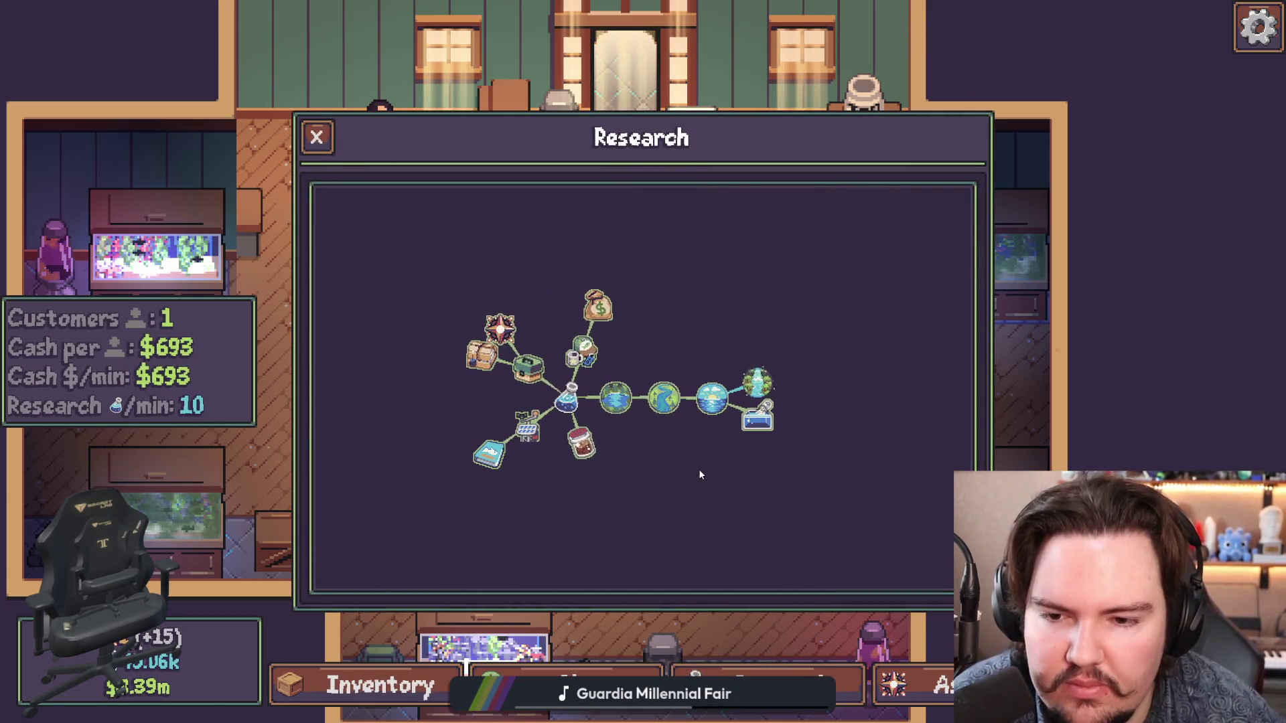
click(911, 671)
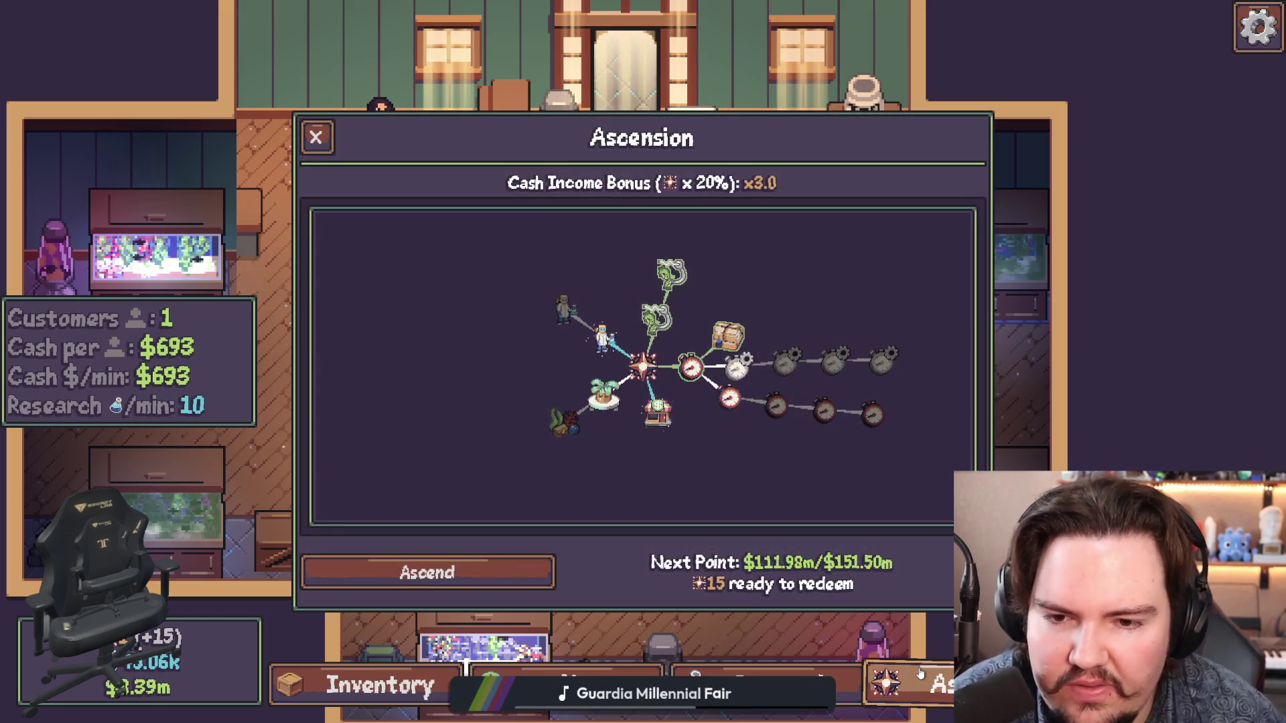
click(915, 669)
scroll(718, 372, up, 5)
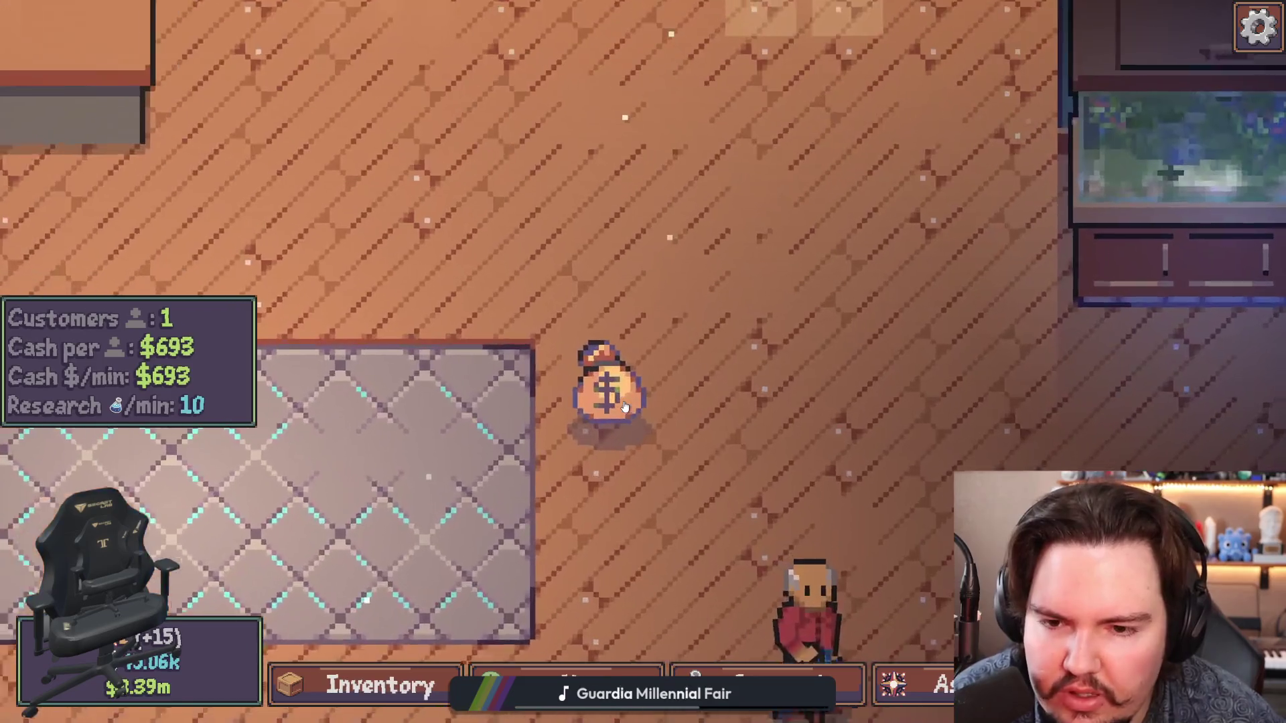
click(624, 406)
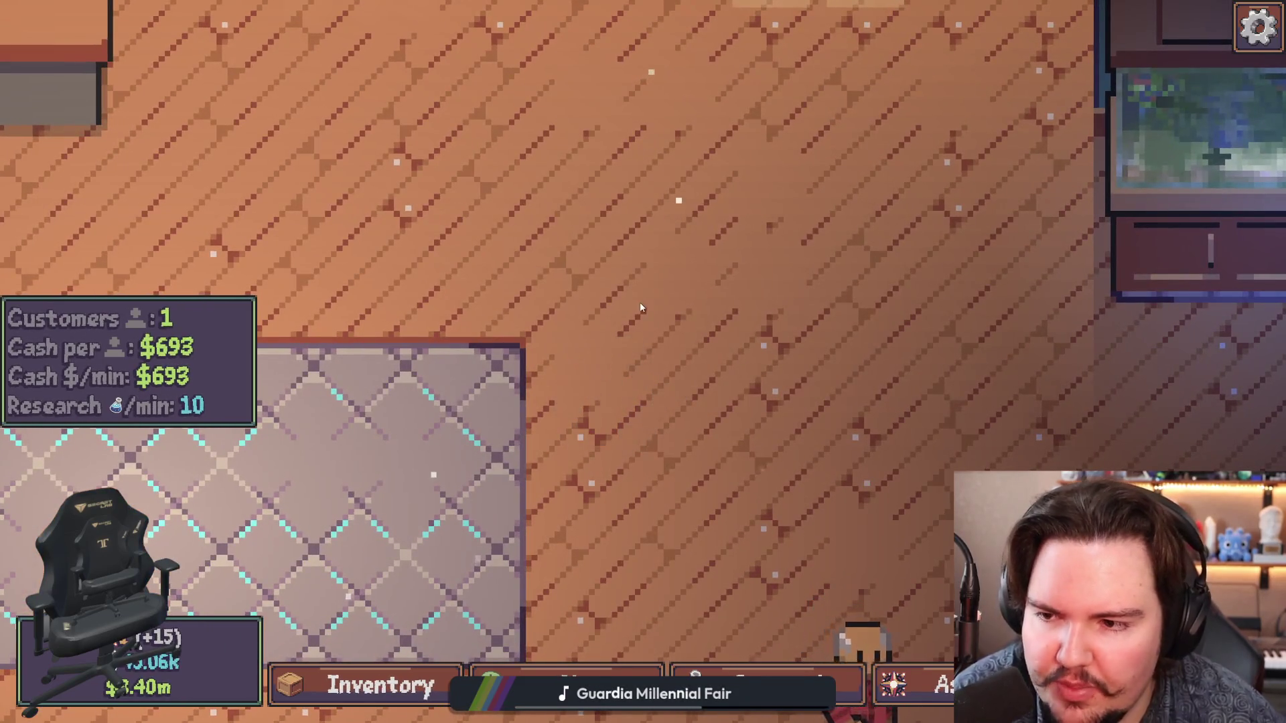
scroll(641, 303, down, 2)
scroll(653, 307, down, 2)
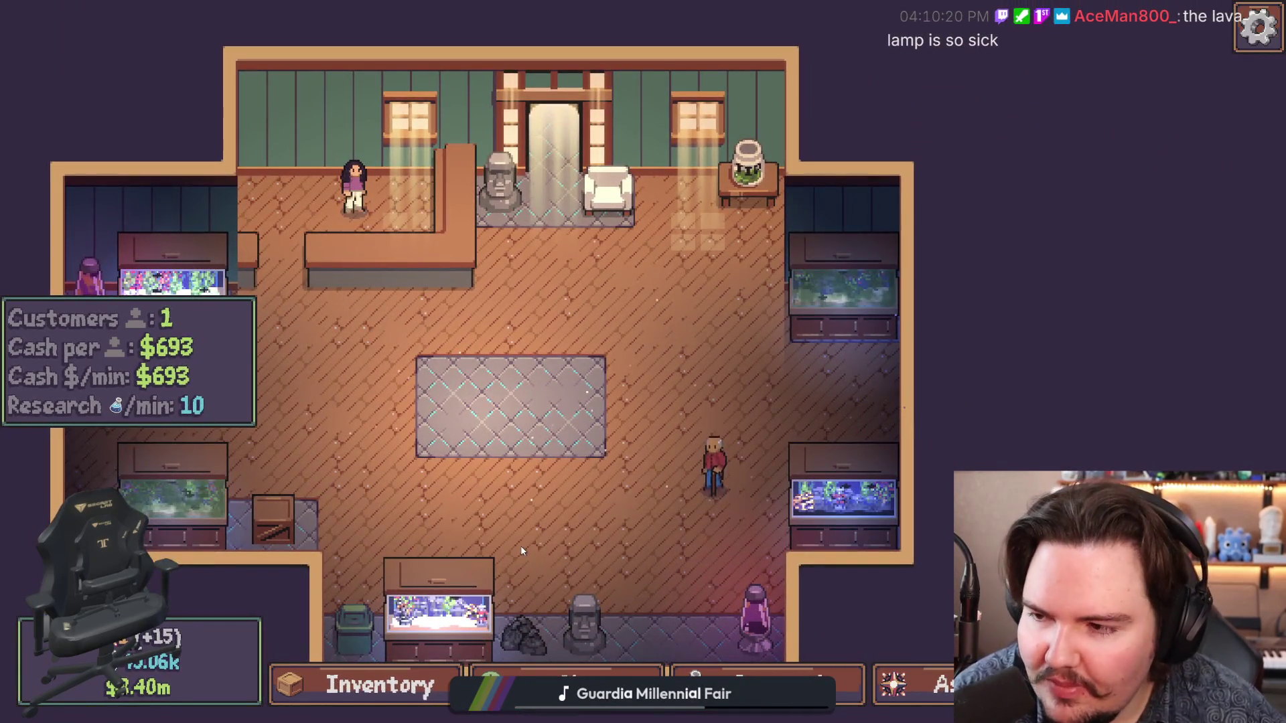
Step: Buy the Lava Lamp from the shop's decorations and place it on the central rug
click(573, 633)
click(566, 683)
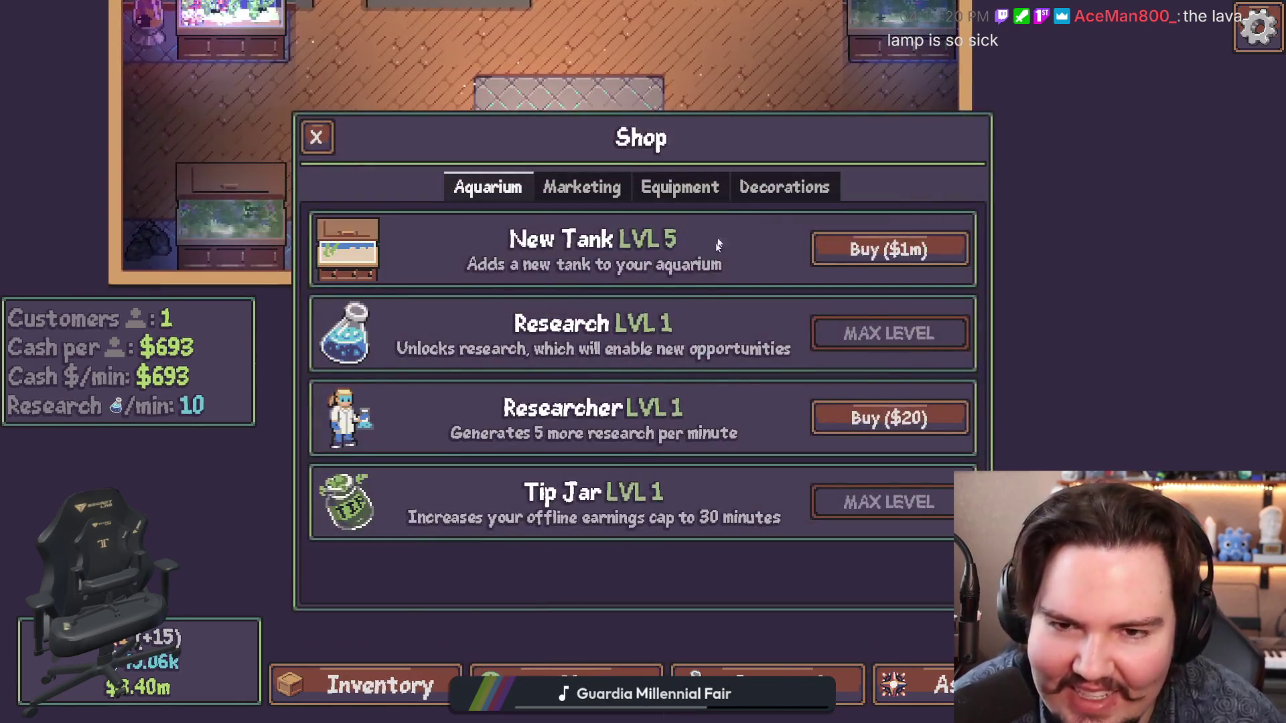
click(785, 187)
scroll(810, 462, down, 10)
click(864, 469)
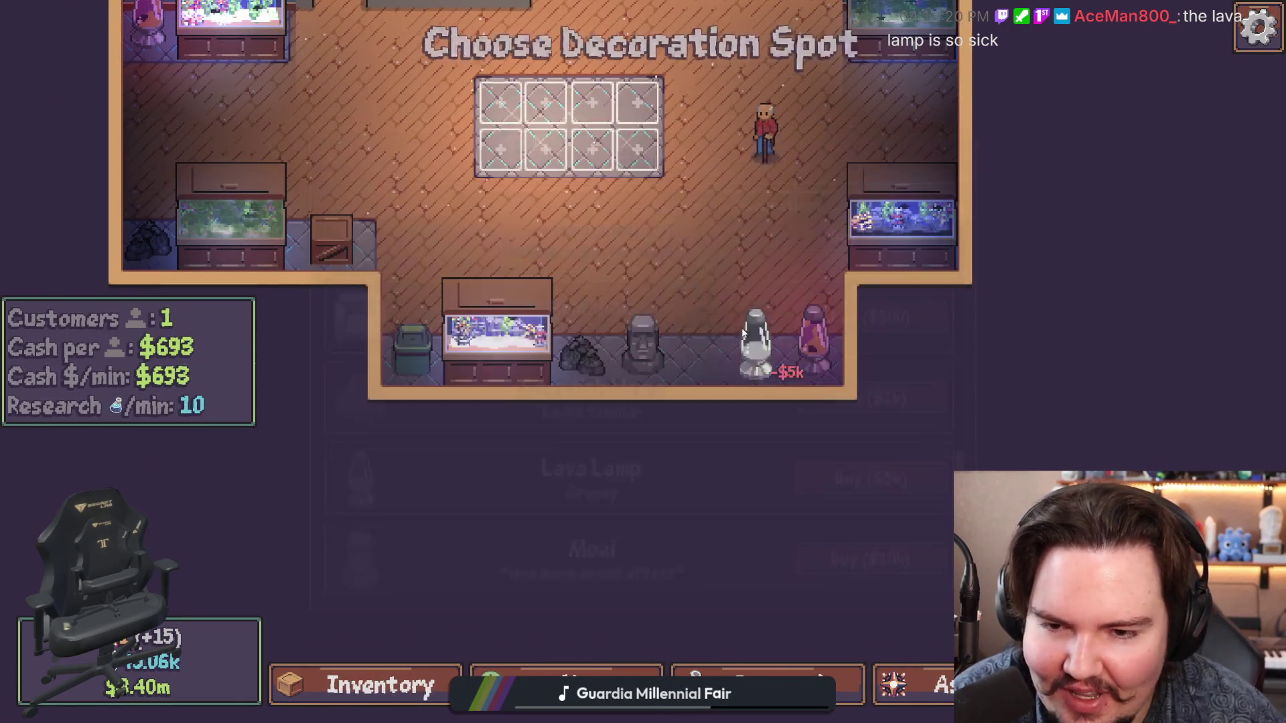
click(636, 127)
Step: Pan and zoom across the shop floor to see the placed lava lamp
scroll(672, 336, up, 3)
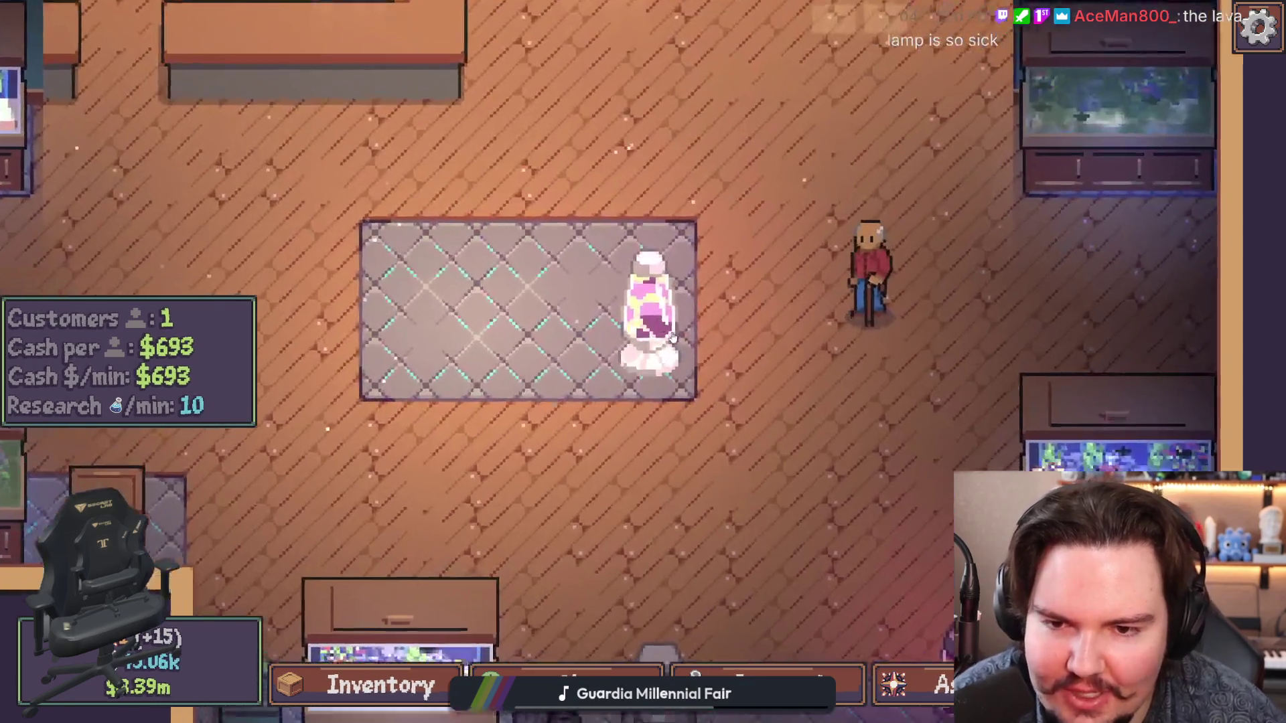
scroll(724, 381, up, 2)
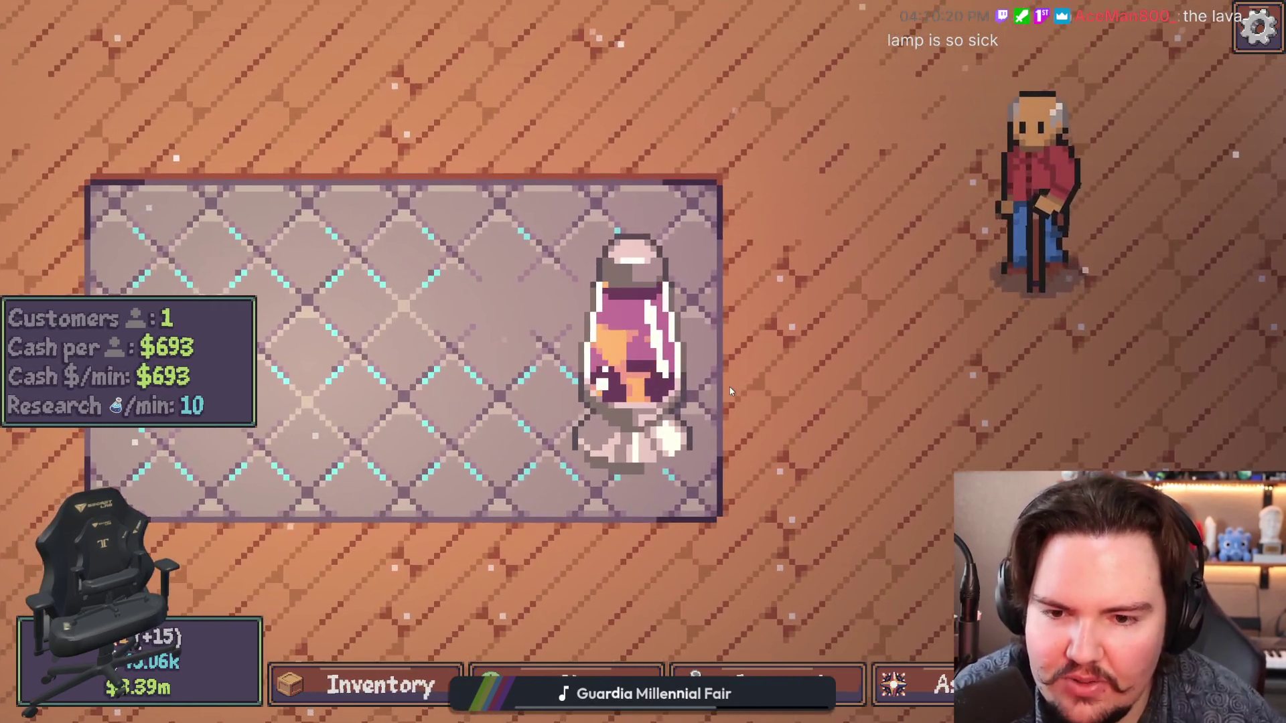
key(w)
key(d)
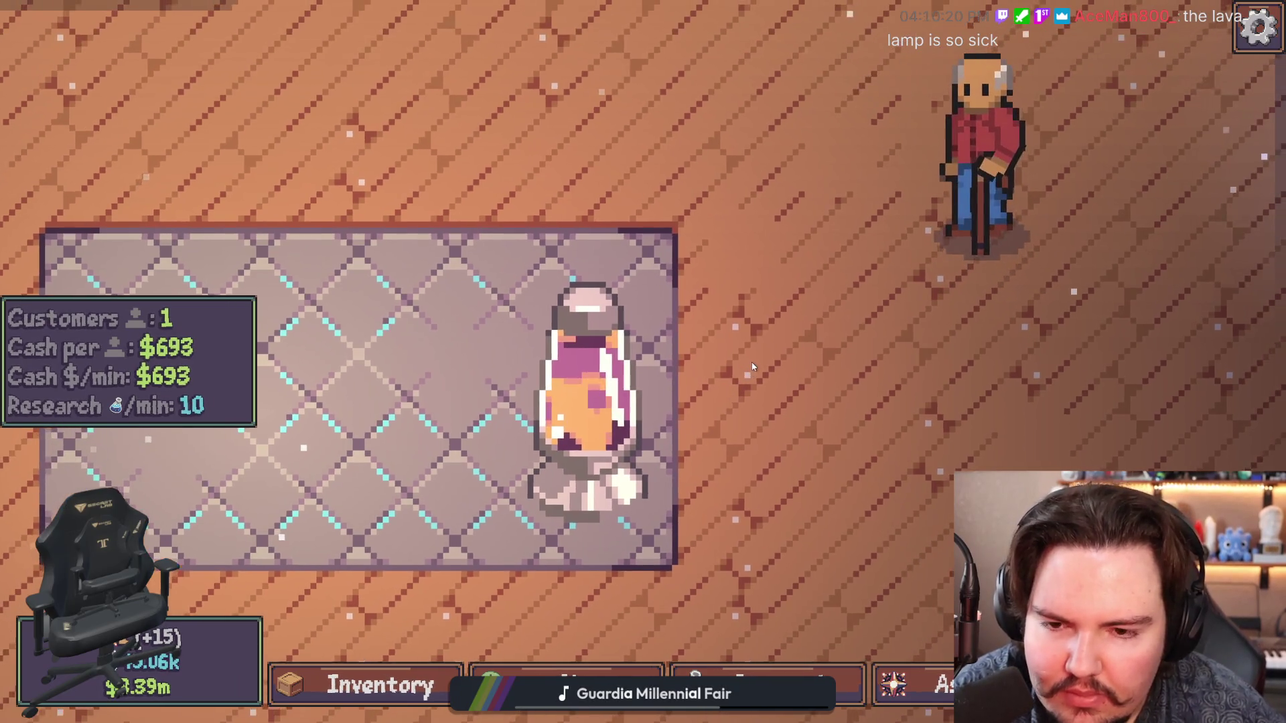
scroll(752, 367, down, 5)
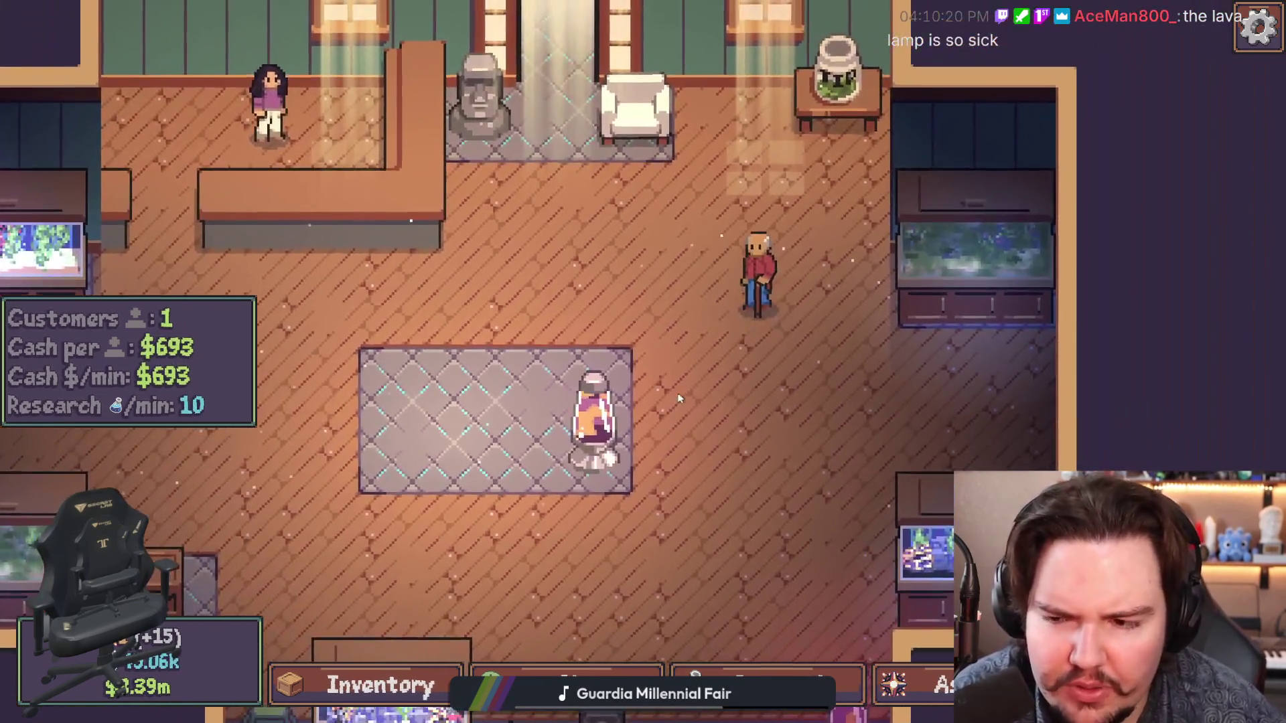
scroll(679, 398, up, 1)
scroll(703, 386, up, 2)
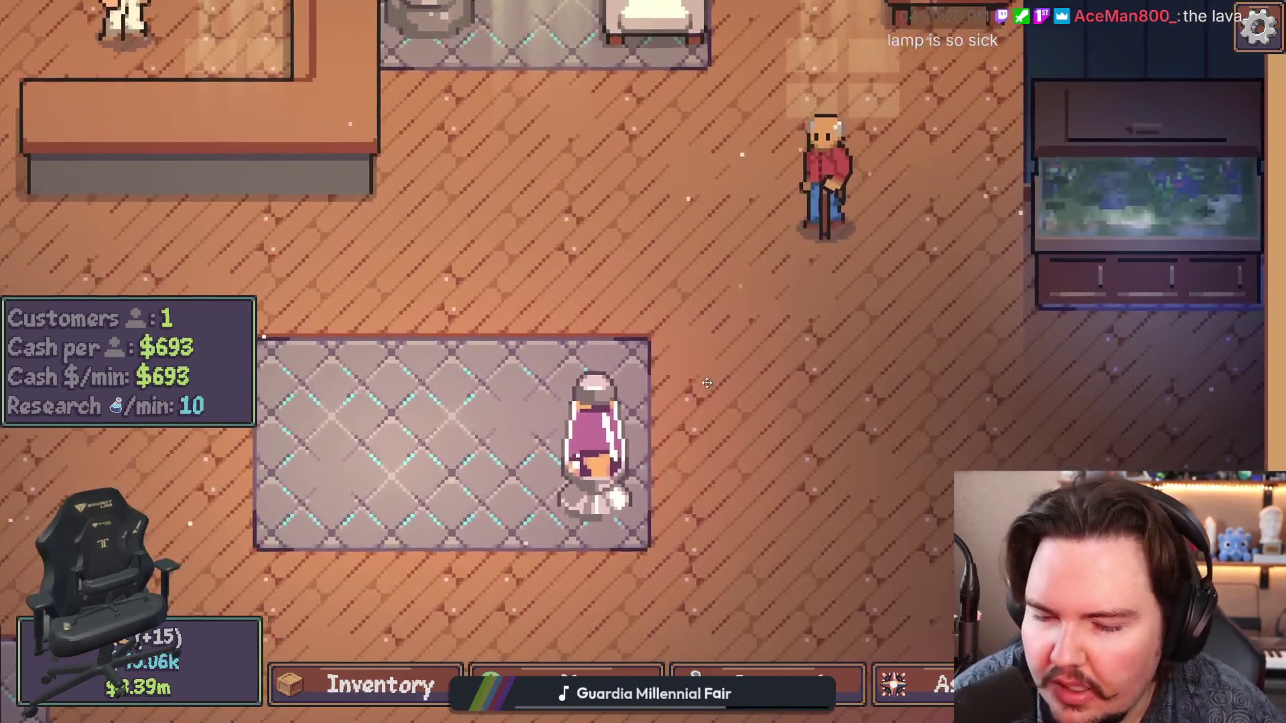
scroll(690, 389, down, 2)
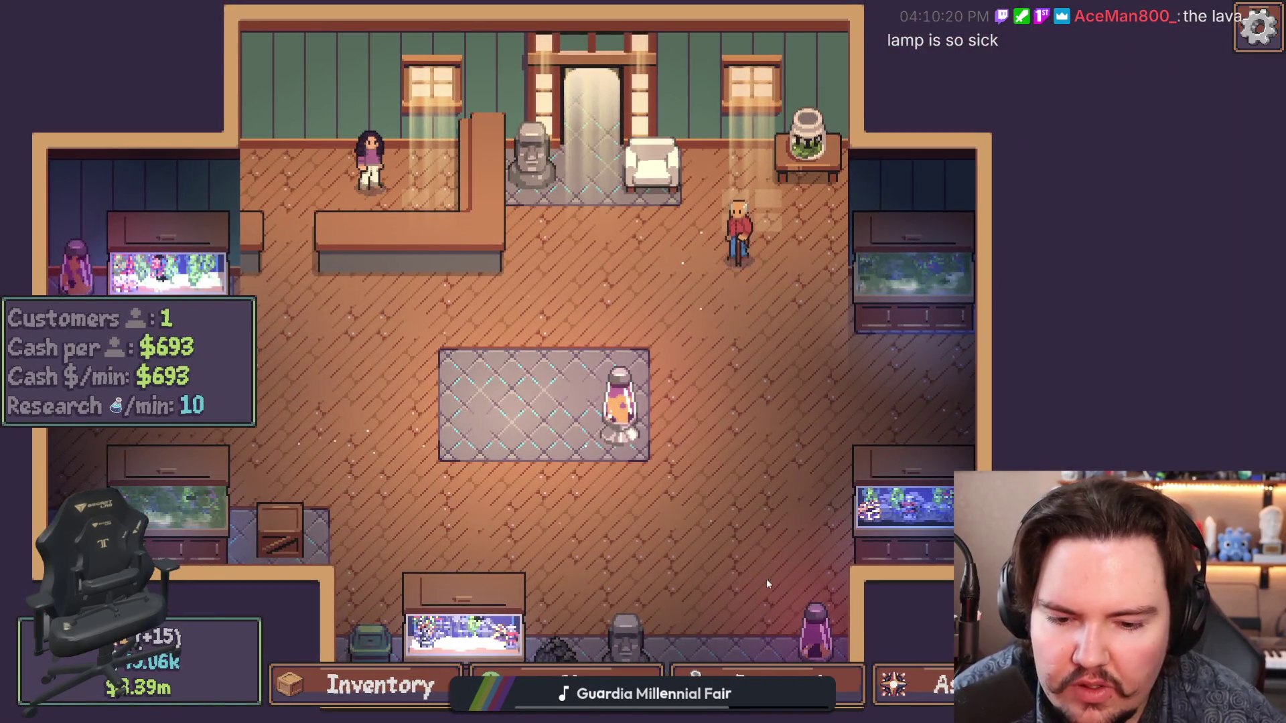
Step: Recheck the research and ascension trees, then close the shop
click(767, 682)
click(911, 683)
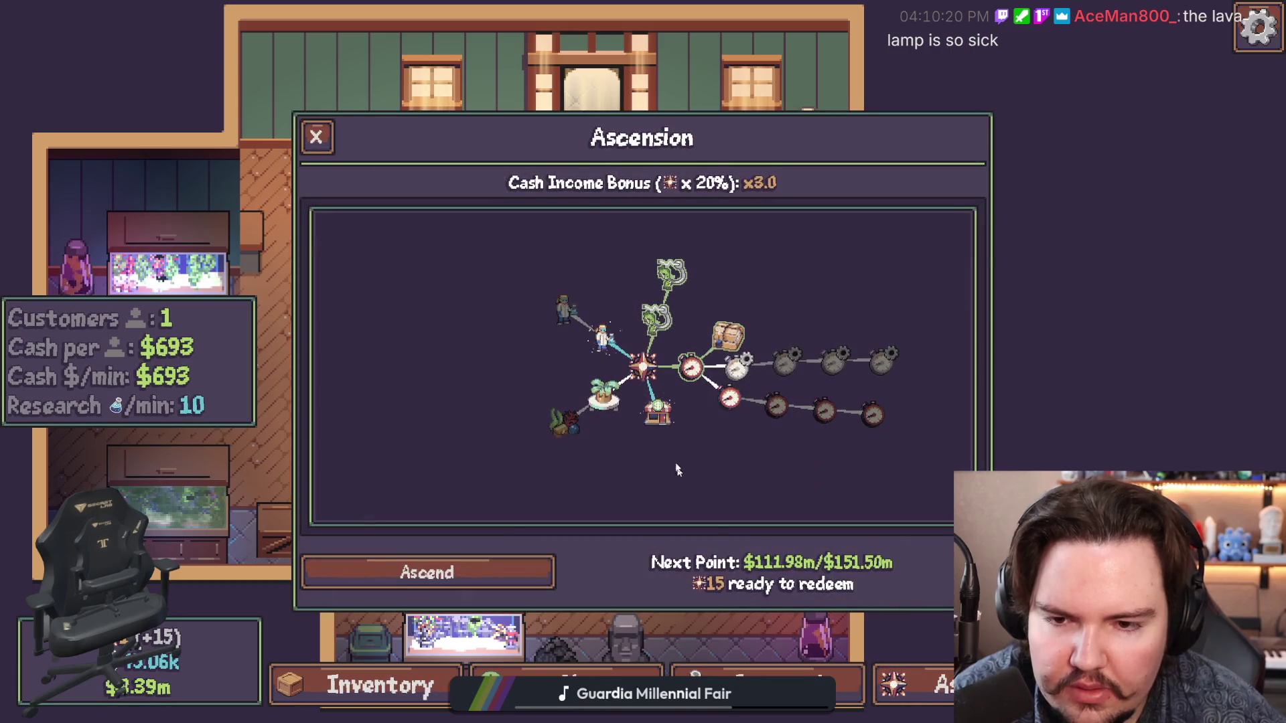
scroll(689, 433, up, 2)
scroll(742, 449, down, 1)
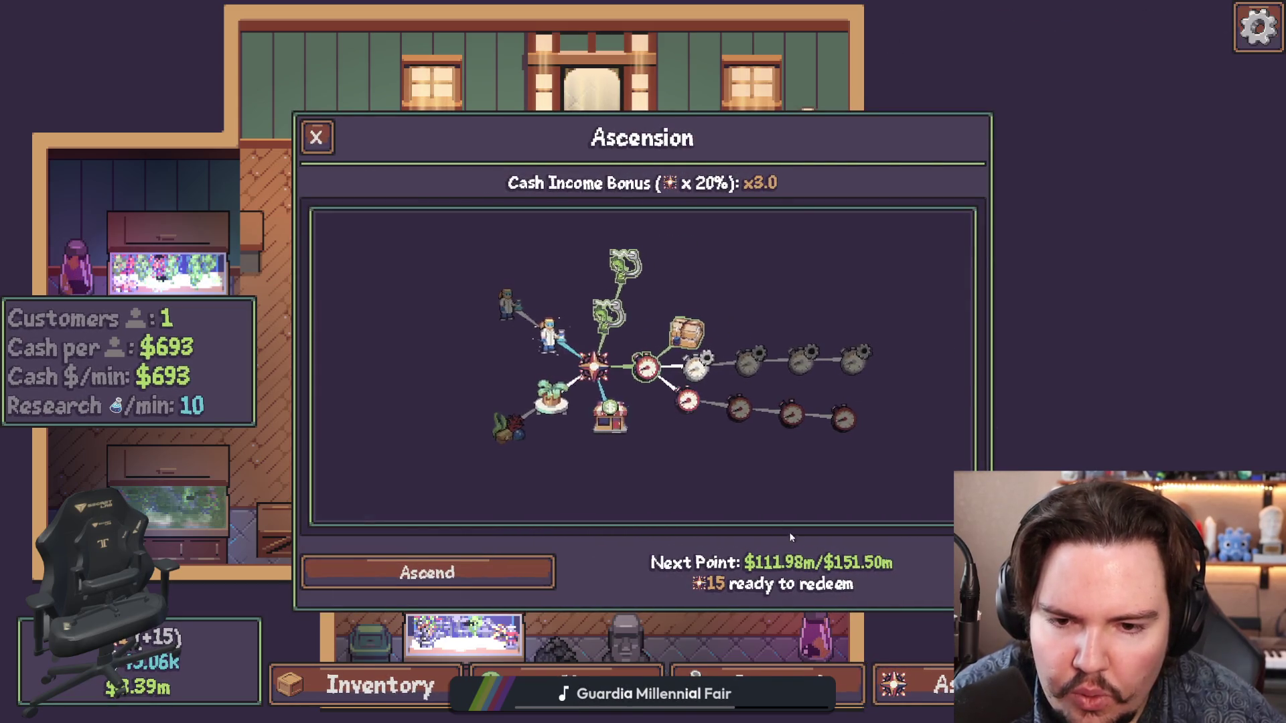
click(768, 671)
click(566, 671)
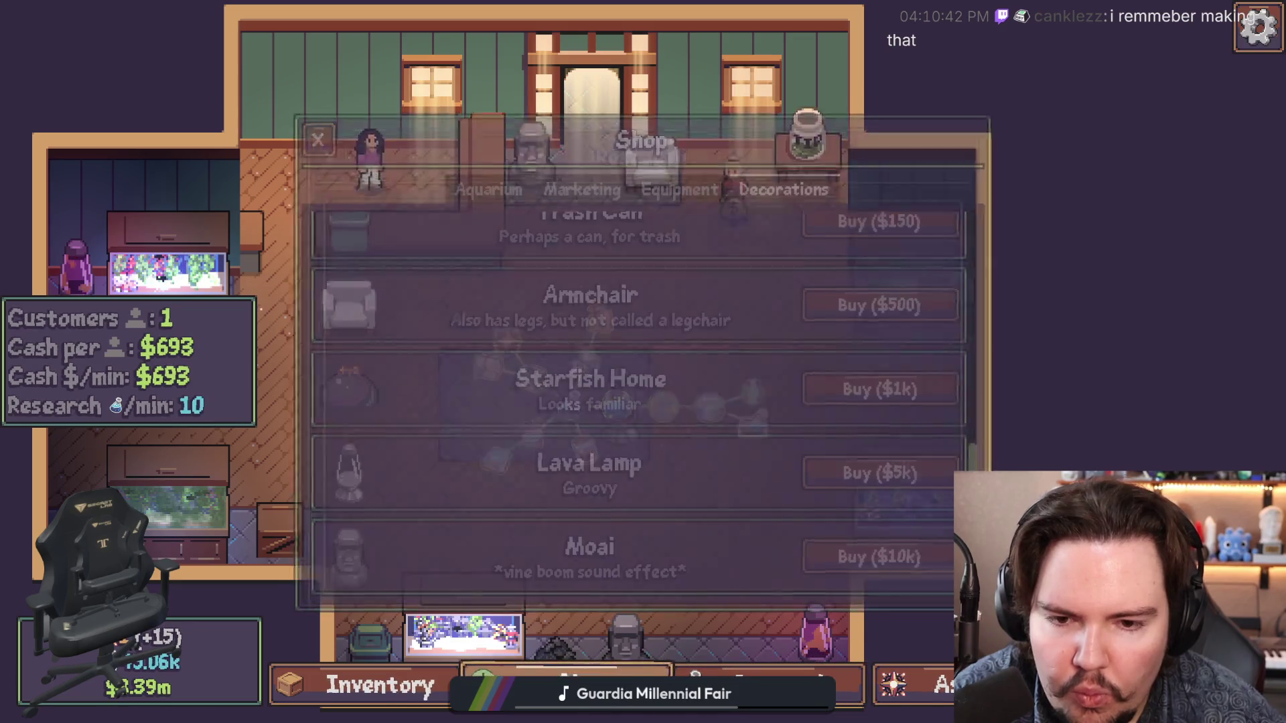
scroll(643, 402, up, 5)
click(317, 139)
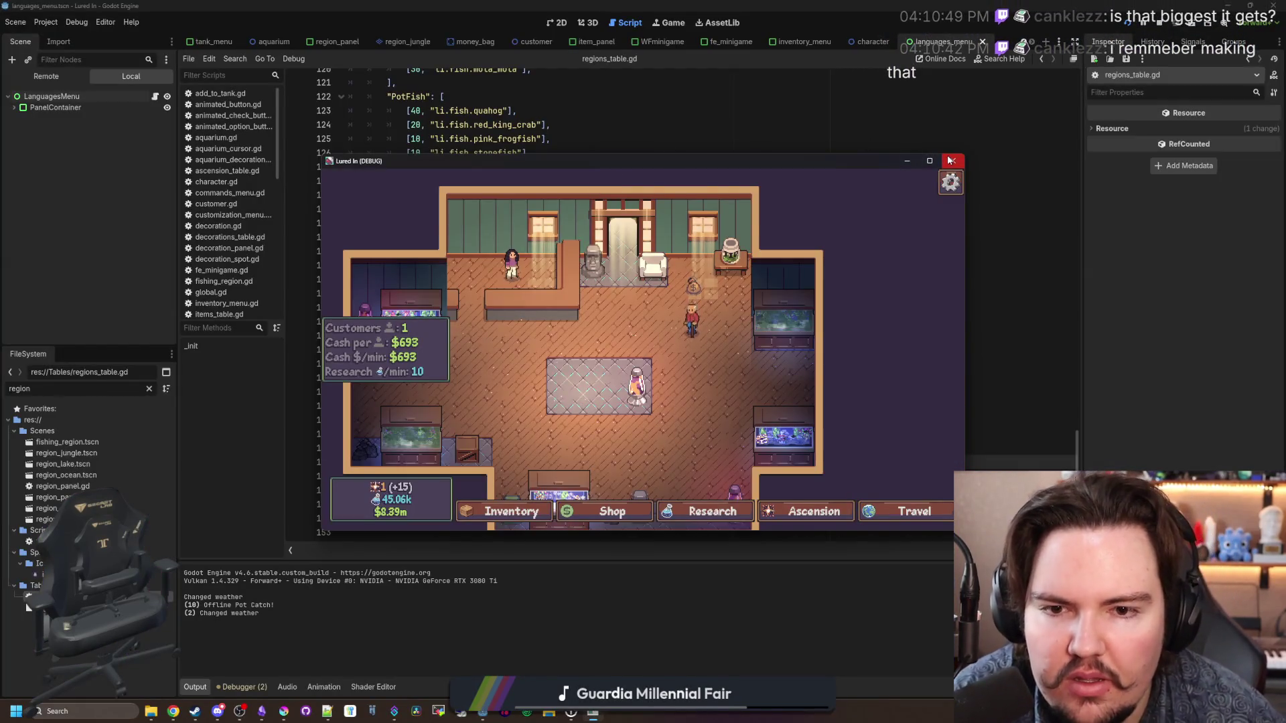
Step: Close the debug game, relaunch Lured In from Godot, and dismiss the welcome-back message
click(949, 161)
click(453, 223)
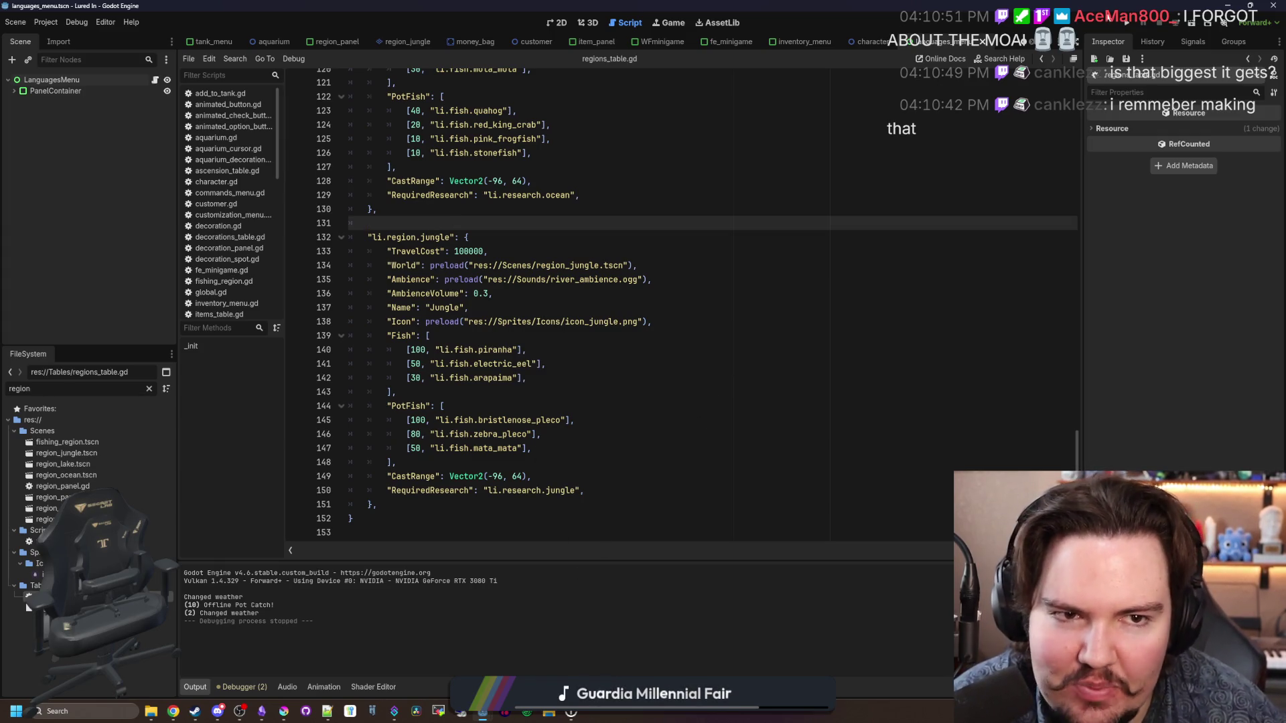
click(1125, 23)
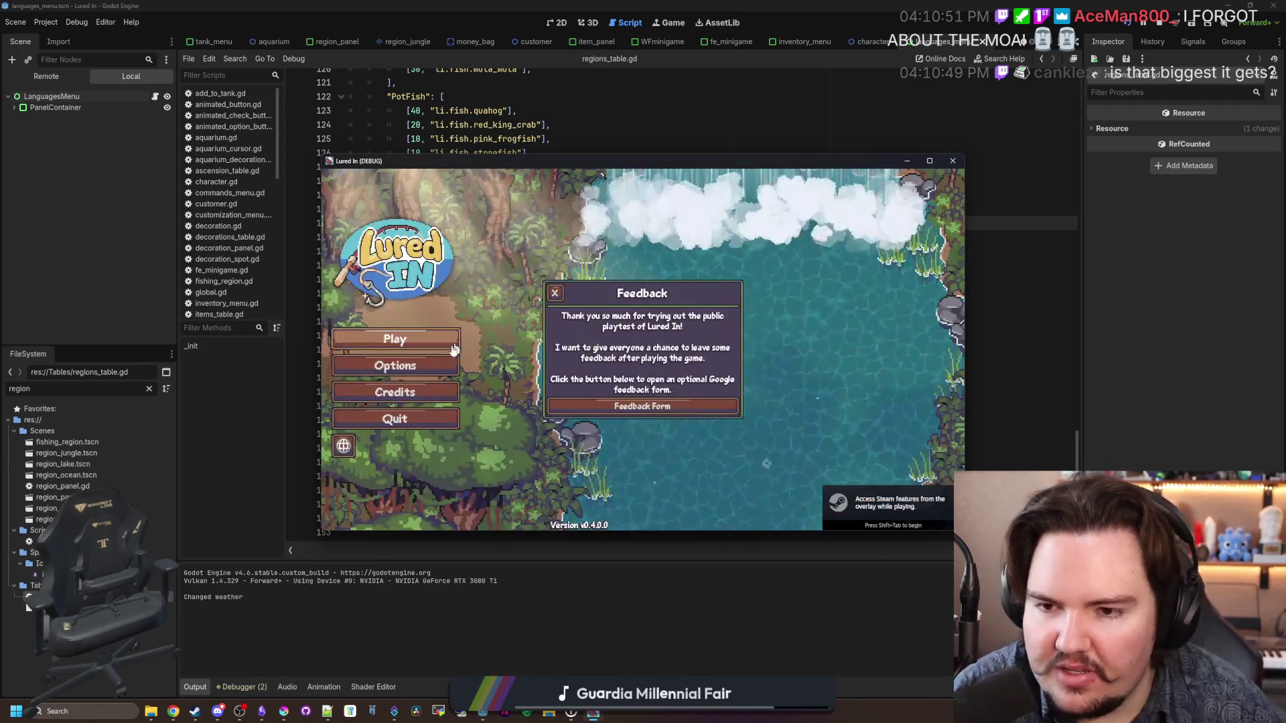
click(628, 380)
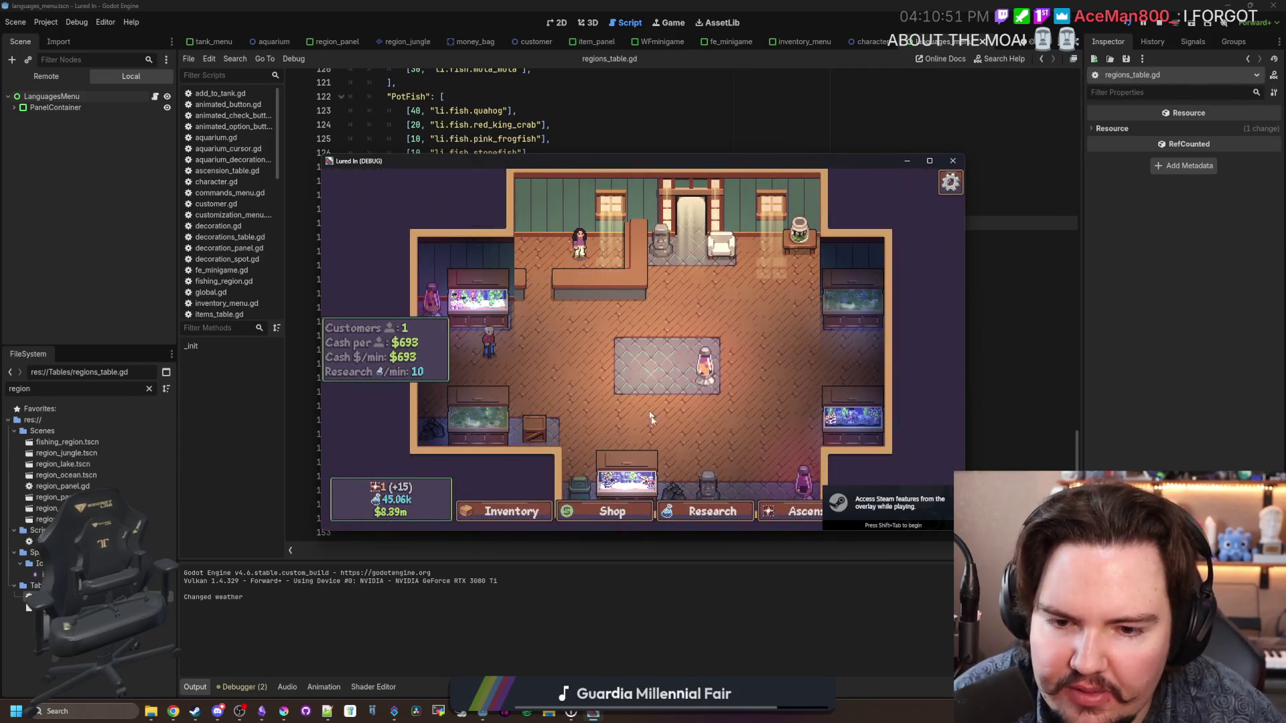
Step: Open the lava lamp's edit options and shrink it back to its original size
click(703, 382)
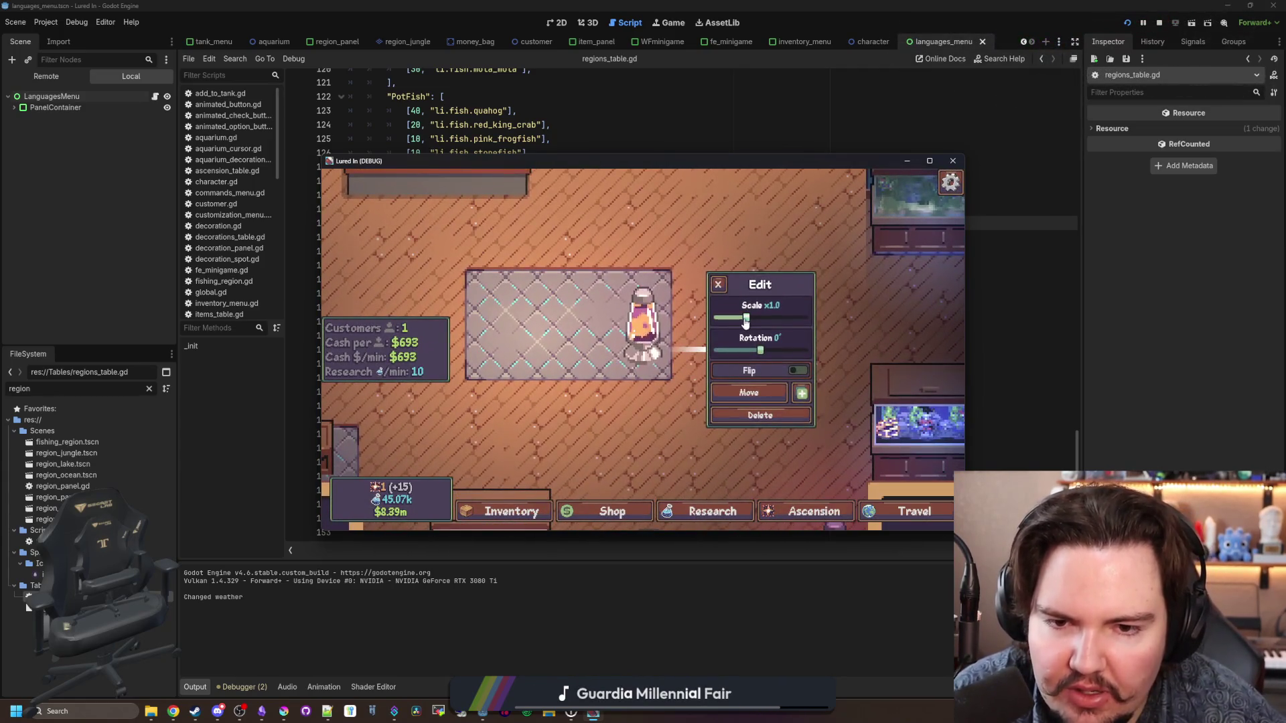
scroll(745, 314, up, 5)
click(718, 285)
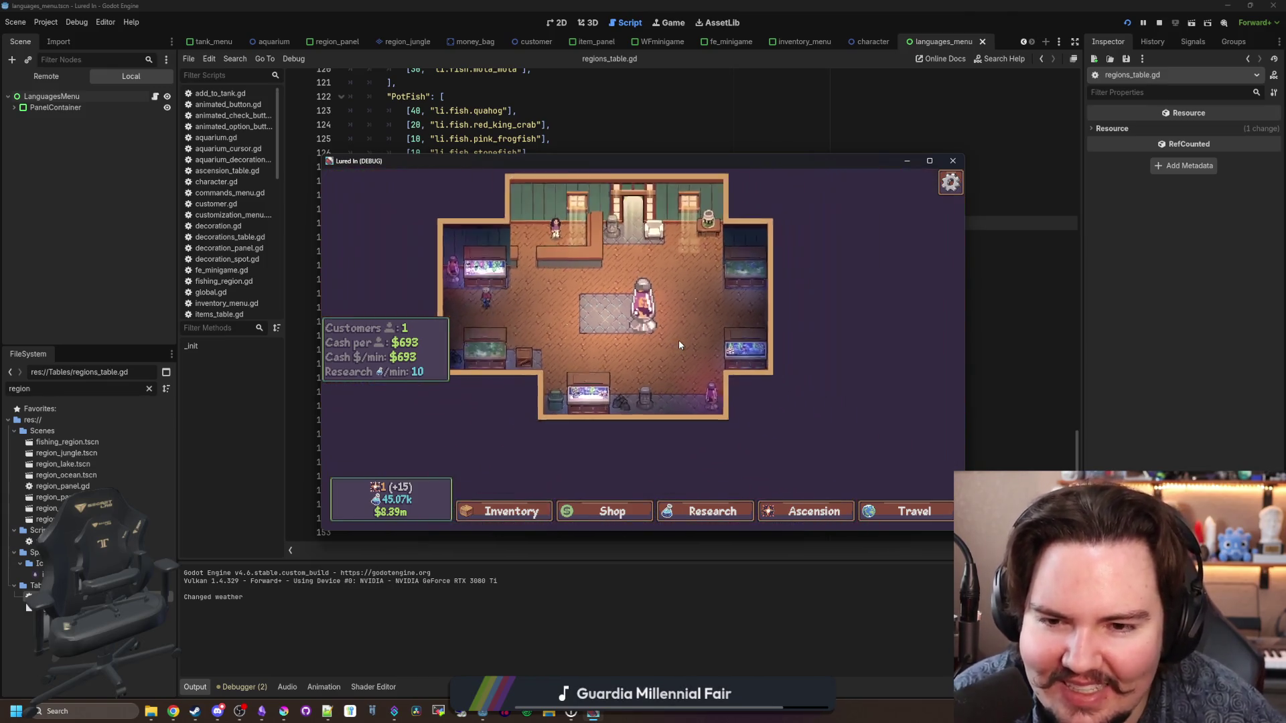
click(662, 374)
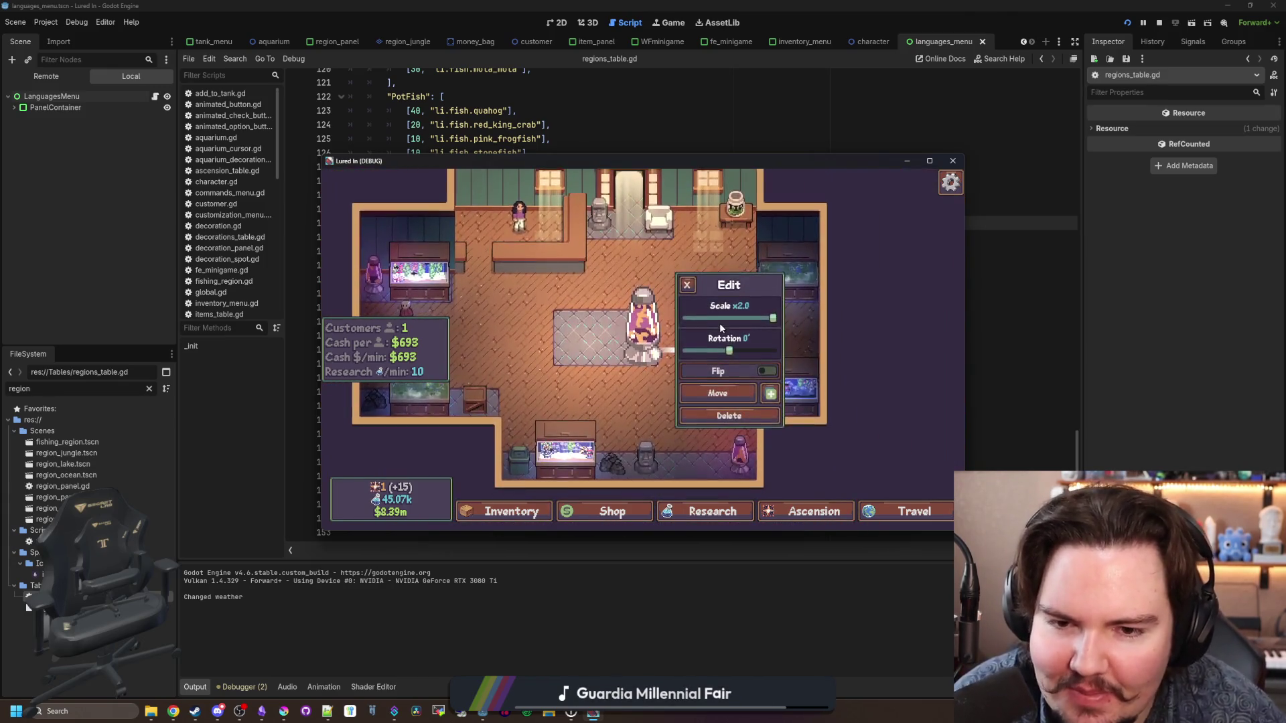
drag(720, 322, 732, 324)
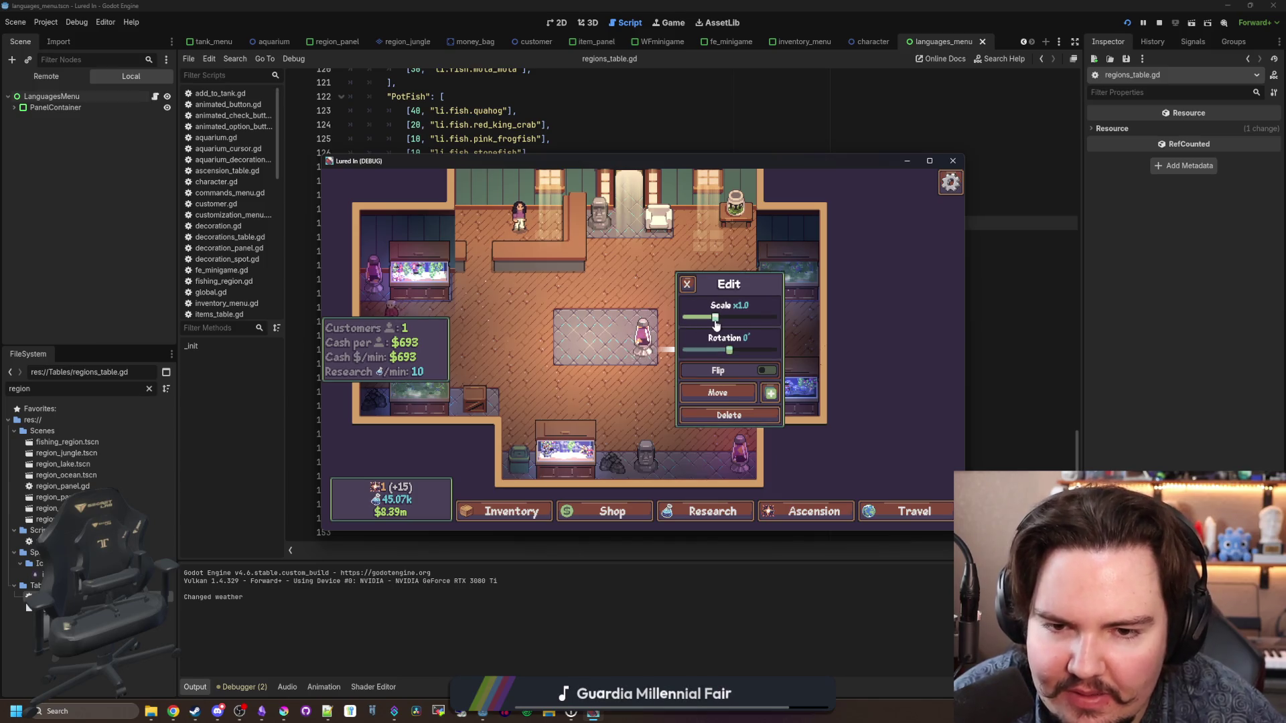
click(645, 453)
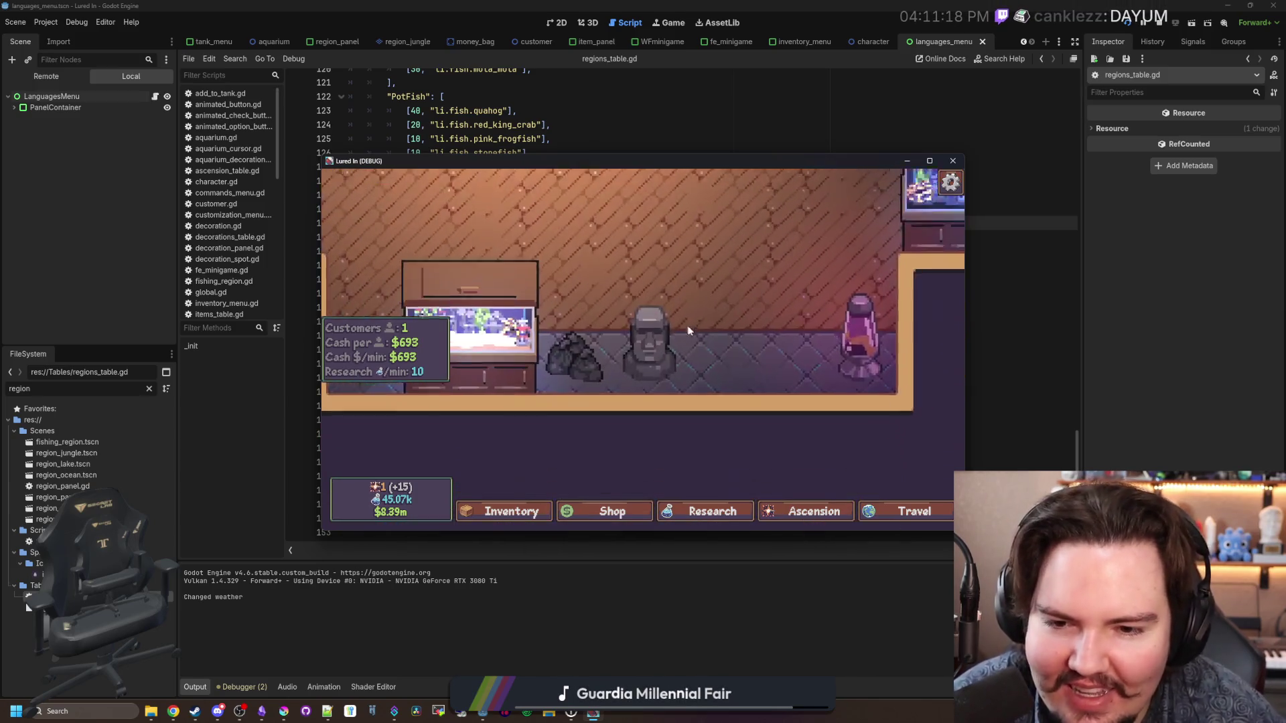
scroll(651, 367, up, 2)
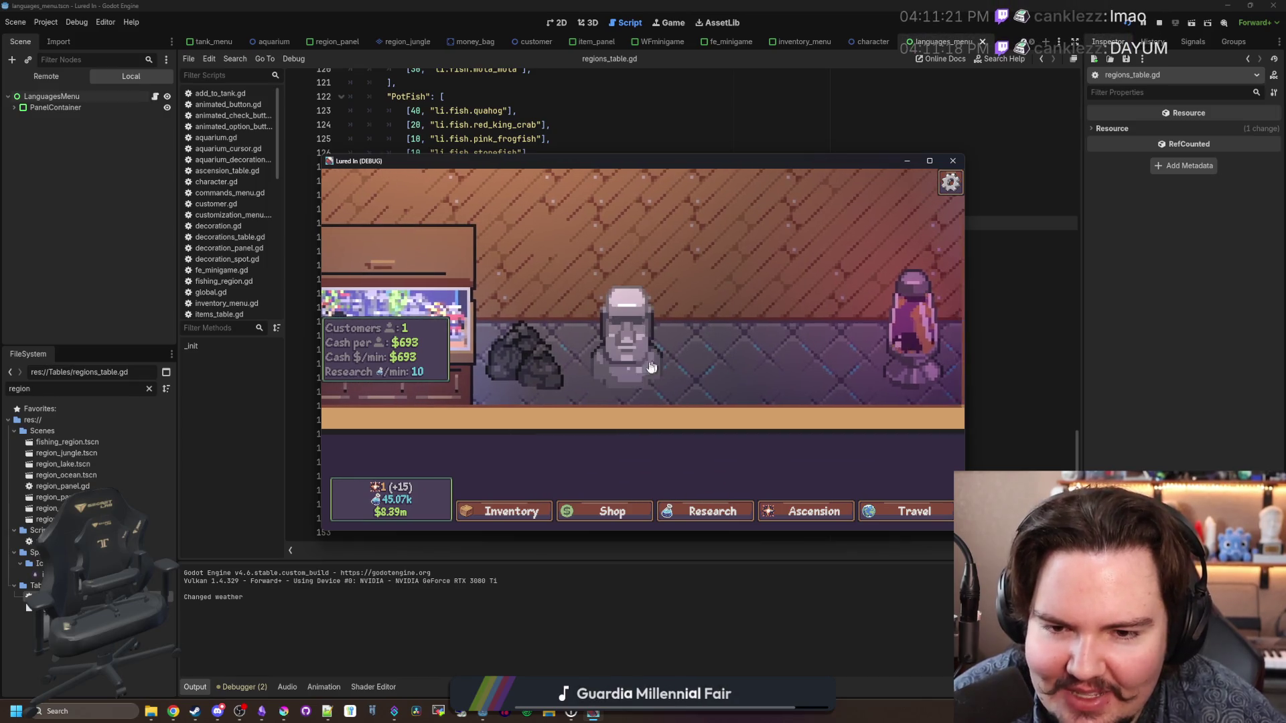
scroll(652, 367, down, 5)
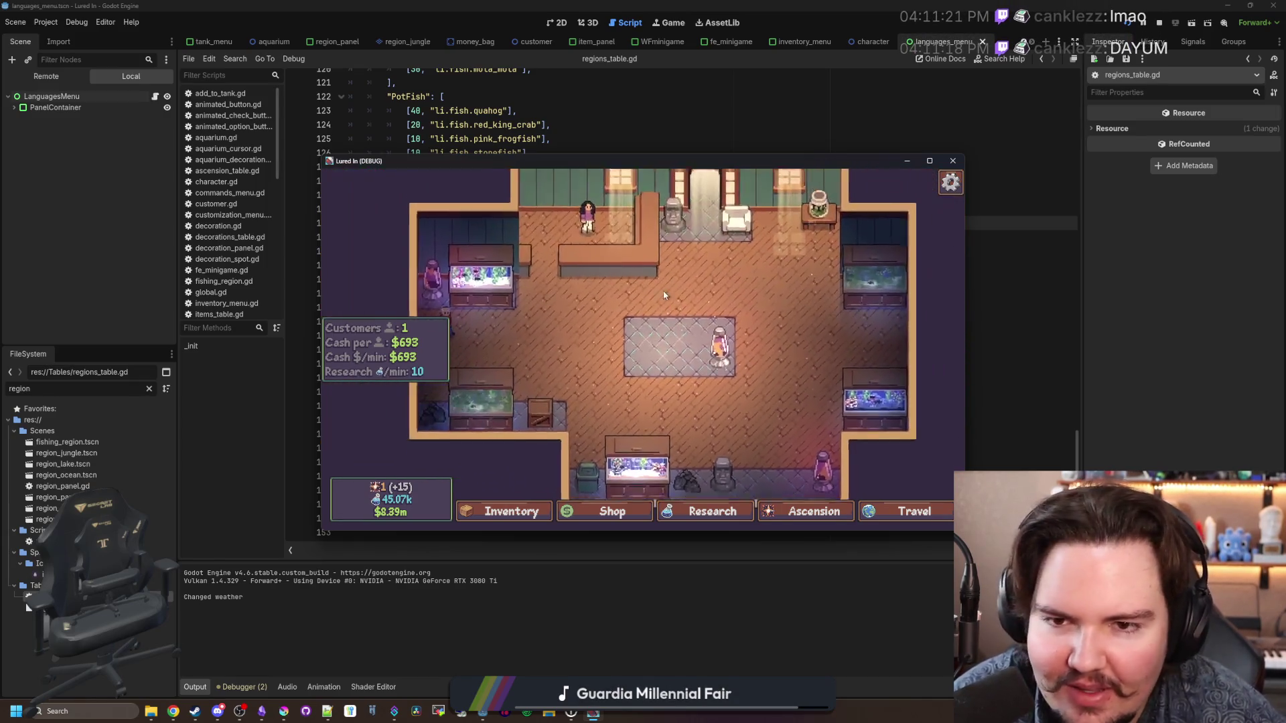
scroll(664, 295, up, 3)
Step: Browse the shop's Marketing, Equipment and Decorations tabs, then close it to bring up the Escape Menu
click(629, 511)
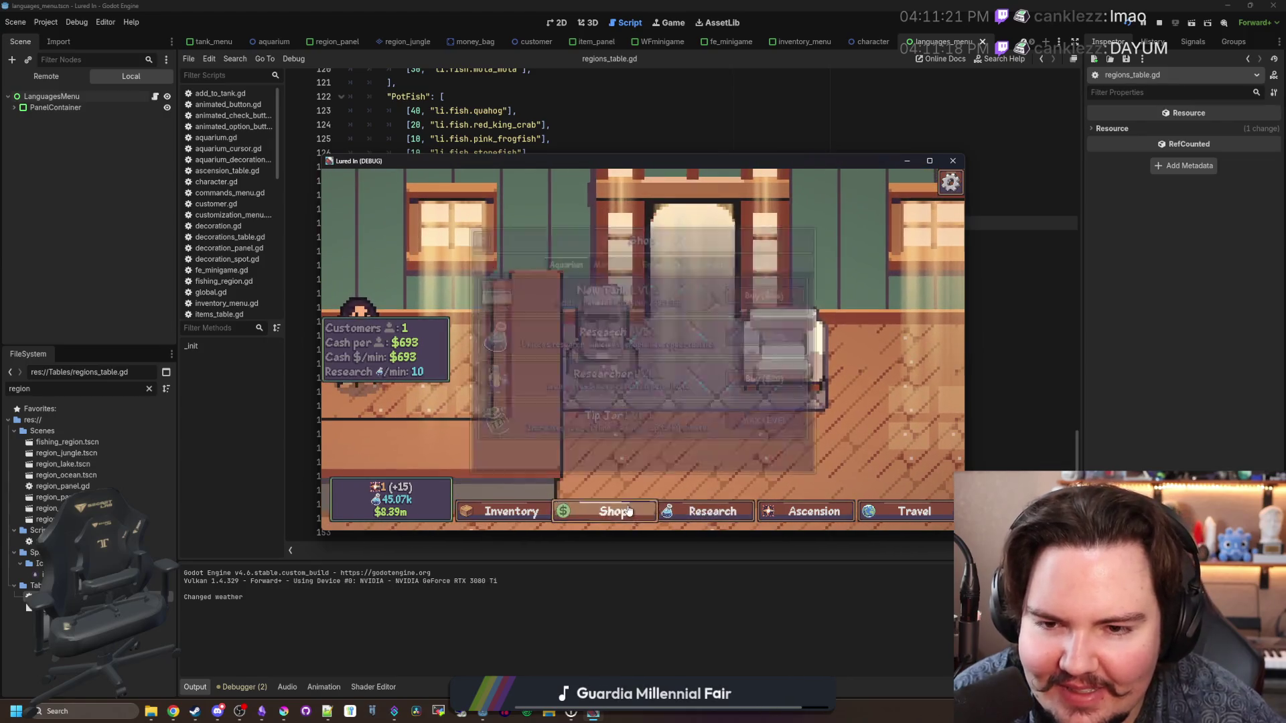
click(612, 263)
click(657, 264)
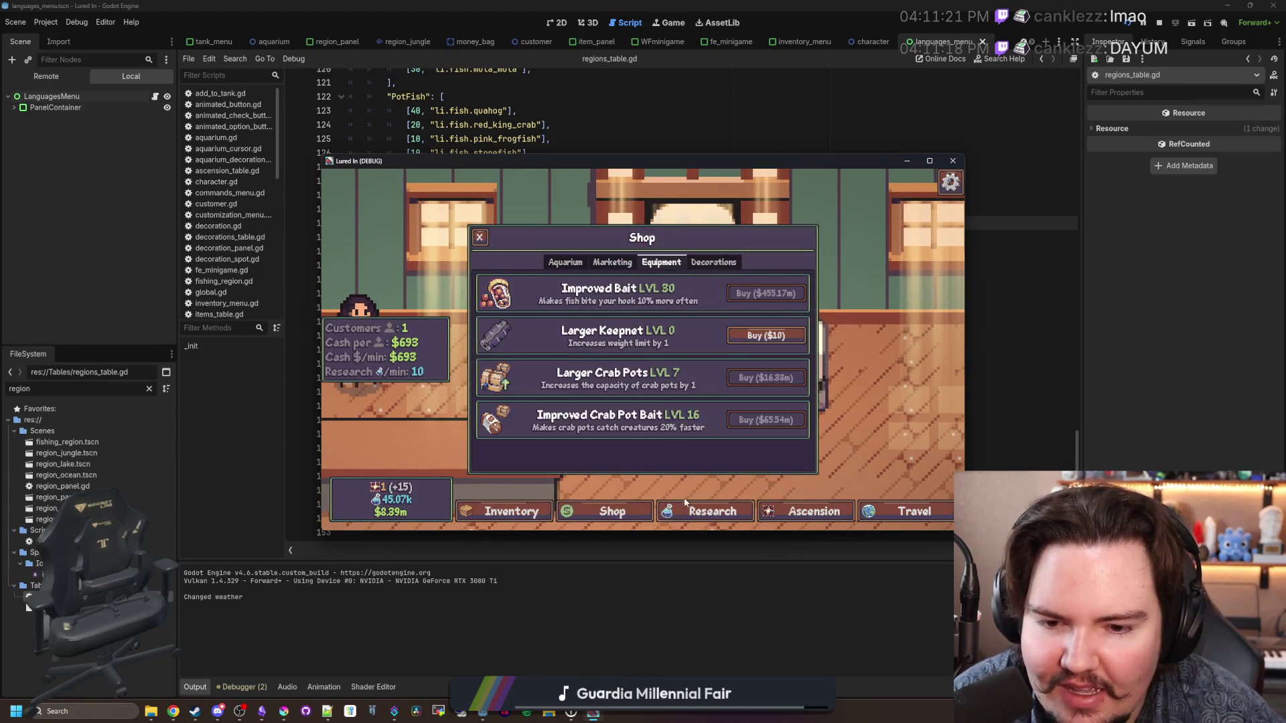
click(610, 511)
click(609, 511)
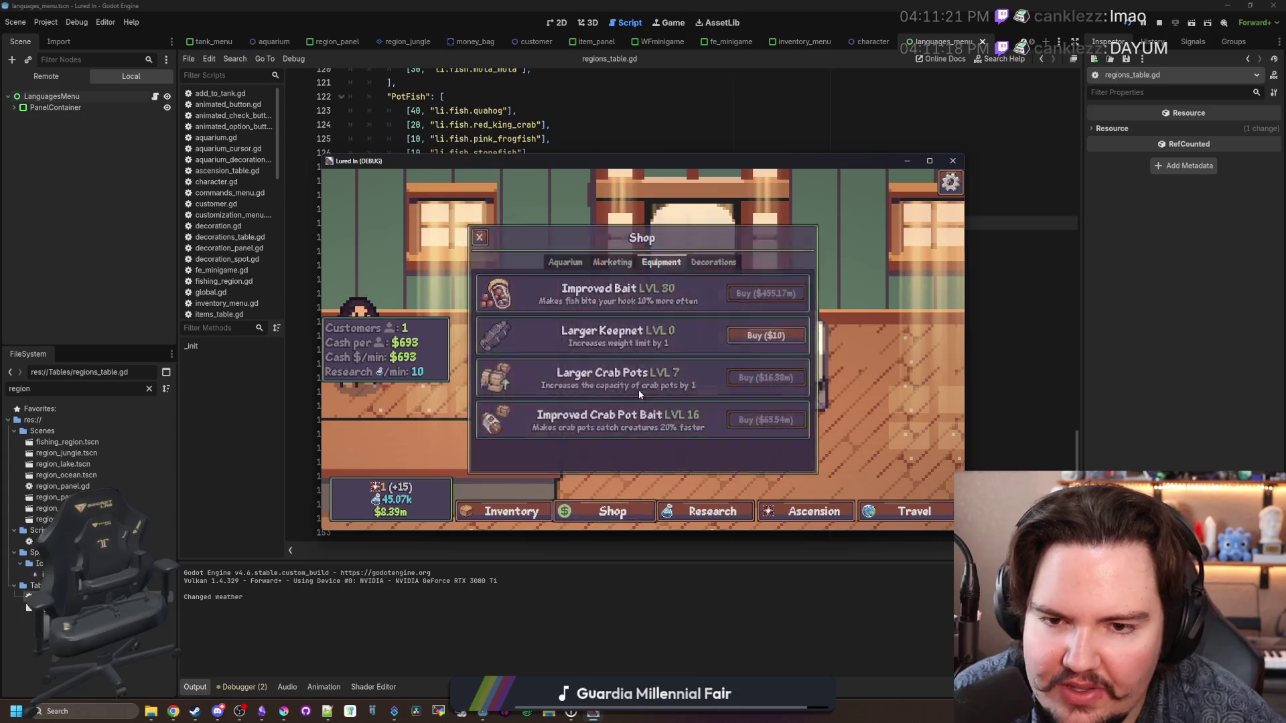
click(690, 262)
scroll(682, 342, down, 5)
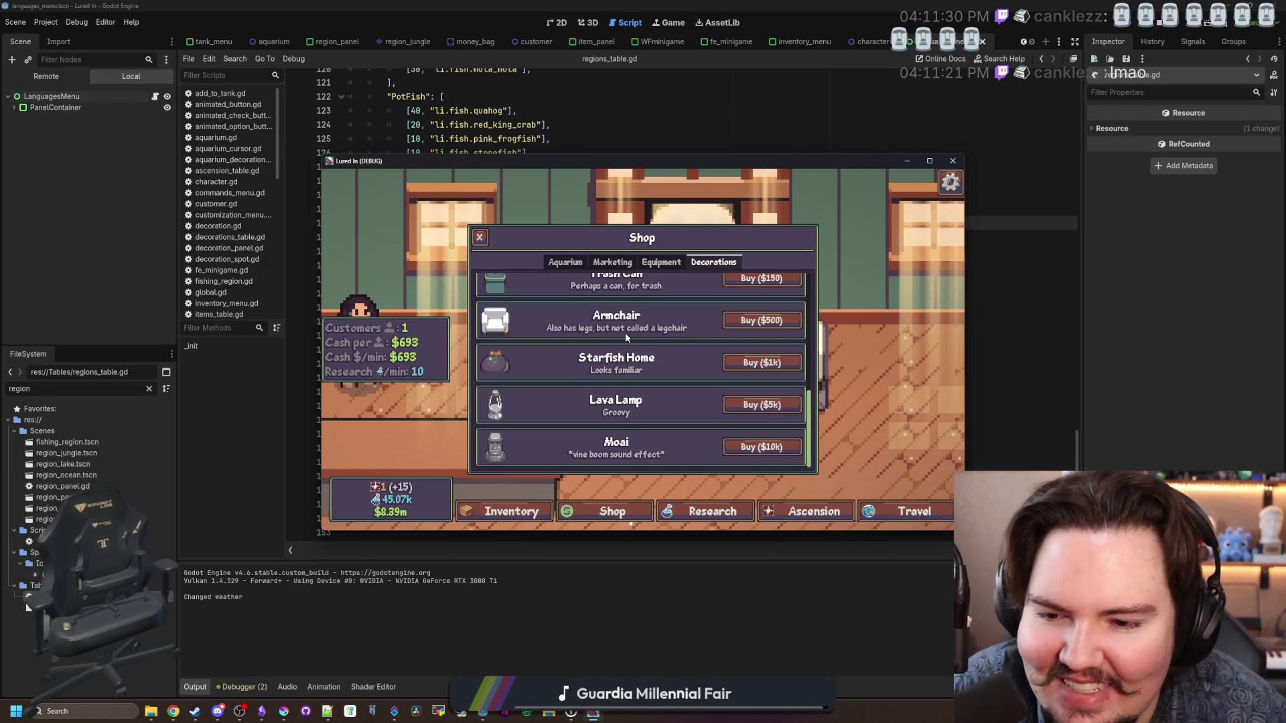
scroll(671, 399, up, 4)
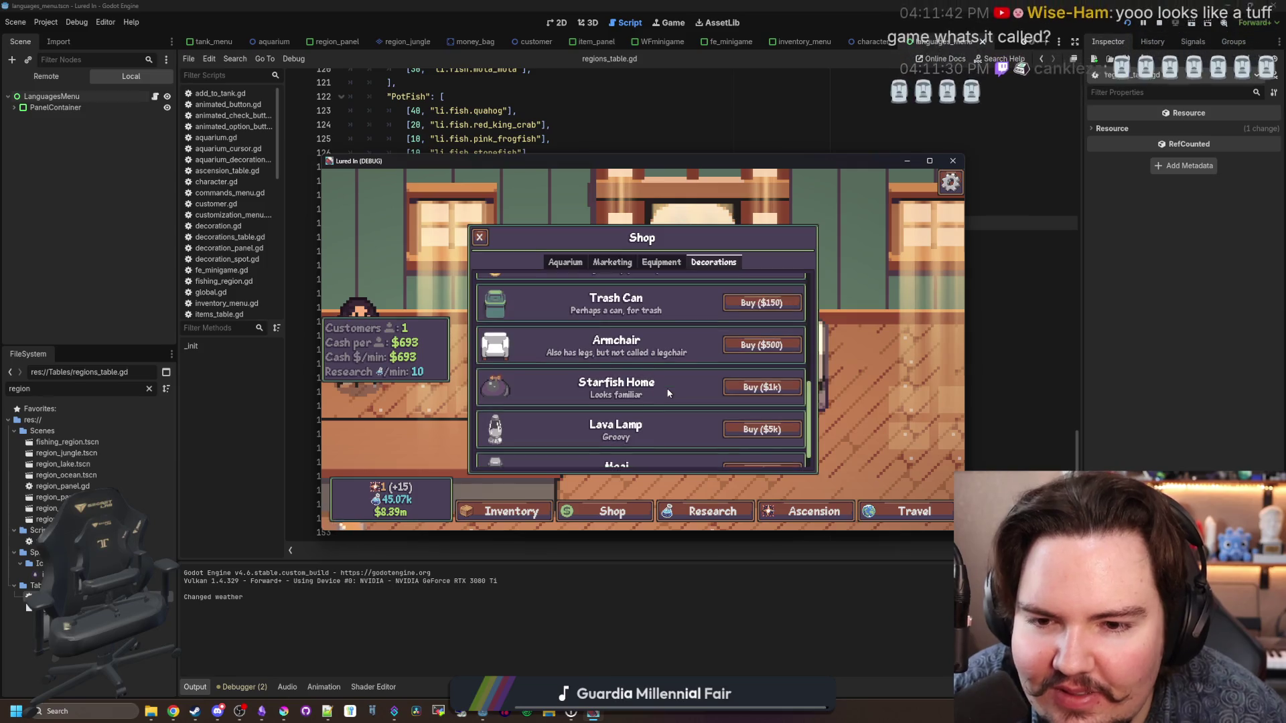
scroll(675, 340, up, 4)
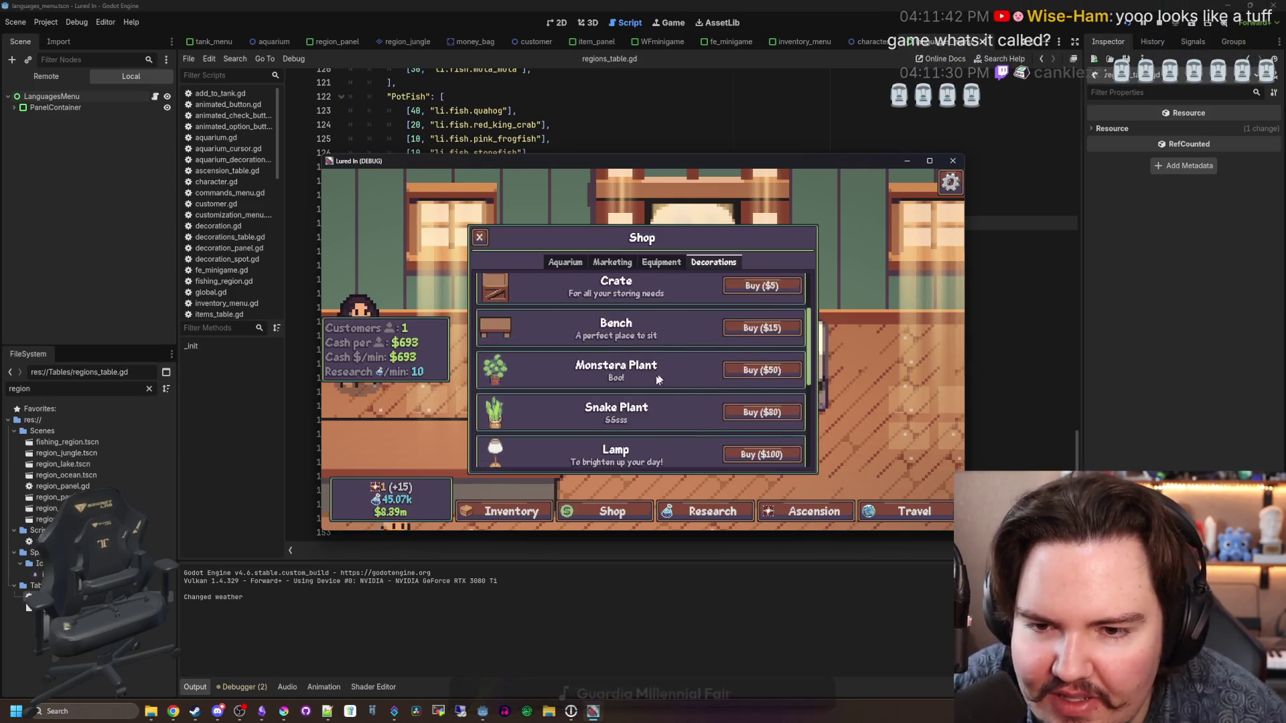
scroll(632, 387, down, 7)
key(Escape)
key(Escape)
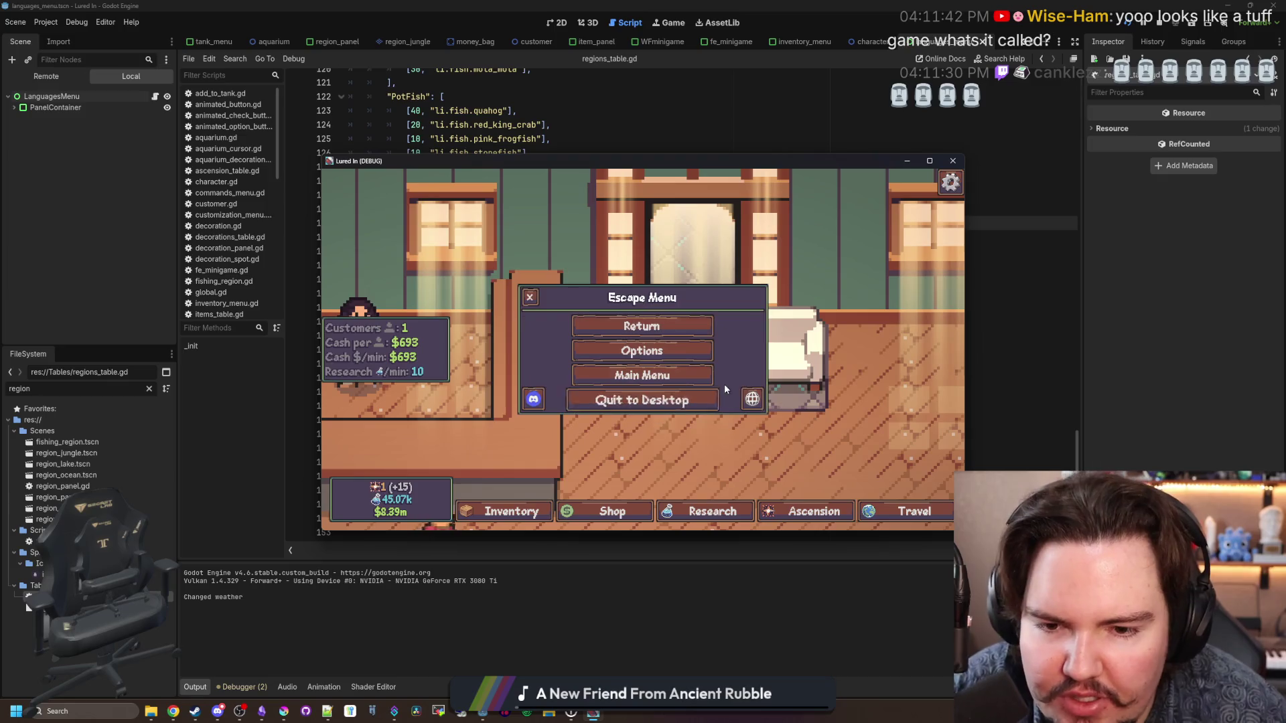
Step: Switch the game language to Bulgarian and scroll through the Инвентар window
click(659, 349)
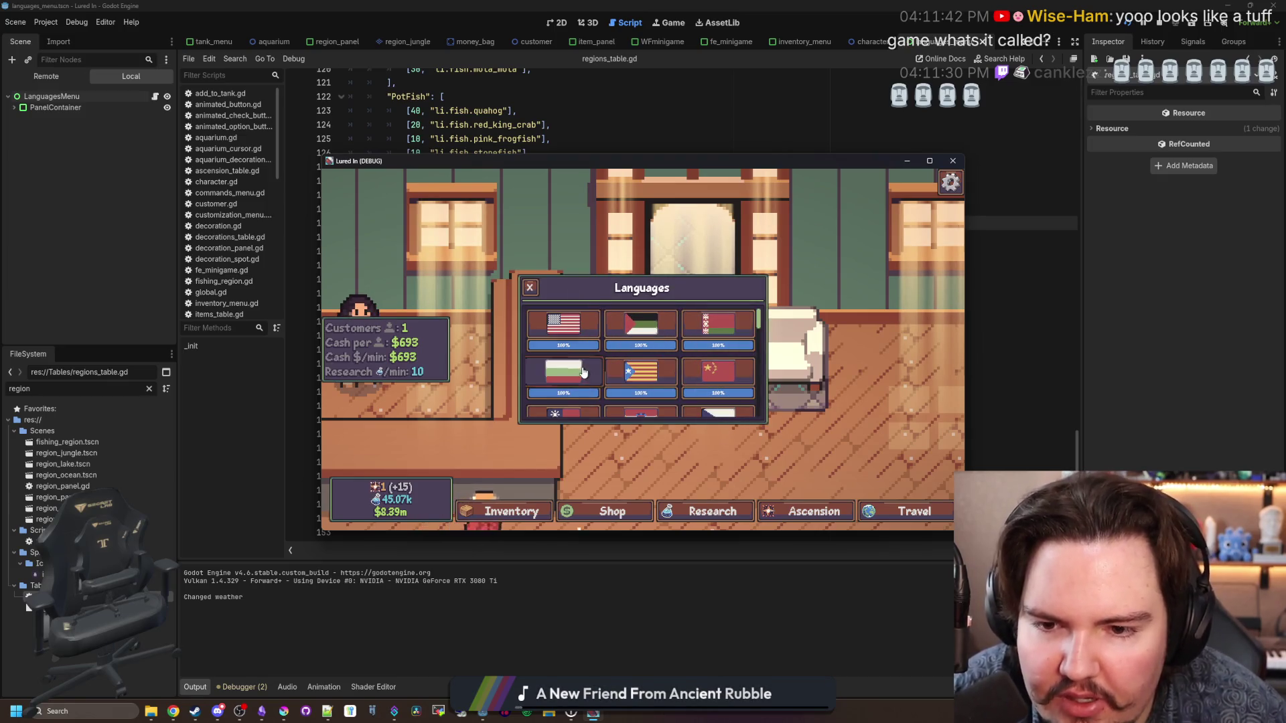
click(563, 370)
key(Escape)
key(Escape)
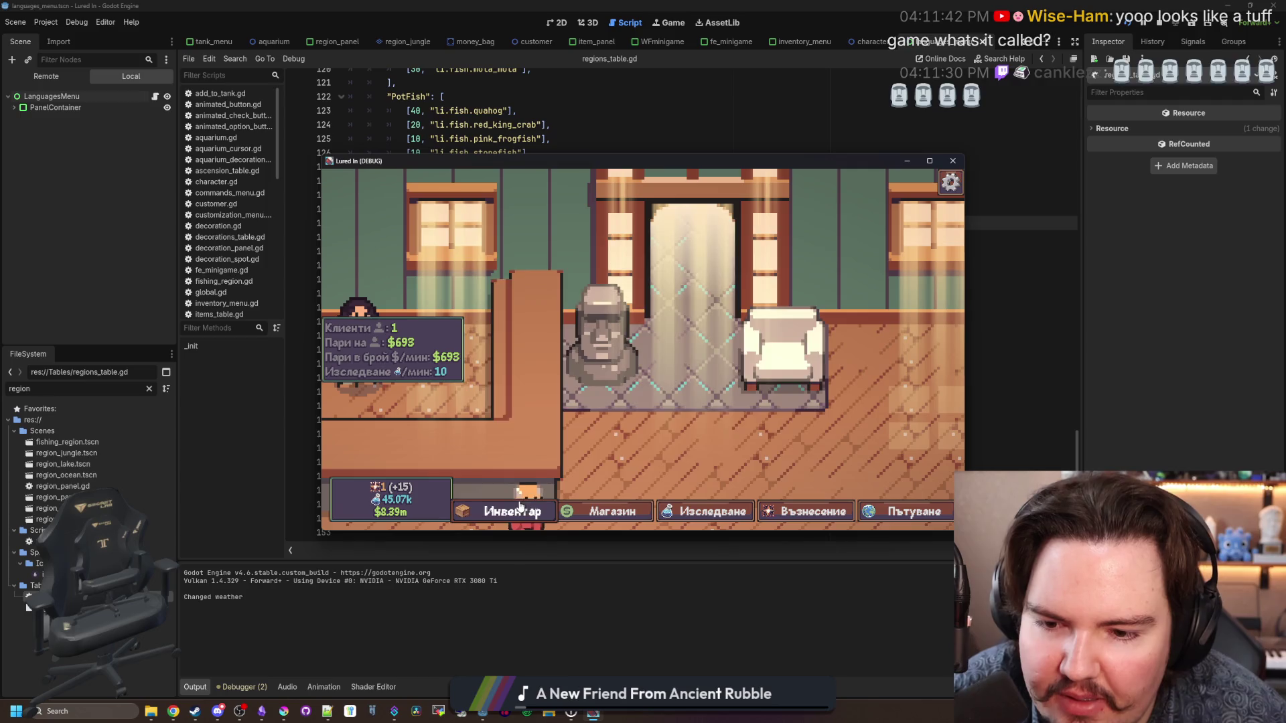
click(531, 509)
scroll(676, 323, down, 5)
scroll(733, 347, down, 3)
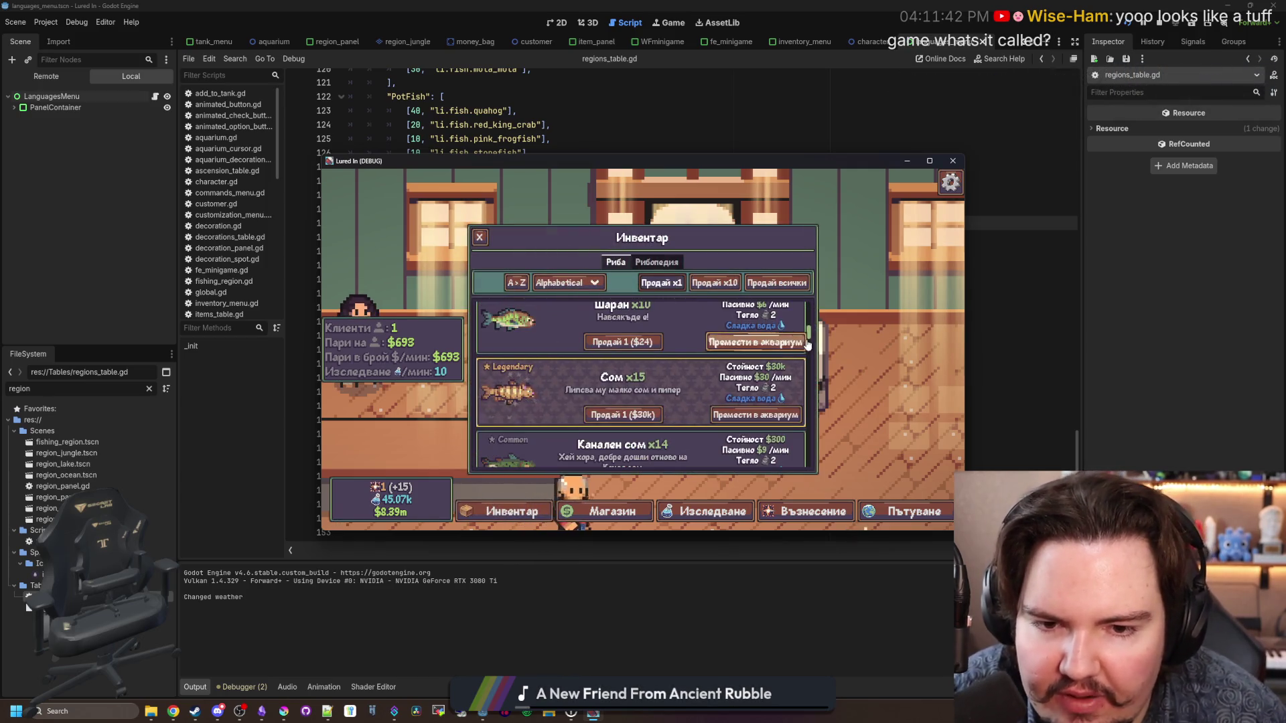
scroll(682, 439, down, 10)
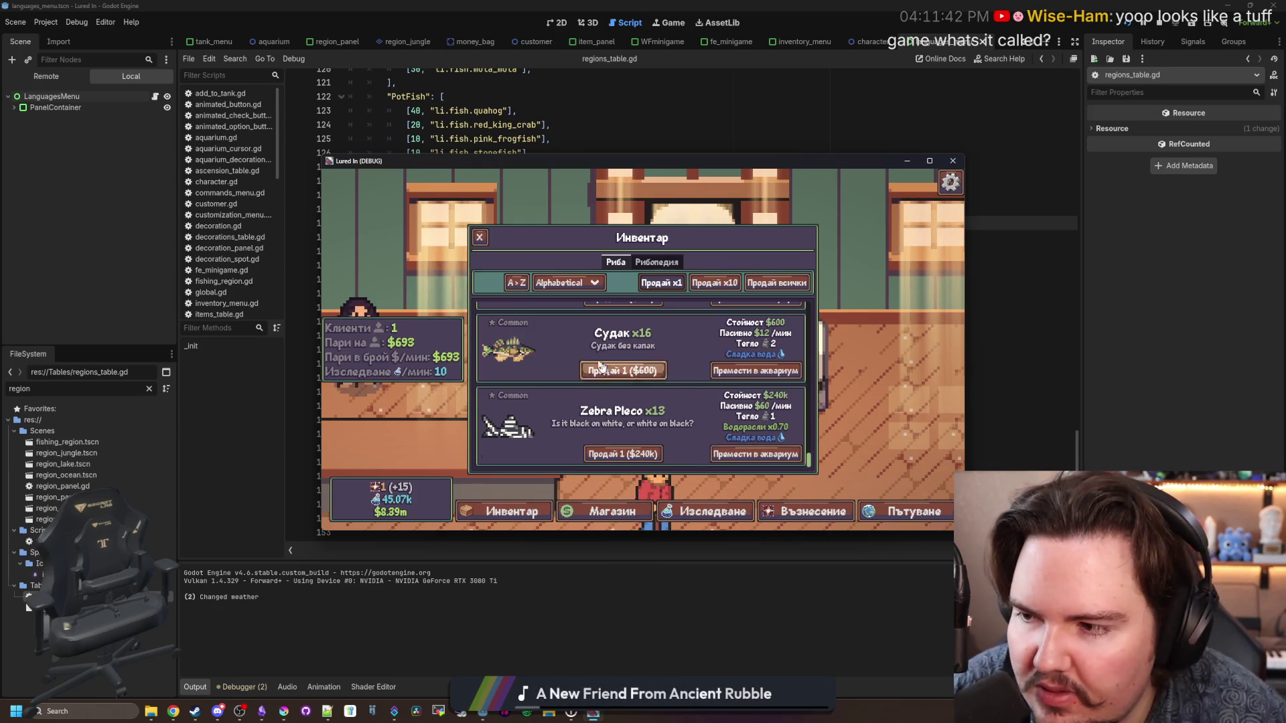
scroll(553, 327, up, 10)
Step: In Рибопедия, view the Electric Eel, Mota Mota, Diving Beetle and Zebra Pleco entries, then close
click(653, 263)
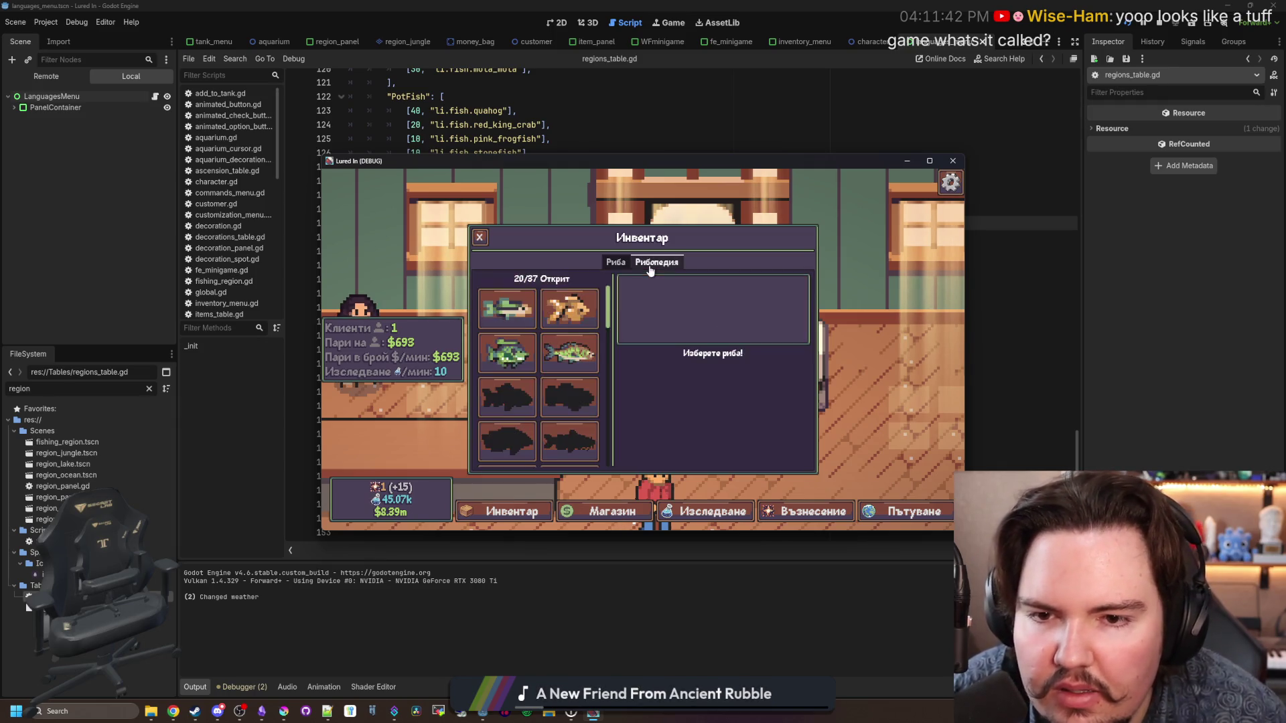
scroll(589, 326, down, 15)
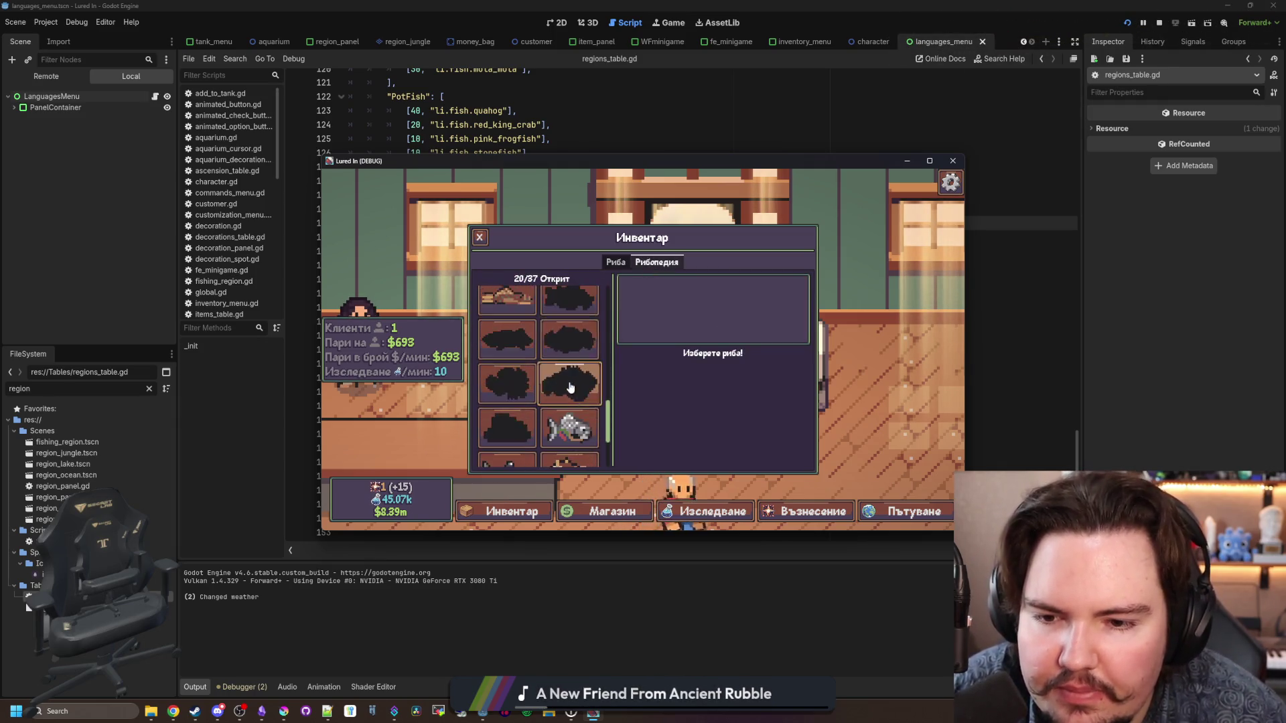
click(570, 355)
click(507, 406)
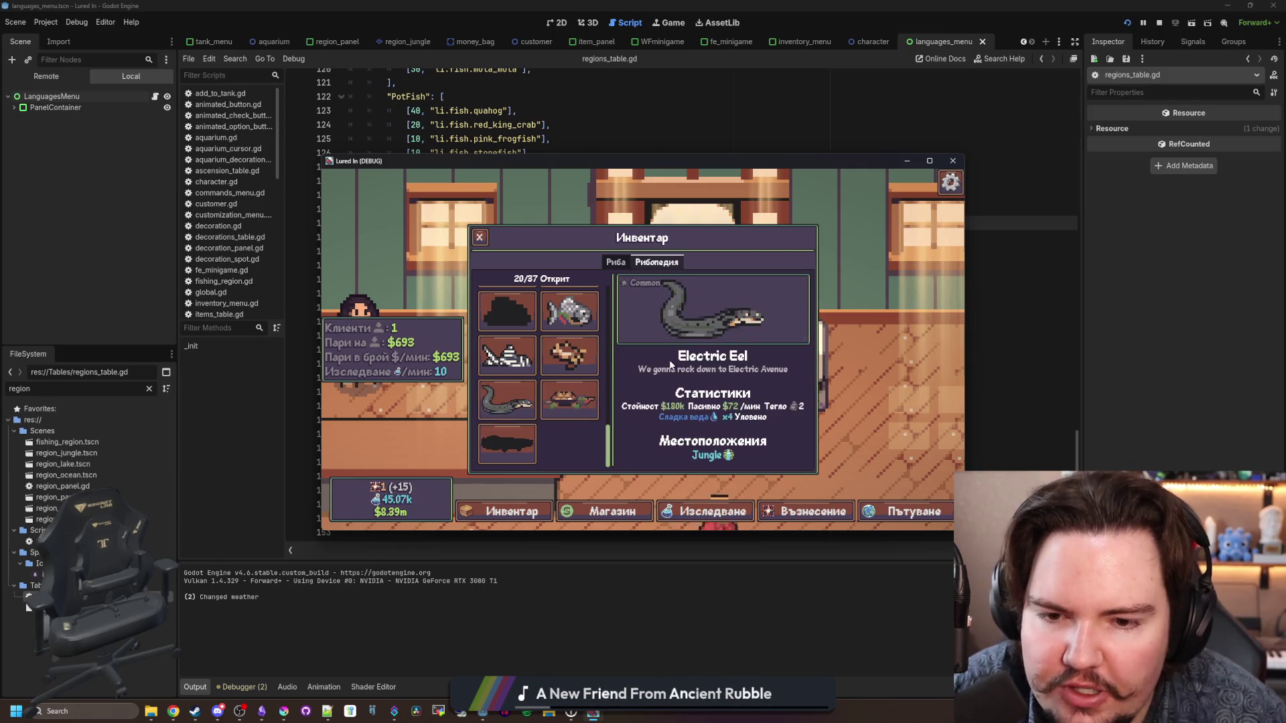
click(570, 400)
click(507, 443)
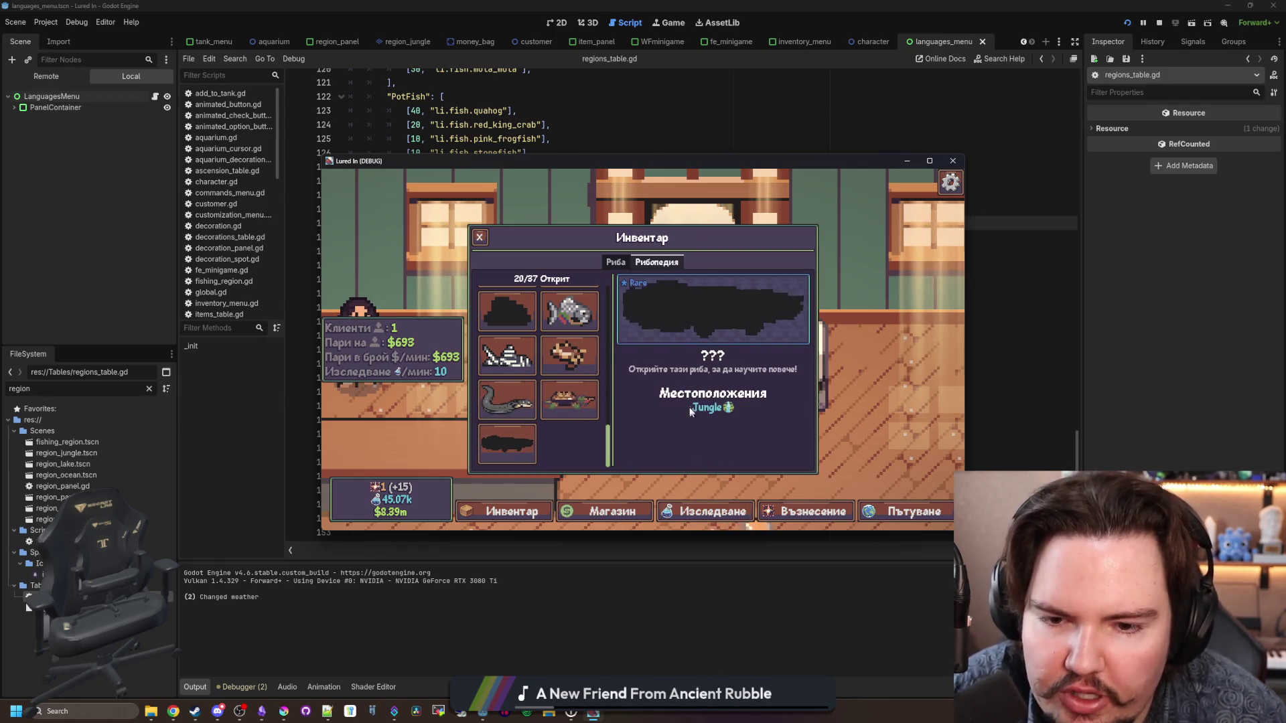
click(570, 395)
click(507, 355)
click(569, 400)
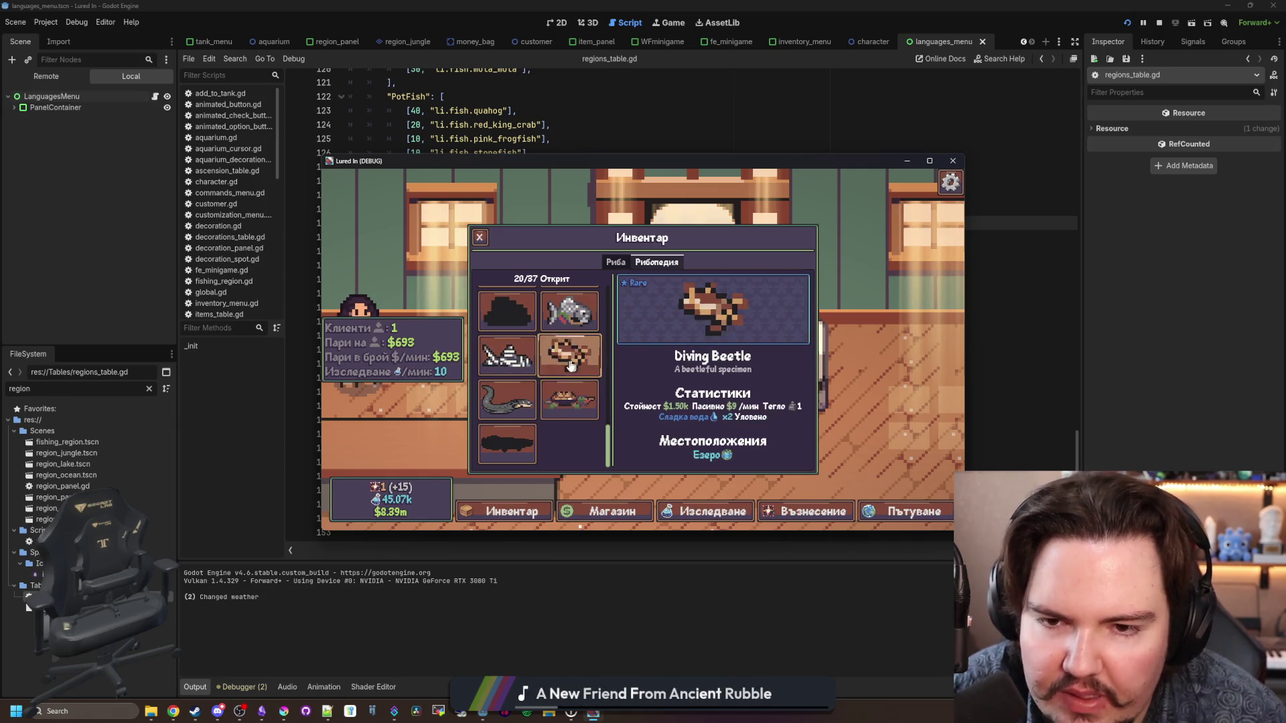
click(507, 355)
click(479, 237)
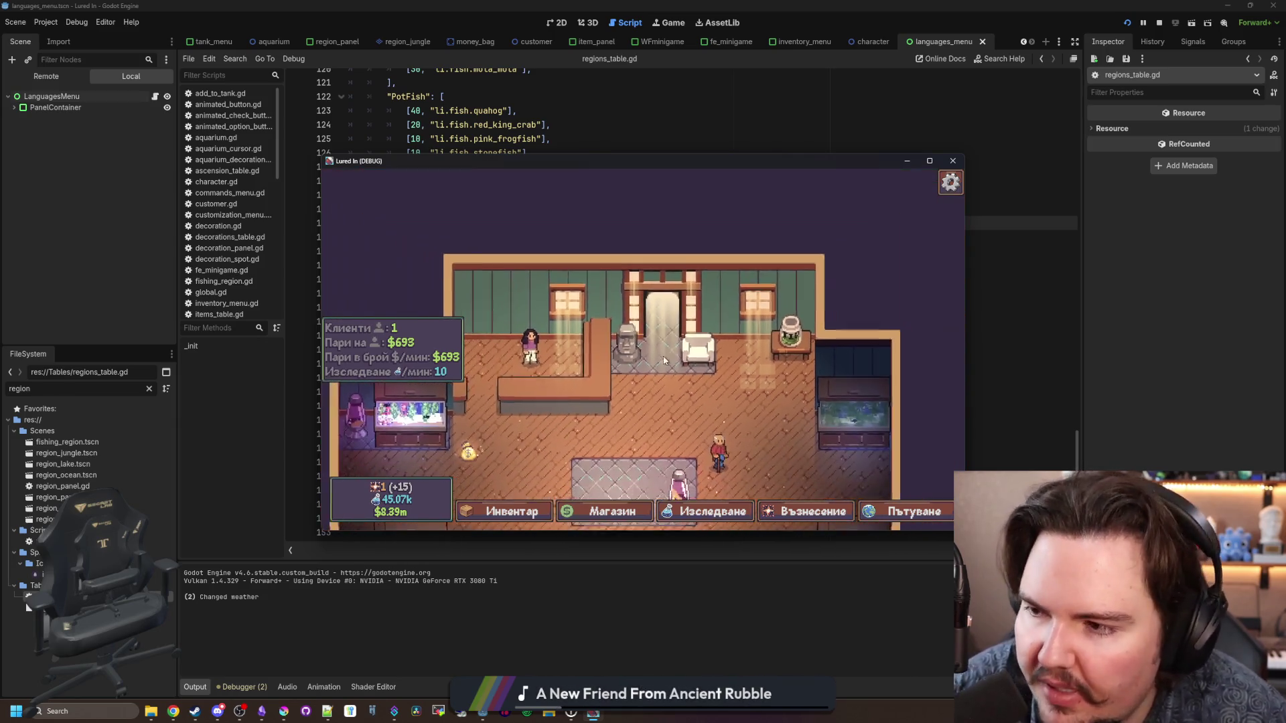
Step: Zoom and pan the shop view and collect the glowing money bag
scroll(661, 318, down, 2)
scroll(643, 295, down, 3)
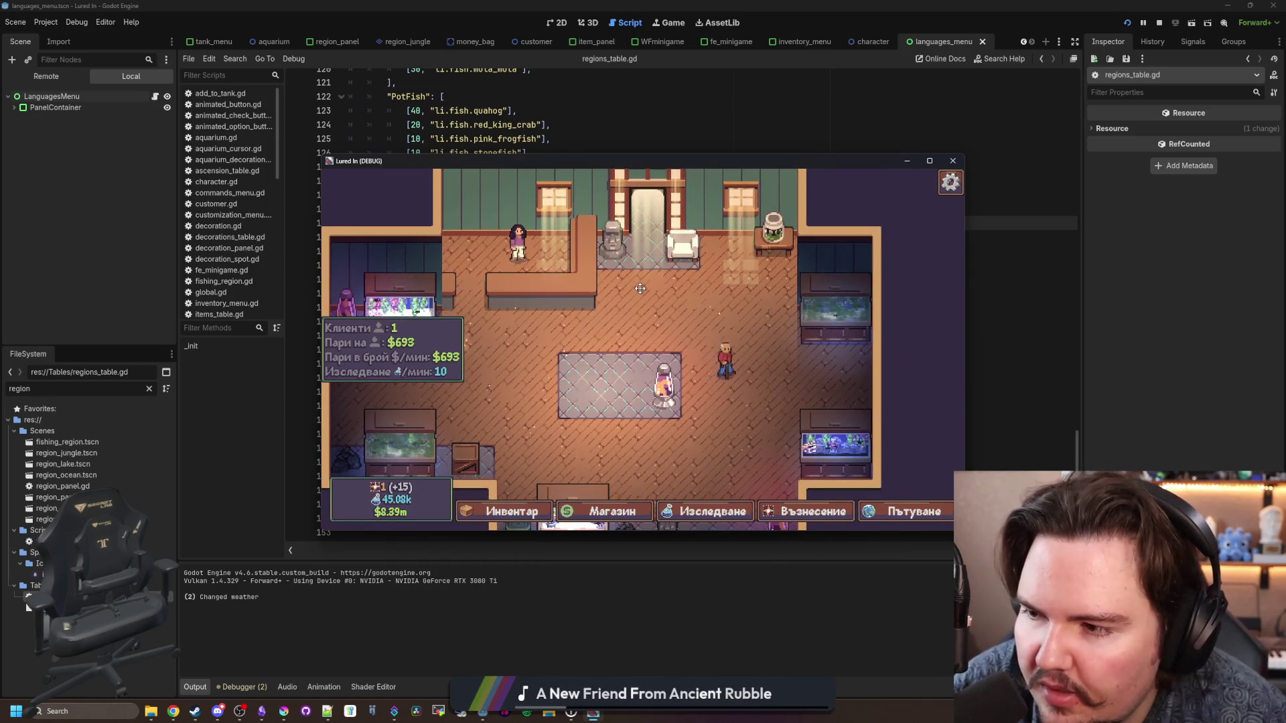
drag(640, 289, 633, 280)
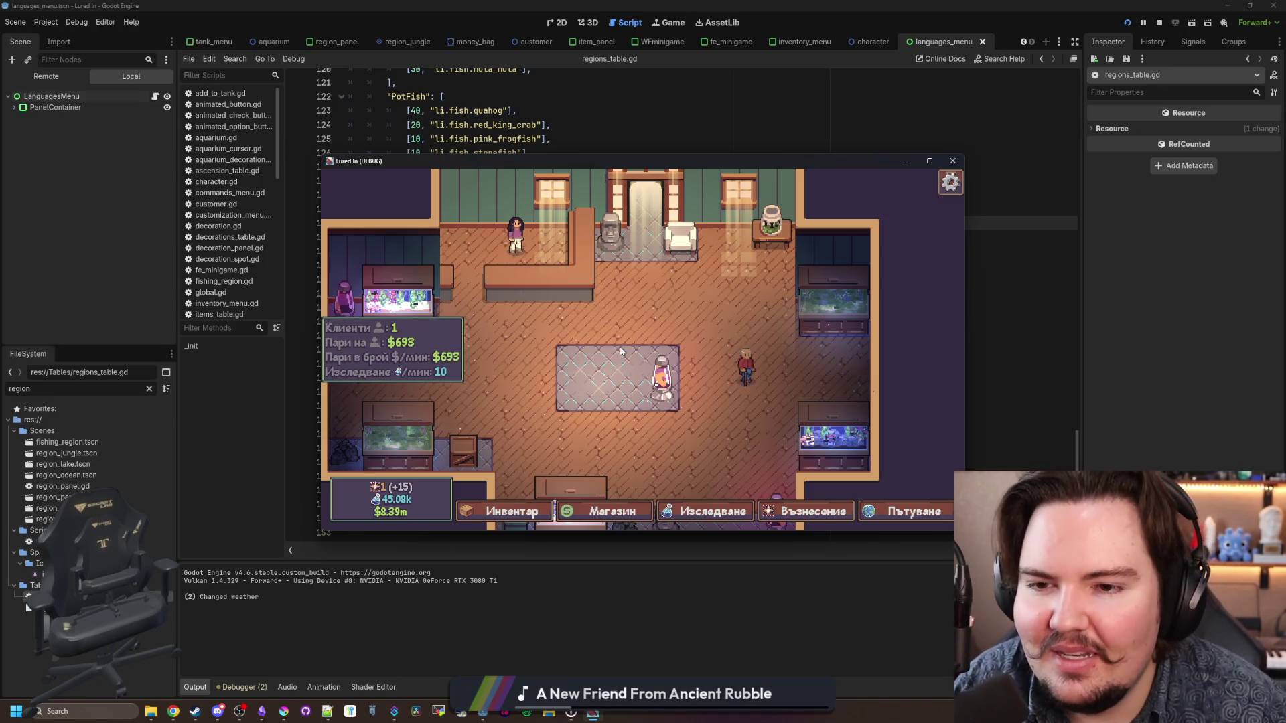
scroll(586, 361, up, 3)
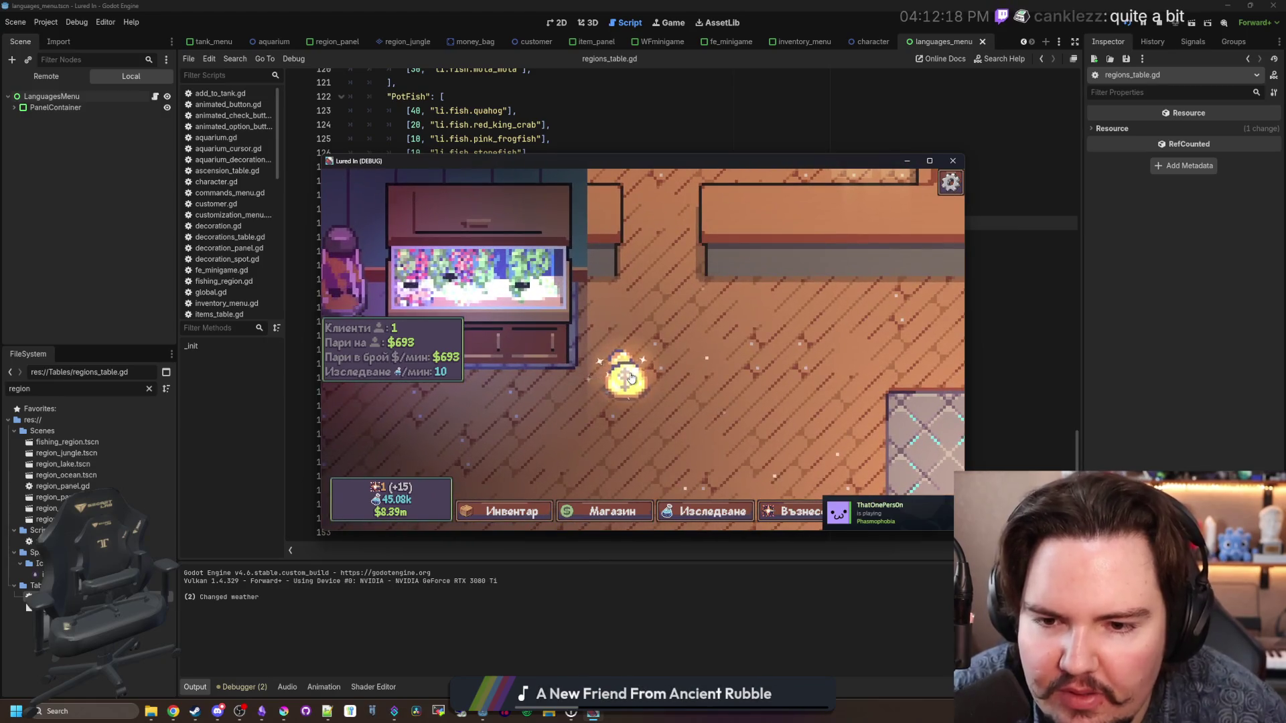
click(630, 378)
scroll(634, 360, down, 3)
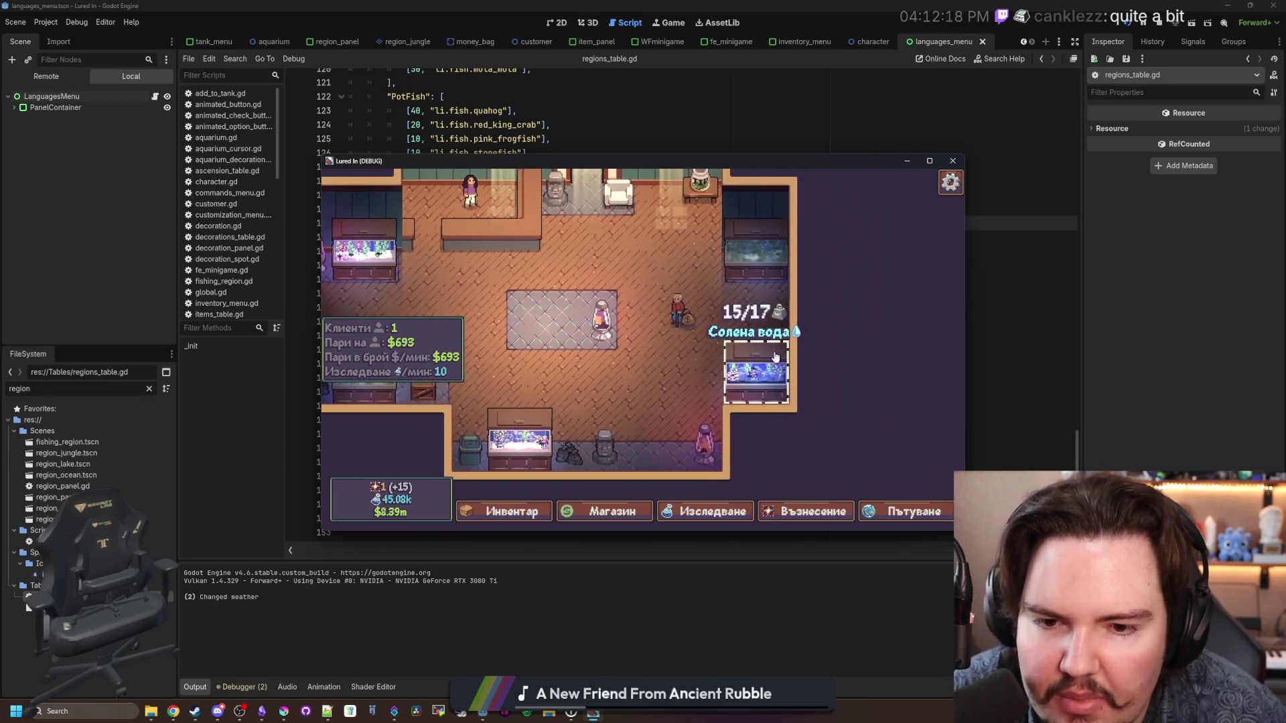
scroll(681, 413, up, 3)
scroll(681, 413, down, 3)
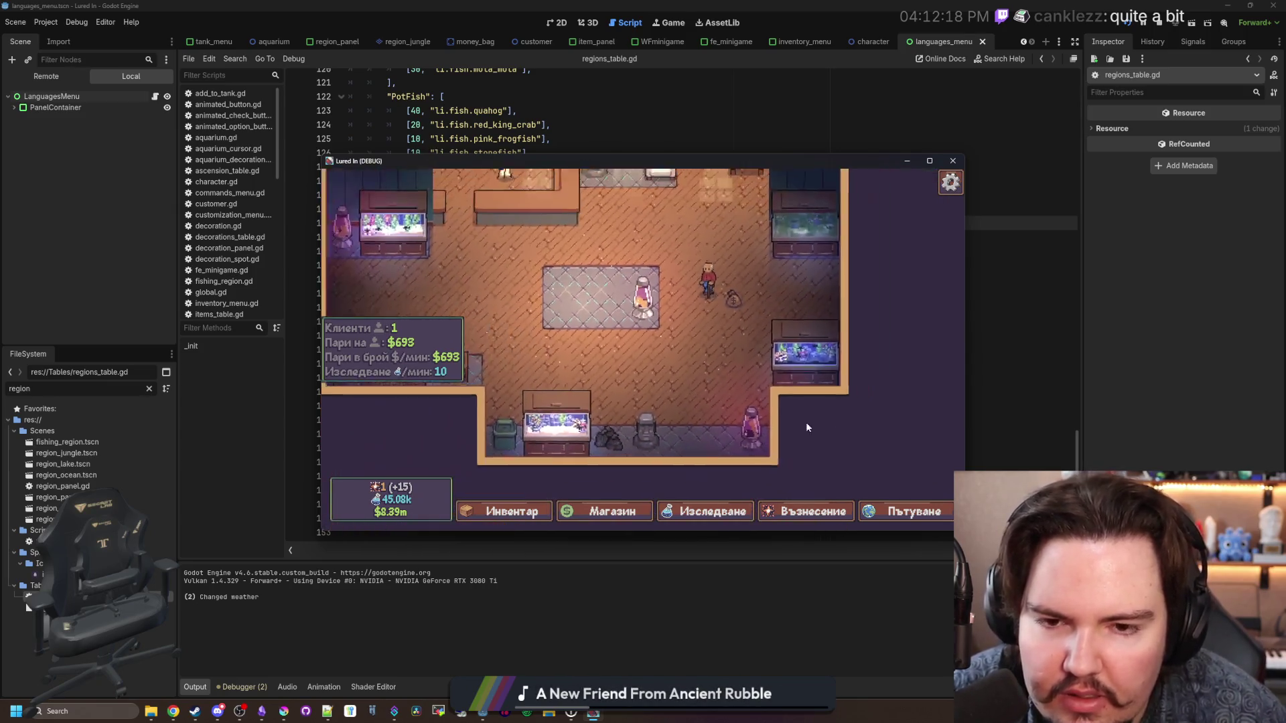
Step: Check the travel destinations list, then open and close the shop
click(912, 511)
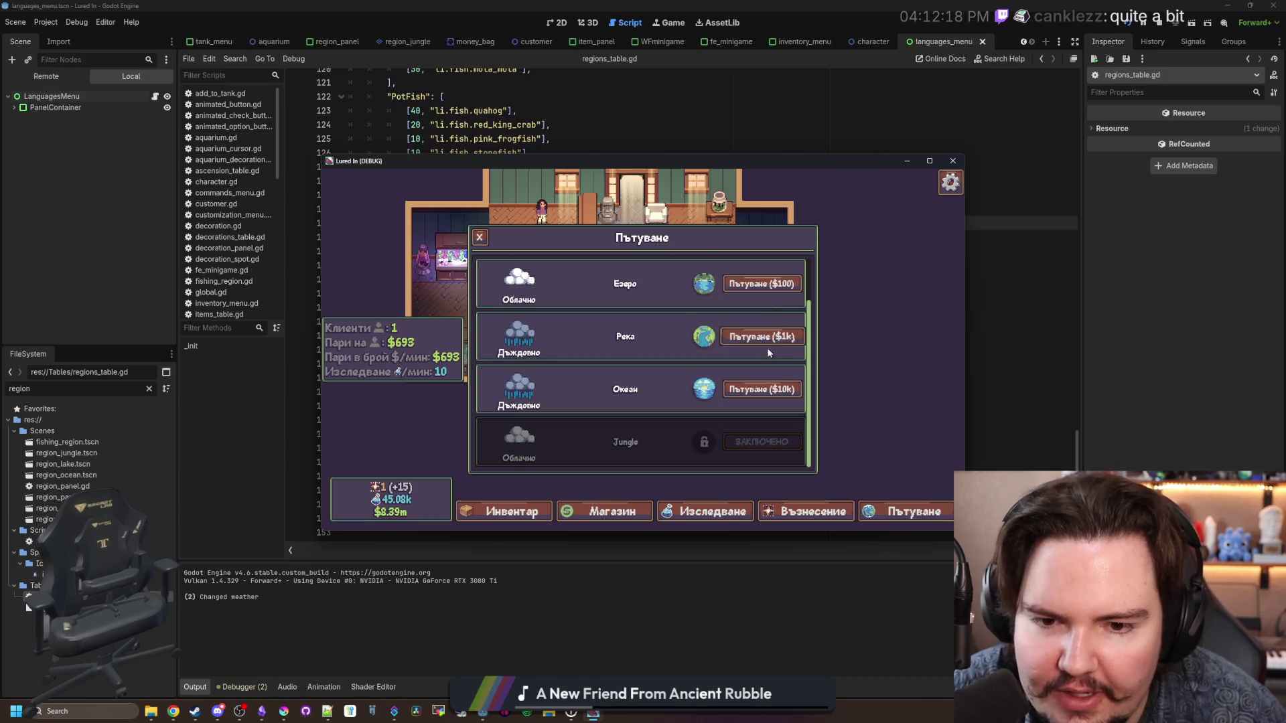
scroll(766, 304, down, 1)
key(Escape)
scroll(611, 267, up, 2)
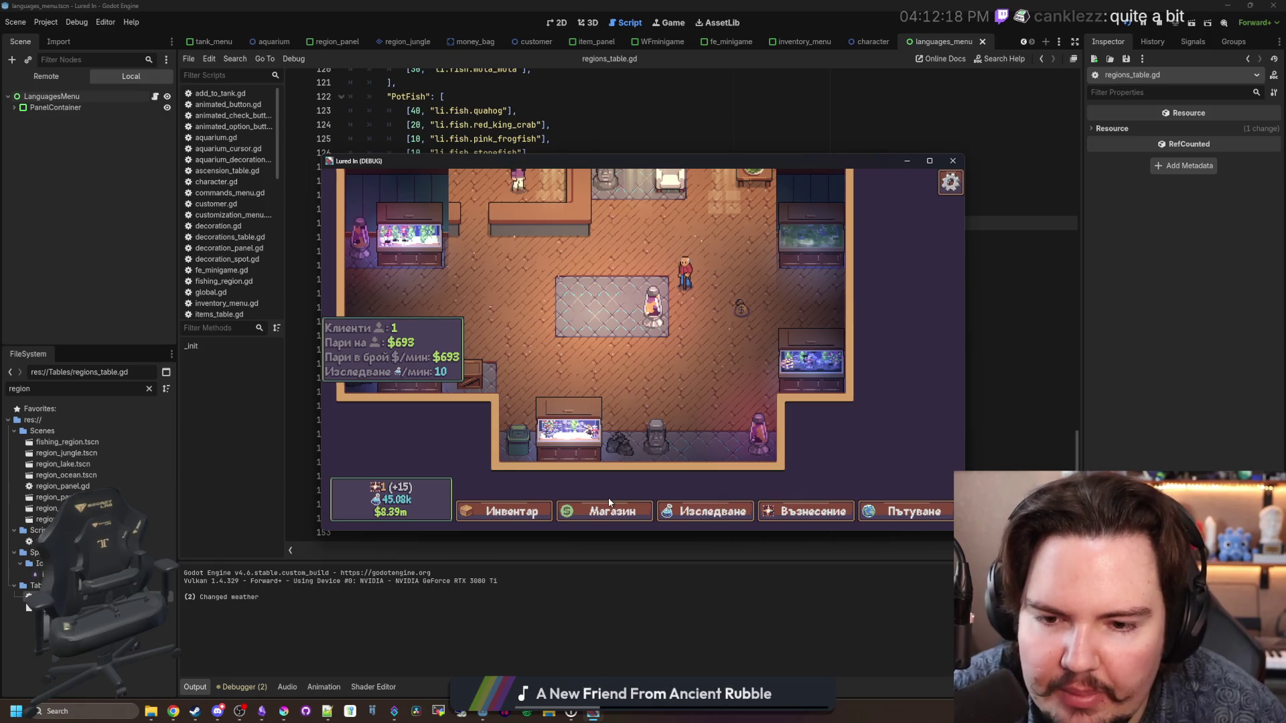
click(612, 511)
scroll(673, 414, down, 1)
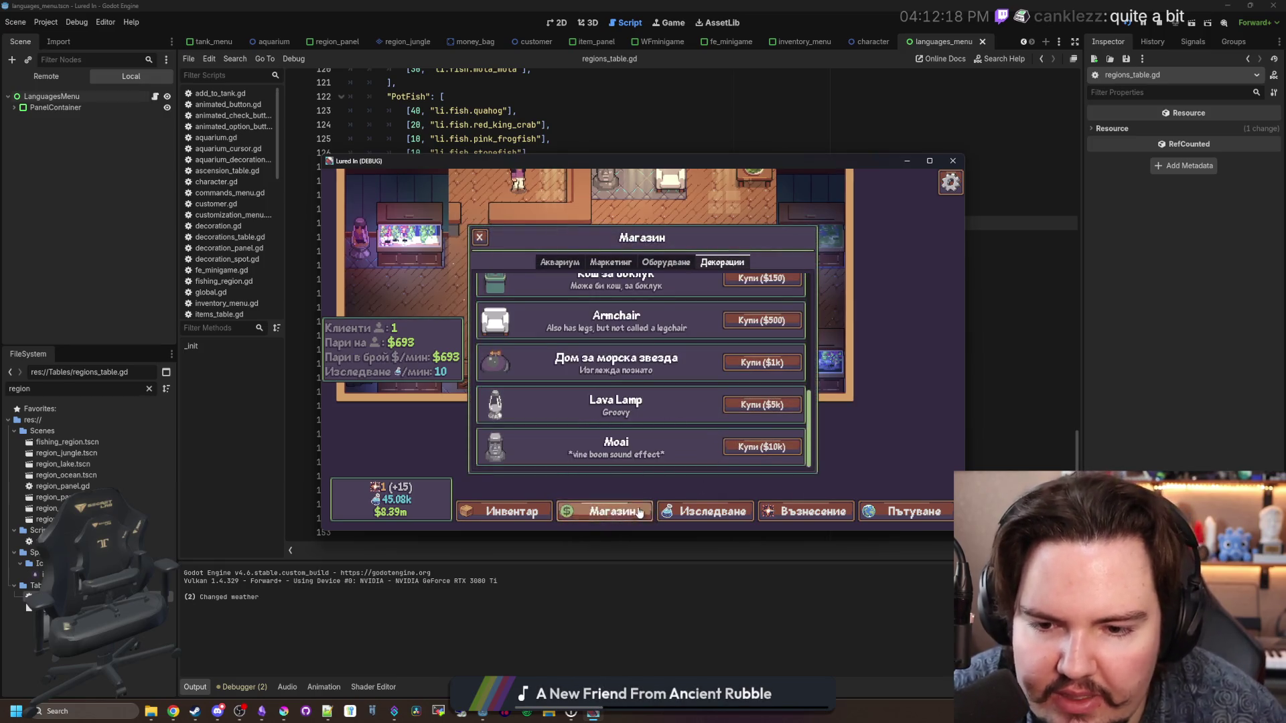
click(606, 511)
Step: Open and close the travel screen again, then stop the debug game
click(908, 511)
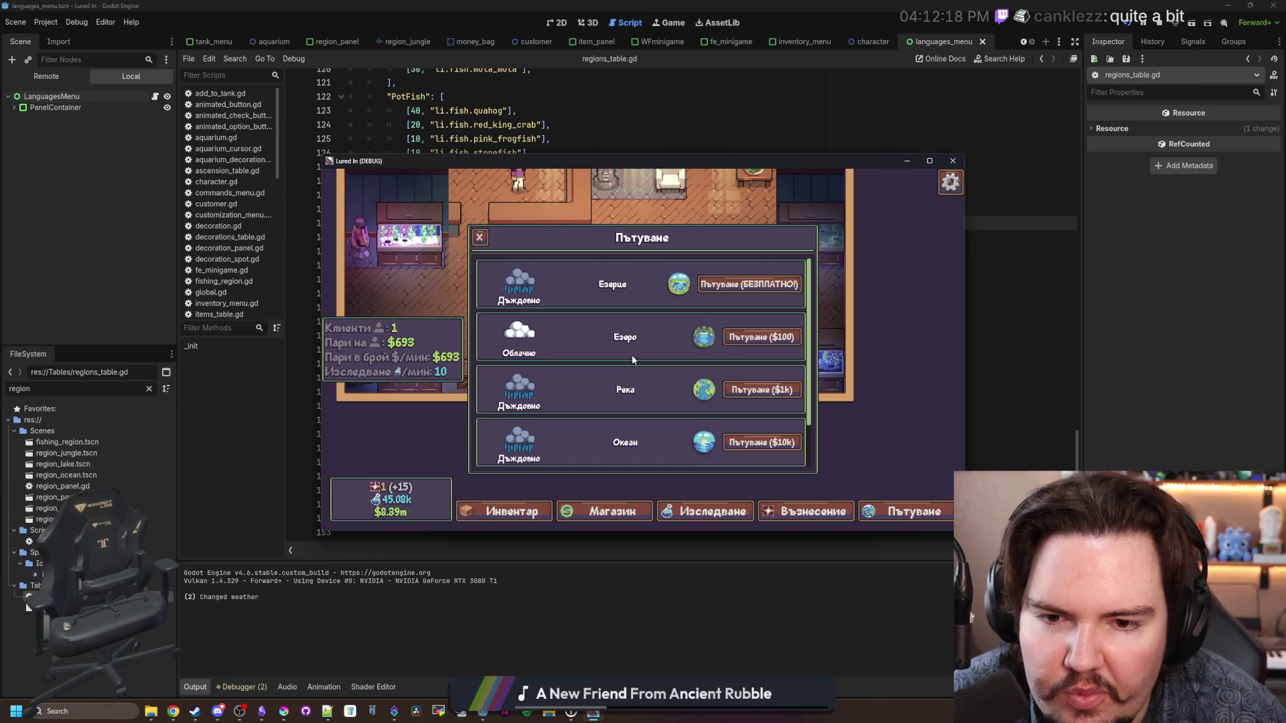
scroll(632, 355, down, 2)
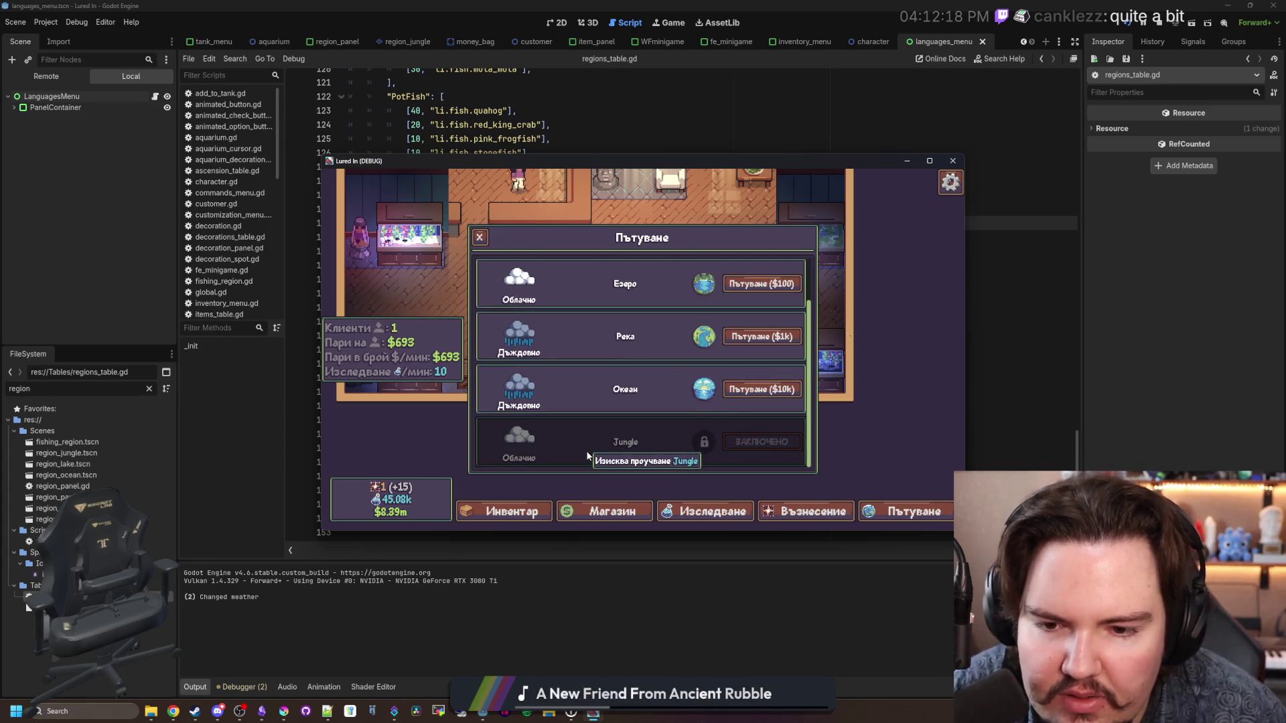
click(480, 237)
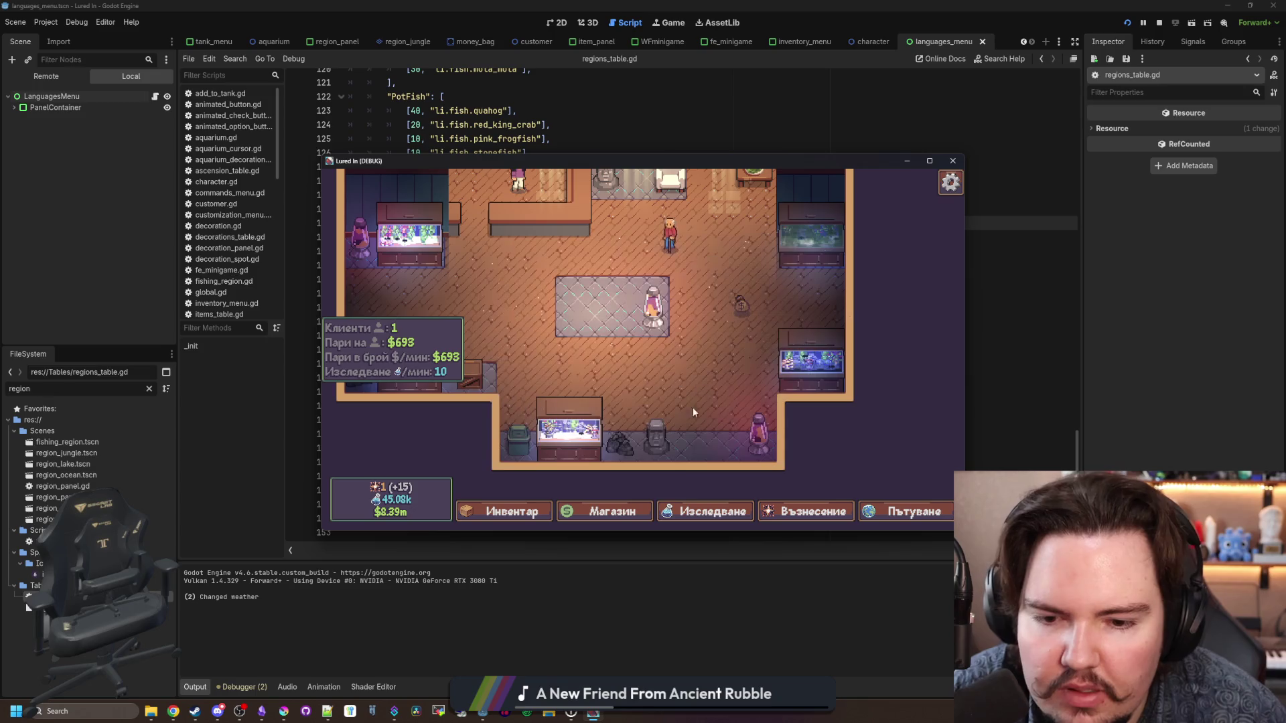
scroll(707, 364, up, 3)
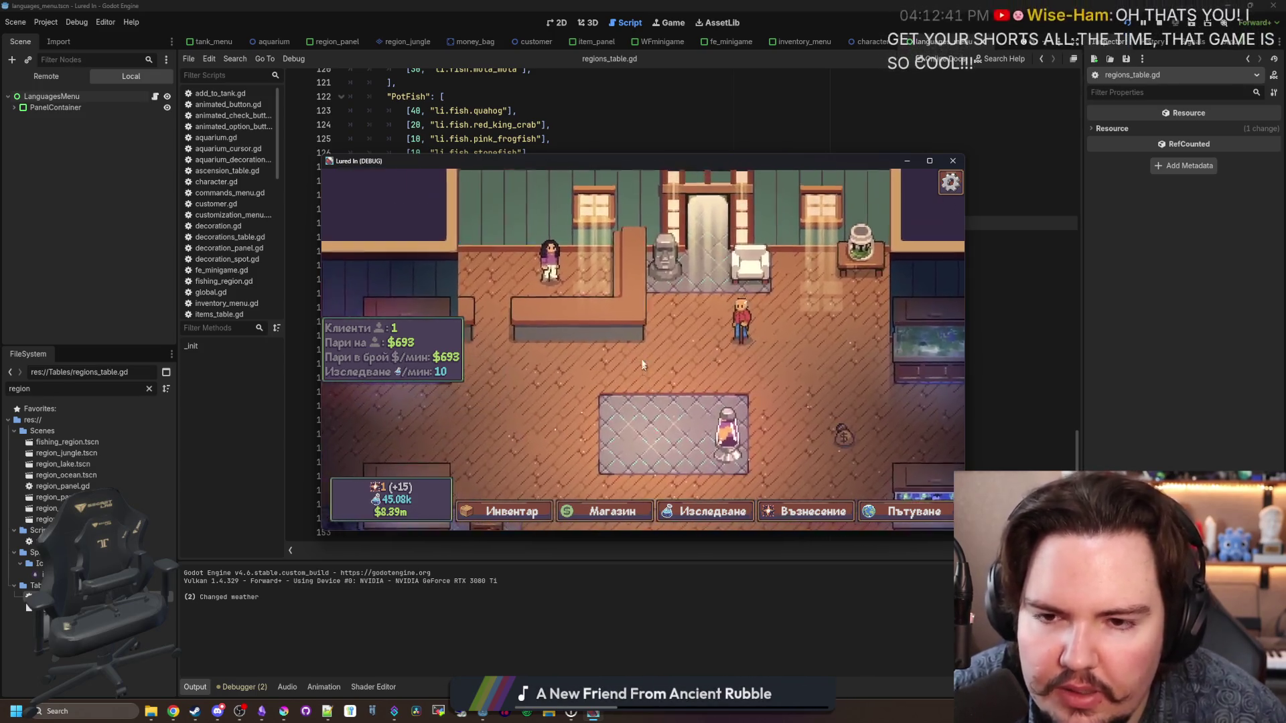
scroll(747, 392, down, 3)
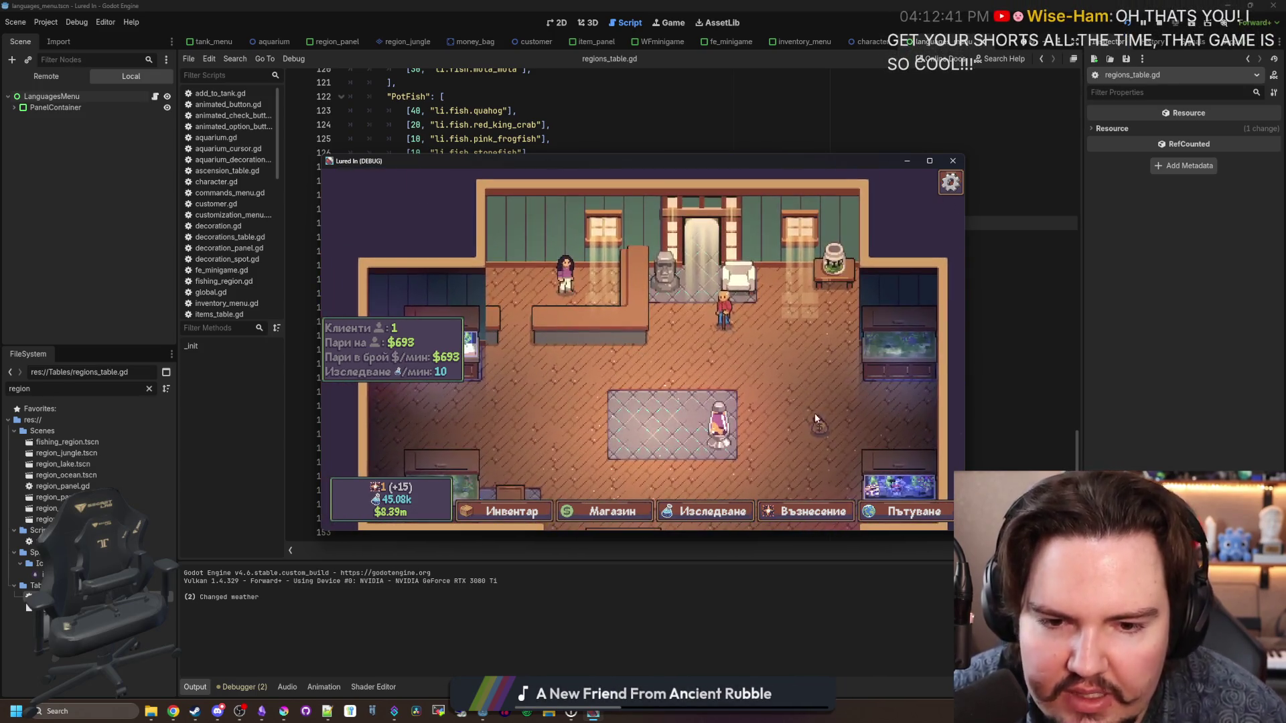
click(962, 160)
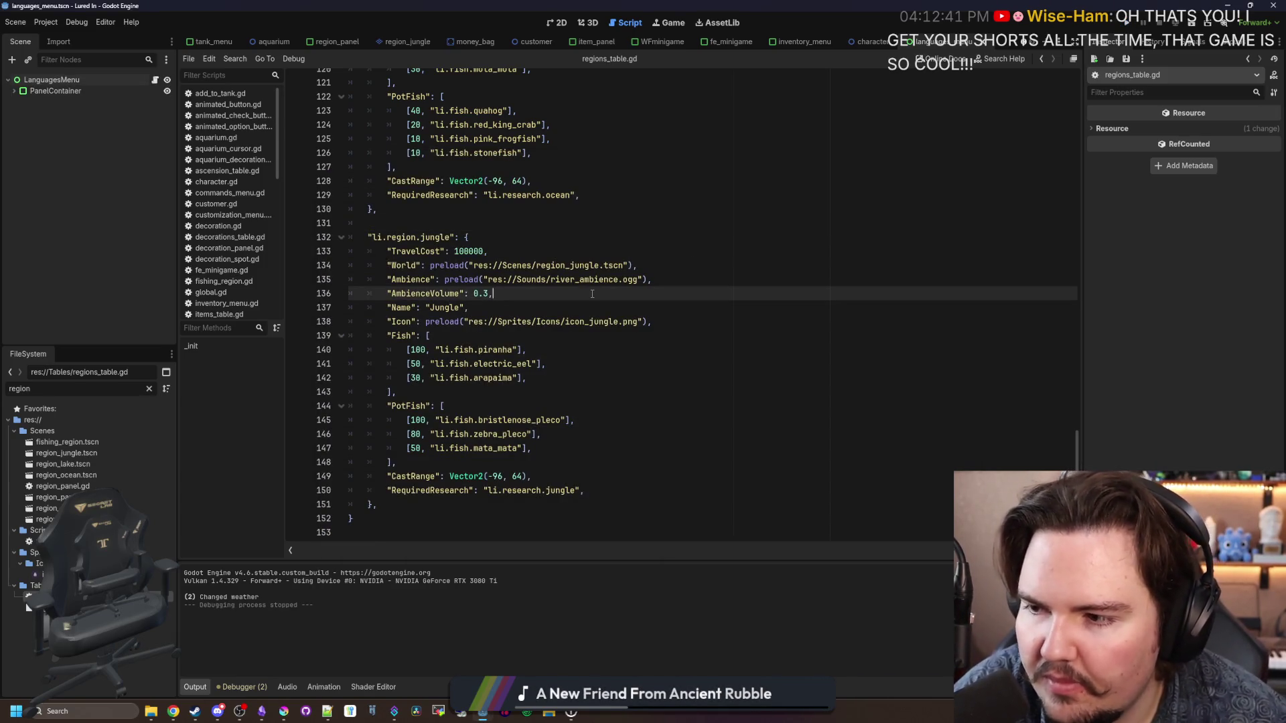
Step: Clear the FileSystem filter, try a 'money' file search, and erase it
click(485, 224)
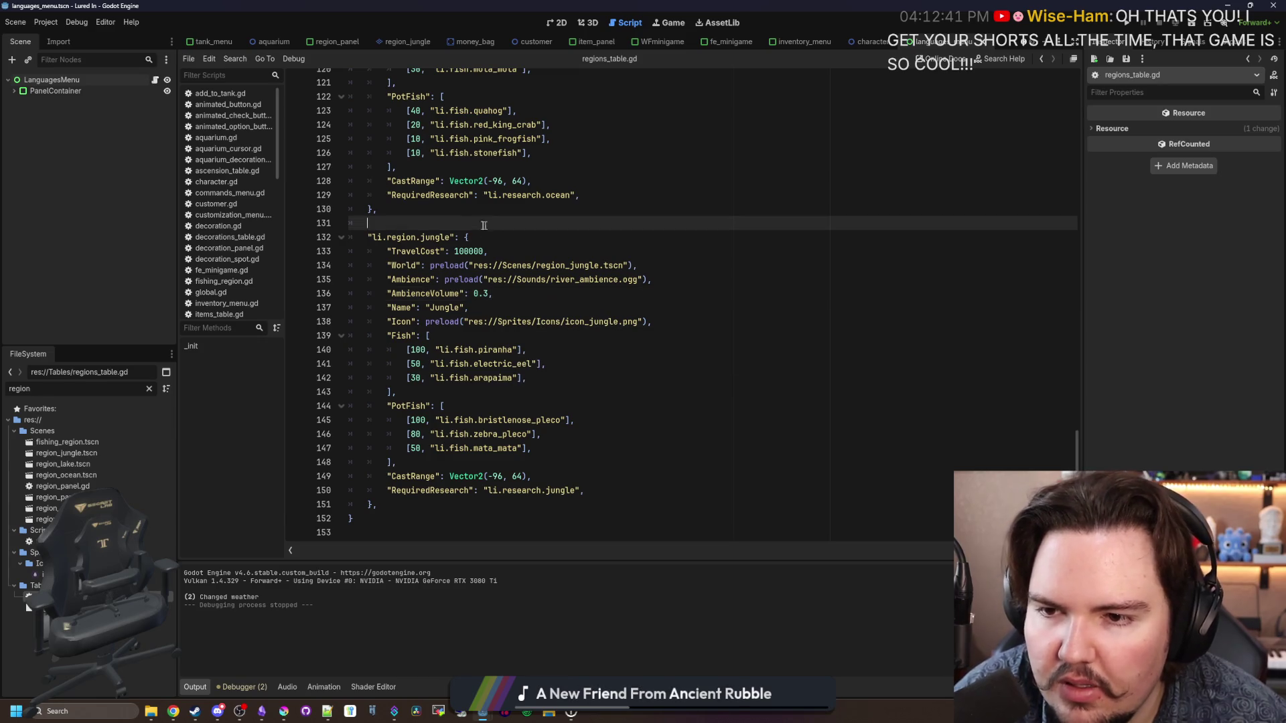
click(148, 389)
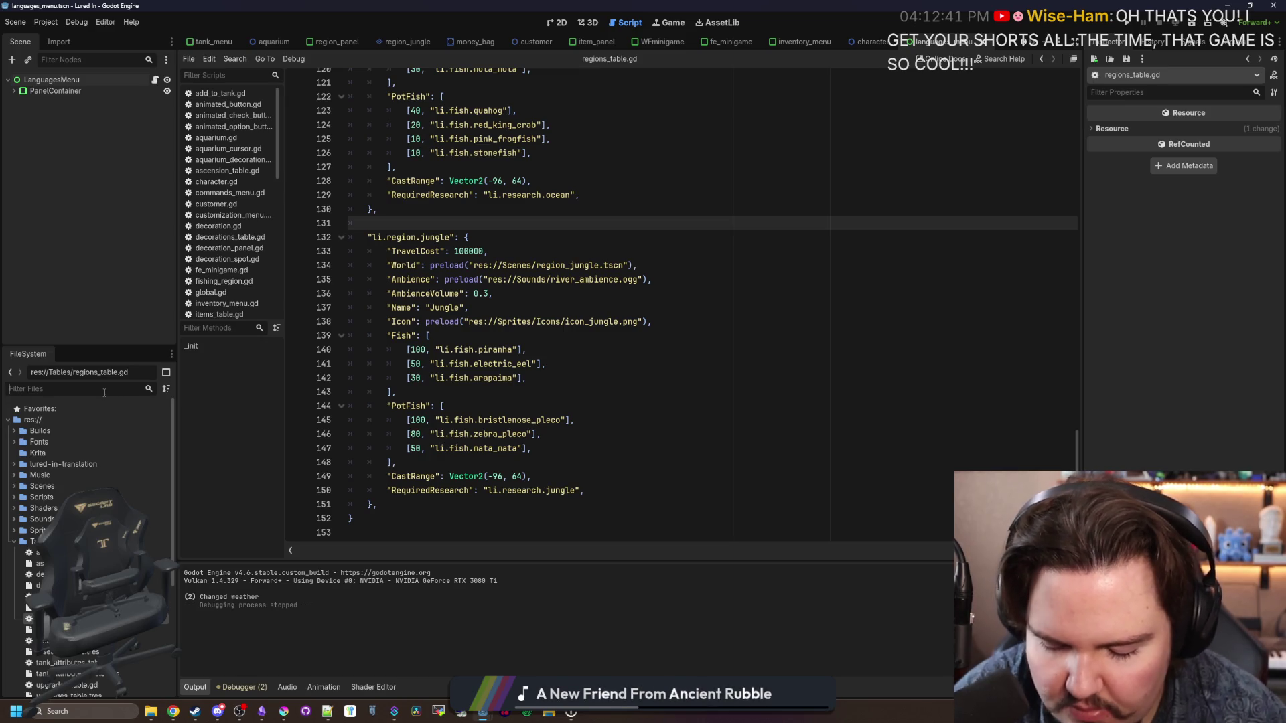
text(money)
key(BackSpace)
key(BackSpace)
key(BackSpace)
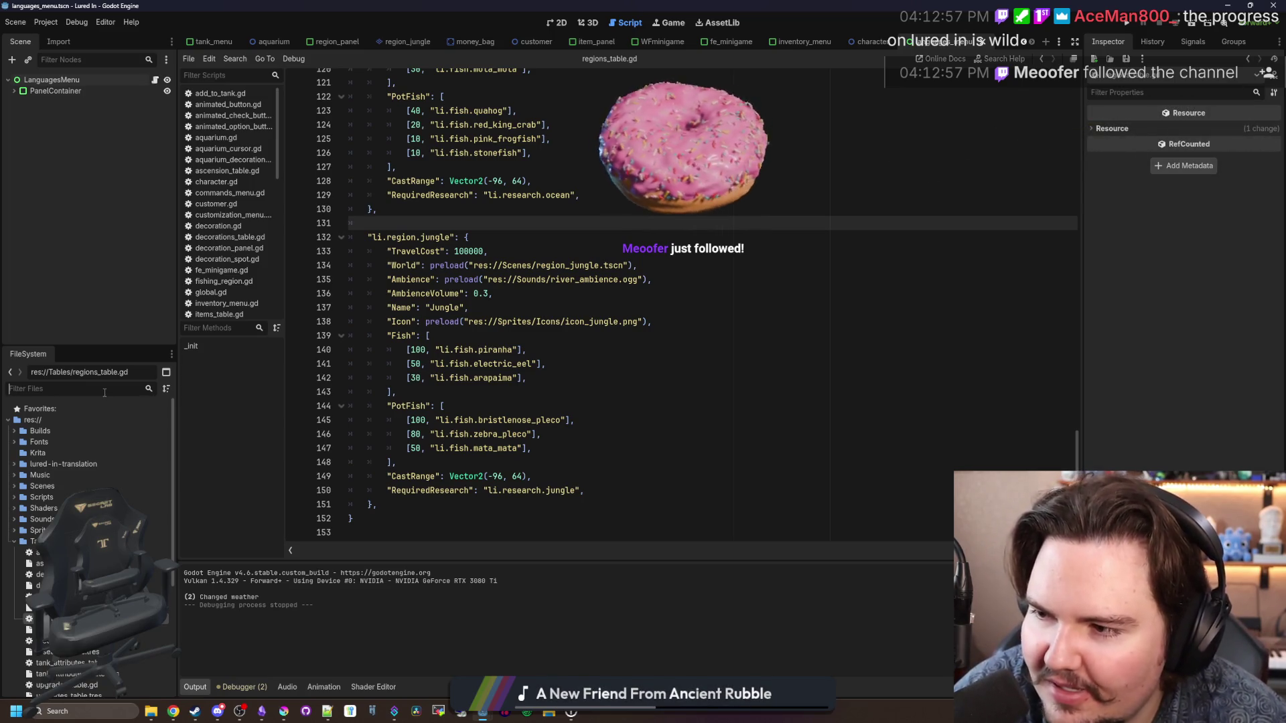
click(104, 391)
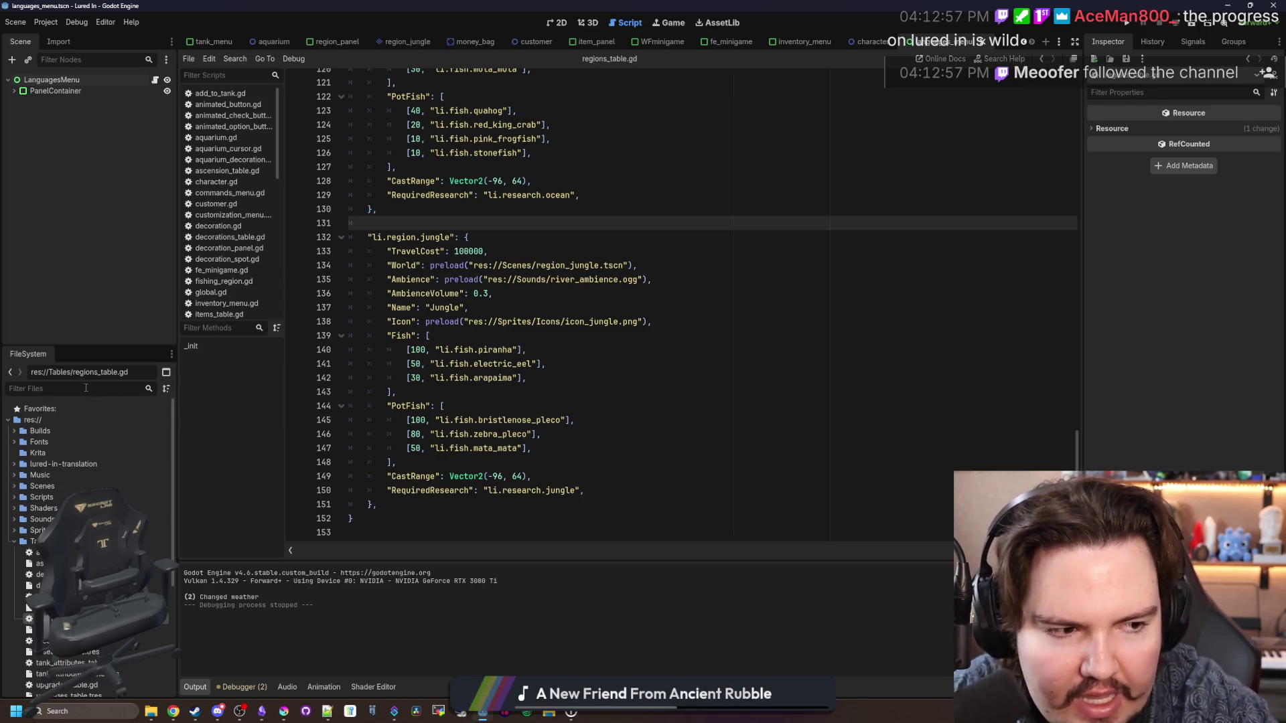
click(86, 388)
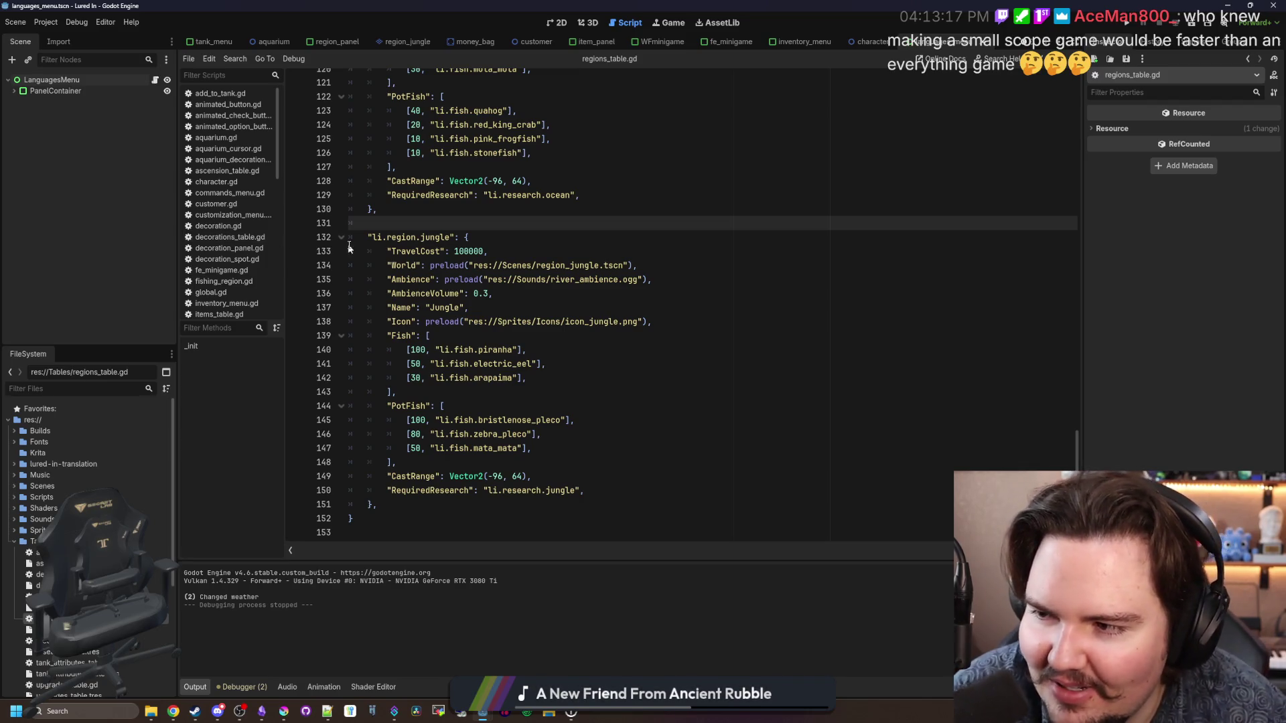
Step: Review the jungle region entry in regions_table.gd, including its TravelCost of 100000
click(550, 307)
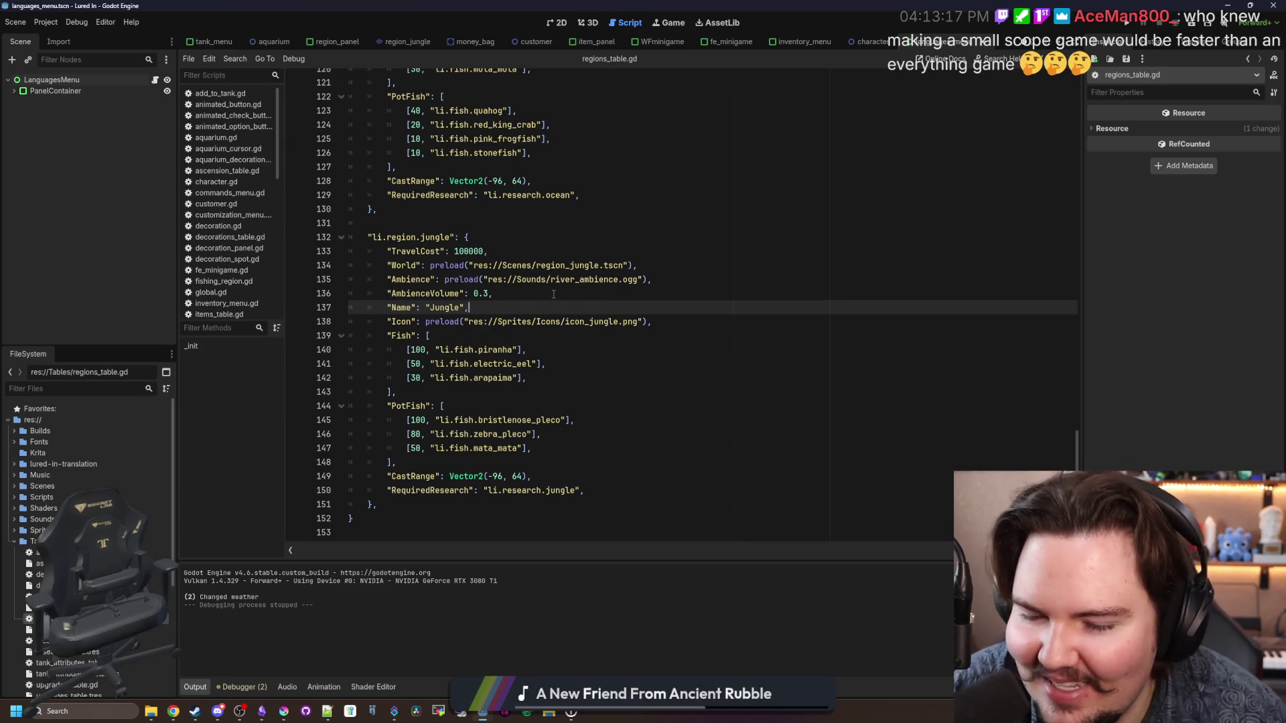
click(455, 153)
click(455, 237)
click(454, 221)
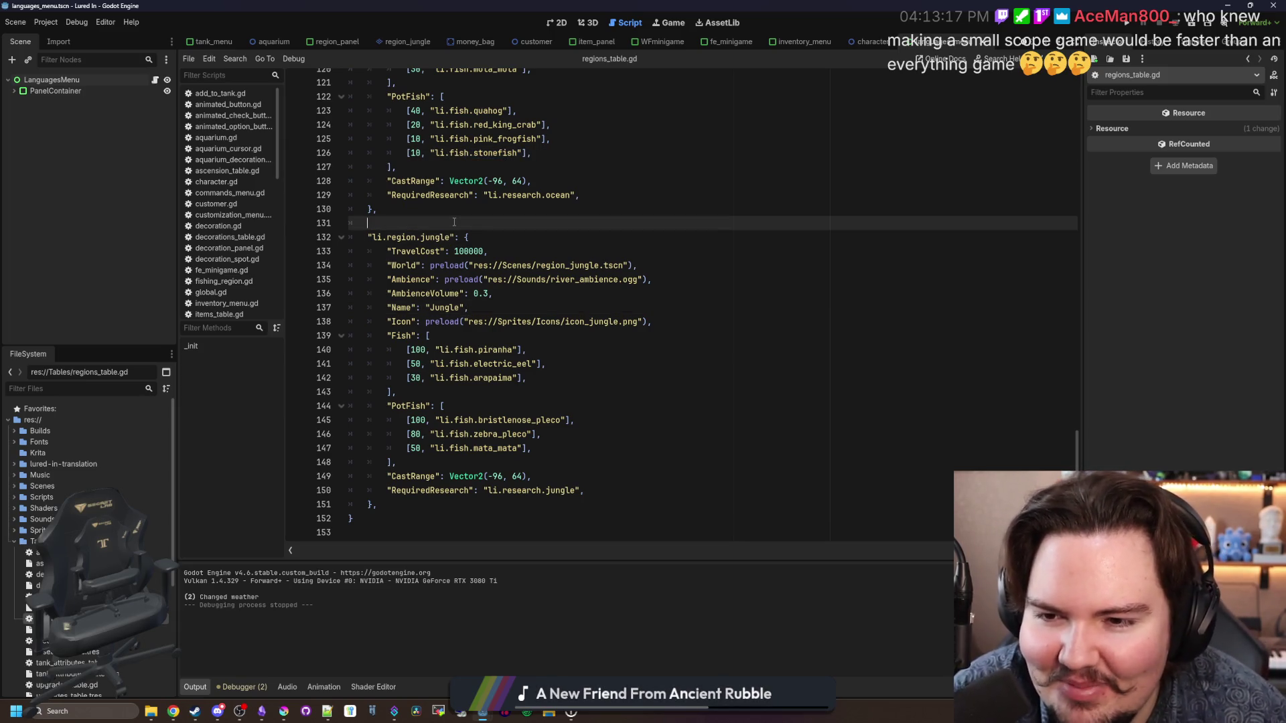
click(465, 251)
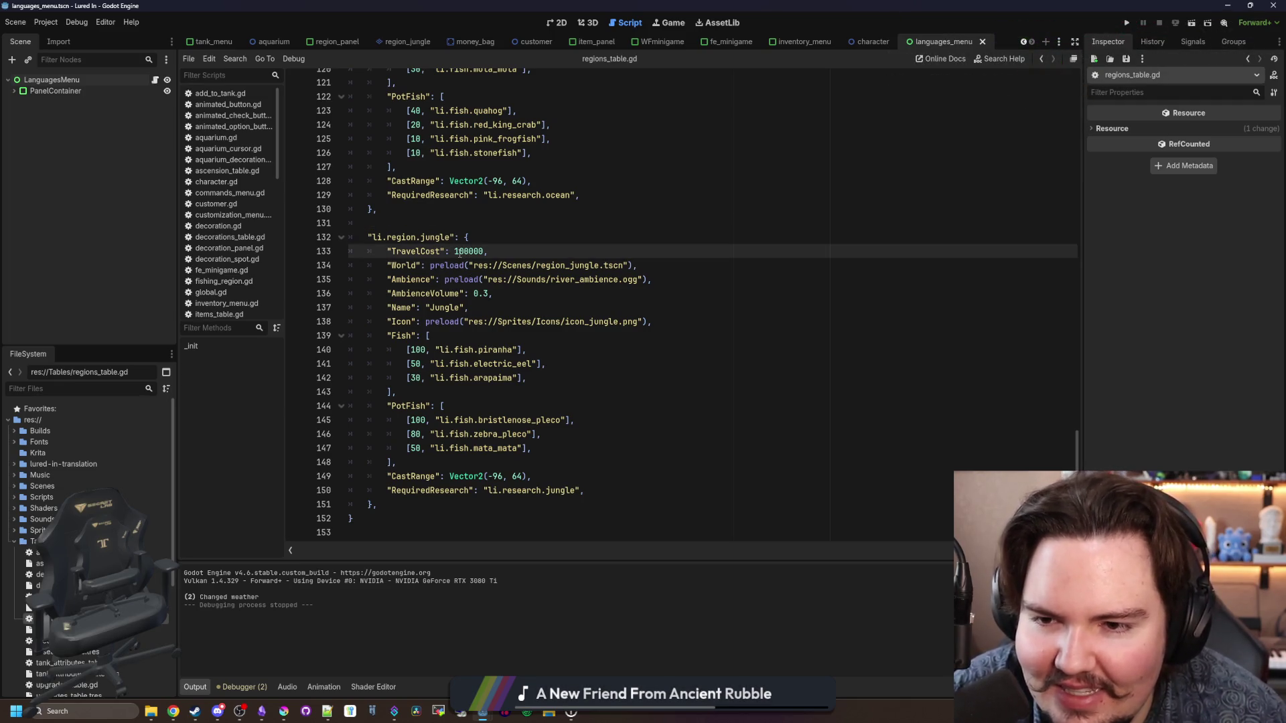
Step: Save regions_table.gd and compare the jungle entry with the region defaults block, saving again
scroll(465, 275, up, 2)
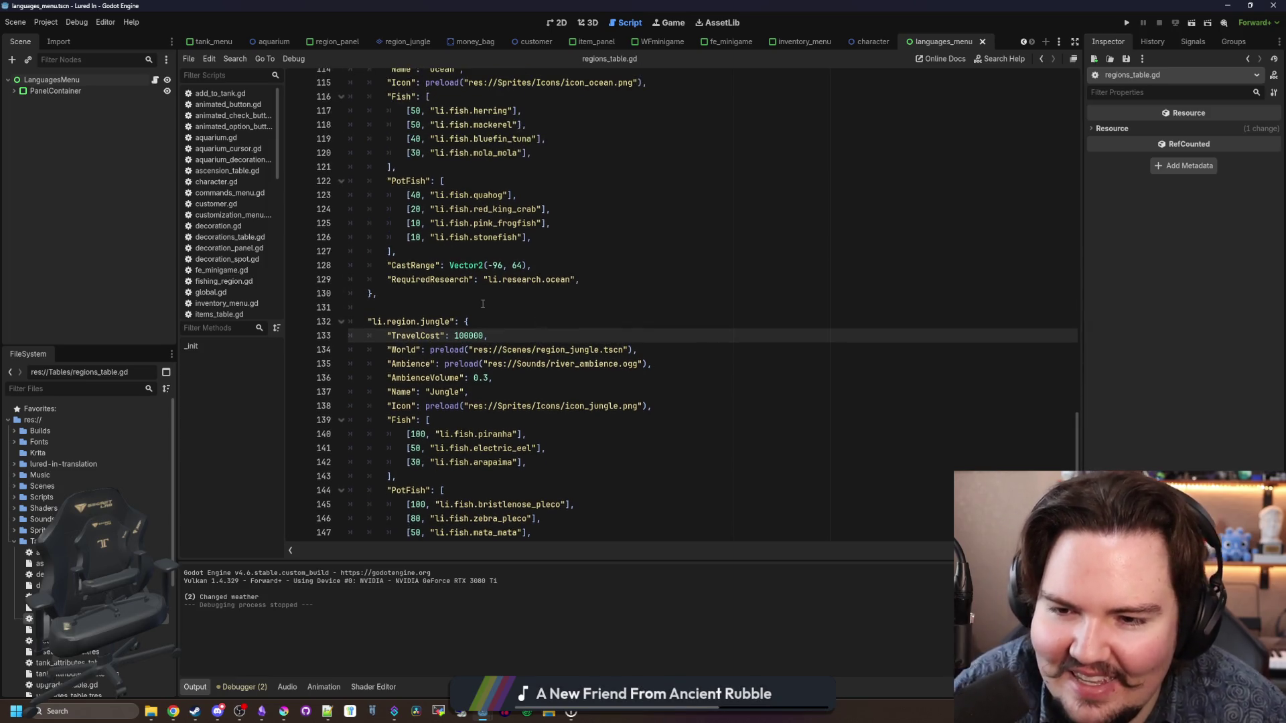
click(475, 305)
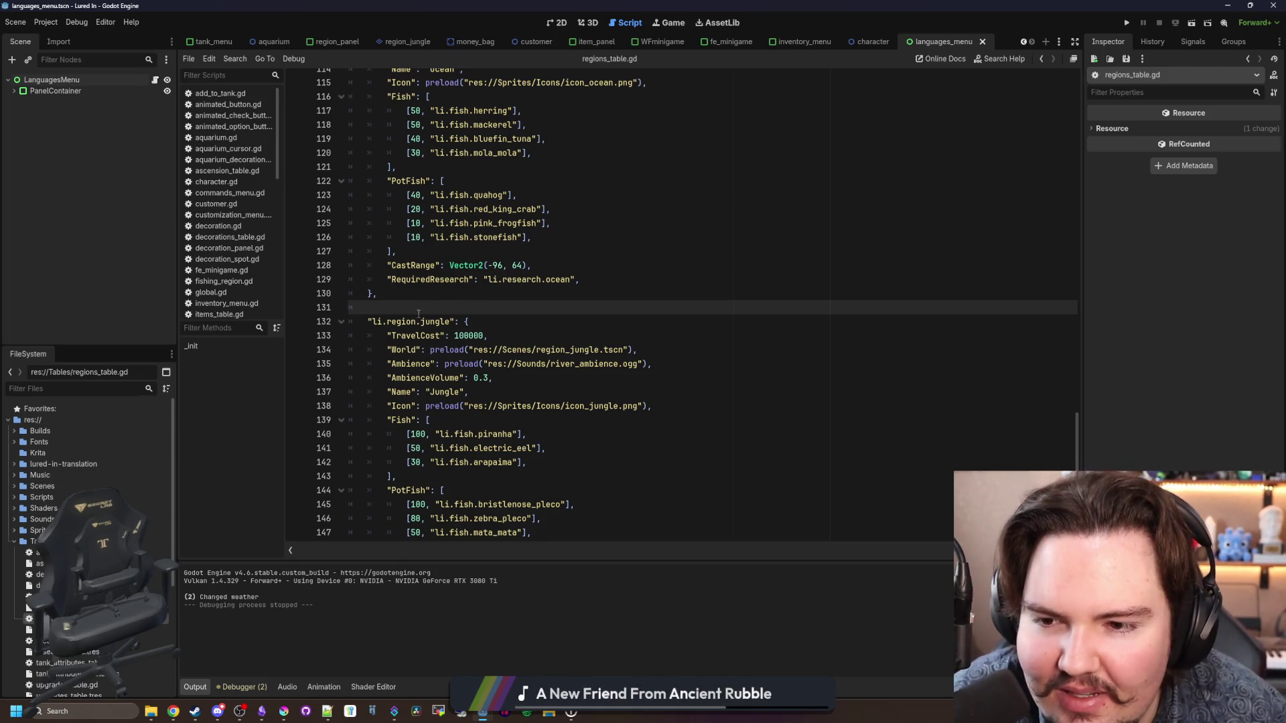
key(ctrl+s)
scroll(499, 278, up, 6)
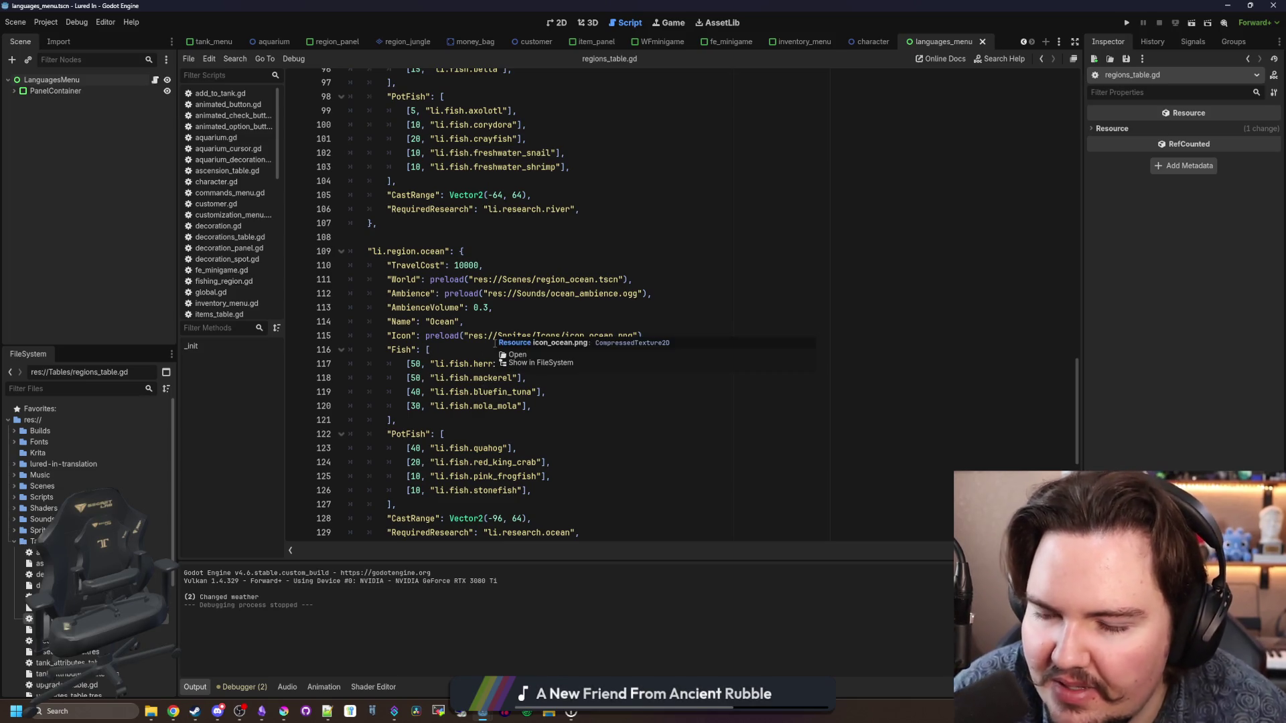
scroll(499, 327, up, 5)
scroll(511, 319, up, 17)
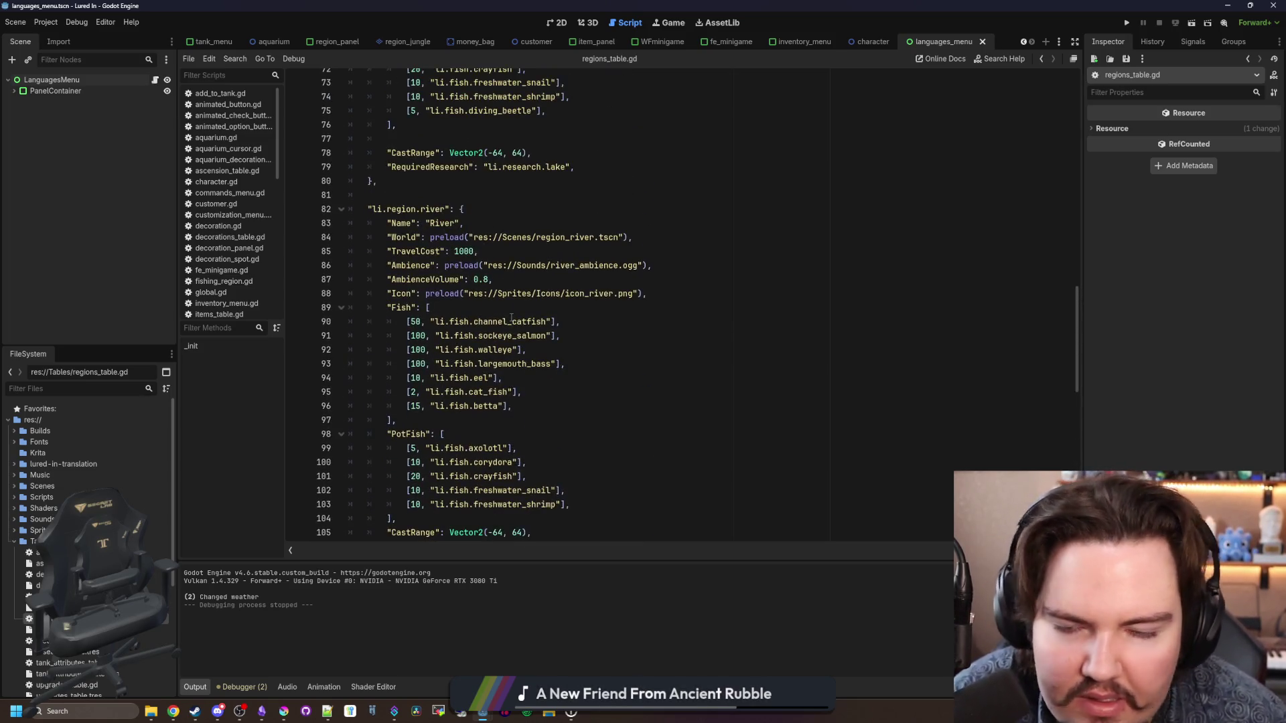
scroll(511, 318, up, 10)
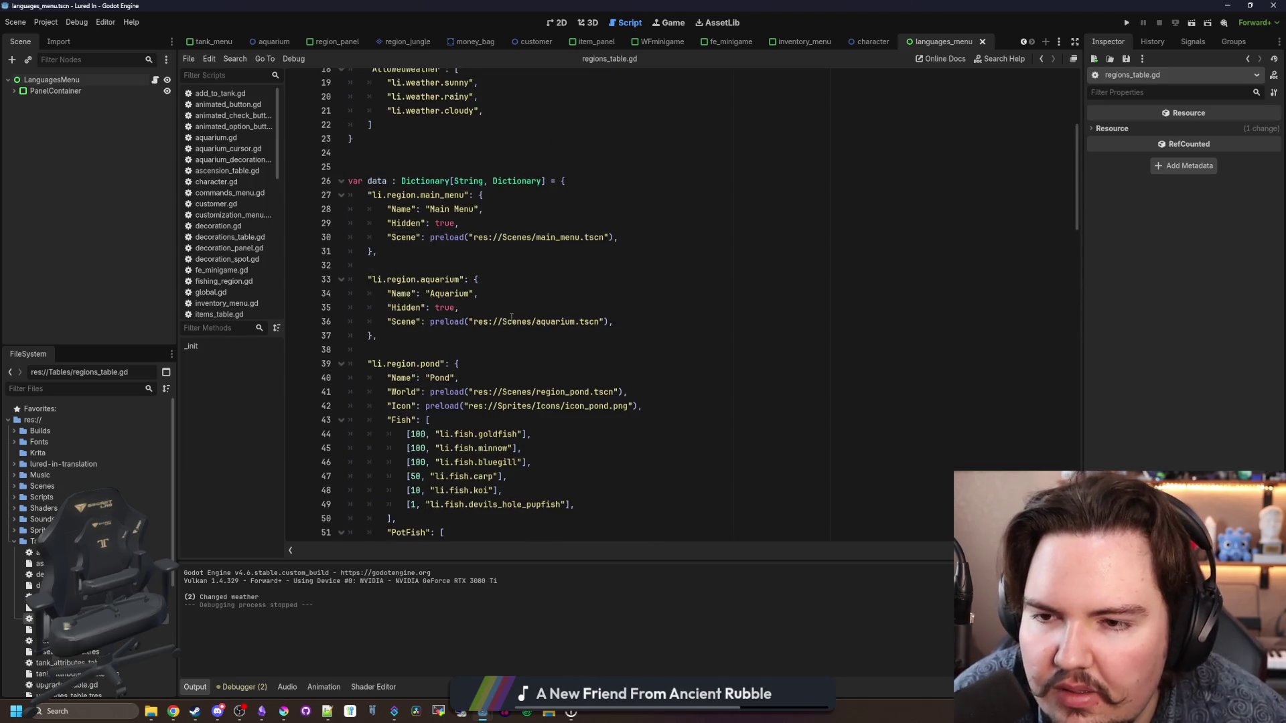
click(487, 315)
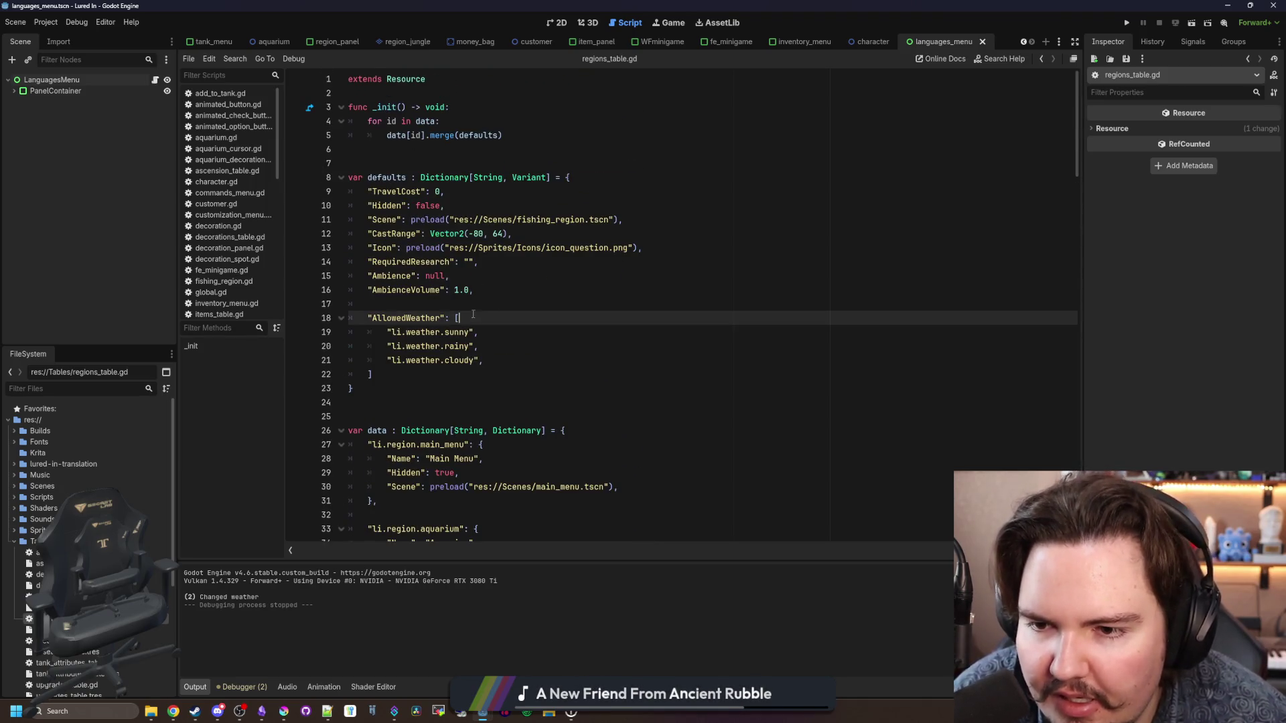
click(465, 306)
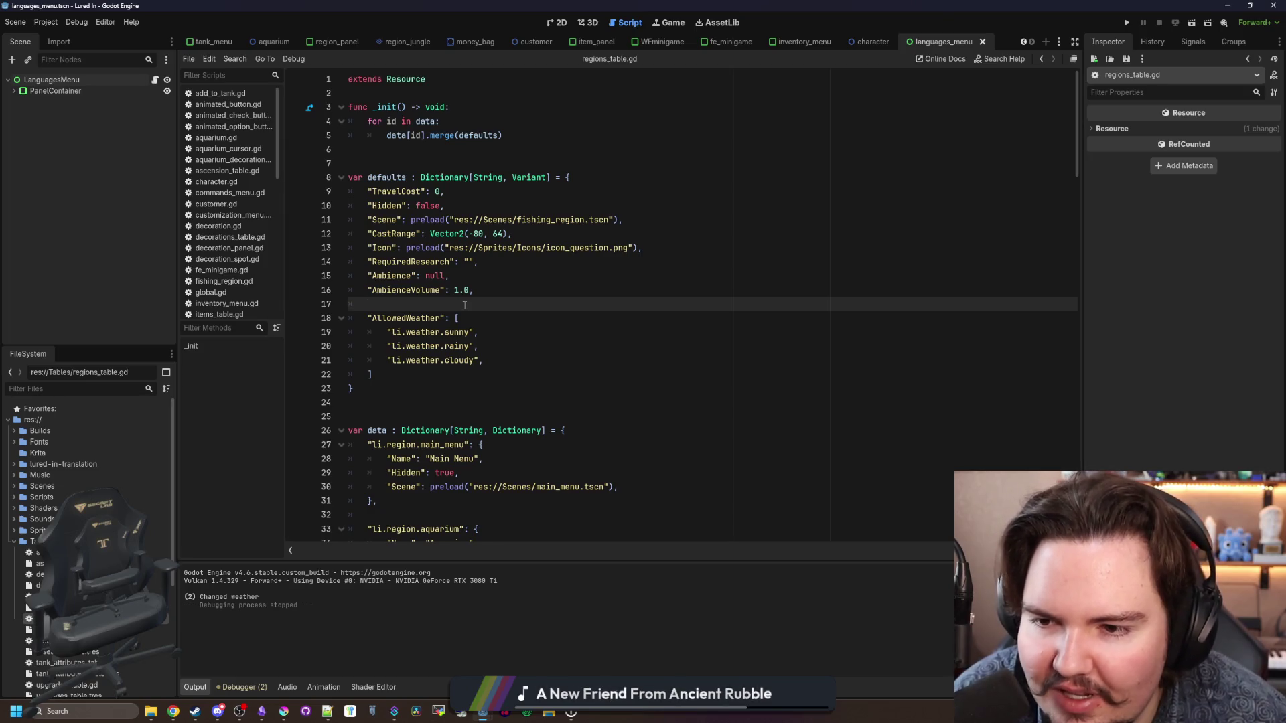
key(ctrl+s)
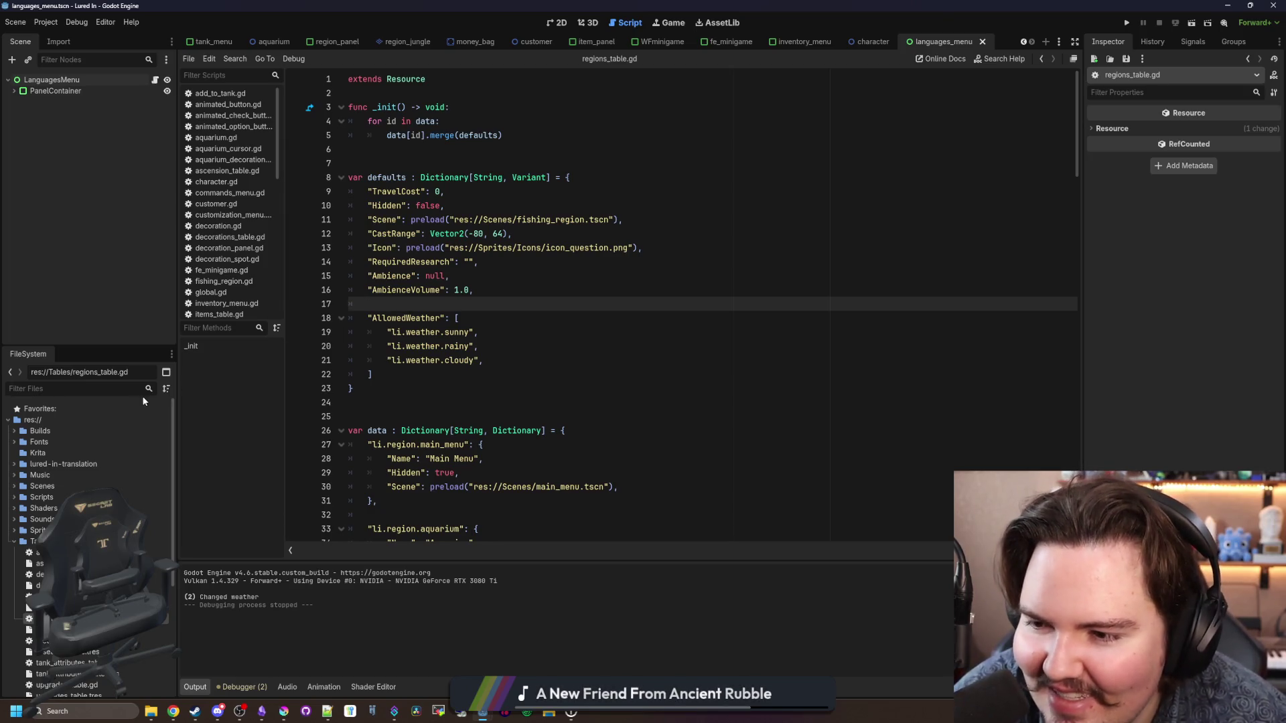
Step: Return to the jungle region's Fish list of piranha, electric eel and arapaima
scroll(118, 437, down, 3)
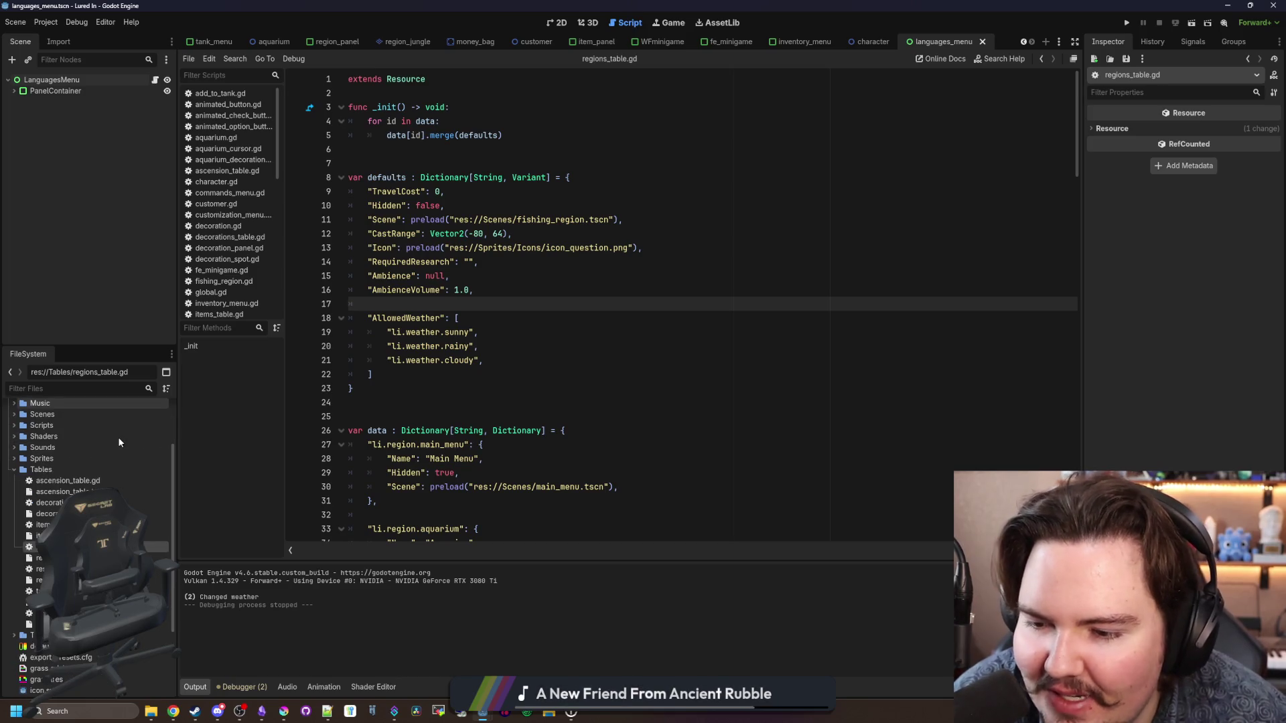
scroll(487, 367, down, 20)
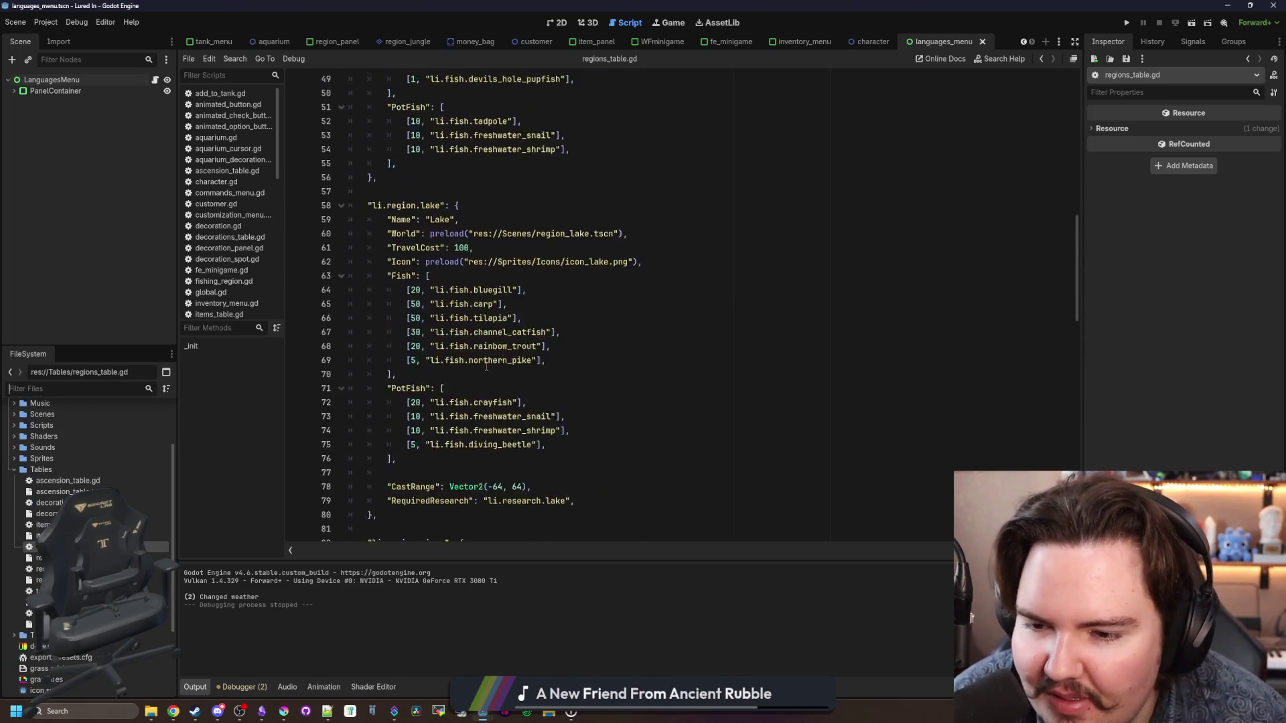
scroll(487, 367, down, 16)
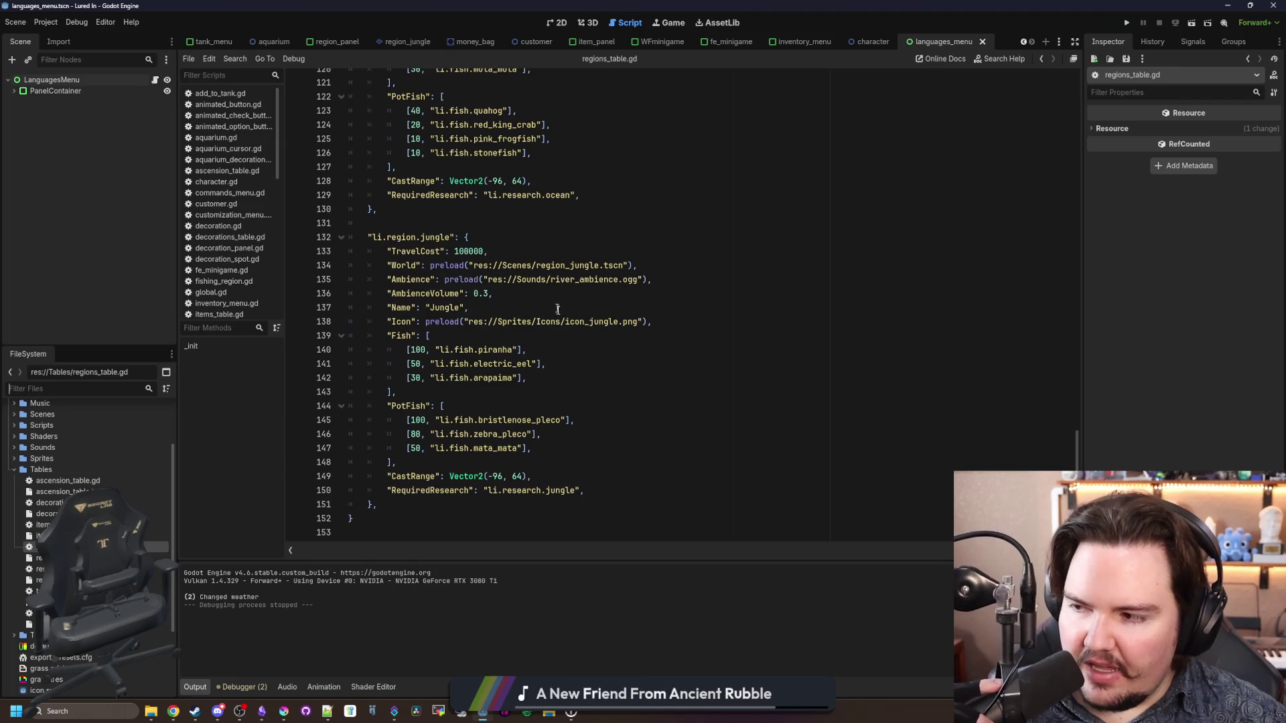
click(563, 382)
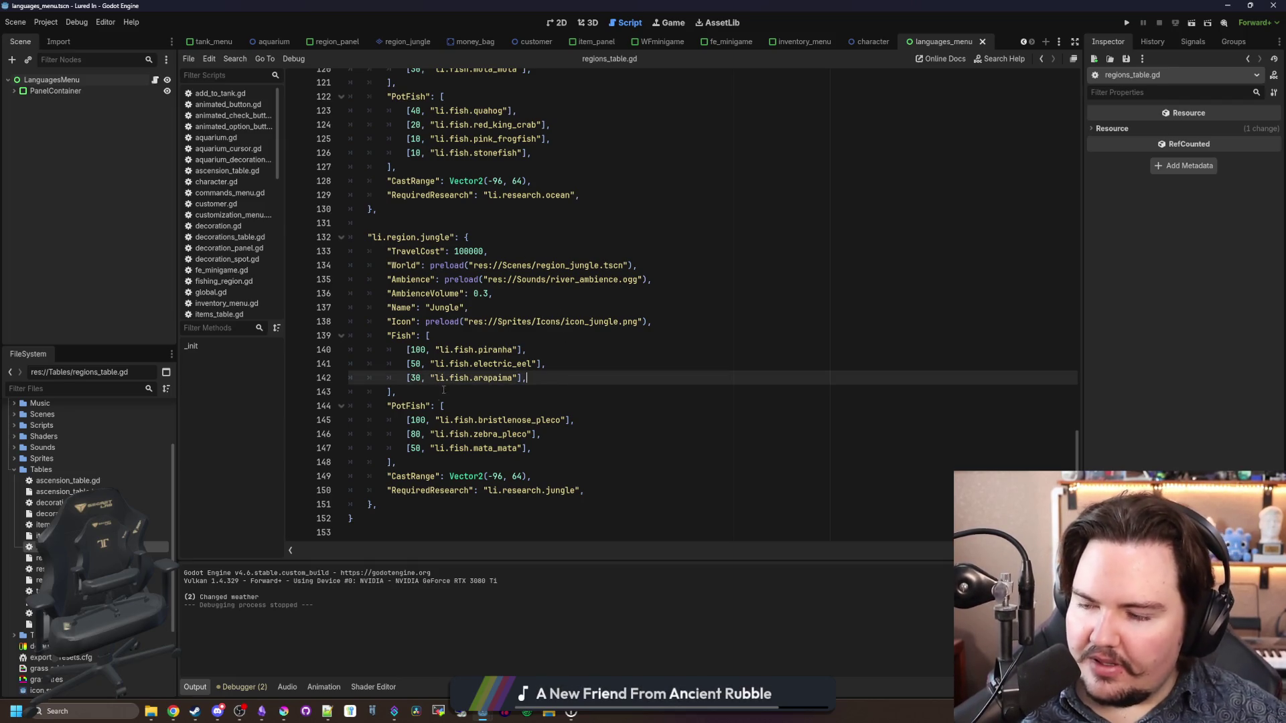
click(416, 392)
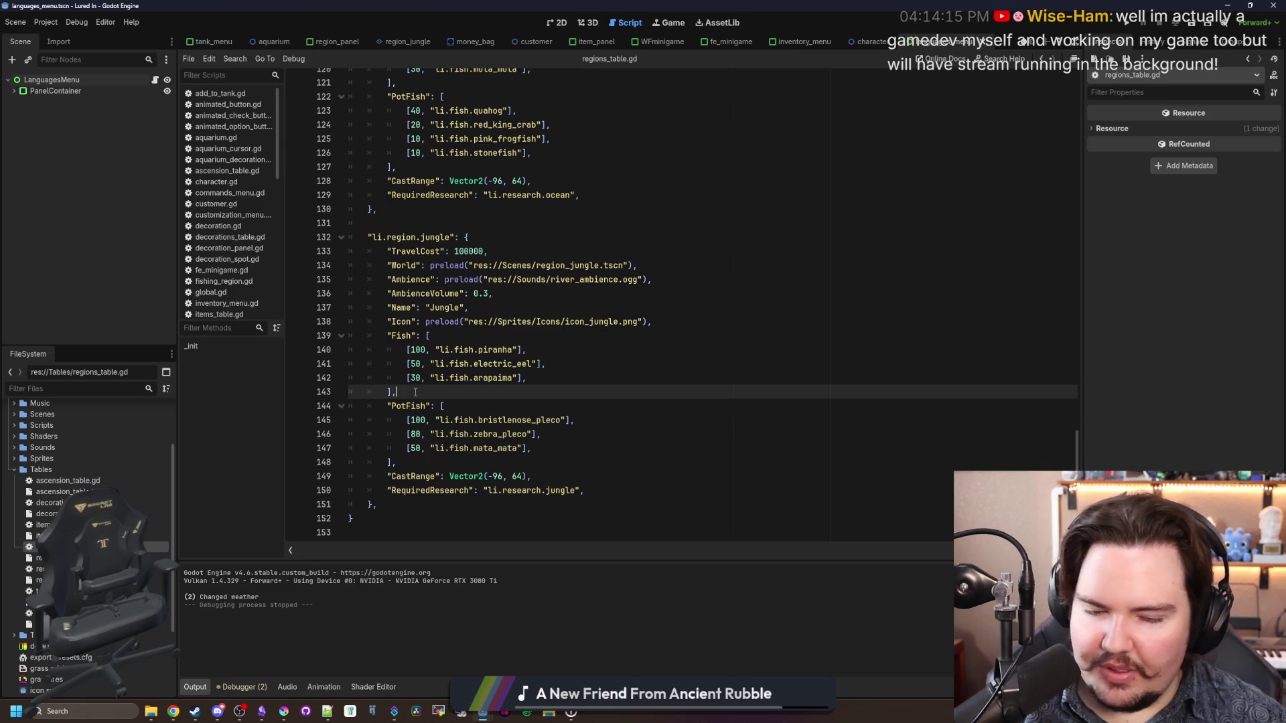
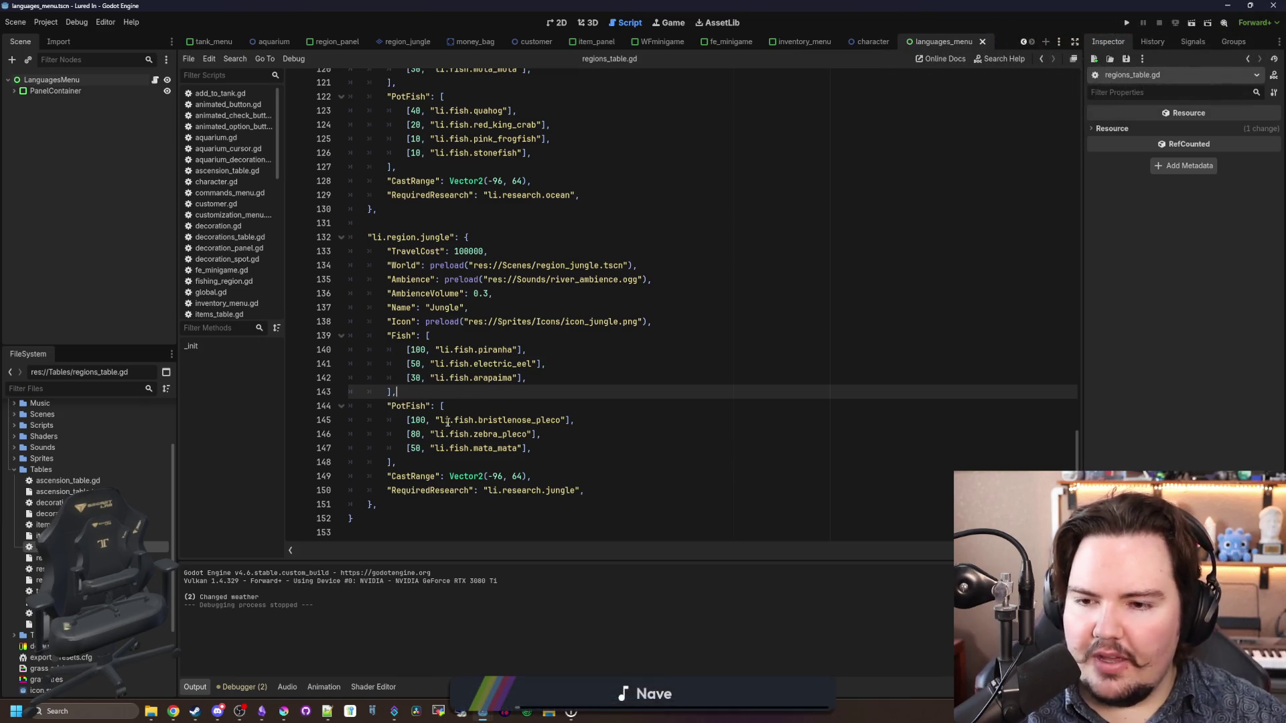
Step: Save the scene with the jungle region entry in regions_table.gd, then switch to the browser
key(ctrl+s)
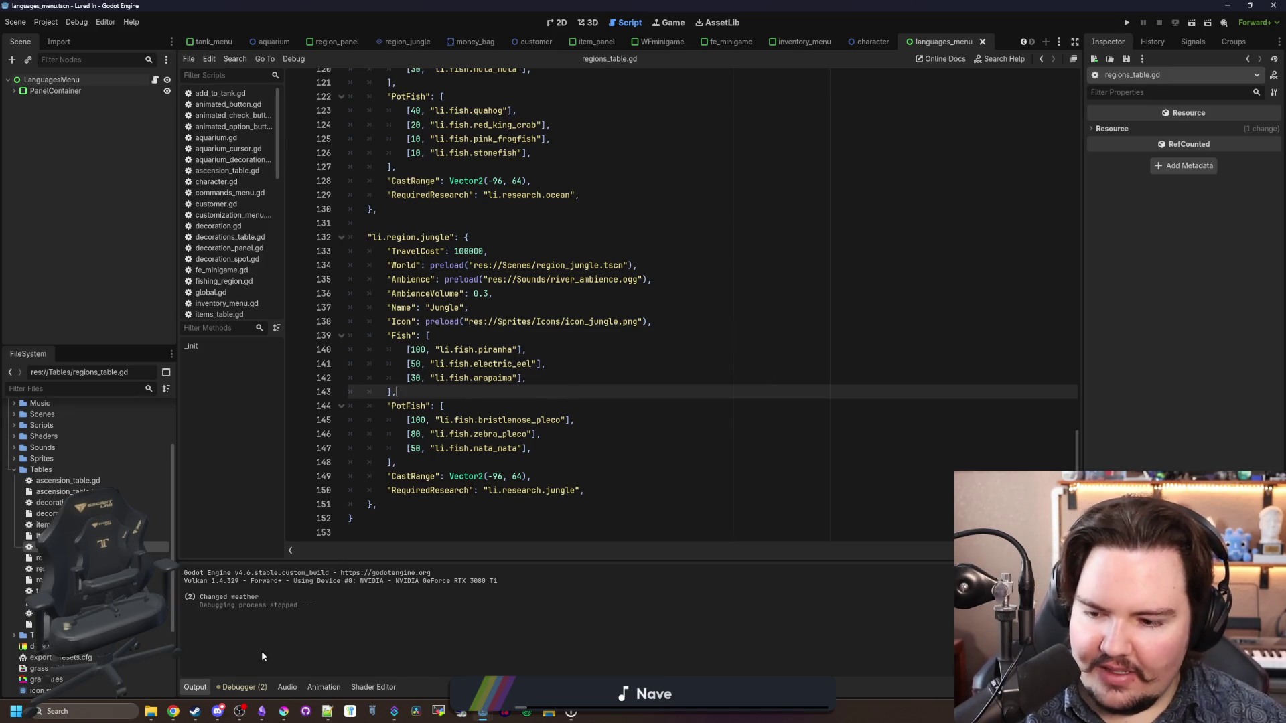
mouse_move(173, 712)
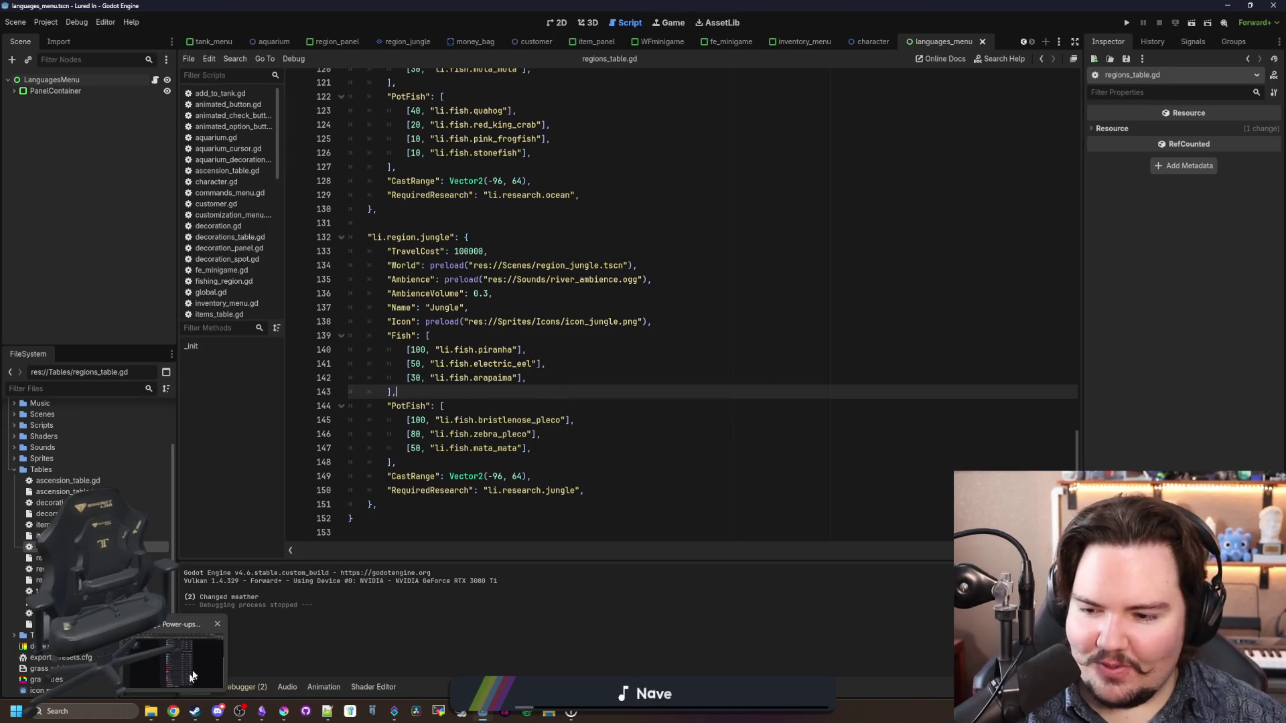
click(203, 661)
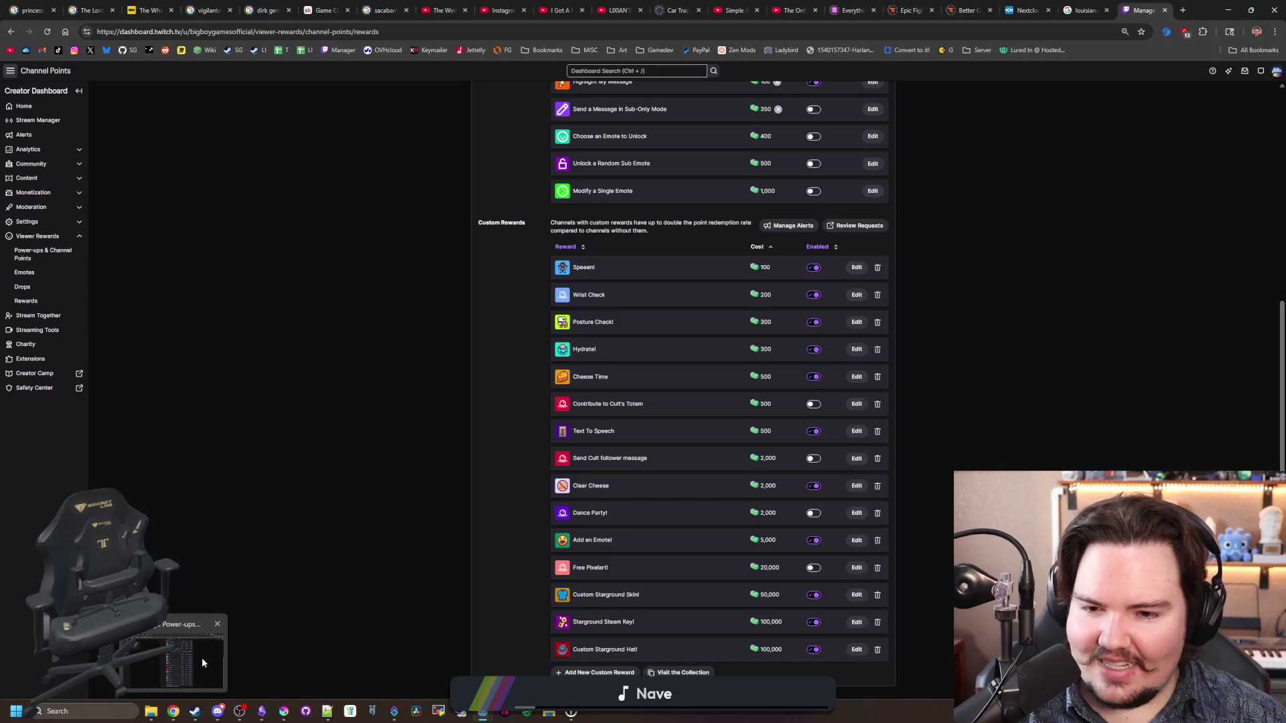
Step: Open the Lured In Steam store page from the bookmark in a new tab, scroll through it, and return to Godot
click(1182, 10)
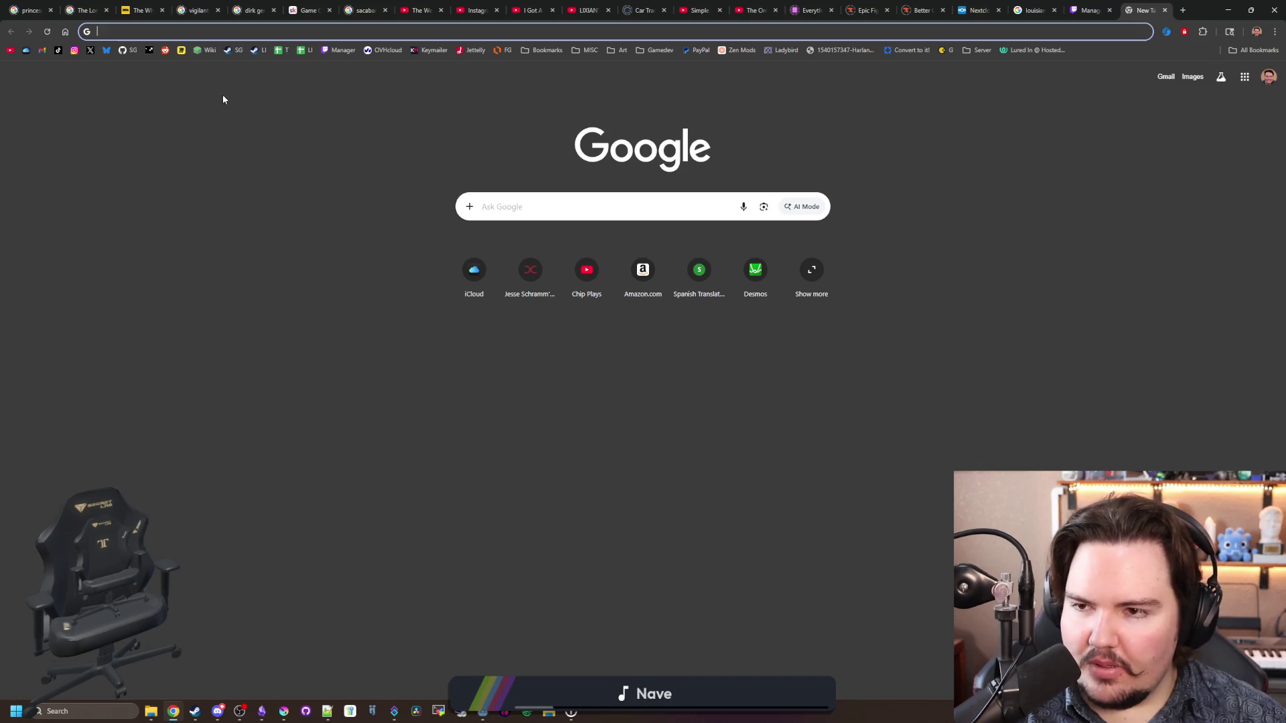
click(256, 50)
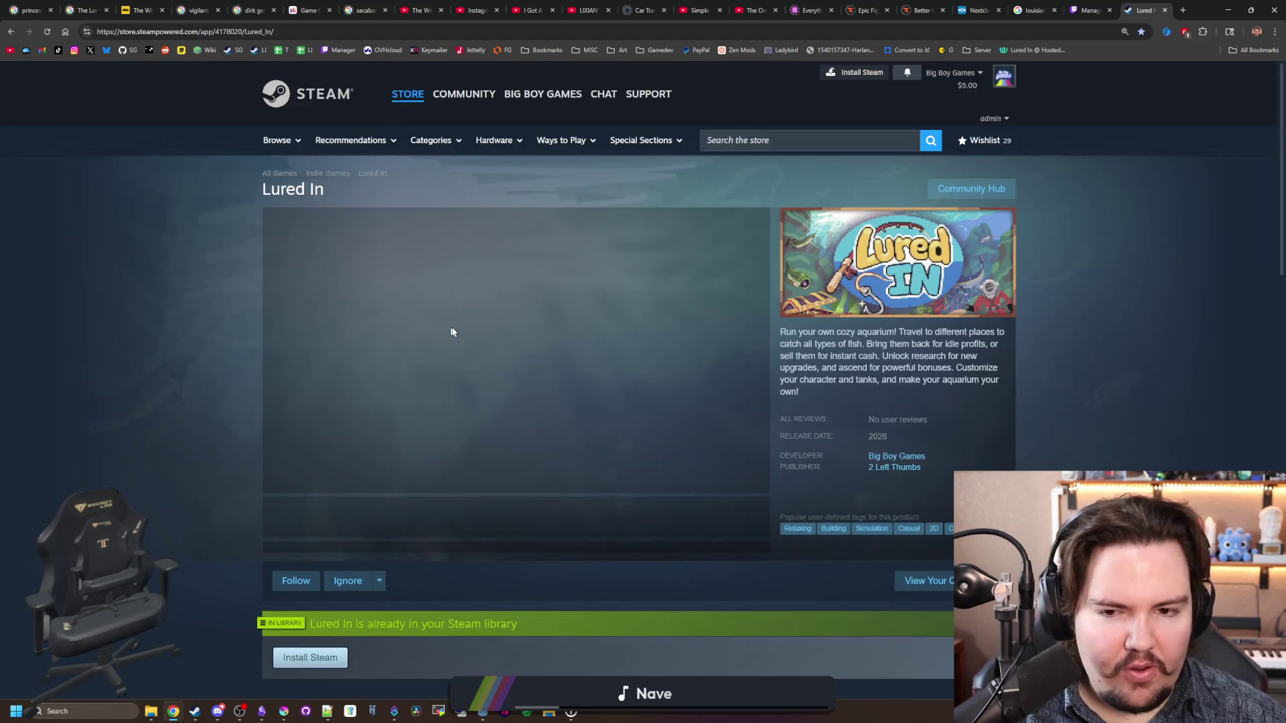
scroll(469, 372, down, 7)
scroll(494, 377, down, 2)
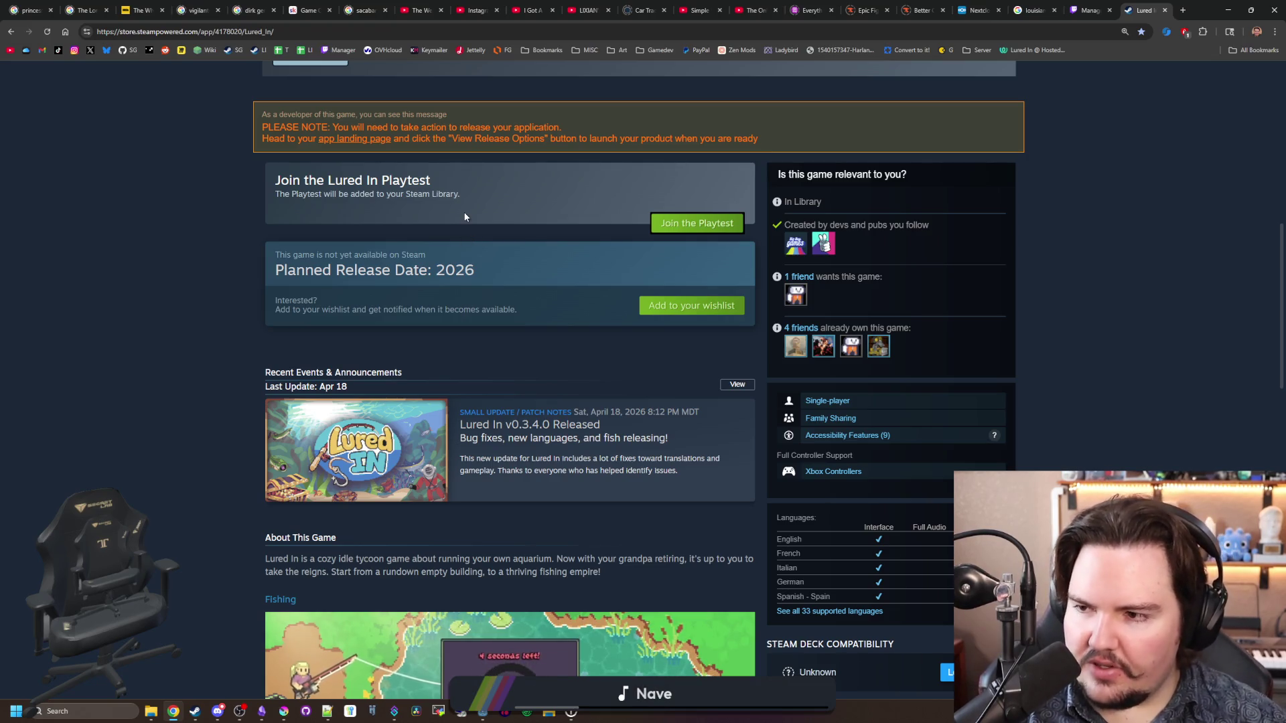
scroll(472, 221, down, 5)
scroll(523, 357, down, 9)
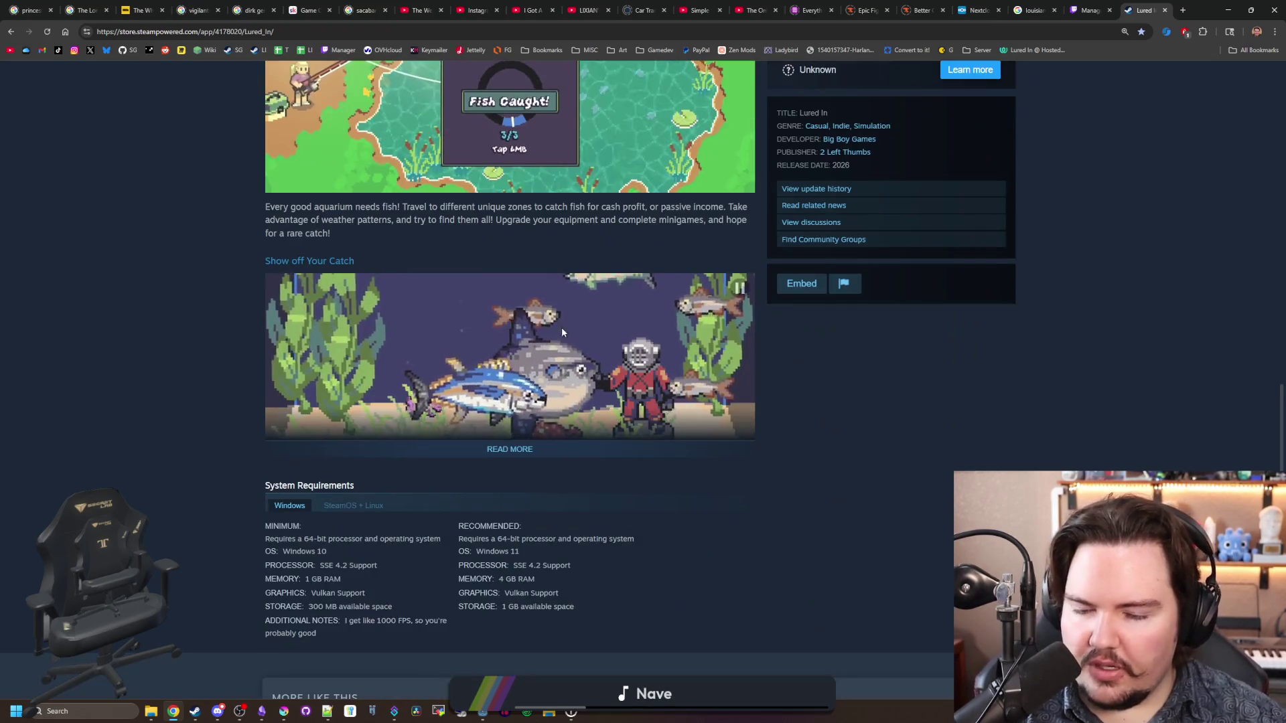
scroll(682, 340, down, 3)
scroll(682, 340, up, 20)
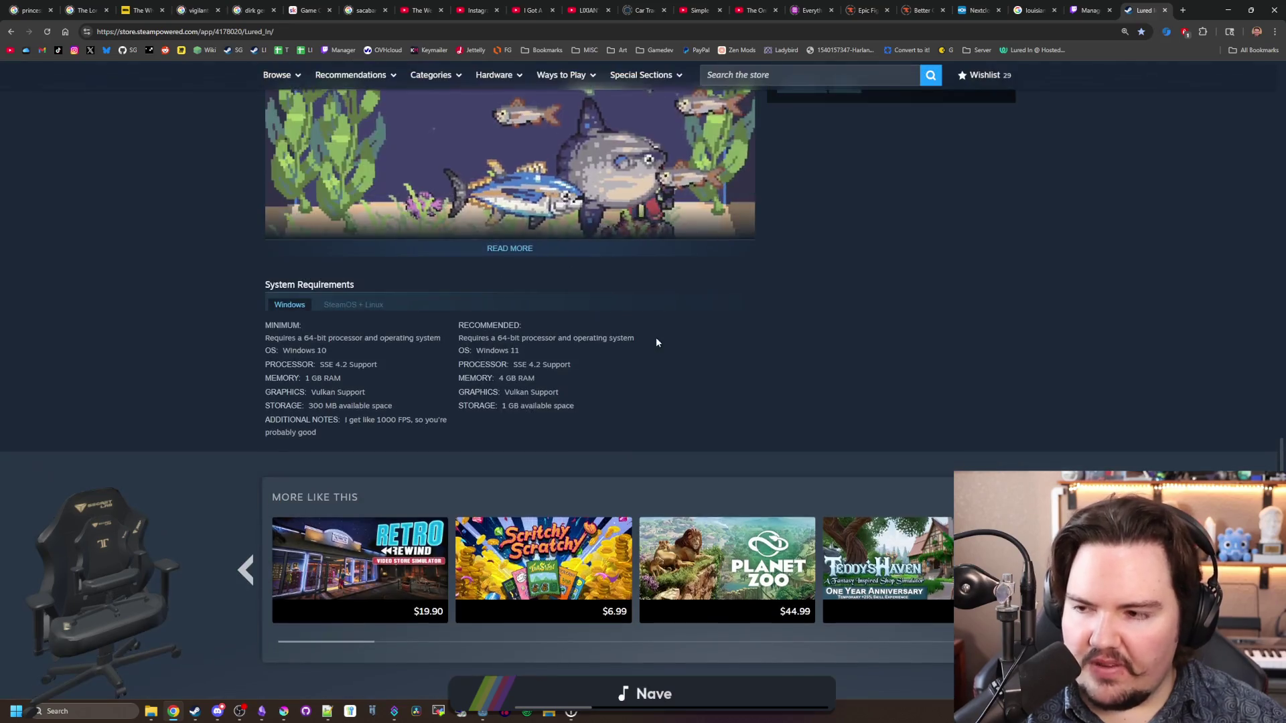
scroll(638, 380, up, 4)
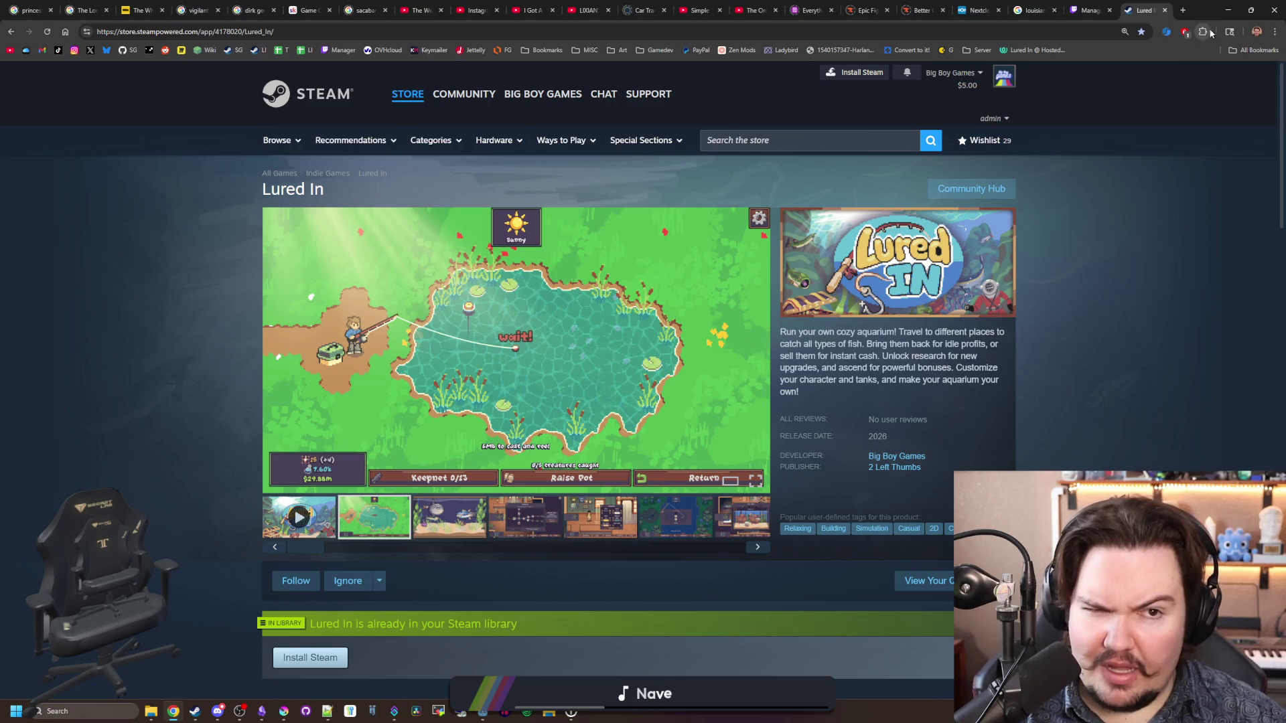
click(1227, 10)
Step: Review the jungle, river and ocean region entries in regions_table.gd, then collapse the Tables folder
click(743, 266)
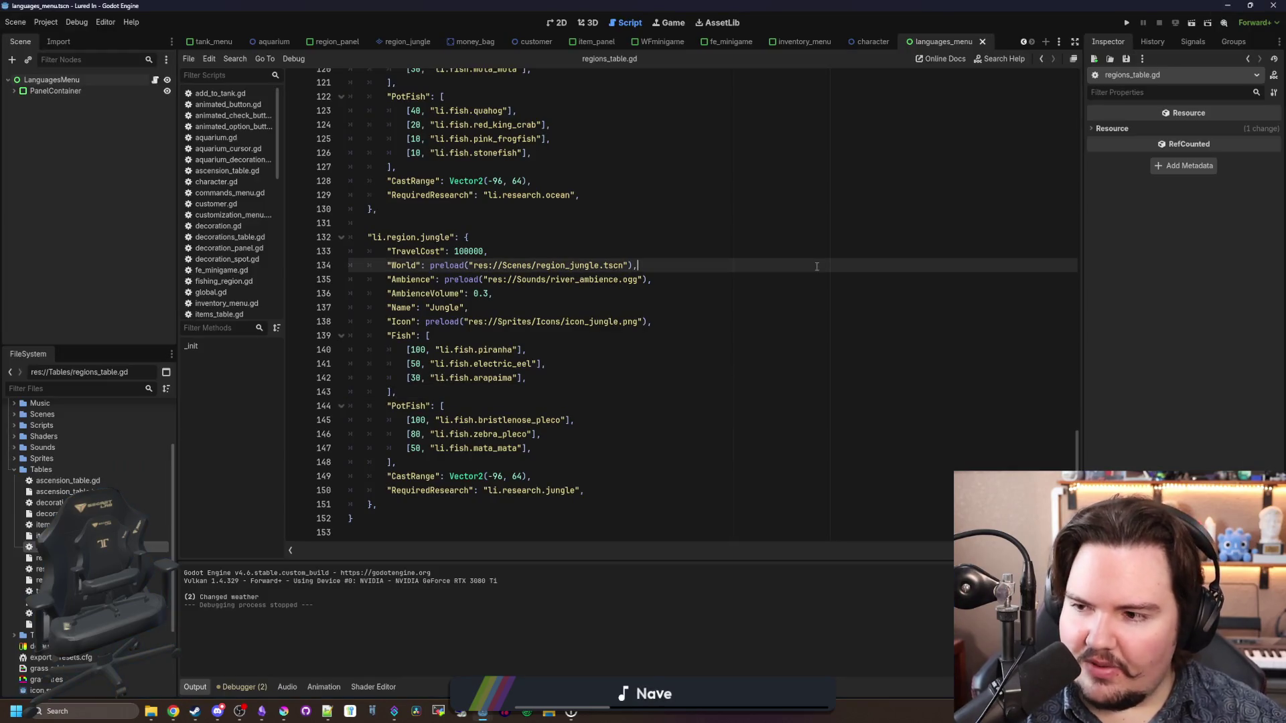
click(747, 311)
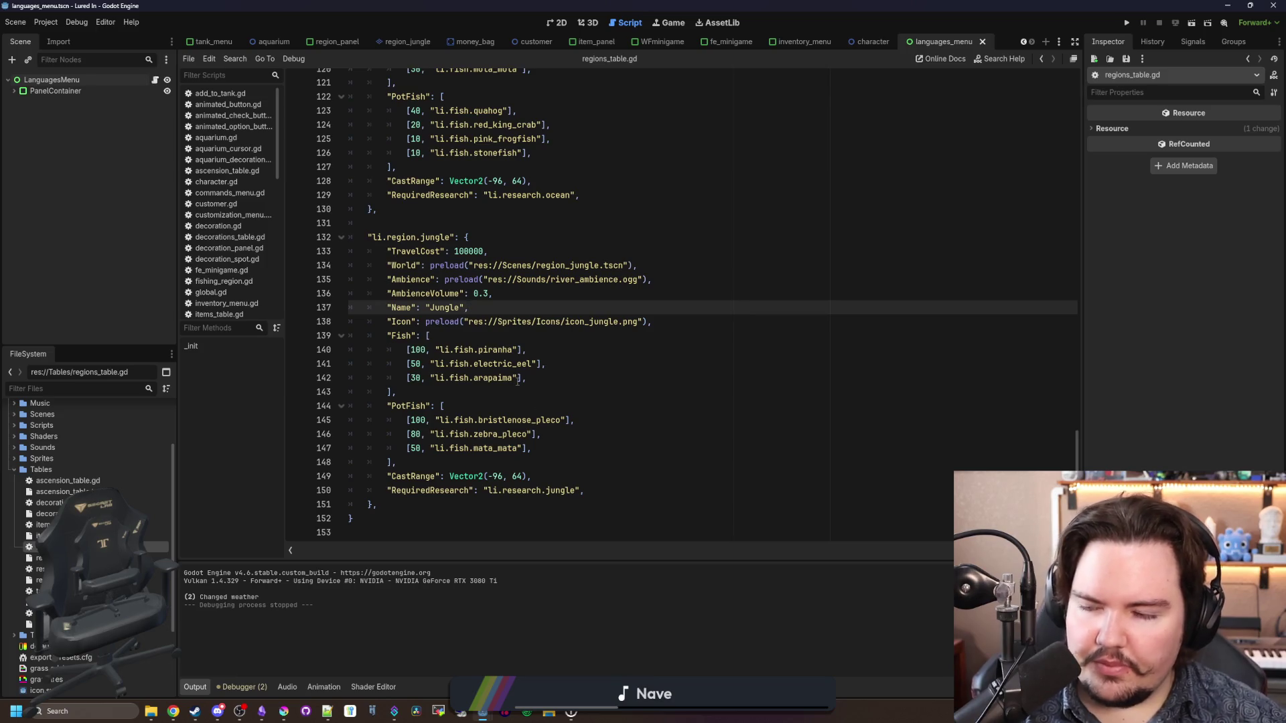
scroll(517, 362, up, 6)
click(456, 321)
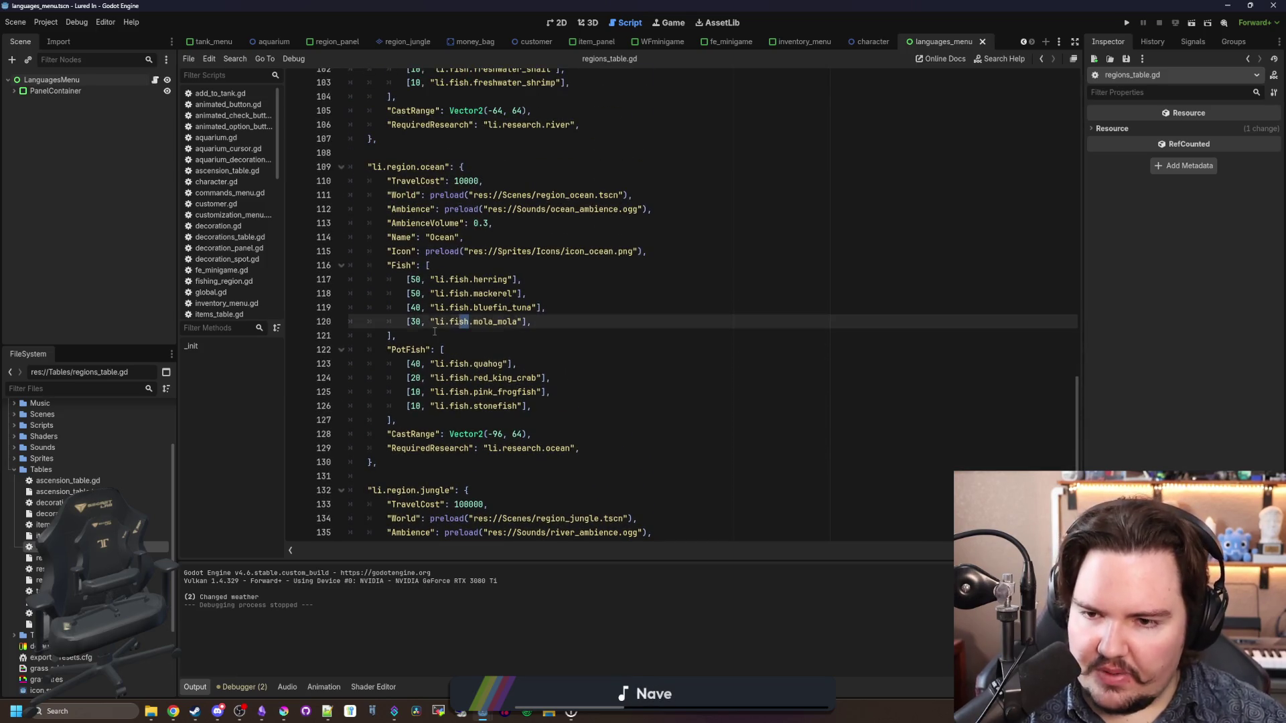
click(435, 333)
scroll(469, 338, down, 6)
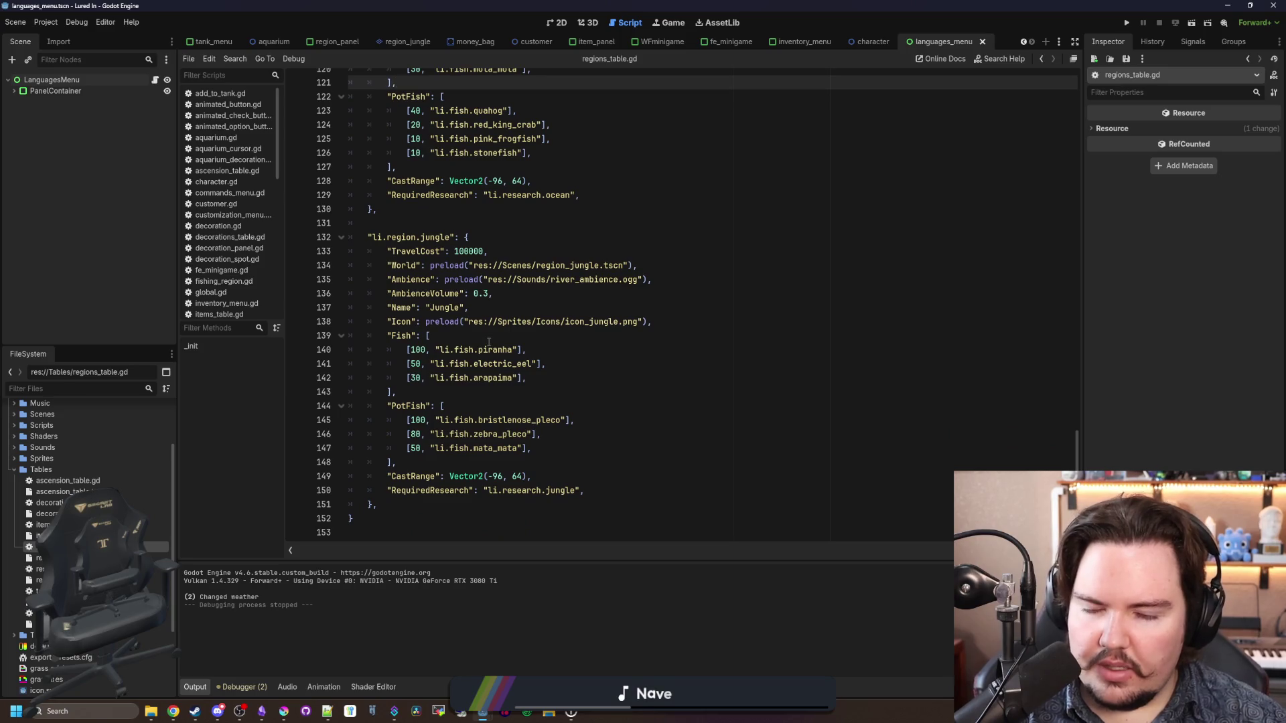
click(489, 341)
scroll(489, 341, up, 11)
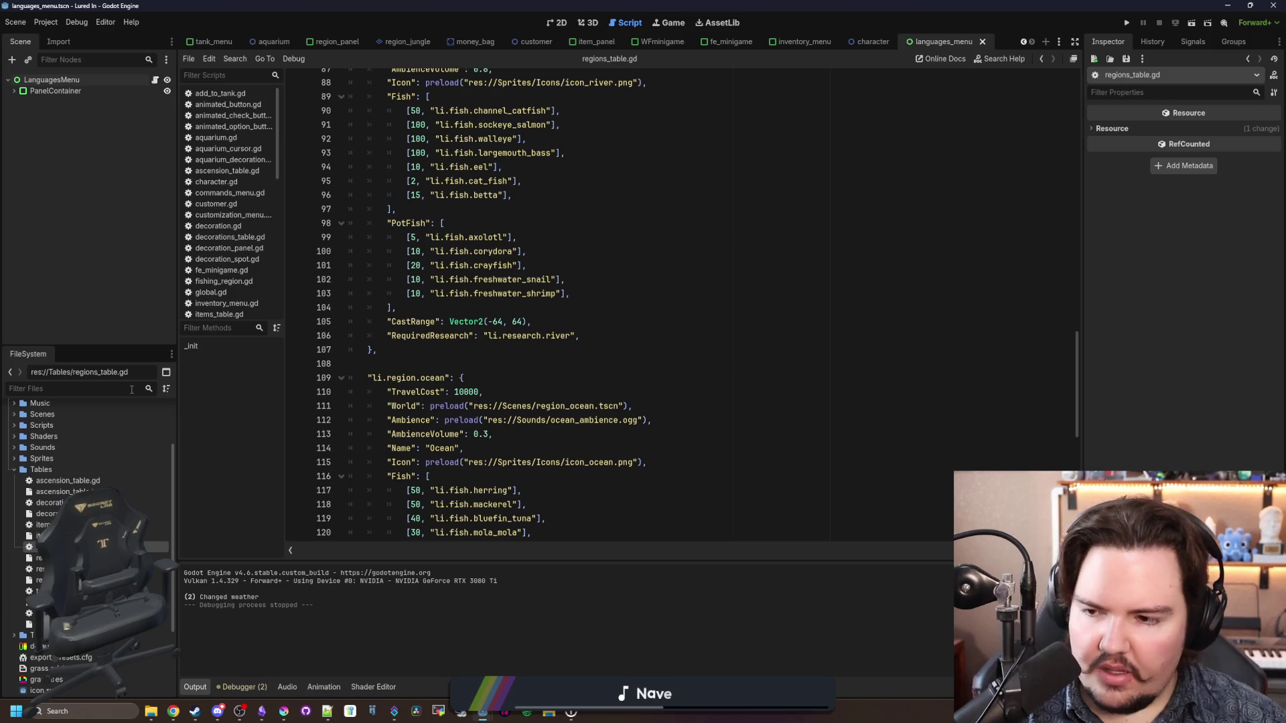
click(132, 389)
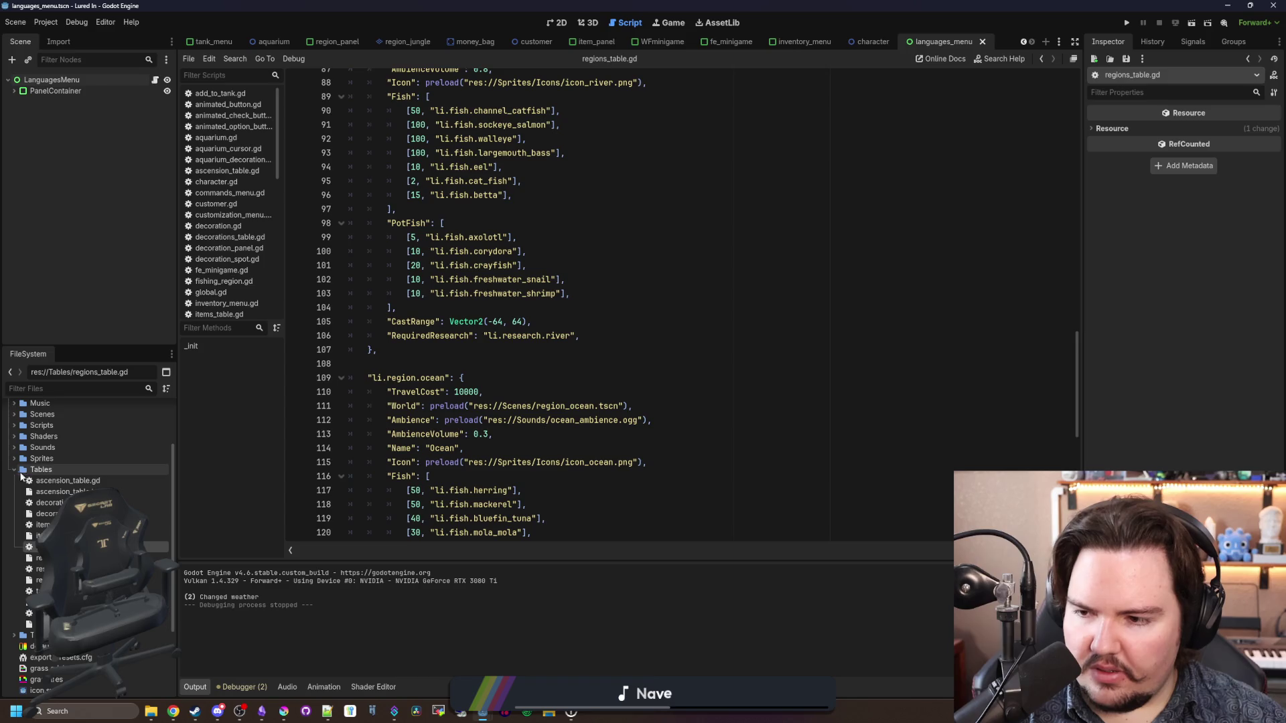
click(14, 470)
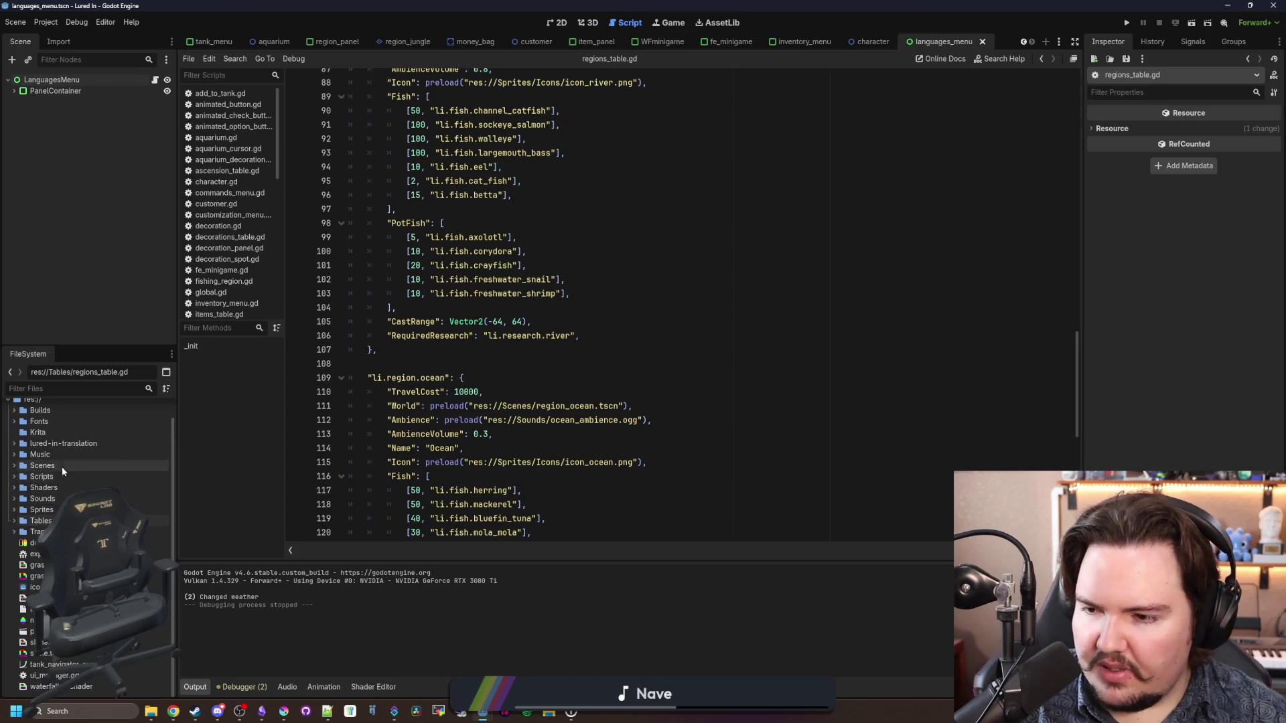
Step: Create a new cash_text scene in the Scenes folder with a Label root node
right_click(64, 466)
mouse_move(122, 474)
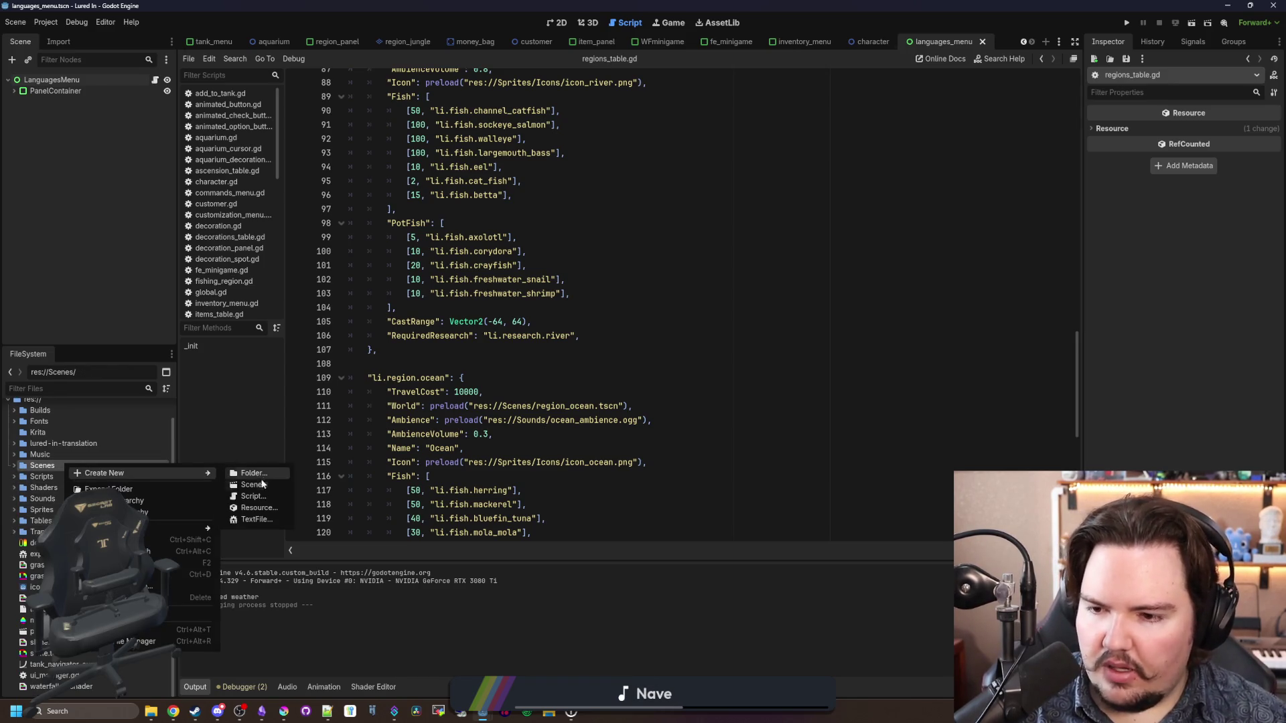
click(260, 482)
text(cash_textr)
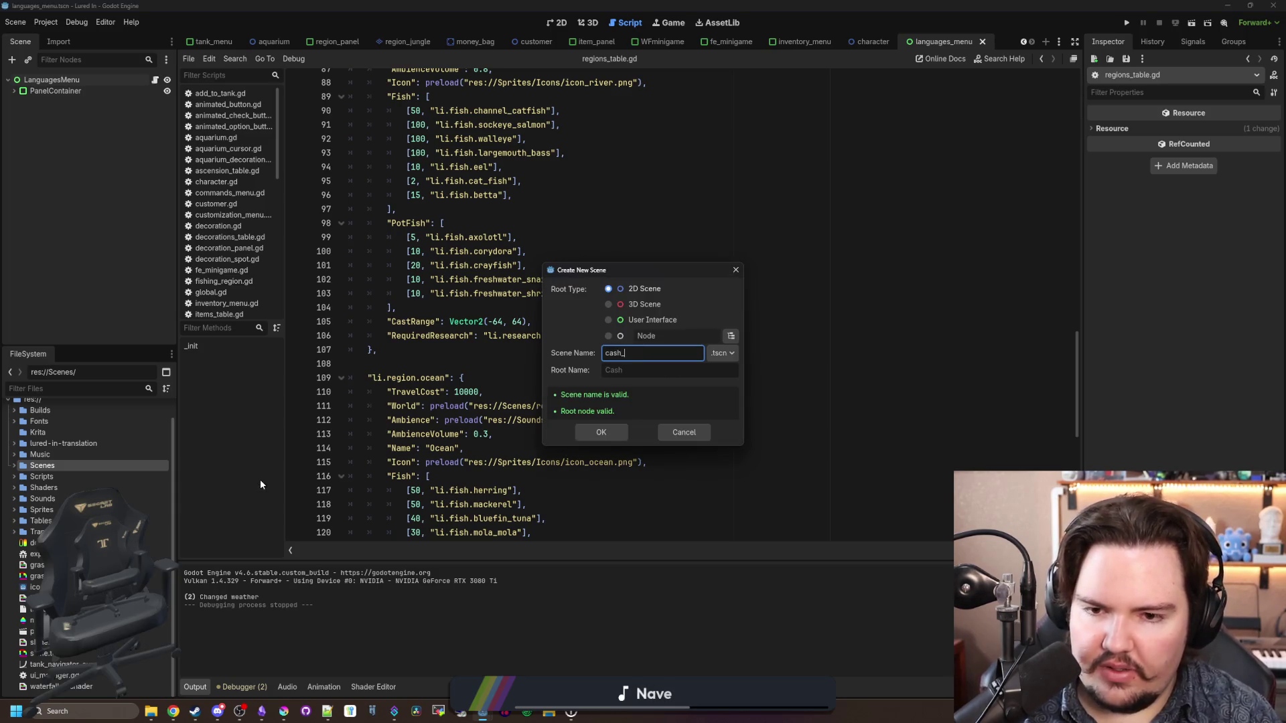
key(BackSpace)
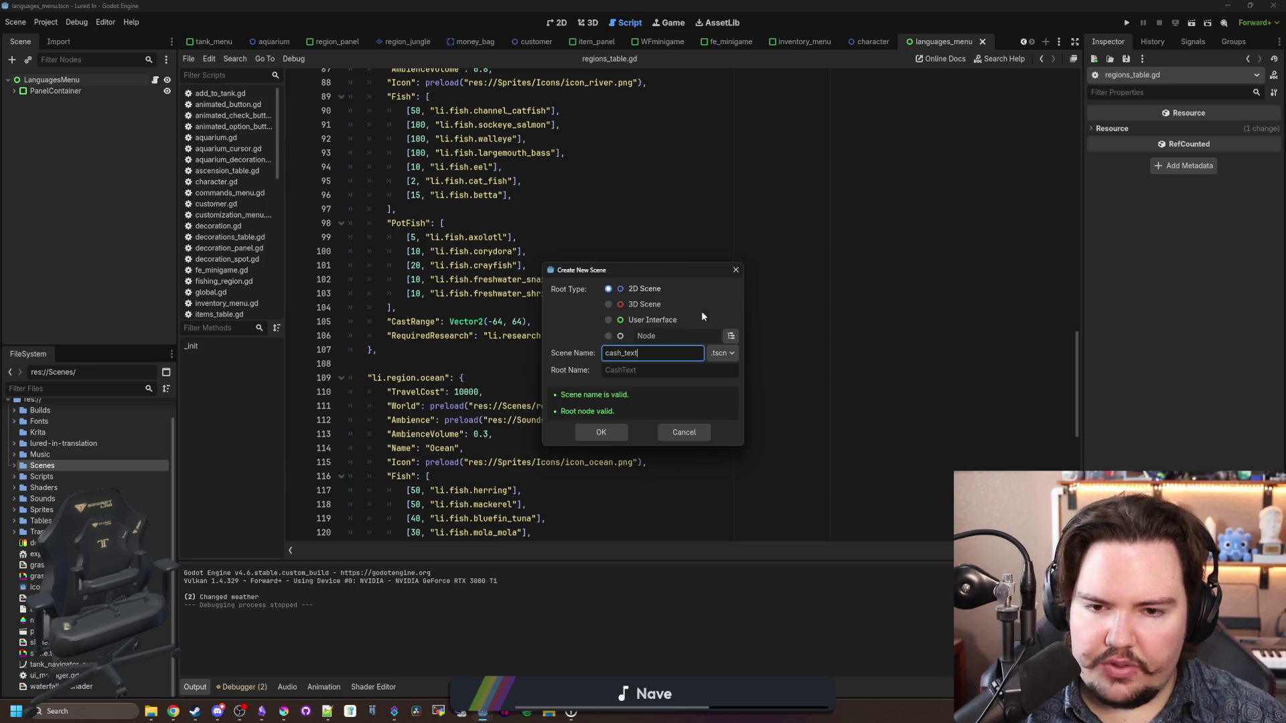
click(732, 336)
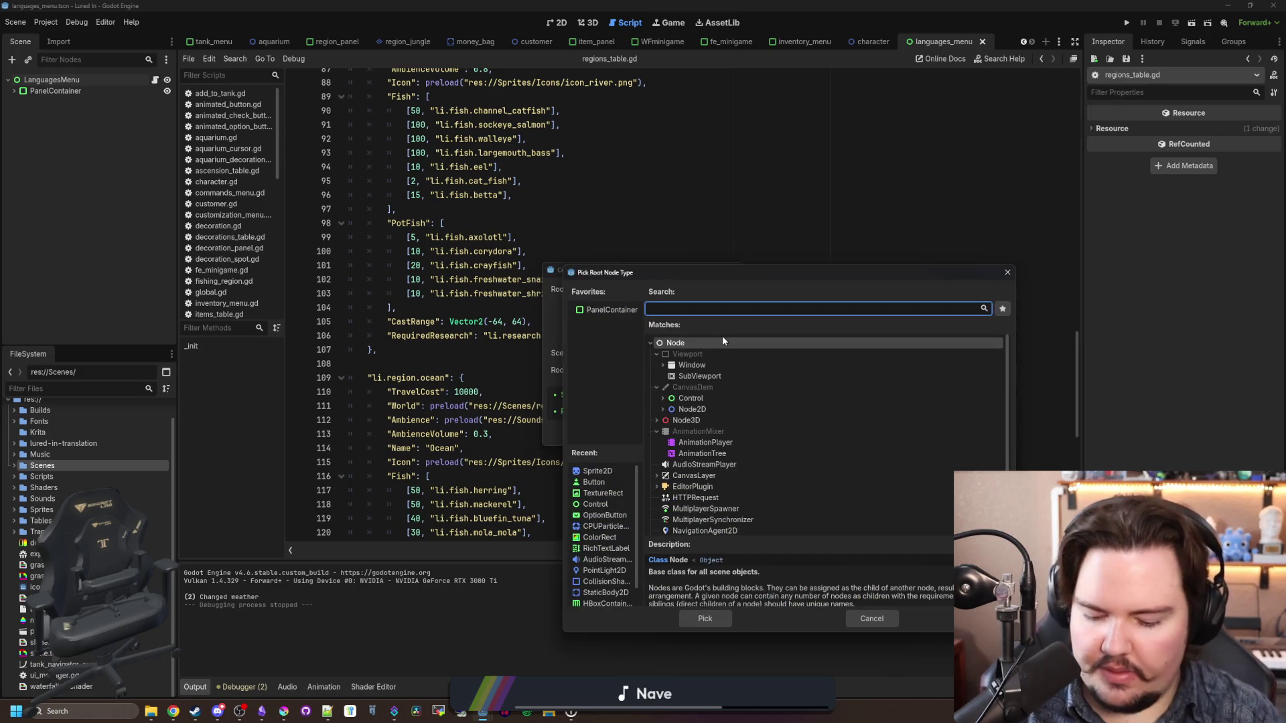
text(label)
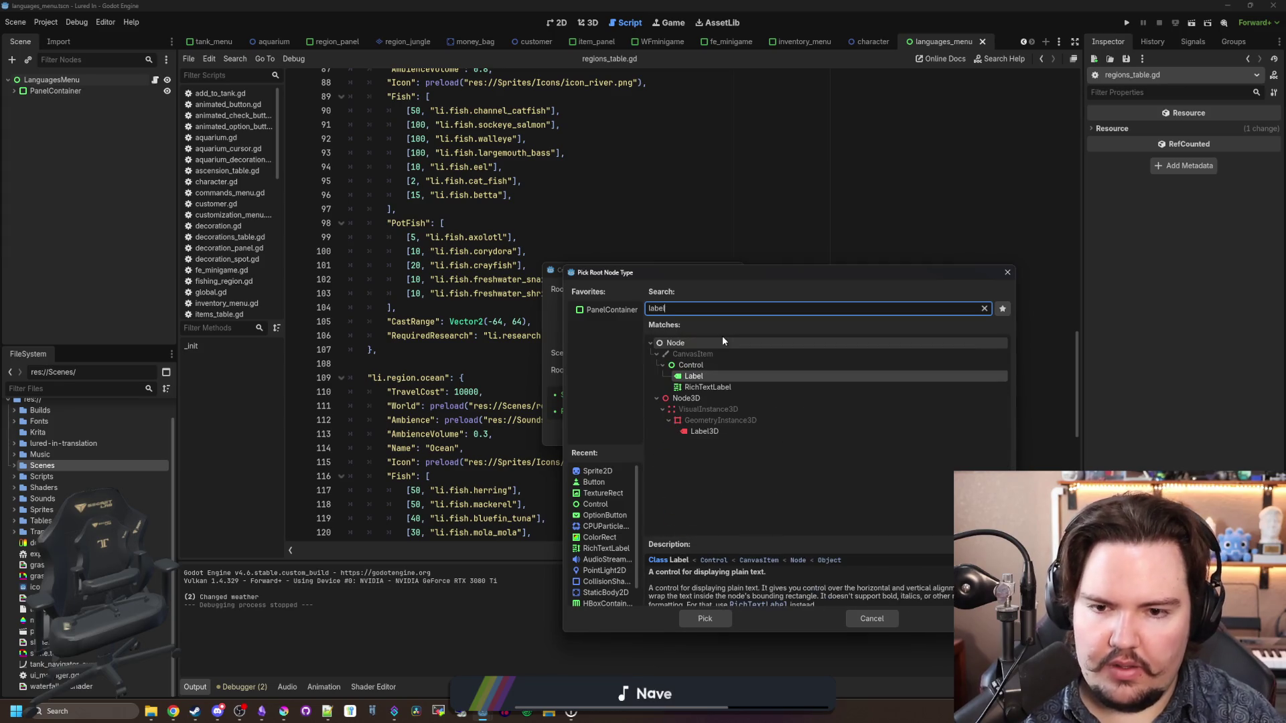
key(Return)
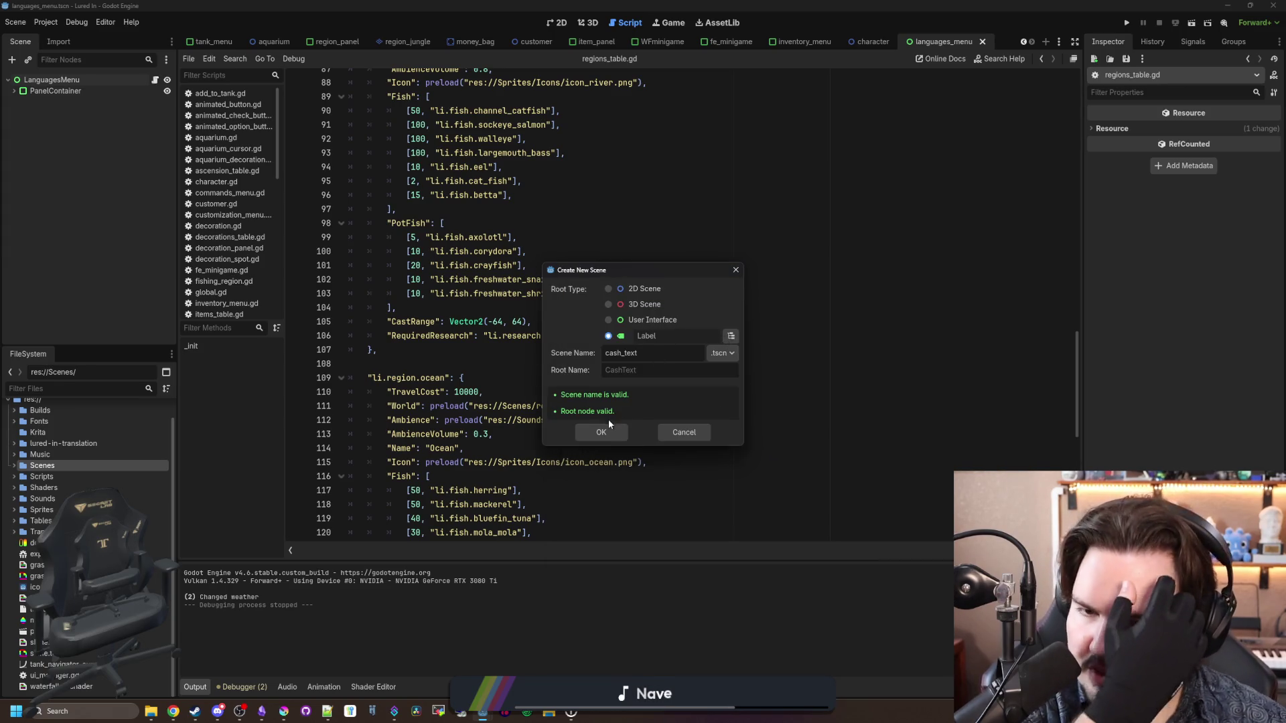
click(614, 430)
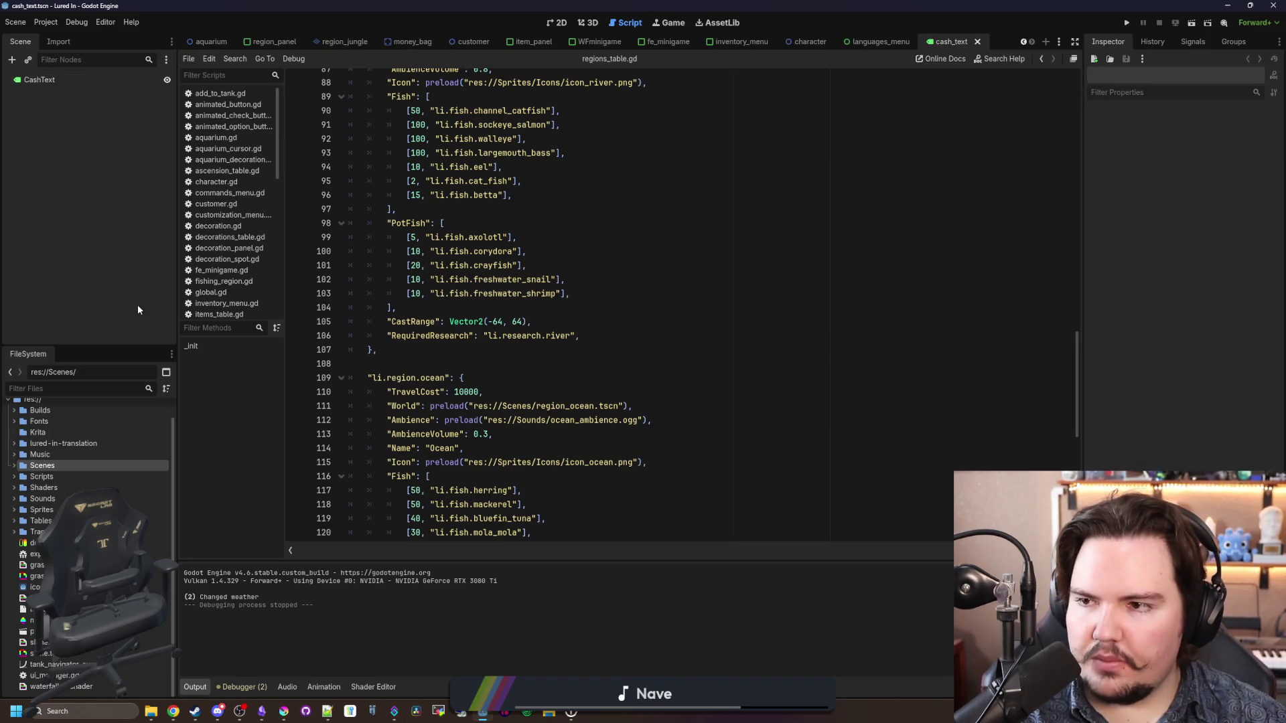
Step: Attach a new cash_text.gd script to the CashText root, then filter the files for 'bag'
click(52, 80)
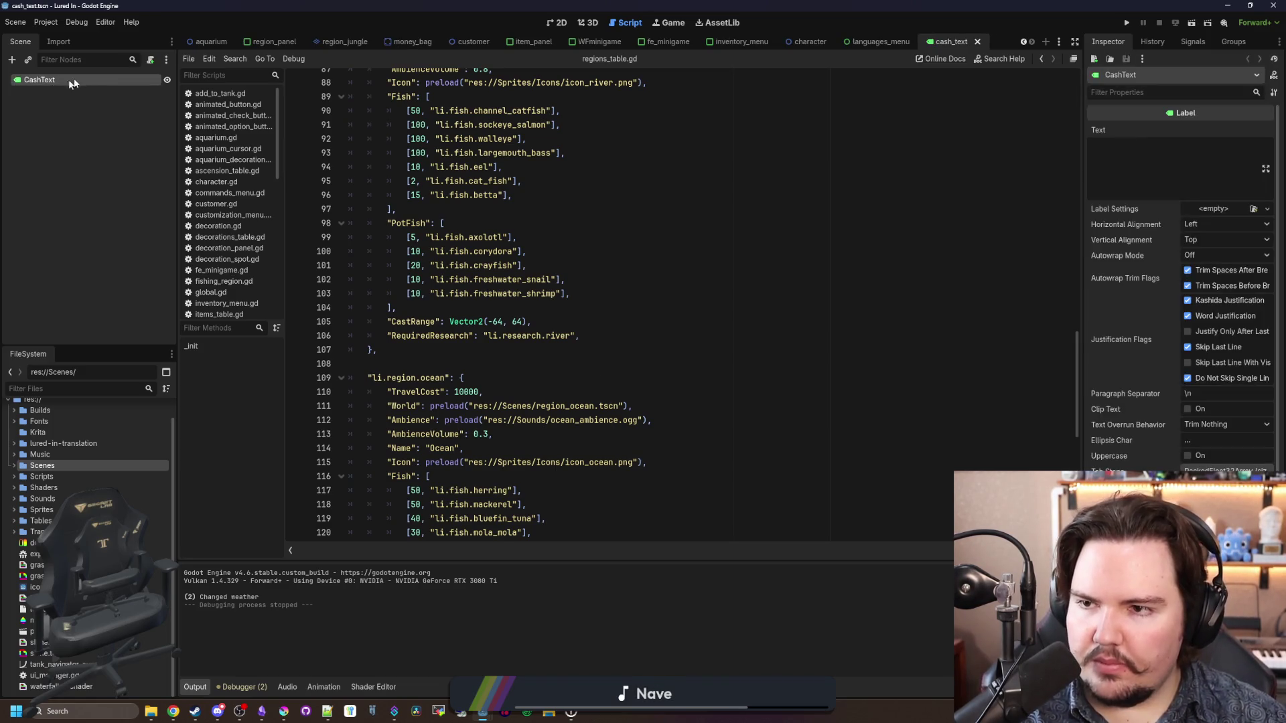
click(151, 60)
click(593, 441)
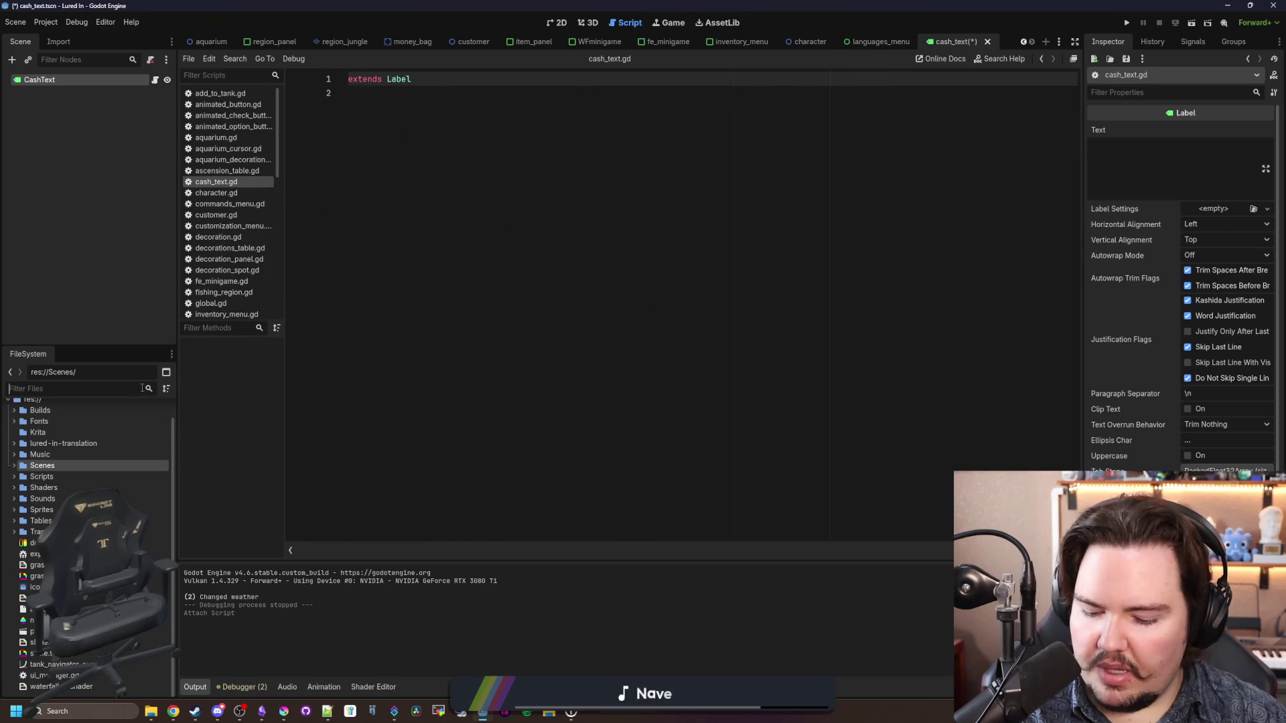
text(bag)
click(74, 443)
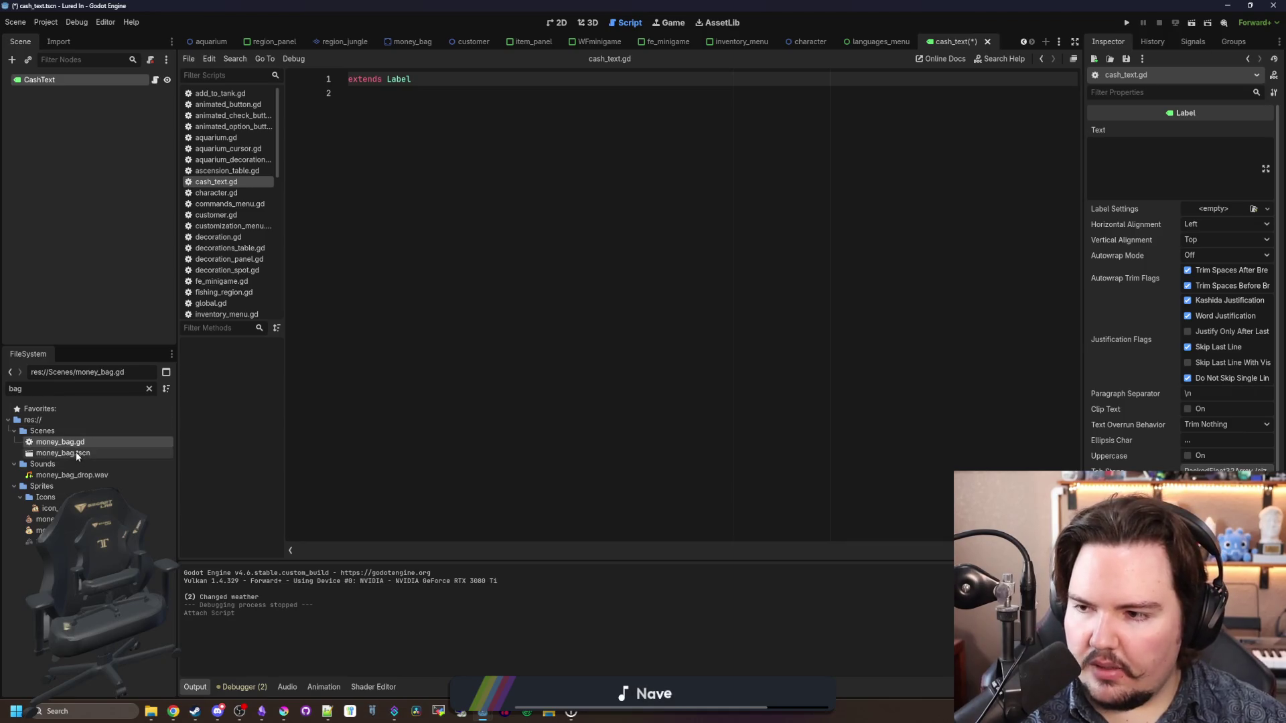
Step: In money_bag.gd's collect(), preload res://Scenes/money_bag.tscn and instantiate it above queue_free()
double_click(77, 453)
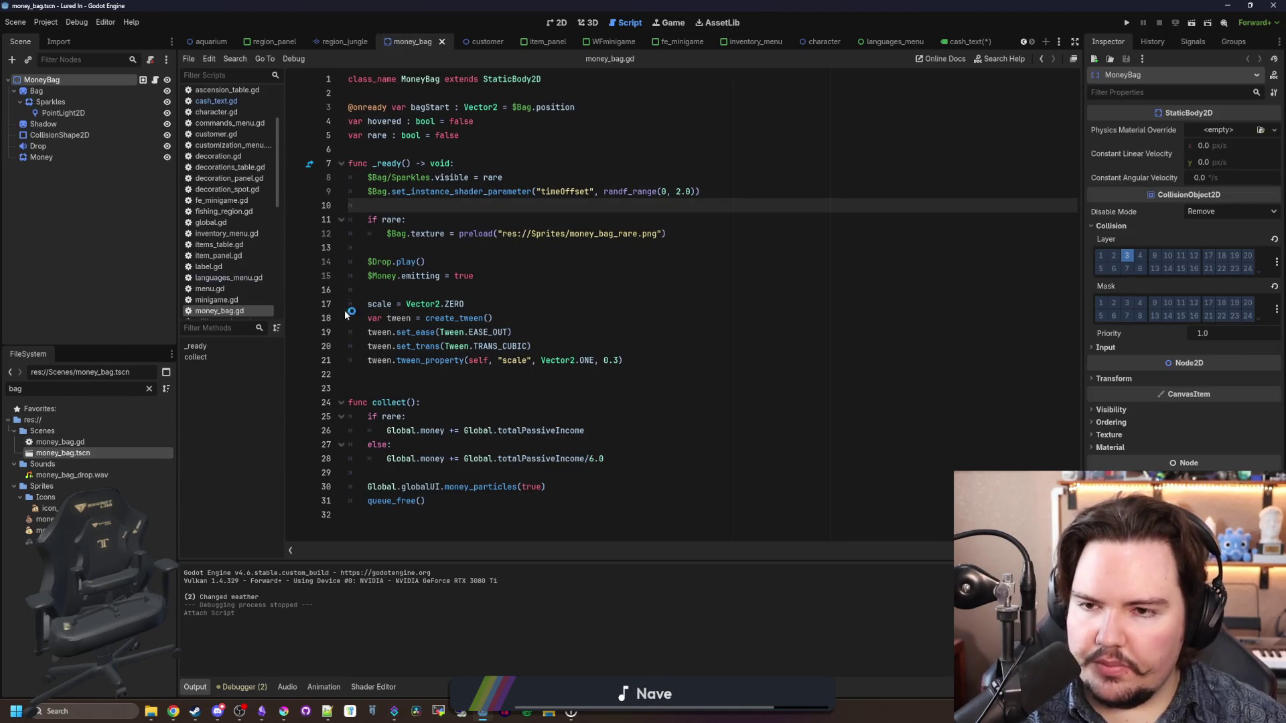
click(464, 379)
click(457, 503)
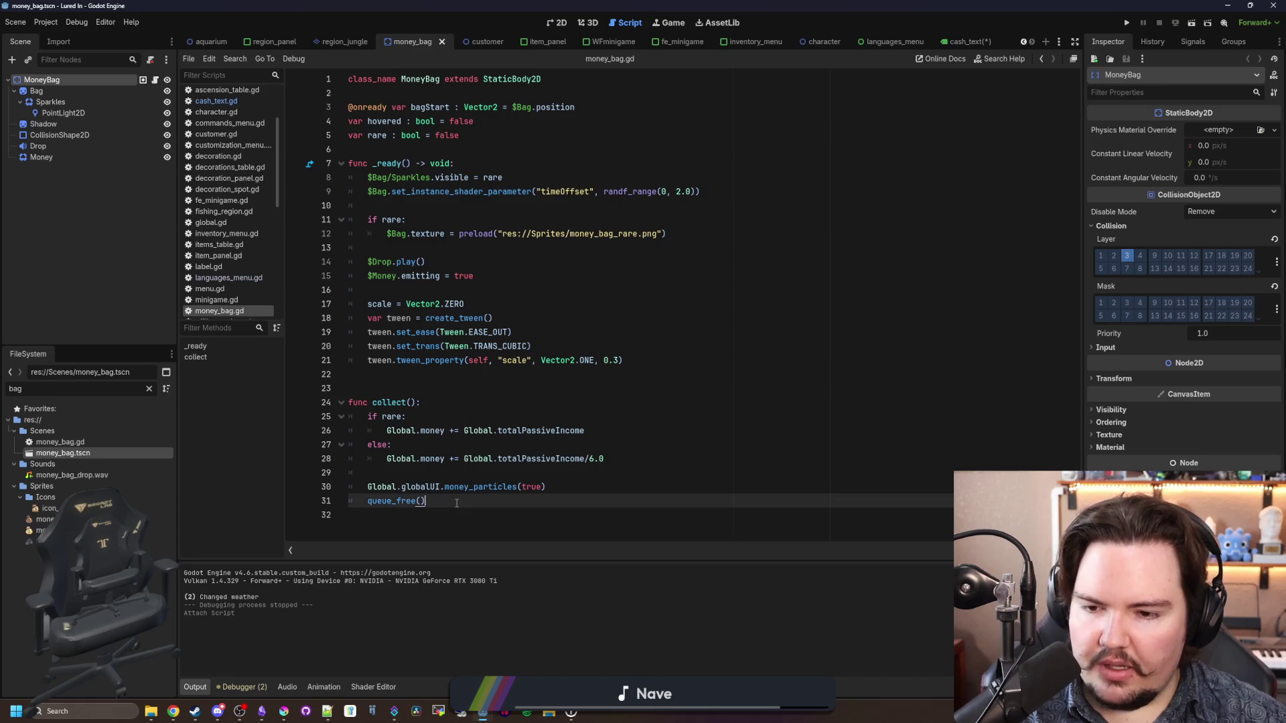
click(561, 488)
key(Return)
key(Return)
key(Return)
key(Up)
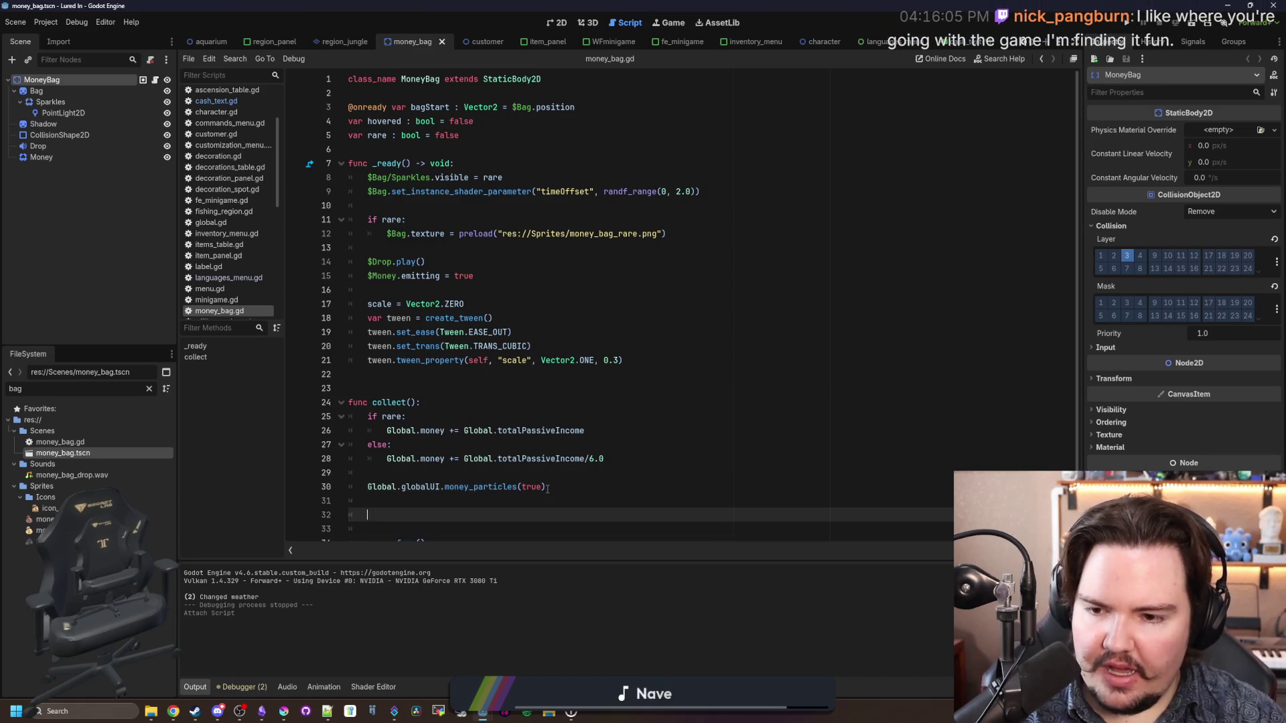
text(preload("cash)
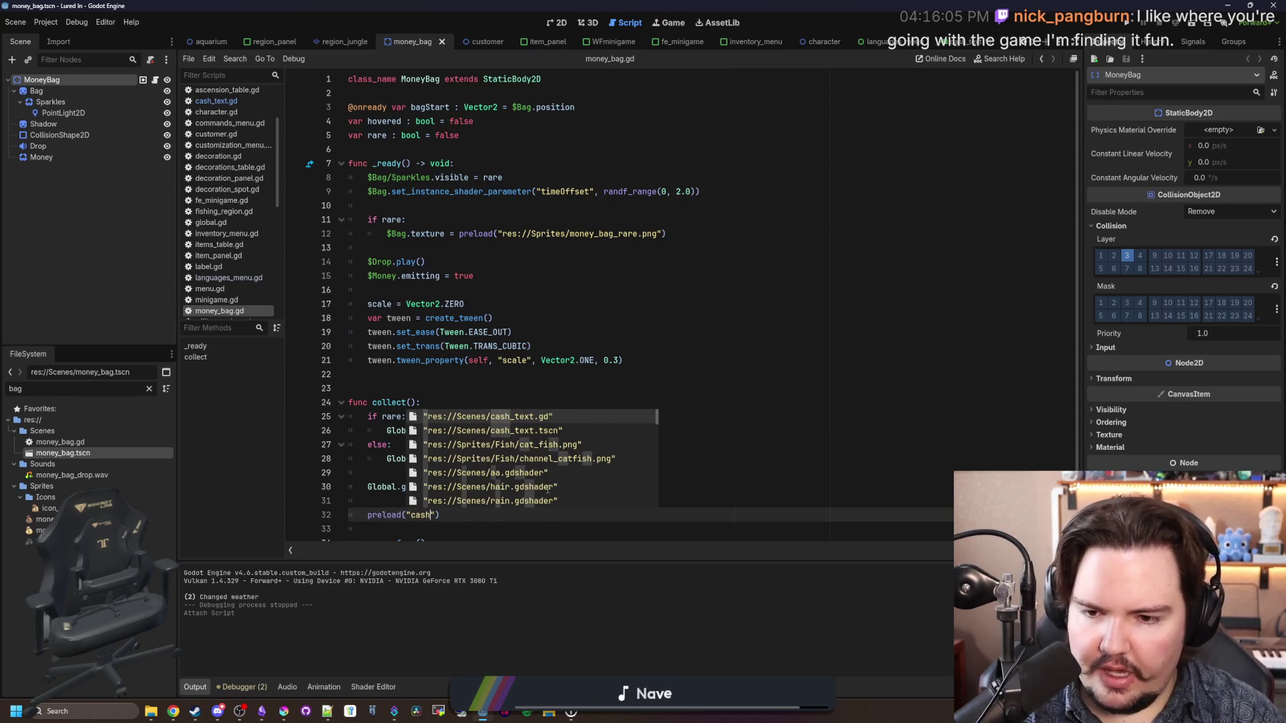
text(_bag)
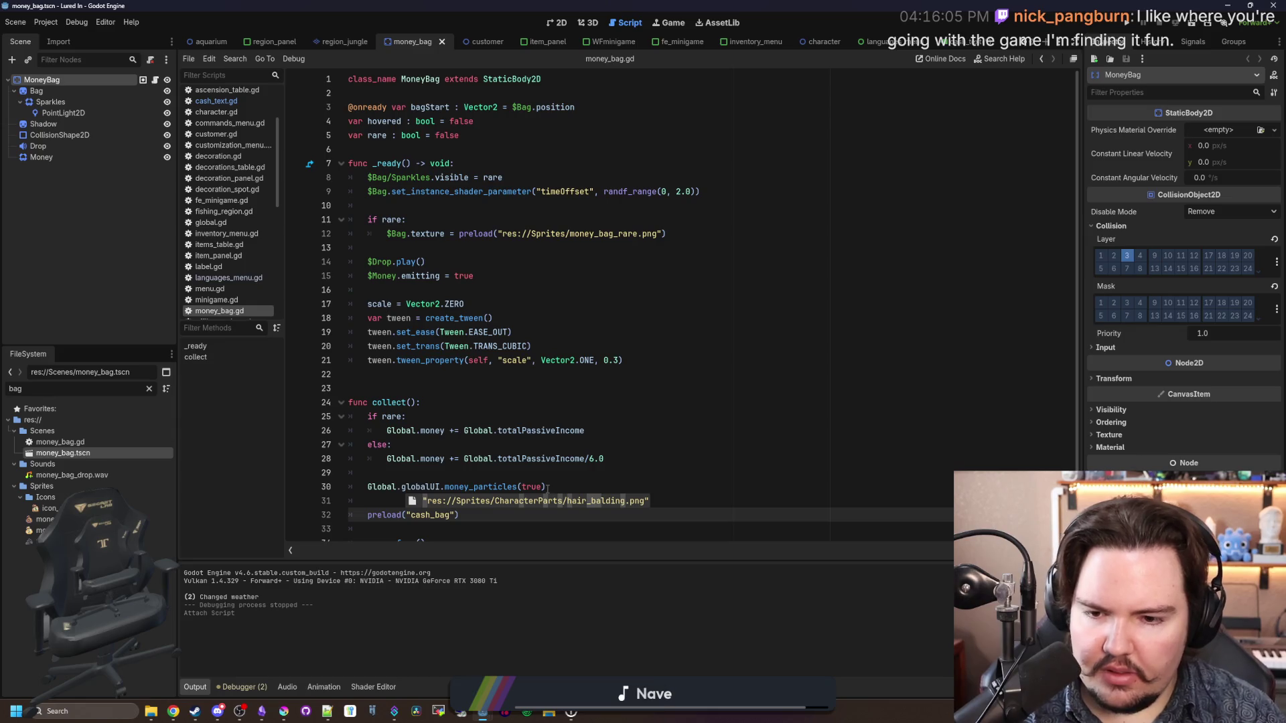
key(BackSpace)
key(BackSpace)
key(BackSpace)
text(res:)
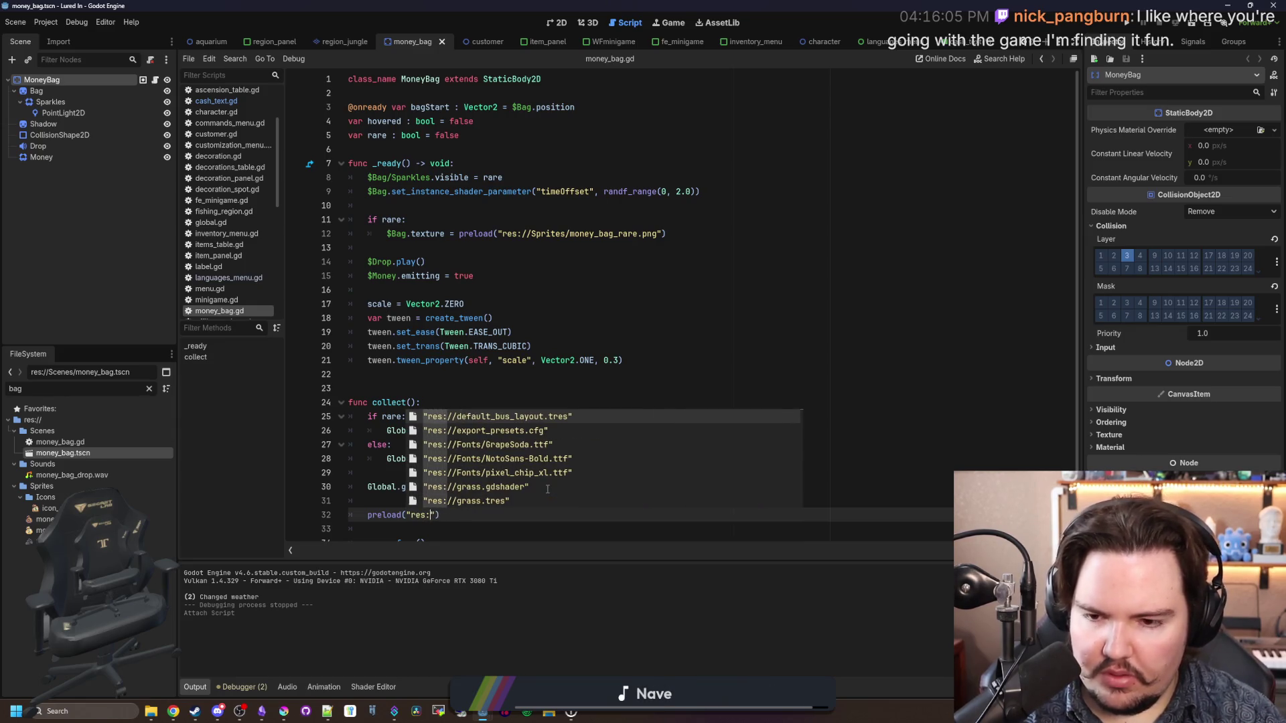
text(//)
key(BackSpace)
key(BackSpace)
key(BackSpace)
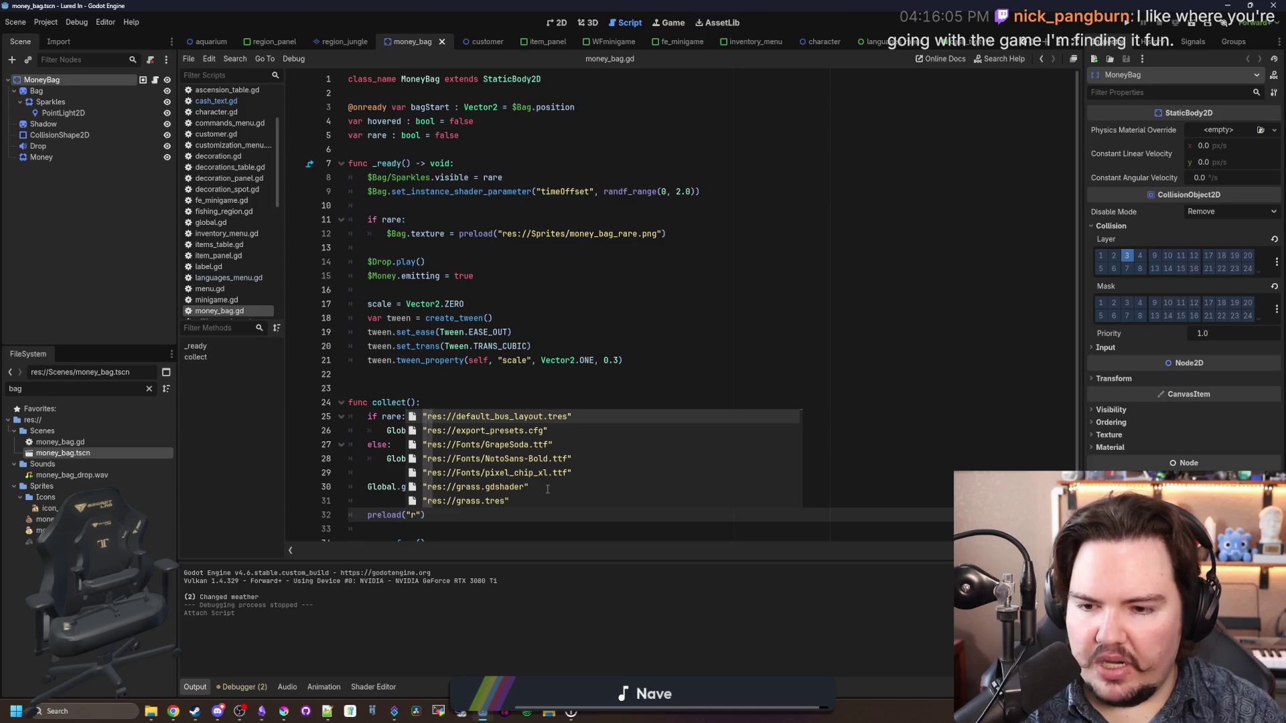
text(money)
key(Down)
key(Return)
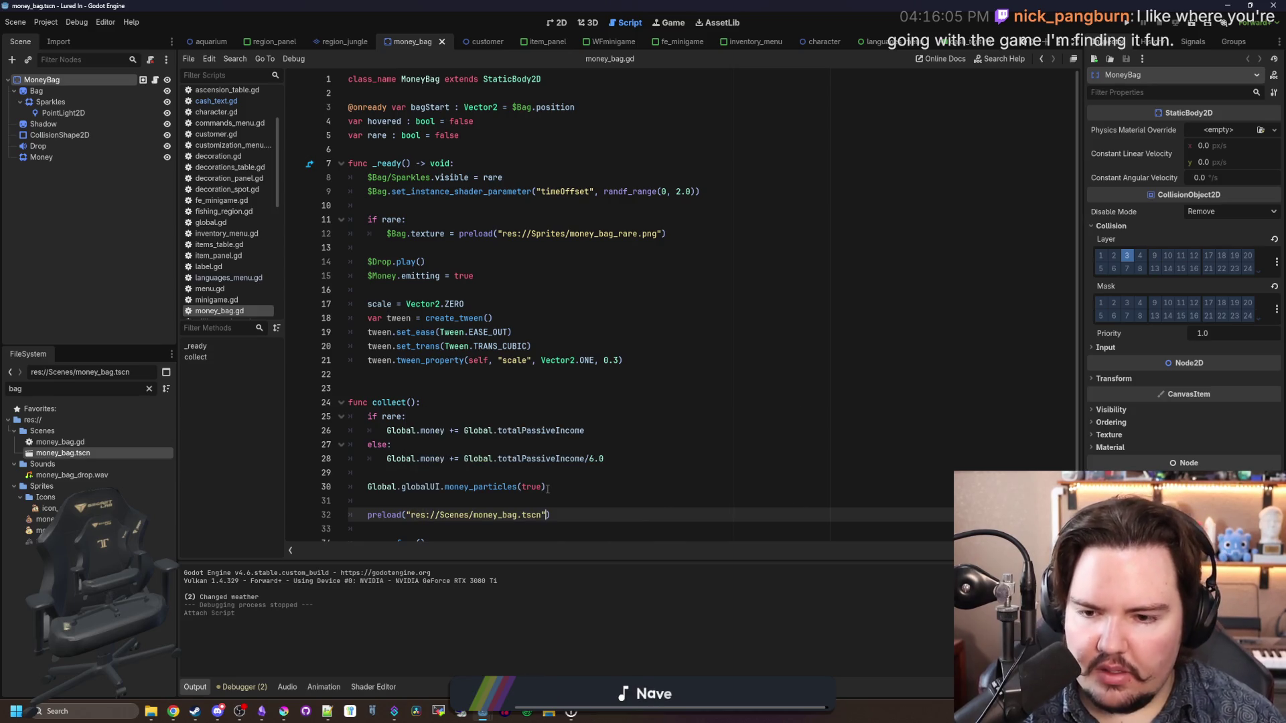
text(.instantiate())
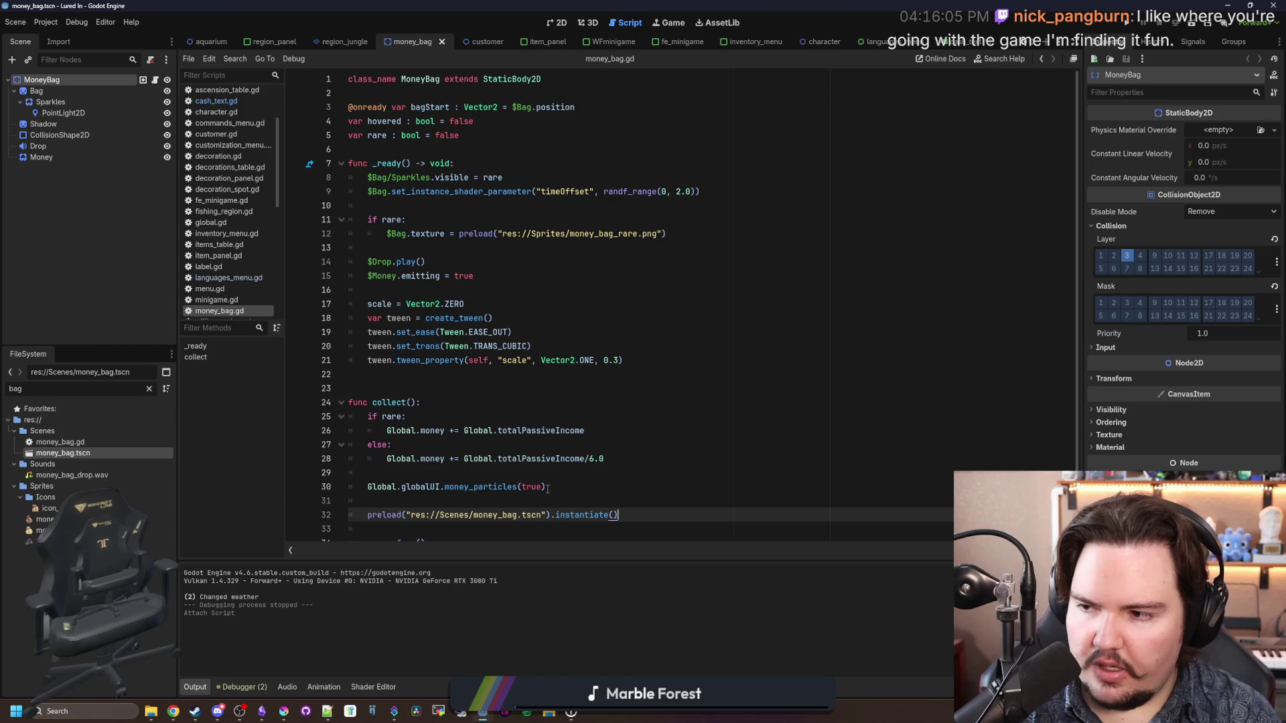
Step: Store the instance as var bag and add it with get_parent().add_child(bag)
click(370, 515)
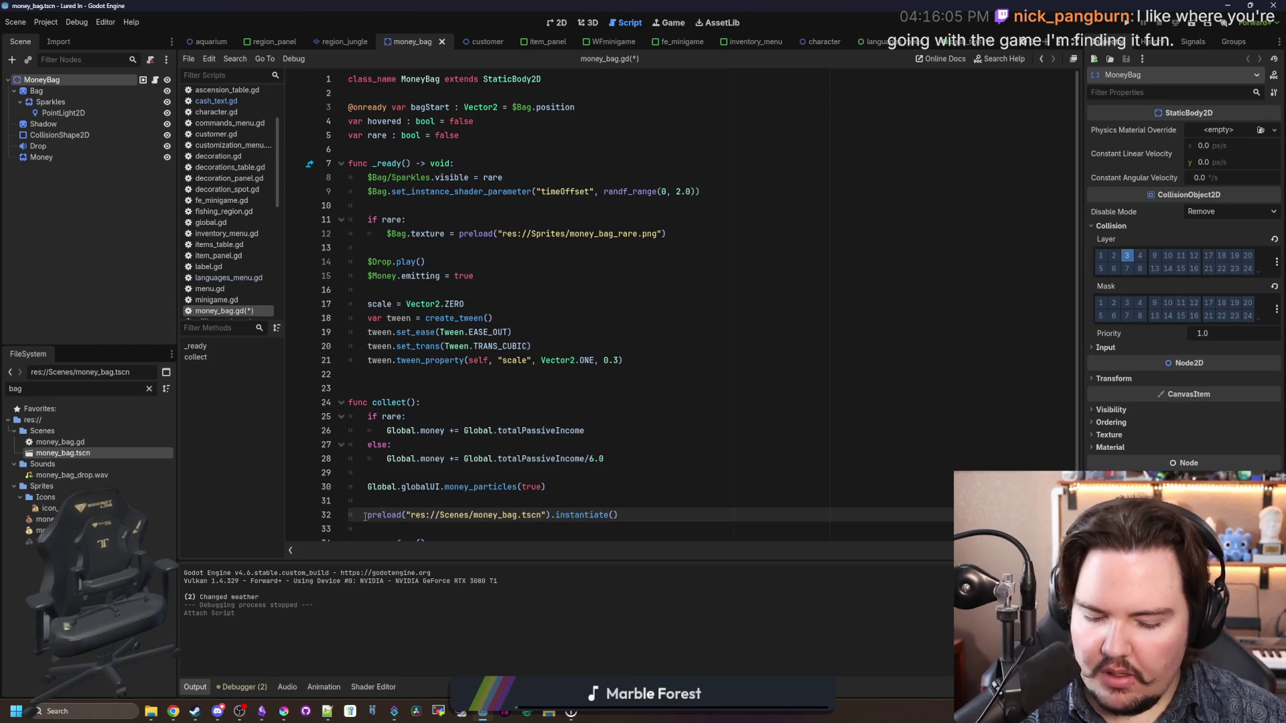
text(var bag =)
scroll(393, 496, down, 1)
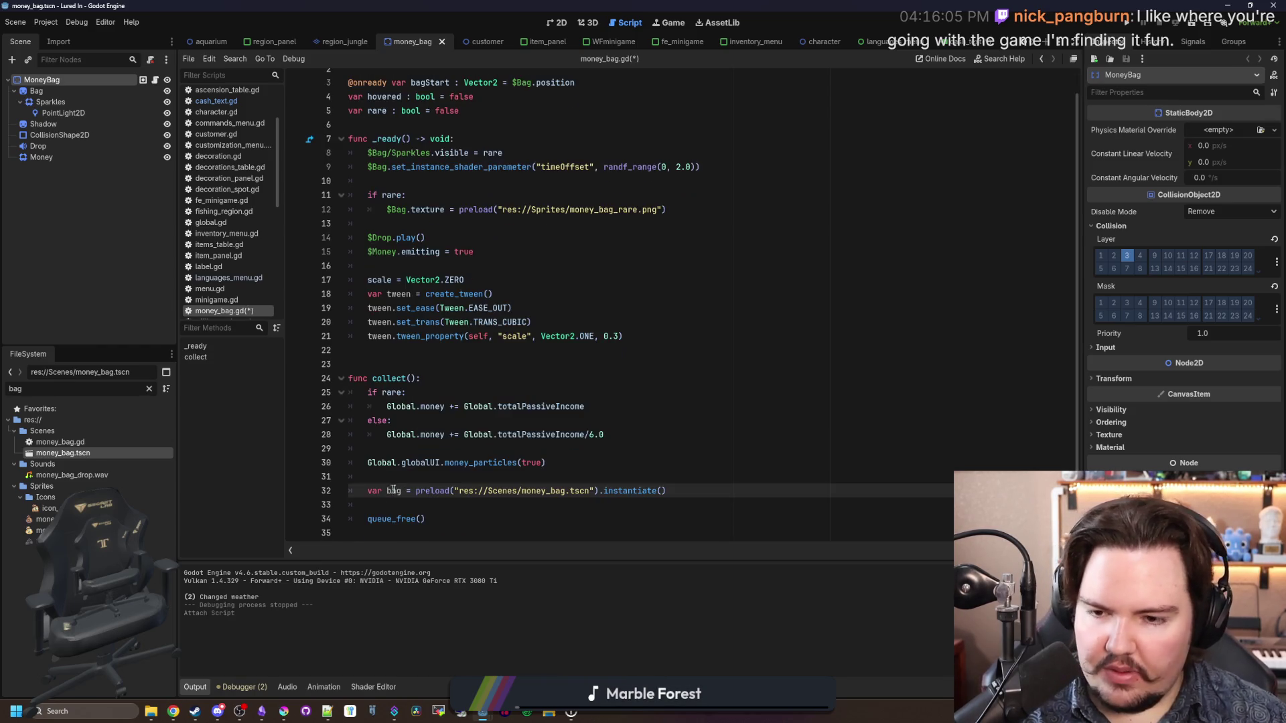
click(667, 492)
key(Return)
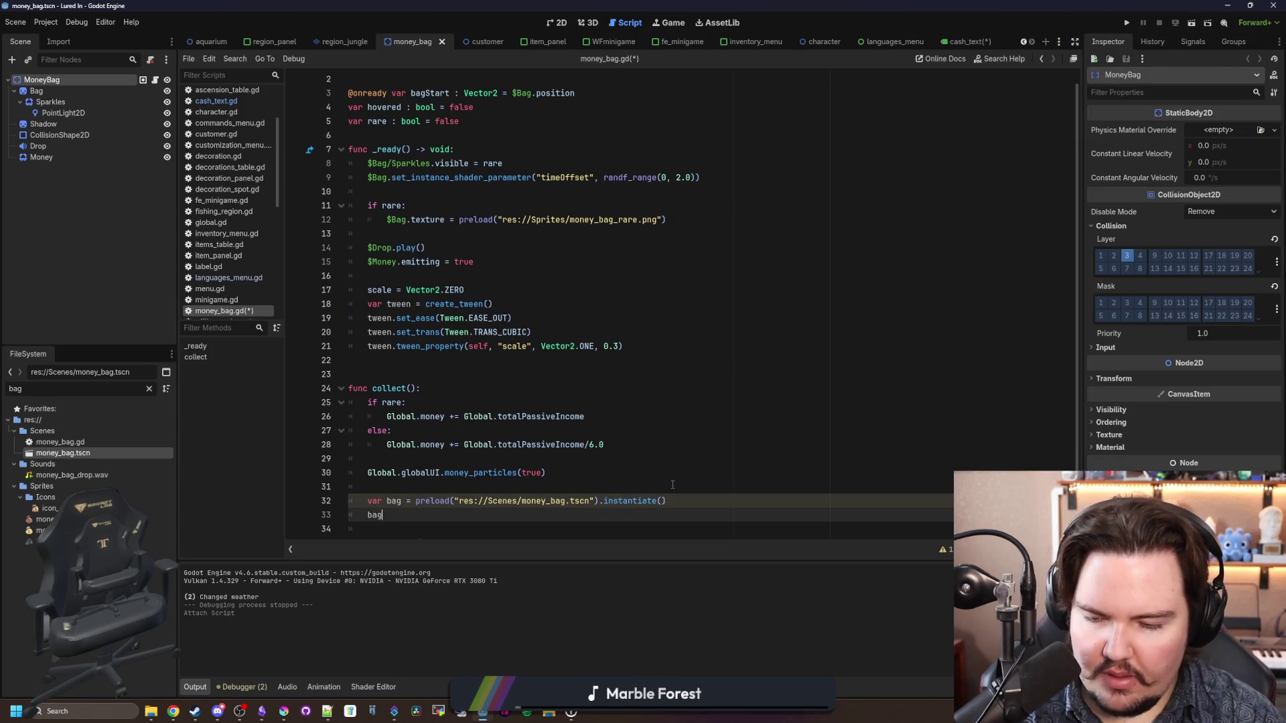
text(get_parent)
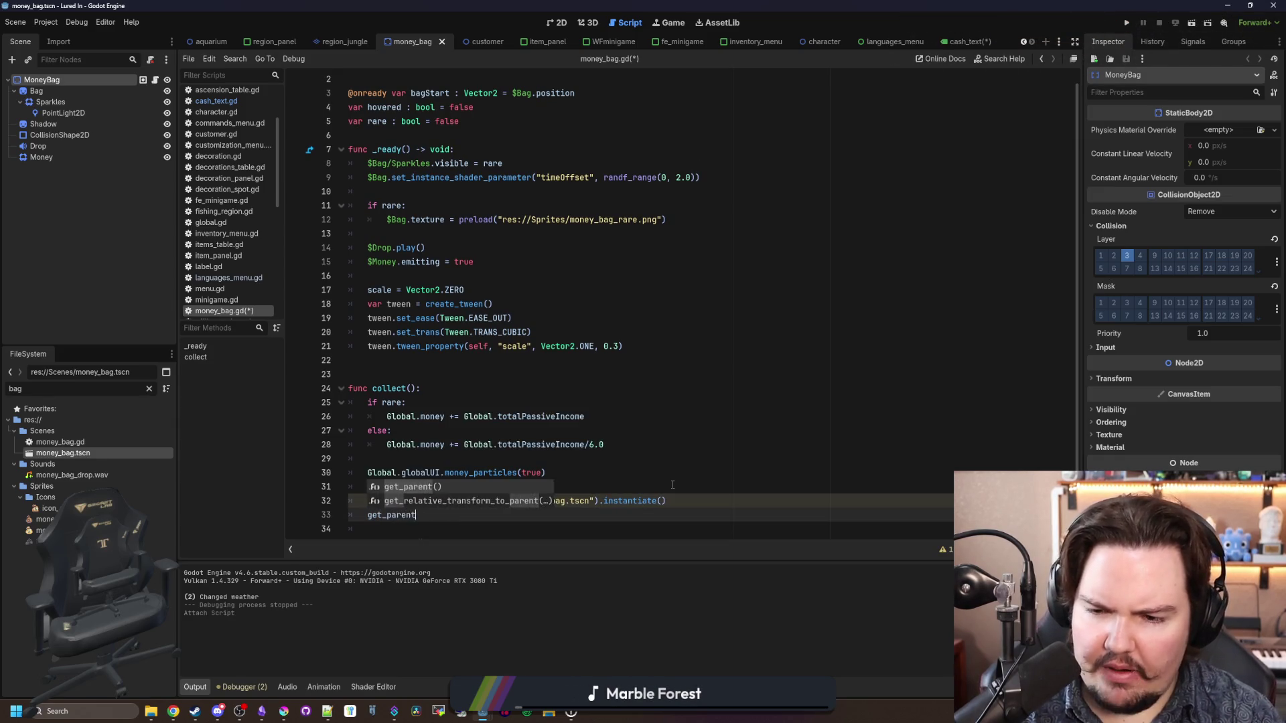
text(().add_ch)
key(Return)
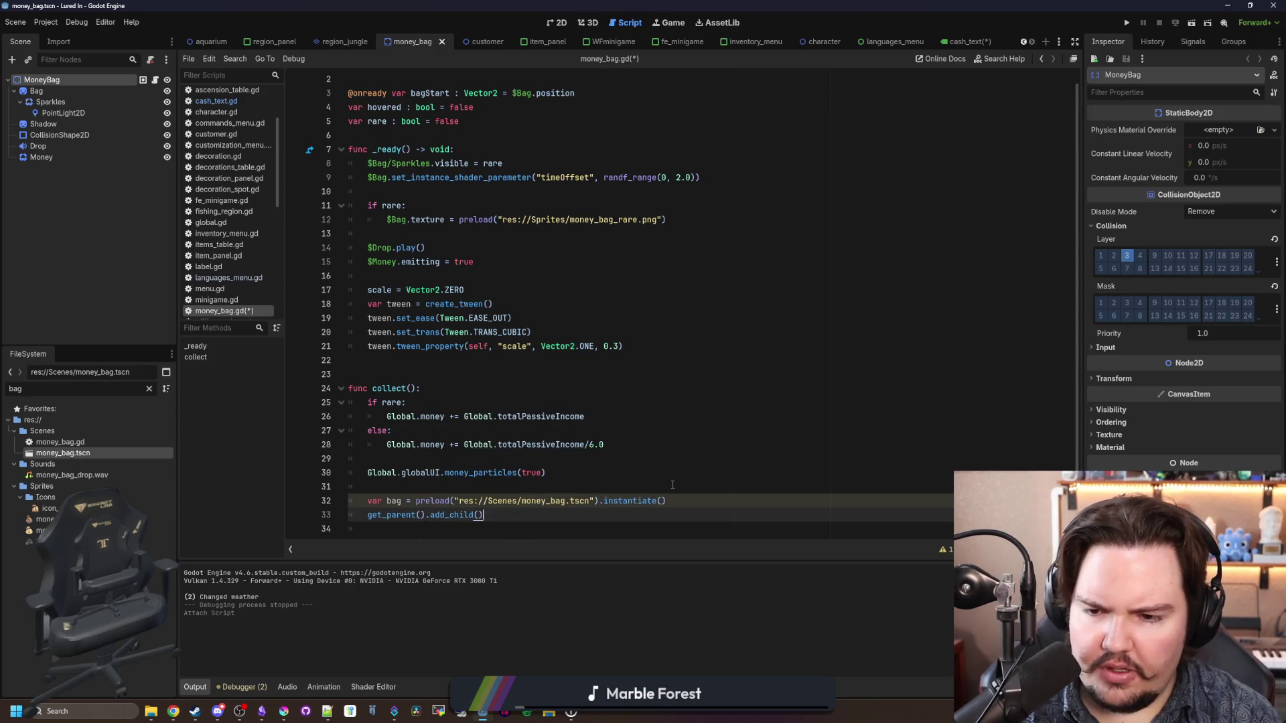
text(bag)
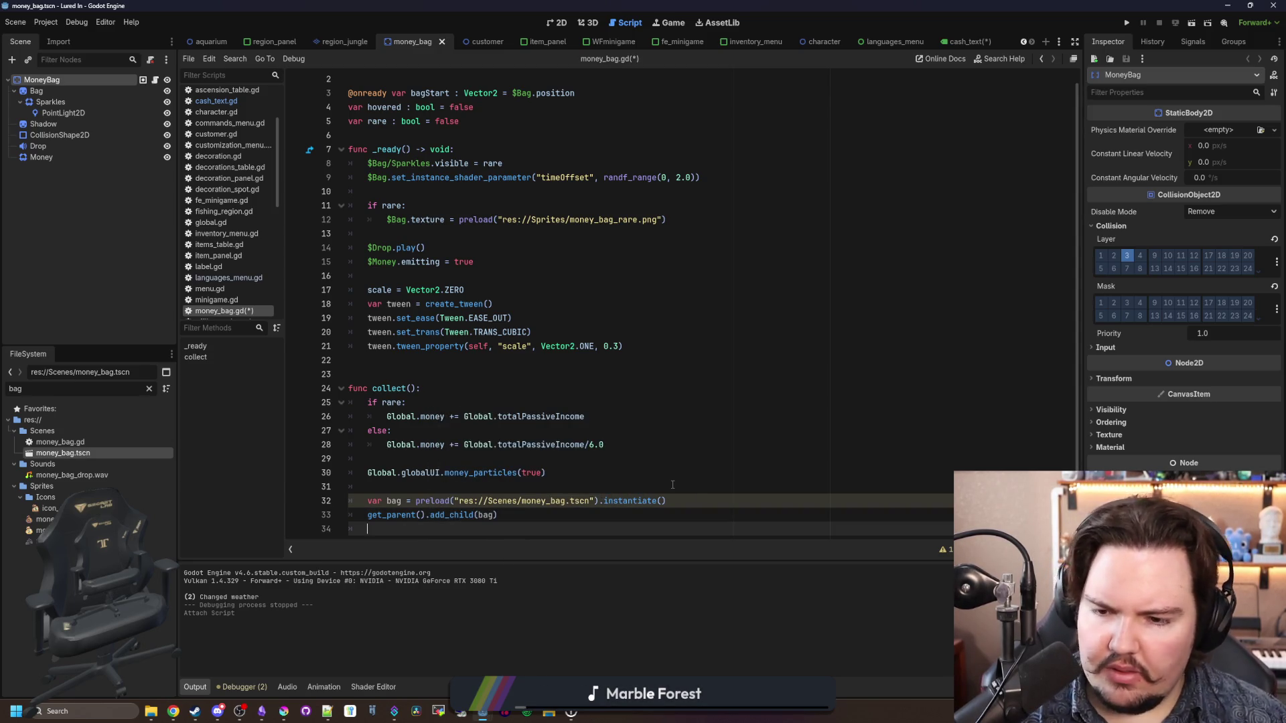
key(Return)
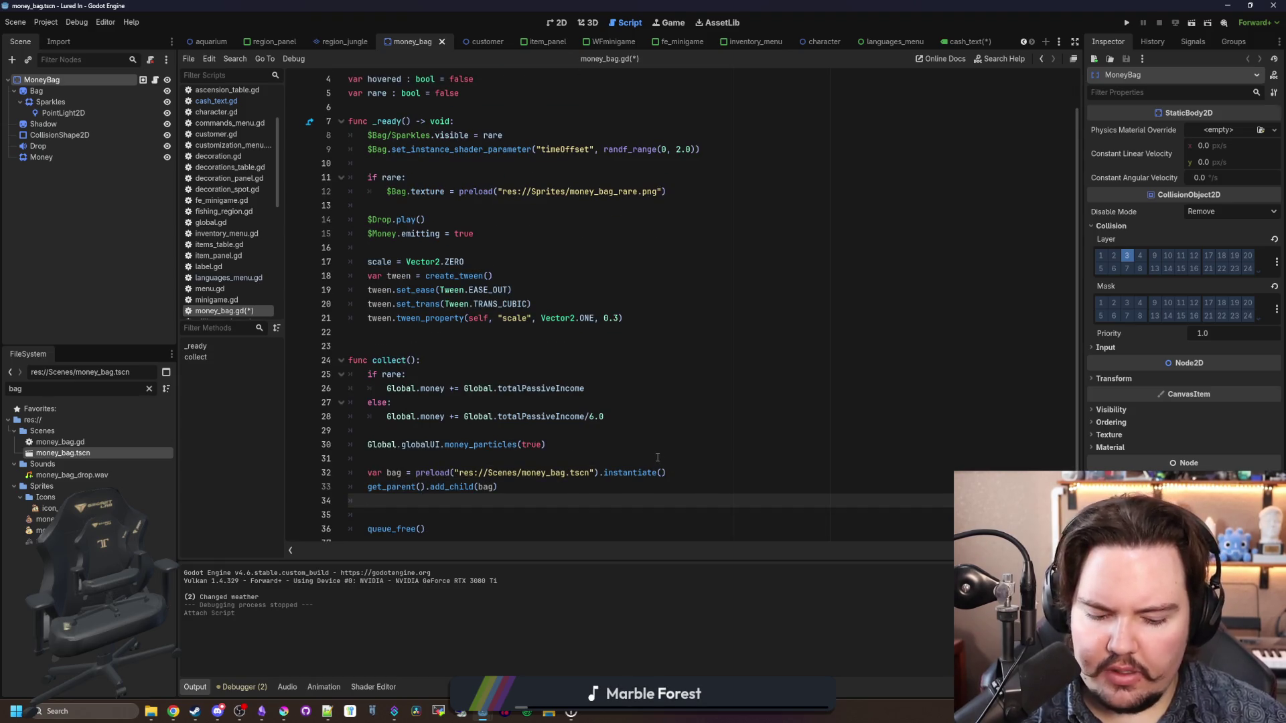
key(BackSpace)
key(BackSpace)
click(692, 462)
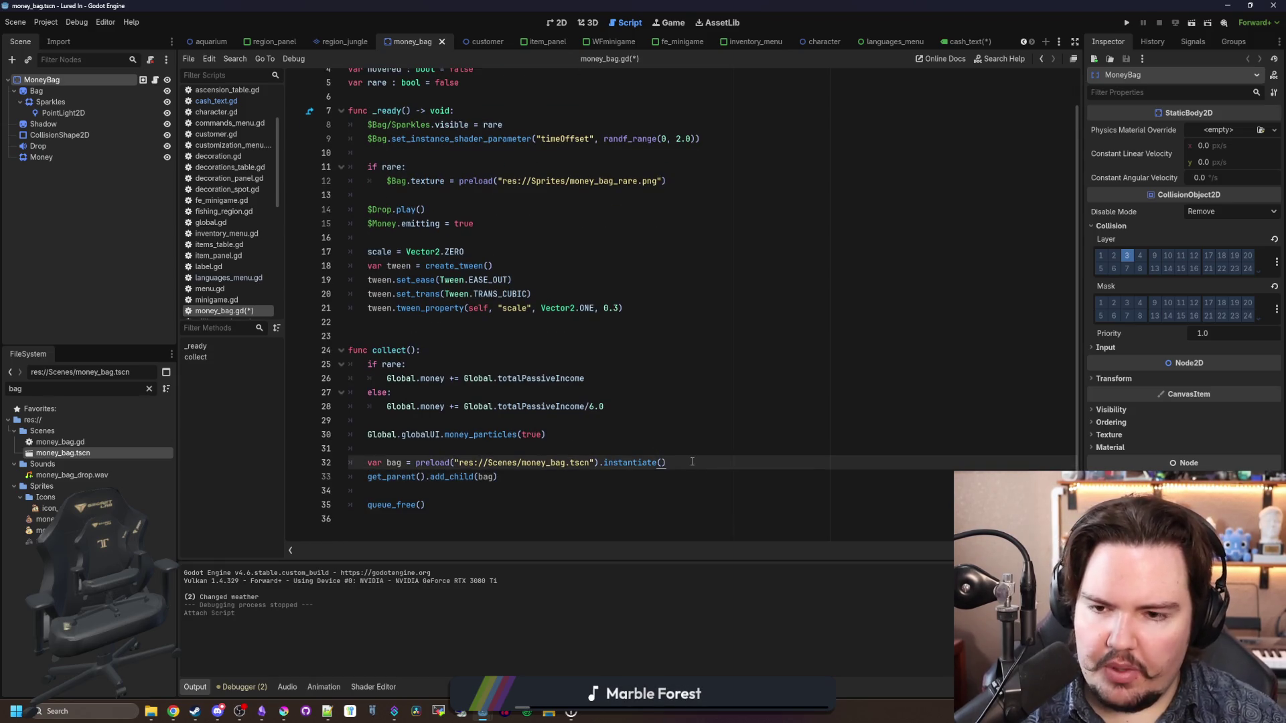
key(Return)
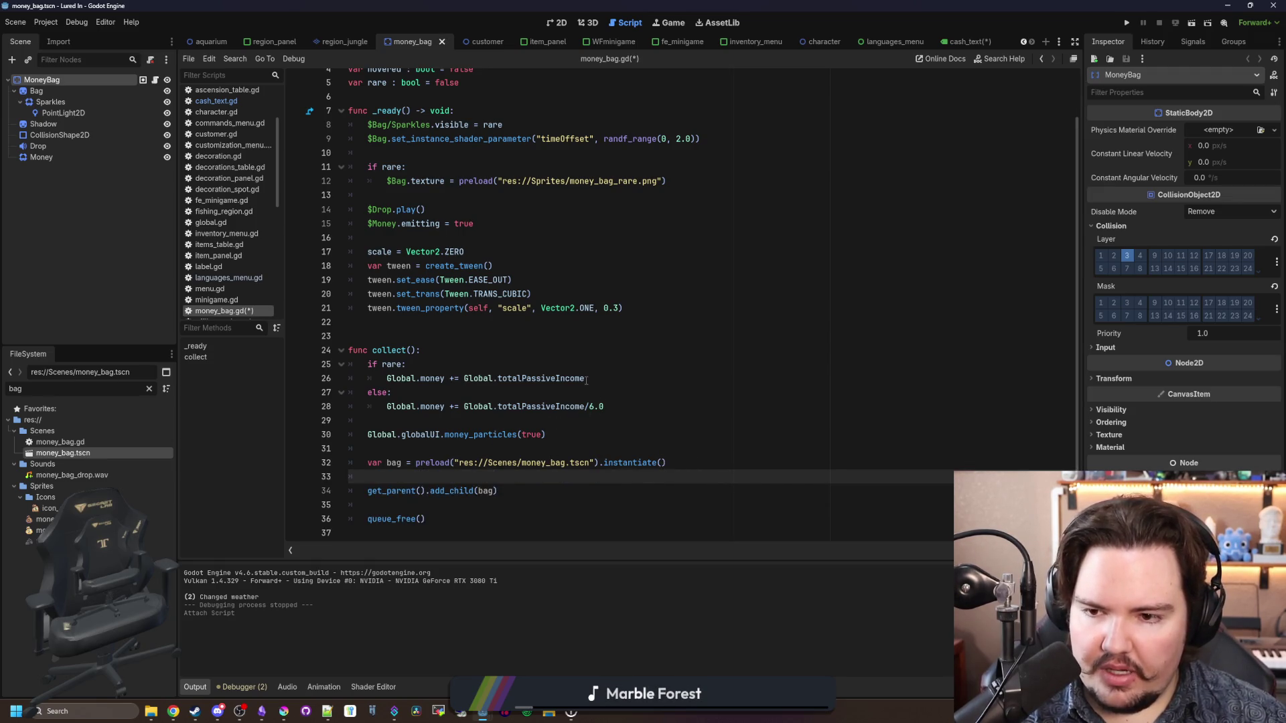
Step: Add a Global.money += line inside collect()
click(449, 422)
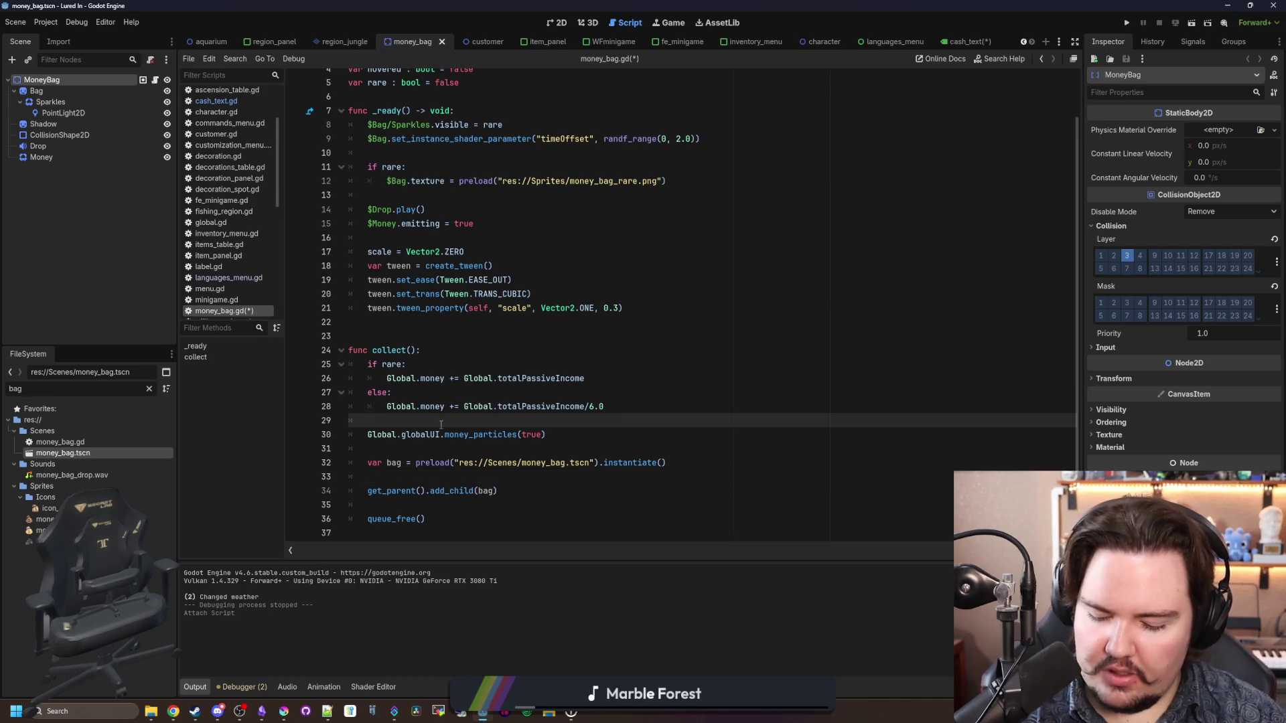
key(Return)
text(Global.moiner)
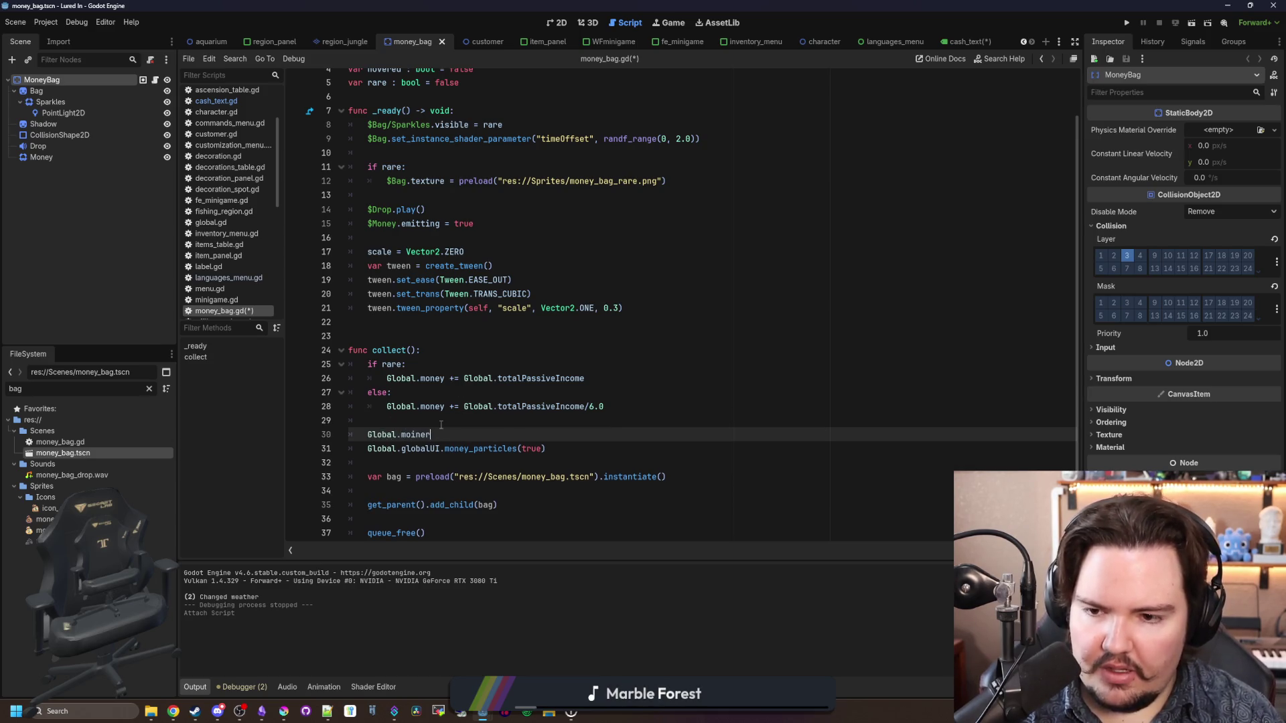
key(Return)
text(+= amount)
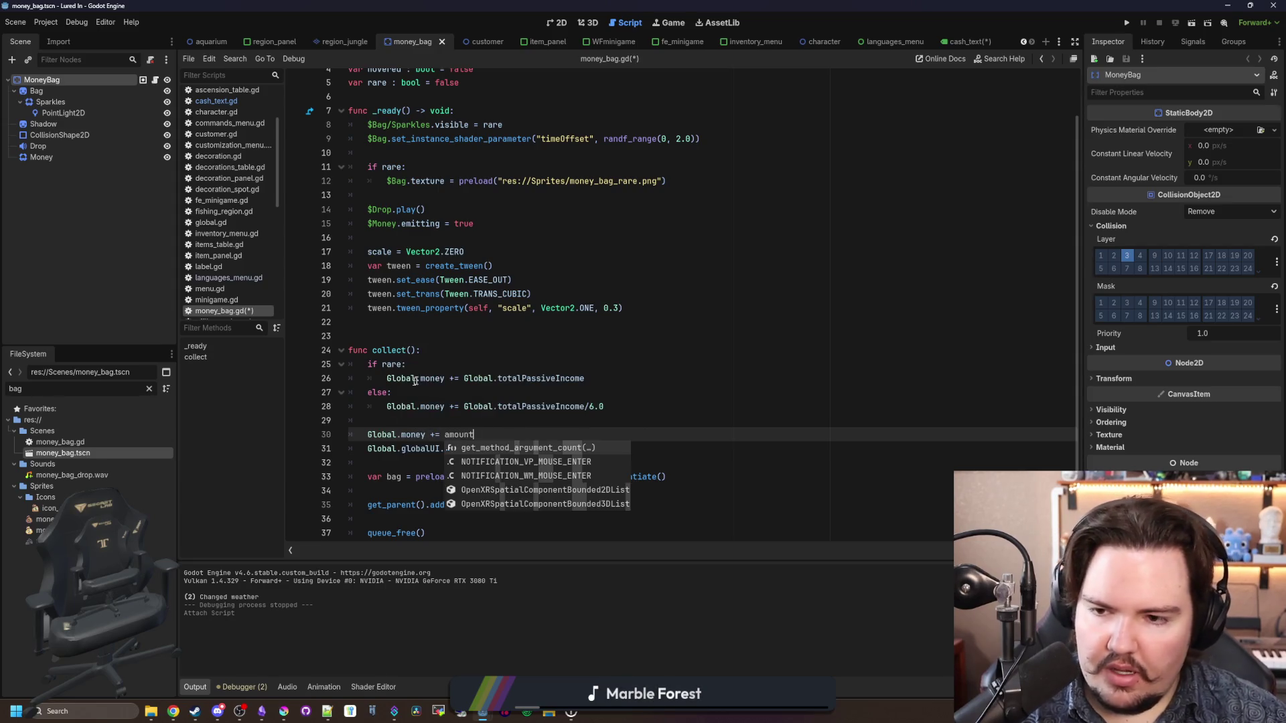
Step: Move the totalPassiveIncome/6.0 expression into a new var amount at the top of collect(), deleting the else branch
scroll(416, 380, up, 1)
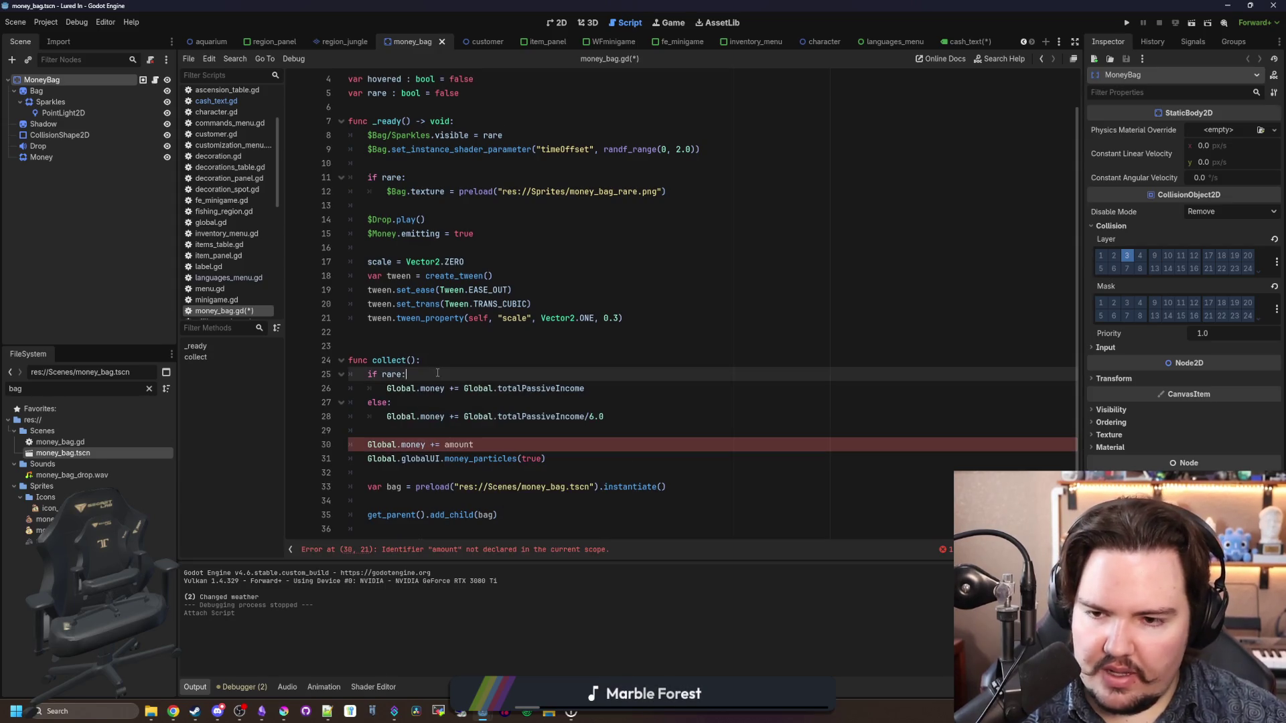
click(436, 387)
double_click(436, 388)
click(426, 397)
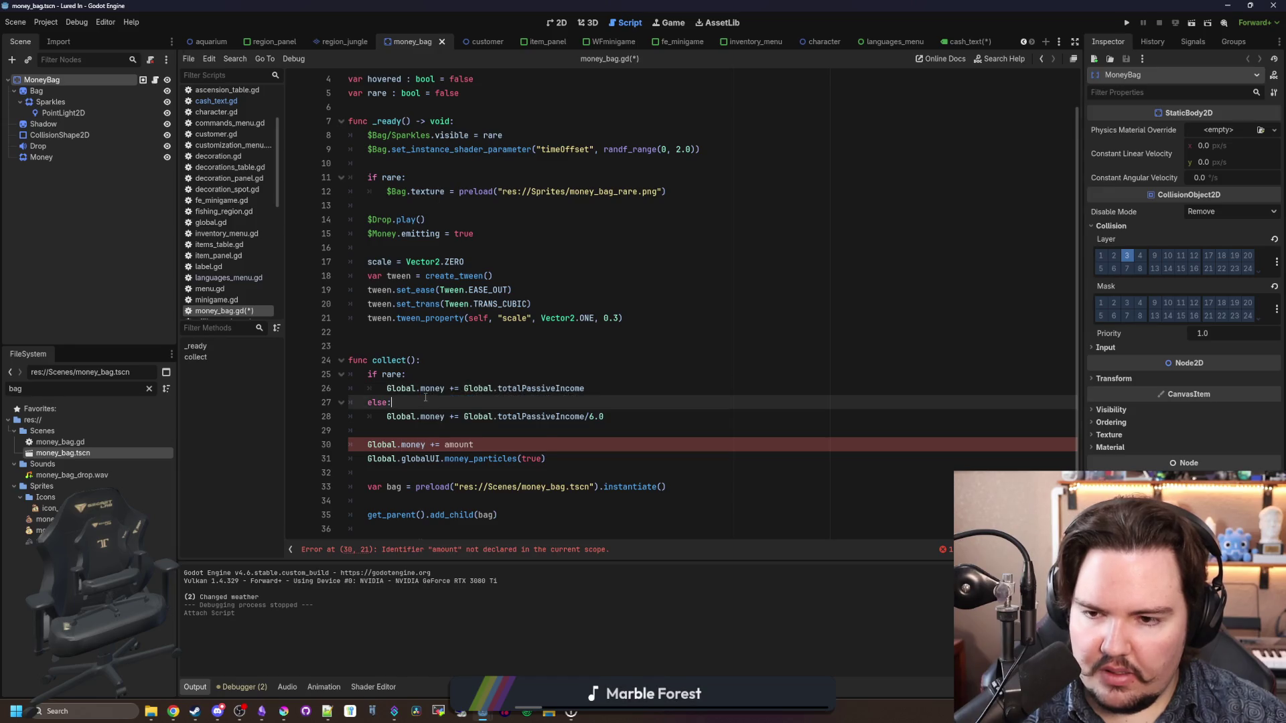
drag(615, 415, 387, 417)
key(ctrl+x)
click(439, 360)
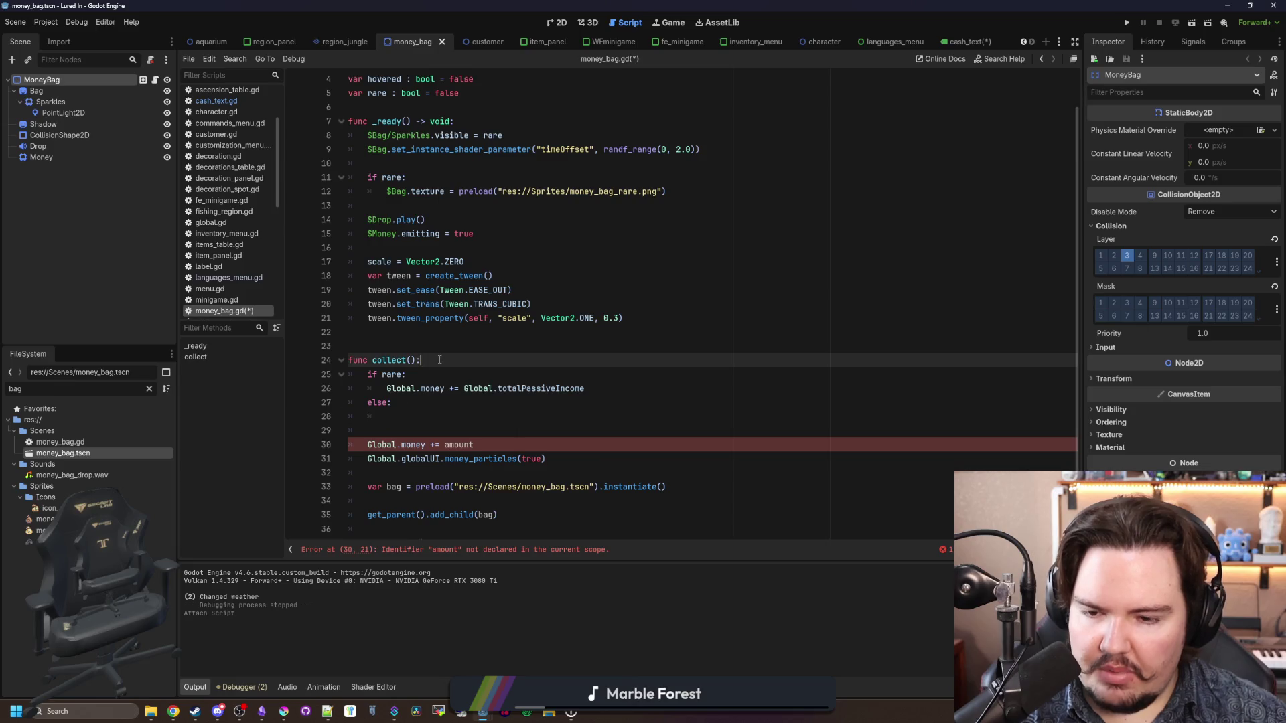
key(Return)
text(var am09o0)
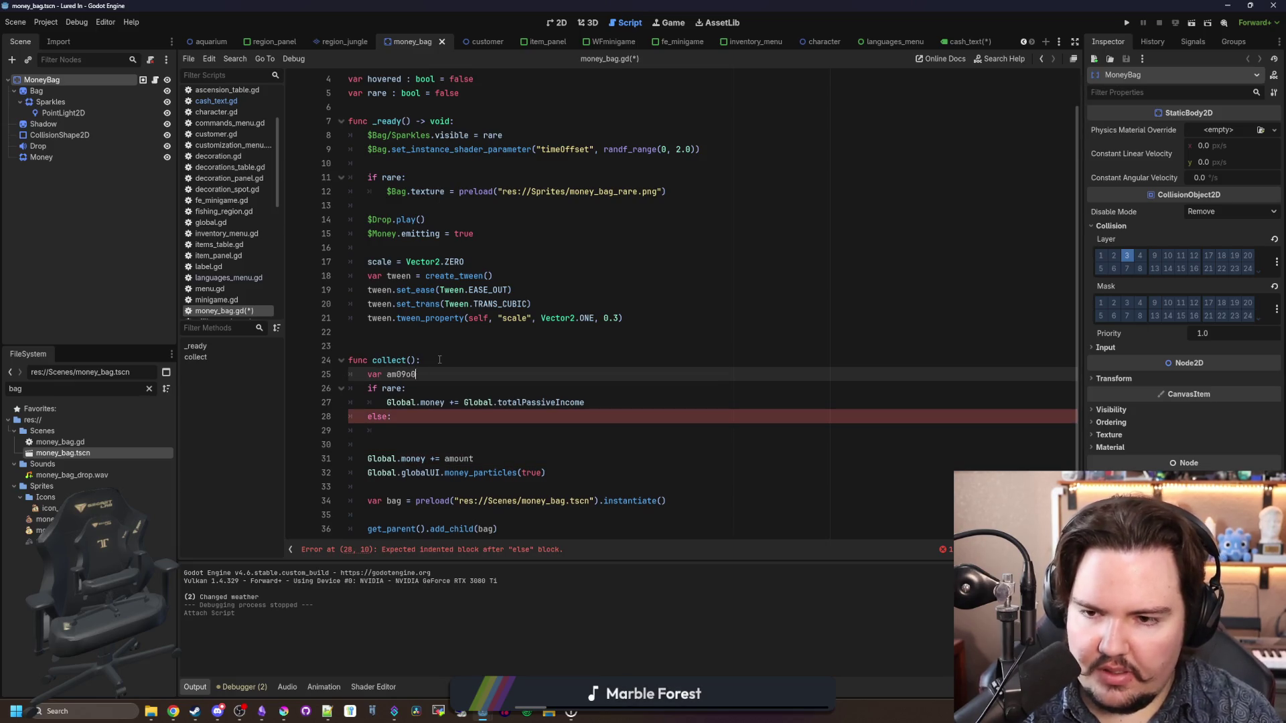
key(BackSpace)
key(BackSpace)
key(BackSpace)
text(t =)
key(ctrl+v)
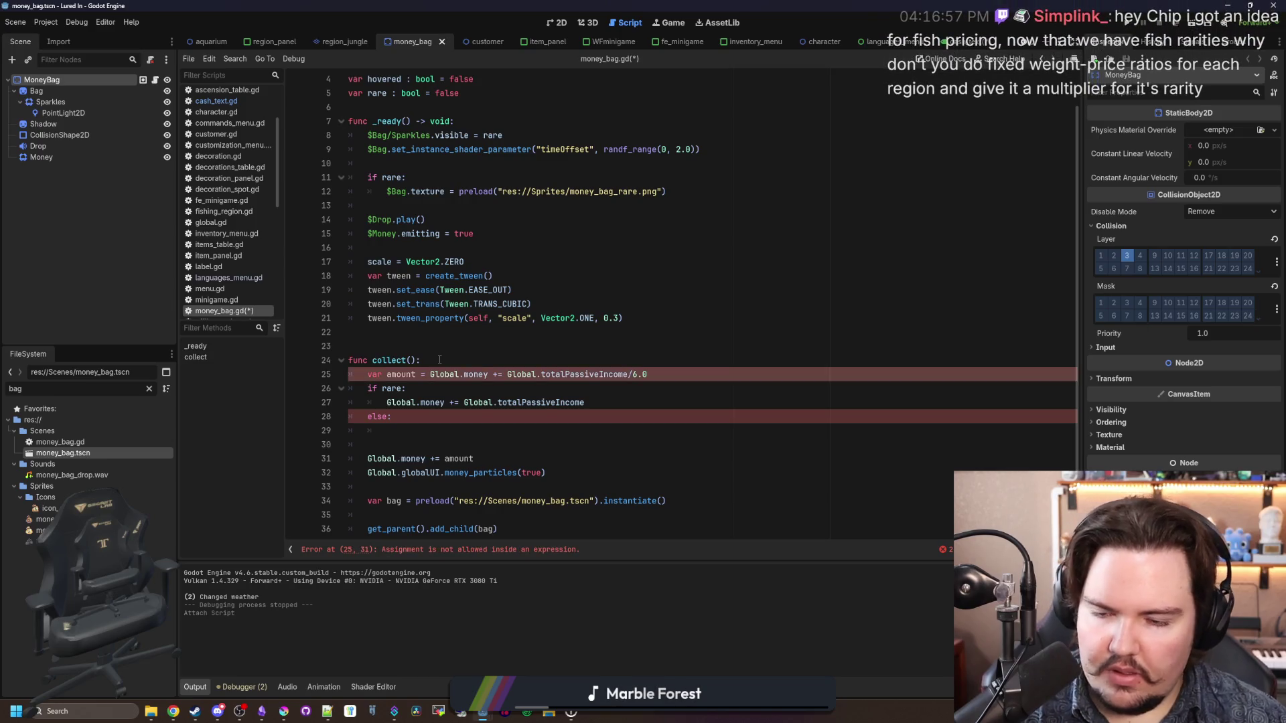
key(Return)
click(399, 431)
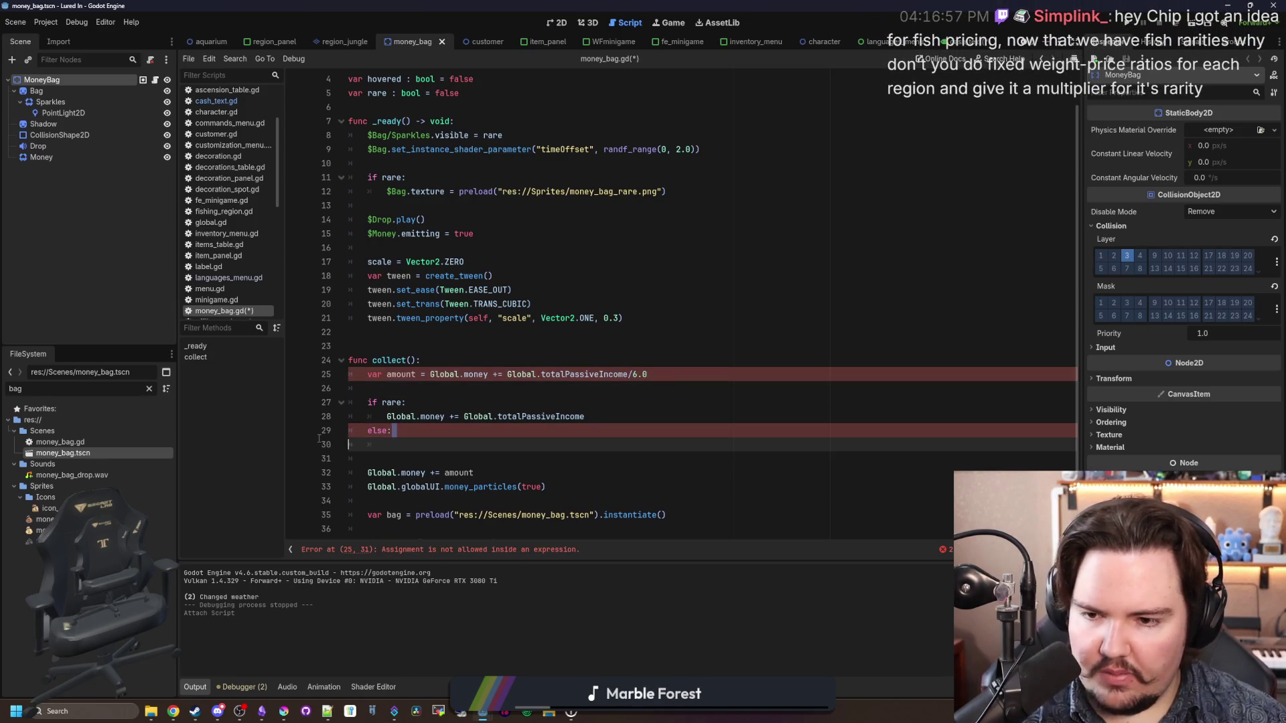
key(ctrl+shift+k)
key(ctrl+shift+k)
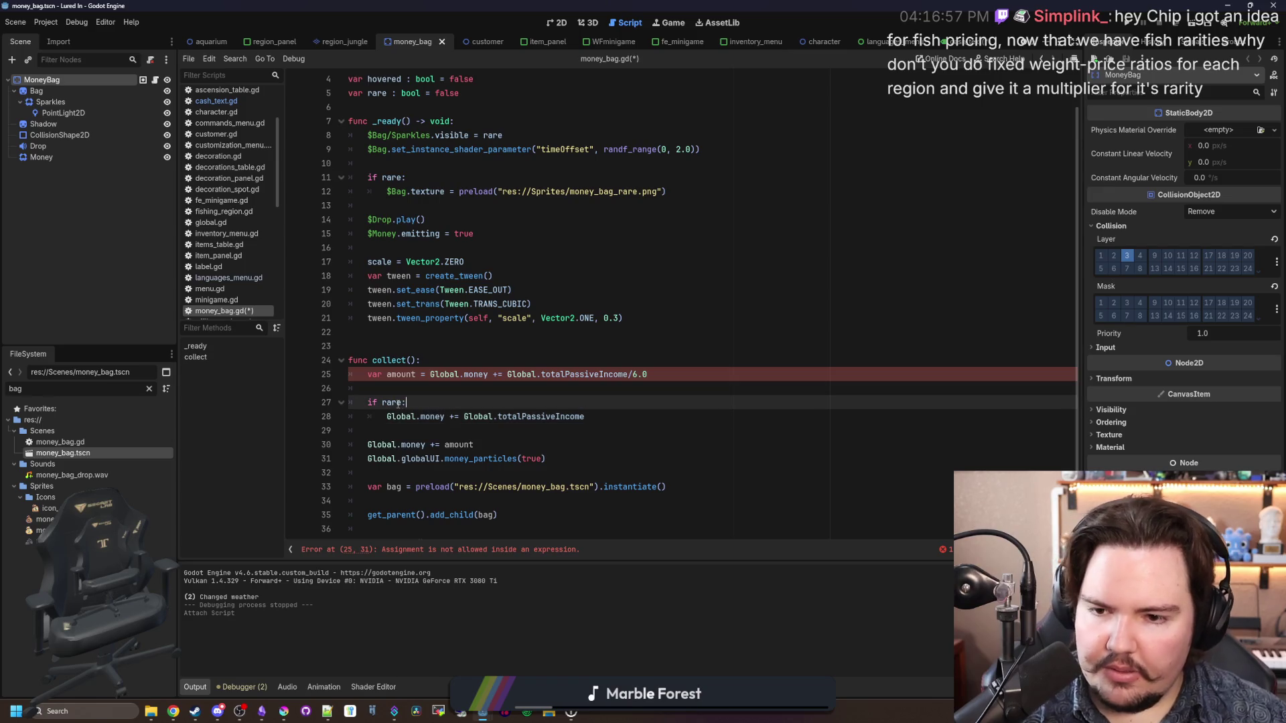
Step: Make the rare branch use amount instead of Global.money and remove the stray money increment
double_click(408, 374)
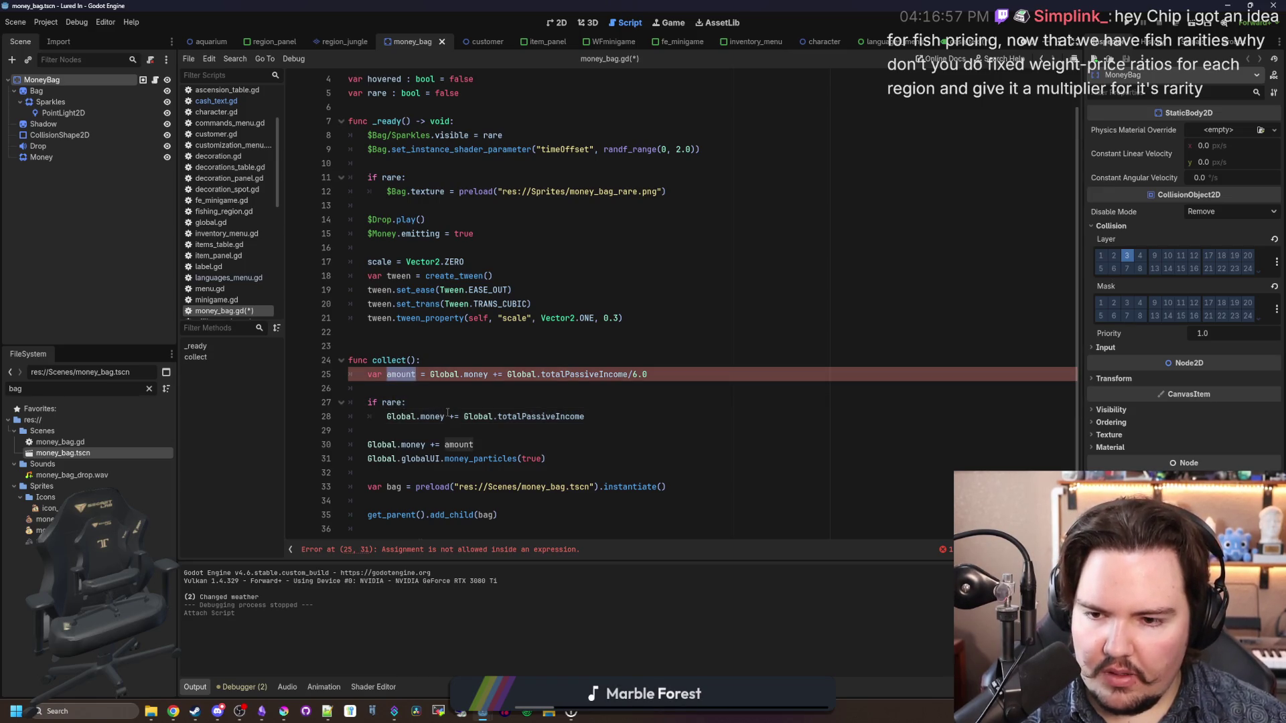
key(ctrl+c)
drag(445, 416, 386, 416)
key(ctrl+v)
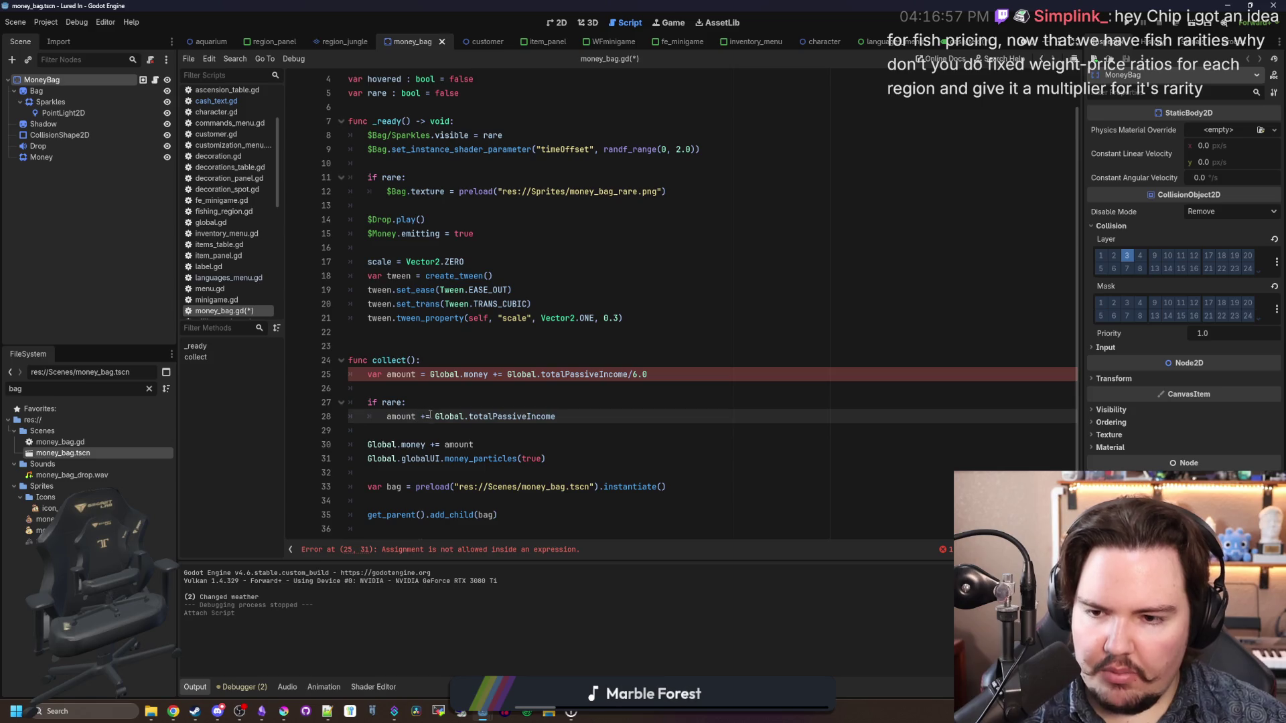
key(BackSpace)
key(Up)
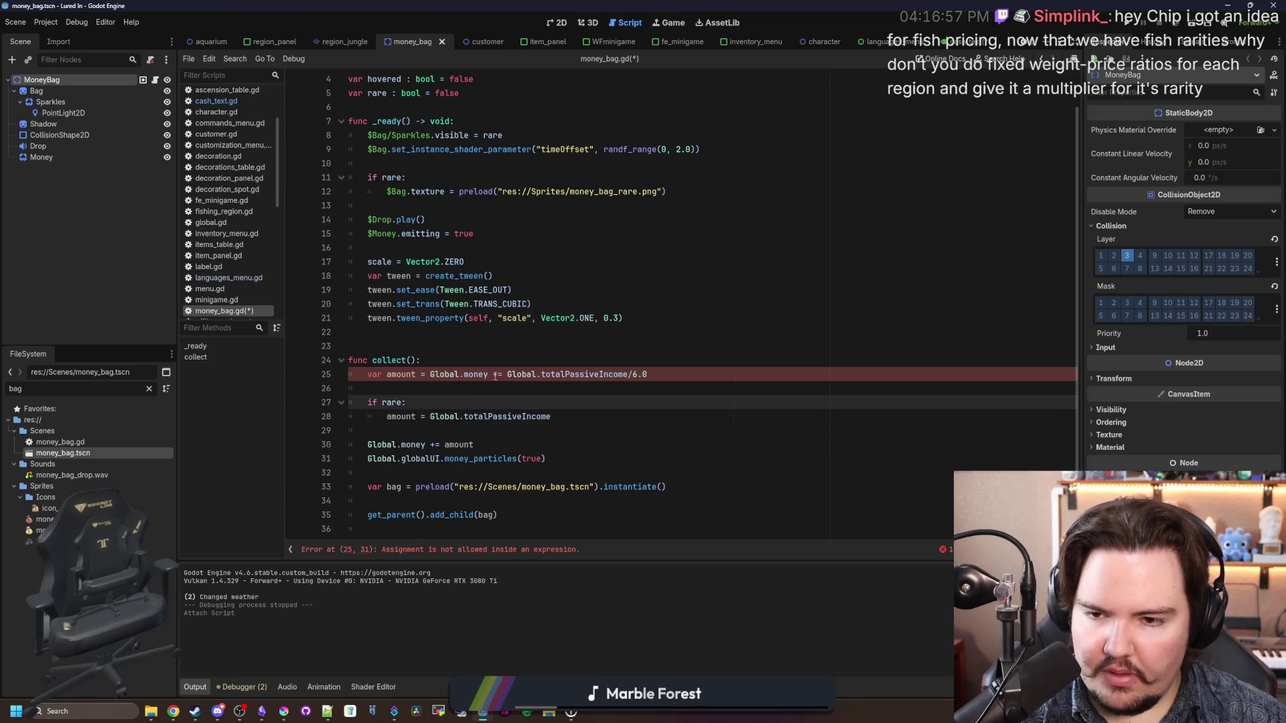
drag(504, 376, 430, 374)
key(BackSpace)
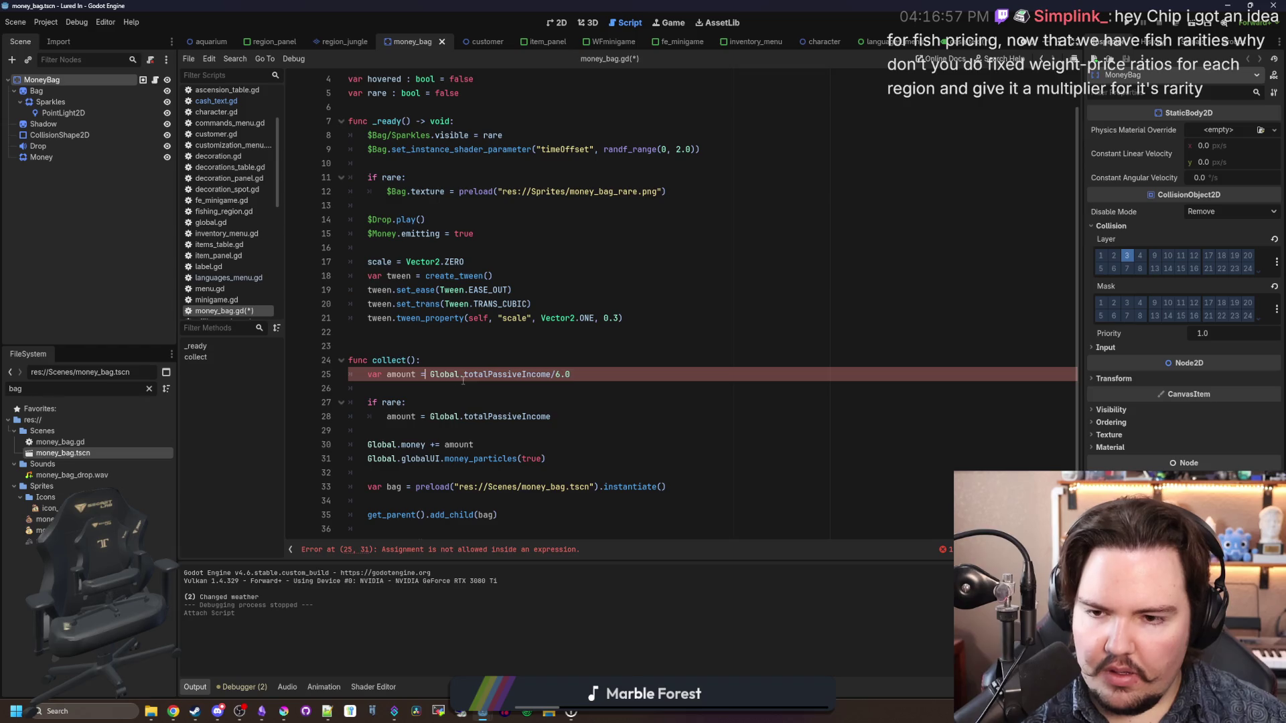
click(458, 396)
scroll(458, 396, down, 1)
click(444, 364)
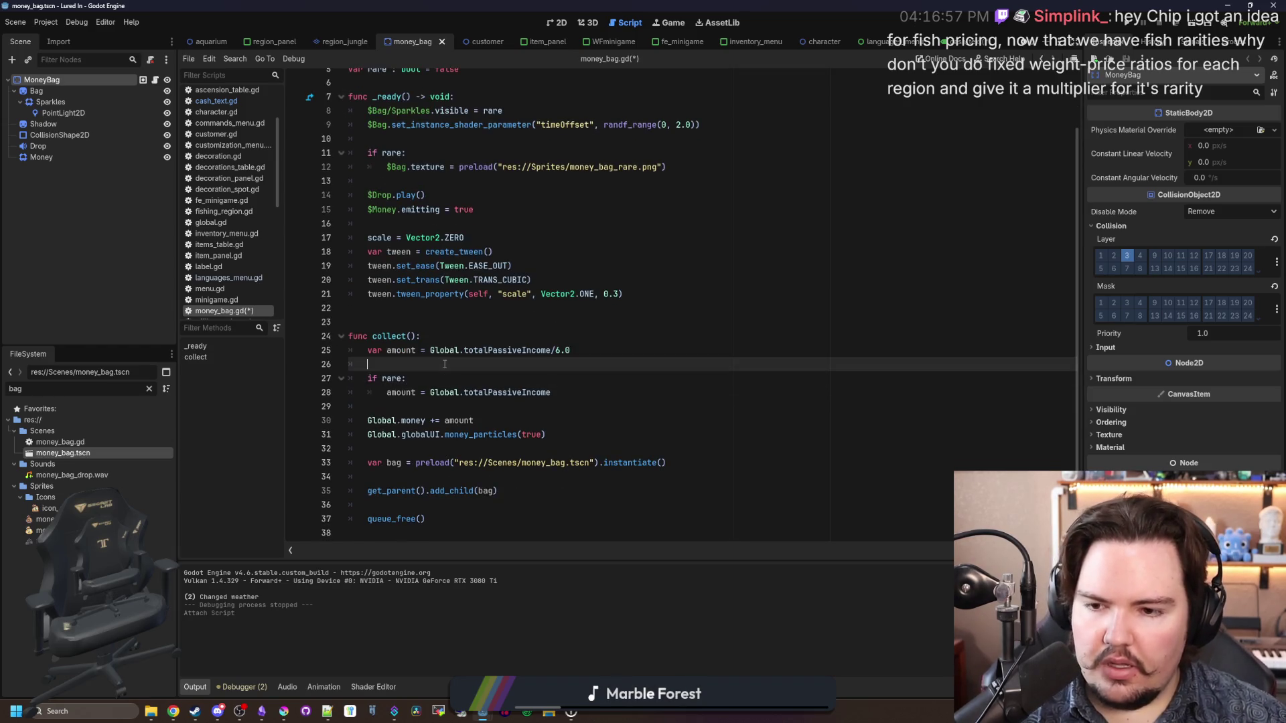
Step: Add bag.amount = amount before add_child and save money_bag.gd
click(515, 488)
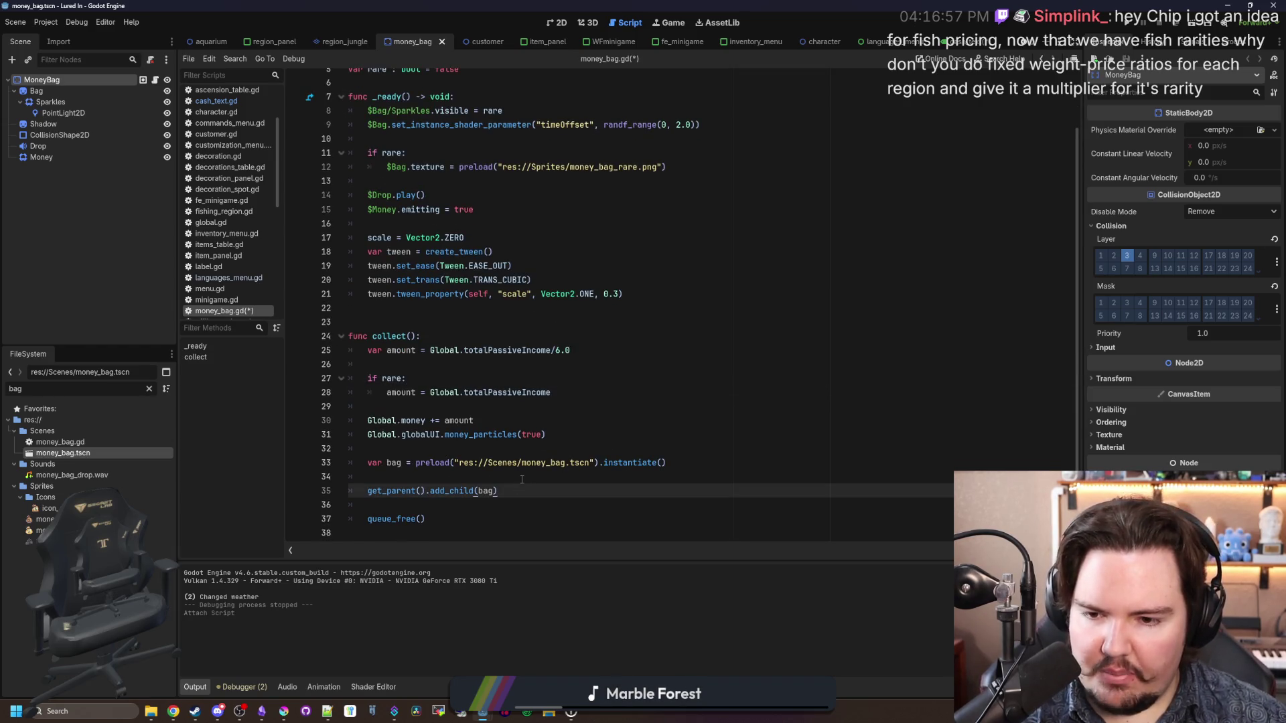
click(523, 476)
text(bag.amo)
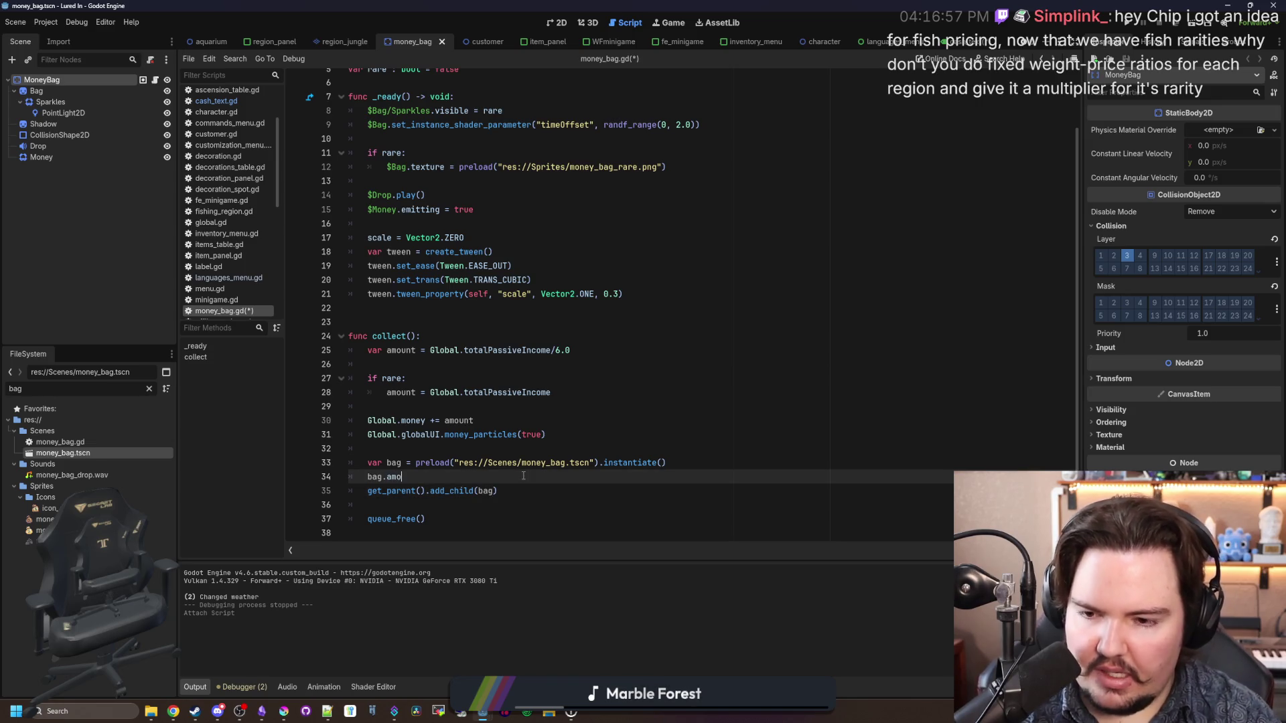
text(unt = amount)
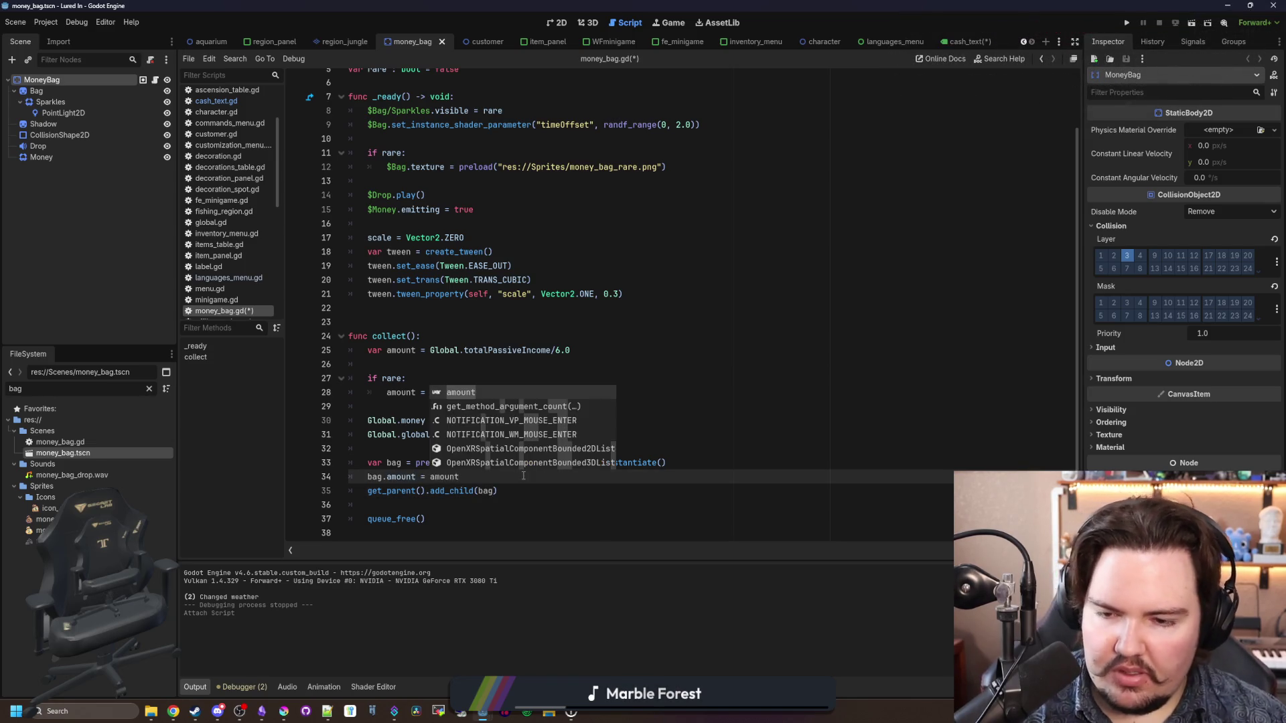
click(688, 414)
click(488, 449)
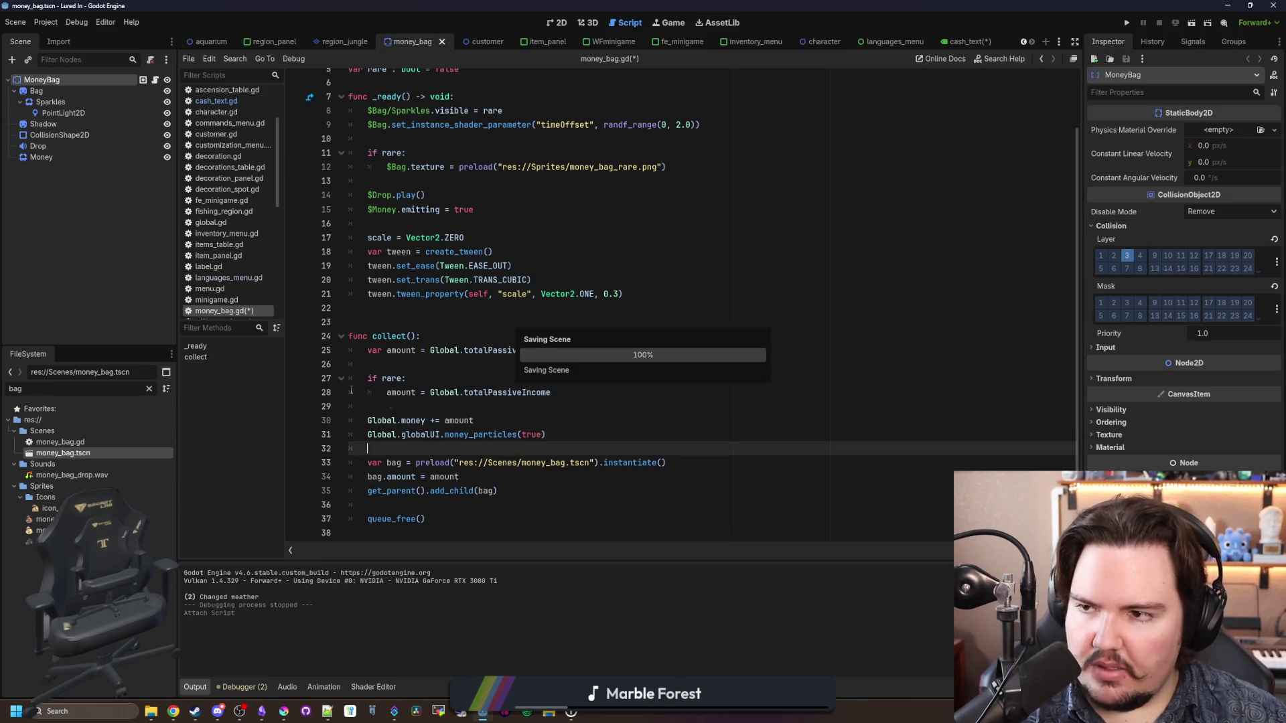
key(ctrl+s)
click(245, 104)
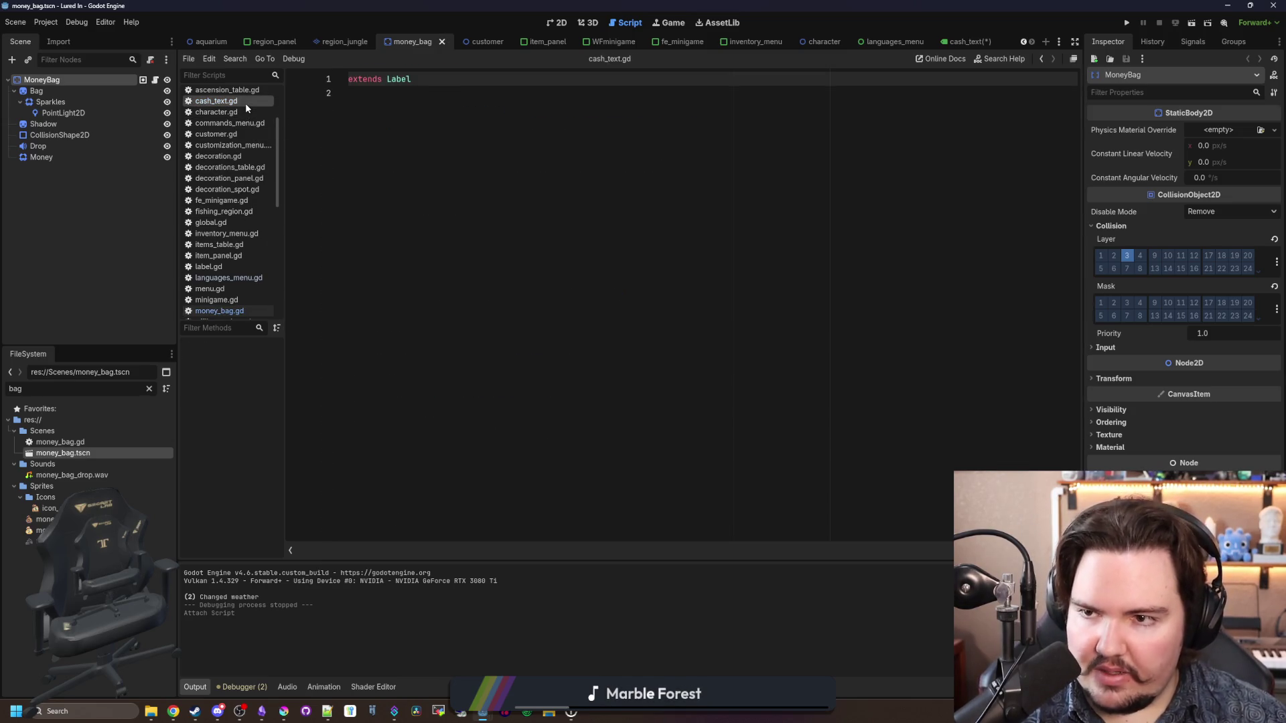
Step: Add a _ready() to cash_text.gd calling get_tree().create_timer(2.0).timeout.connect(queue_free)
click(415, 116)
key(Return)
text(func _r)
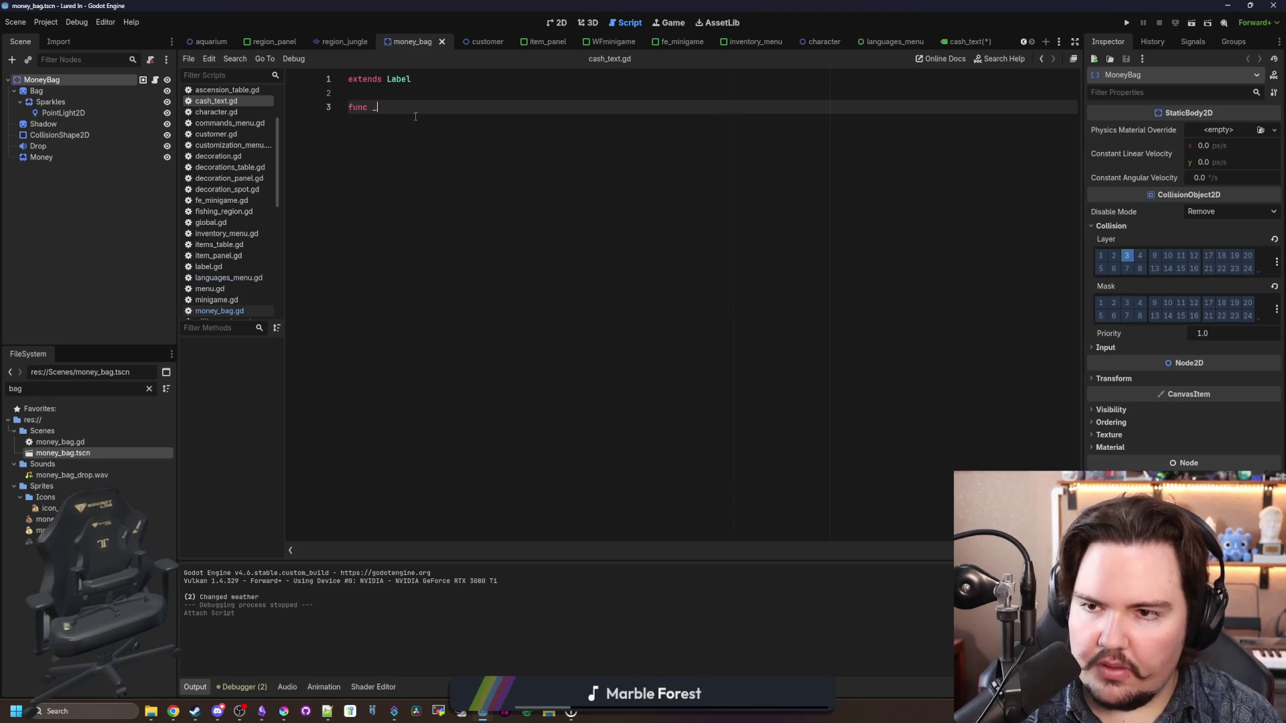
key(Return)
key(Return)
key(Return)
text(get_t)
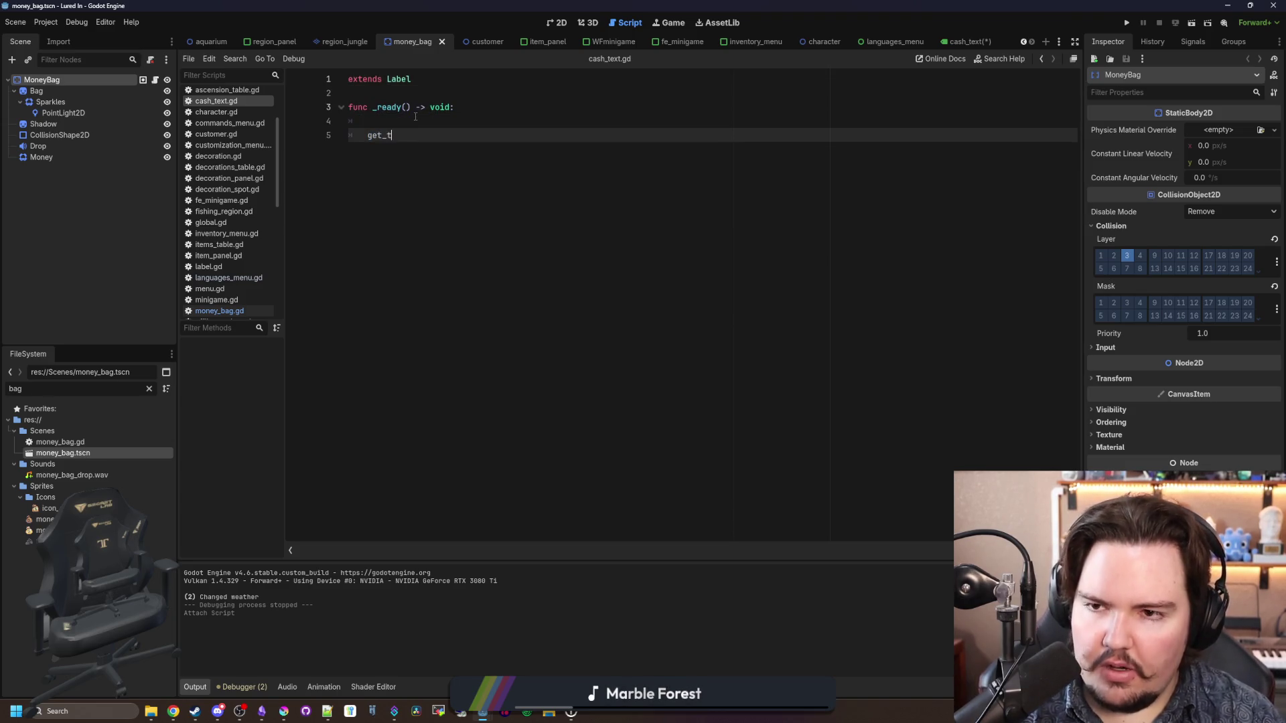
text(ree().create)
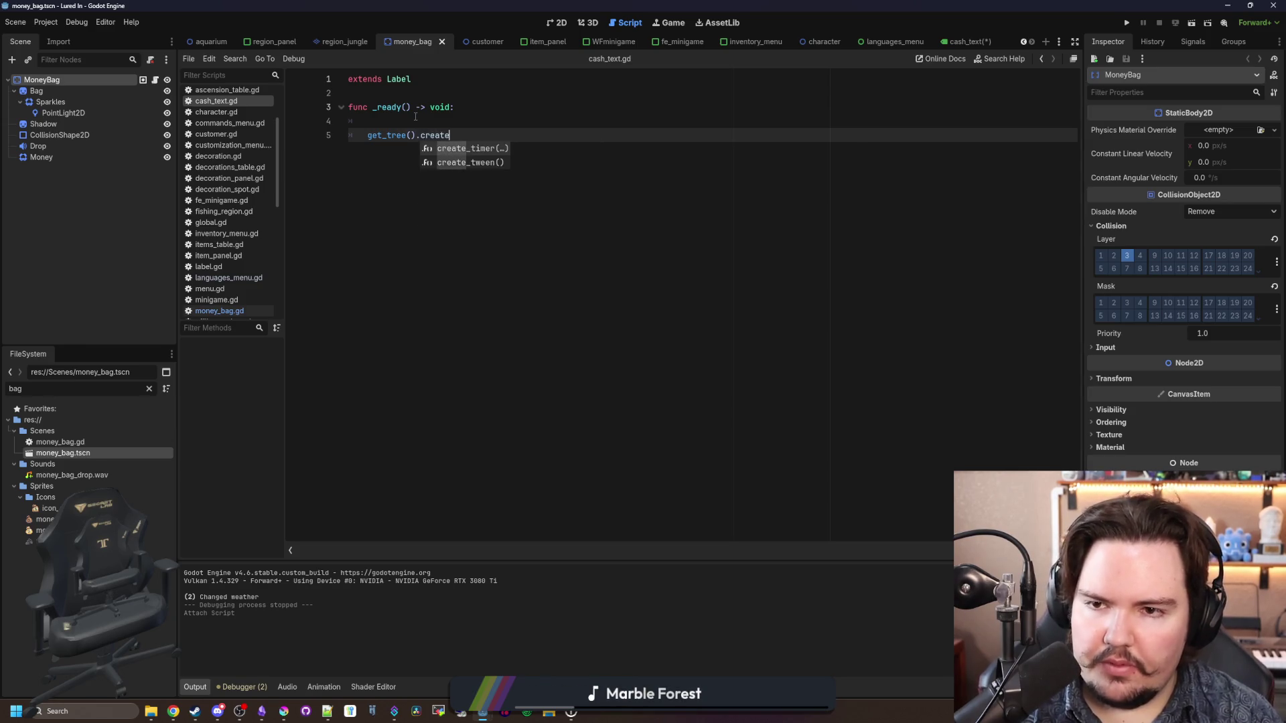
key(Return)
text(2.0).)
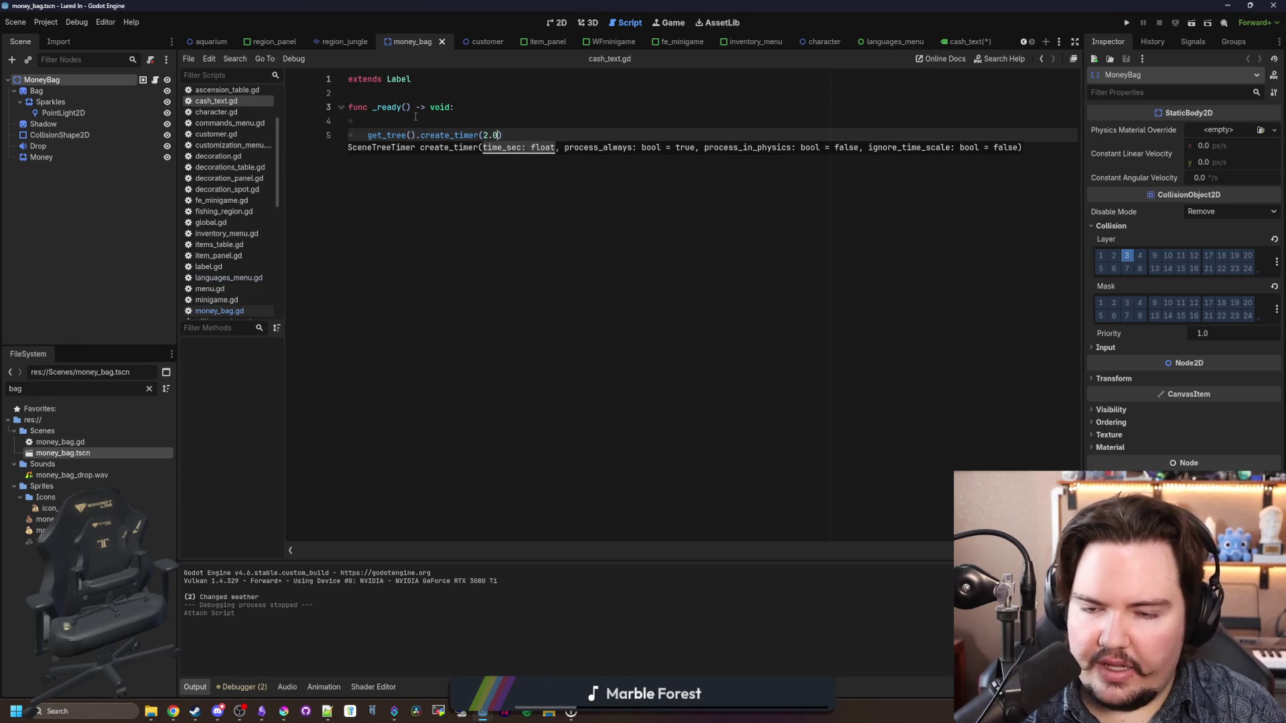
text(tim)
key(Return)
text(.conne)
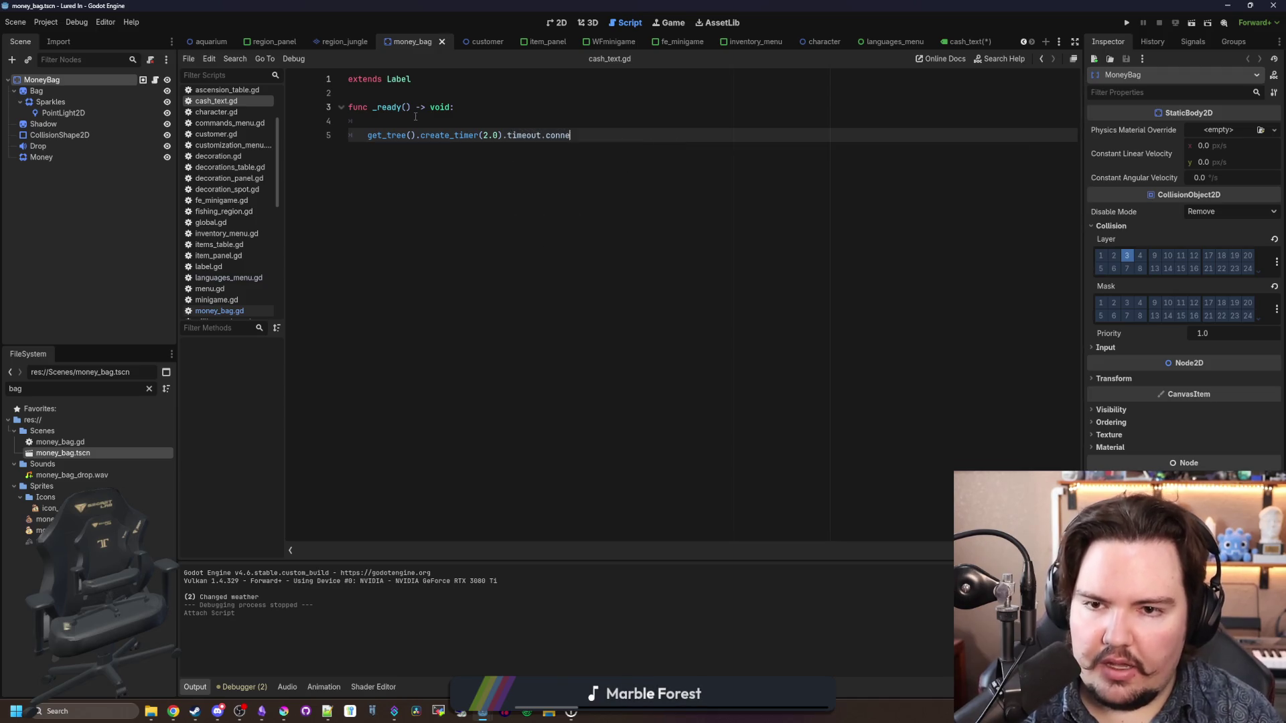
key(Return)
text(queue_free)
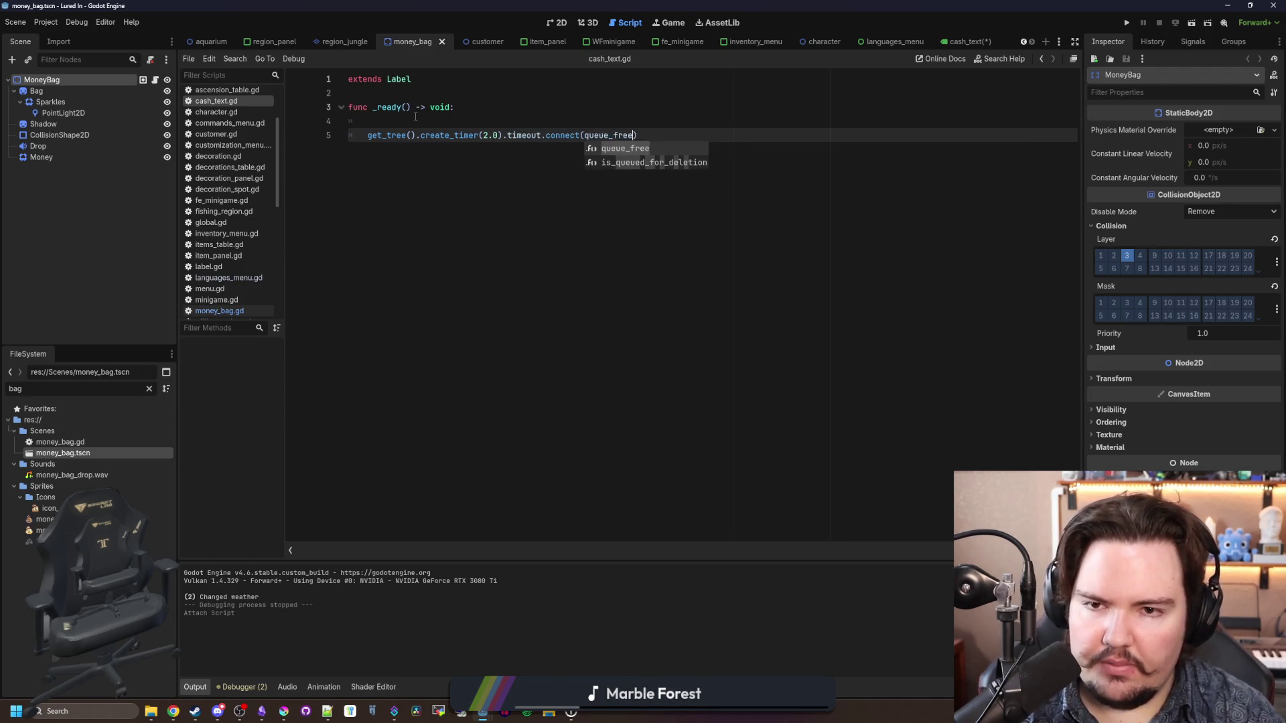
key(End)
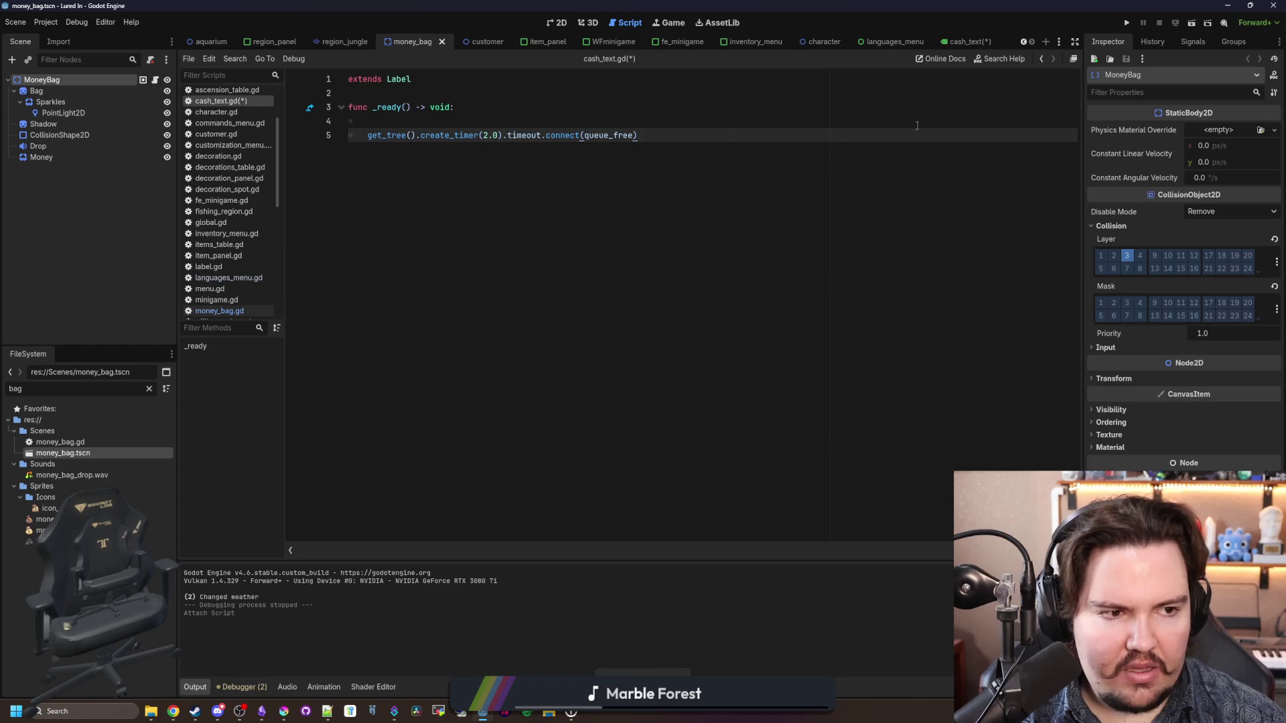
mouse_move(737, 1)
mouse_down()
mouse_move(736, 161)
mouse_move(444, 182)
mouse_up()
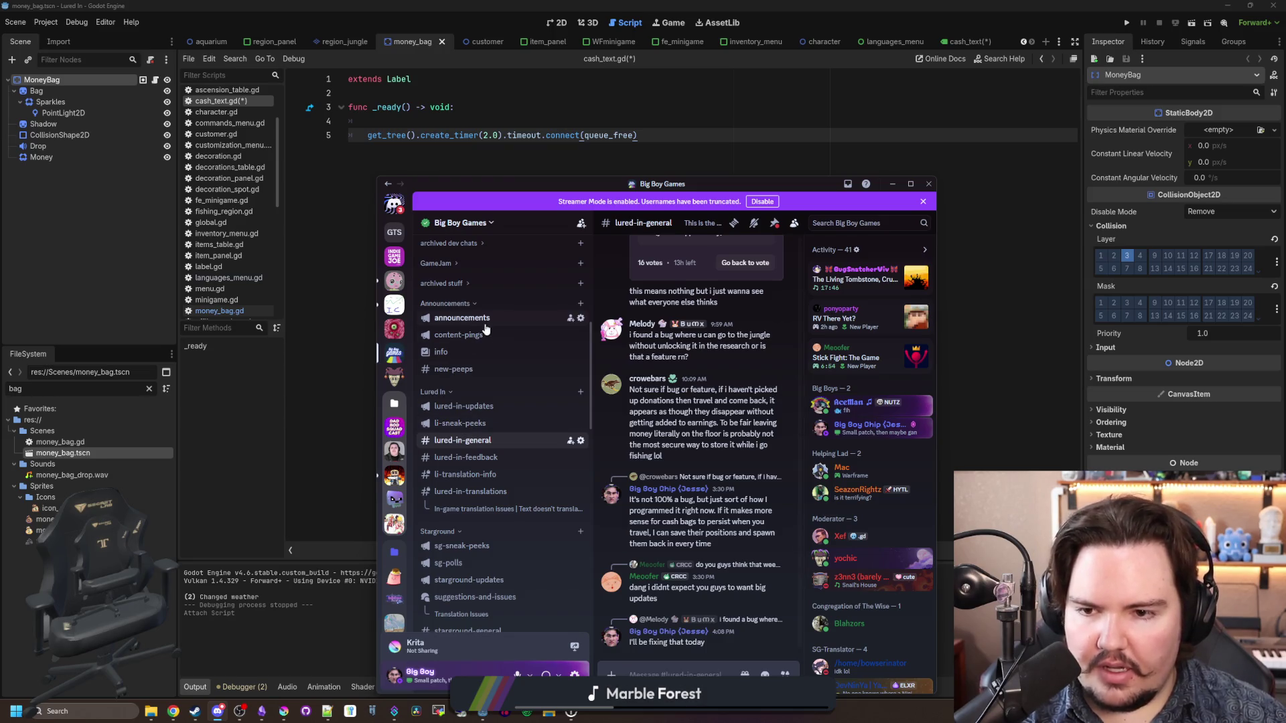
click(469, 424)
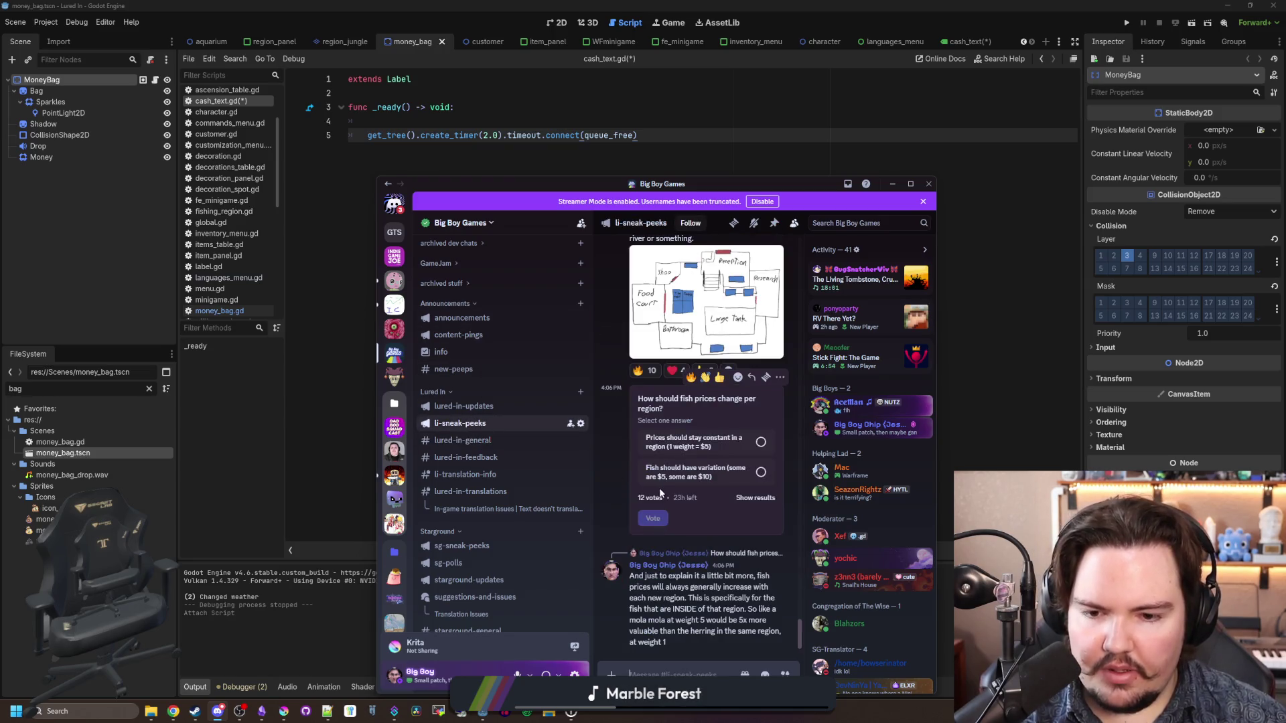
double_click(809, 187)
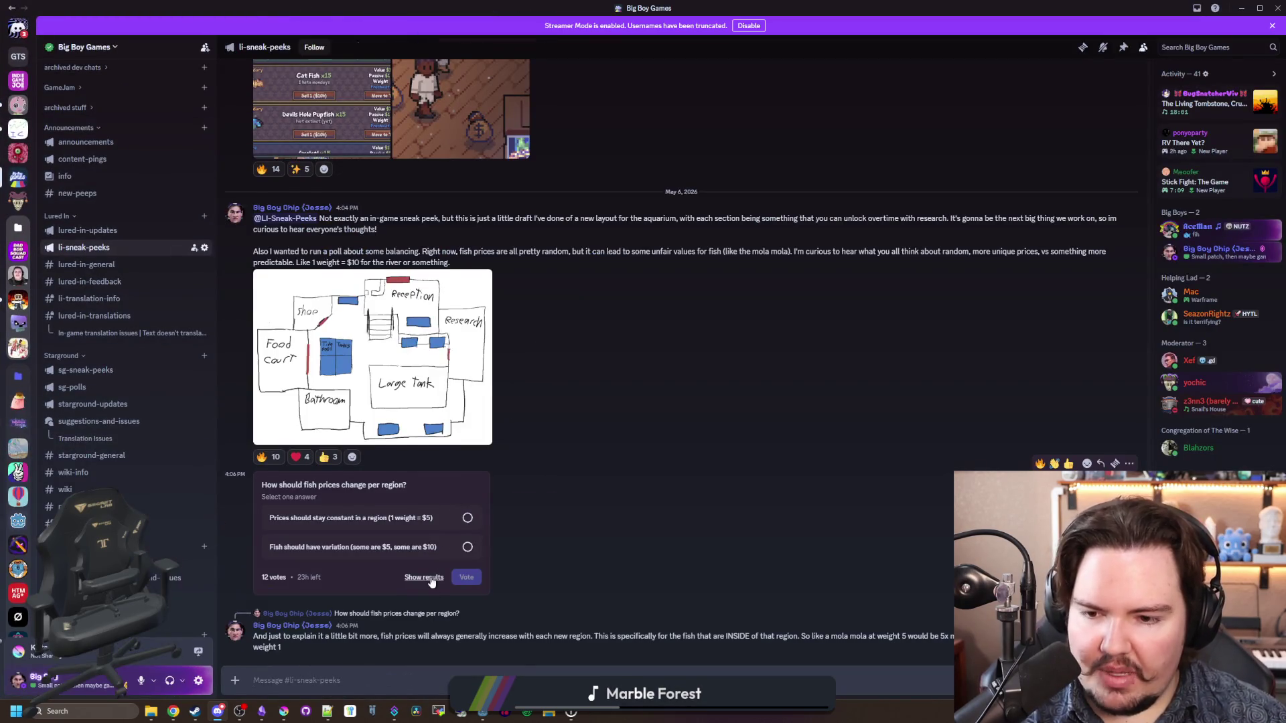
click(431, 579)
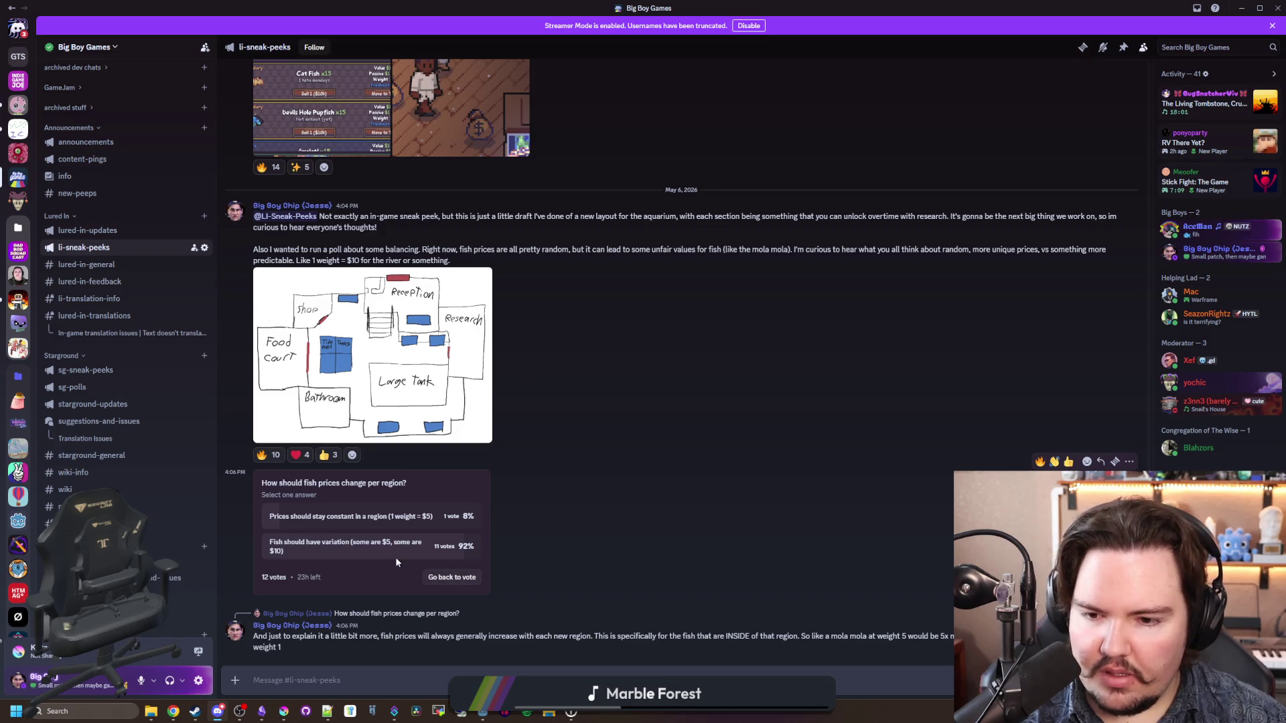
click(443, 546)
click(880, 434)
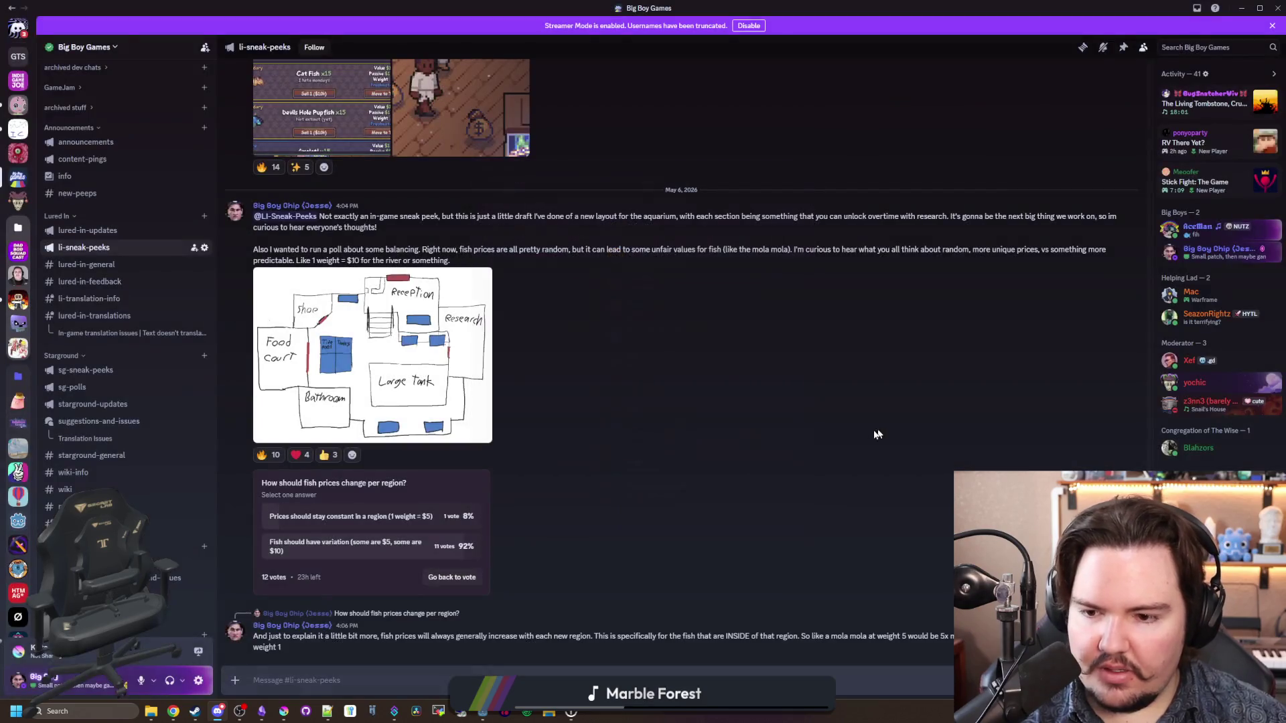
click(436, 584)
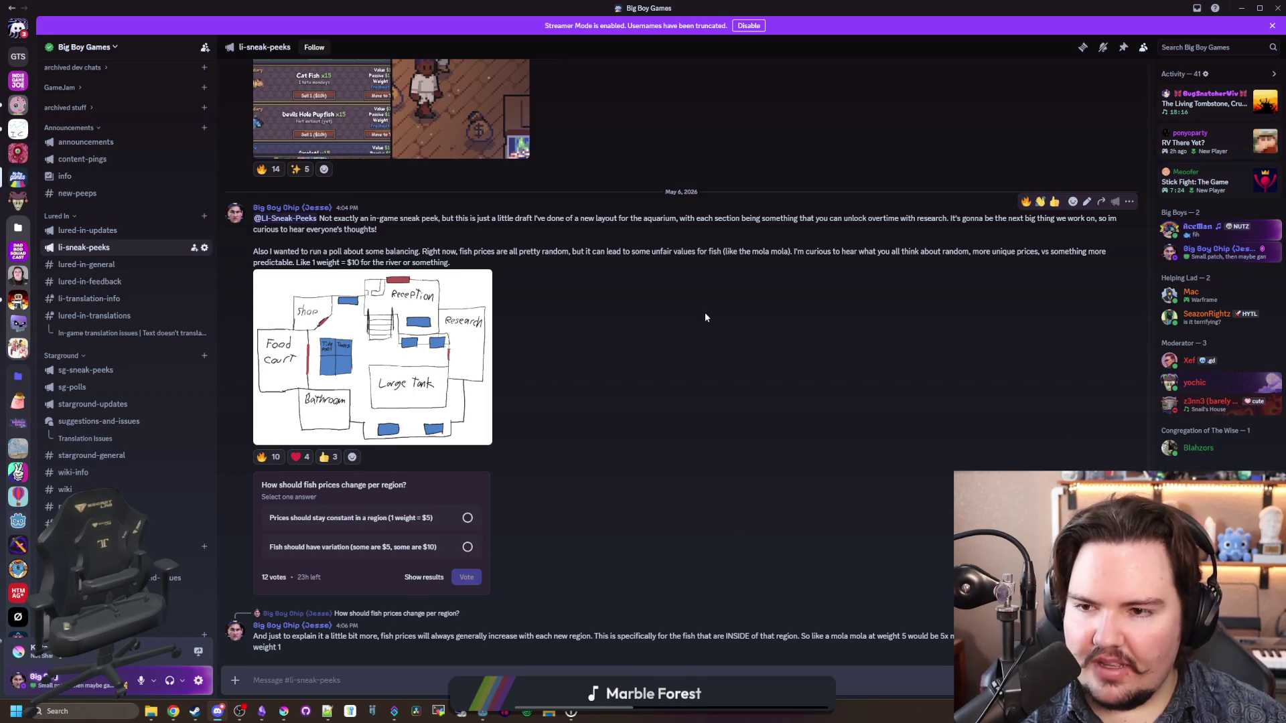
key(alt+Tab)
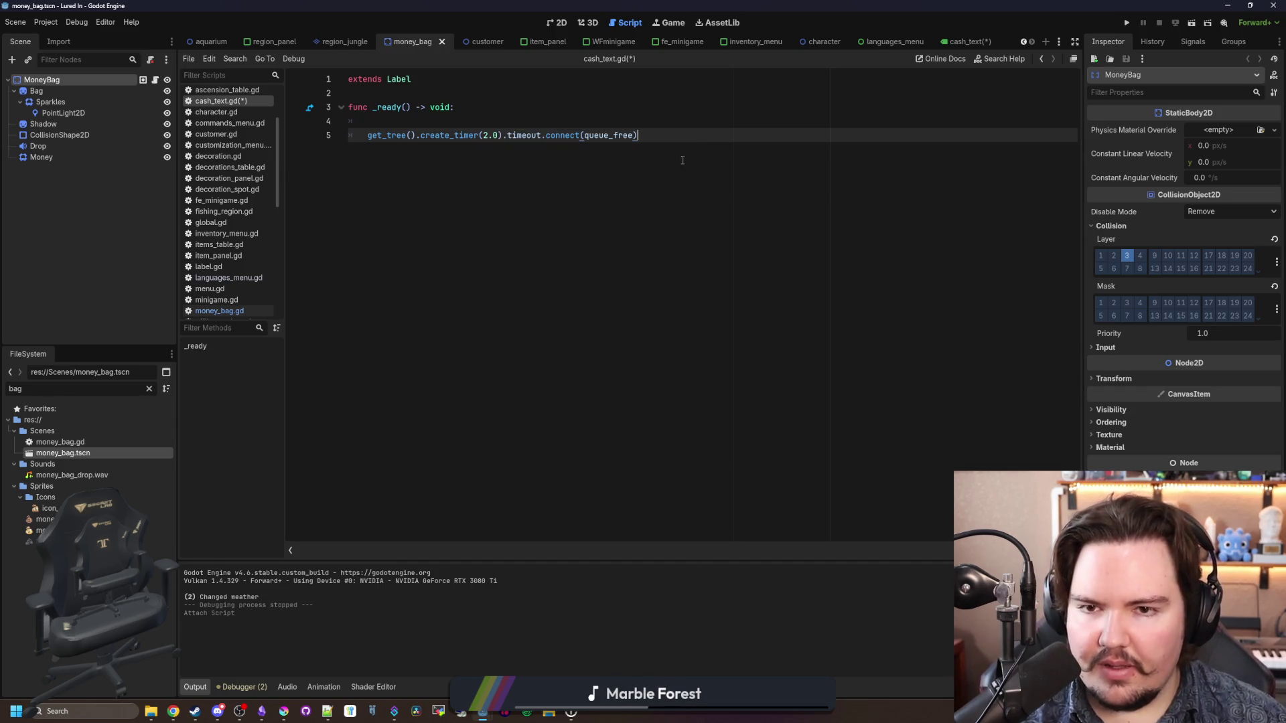
Step: Save cash_text.gd with its 2.0-second queue_free timer, leaving an empty line opening _ready()
click(665, 118)
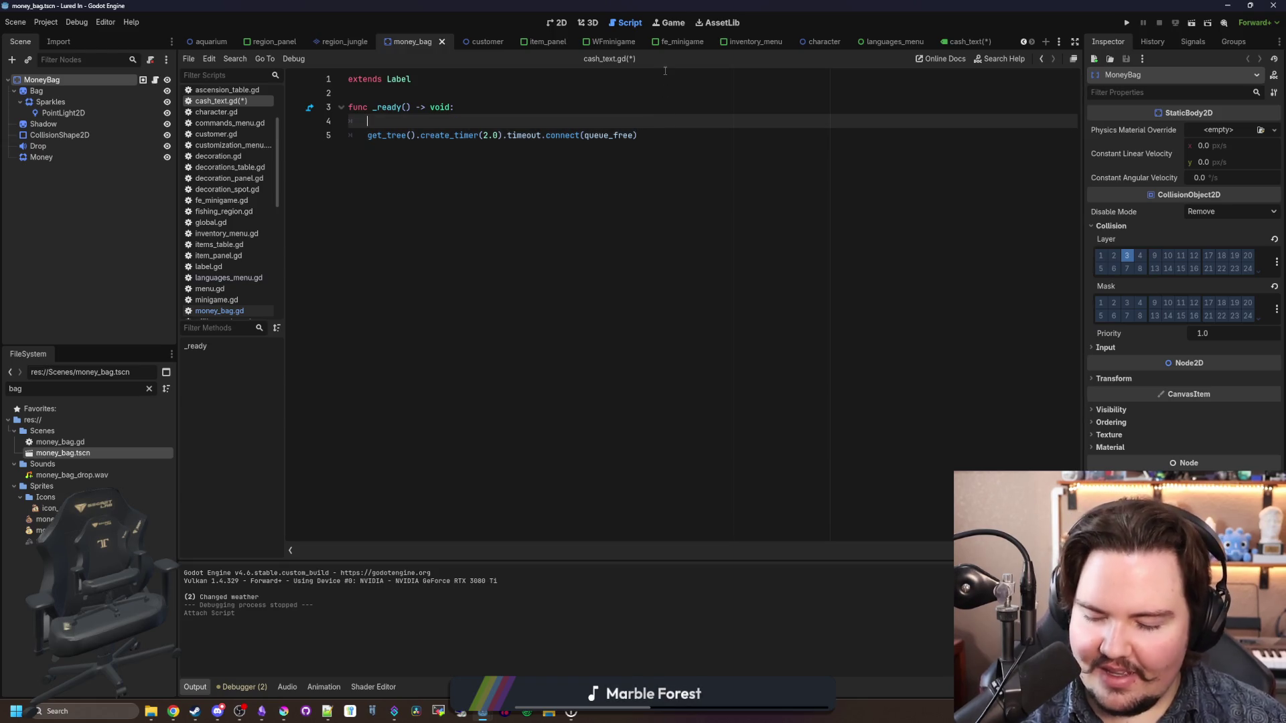
key(ctrl+s)
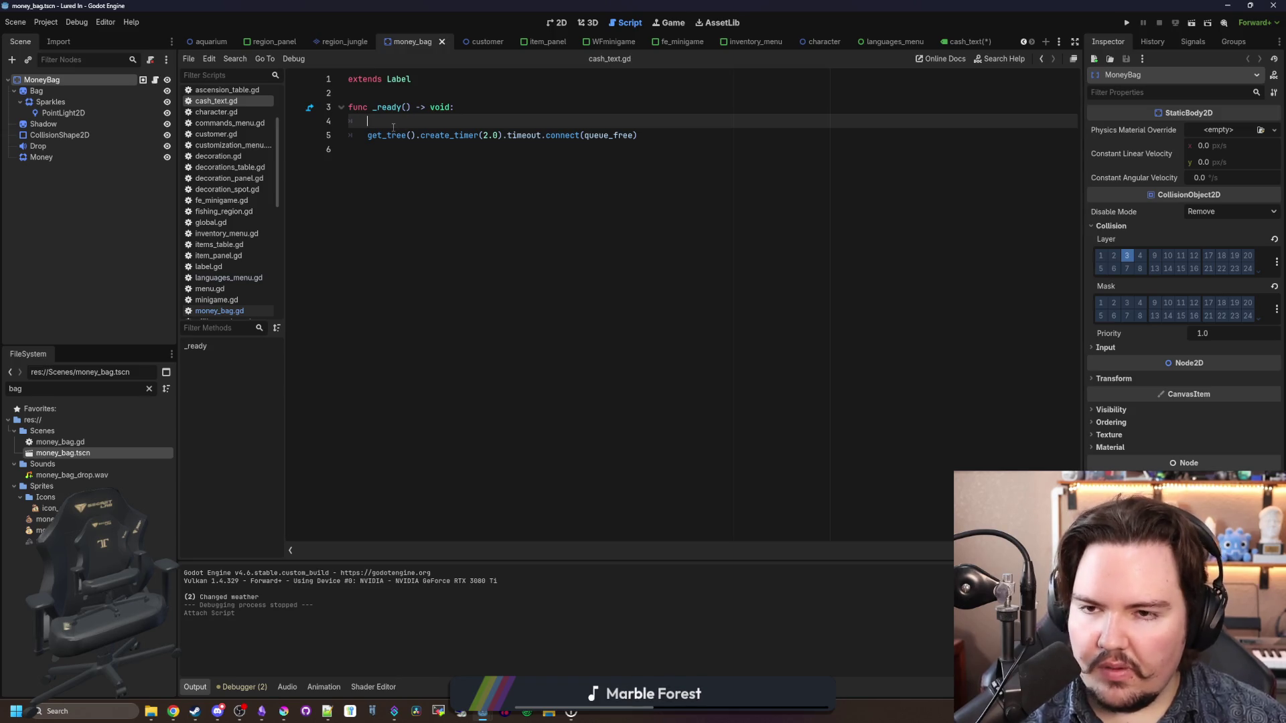
click(634, 136)
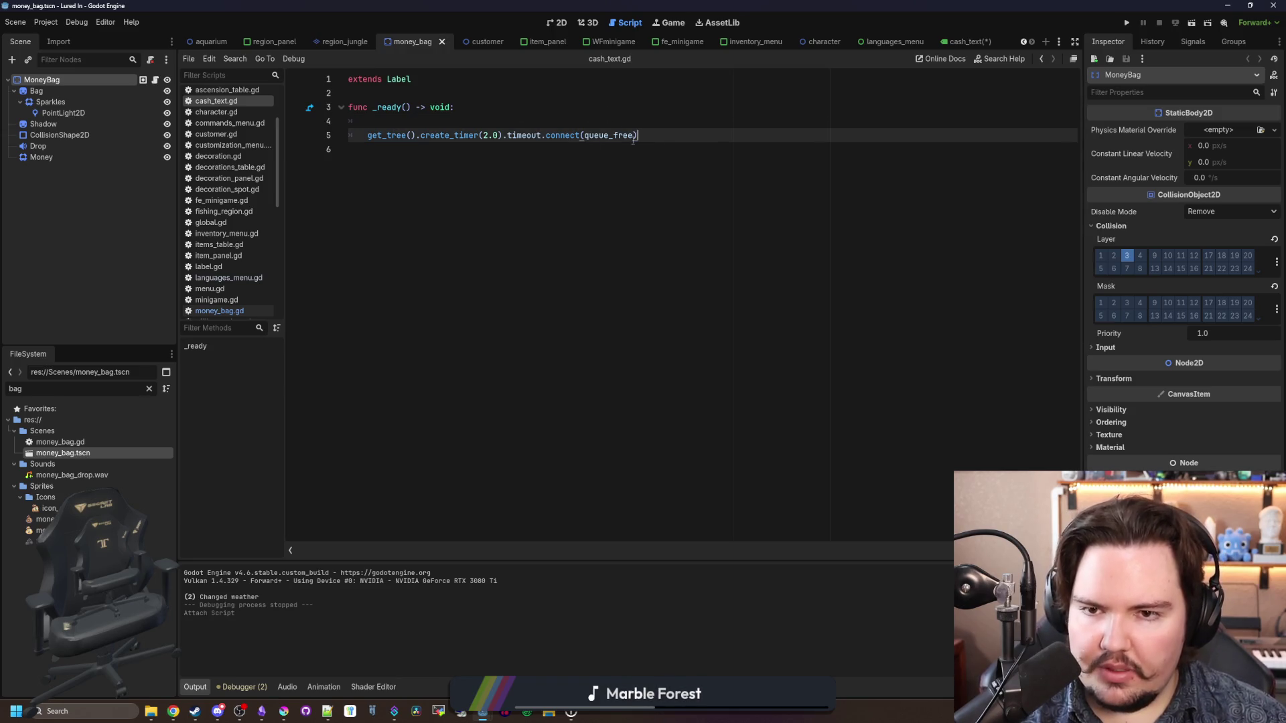
click(435, 127)
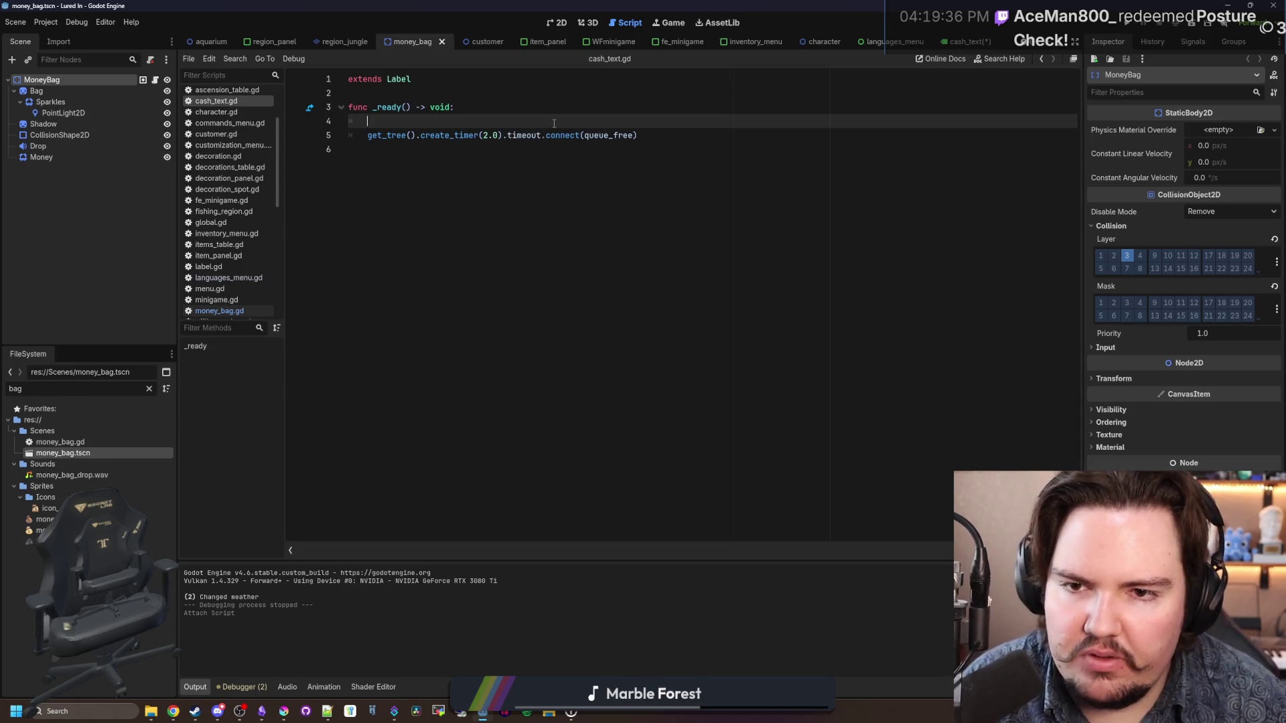
key(ctrl+s)
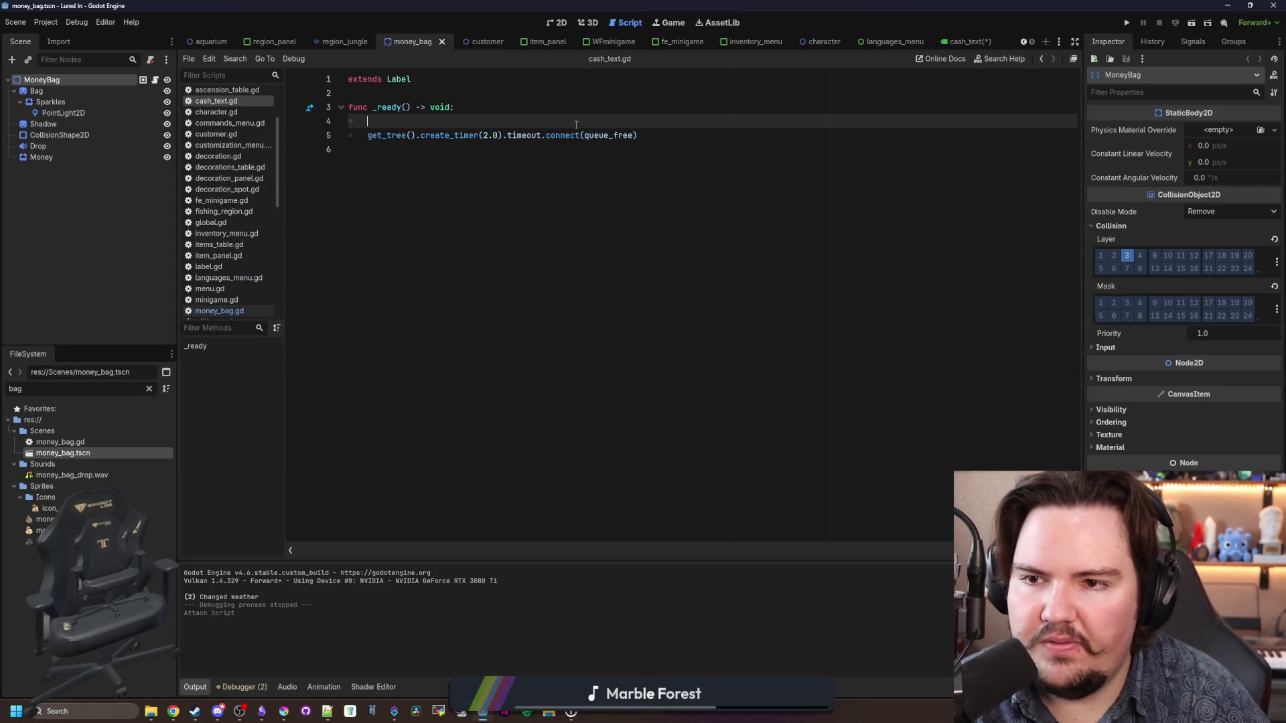
Step: Declare var amount and set text to "$" + Global.format_number(amount) in _ready()
key(Up)
key(Return)
key(Return)
key(Up)
key(Up)
text(v)
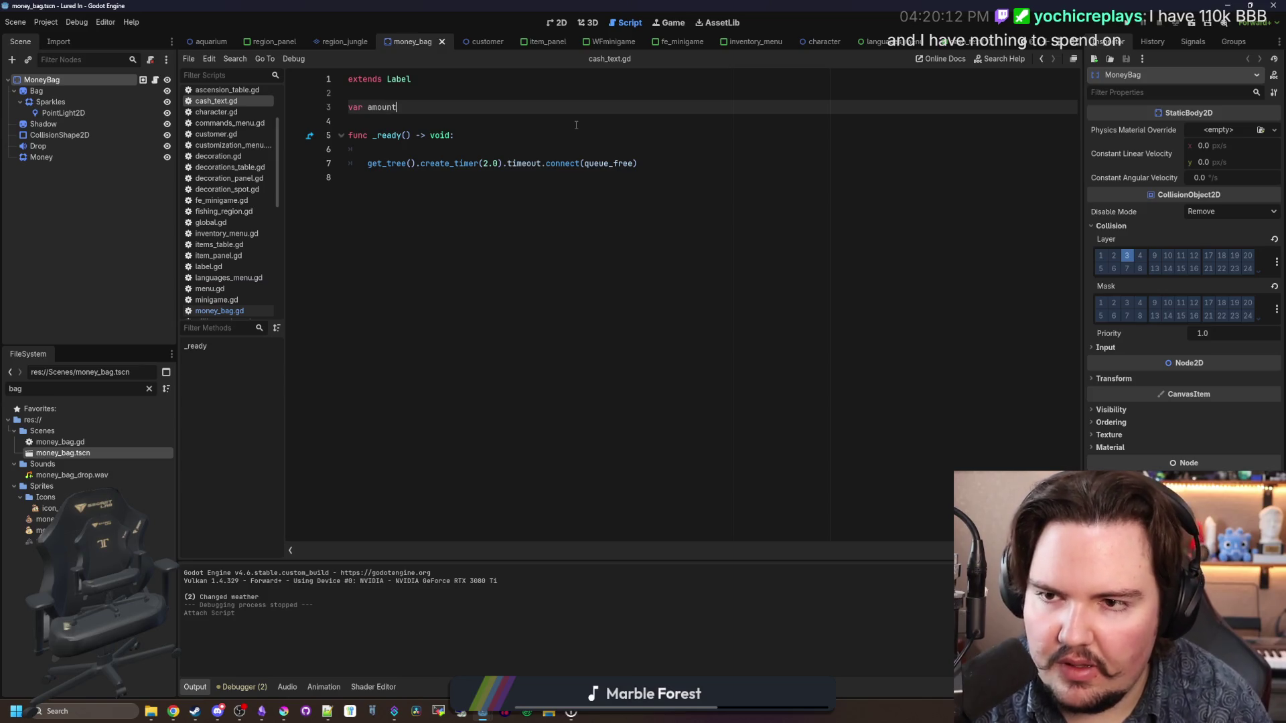
key(Down)
key(Down)
key(Down)
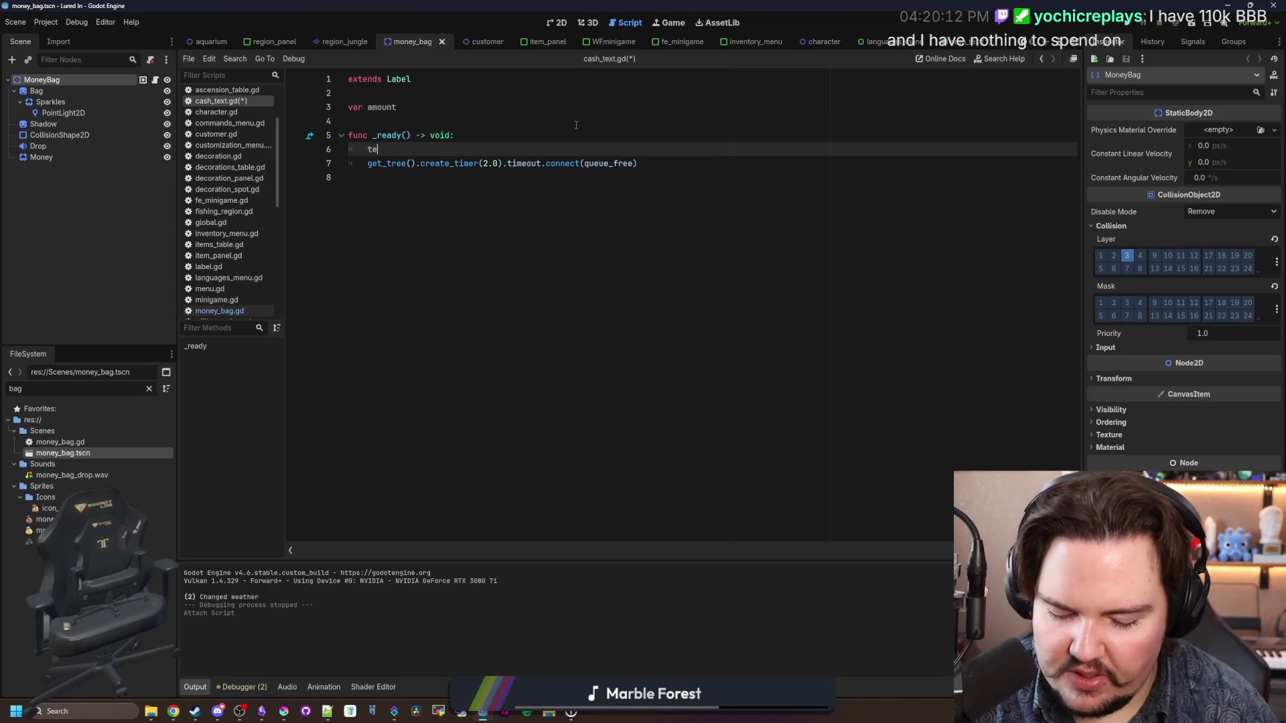
text(xt = G)
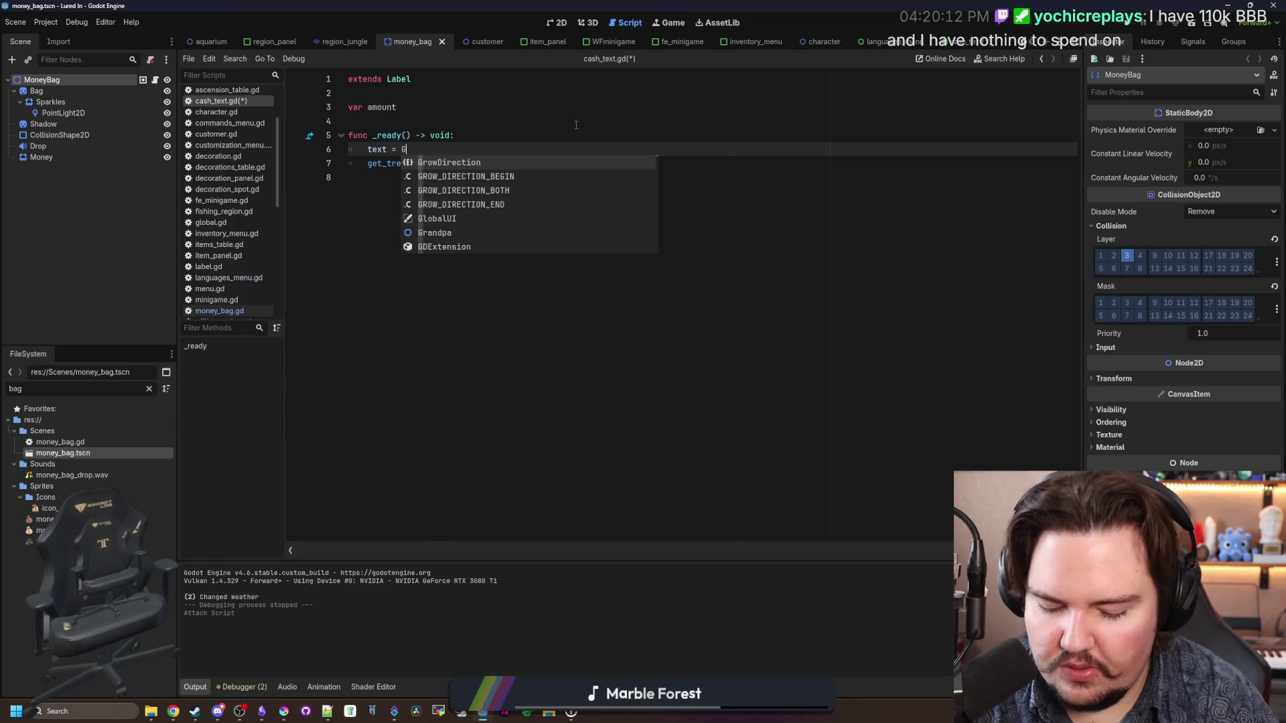
text(lobal.form)
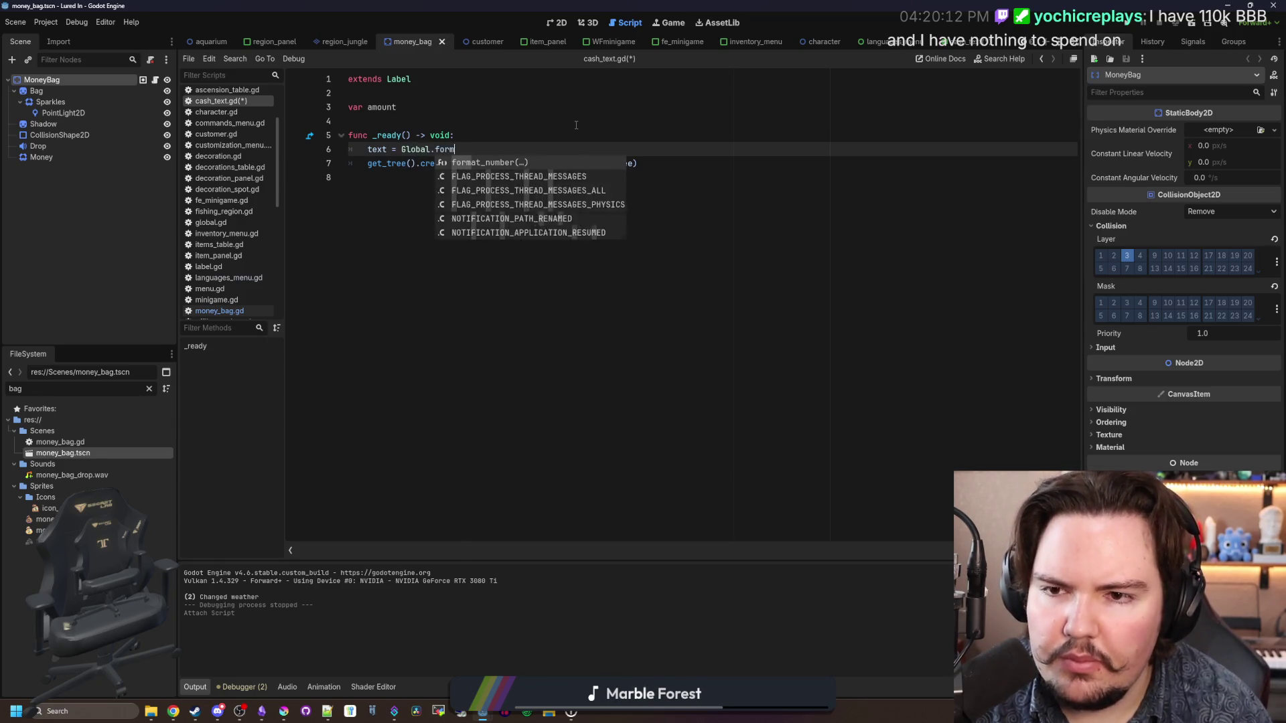
key(Return)
text(amoun)
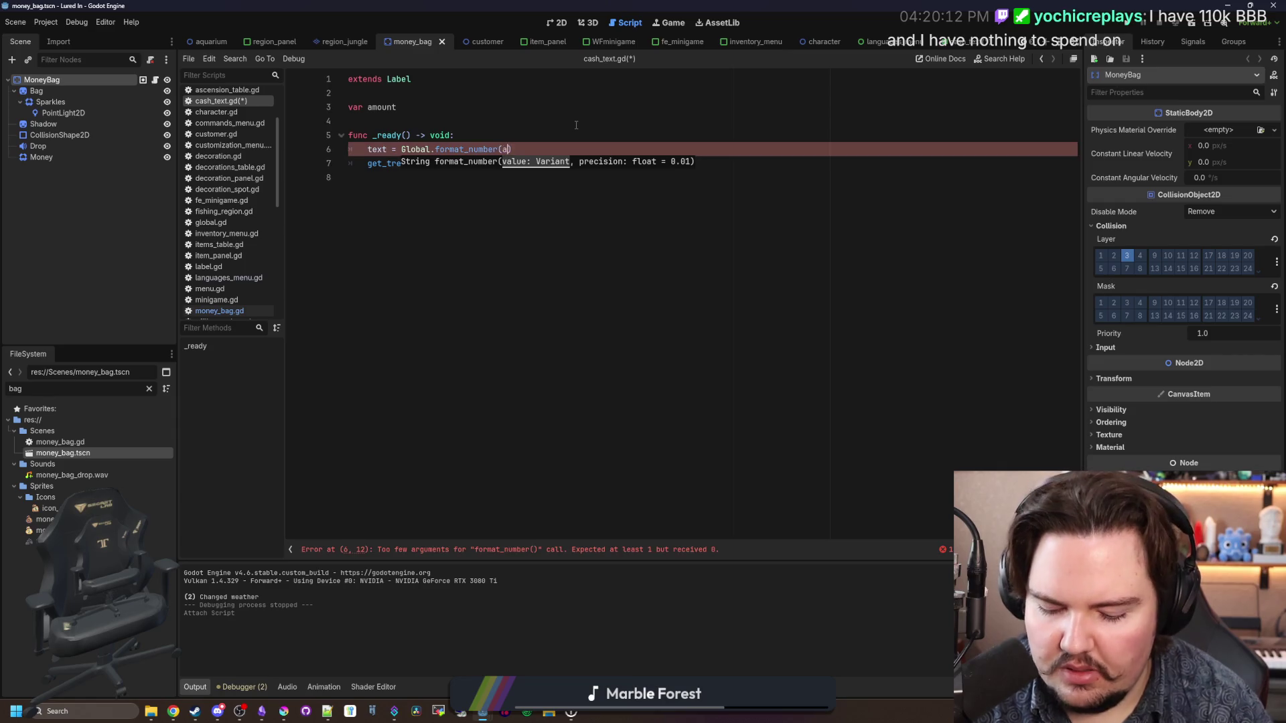
text(t))
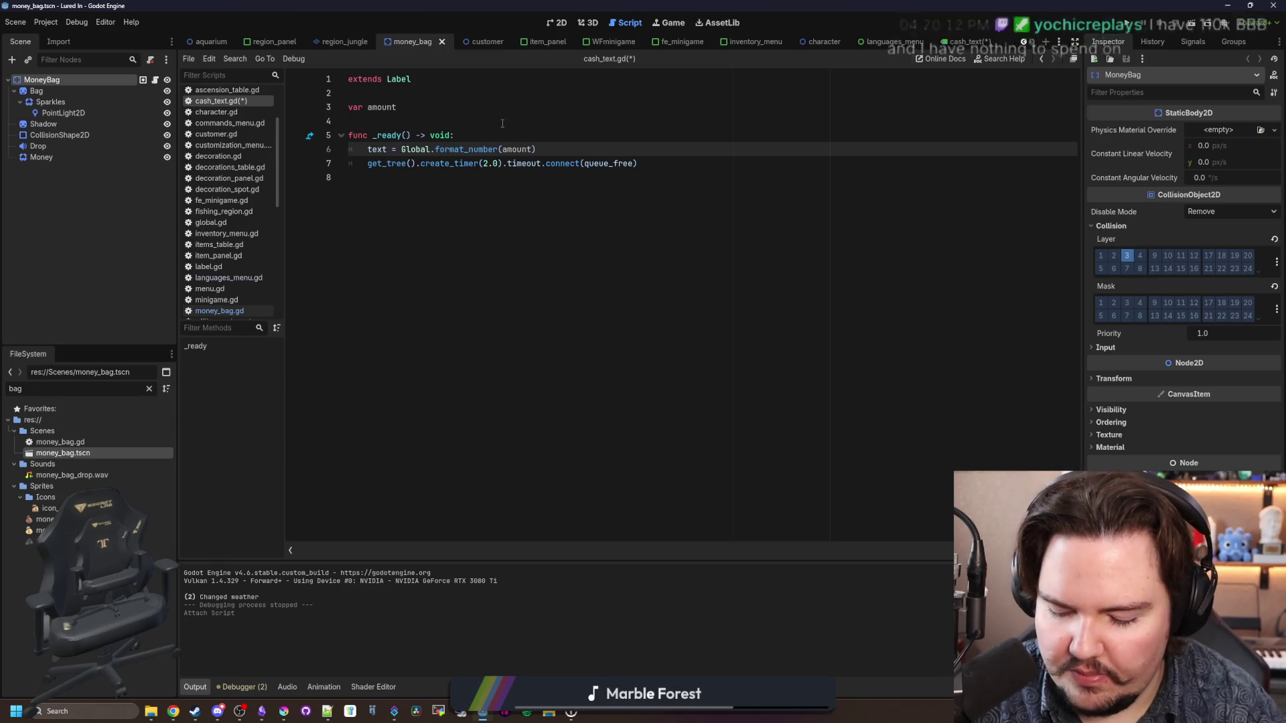
text("$")
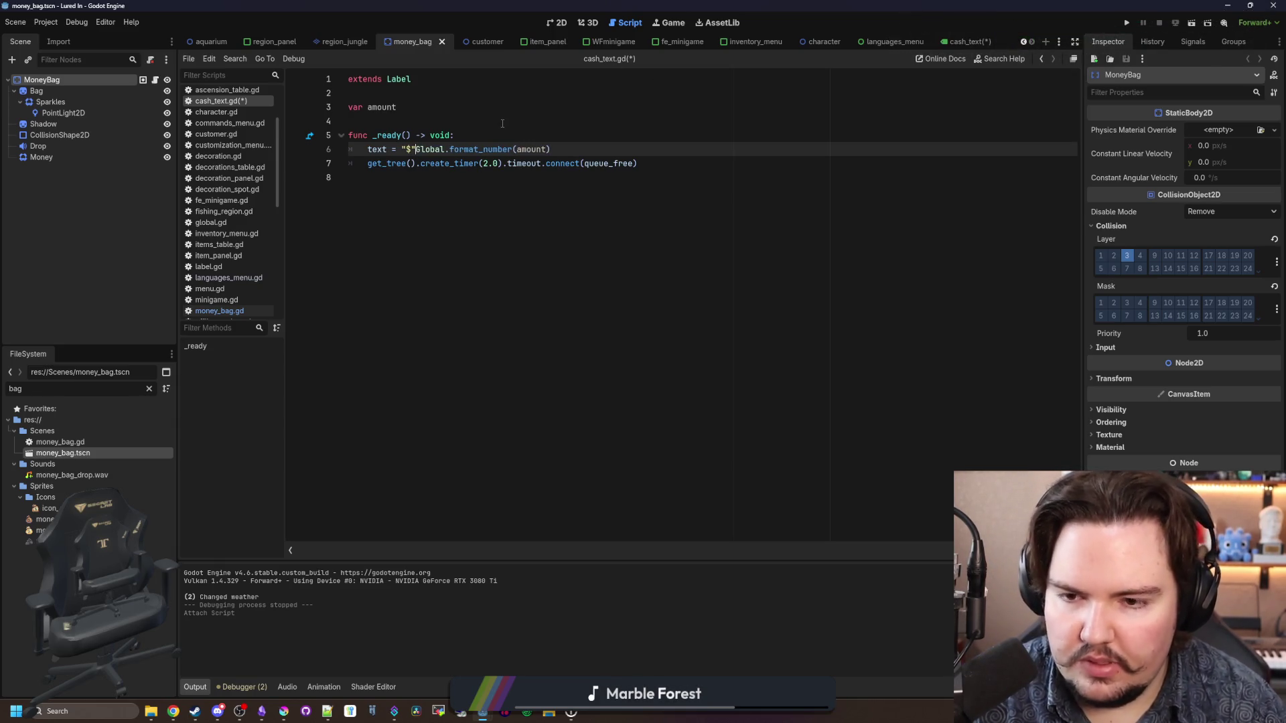
text( +)
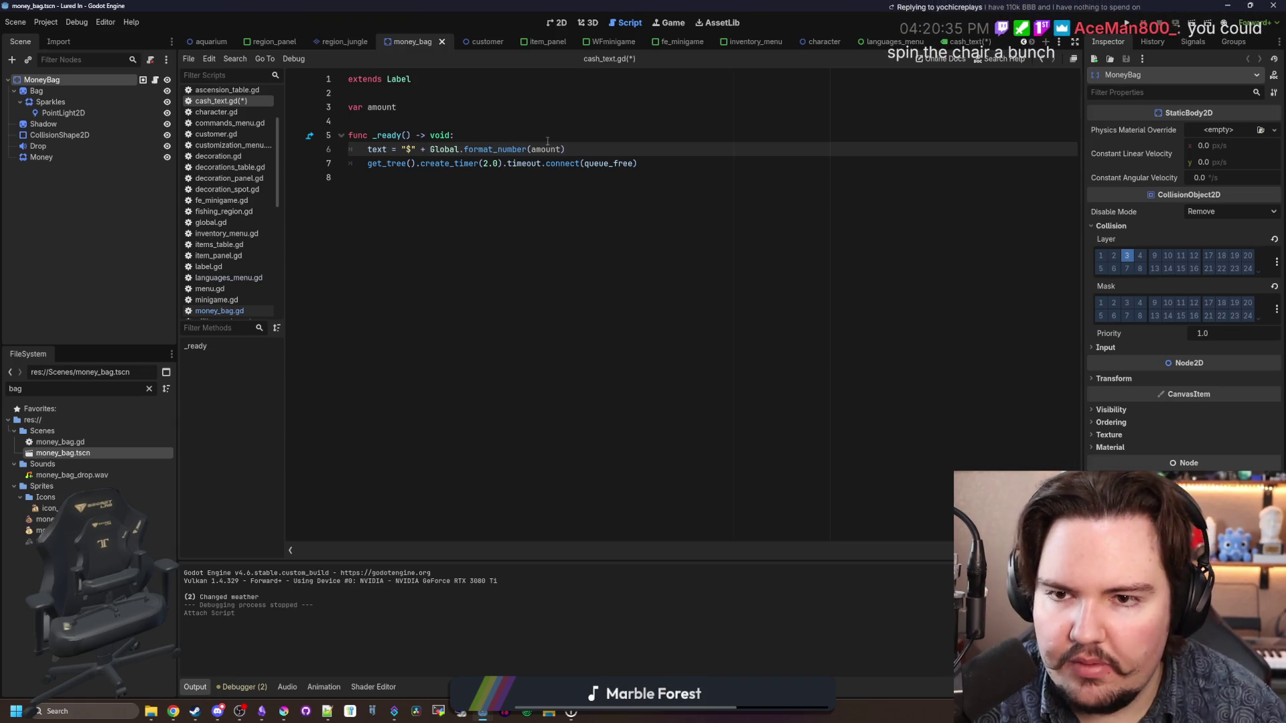
Step: Save cash_text.gd and run the project with F5 to test it
click(448, 120)
key(ctrl+s)
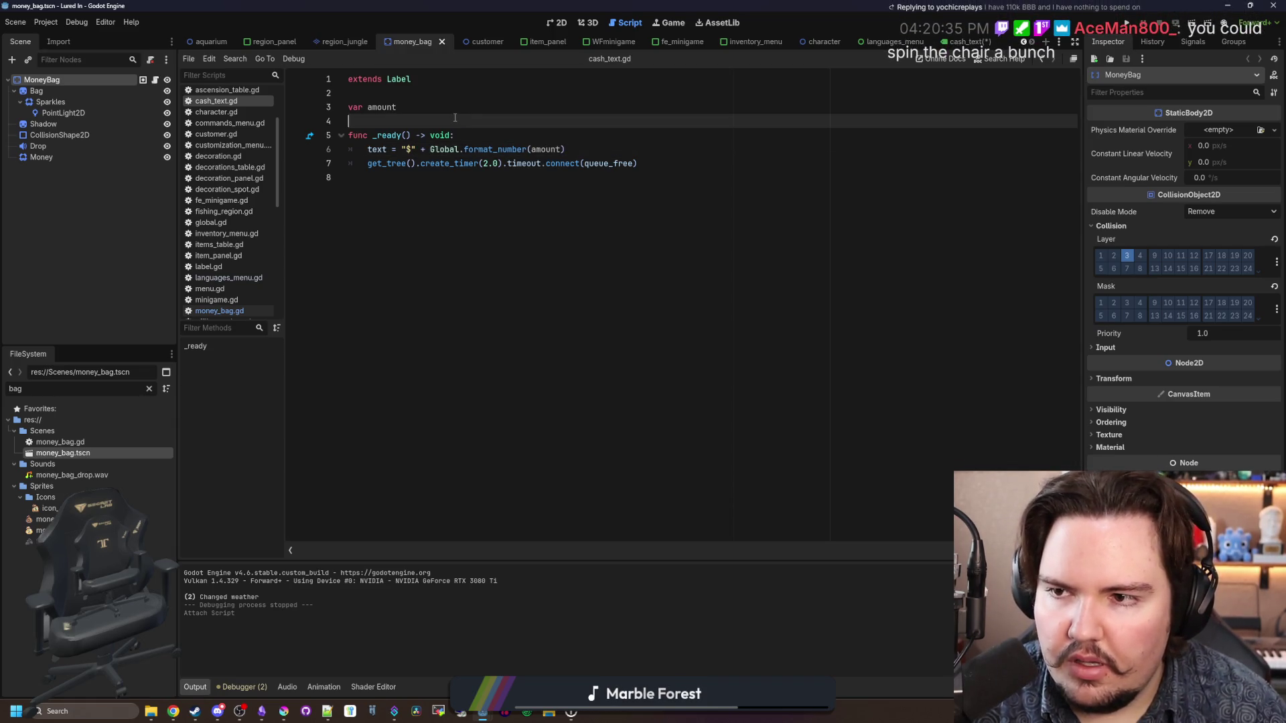
key(F5)
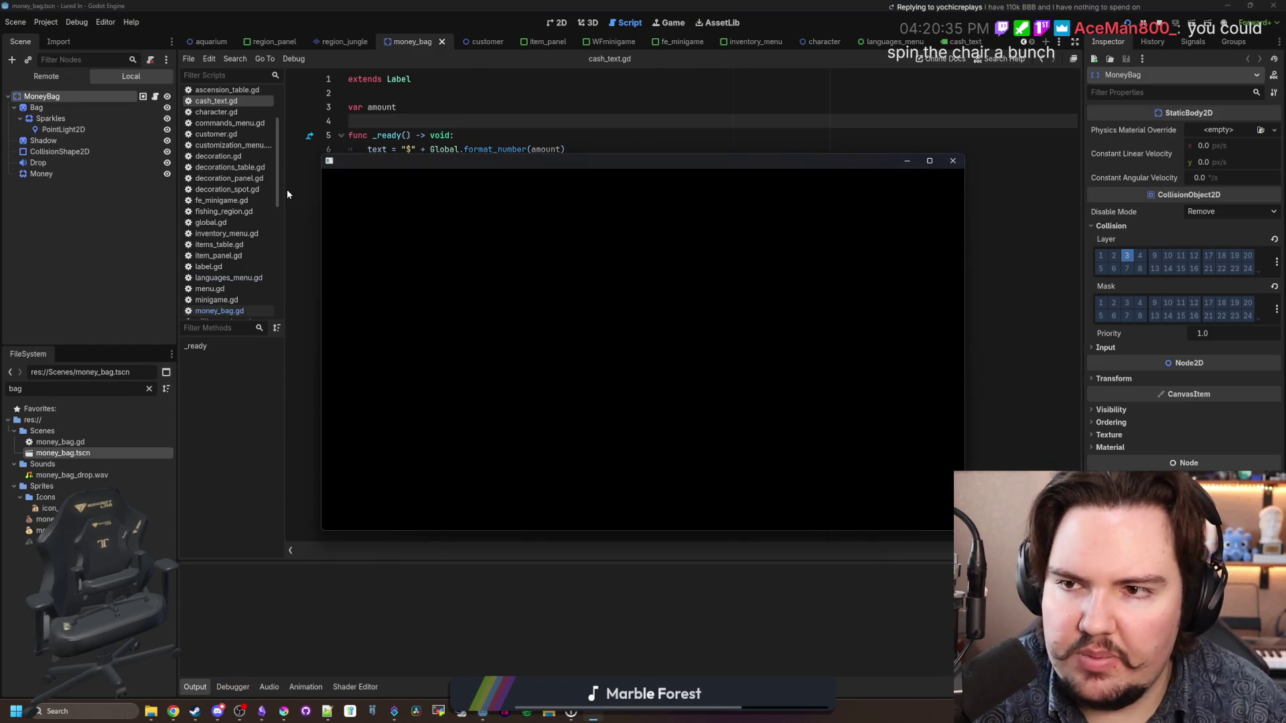
Step: In money_bag.gd, add 'bag.global_position = global_position' above add_child, then save and run the game
double_click(88, 443)
scroll(478, 398, down, 1)
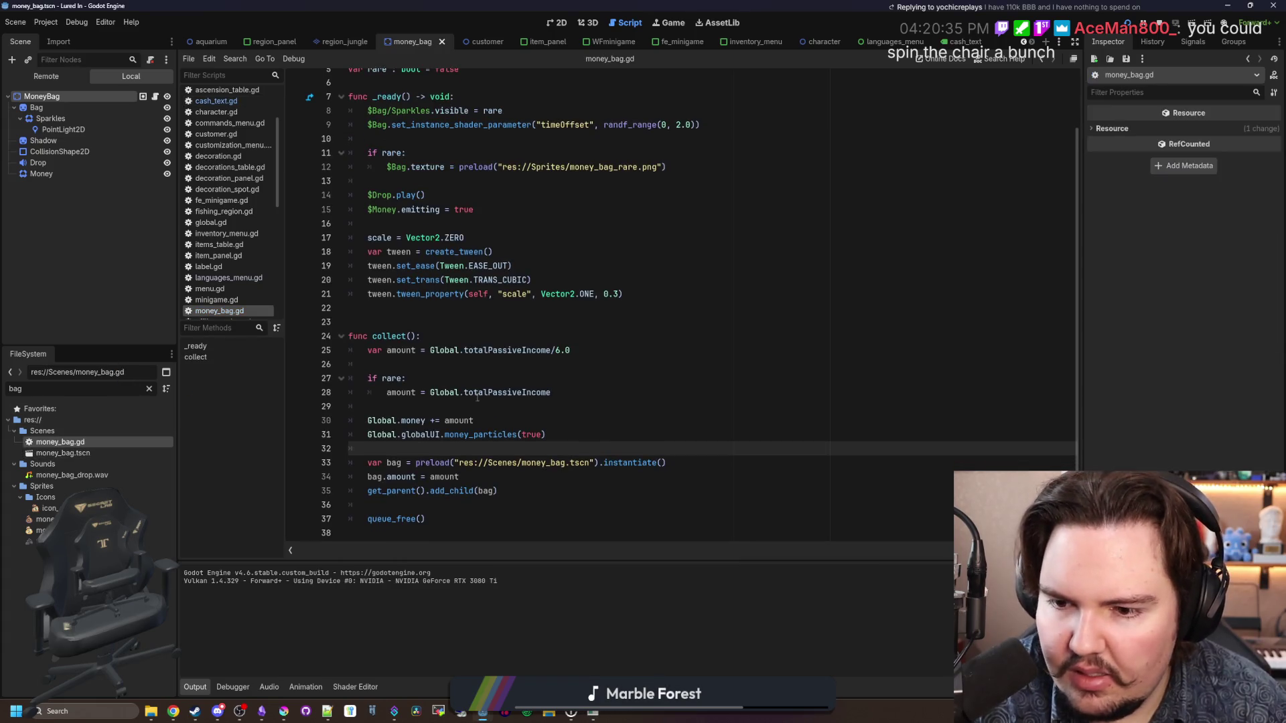
click(477, 477)
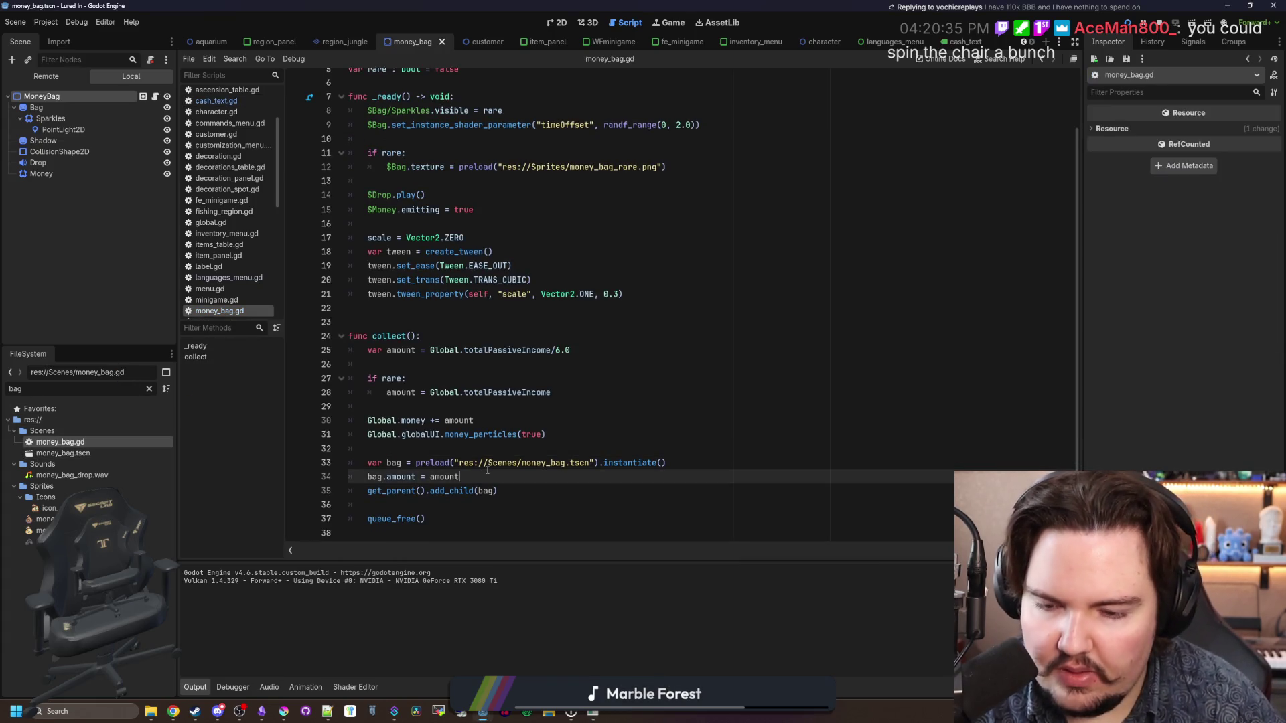
click(505, 495)
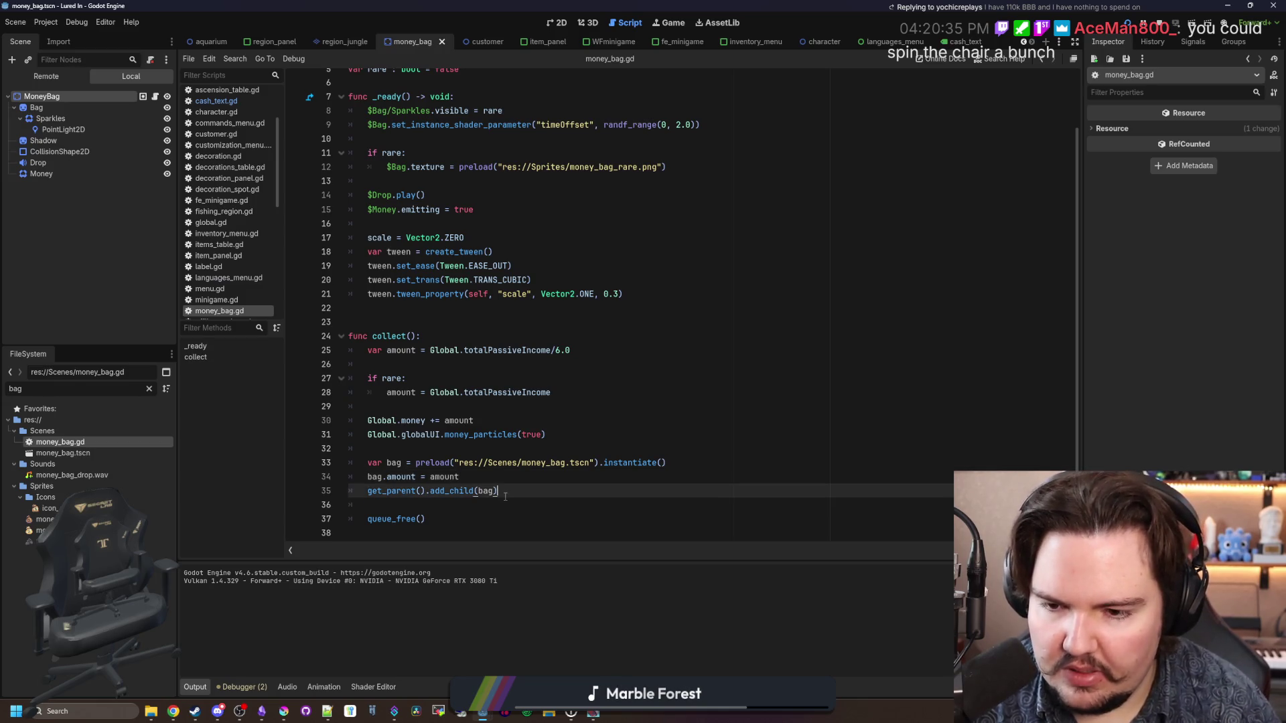
key(ctrl+shift+Return)
text(bag.global_)
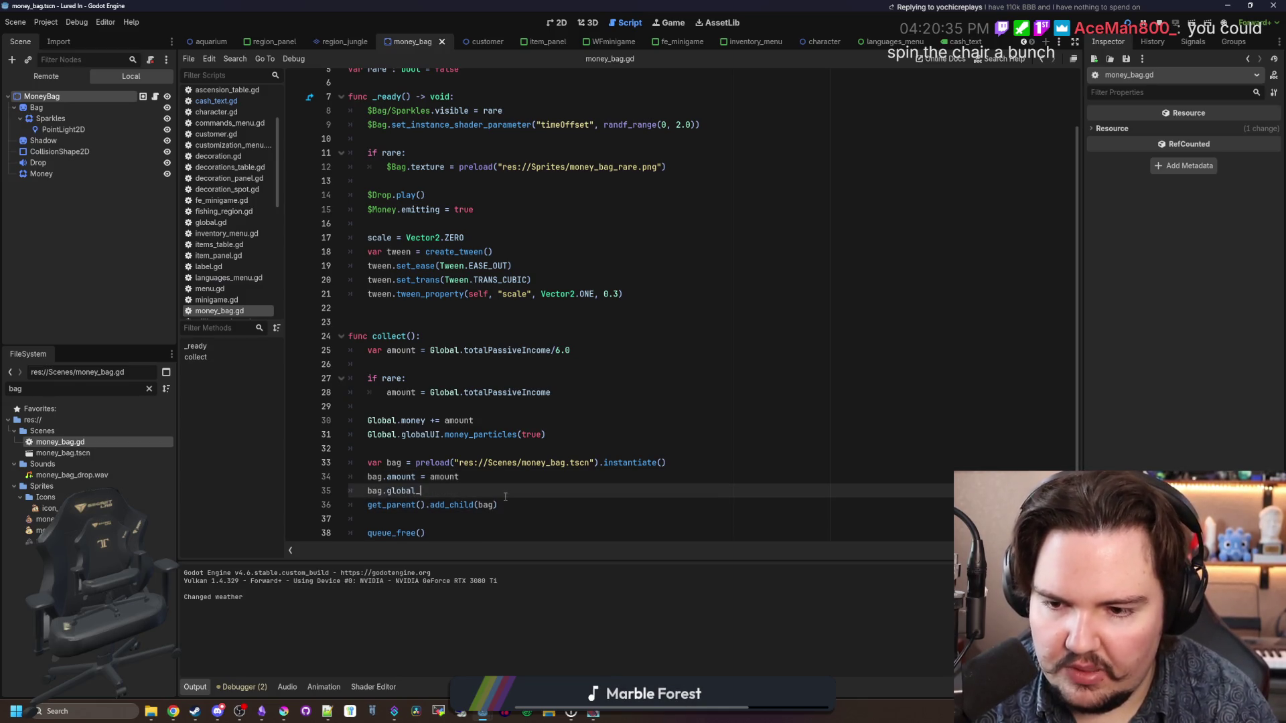
text(position = global_po)
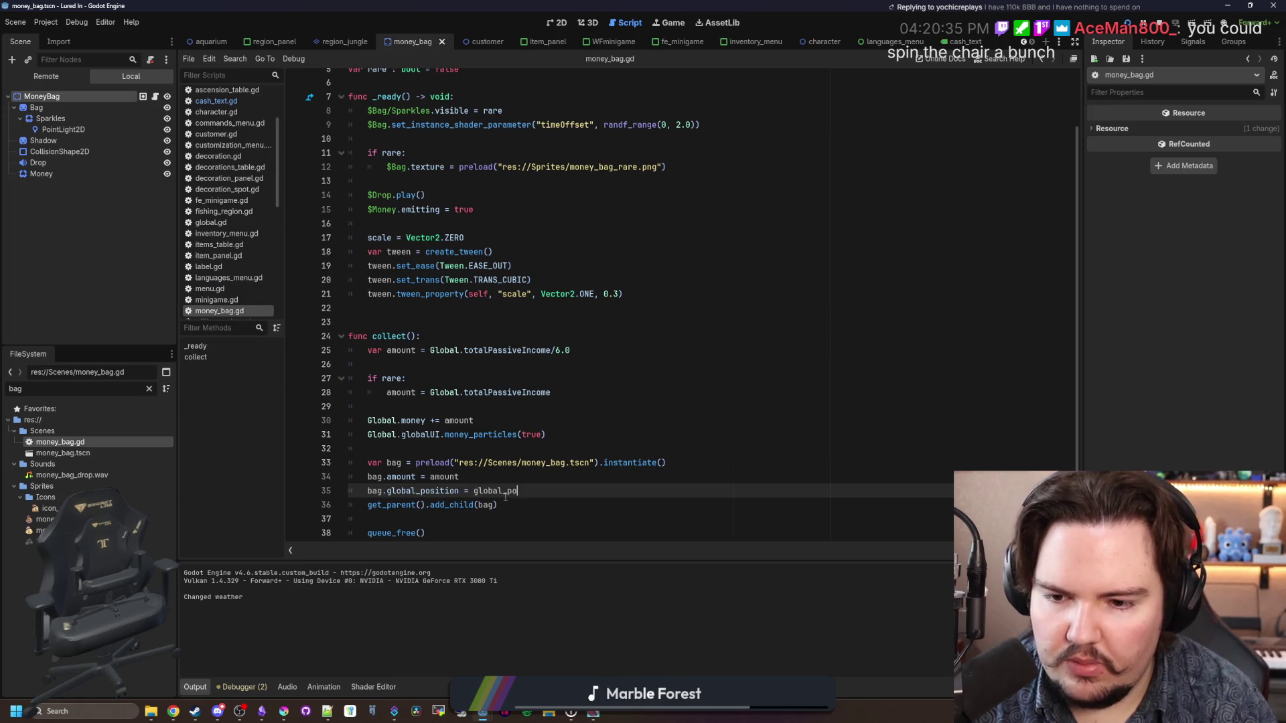
text(sition)
click(563, 474)
key(ctrl+s)
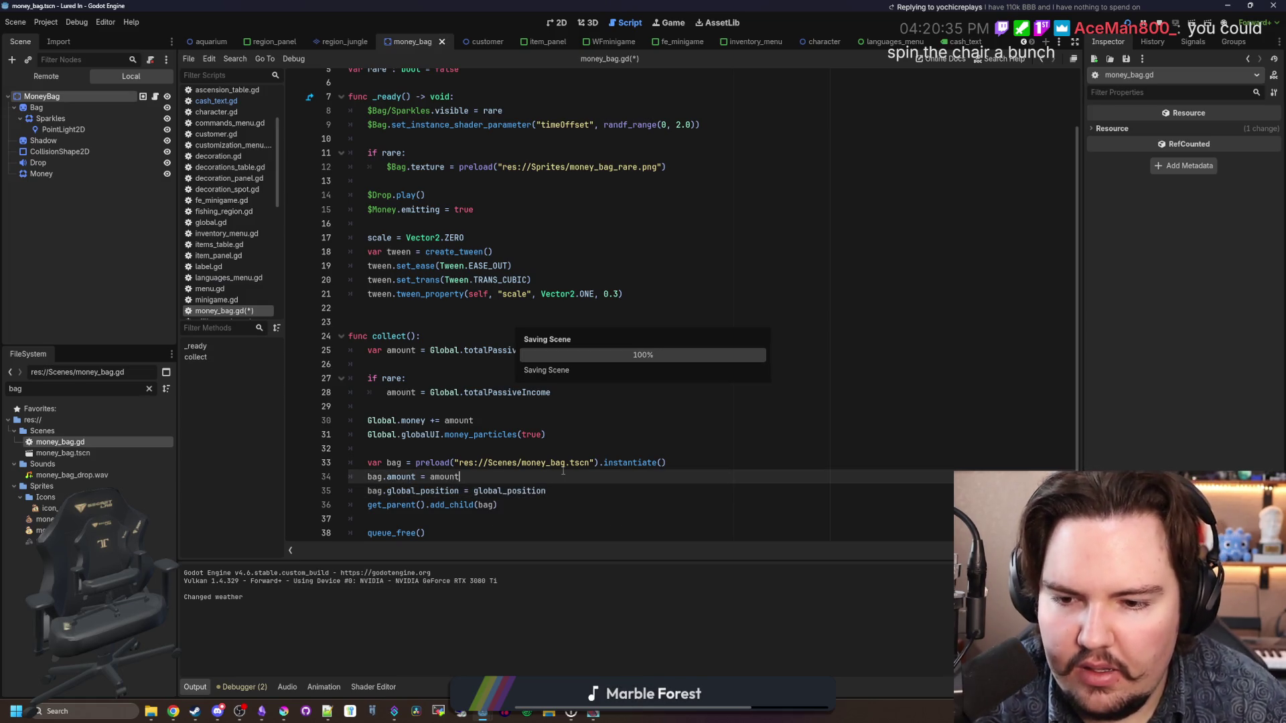
key(F5)
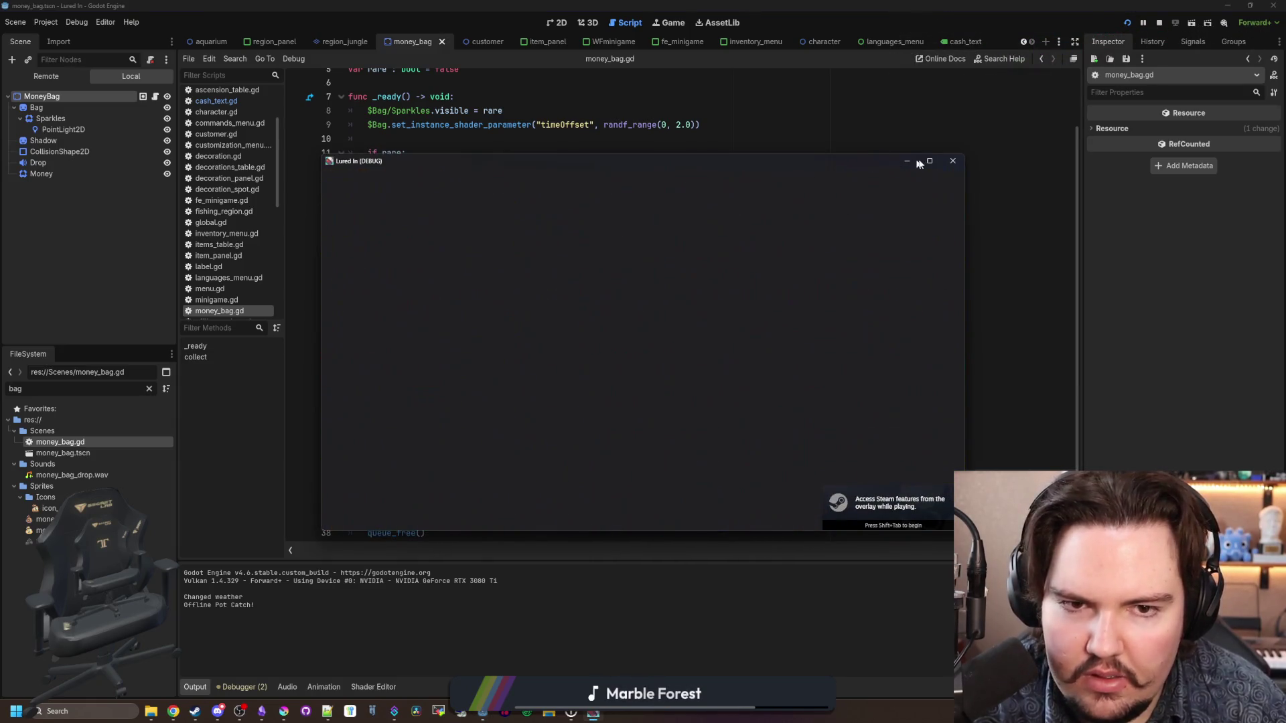
Step: Maximize the game and browse the shop's Маркетинг and Оборудване items, then close the game
click(929, 162)
click(655, 424)
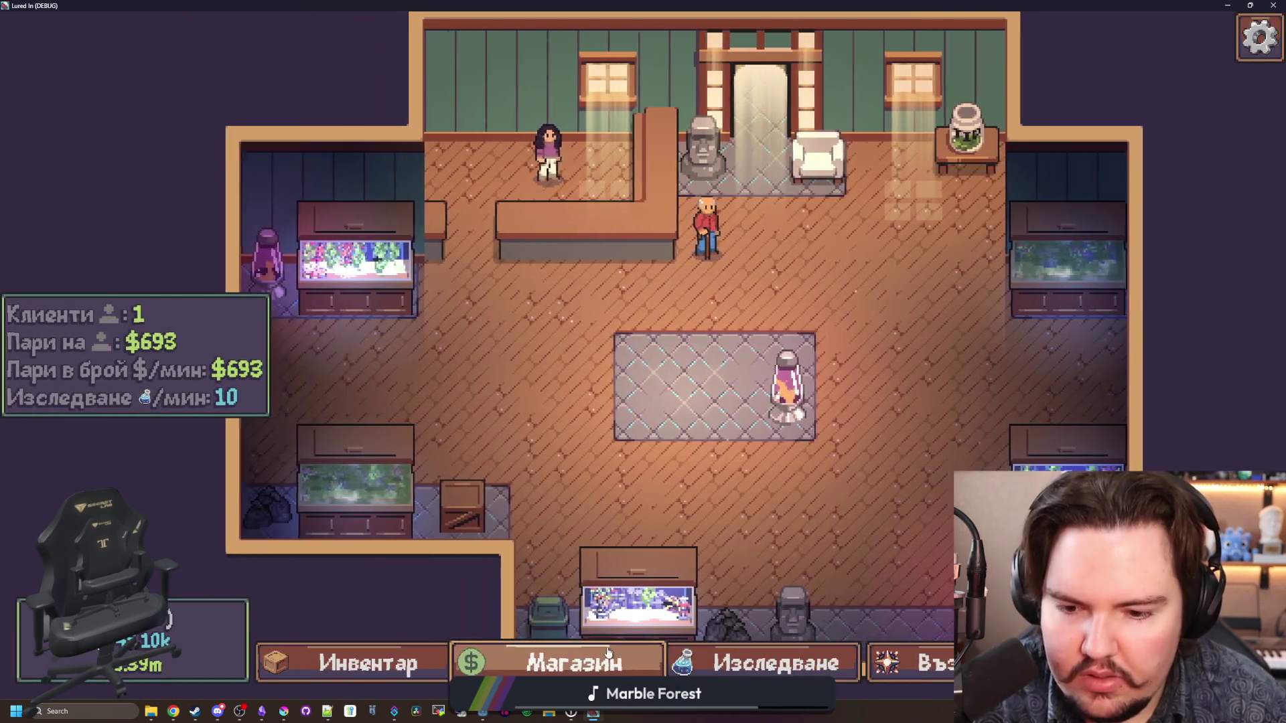
click(573, 662)
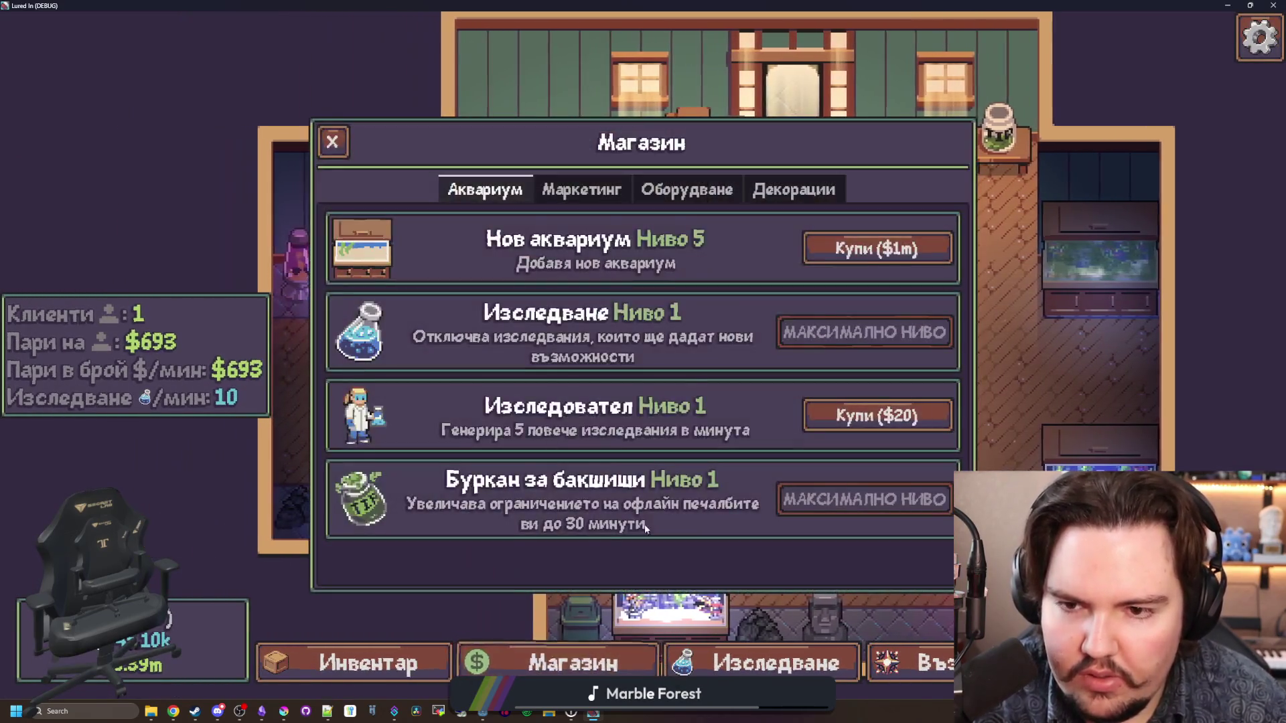
click(581, 190)
click(687, 189)
click(582, 190)
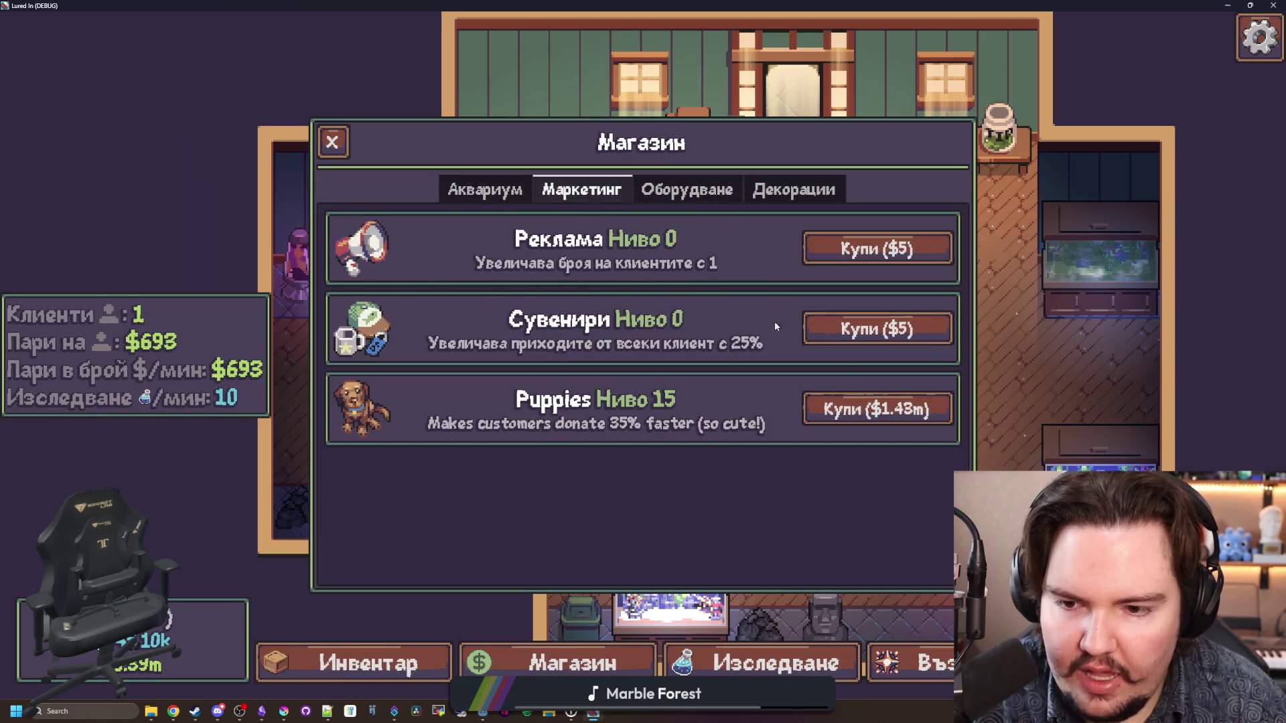
key(alt+F4)
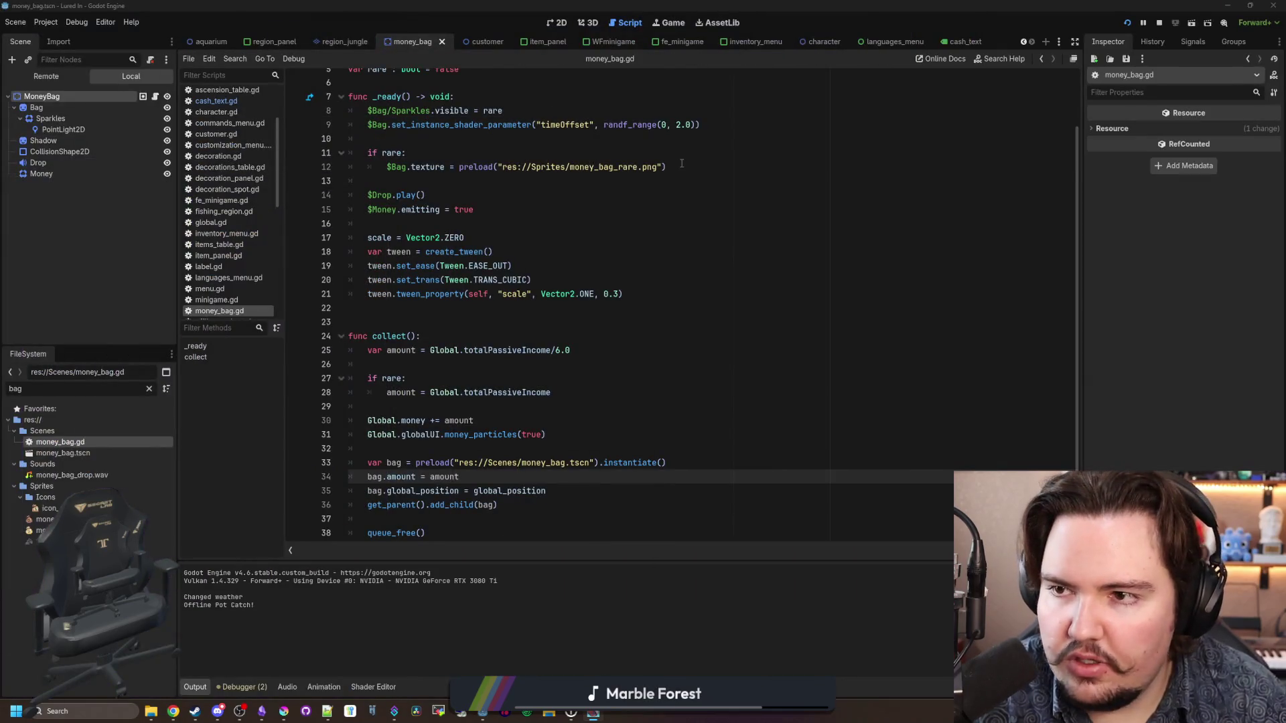
click(682, 164)
Step: Set the game speed to 16× and run the project
click(670, 22)
click(225, 60)
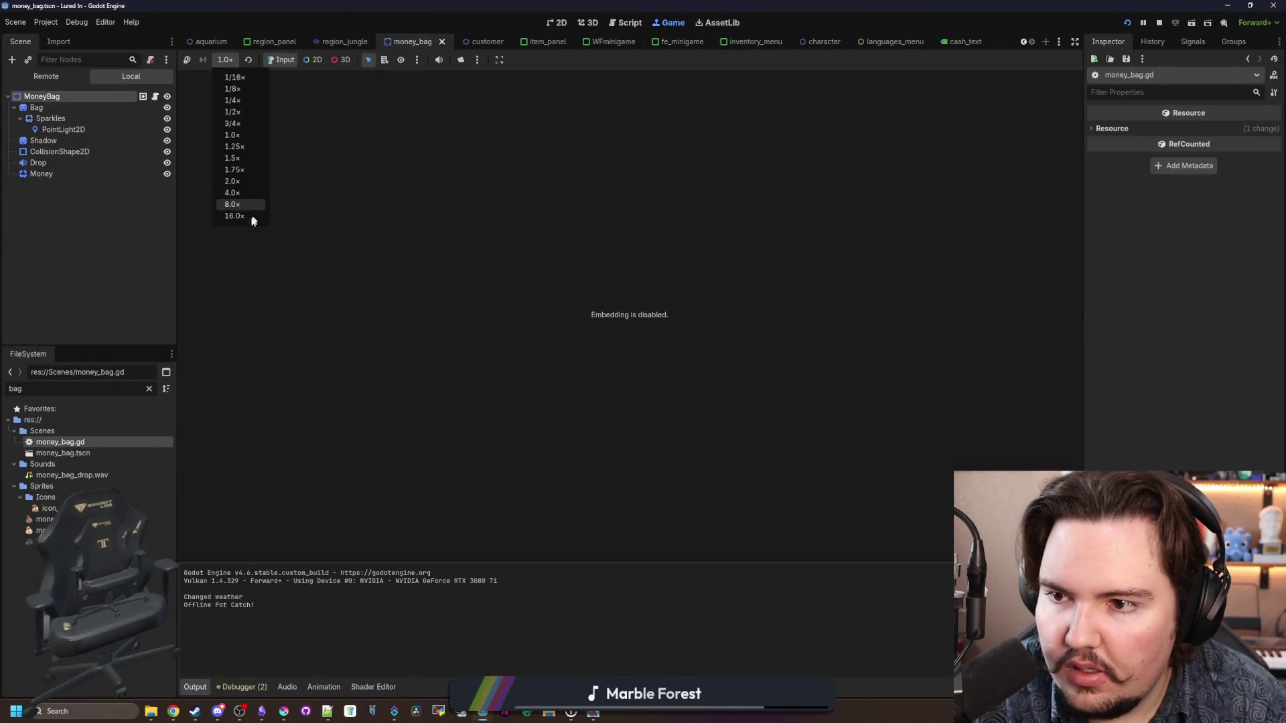
click(234, 216)
key(F5)
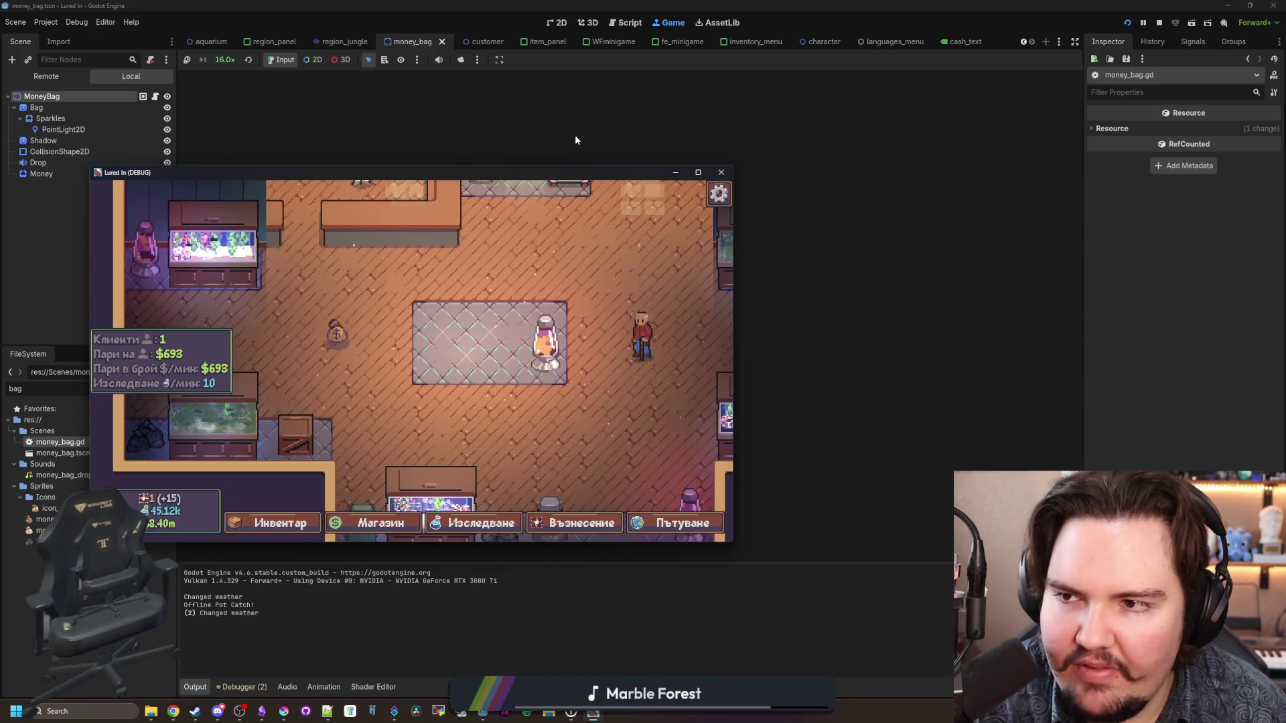
Step: Reset the game speed to 1.0×, maximize the game, and collect the money bag on the floor
click(575, 134)
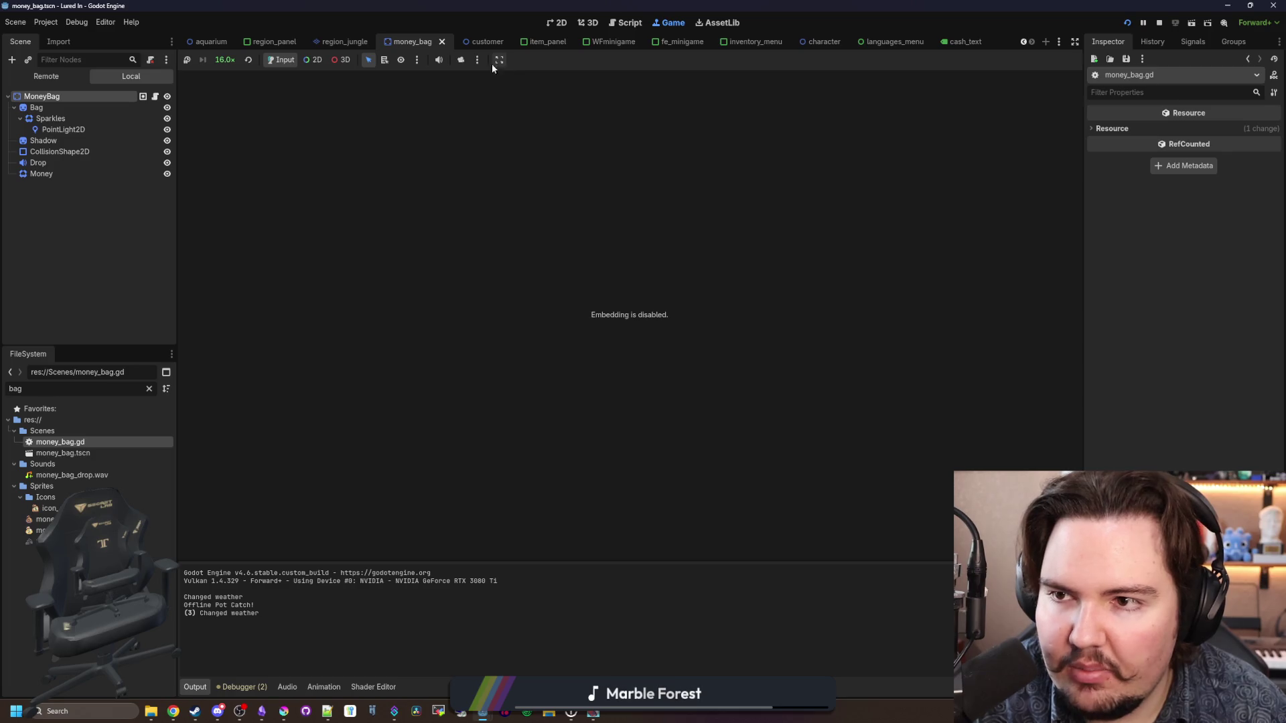
click(226, 60)
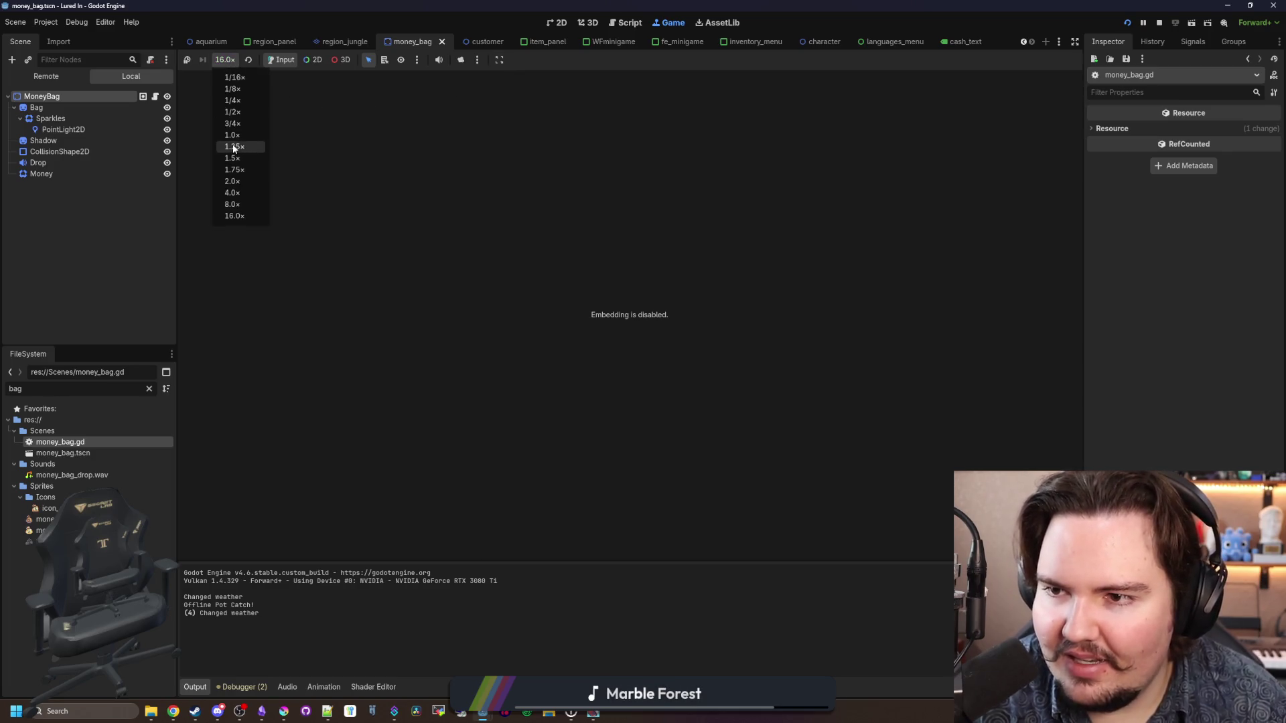
click(233, 135)
click(593, 713)
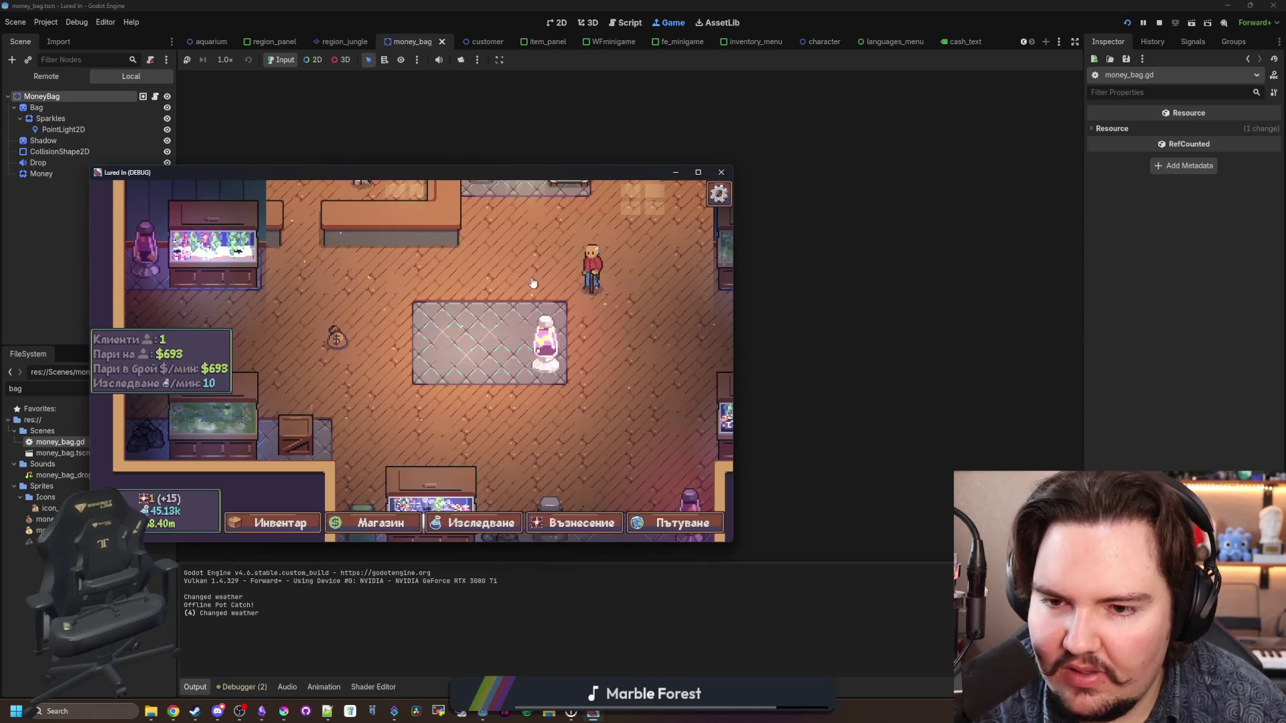
drag(571, 171, 573, 5)
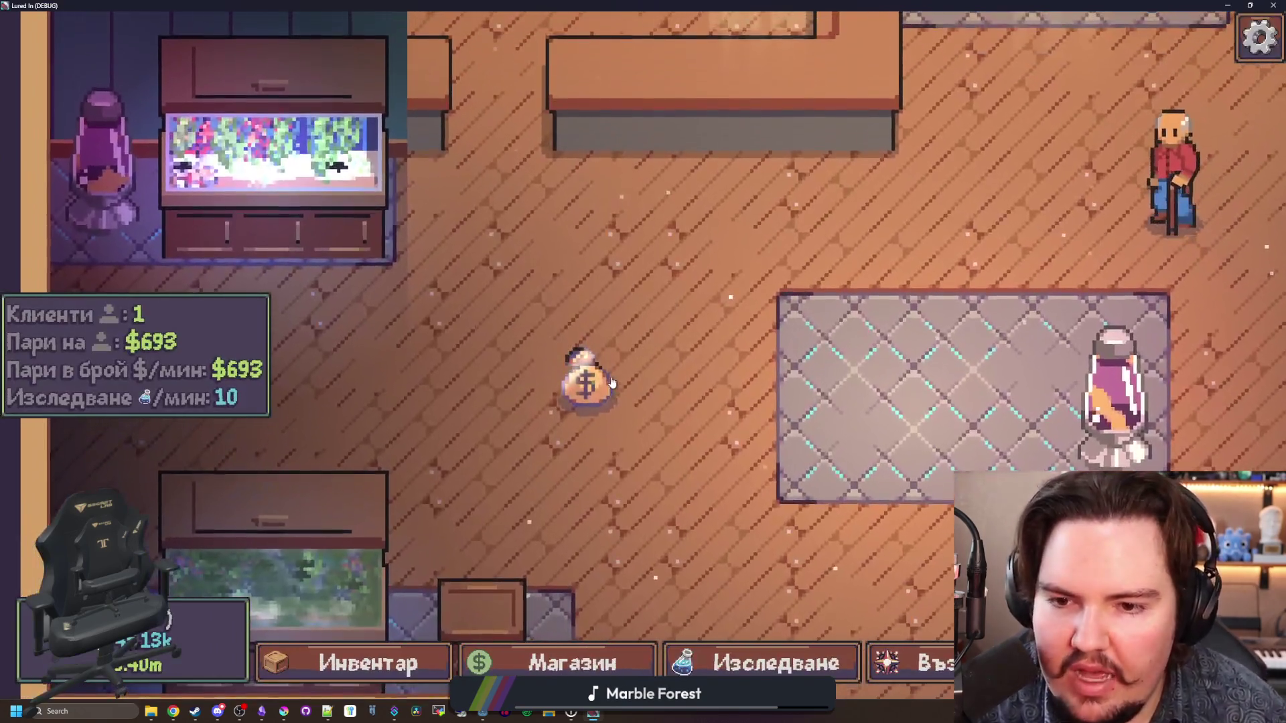
click(589, 373)
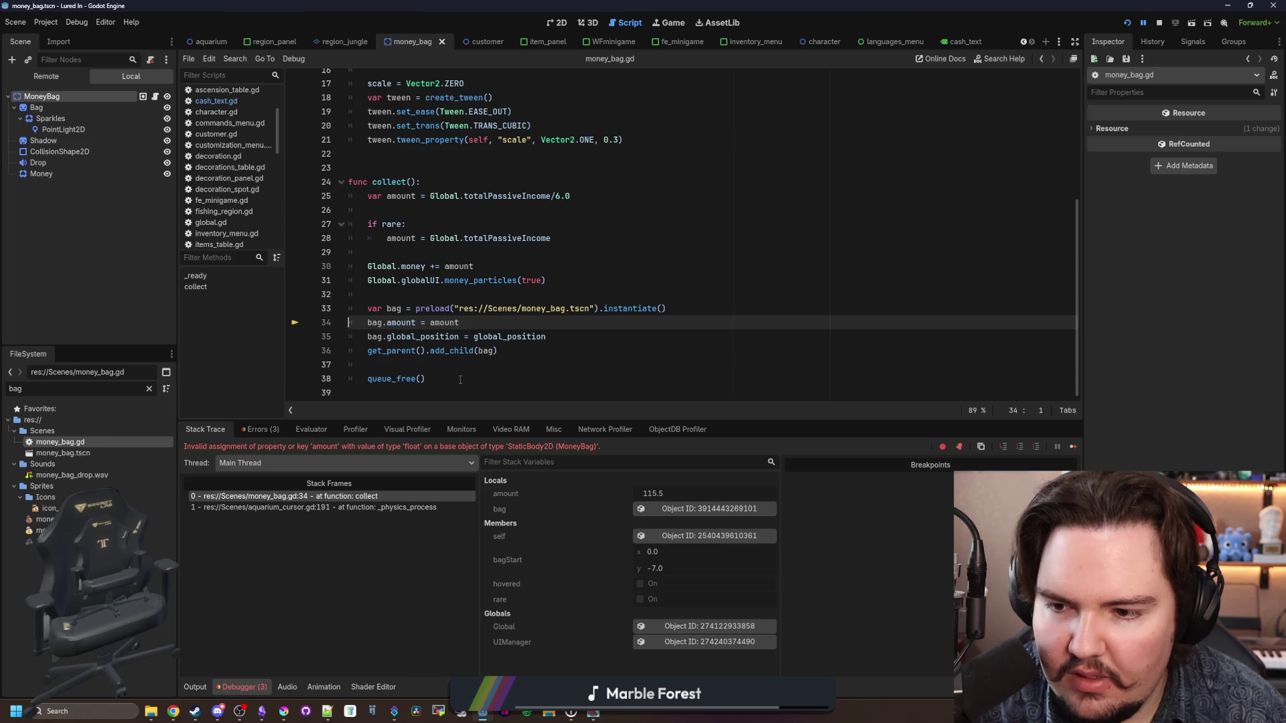
Step: Edit the money_bag name in line 33's preload path toward the cash text scene, then resume the game
click(528, 308)
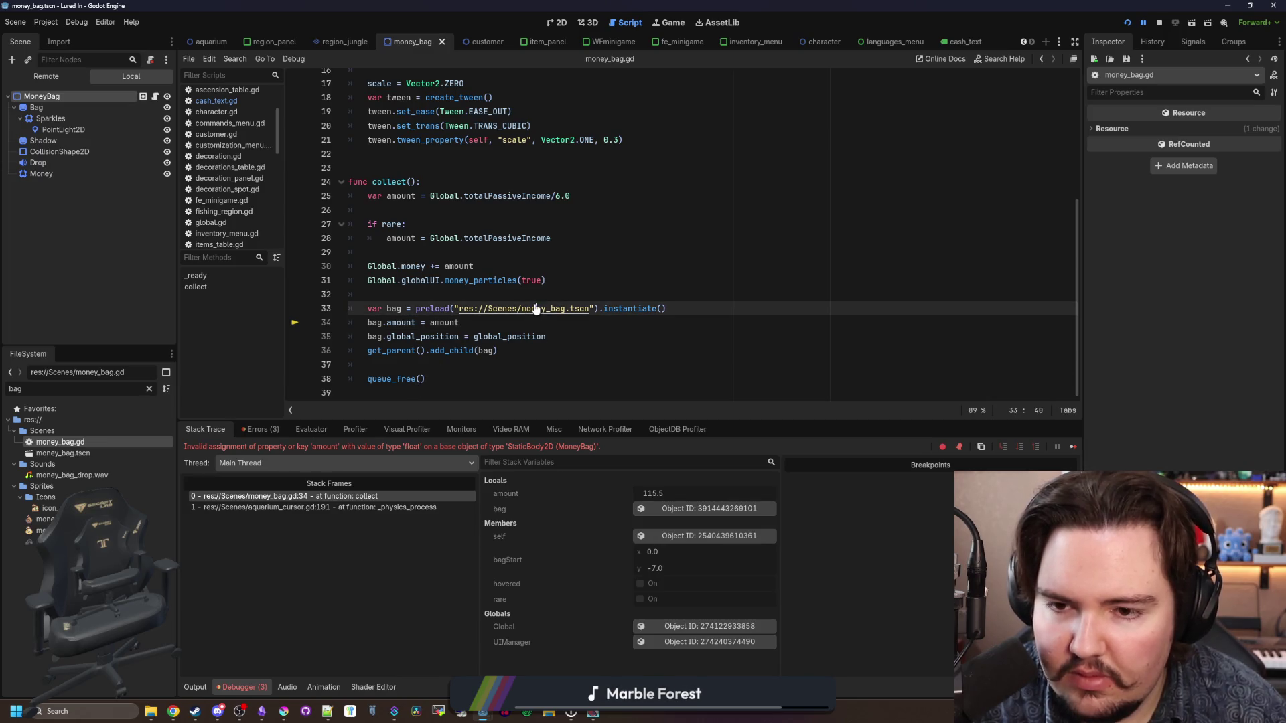
double_click(544, 308)
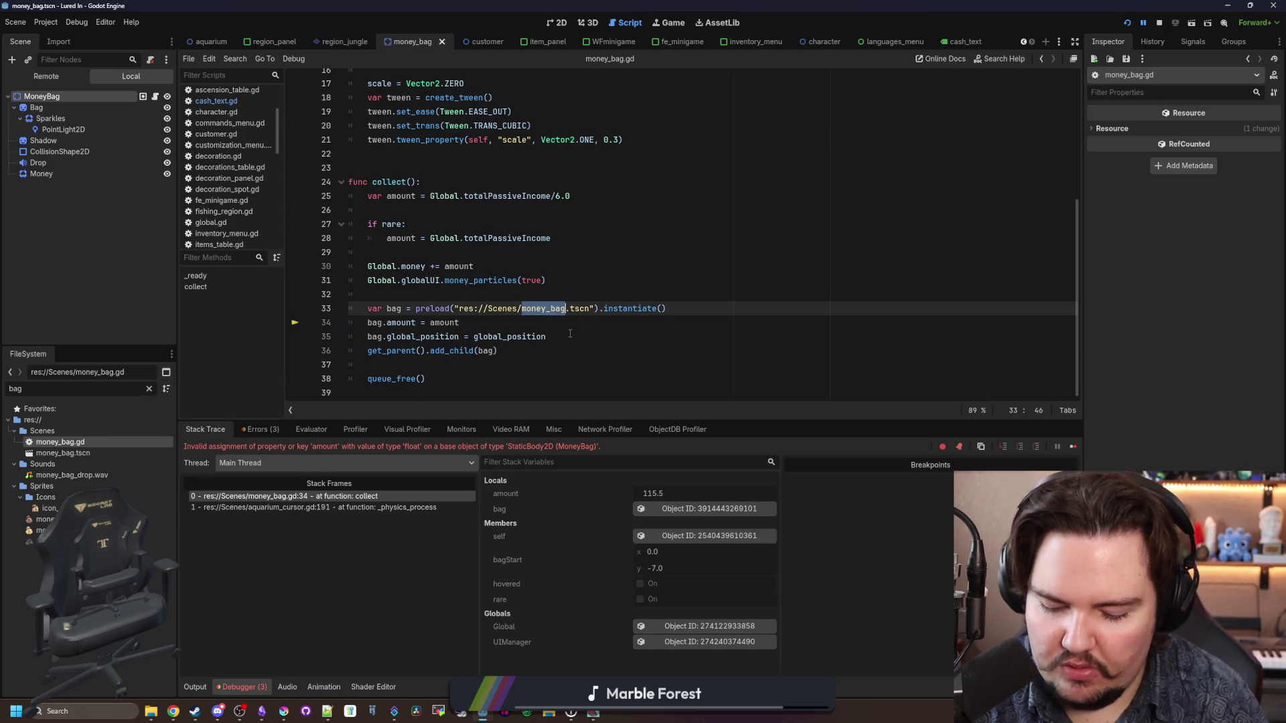
text(money_bag)
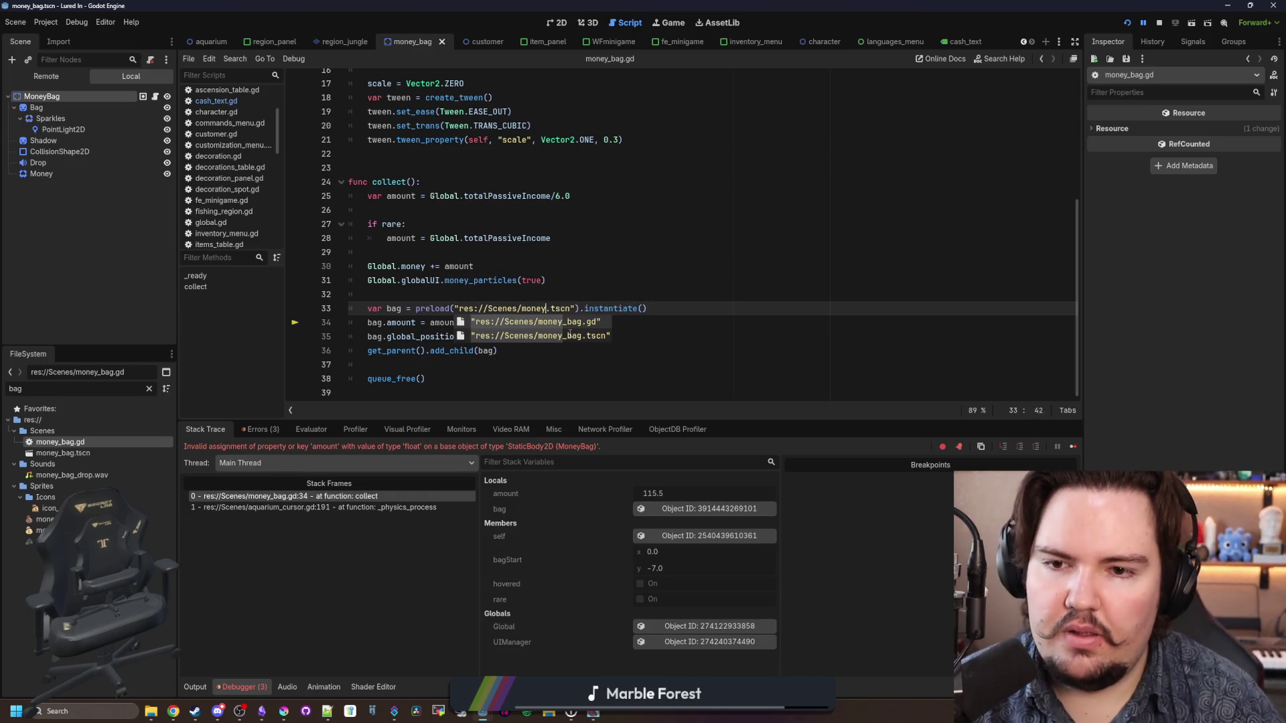
key(BackSpace)
key(BackSpace)
key(BackSpace)
text(drop)
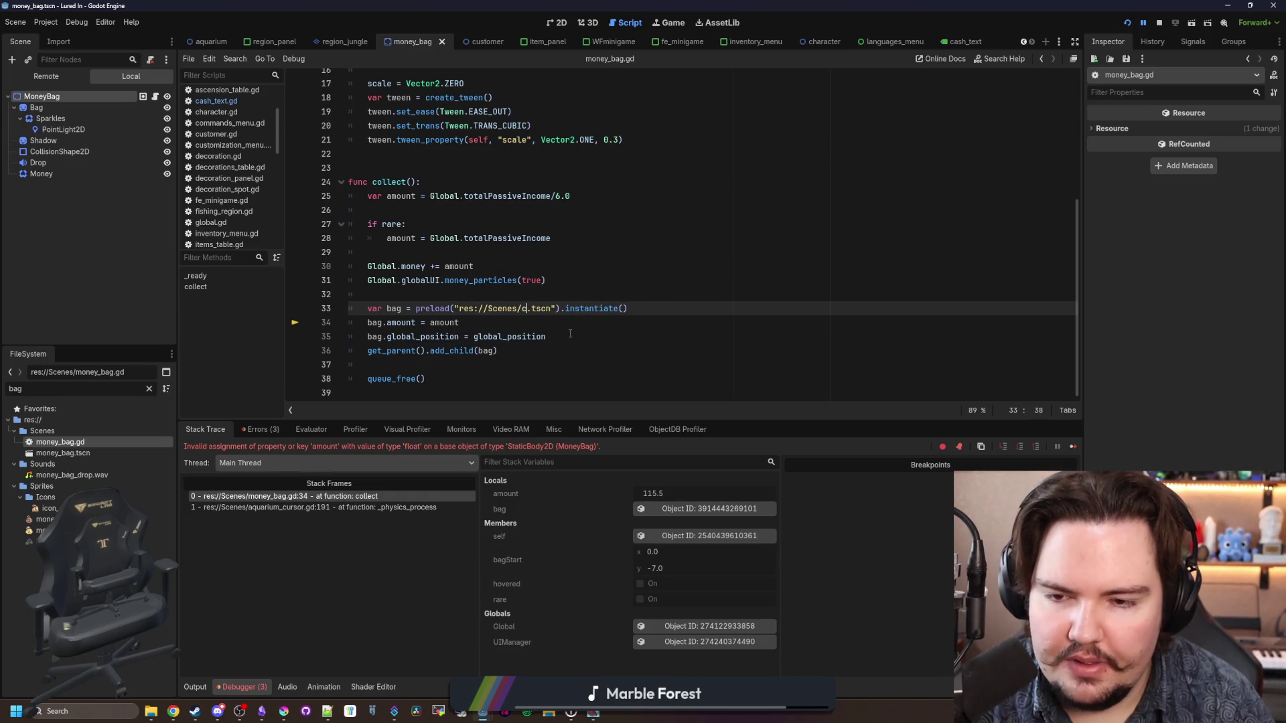
key(F12)
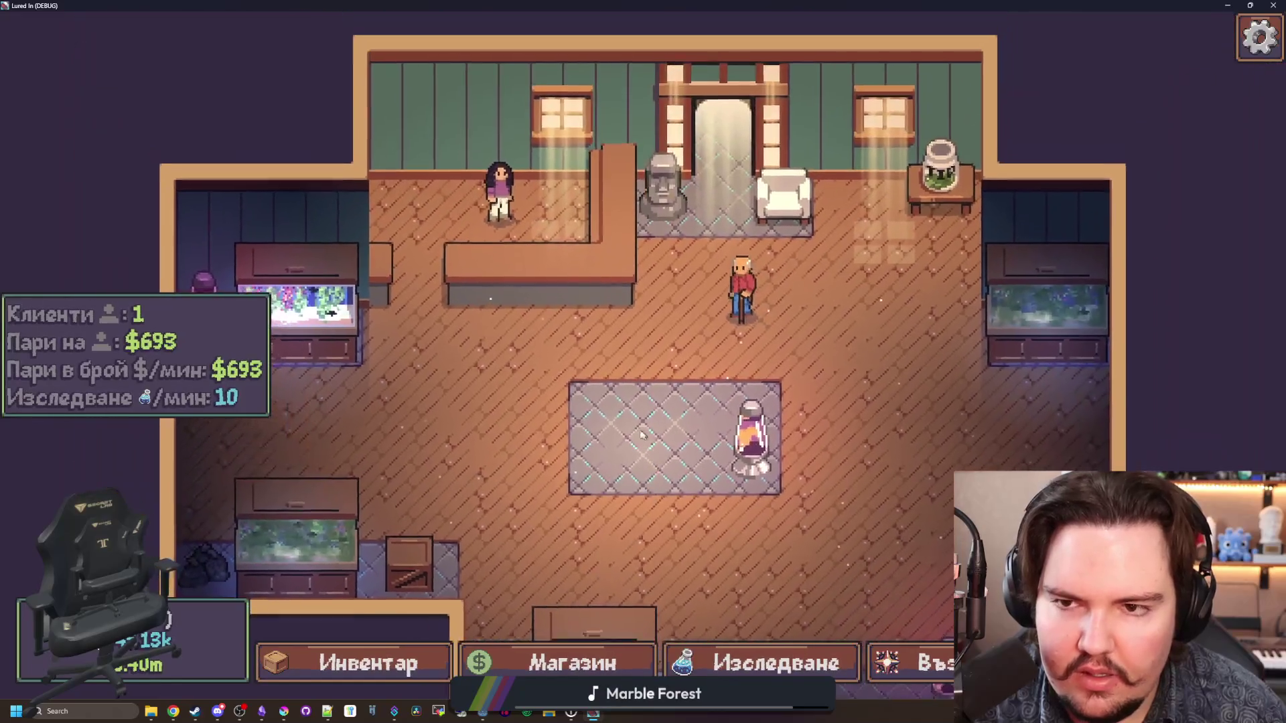
Step: Spawn money bags with the 'money' and 'moneybag' console commands
key(grave)
text(money)
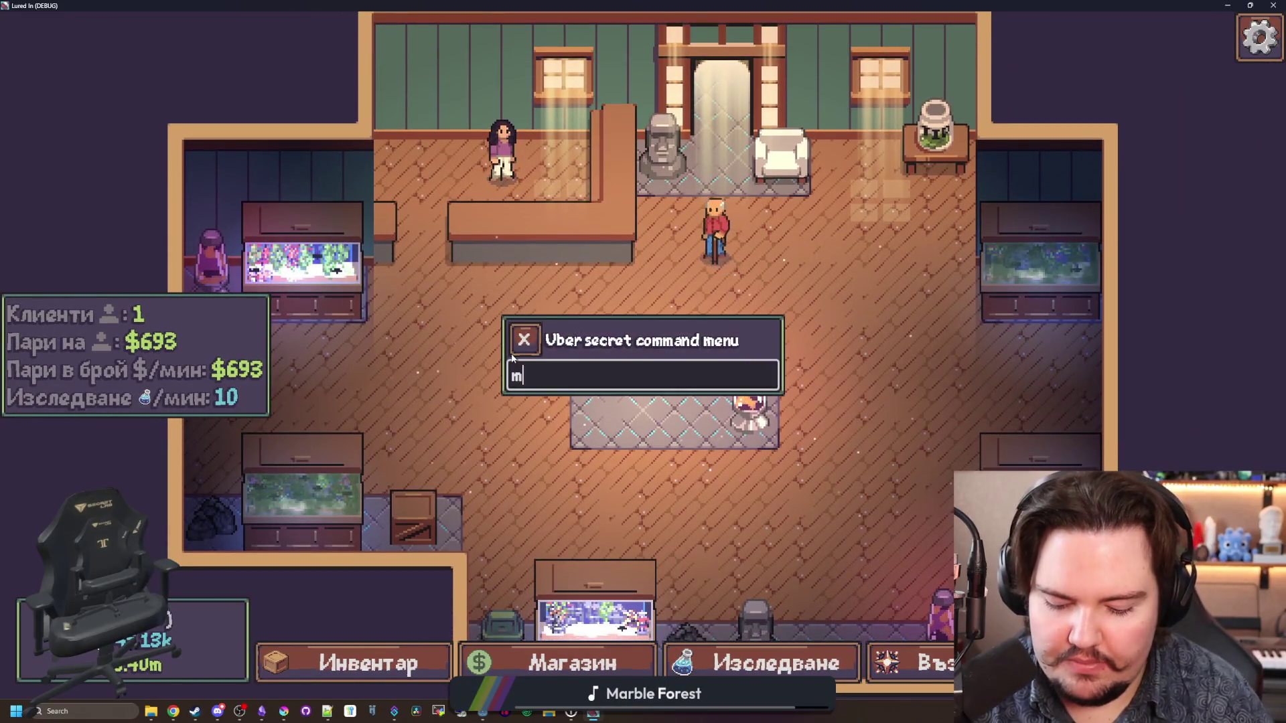
key(Return)
click(514, 342)
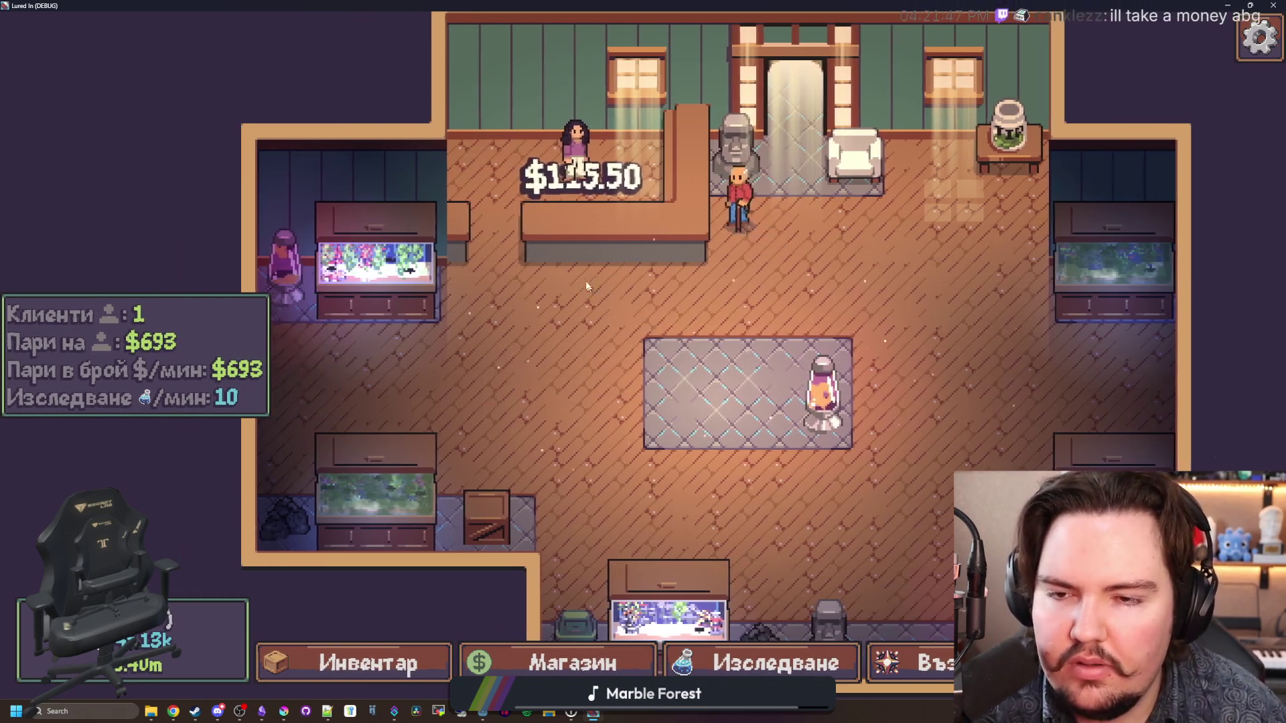
key(grave)
text(moneybag)
key(Return)
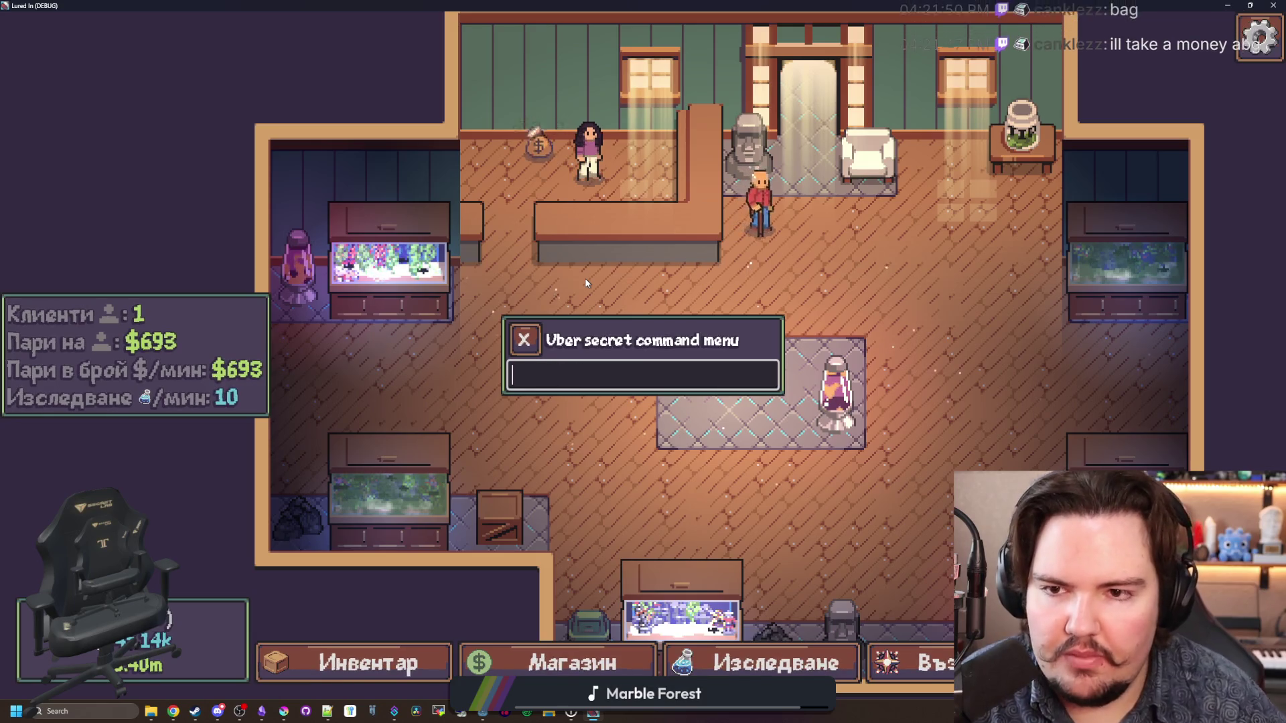
click(524, 340)
Step: Collect the money bag near the counter, then exit fullscreen and close the game
click(534, 233)
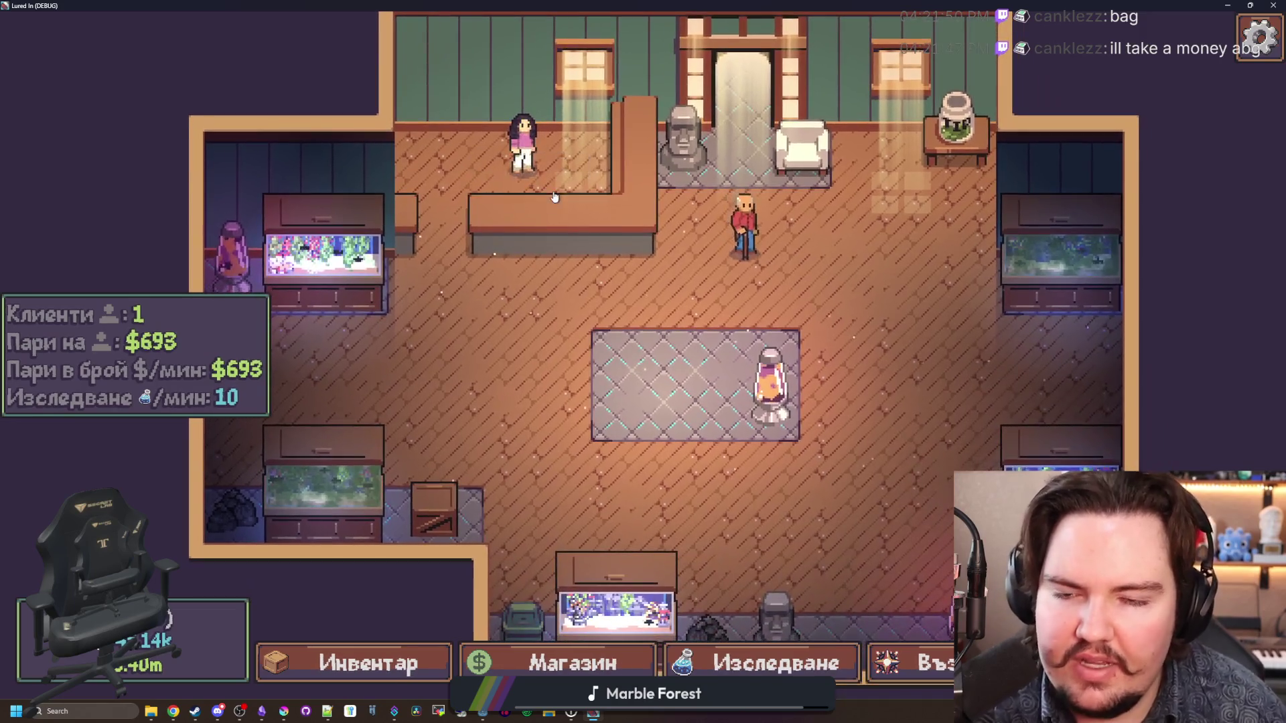
drag(588, 5, 590, 455)
key(alt+F4)
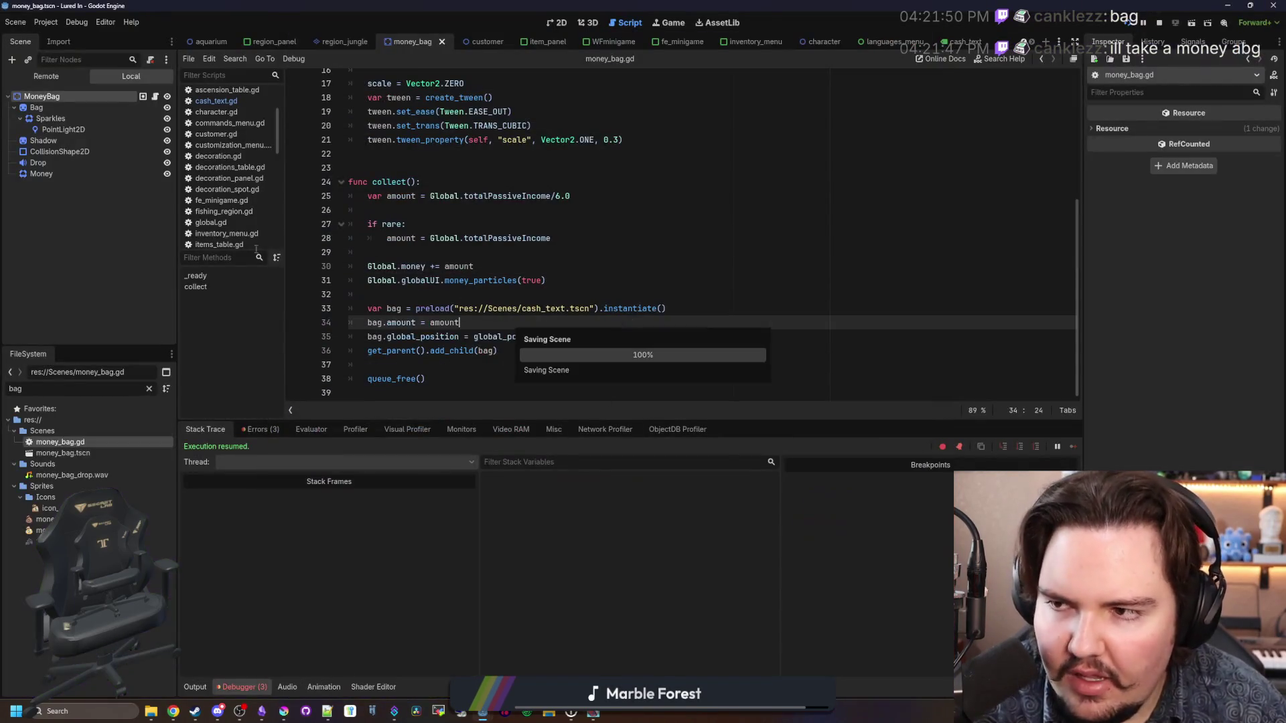
Step: Filter the FileSystem for 'cash' and open cash_text.tscn in the 2D view
click(148, 388)
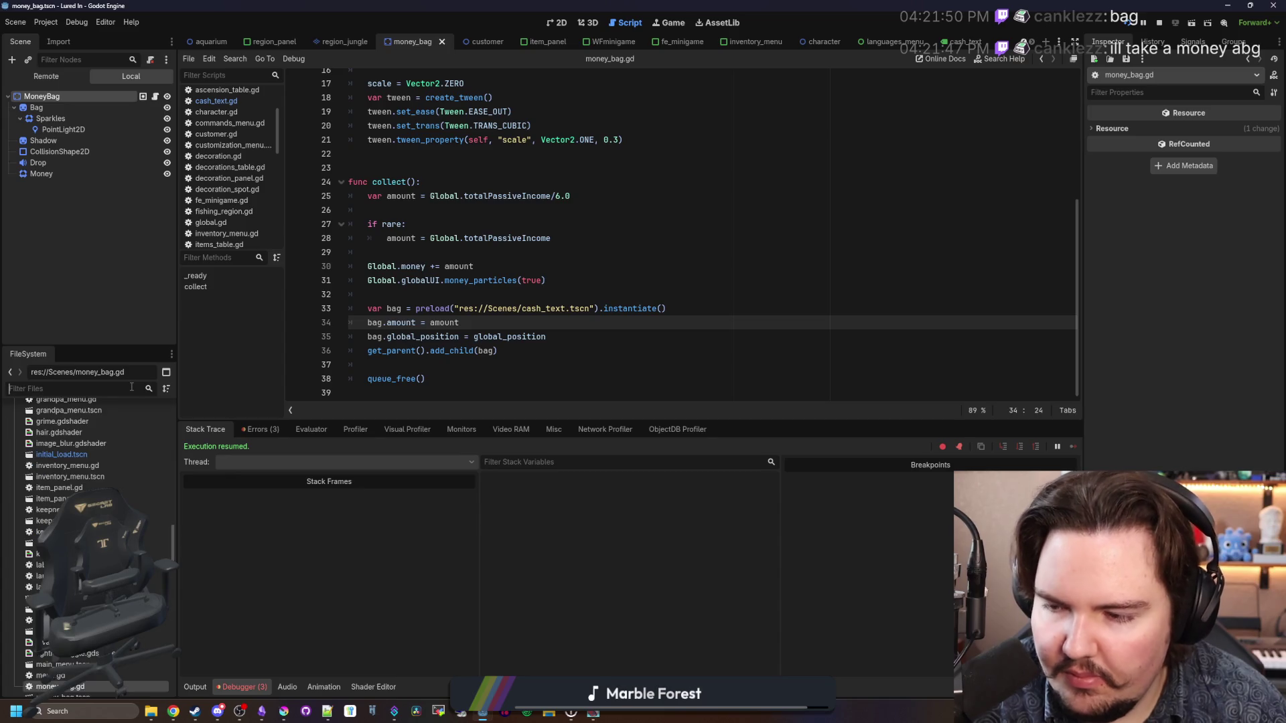
text(cash)
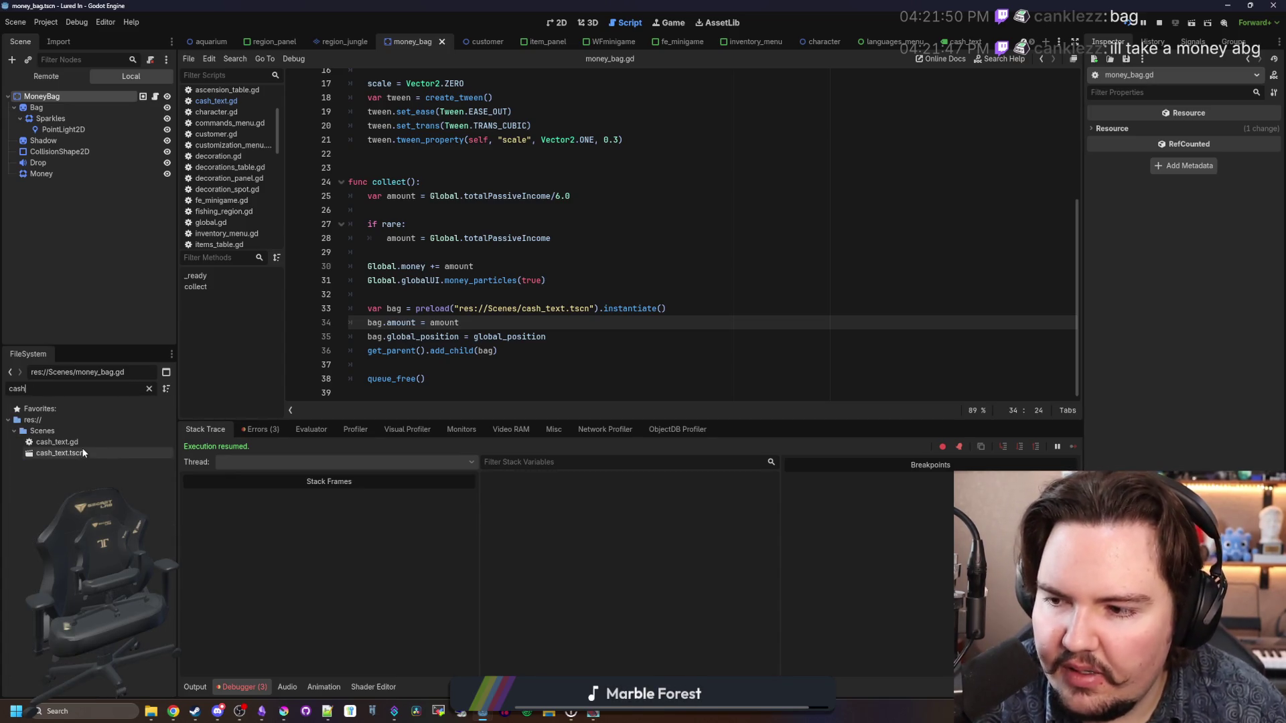
double_click(60, 453)
click(555, 23)
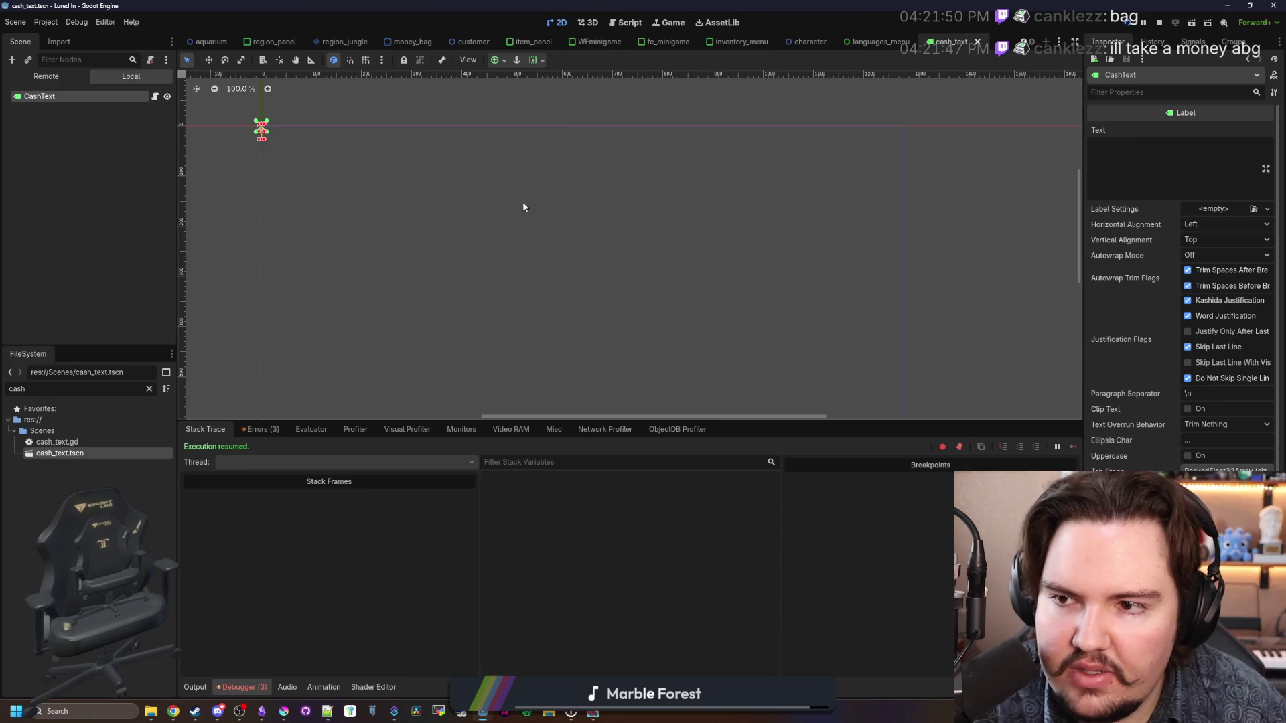
scroll(357, 126, up, 3)
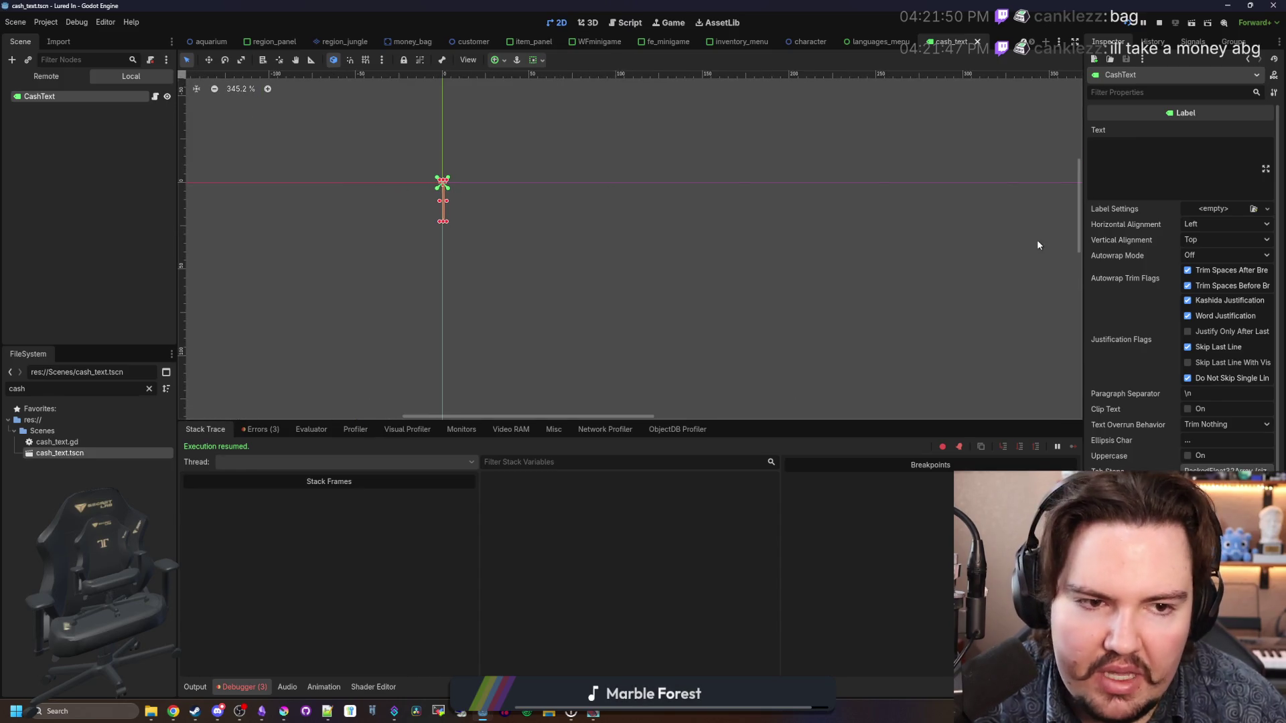
Step: Set the label's Horizontal and Vertical Alignment to Center
click(1224, 224)
click(1213, 253)
click(1225, 240)
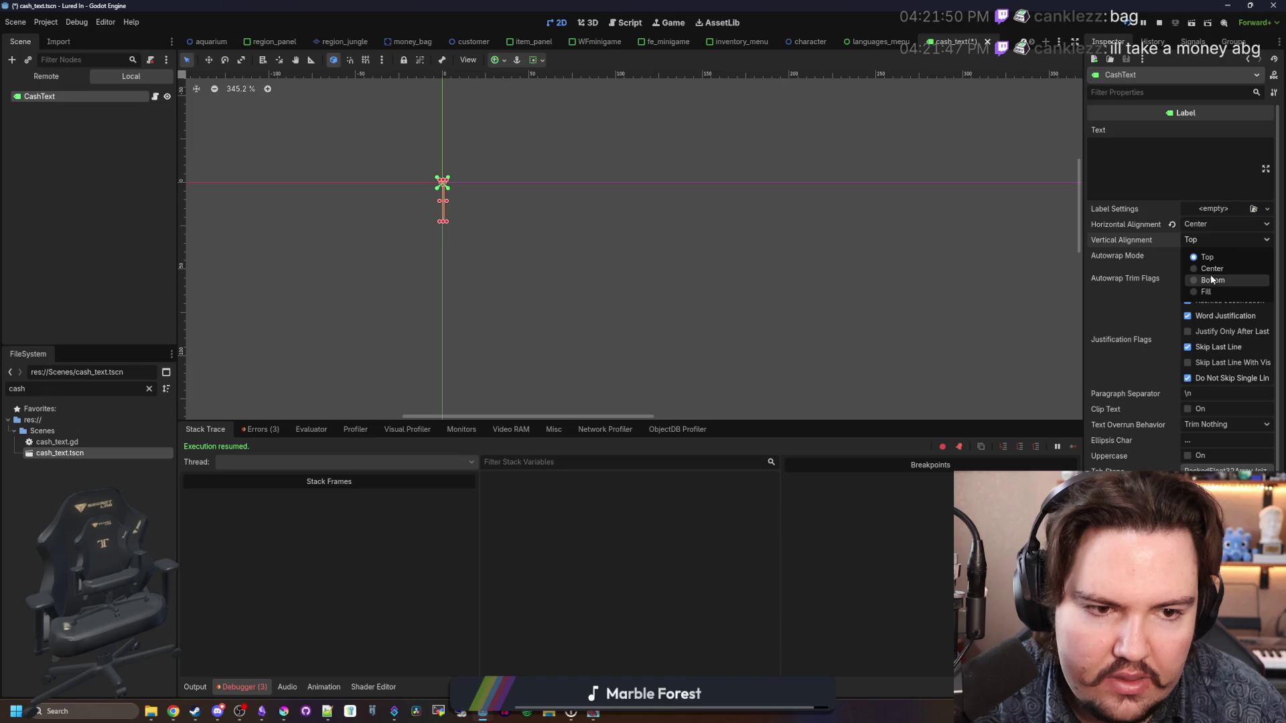
click(1211, 268)
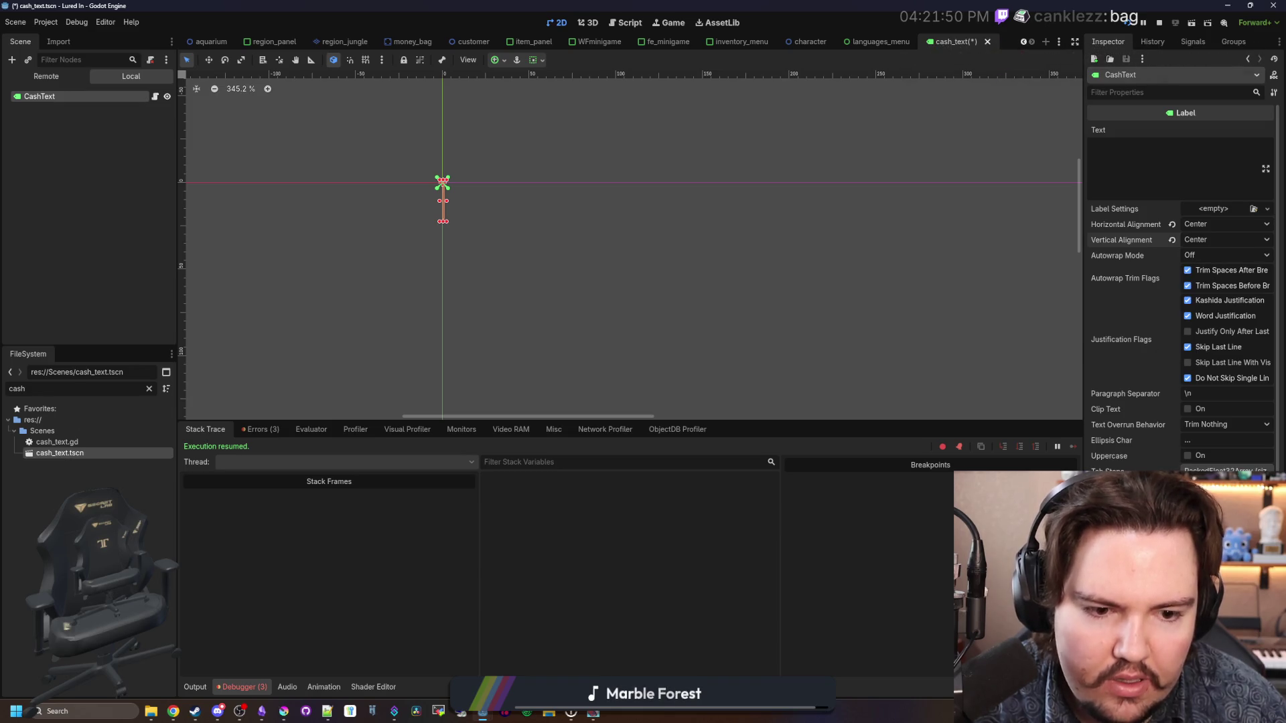
scroll(1180, 282, down, 4)
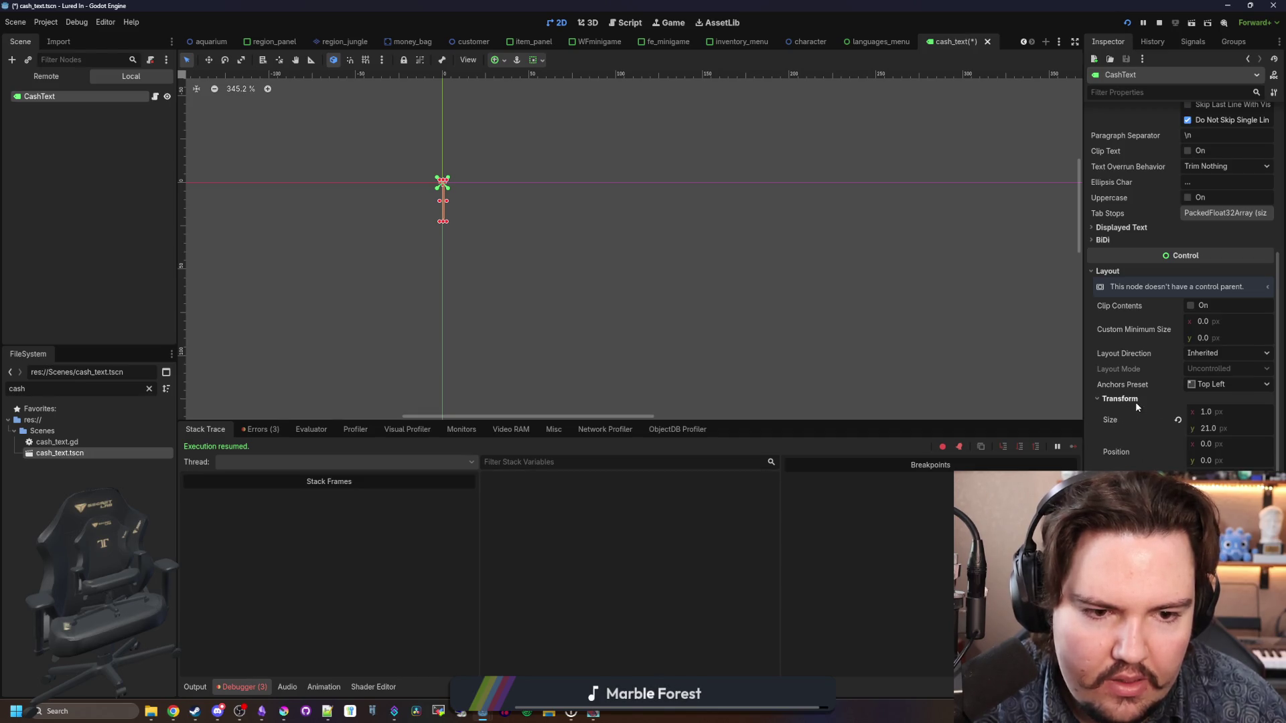
Step: Set the Anchors Preset to Center and save the scene
click(1153, 413)
click(1152, 412)
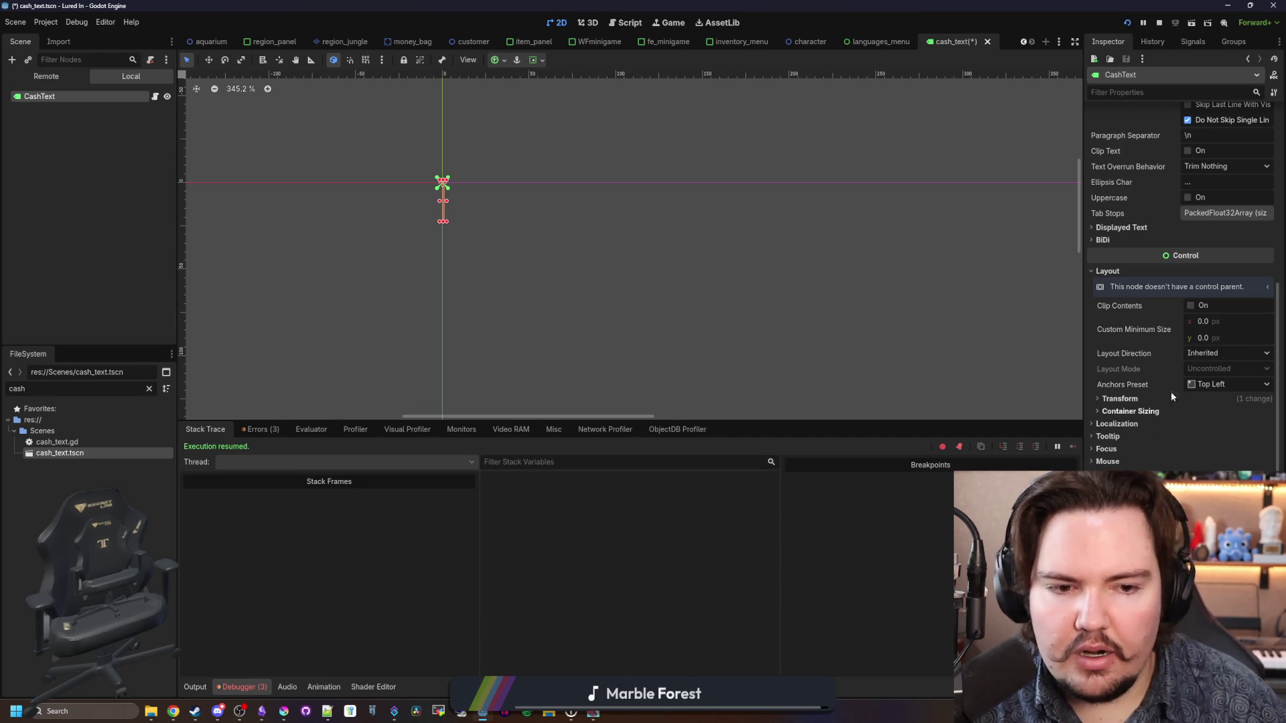
click(1229, 384)
click(1215, 525)
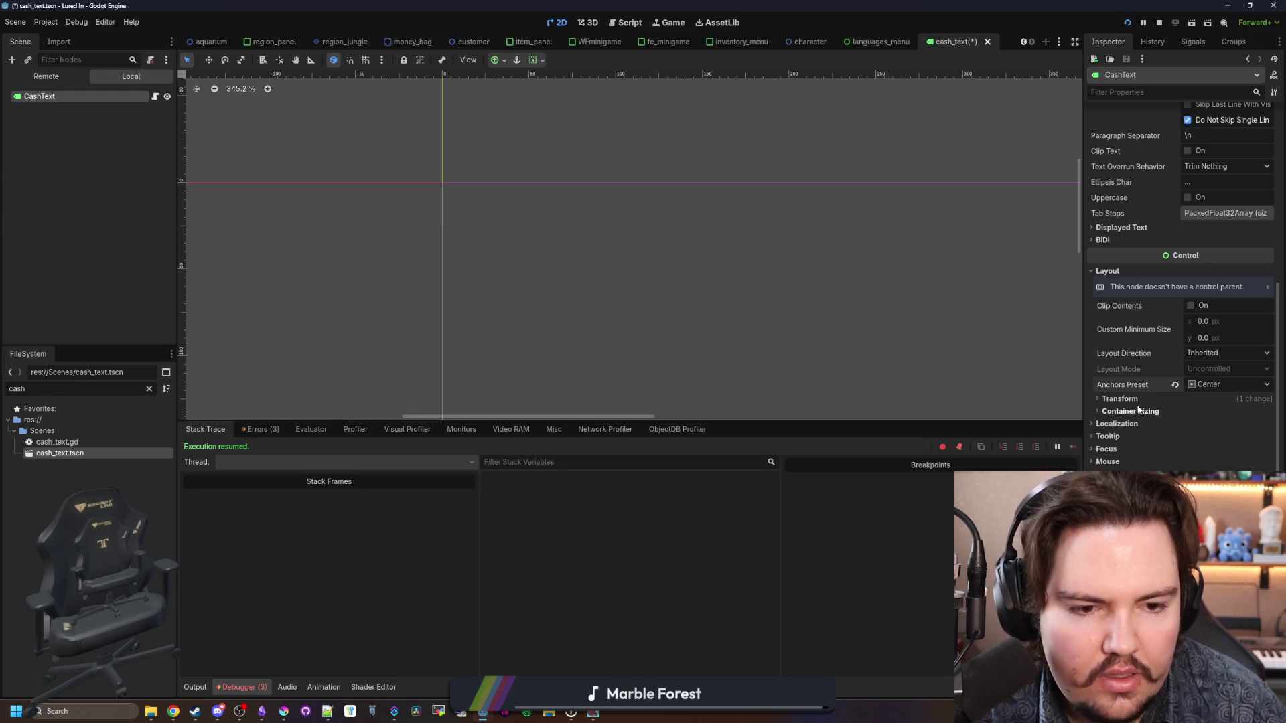
click(1135, 416)
click(1135, 415)
key(ctrl+s)
scroll(556, 342, down, 7)
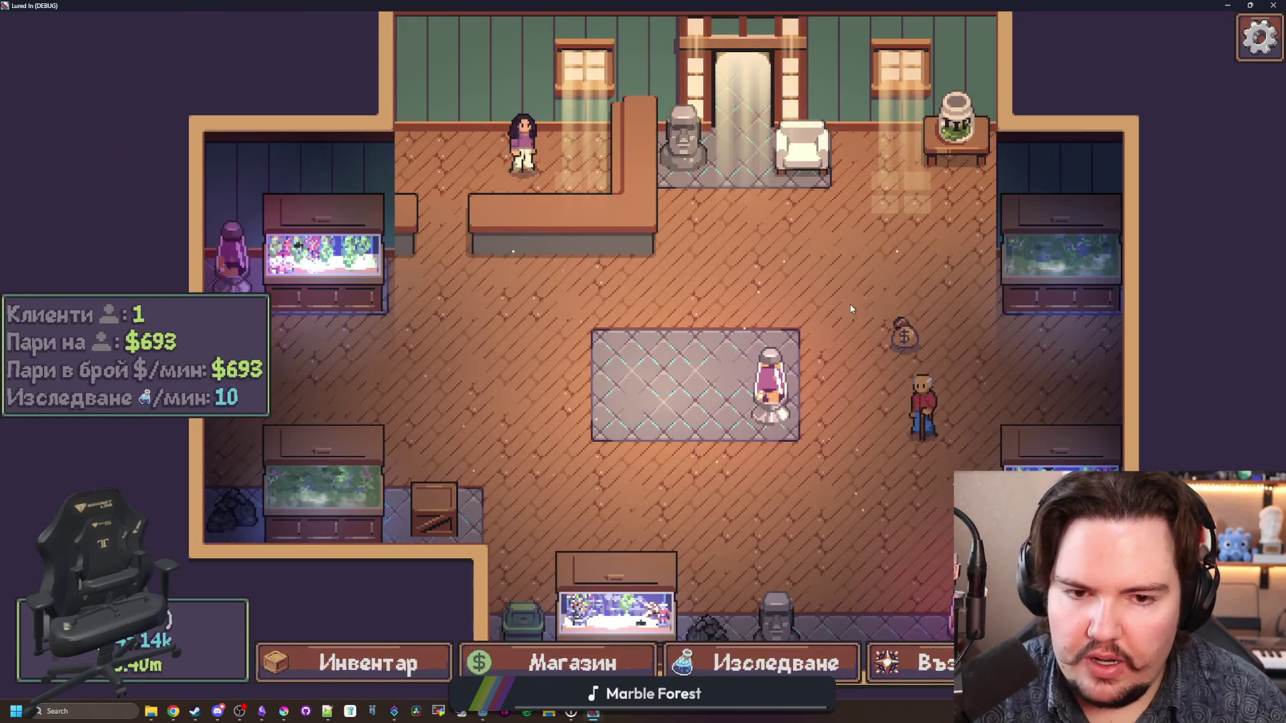
Step: Collect a money bag to see the $115.50 popup, close the game, and open cash_text.gd
click(903, 328)
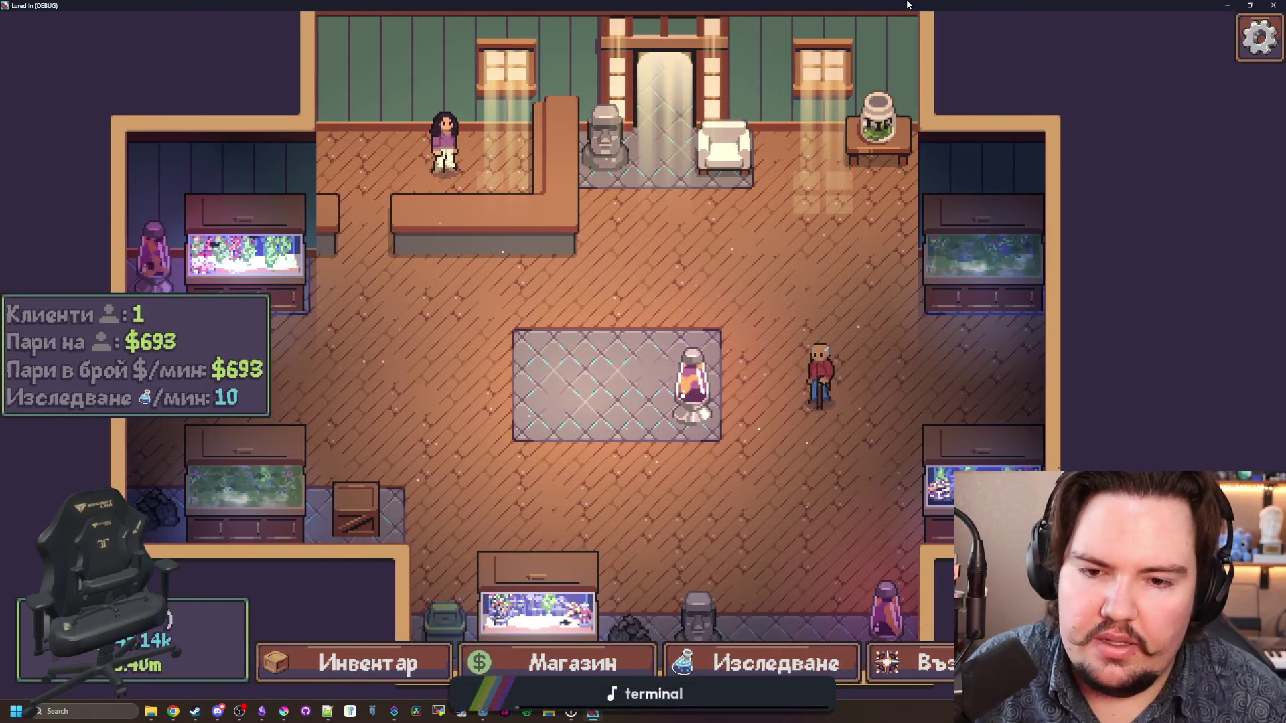
key(F8)
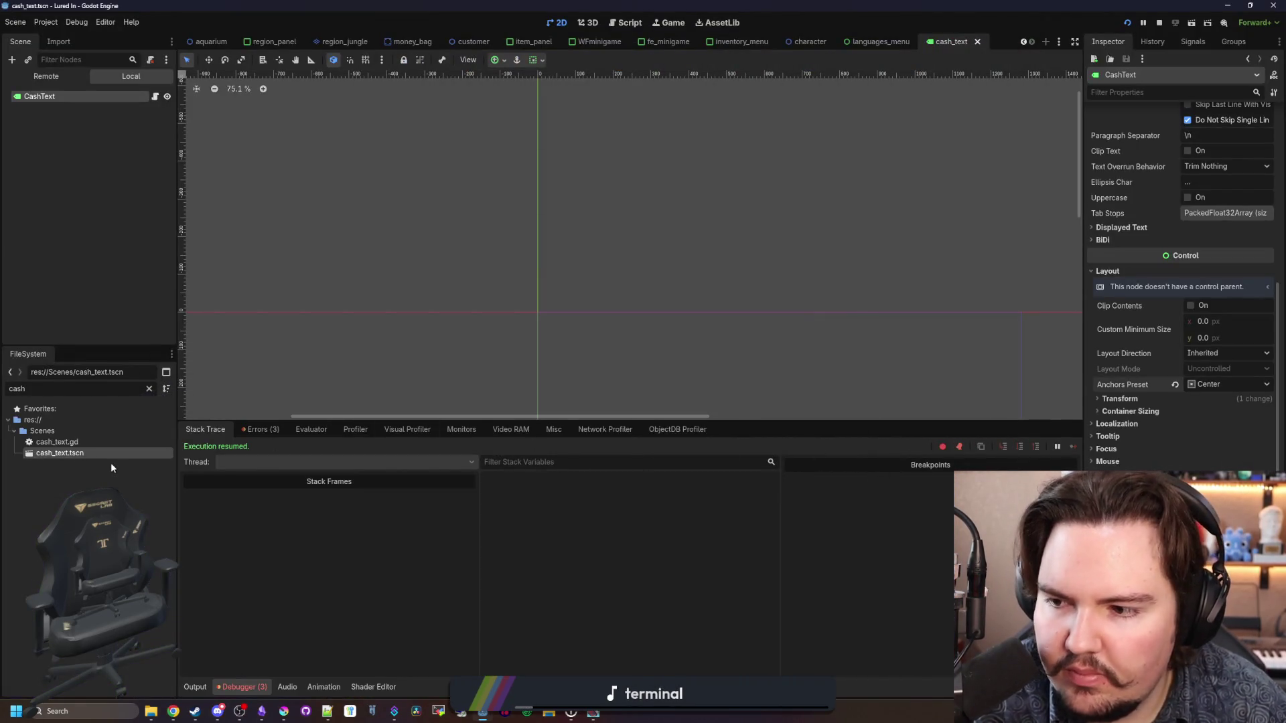
click(75, 443)
double_click(78, 445)
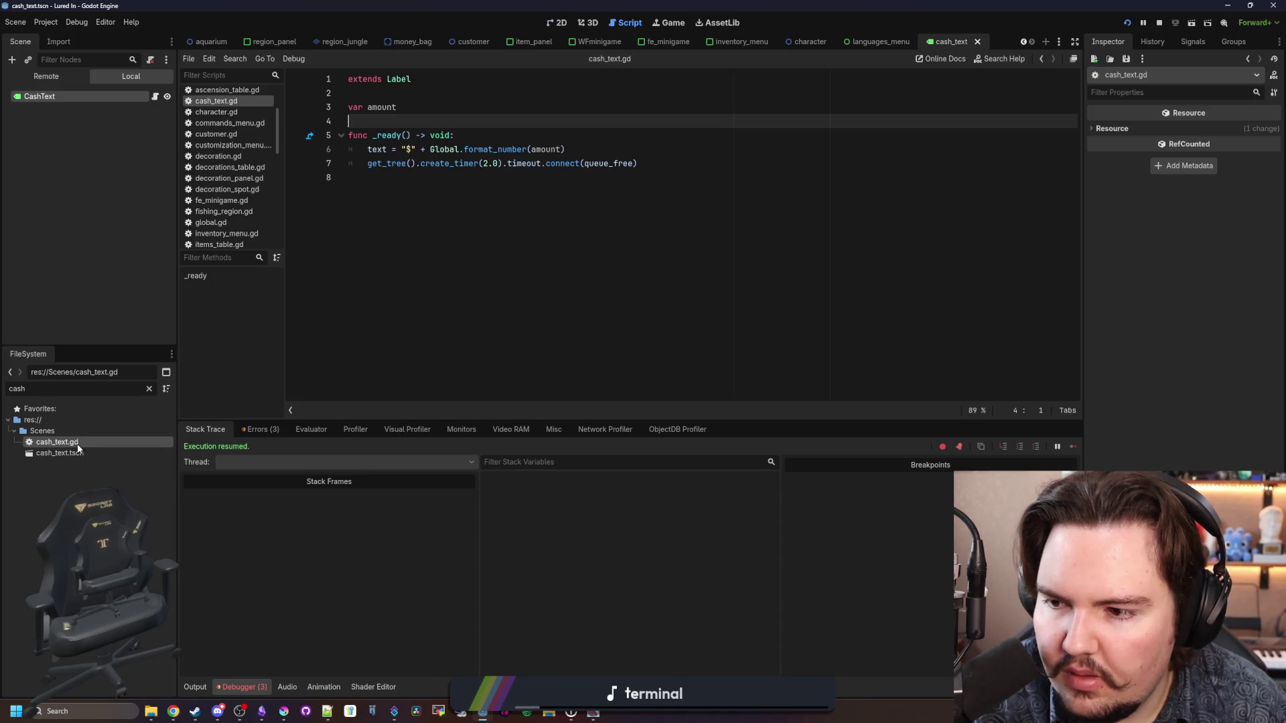
click(560, 151)
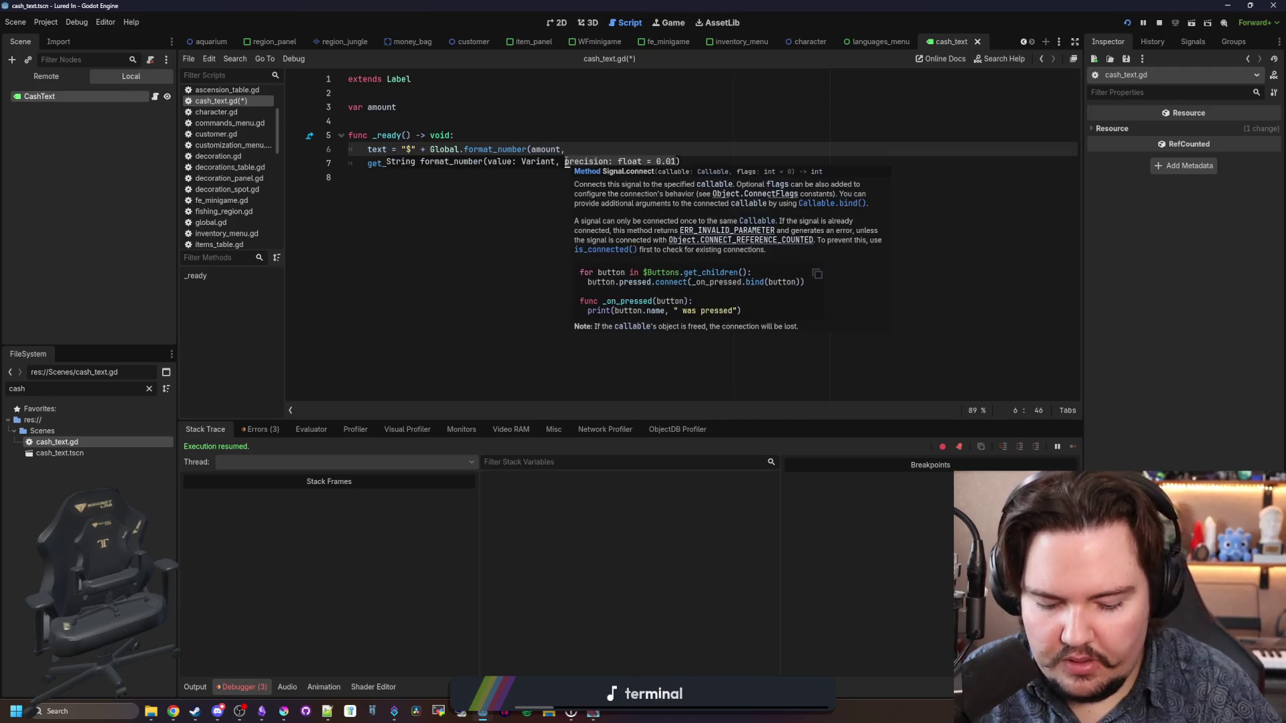
Step: Complete line 6 as Global.format_number(amount, 1.0) and save cash_text.gd
text())
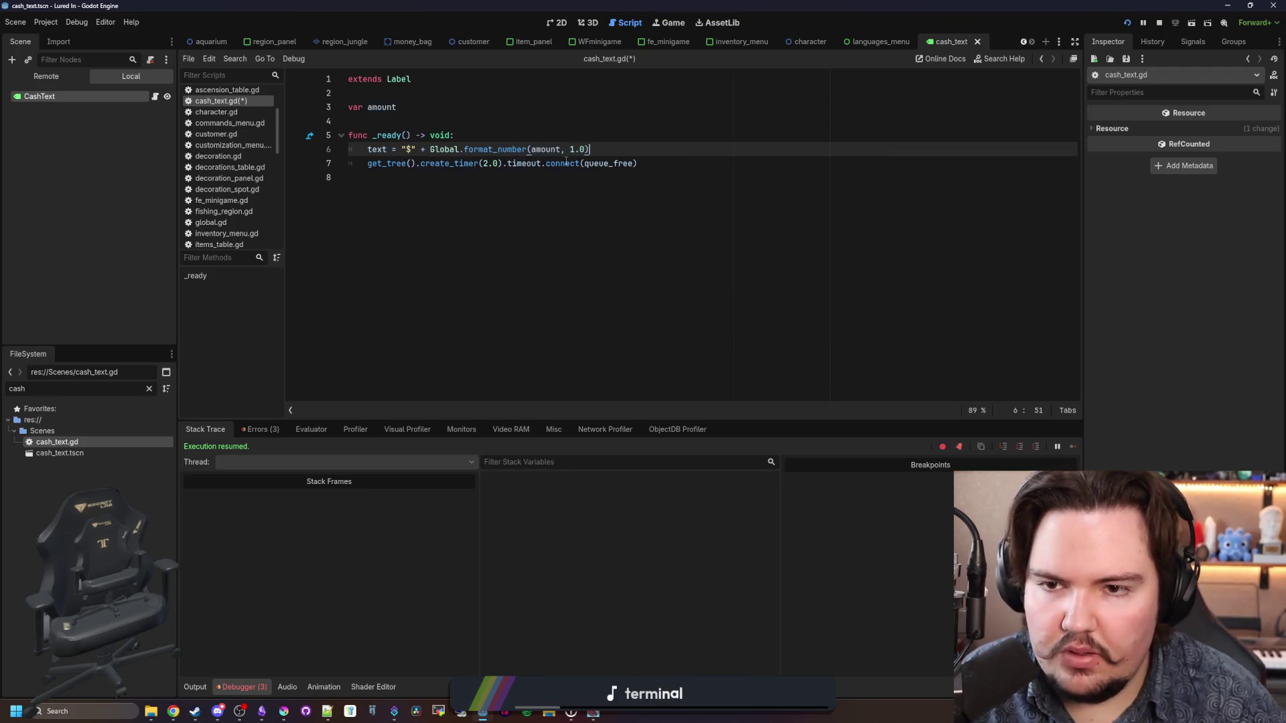
click(575, 119)
key(ctrl+s)
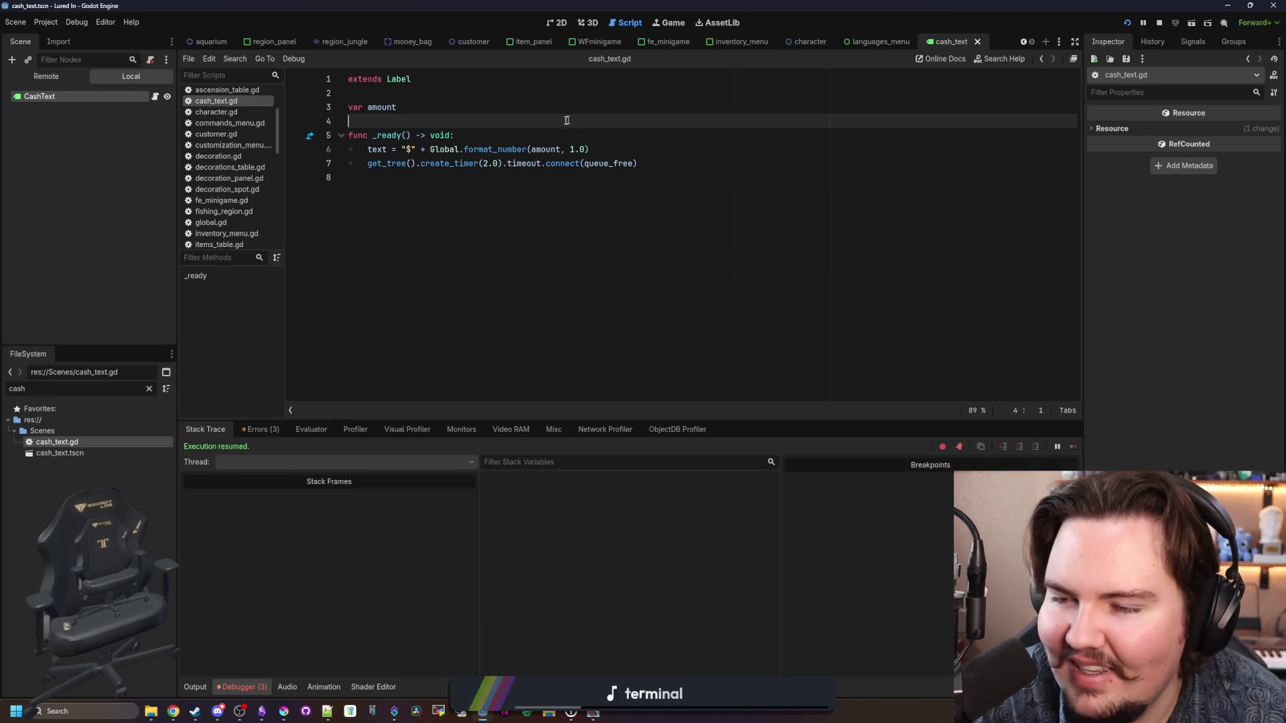
click(542, 128)
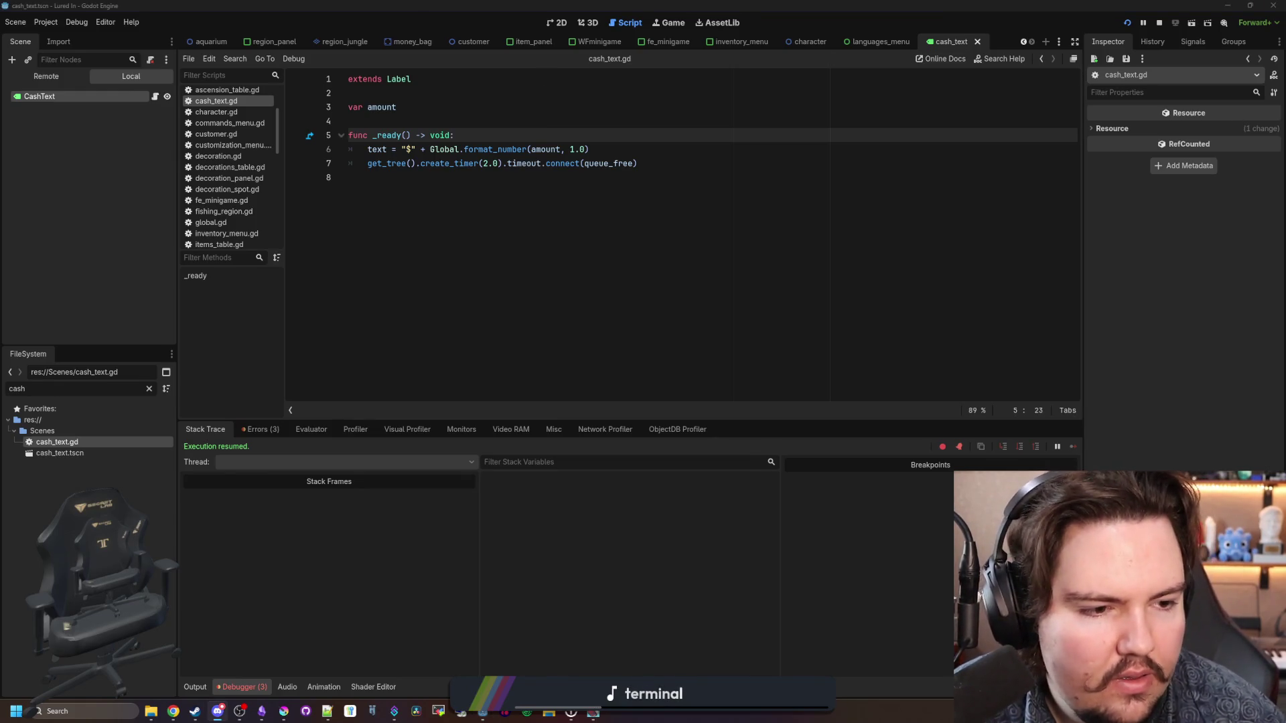
click(623, 302)
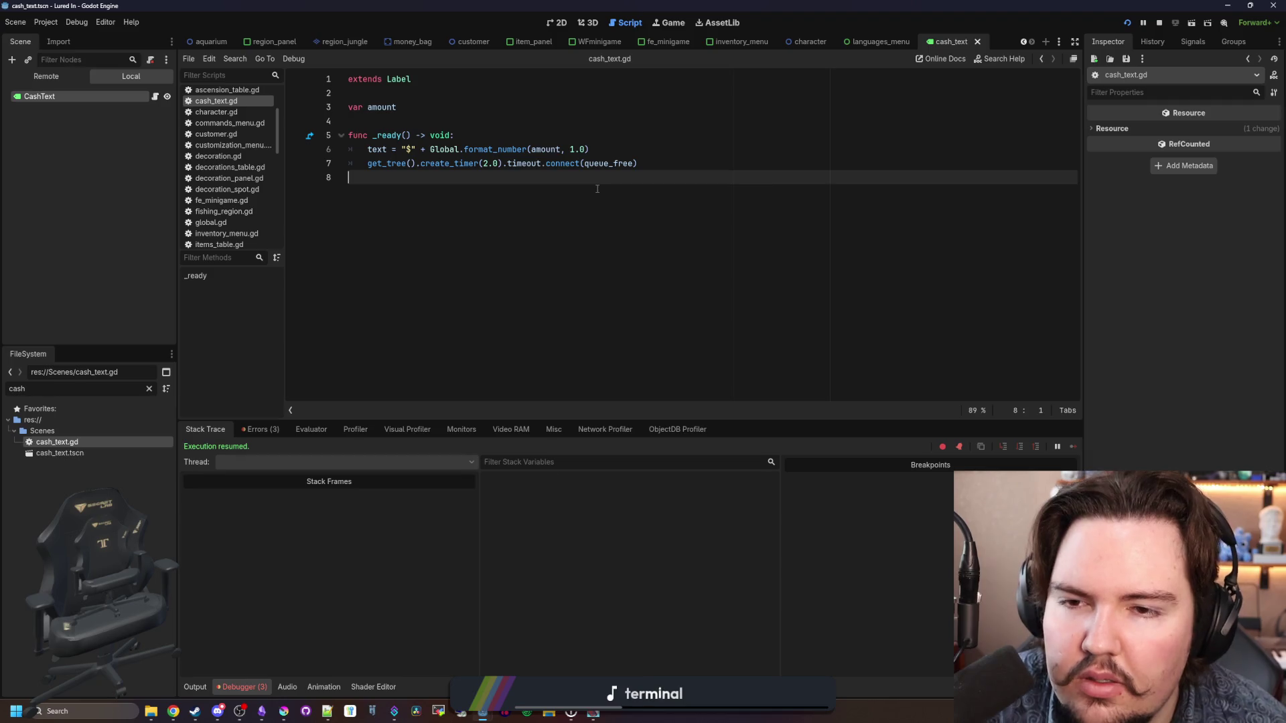
click(547, 25)
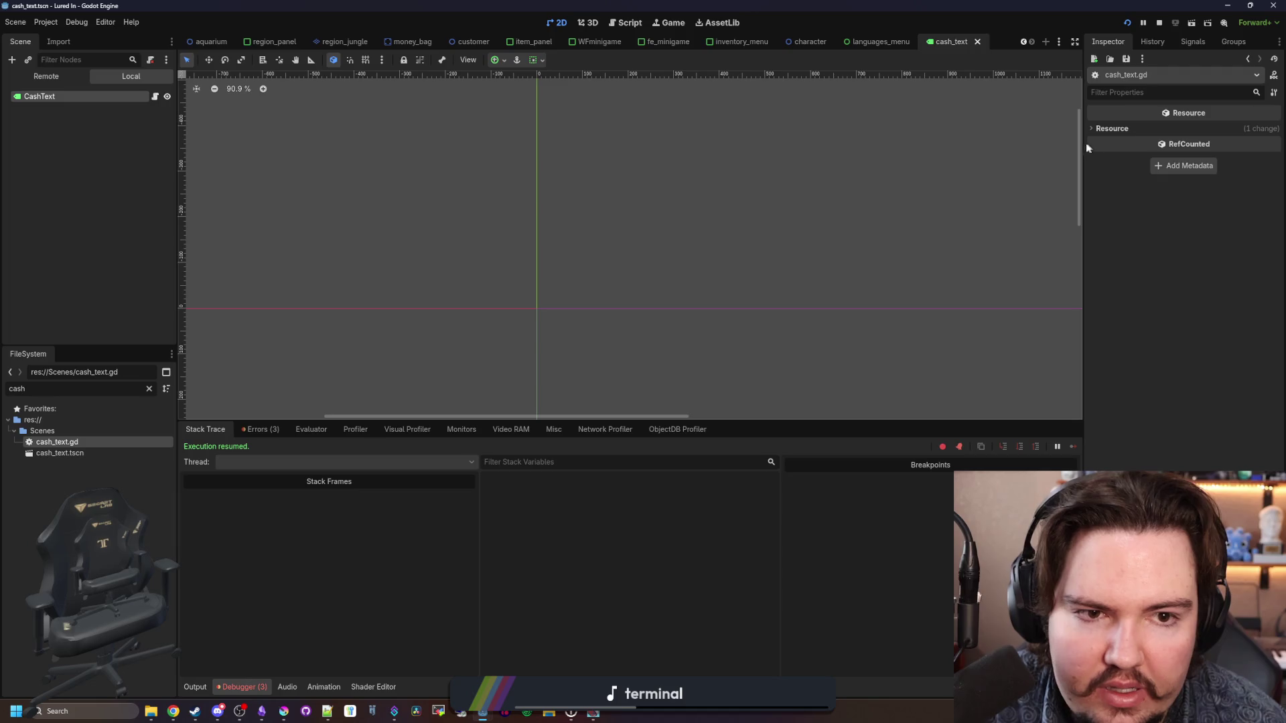
Step: Widen the Inspector and look through the CashText node's properties
drag(1085, 147, 878, 148)
click(105, 96)
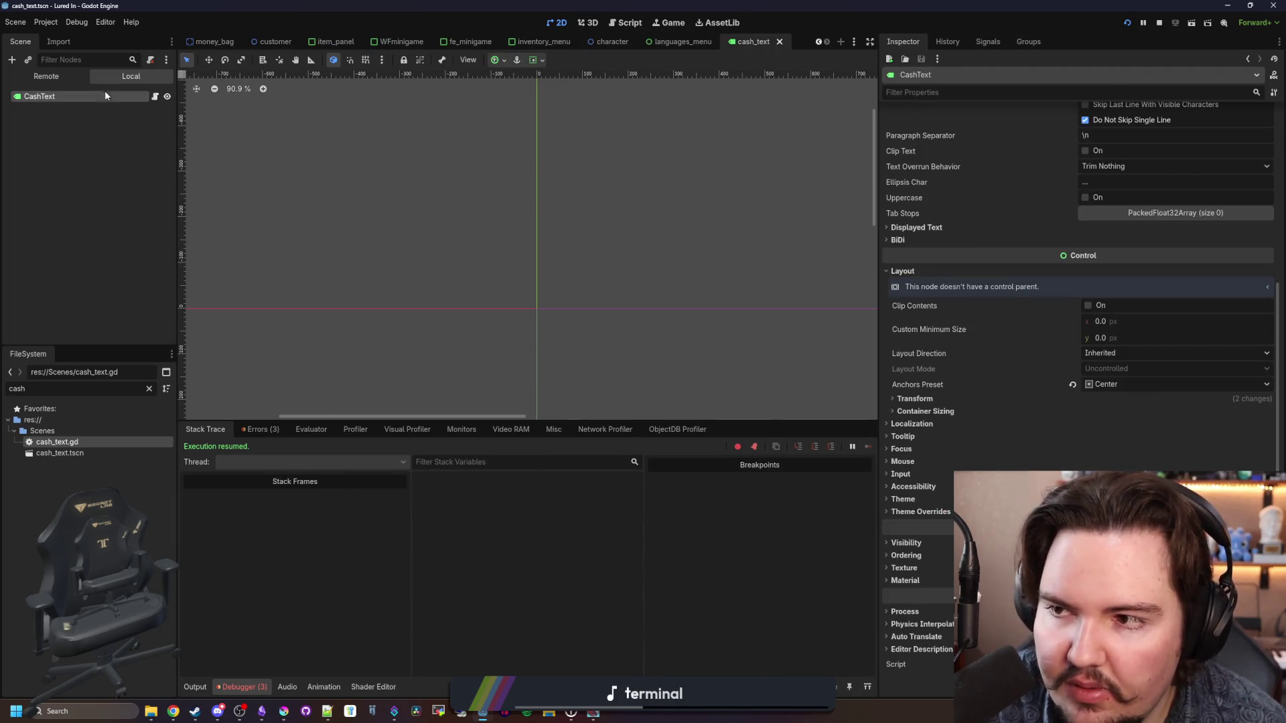
scroll(1098, 151, up, 5)
scroll(473, 201, down, 5)
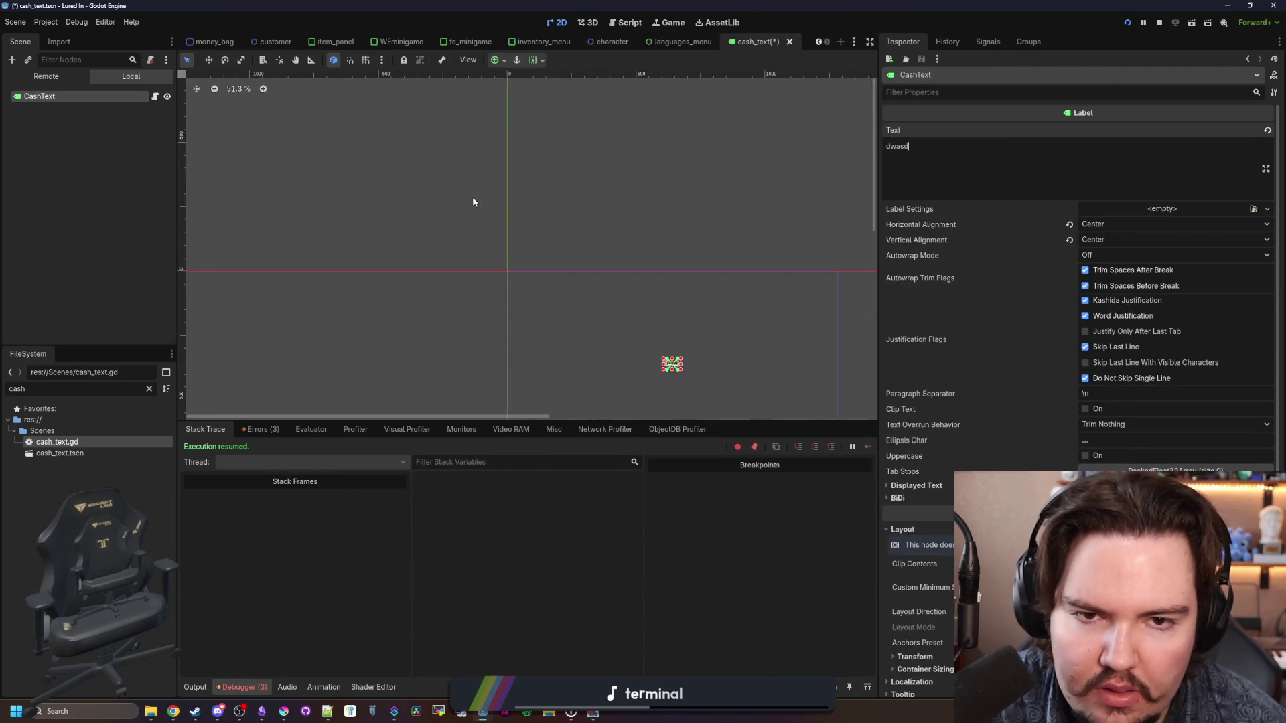
scroll(618, 360, up, 3)
text(wasd)
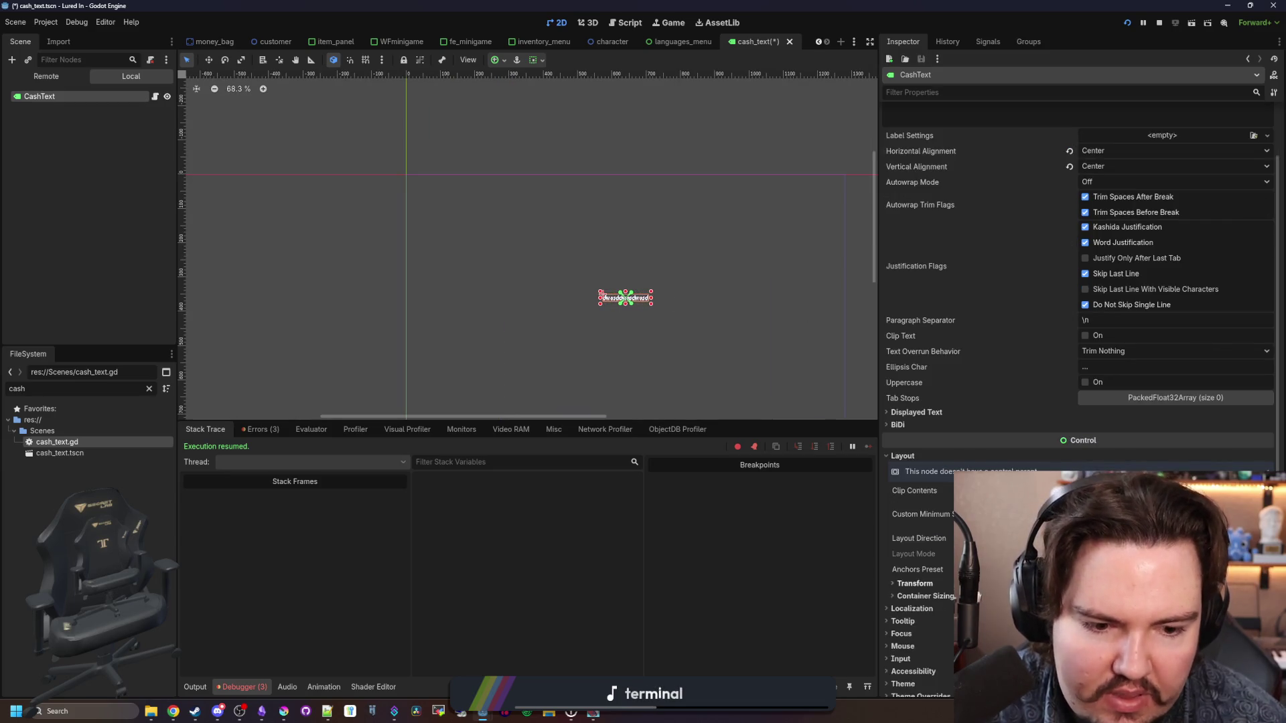
scroll(1072, 268, down, 2)
scroll(395, 315, up, 3)
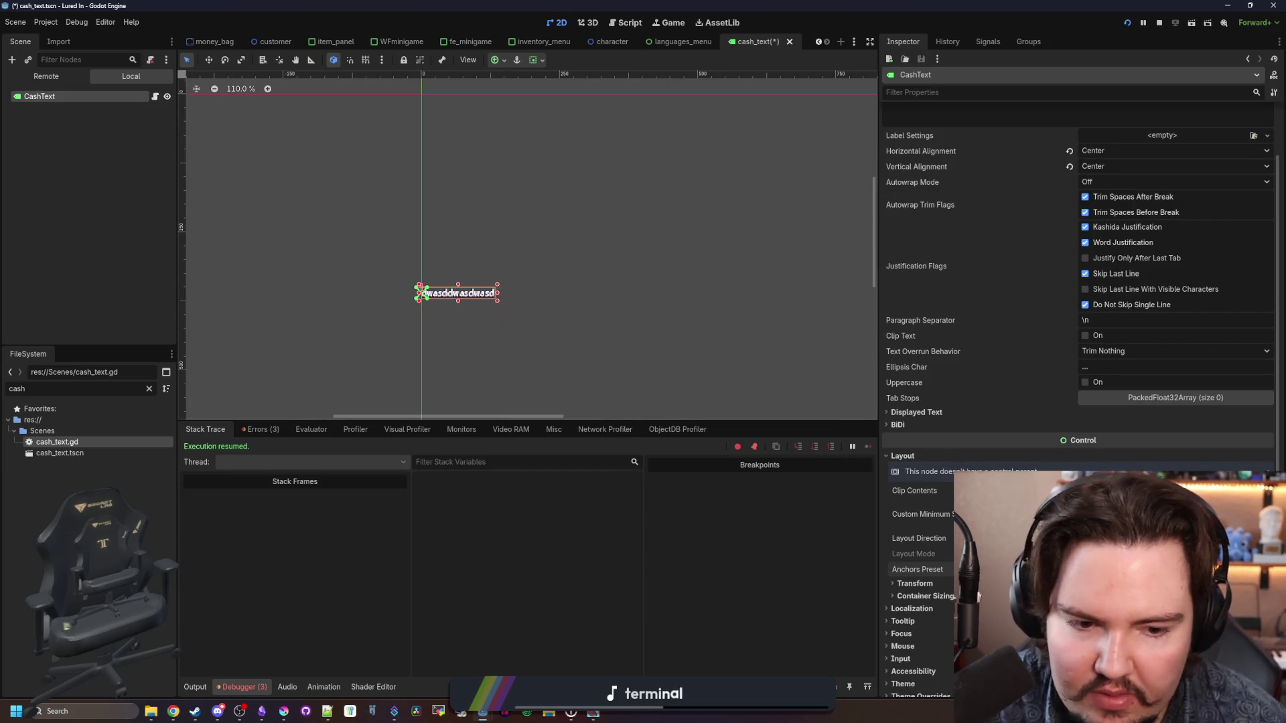
scroll(1072, 268, down, 3)
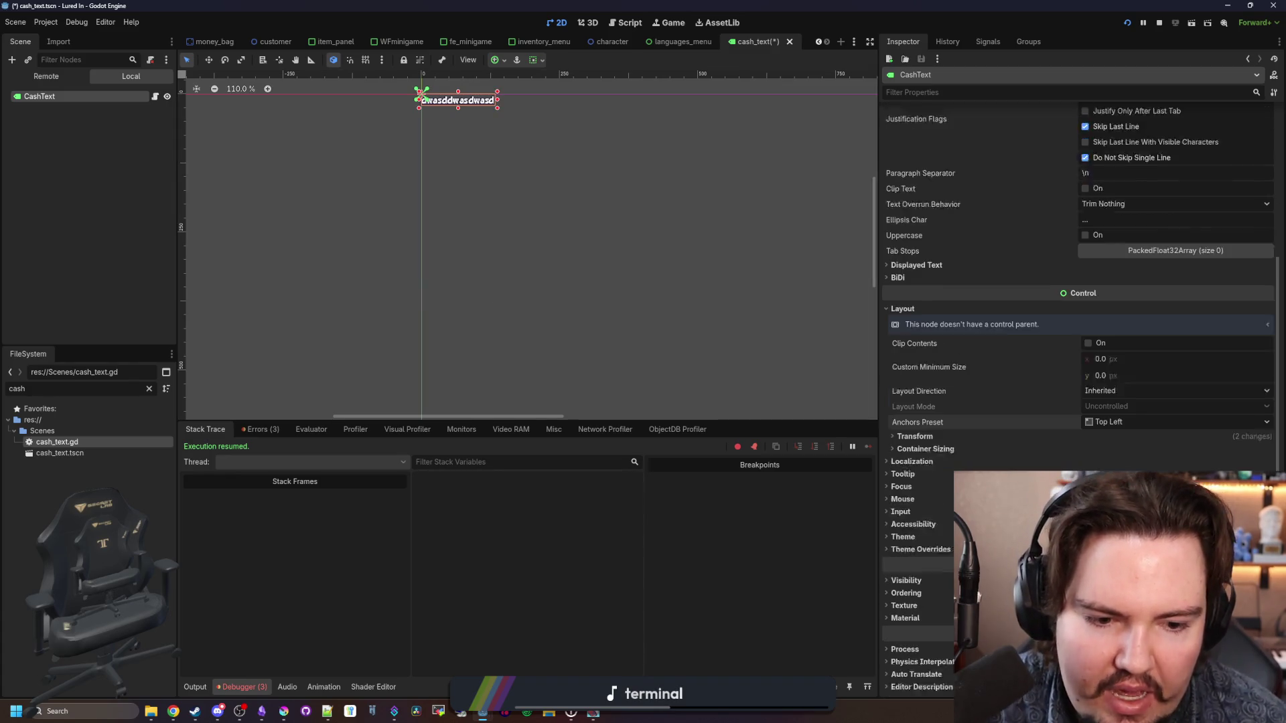
scroll(463, 181, up, 1)
scroll(429, 123, up, 5)
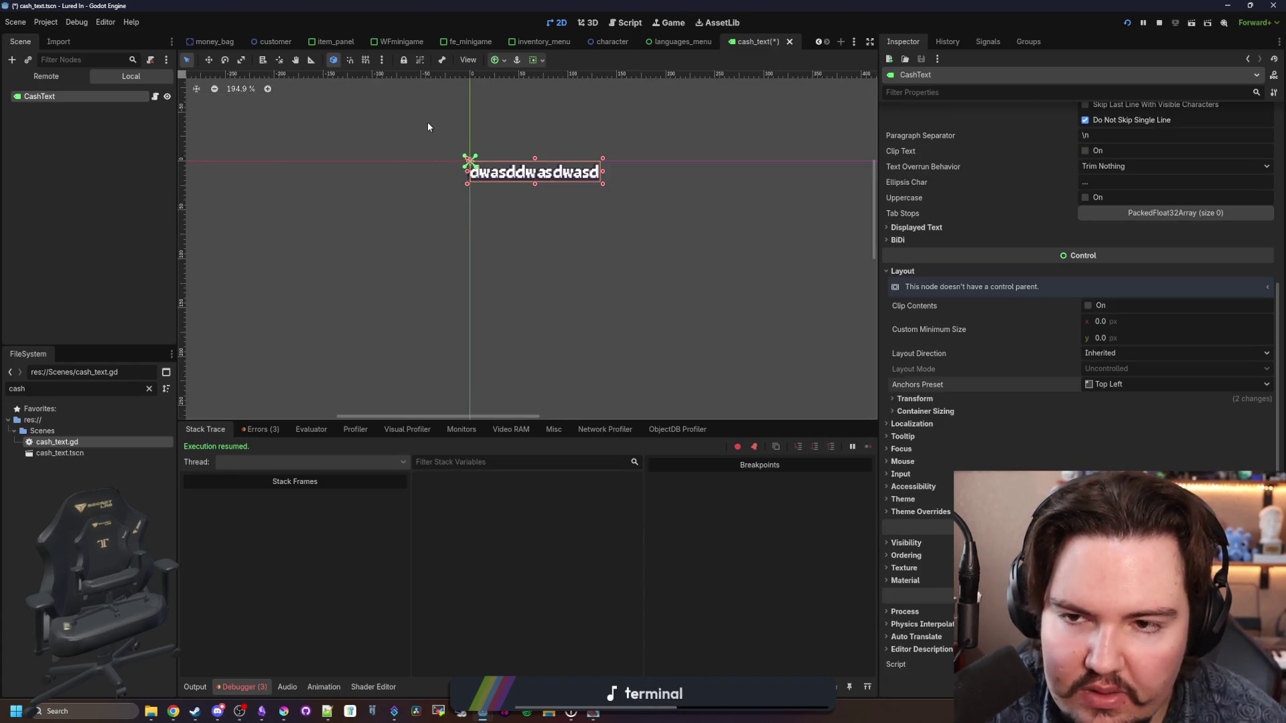
Step: Change the CashText node's type to CenterContainer
right_click(59, 103)
click(106, 240)
text(c)
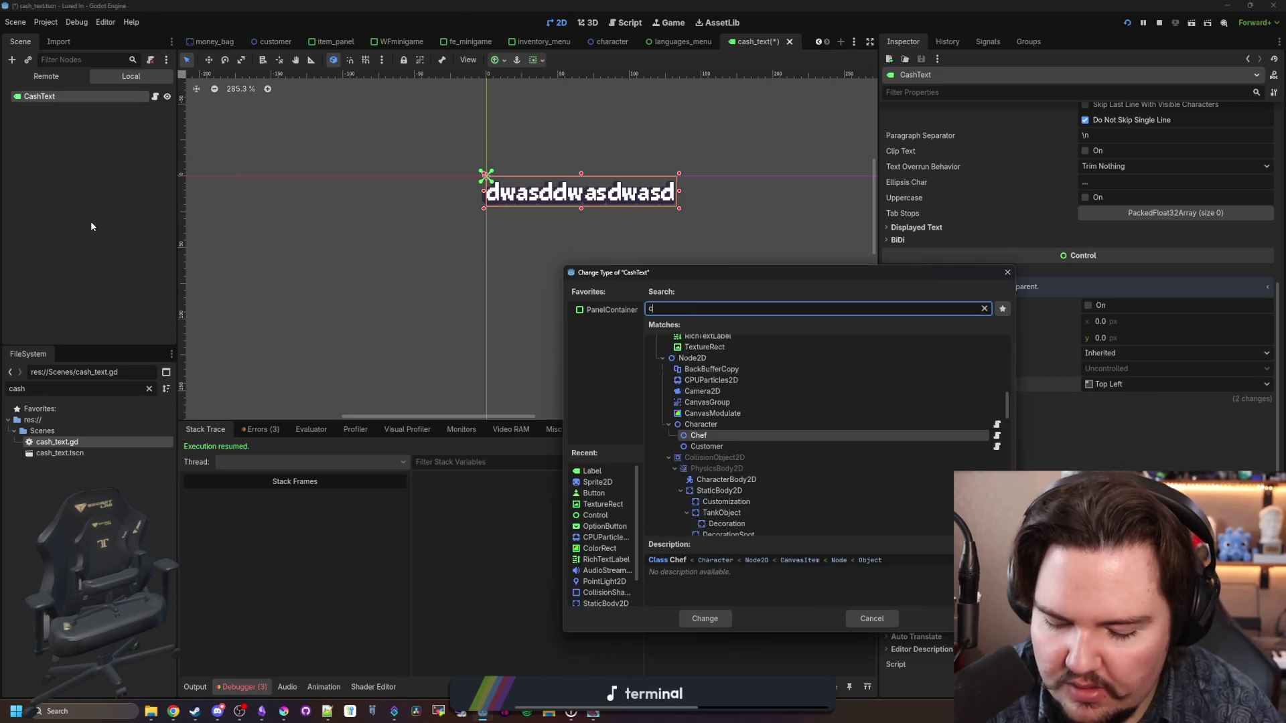
text(enter)
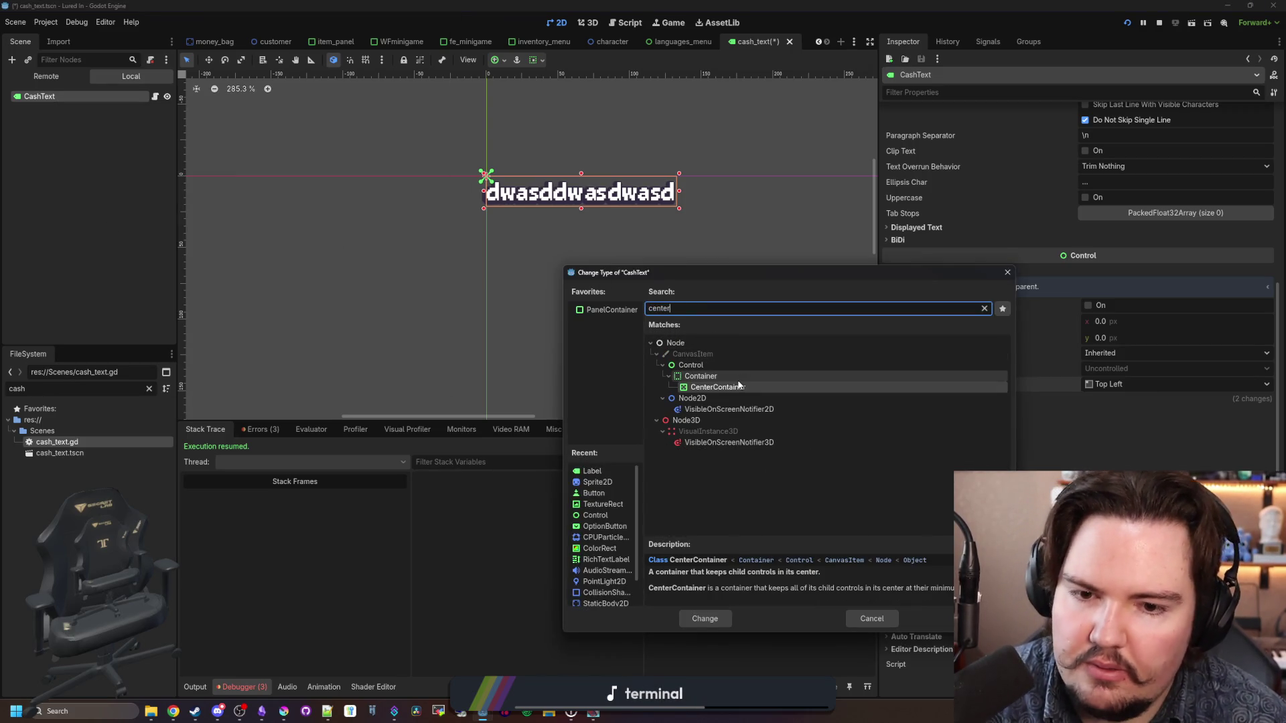
double_click(739, 385)
Step: Add a Label child node under CashText
right_click(53, 99)
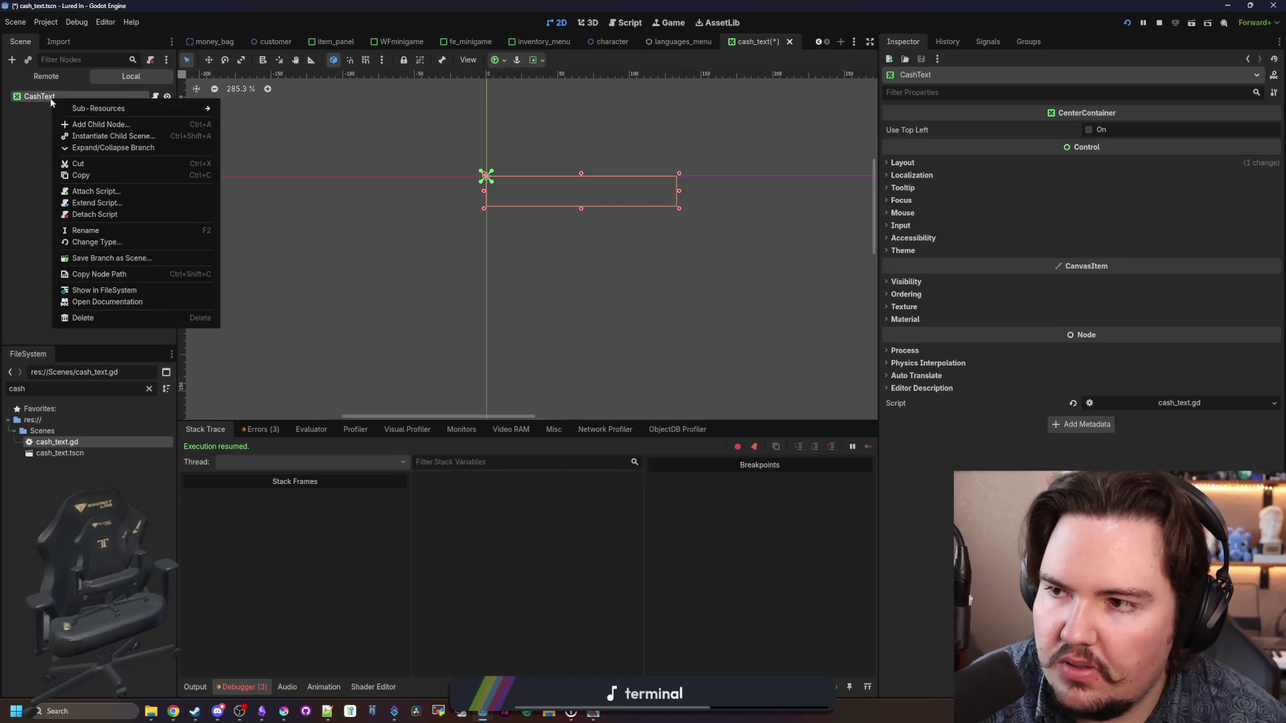
click(81, 124)
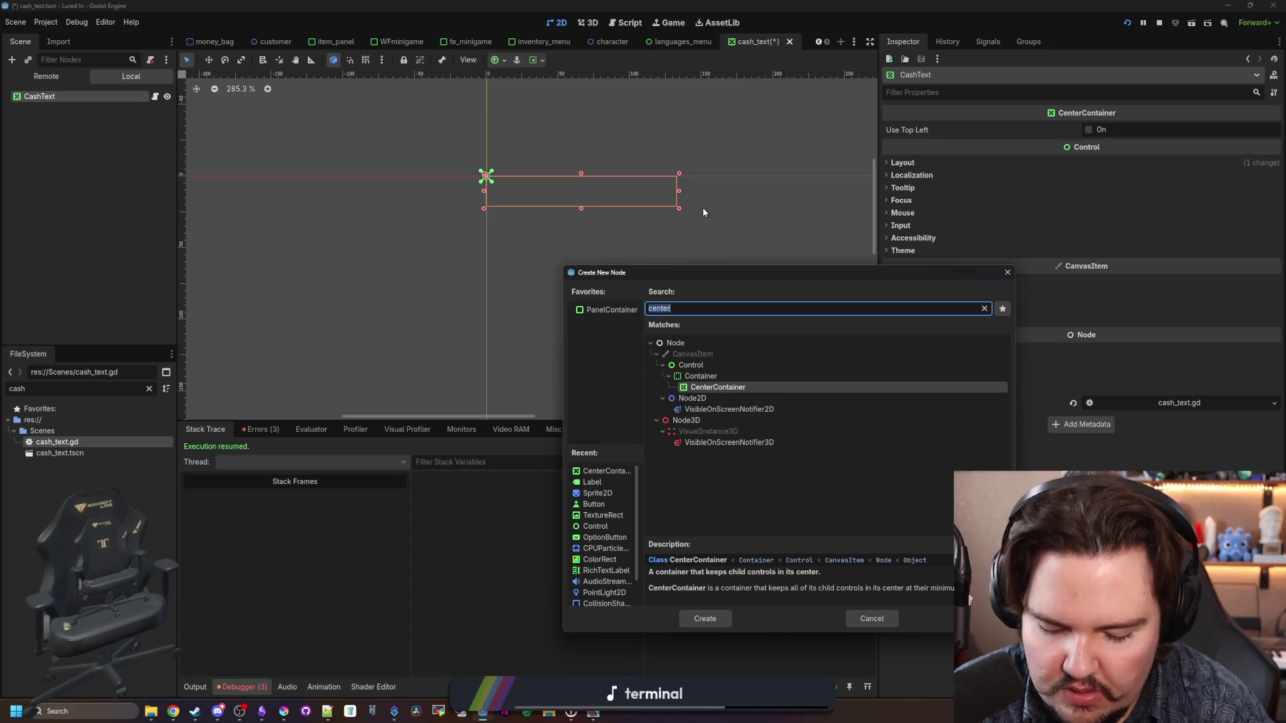
text(label)
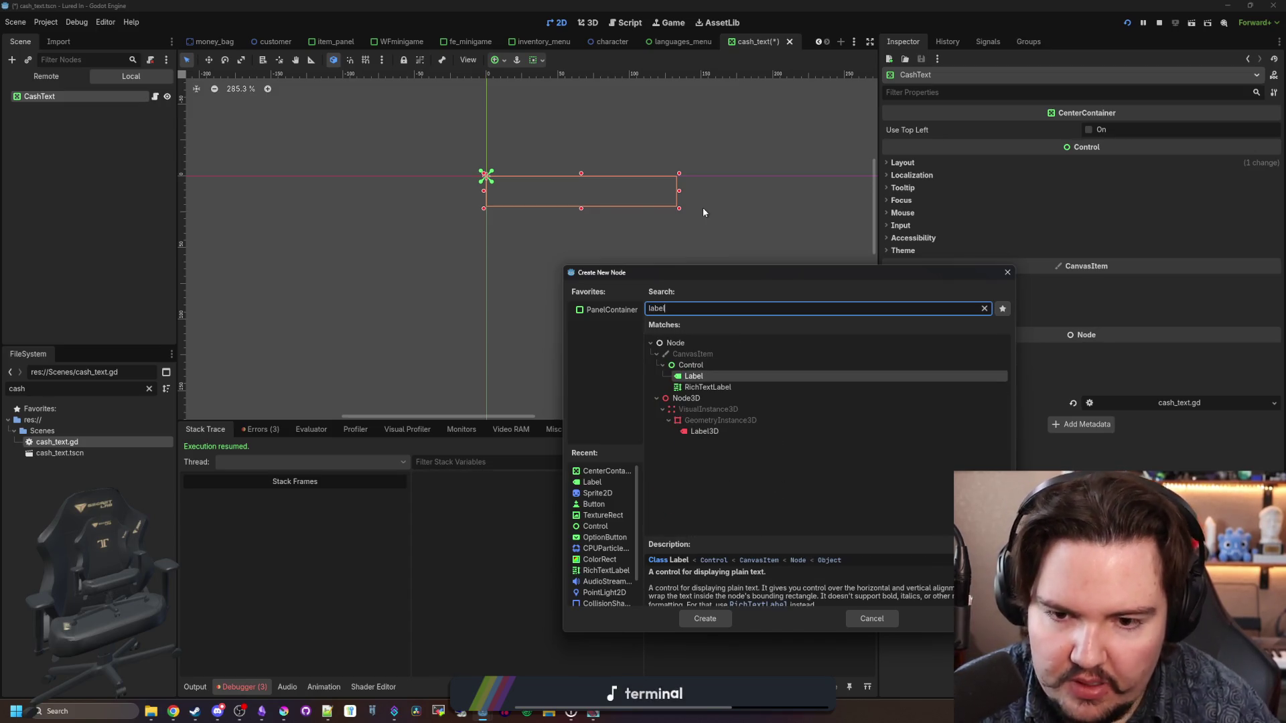
key(Return)
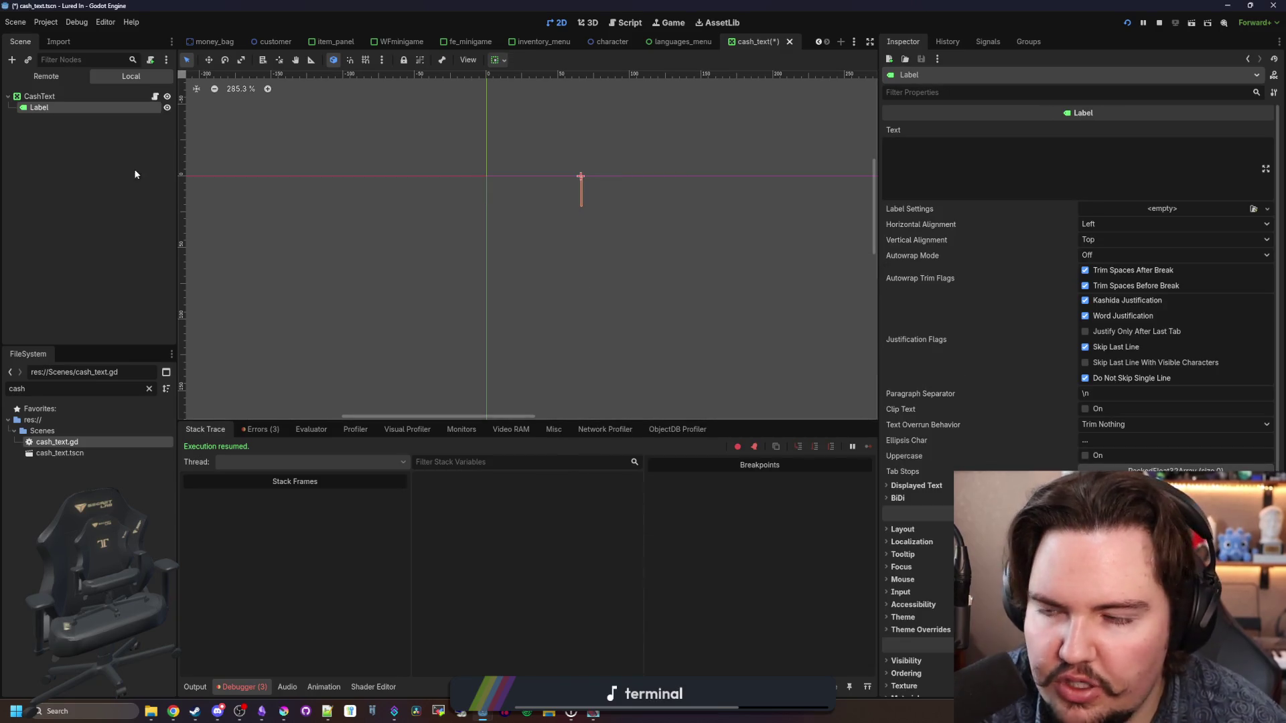
Step: Change CashText's type to Label and delete the redundant child Label
click(79, 96)
right_click(79, 96)
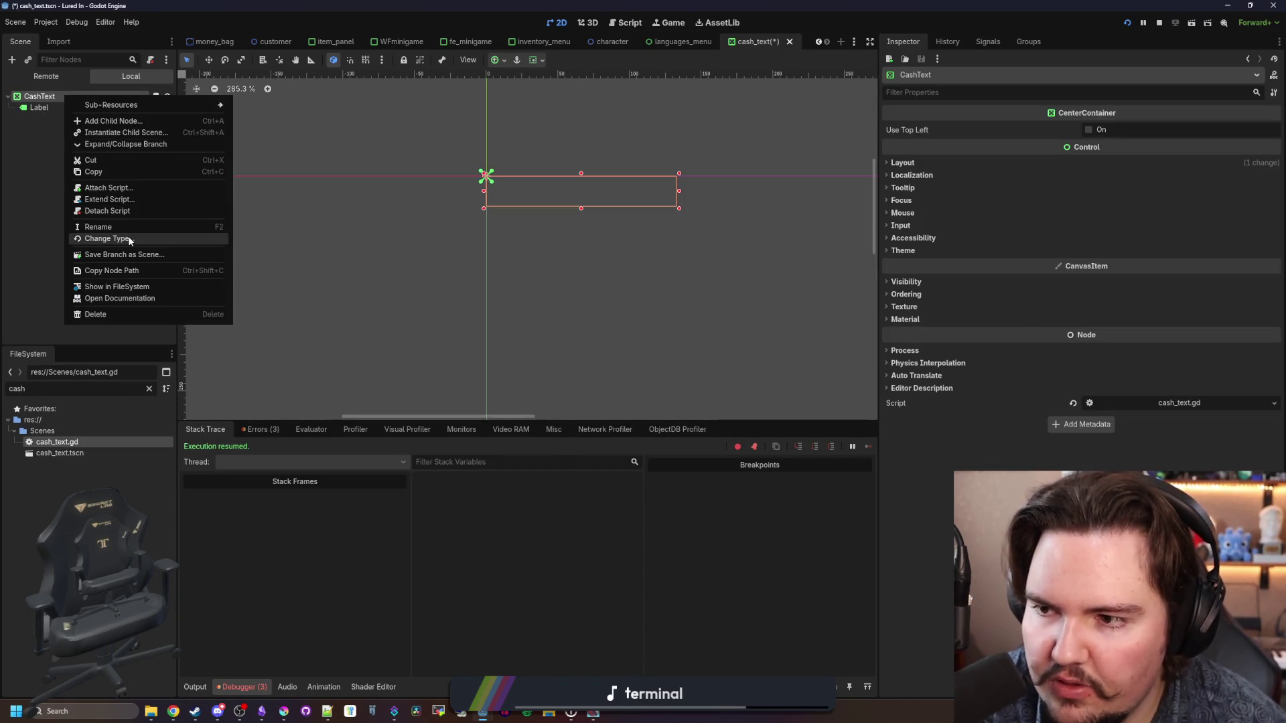
click(127, 239)
text(label)
key(Return)
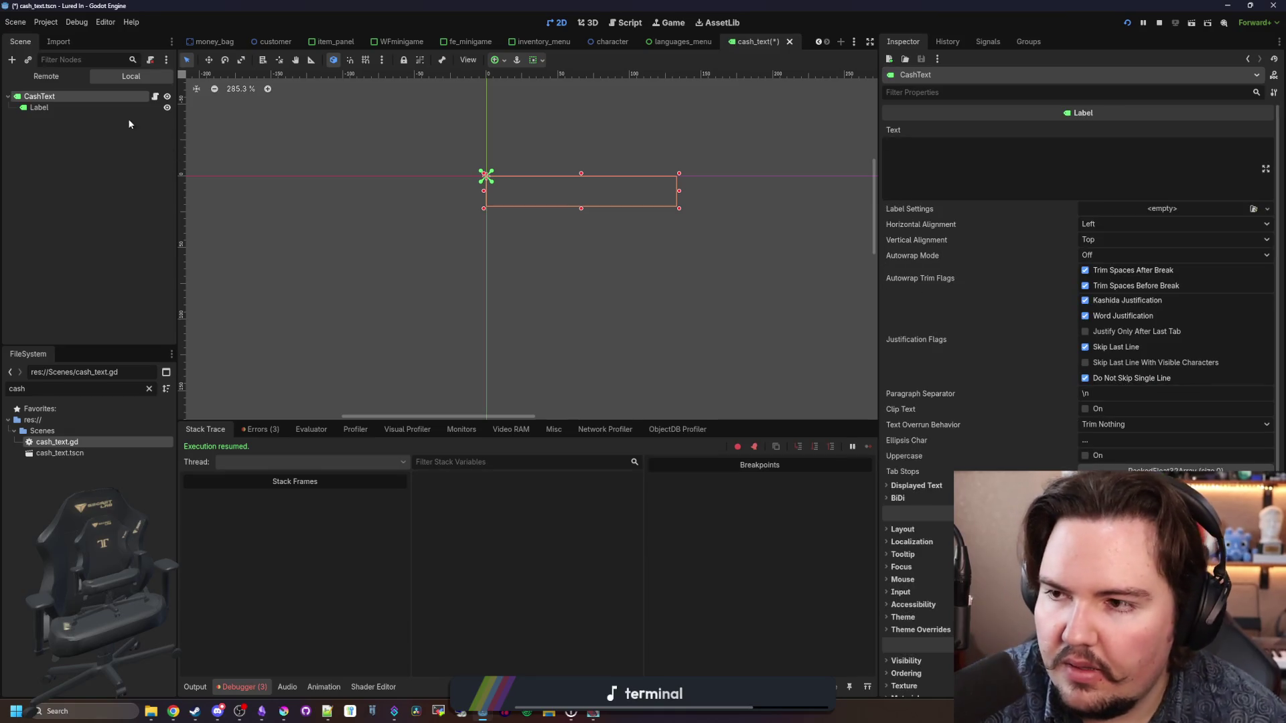
click(100, 107)
key(Delete)
click(614, 371)
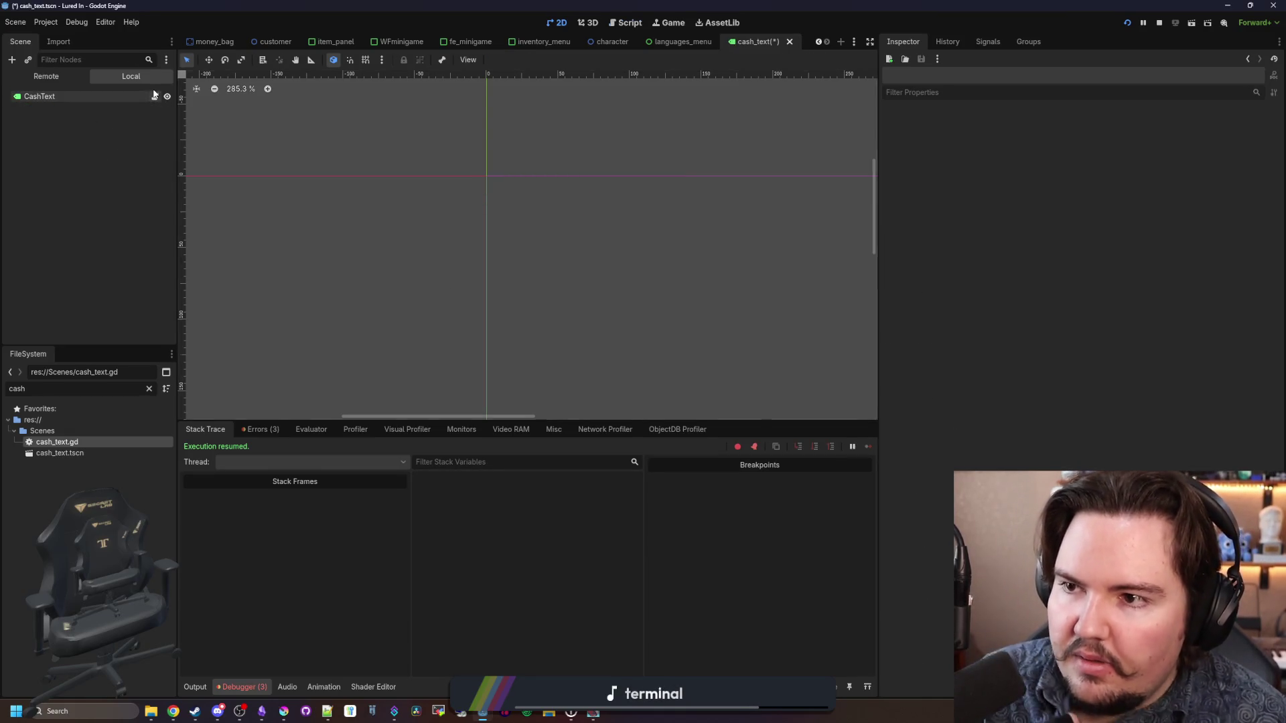
Step: In cash_text.gd's _ready, add 'global_position -= size/2.0' and save
click(155, 95)
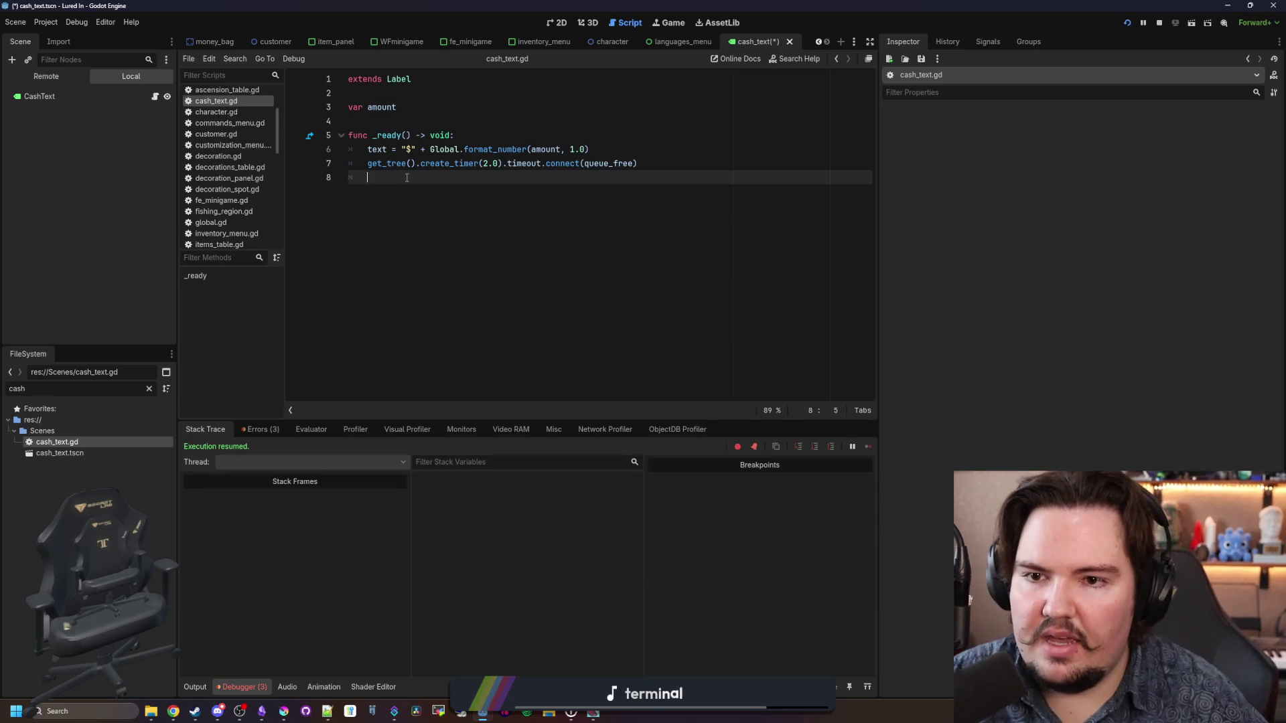
key(Tab)
key(Return)
text(global_)
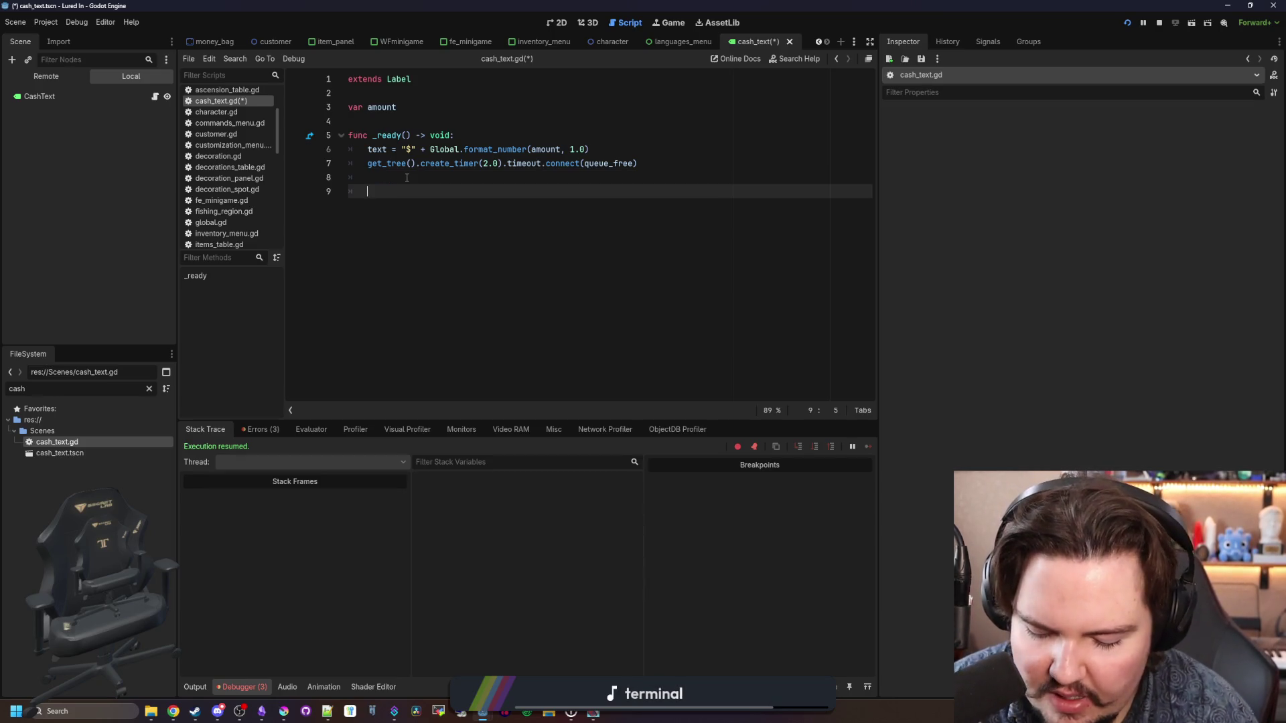
text(position =)
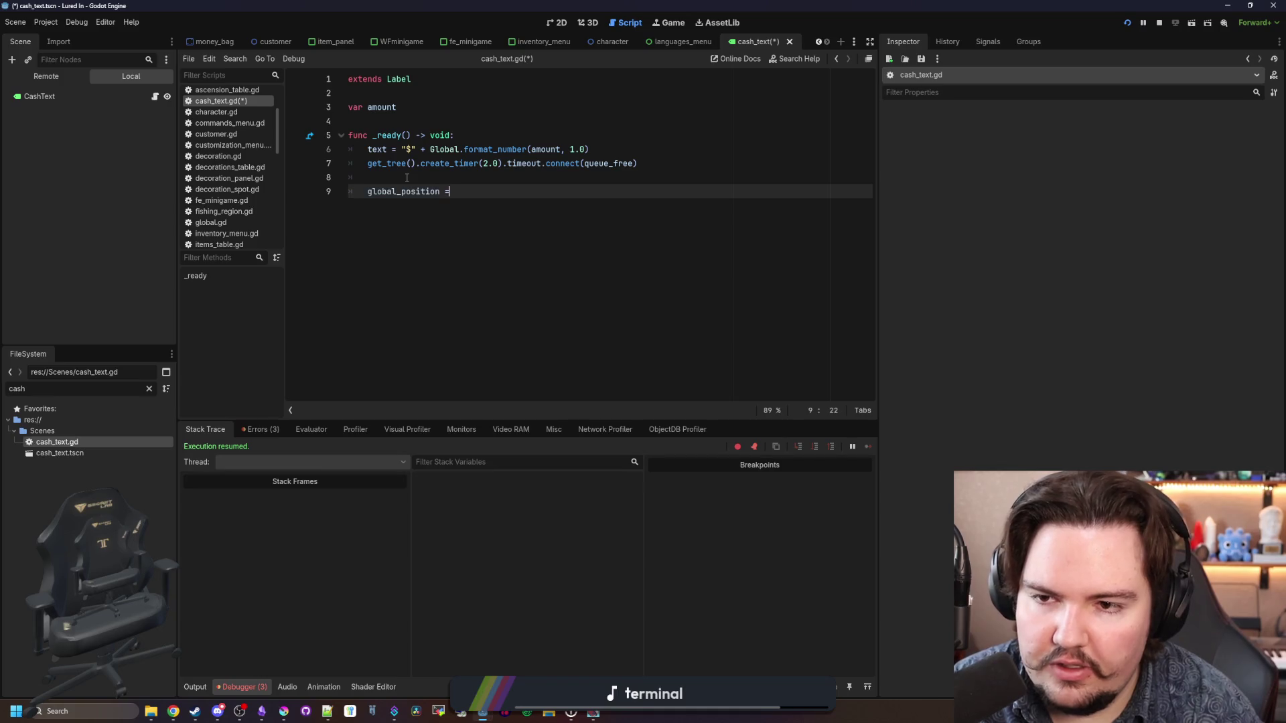
key(BackSpace)
text(-= s)
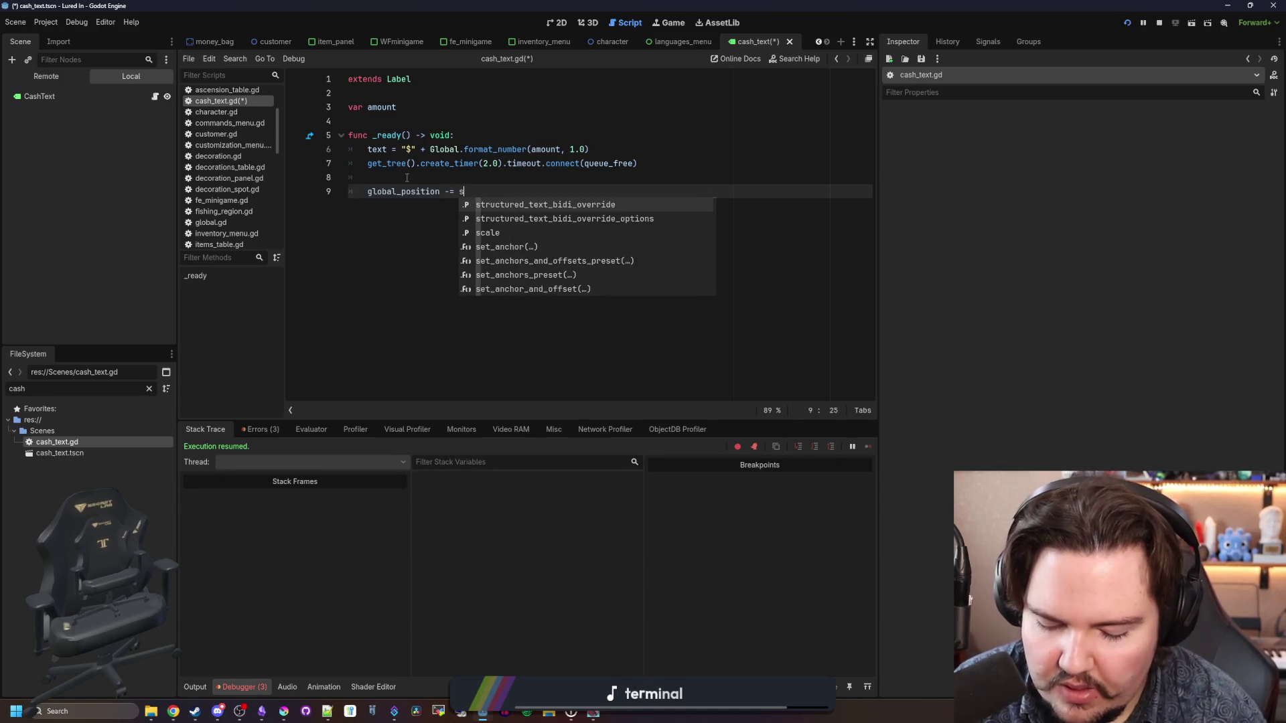
text(ize/2.,0)
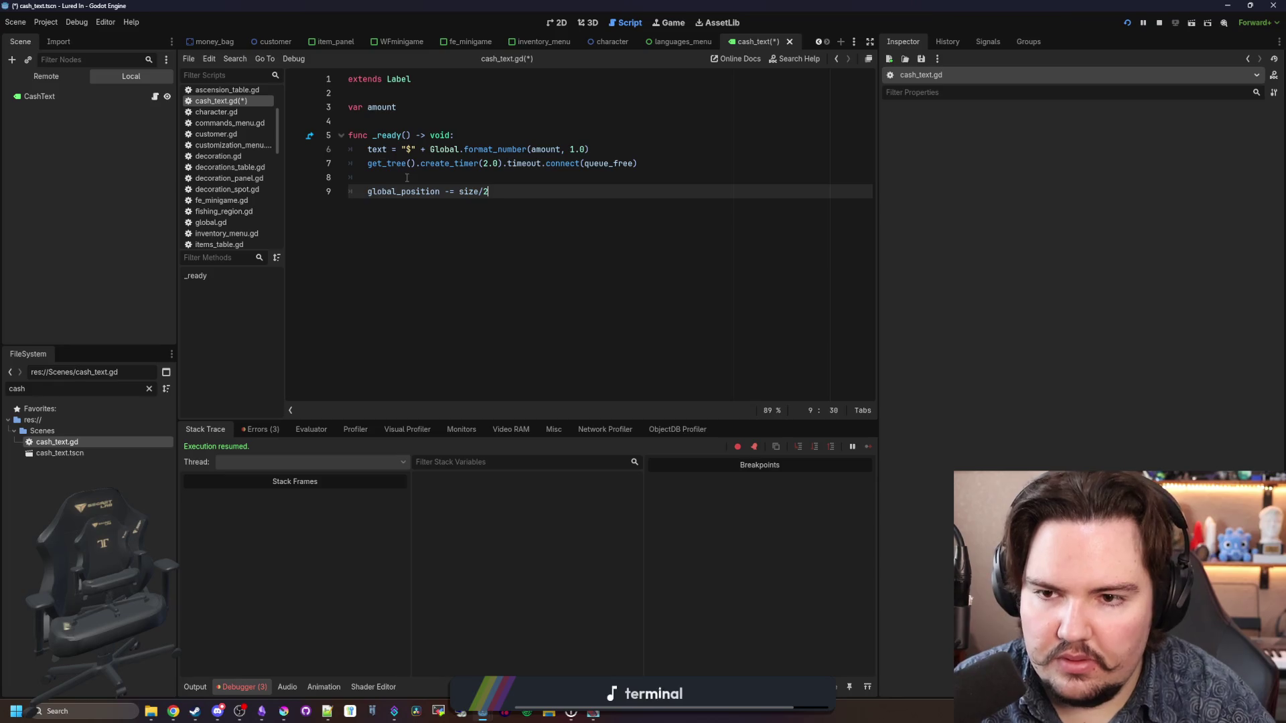
click(488, 177)
key(ctrl+s)
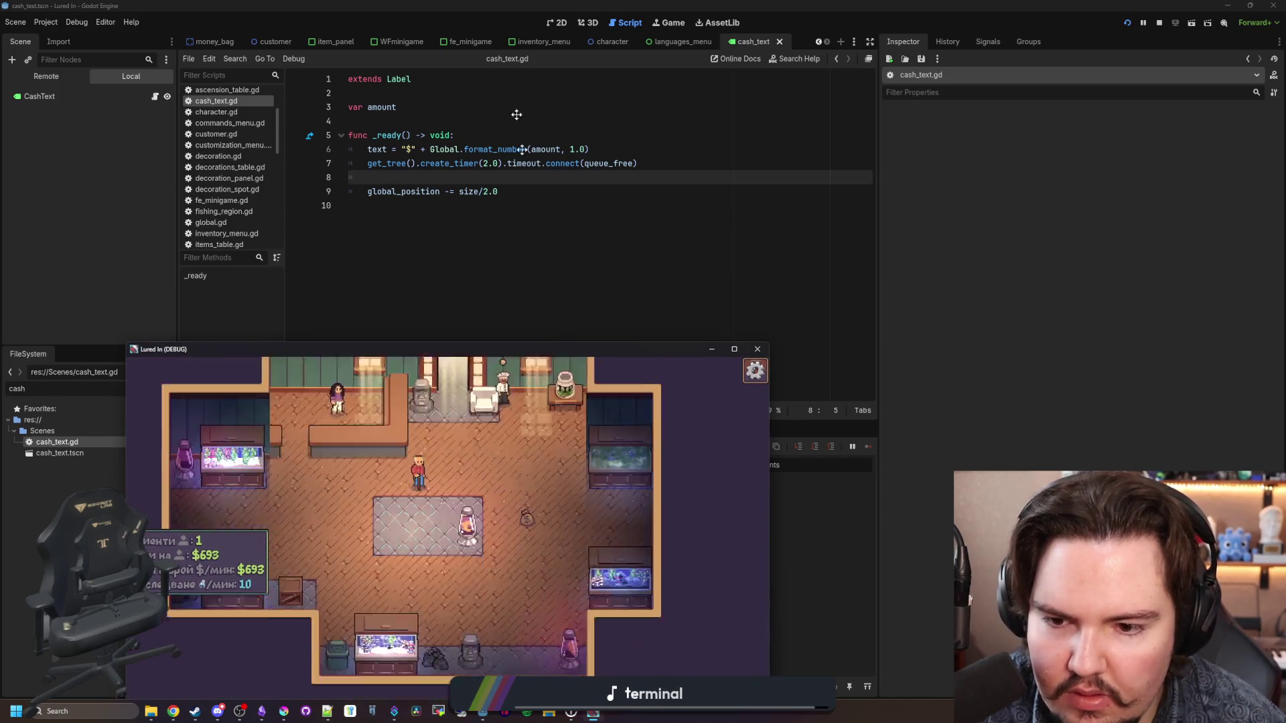
Step: Collect the money bag on the shop floor to see the $110 popup, then close the game
drag(603, 340, 607, 3)
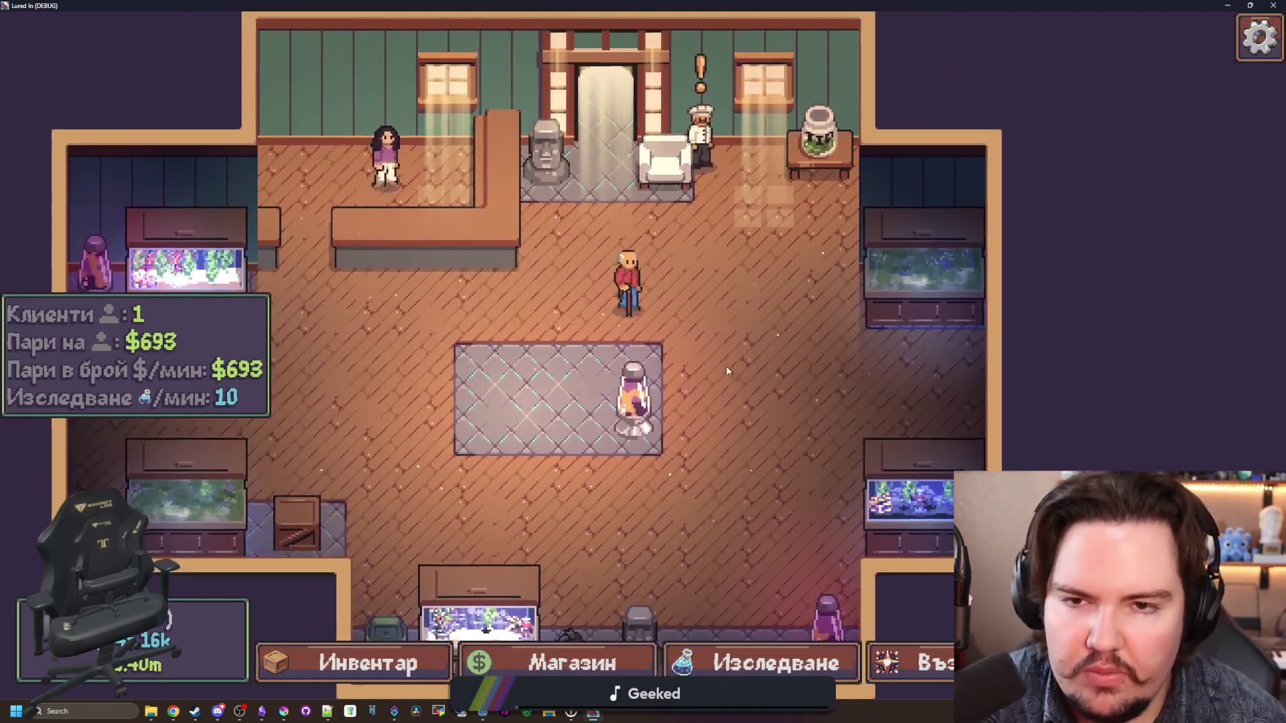
scroll(726, 366, down, 2)
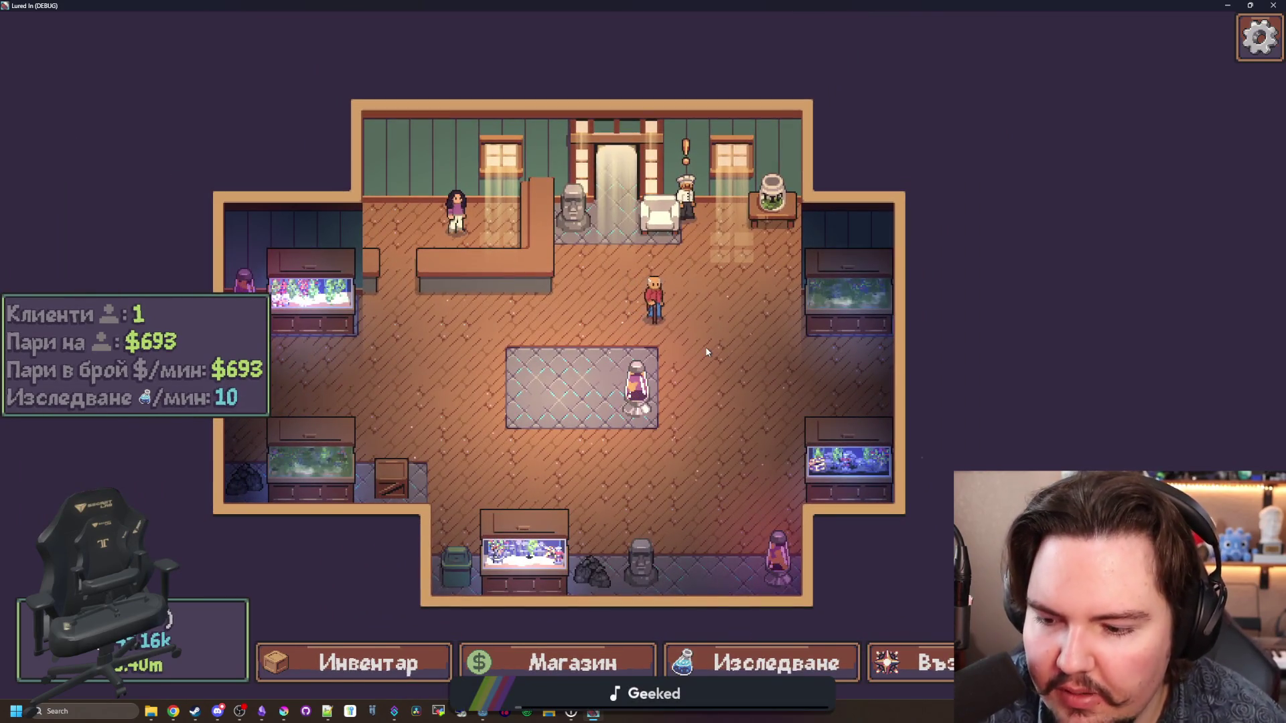
key(d)
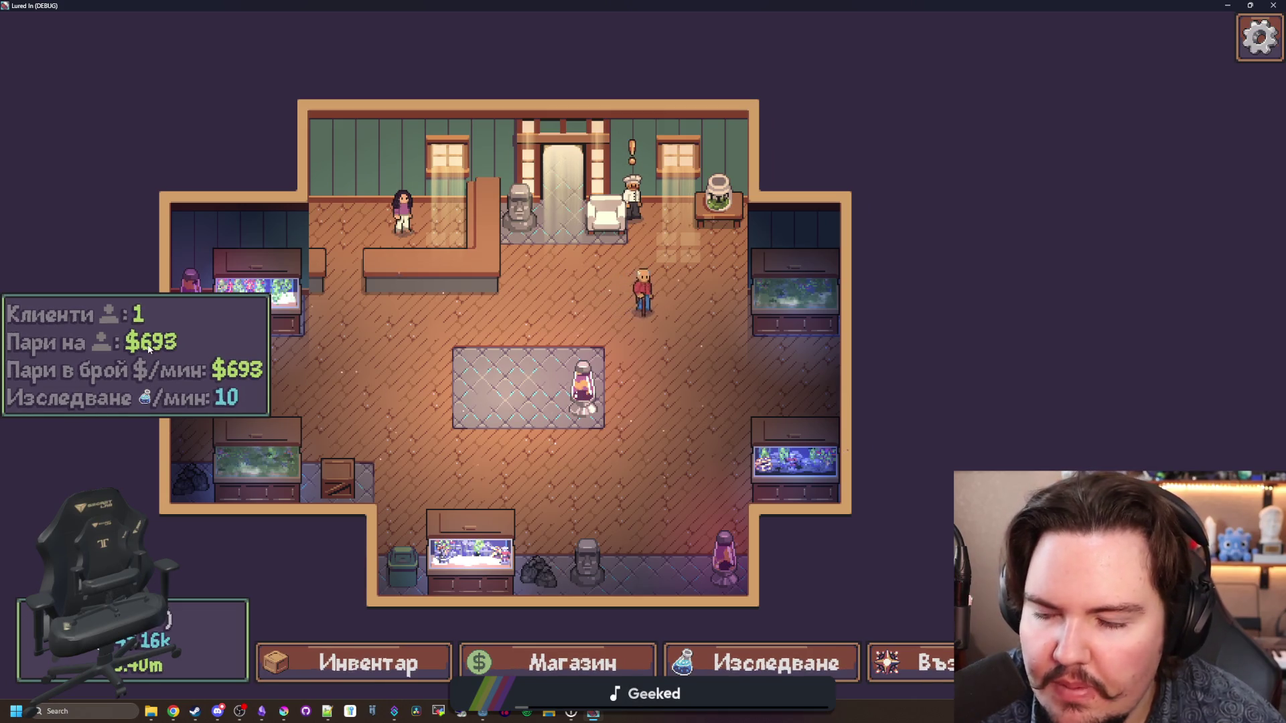
key(a)
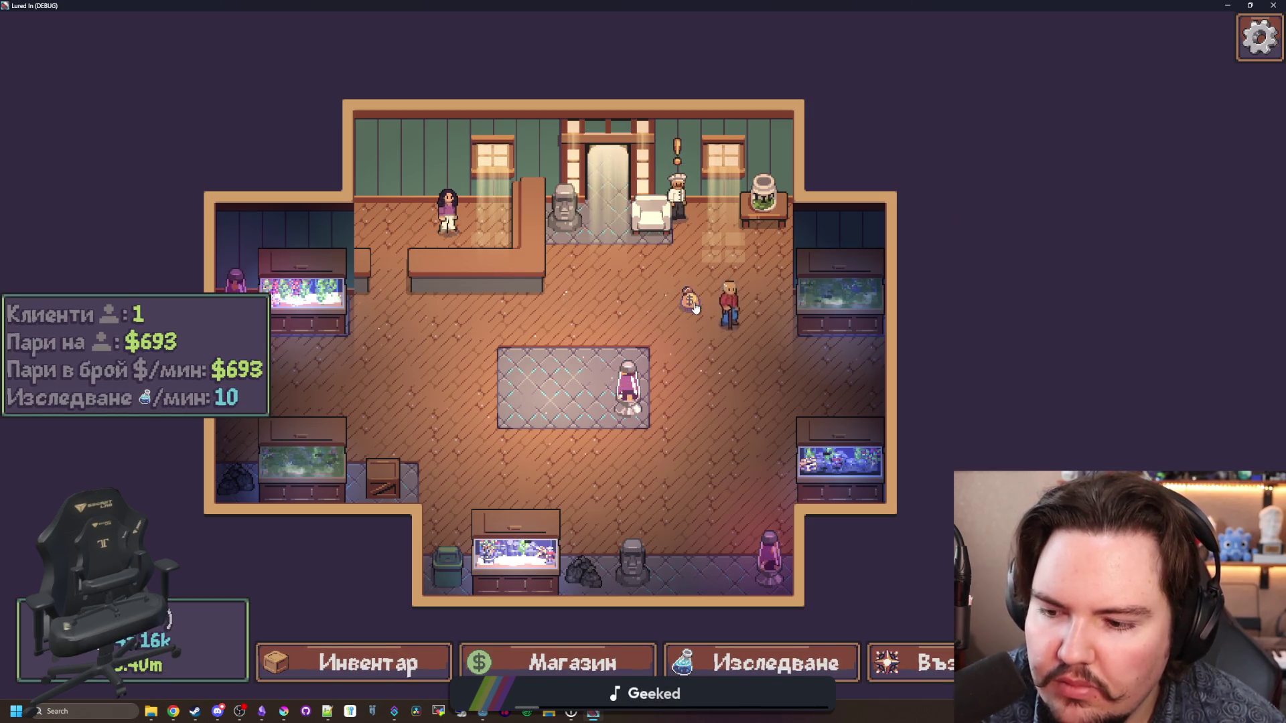
scroll(694, 307, up, 2)
click(655, 388)
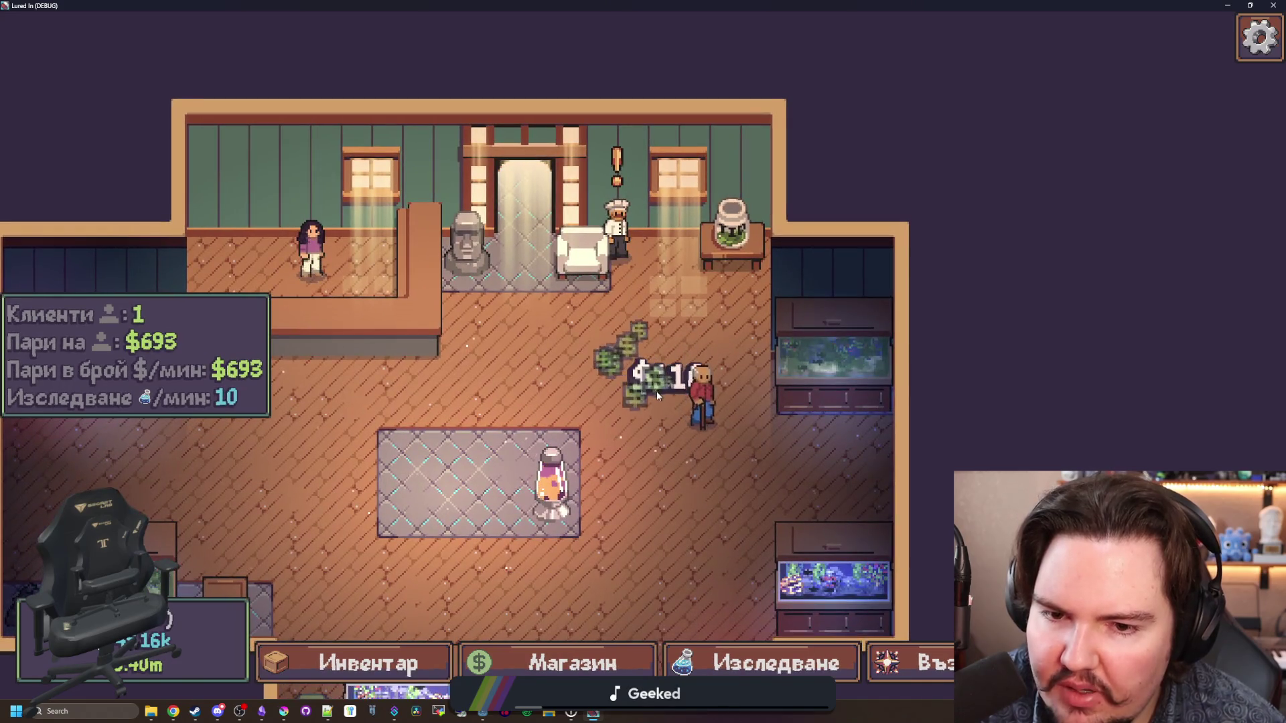
scroll(656, 391, down, 3)
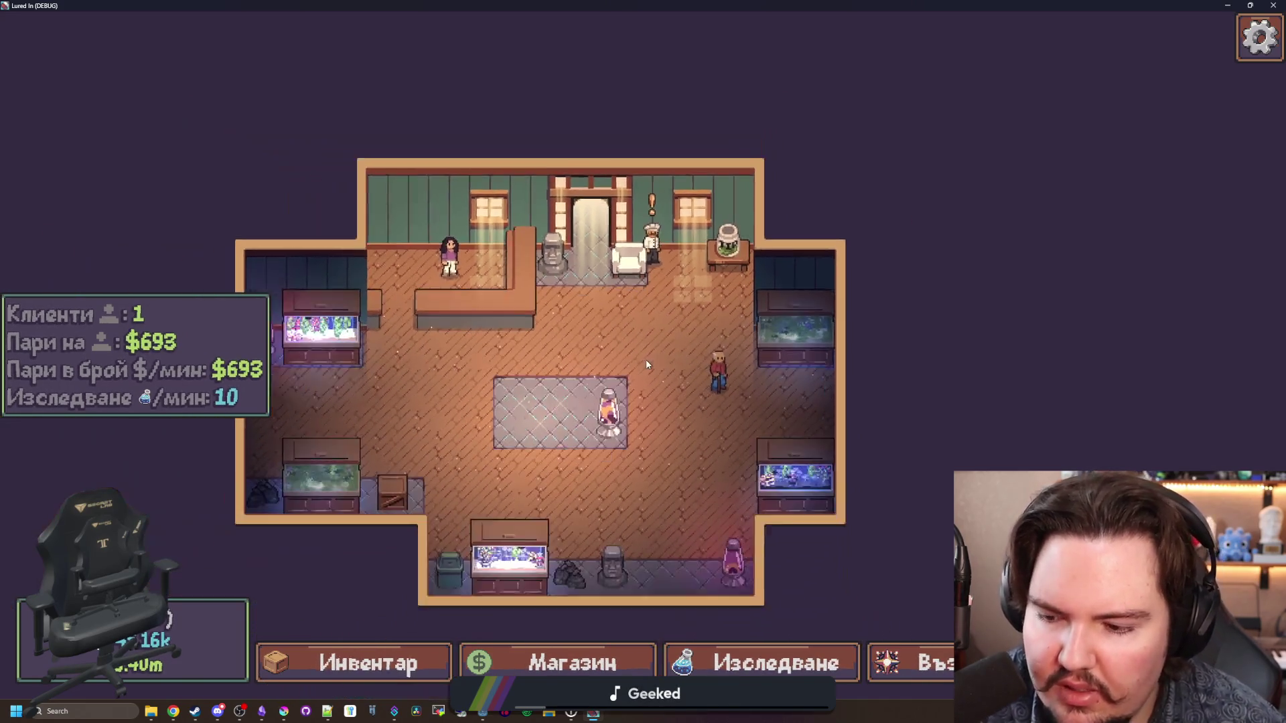
scroll(646, 359, down, 2)
key(super+Down)
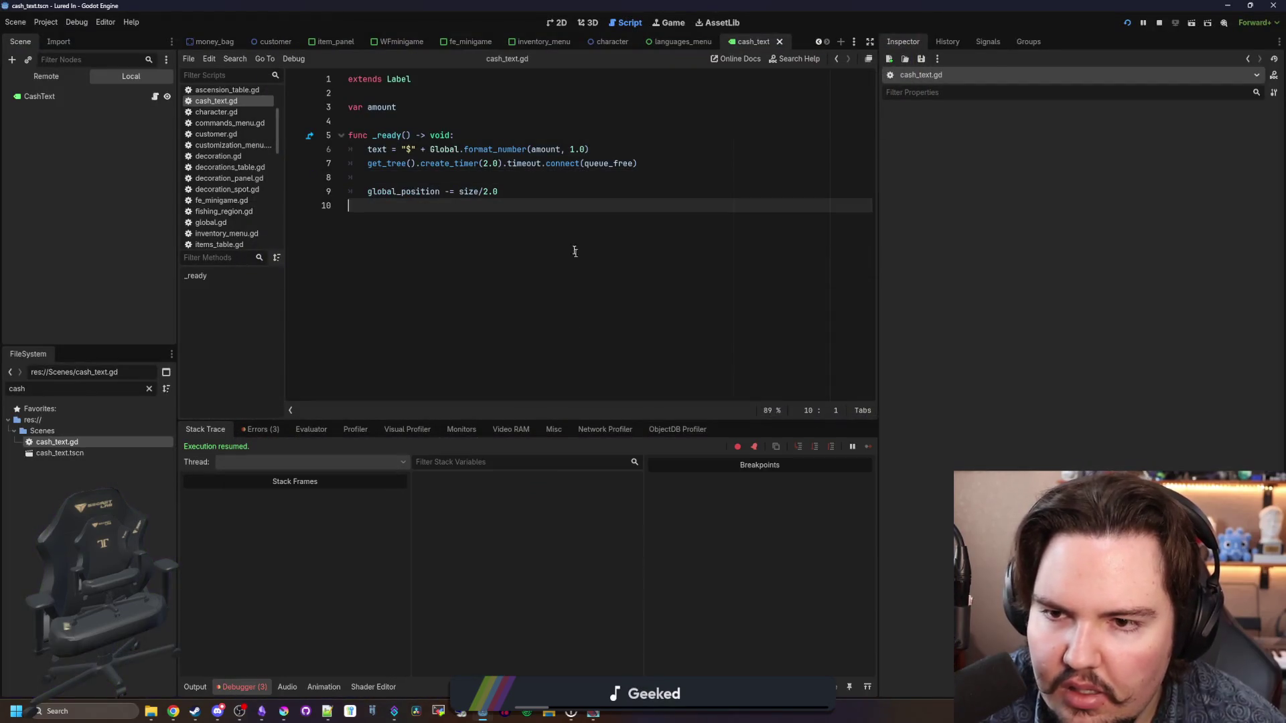
Step: Add print(amount) at the top of _ready and test-run the game with F5
click(569, 177)
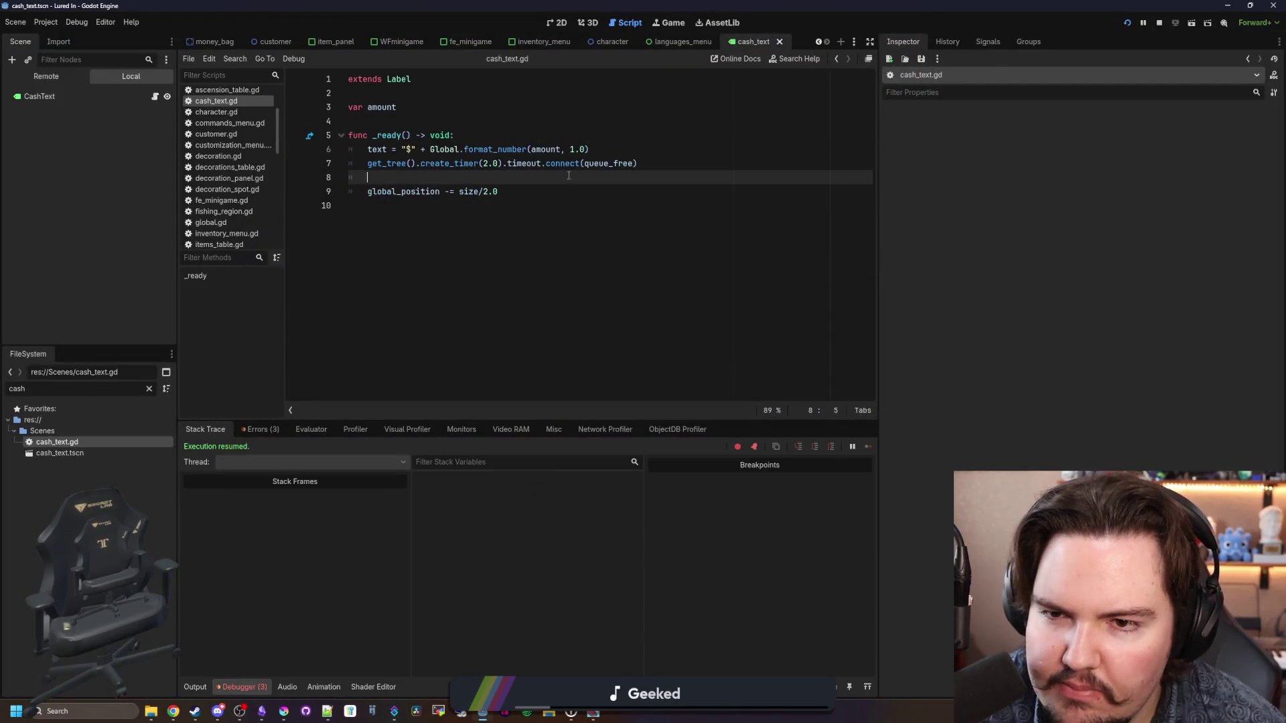
click(496, 140)
key(Return)
text(print(amount))
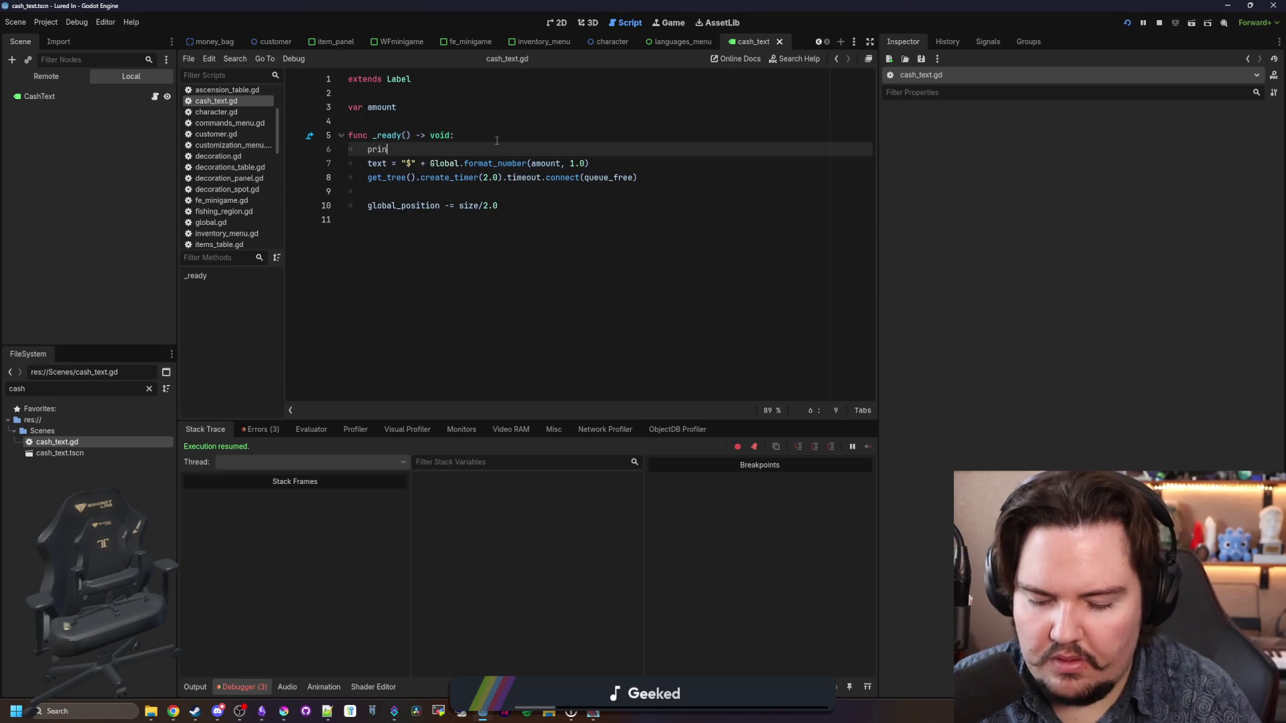
click(649, 136)
key(F5)
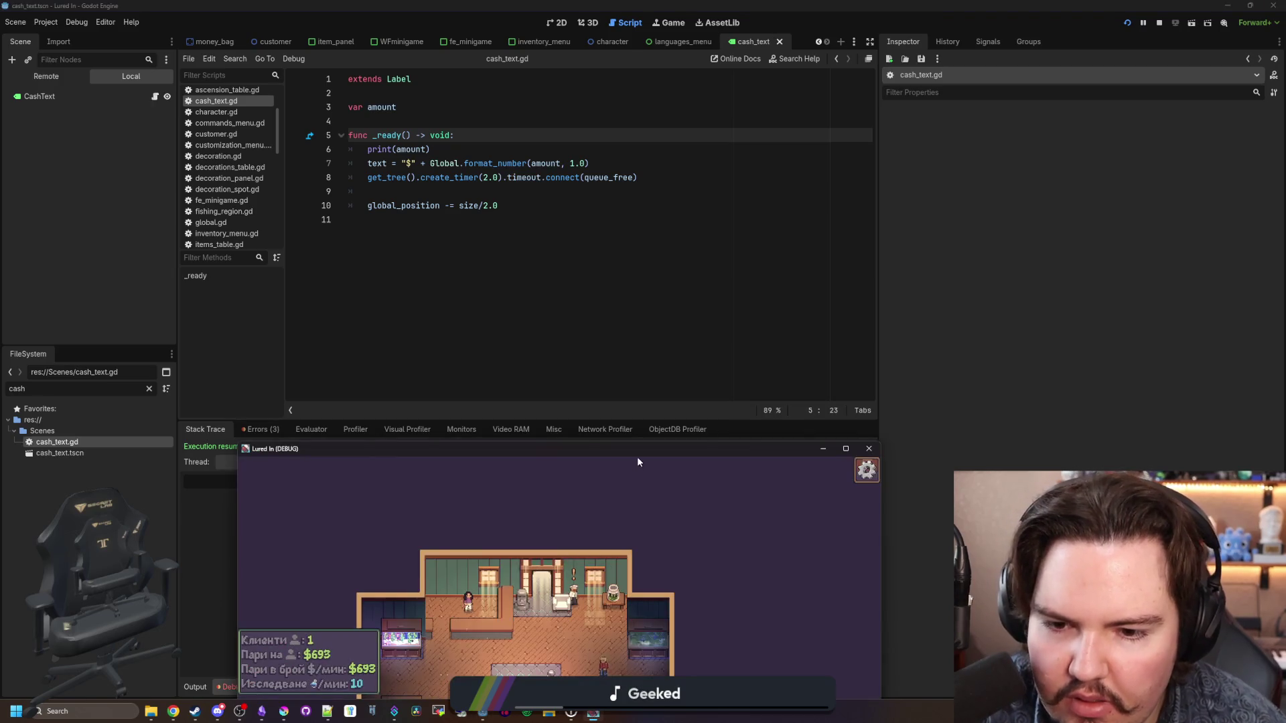
drag(637, 450, 607, 3)
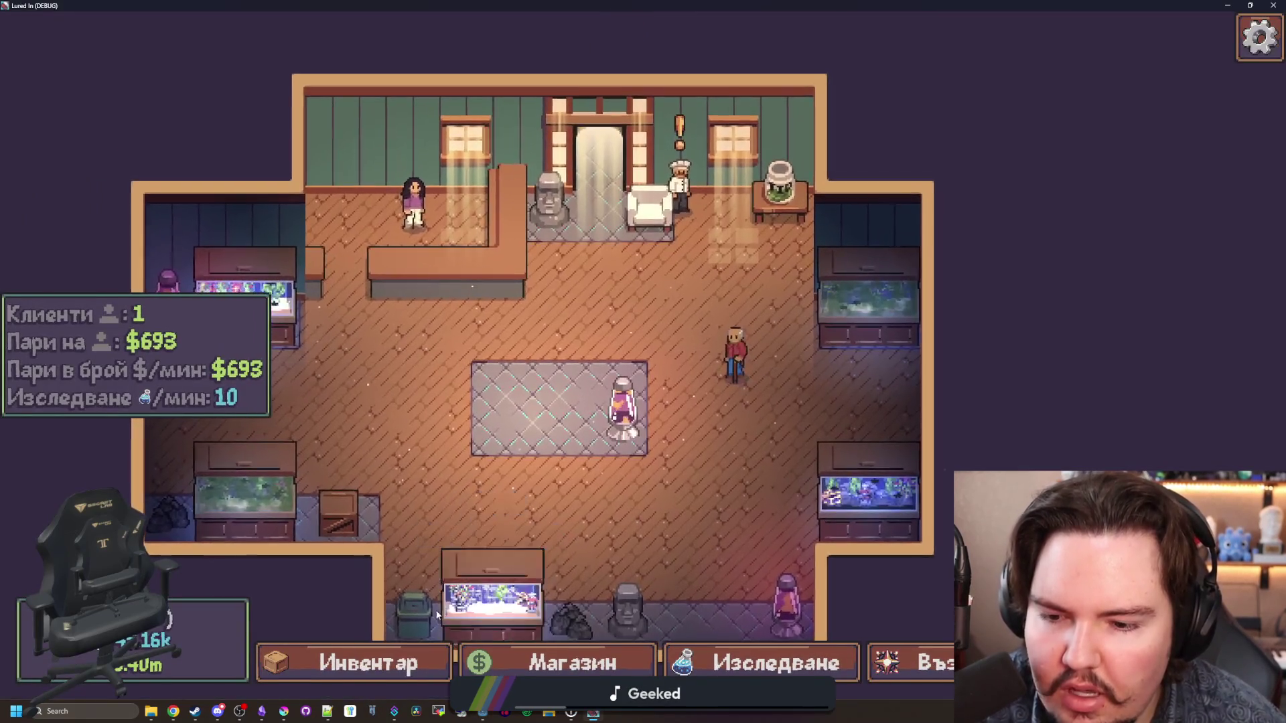
Step: Close the game, delete the print(amount) debug line, and save the script
key(super+Down)
key(super+Down)
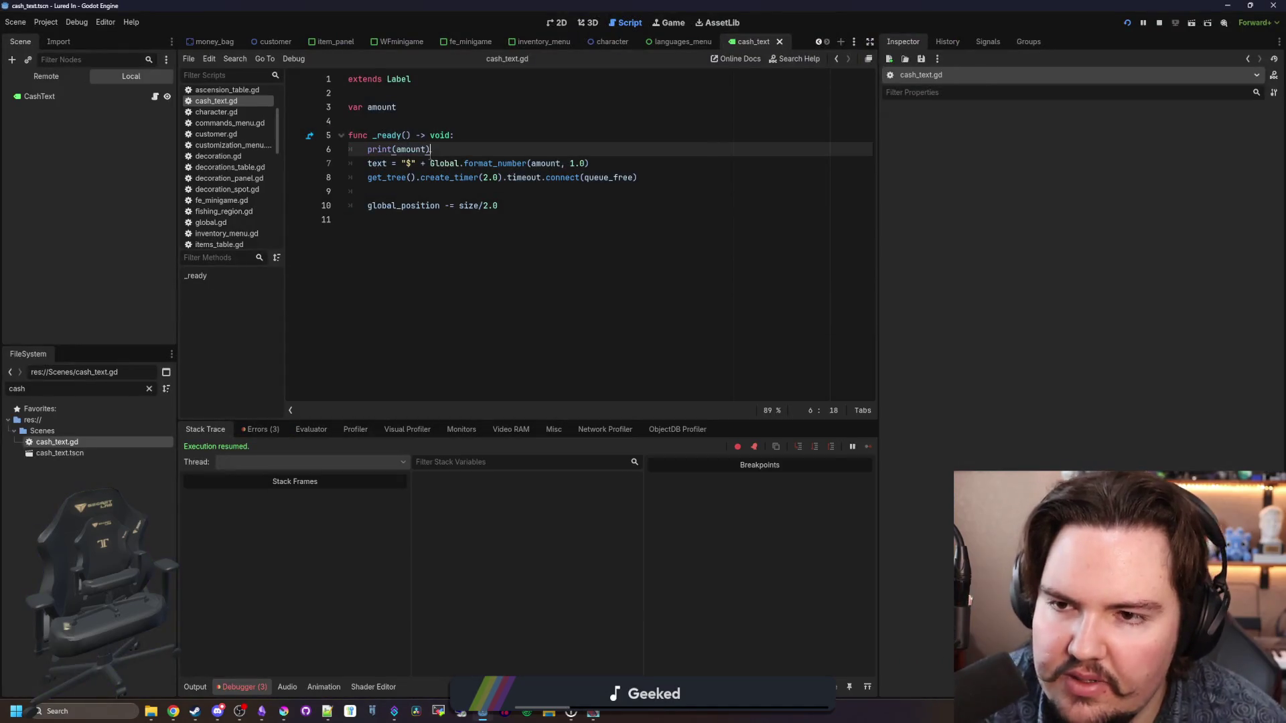
triple_click(443, 147)
key(BackSpace)
key(BackSpace)
click(463, 176)
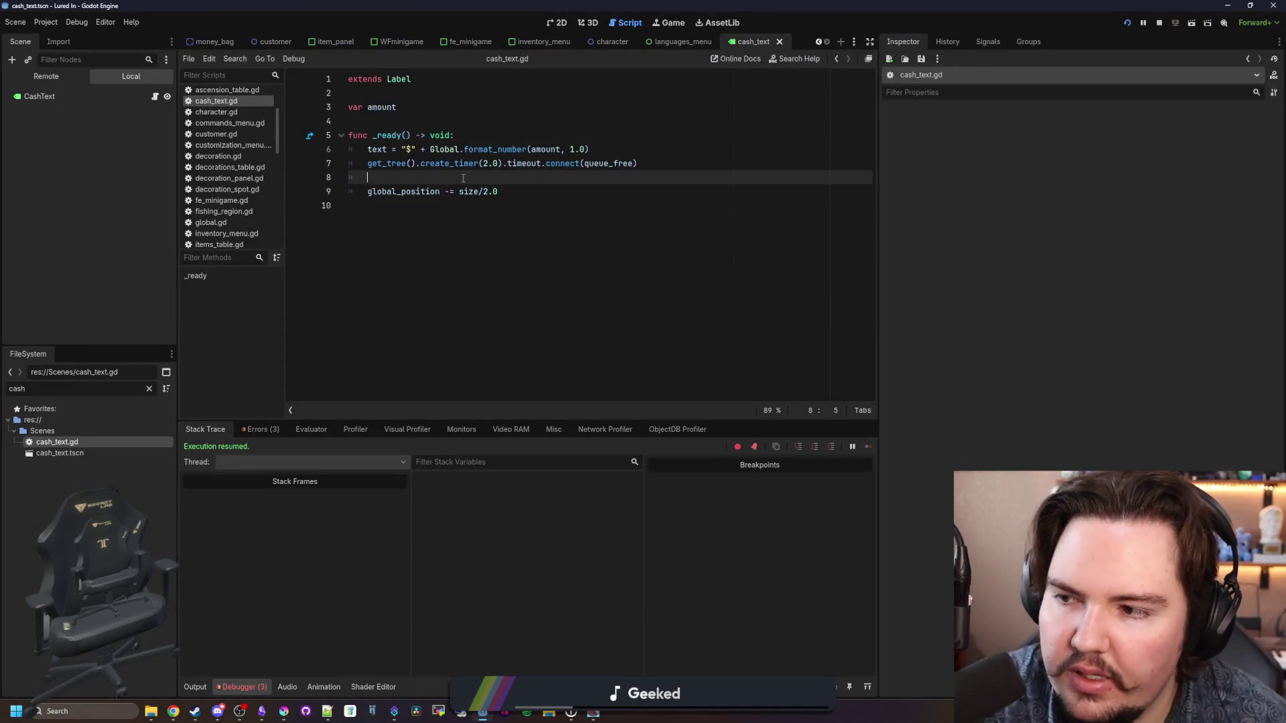
key(ctrl+s)
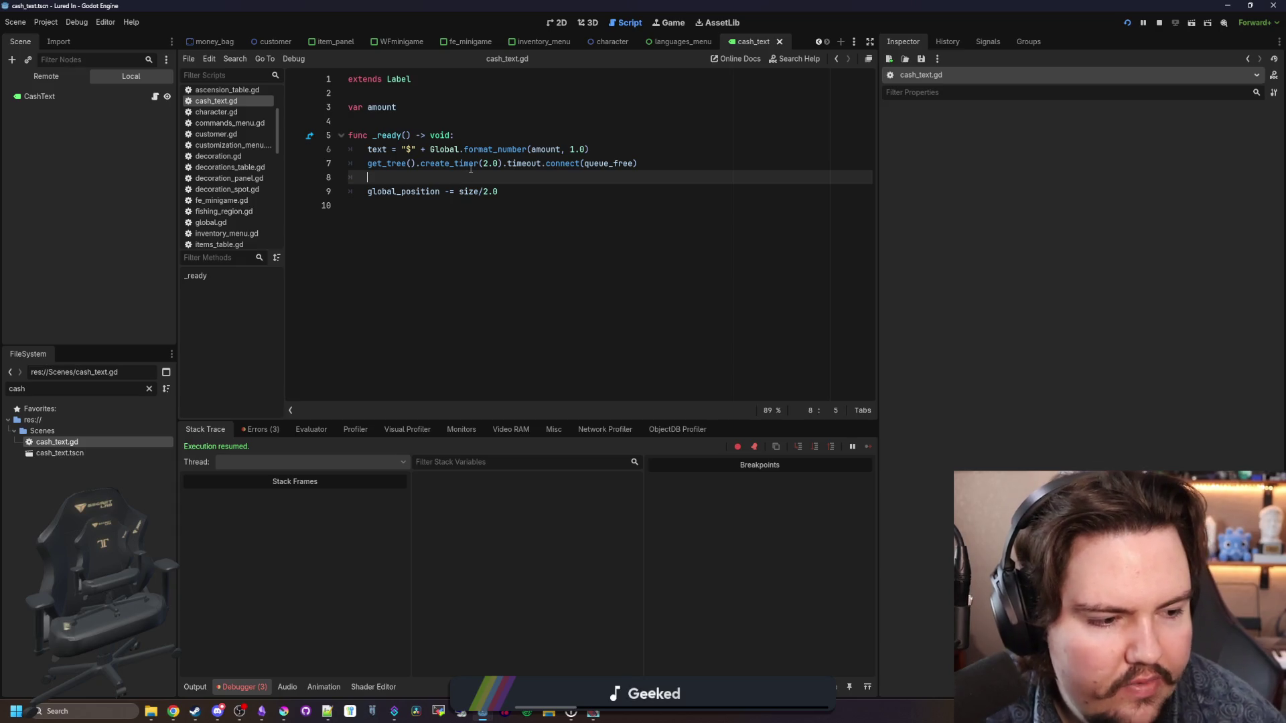
mouse_move(485, 172)
key(ctrl+s)
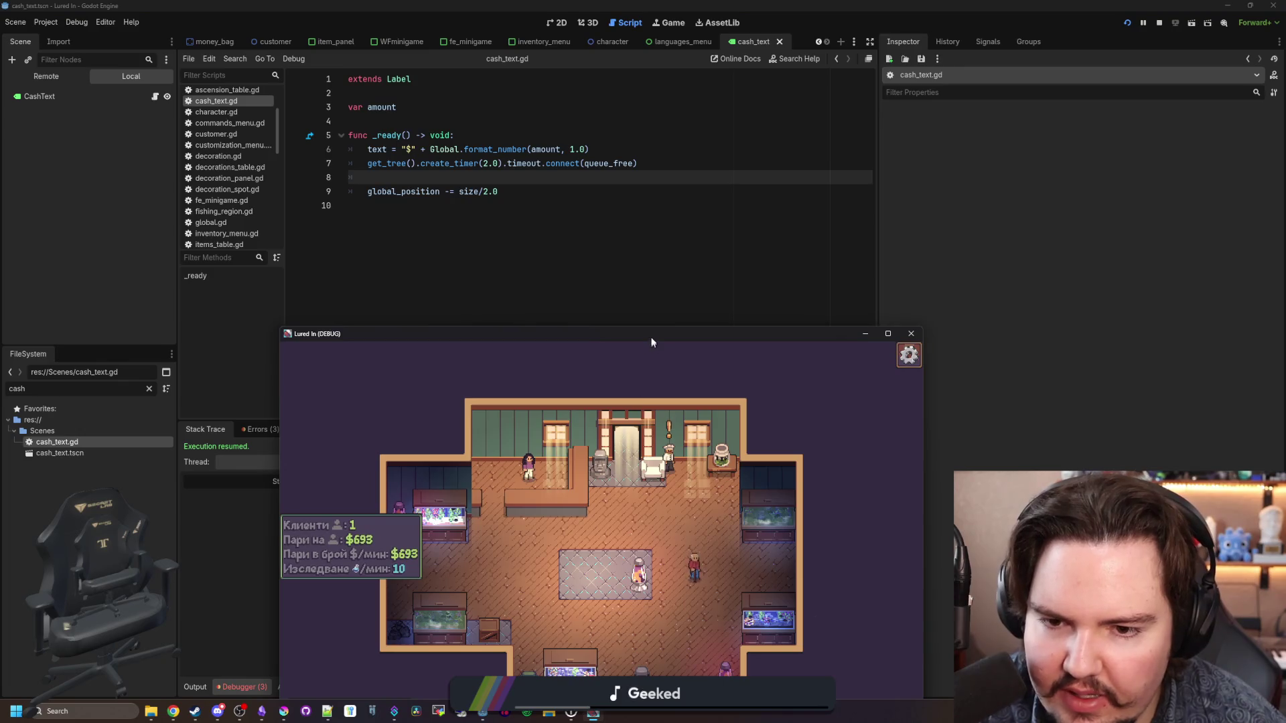
drag(649, 338, 603, 12)
key(quoteleft)
text(moneyba)
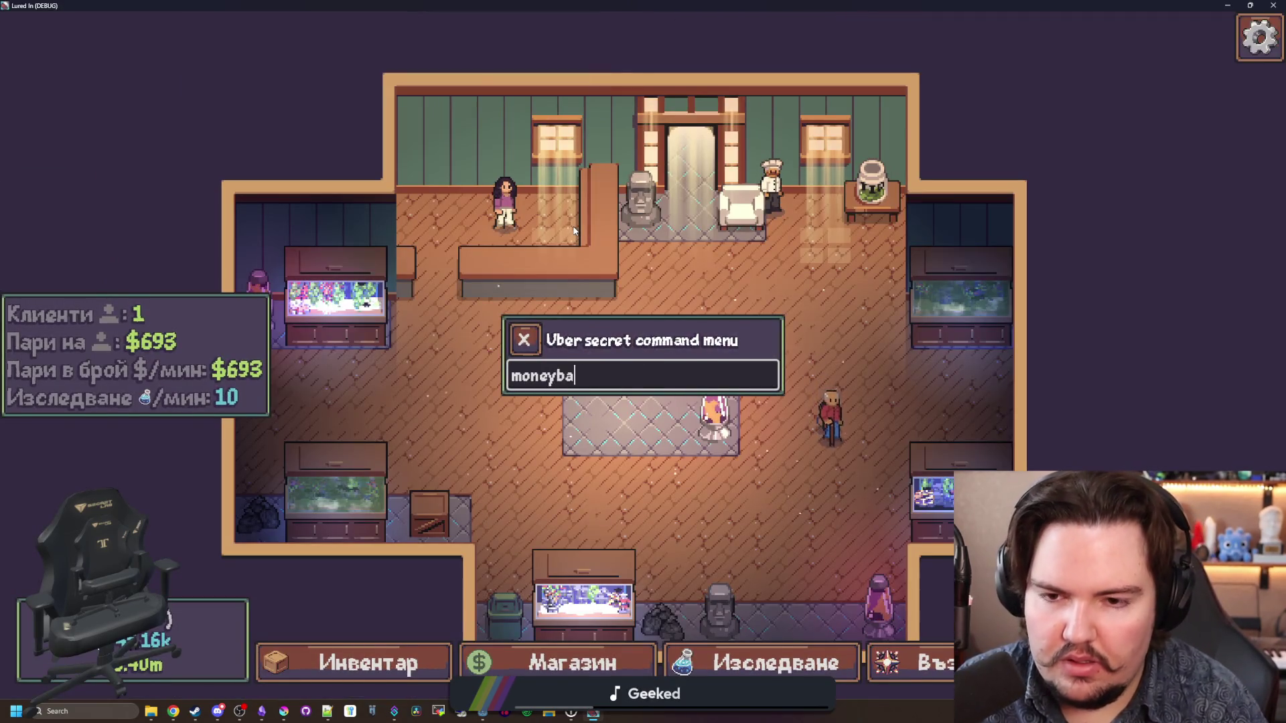
key(BackSpace)
key(BackSpace)
key(BackSpace)
key(Escape)
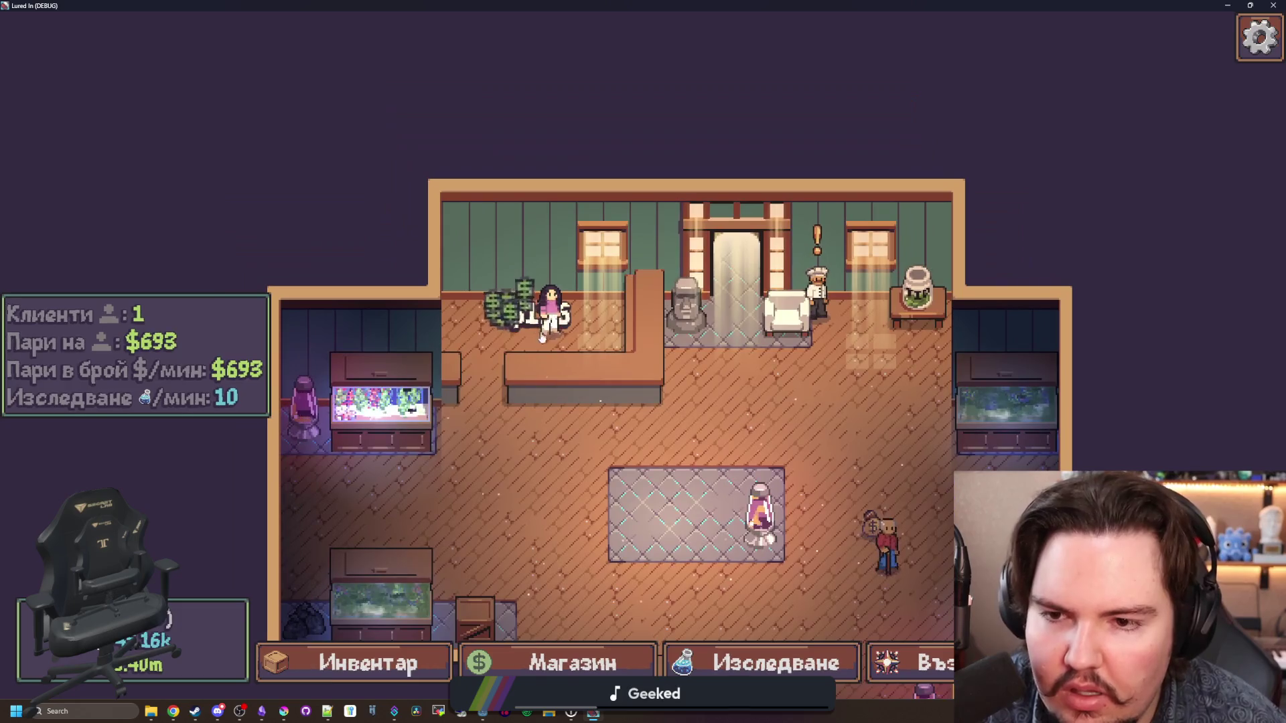
scroll(601, 326, up, 2)
scroll(600, 327, down, 2)
drag(603, 7, 542, 373)
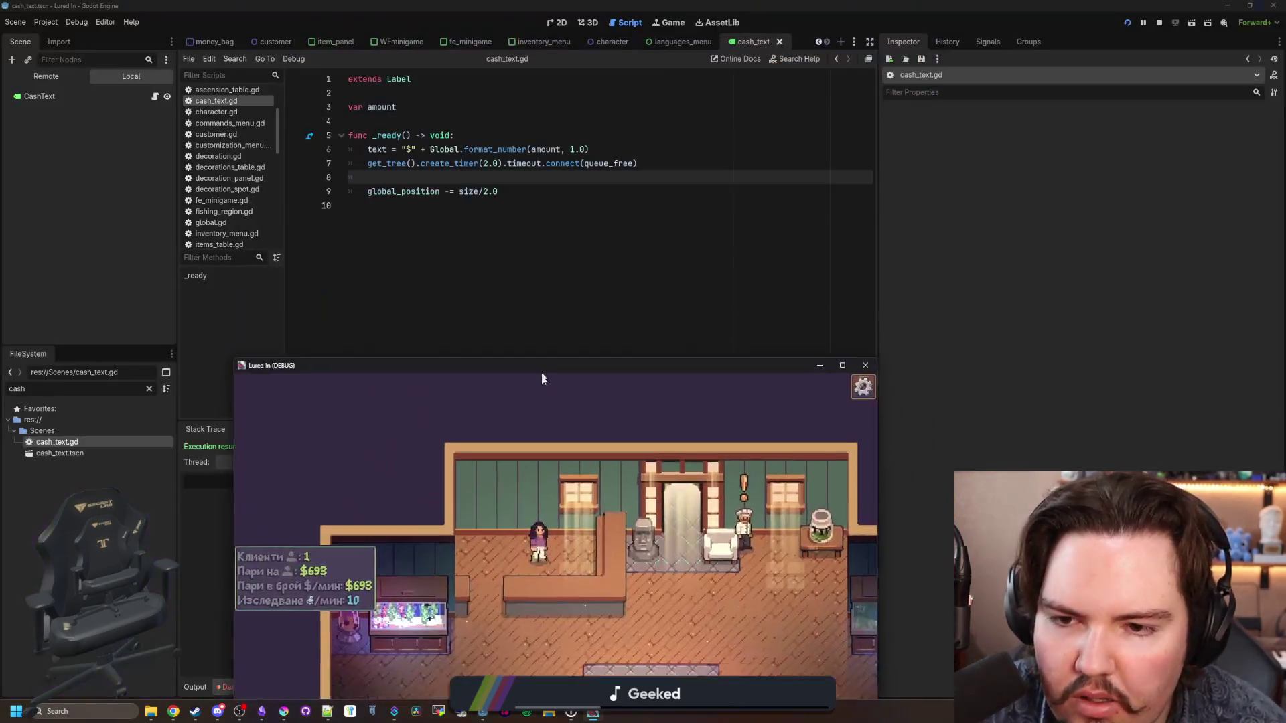
key(F8)
click(58, 97)
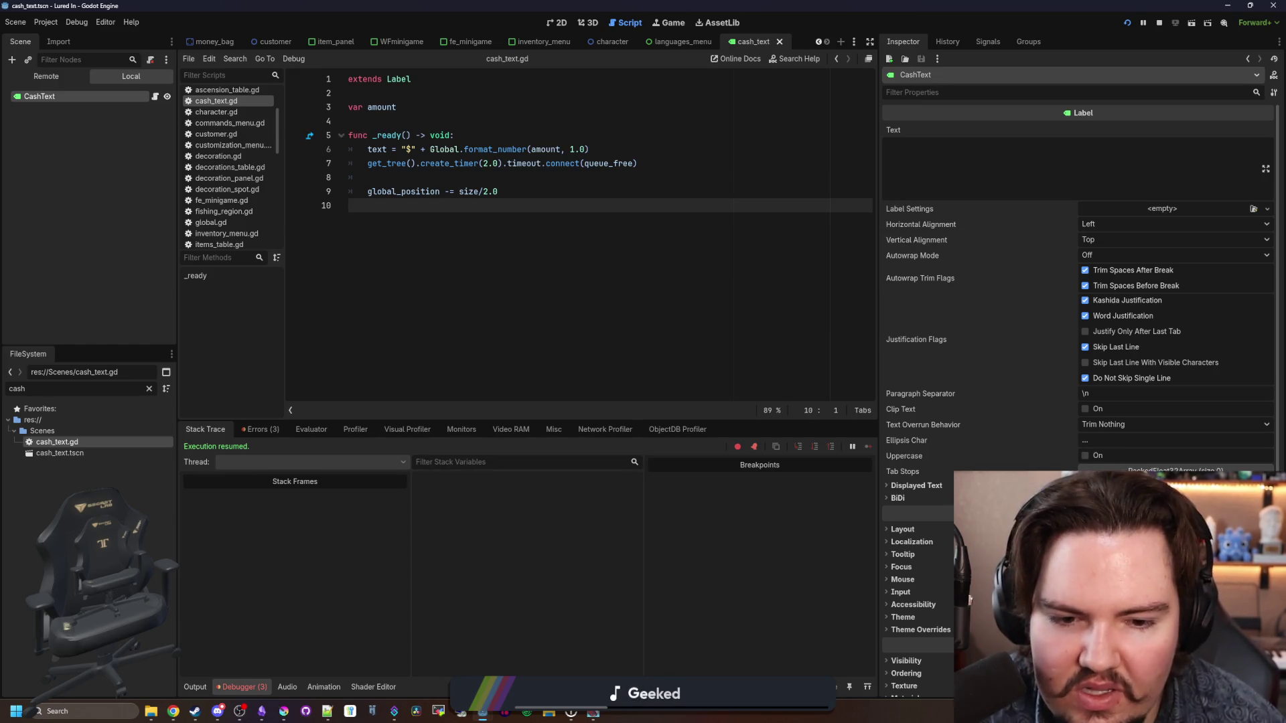
Step: Set CashText's horizontal and vertical alignment to Center, save, and run the project
scroll(967, 395, down, 3)
scroll(967, 396, up, 3)
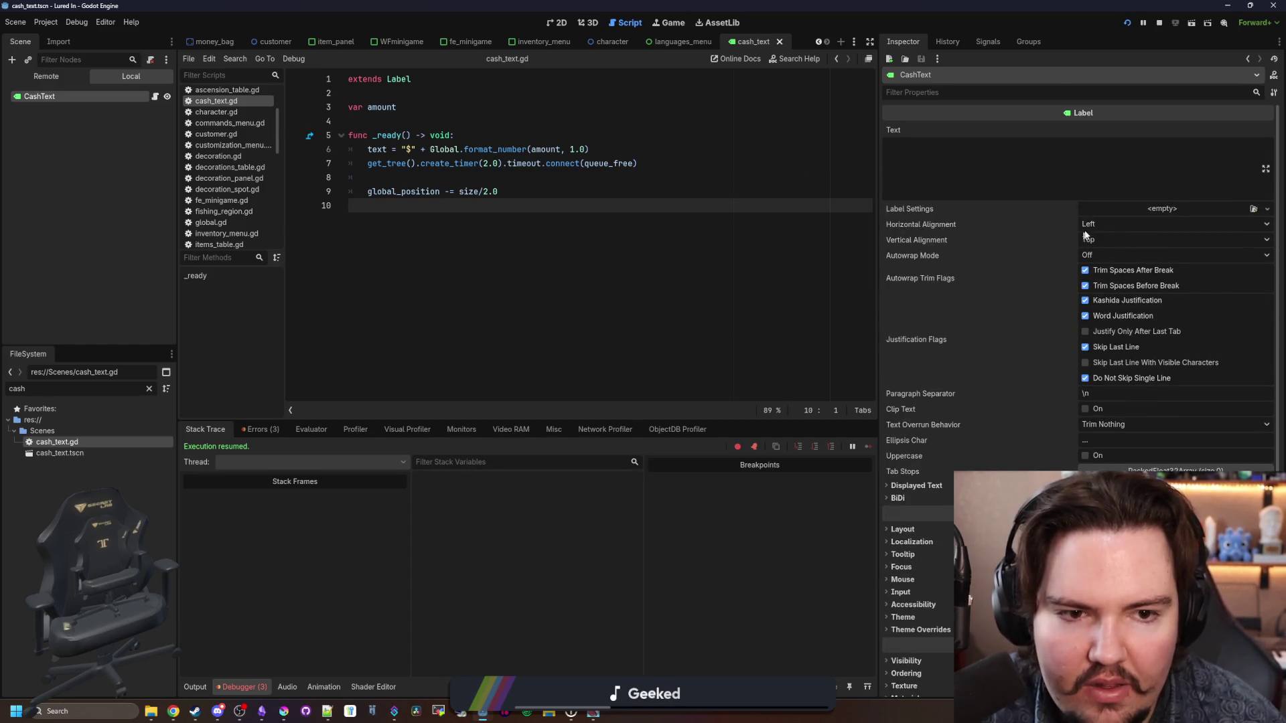
click(1102, 226)
click(1109, 253)
click(1102, 239)
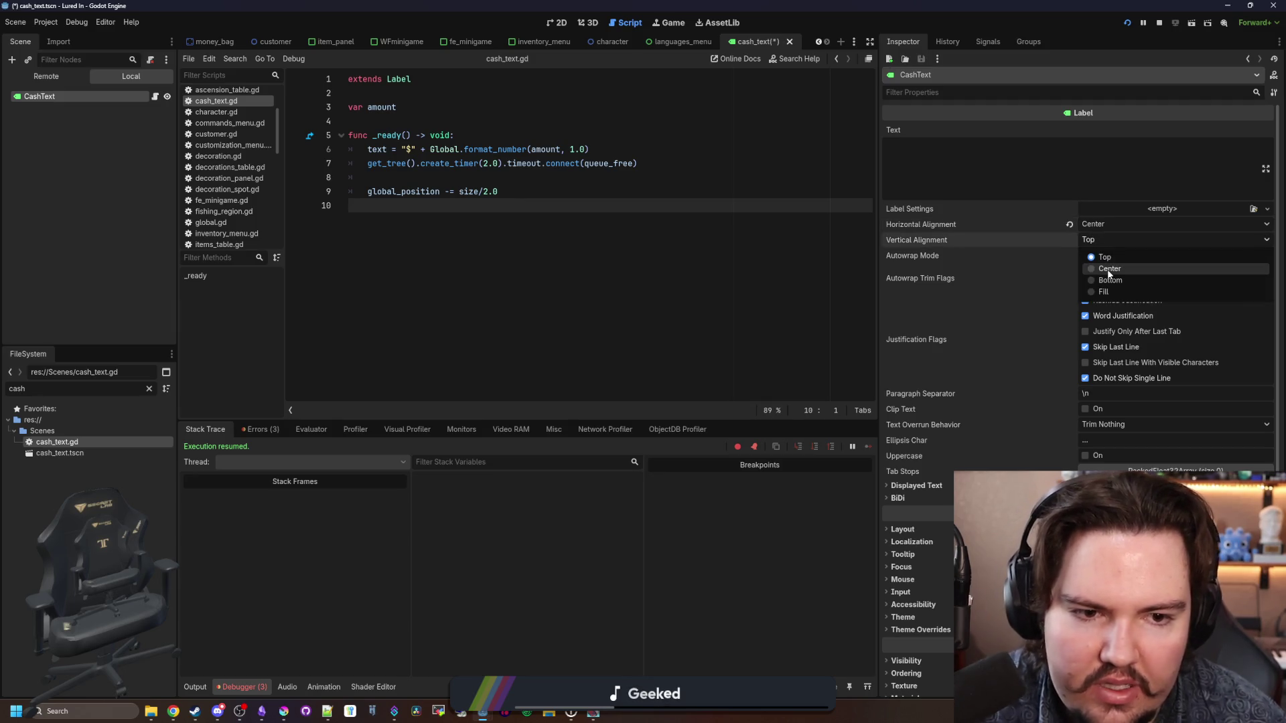
click(1110, 269)
key(ctrl+s)
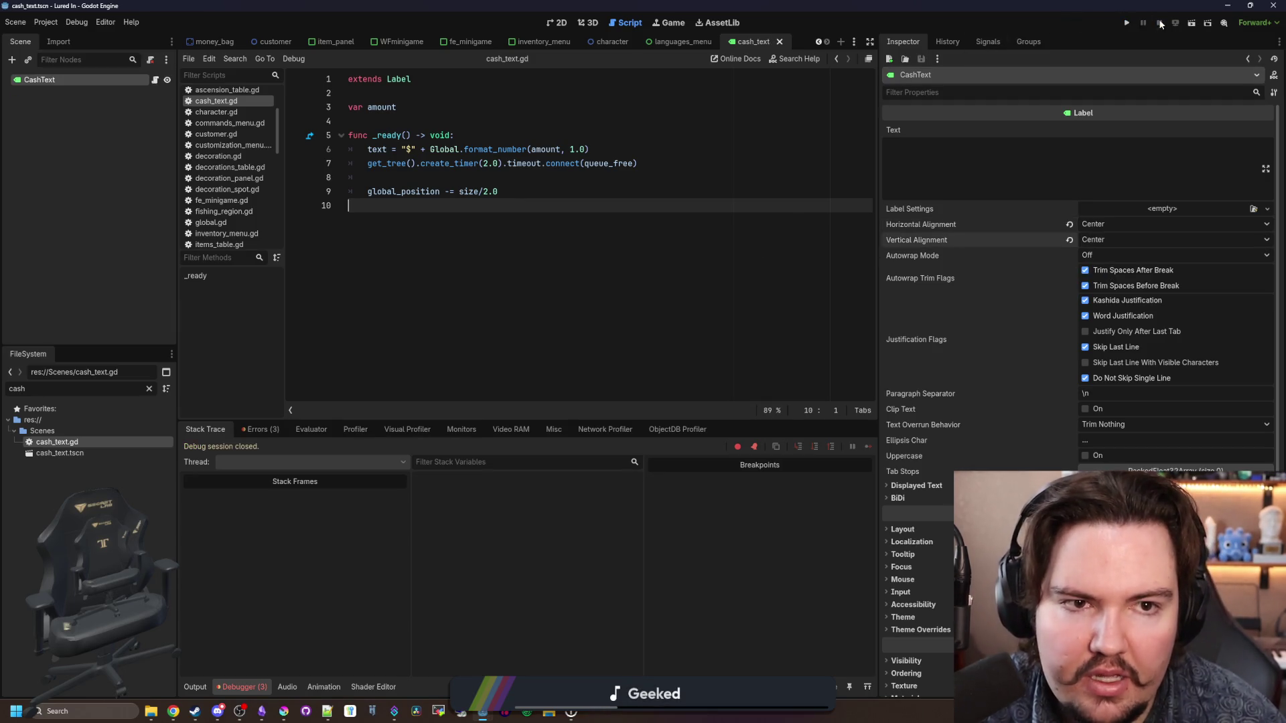
click(1122, 22)
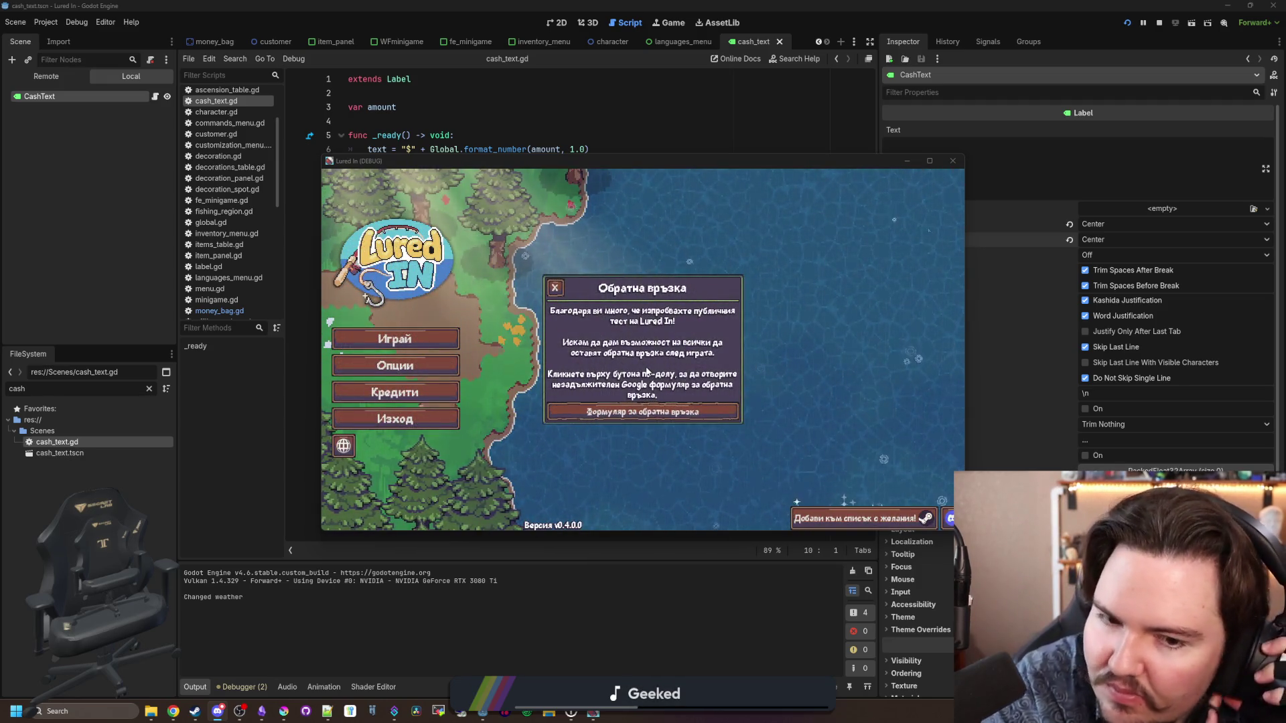
Step: Start playing and collect the money bag beside the shopkeeper to see the $116 label
click(556, 291)
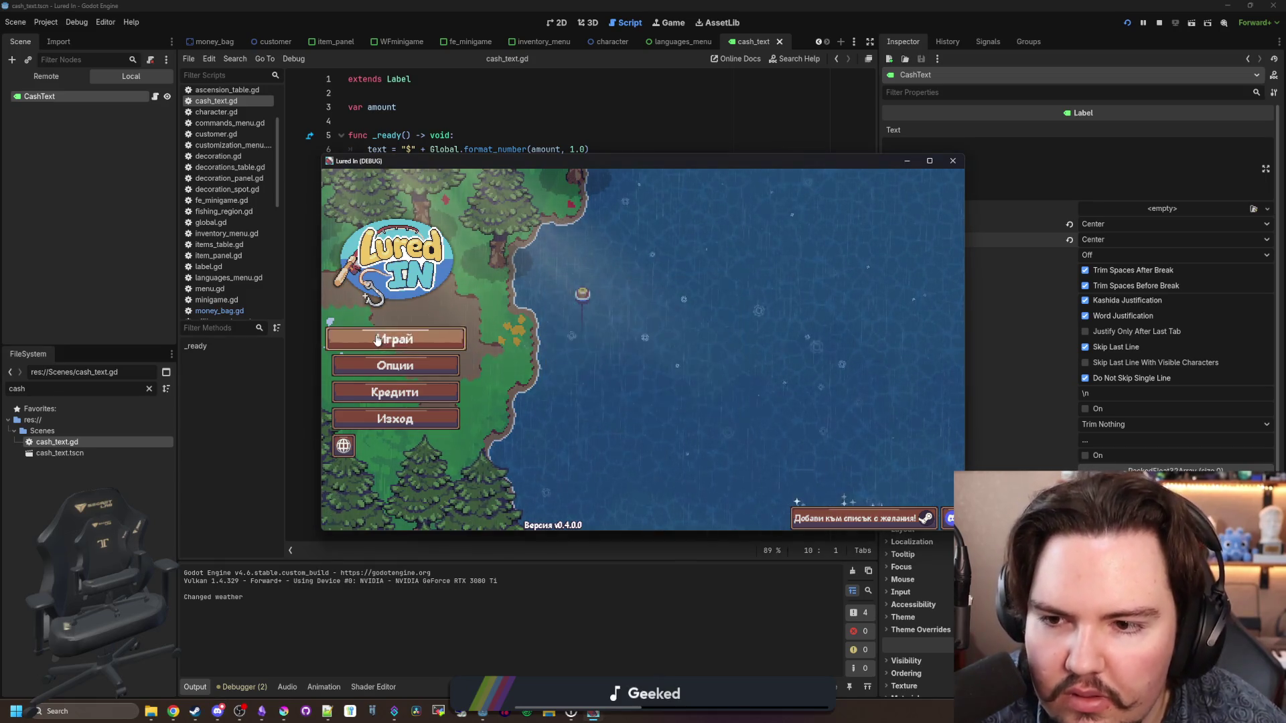
click(395, 339)
click(627, 396)
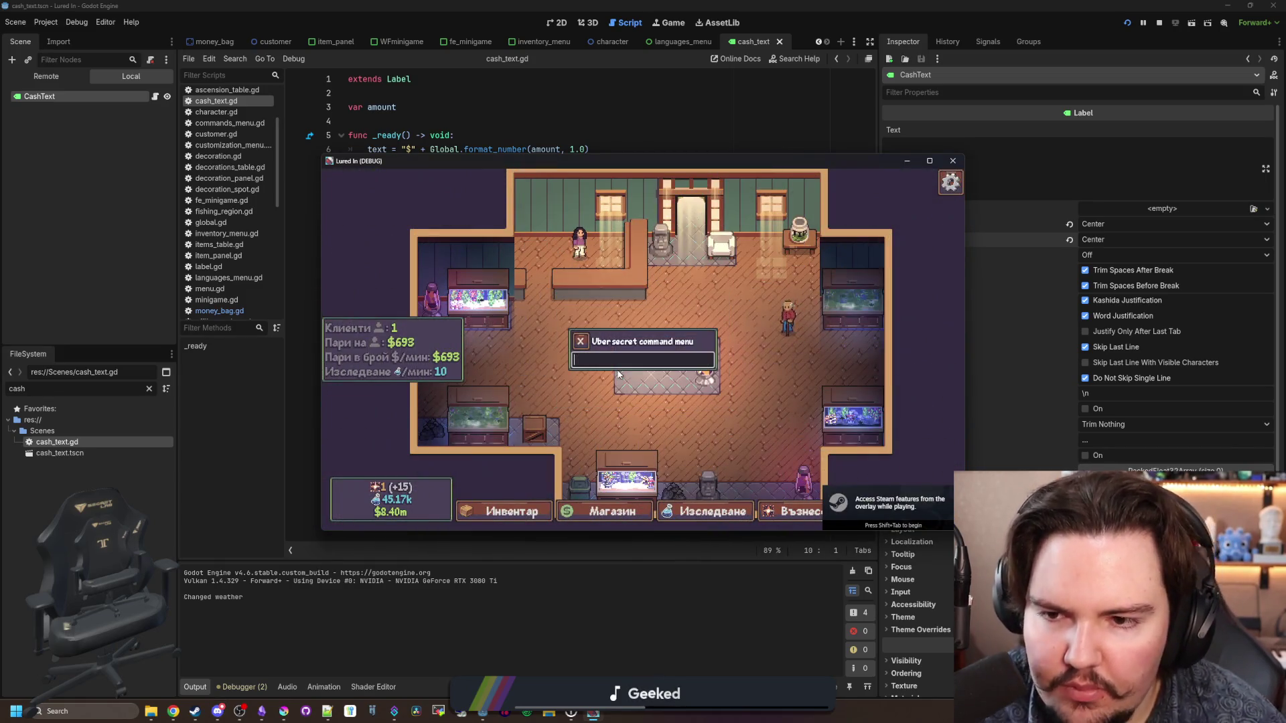
scroll(618, 374, up, 3)
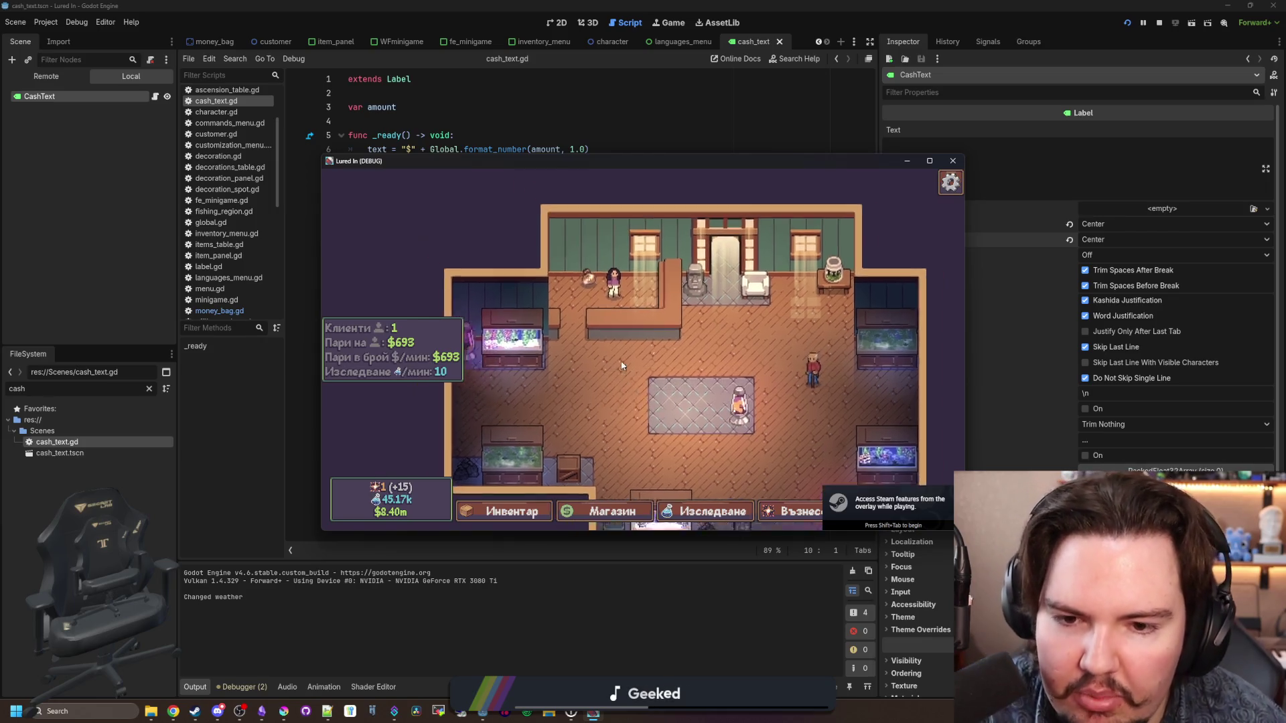
click(611, 303)
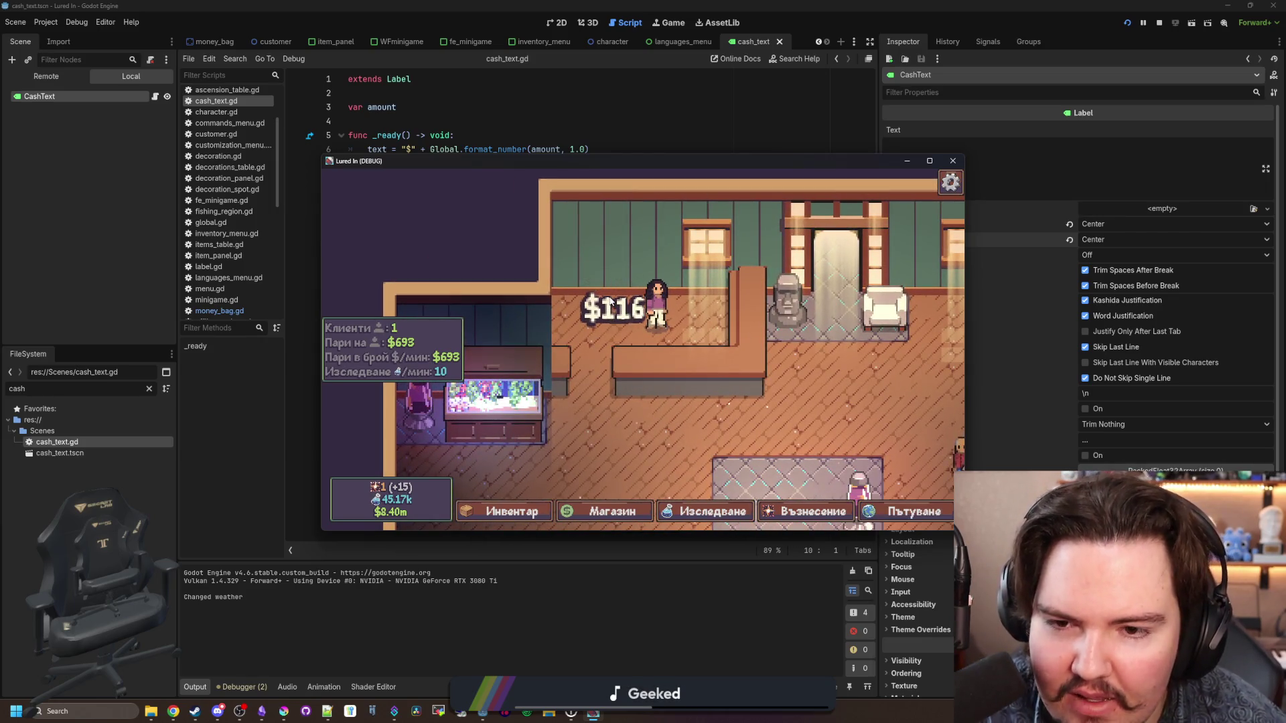
click(638, 147)
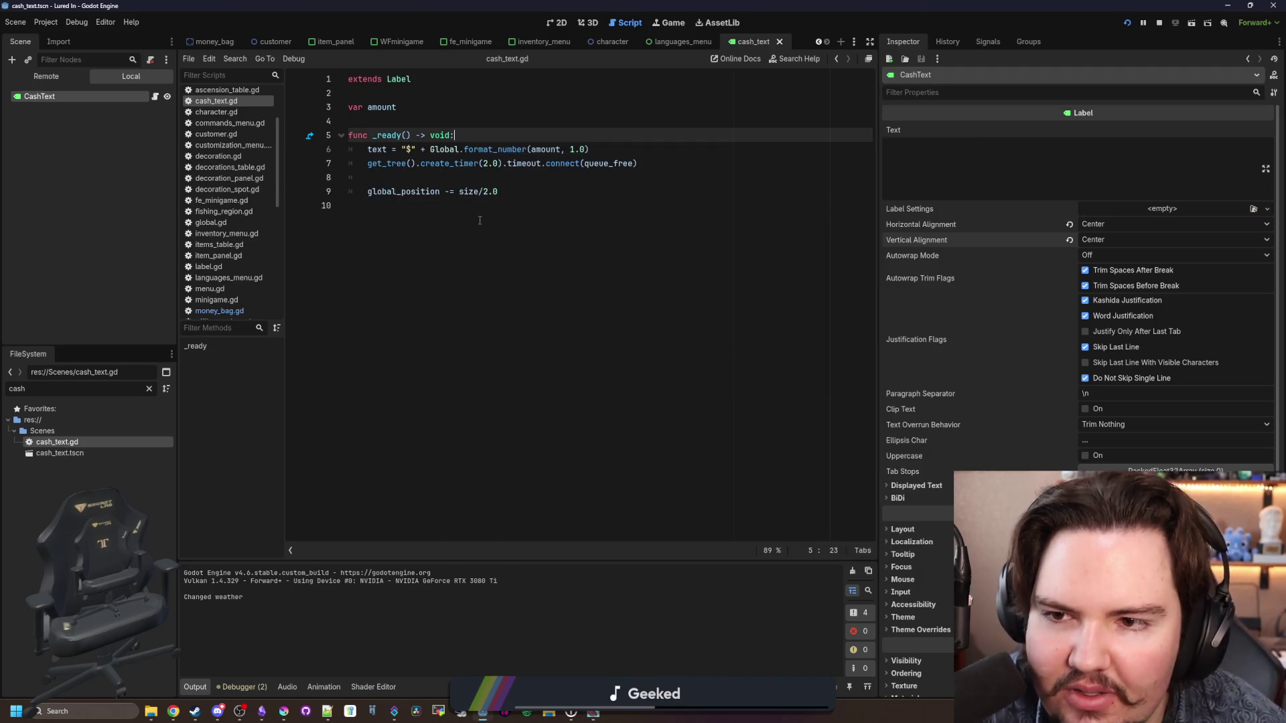
Step: Change the CashText node's type from Label to Control
click(498, 177)
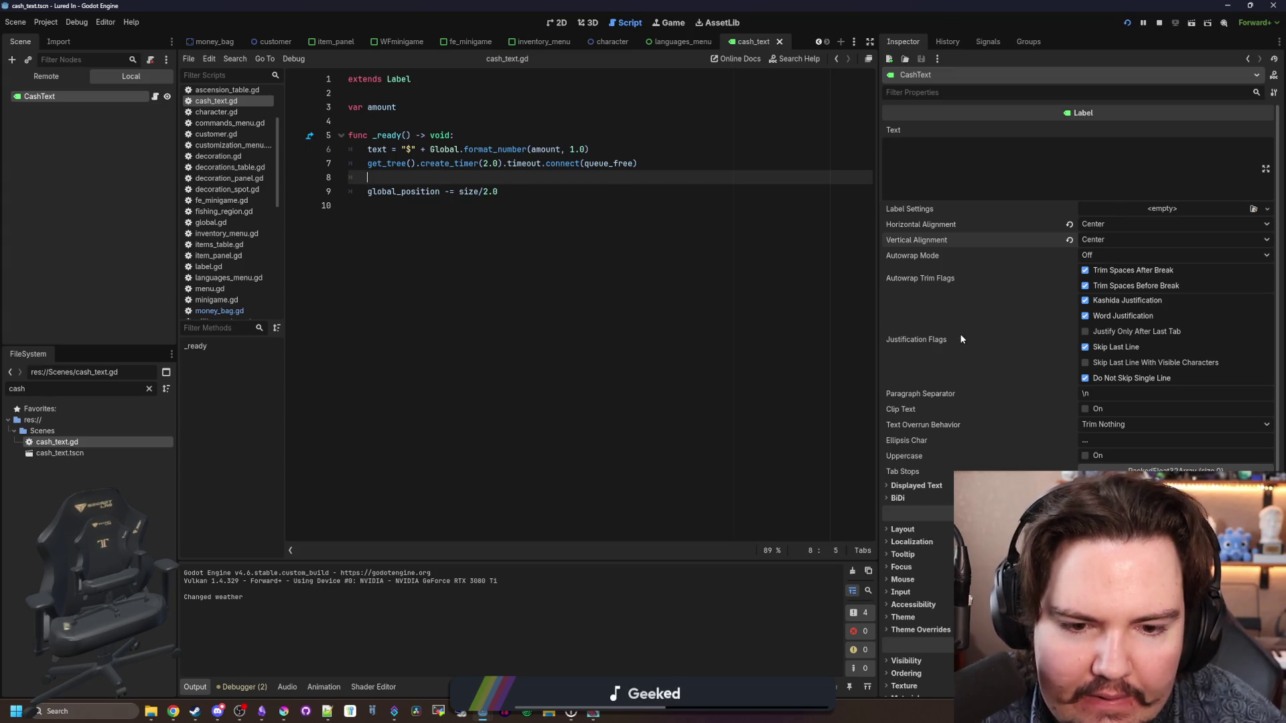
scroll(961, 339, down, 3)
scroll(962, 320, up, 3)
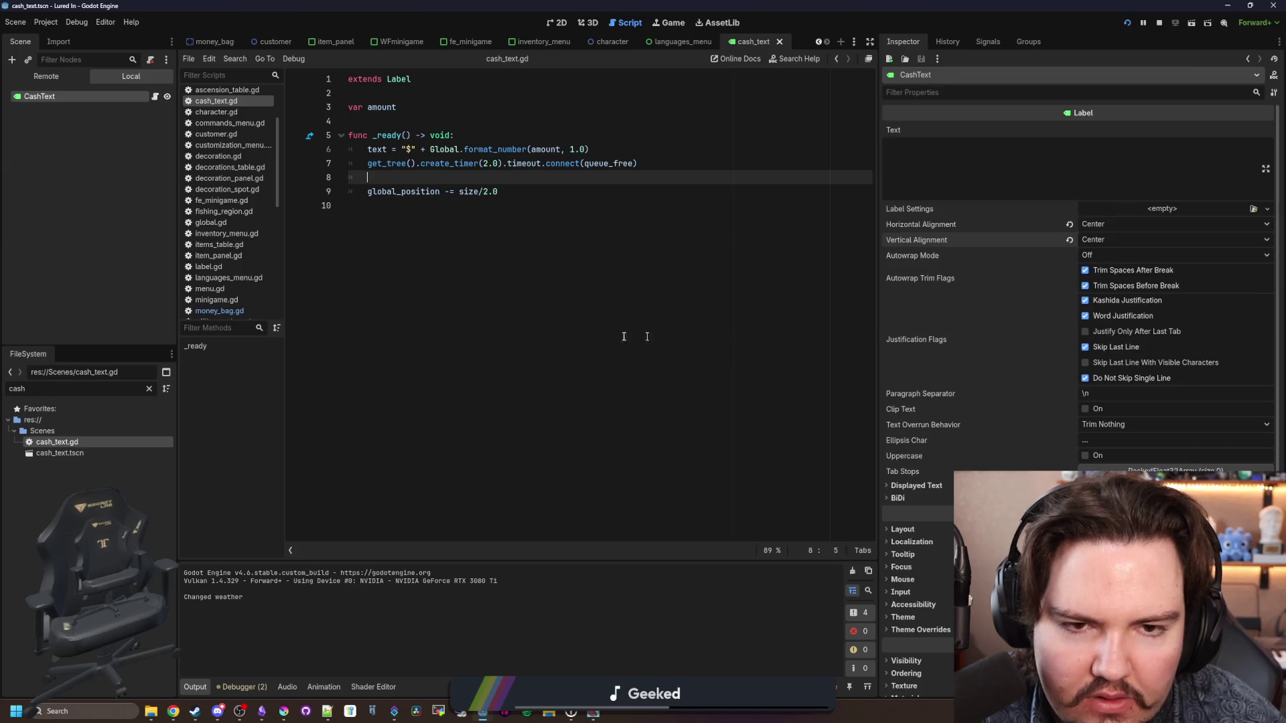
click(415, 247)
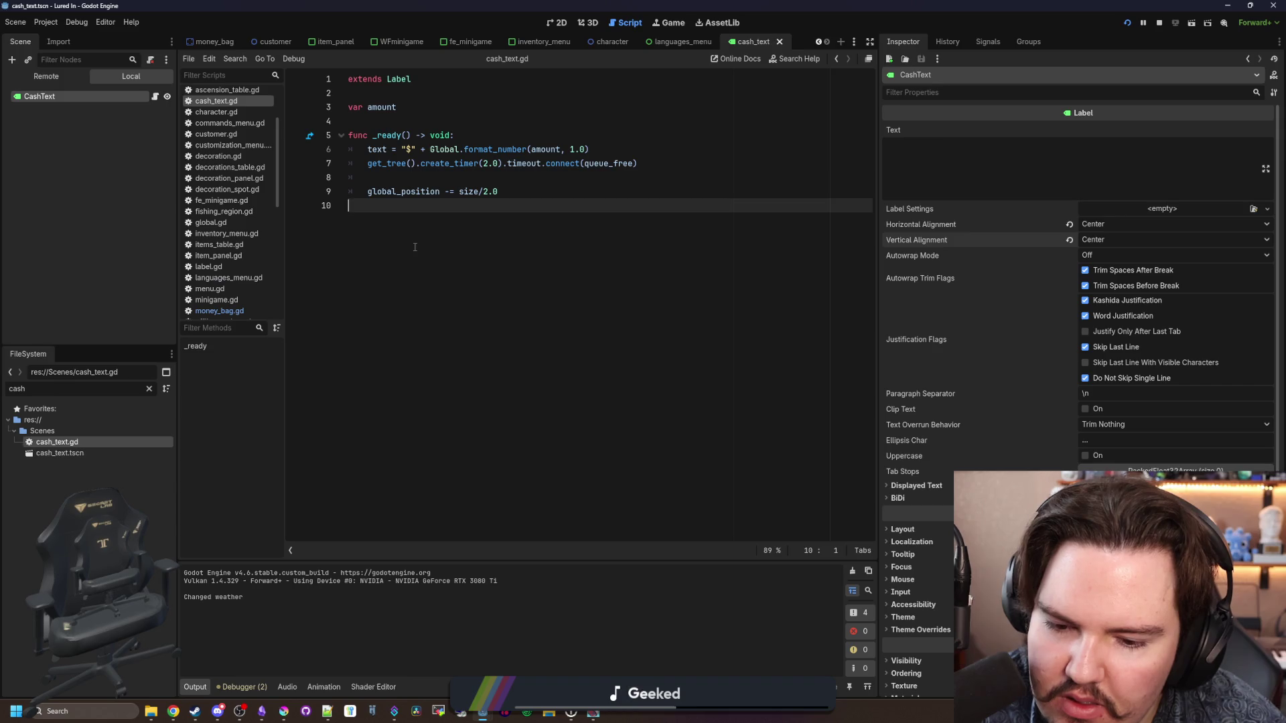
right_click(71, 98)
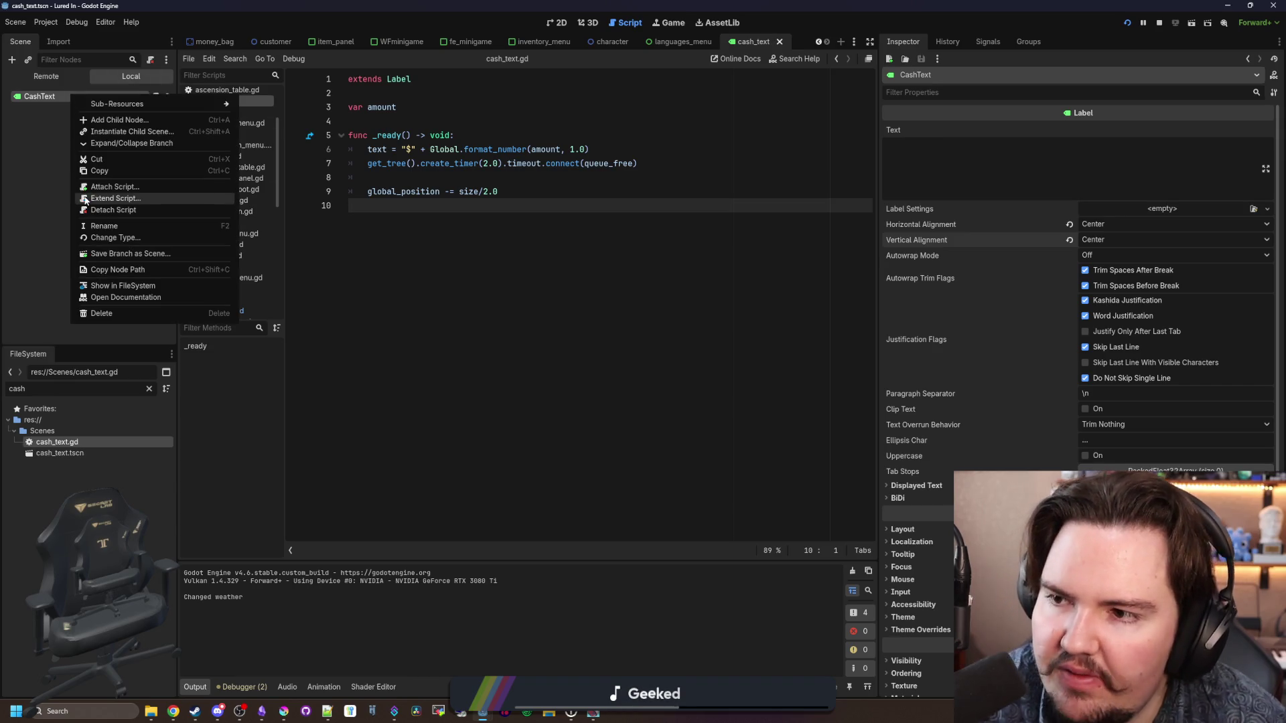
click(115, 238)
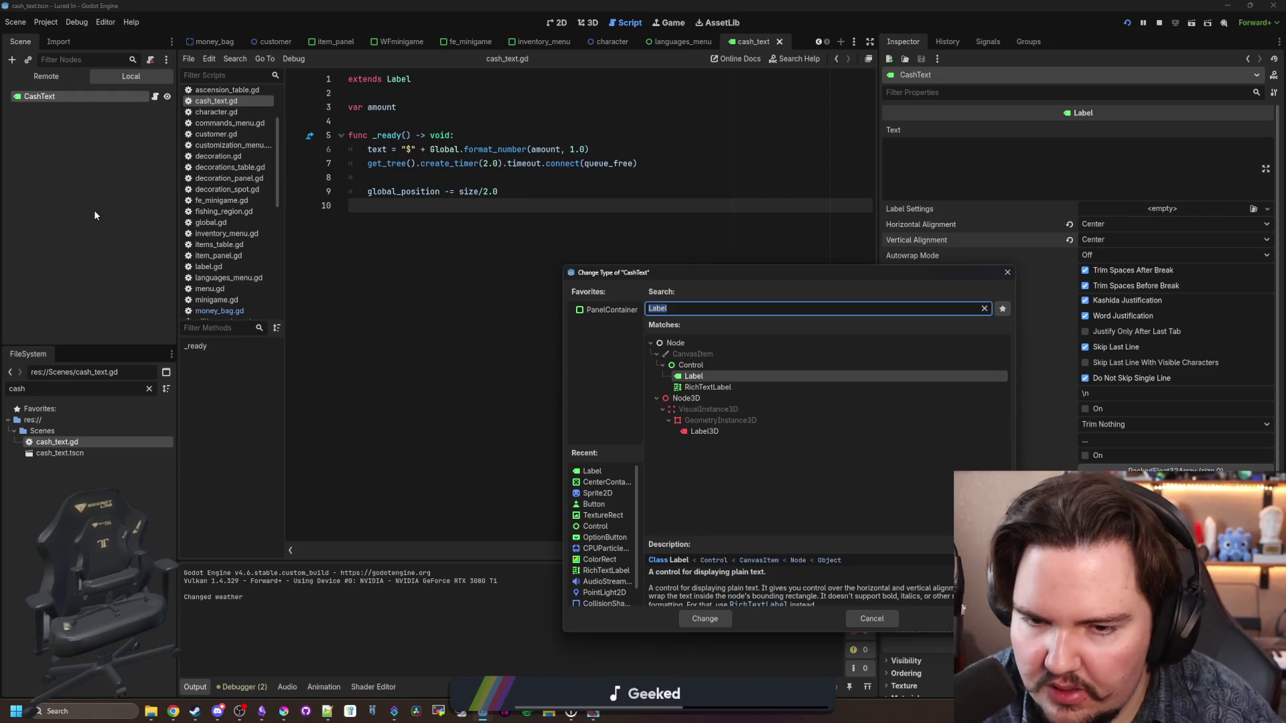
text(control)
key(Return)
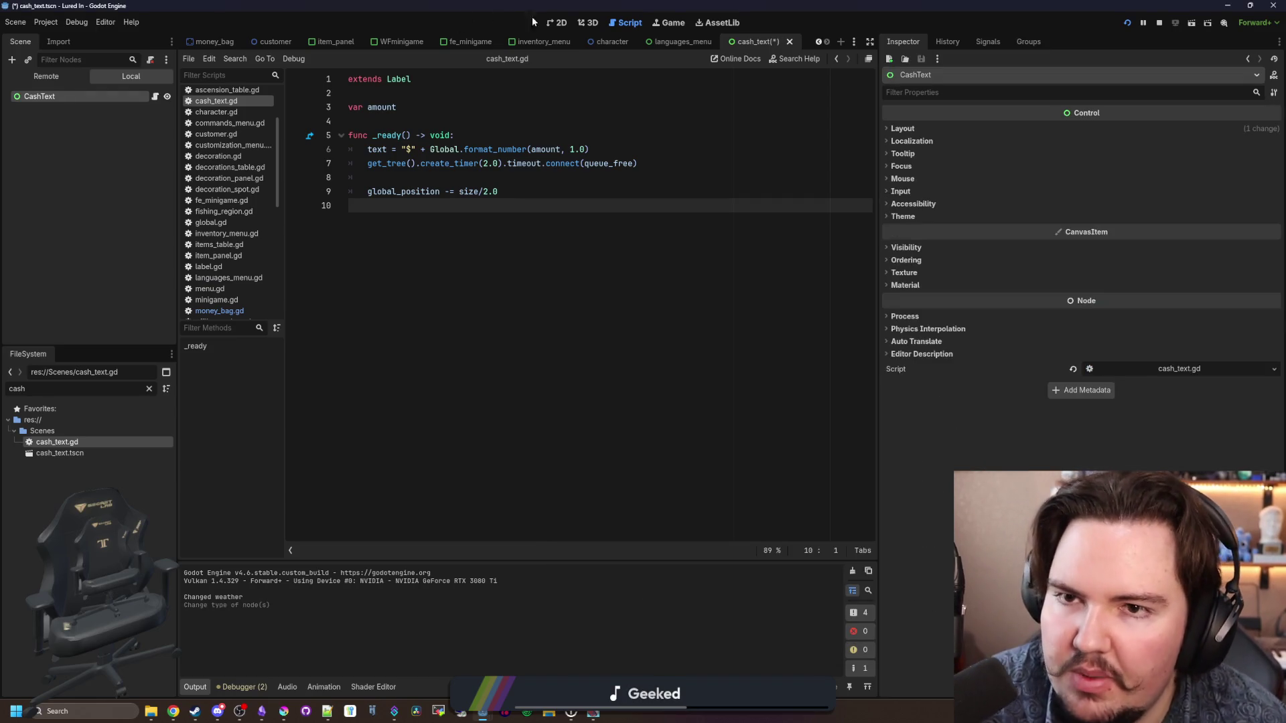
Step: In the 2D view, revert CashText's Transform Size to 0×0
click(555, 22)
click(927, 129)
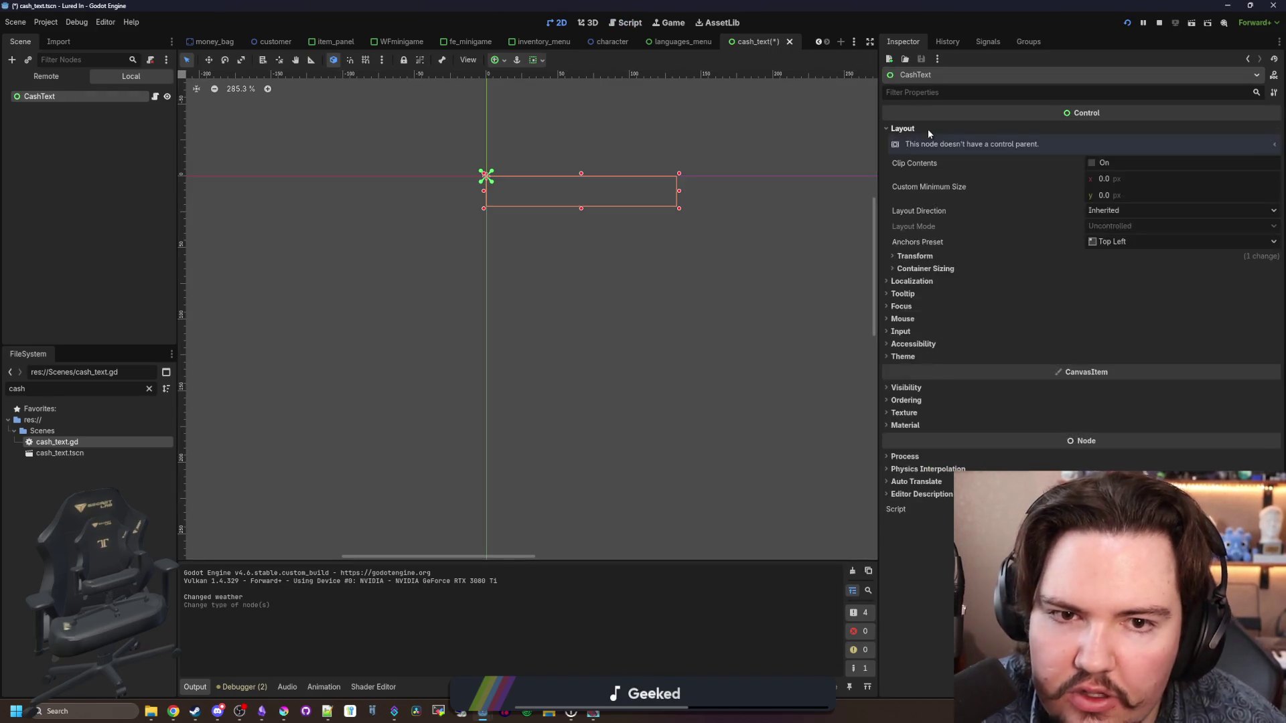
click(965, 268)
click(1032, 257)
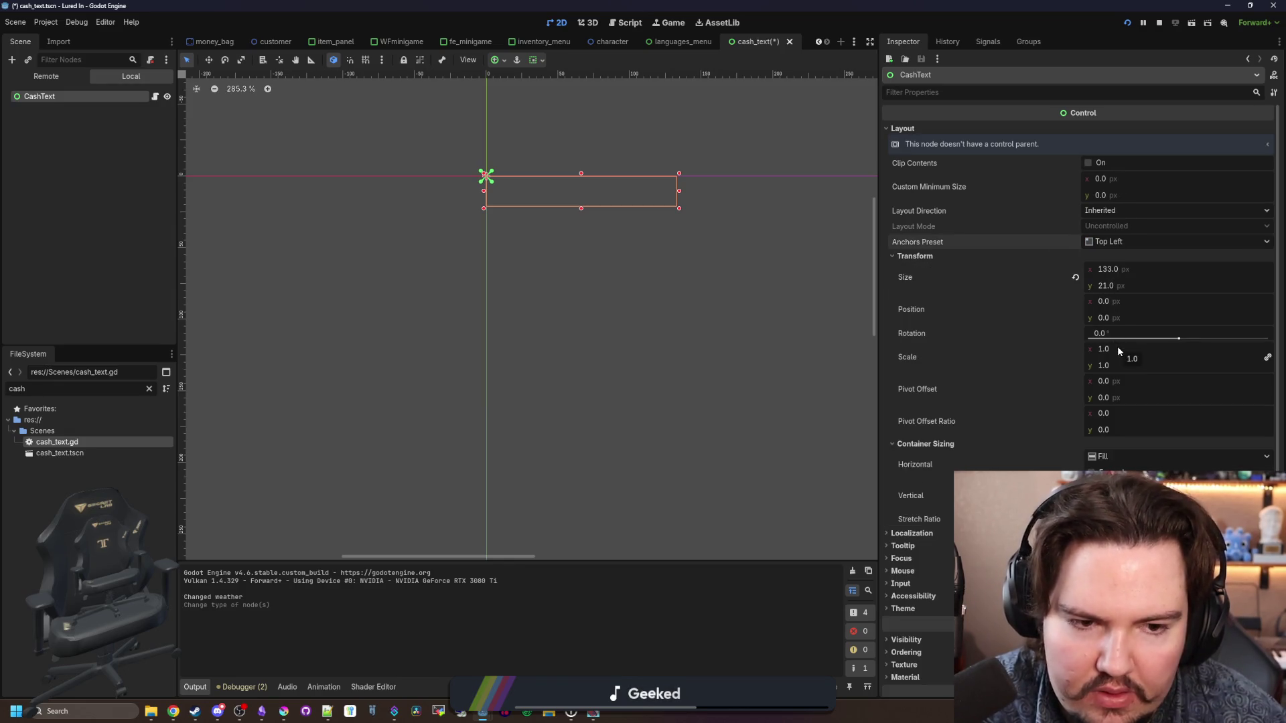
scroll(589, 134, up, 4)
scroll(499, 208, up, 2)
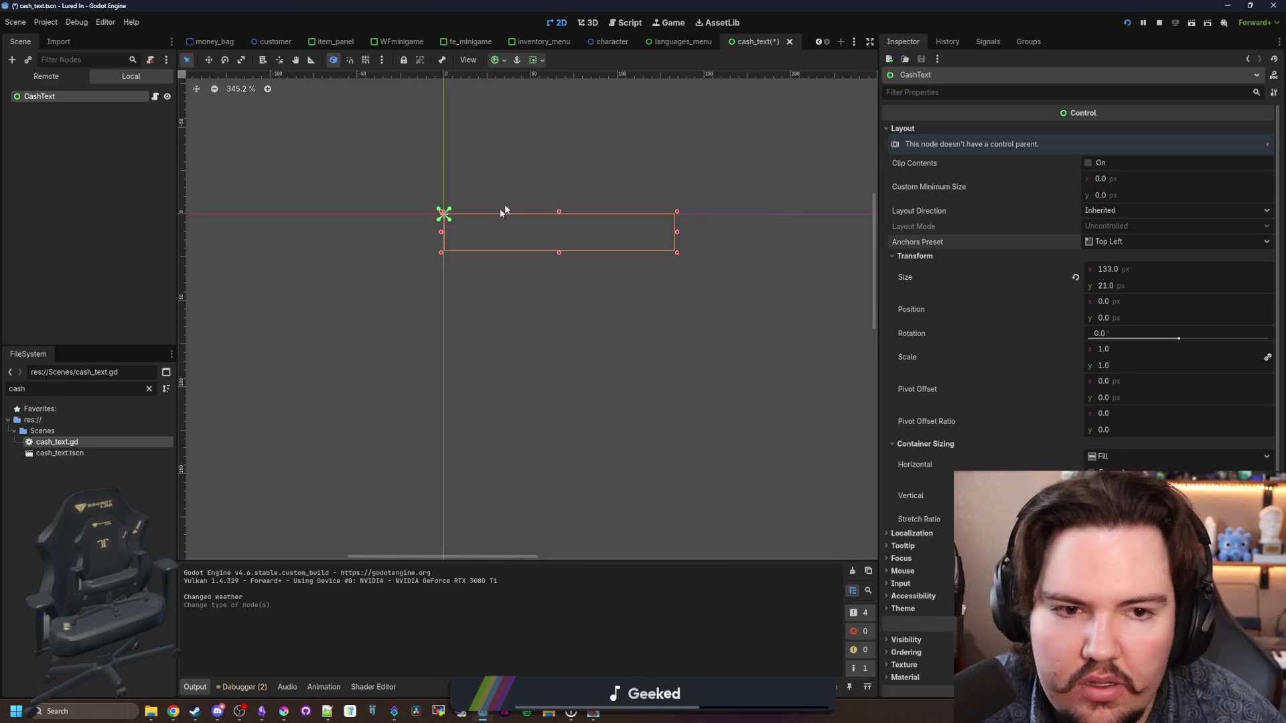
click(1075, 275)
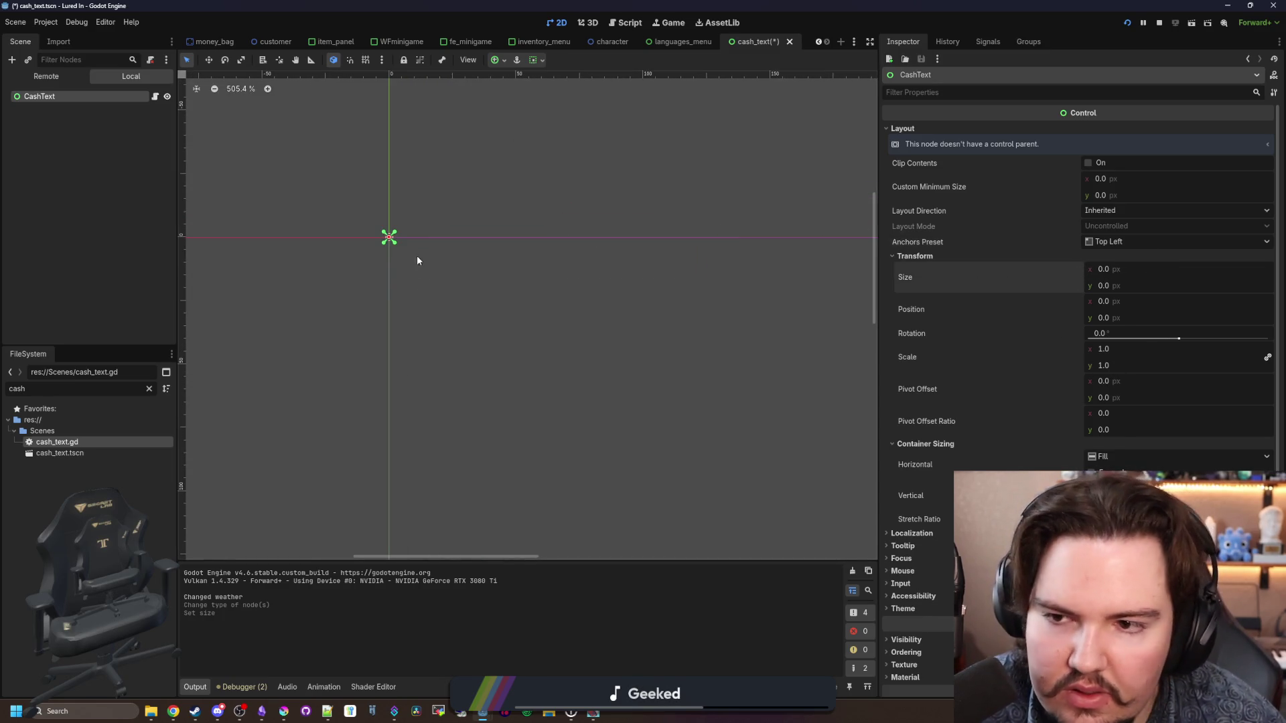
scroll(417, 261, up, 3)
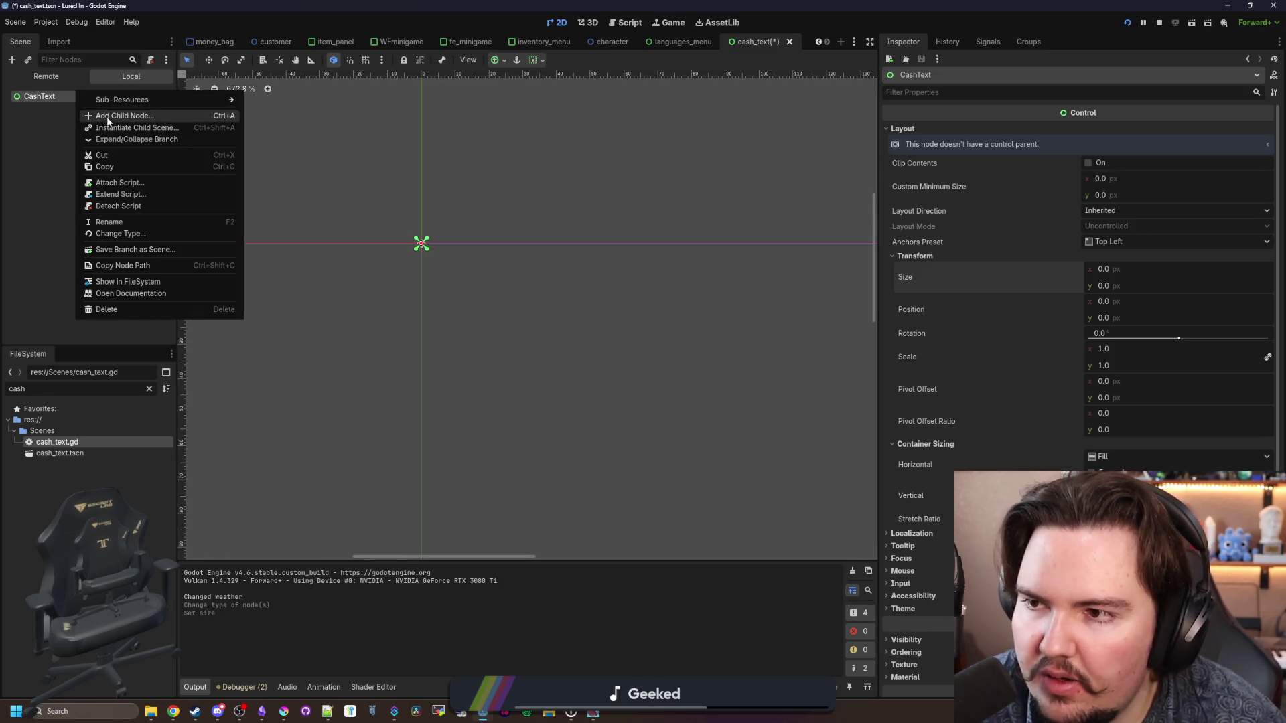
Step: Add a Label child under CashText with vertical and horizontal alignment set to Center
click(105, 116)
text(label)
key(Return)
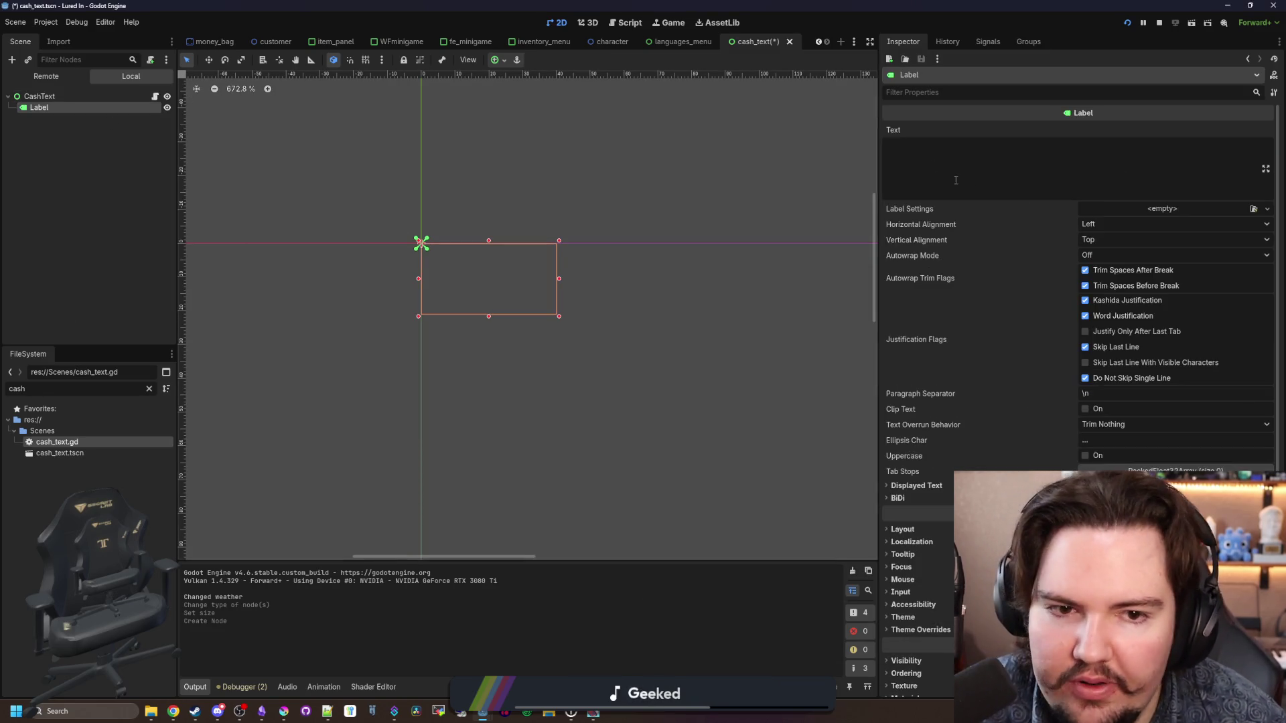
click(1100, 240)
click(1101, 268)
click(1098, 225)
click(1104, 255)
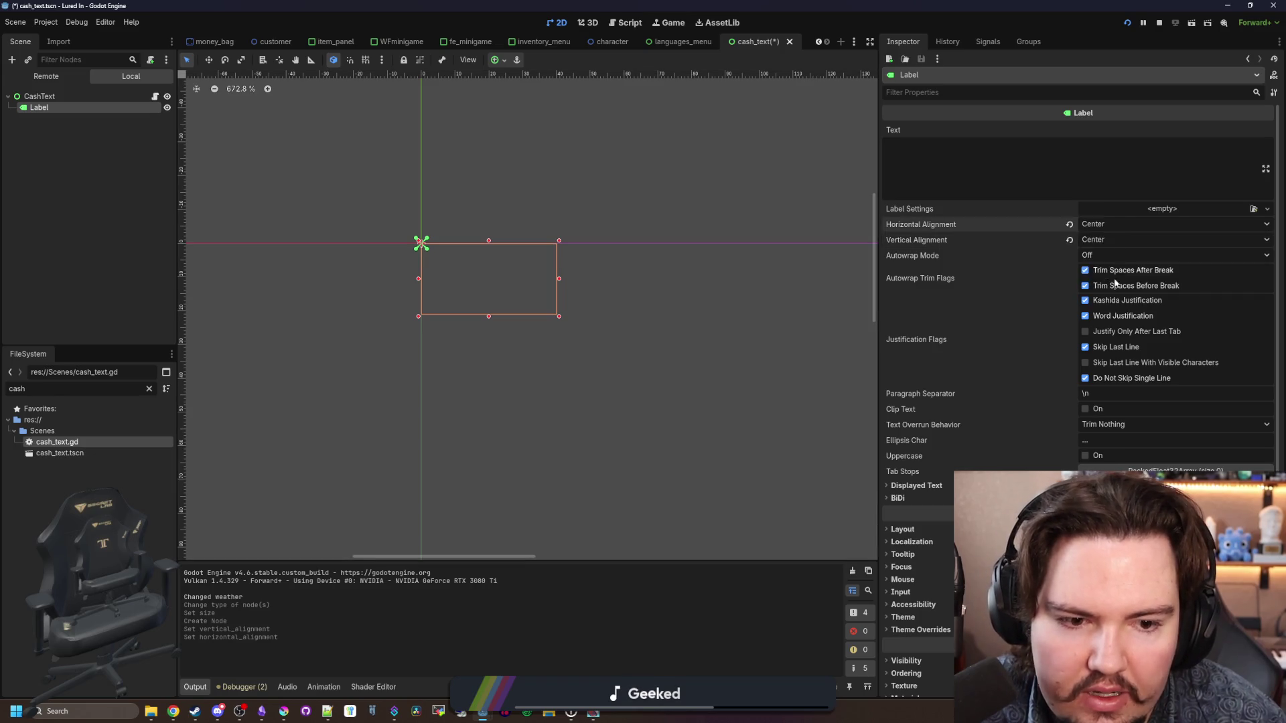
Step: Set the Label's layout mode to Anchors with a Center preset, adjust its pivot offset ratio, and save
scroll(904, 399, down, 3)
click(904, 412)
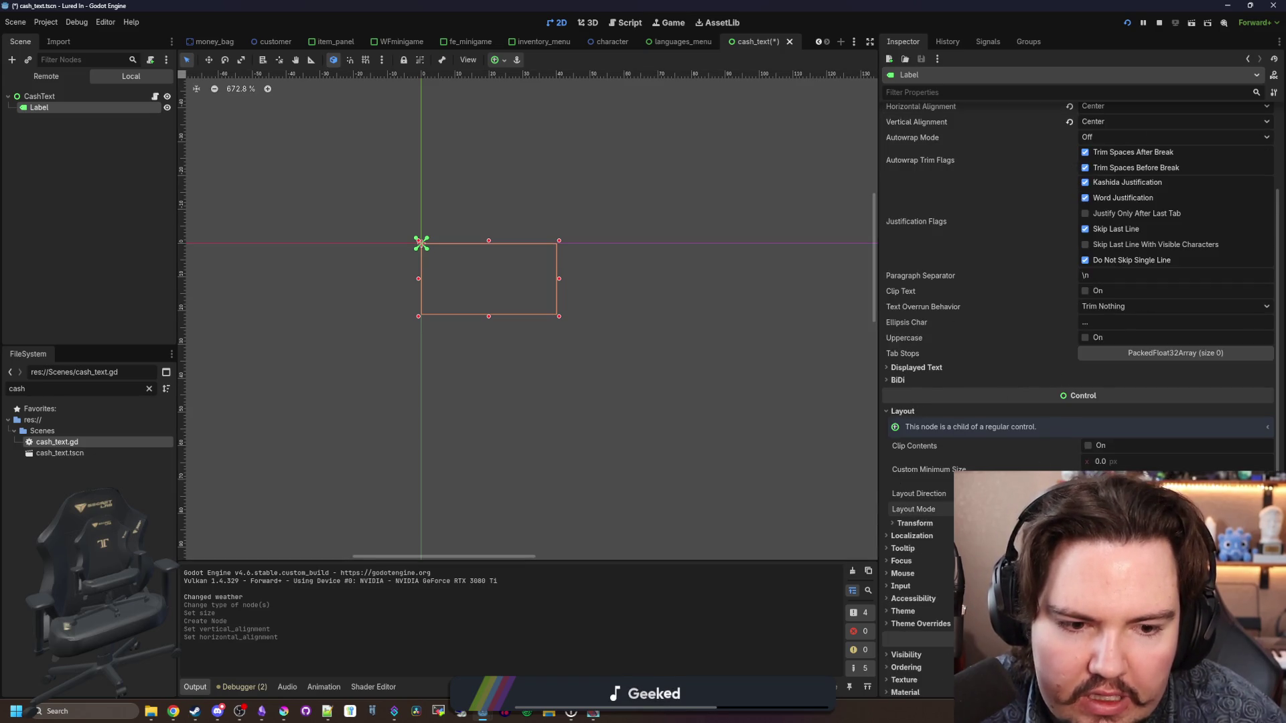
click(1139, 540)
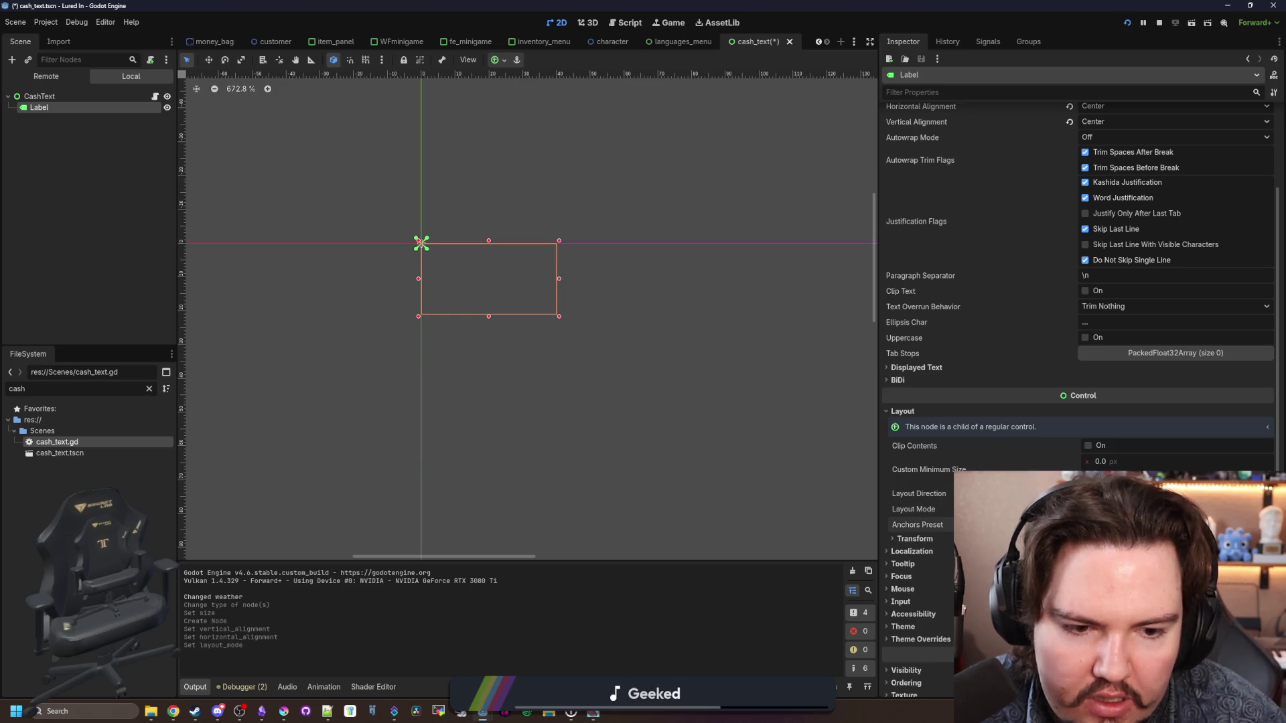
click(1138, 589)
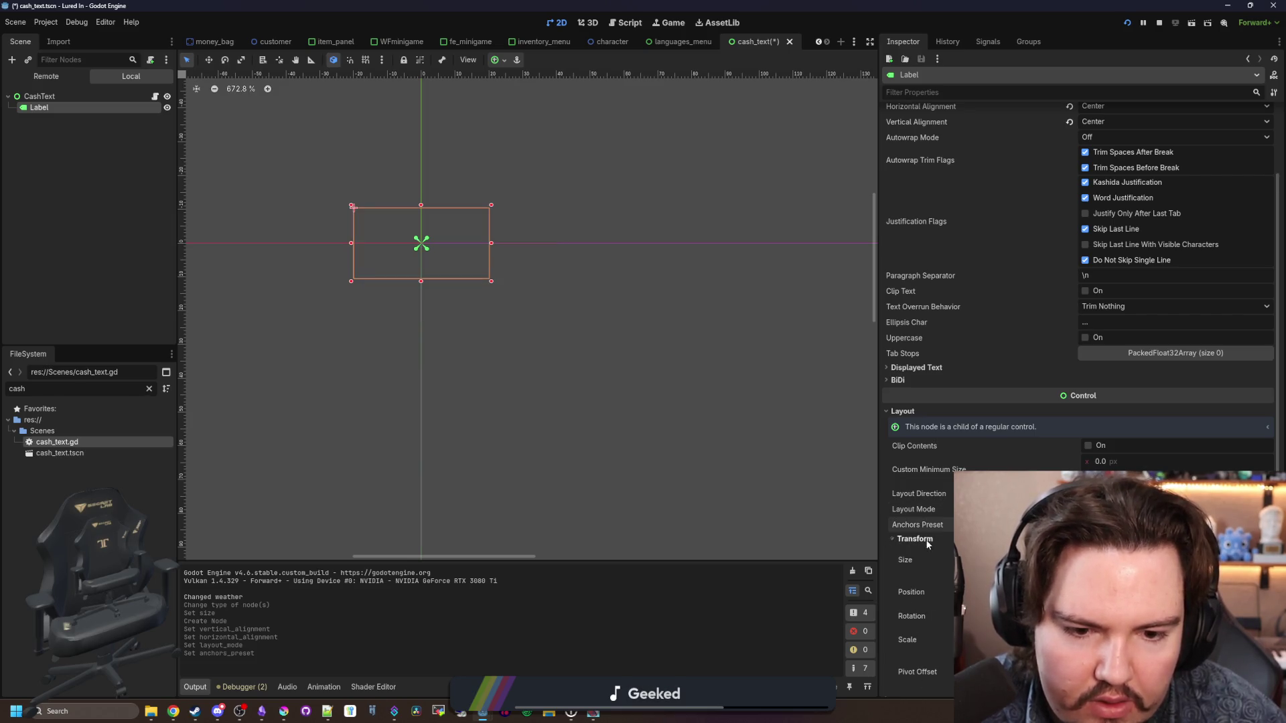
scroll(1078, 569, down, 3)
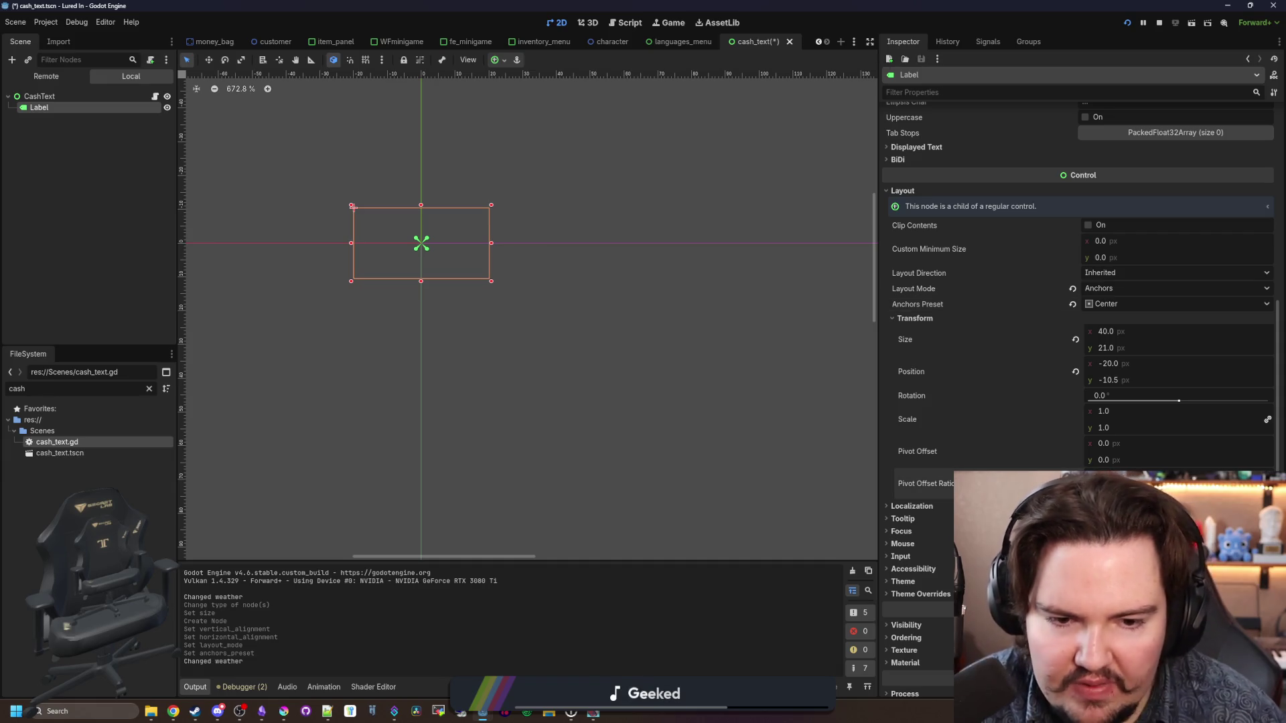
click(353, 243)
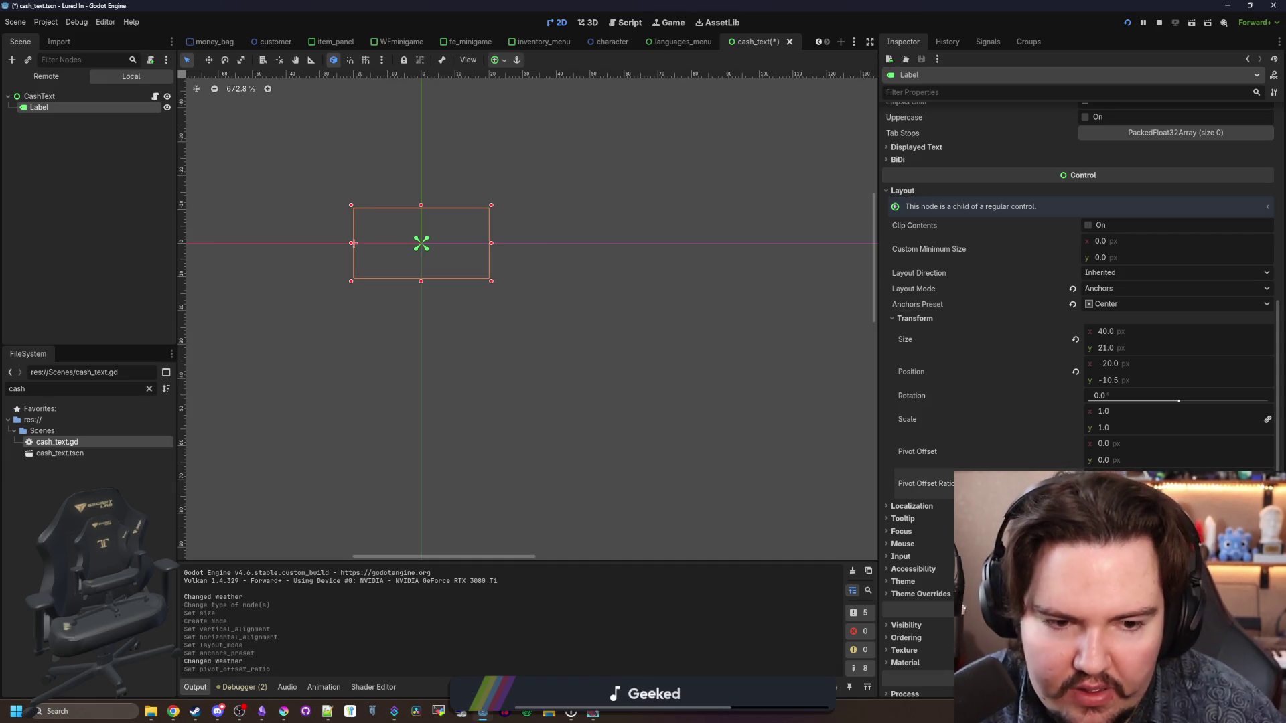
click(421, 243)
key(ctrl+s)
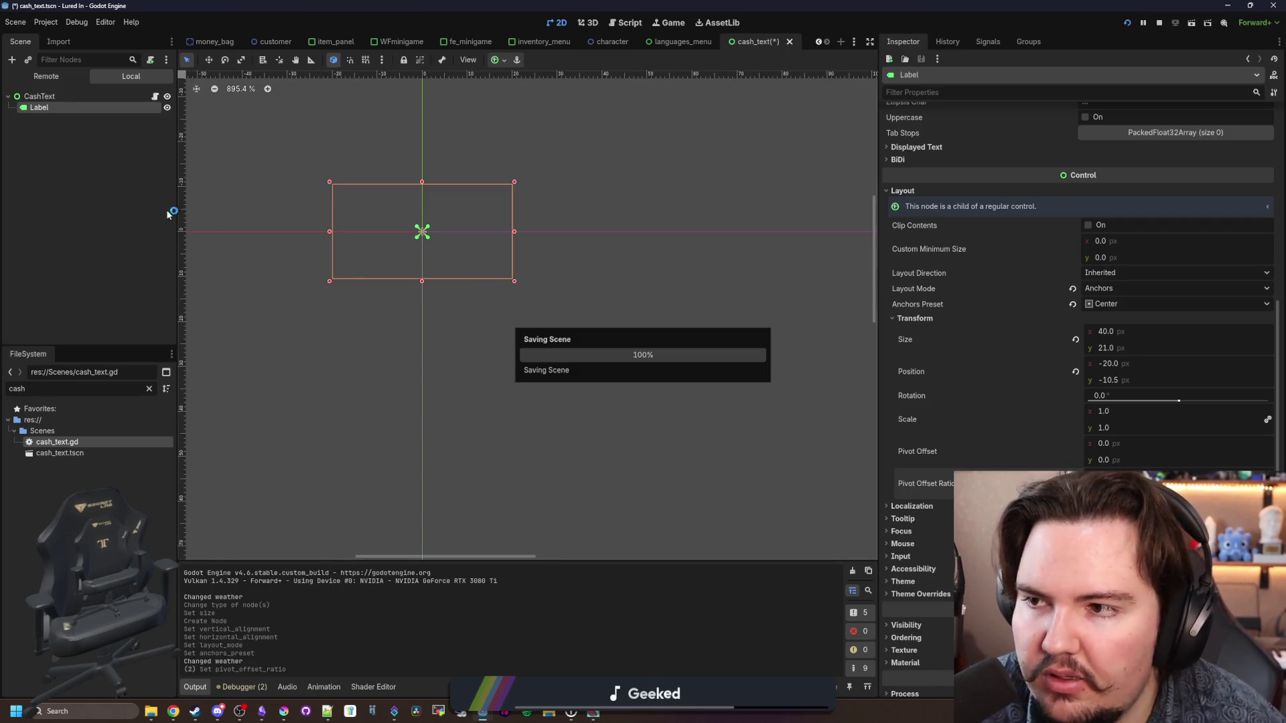
click(155, 96)
click(146, 107)
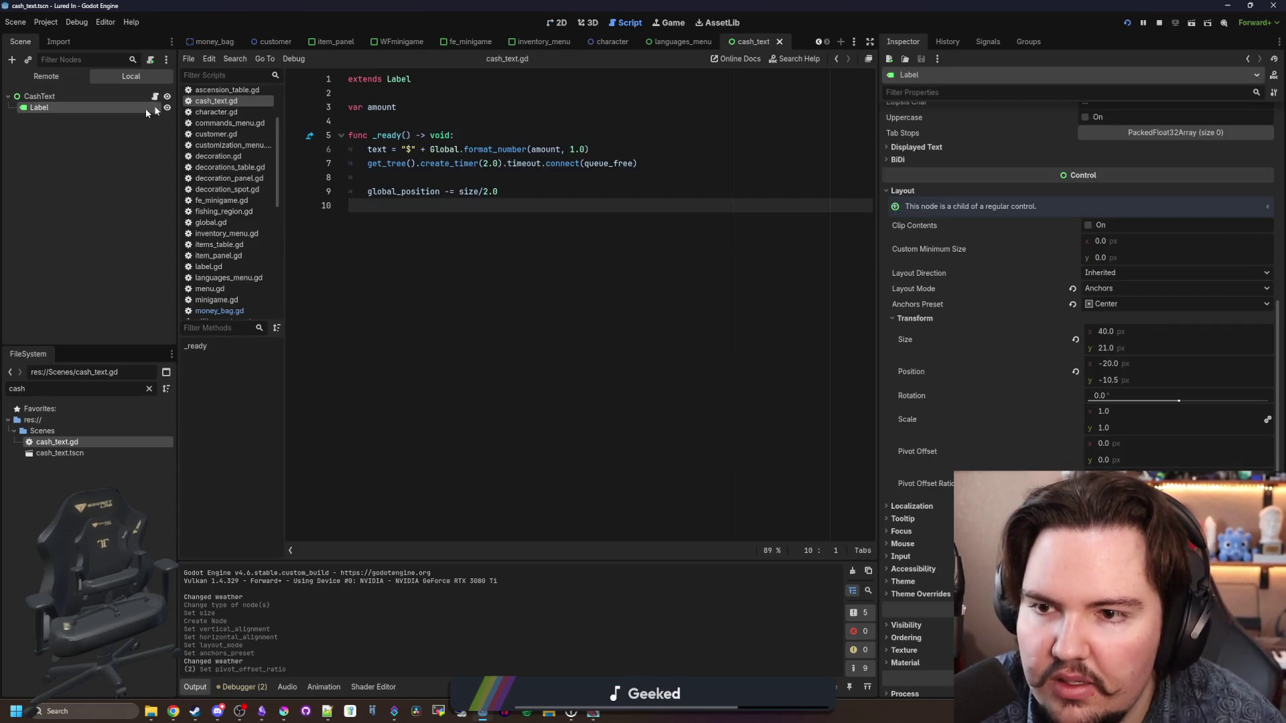
Step: Clear the Label's placeholder Text in the Inspector and save the scene
click(557, 22)
click(960, 176)
text(dwasdwasd)
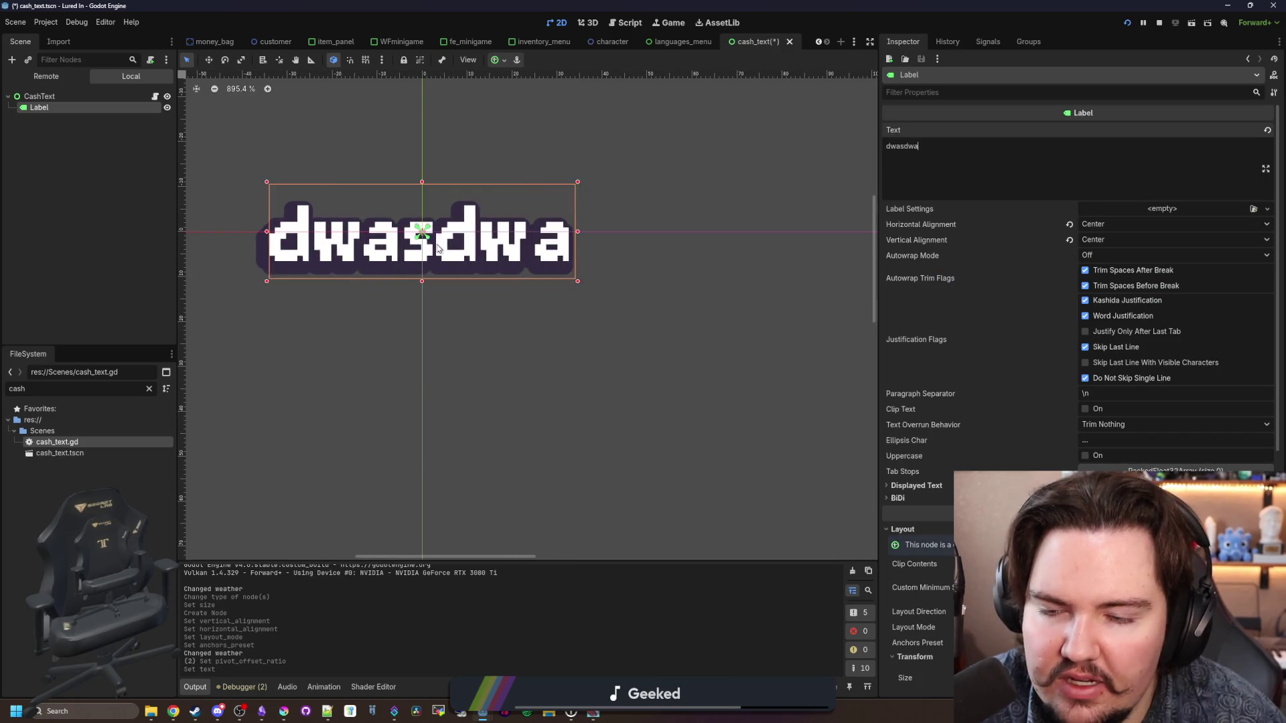
key(BackSpace)
key(BackSpace)
key(BackSpace)
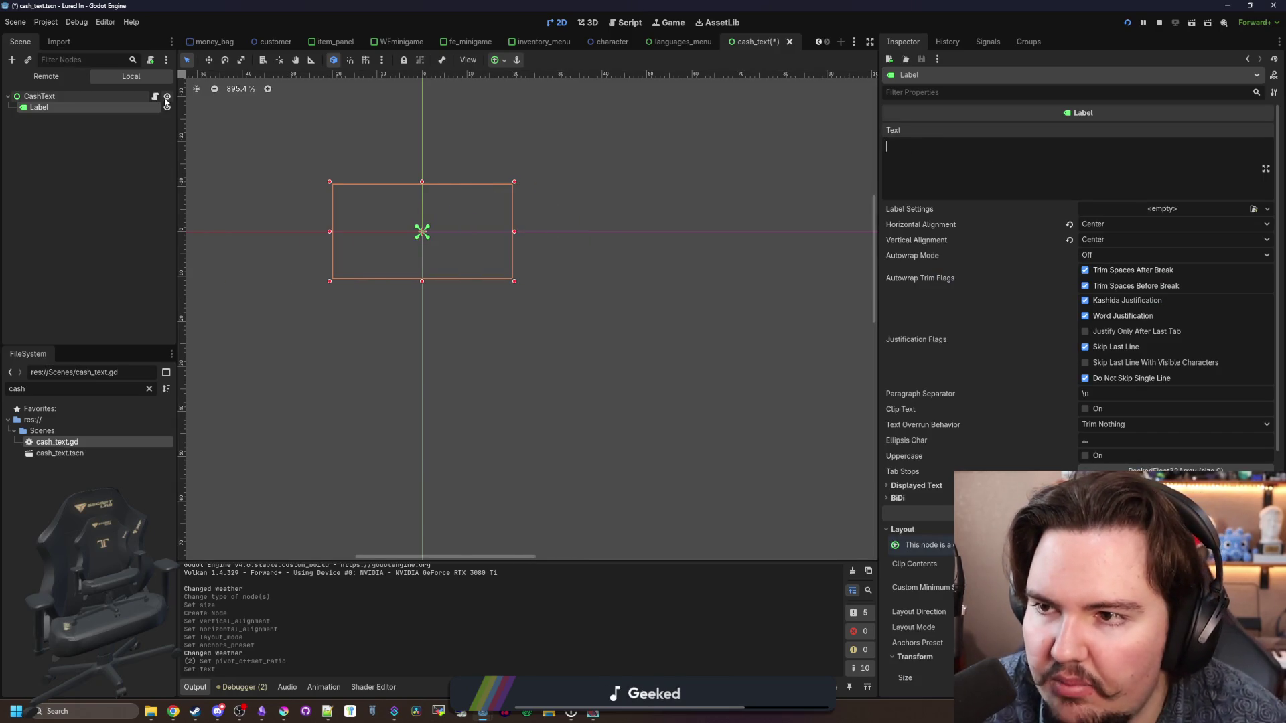
click(155, 96)
key(ctrl+s)
Step: Change line 6 of cash_text.gd to assign $Label.text, then run the game
click(368, 149)
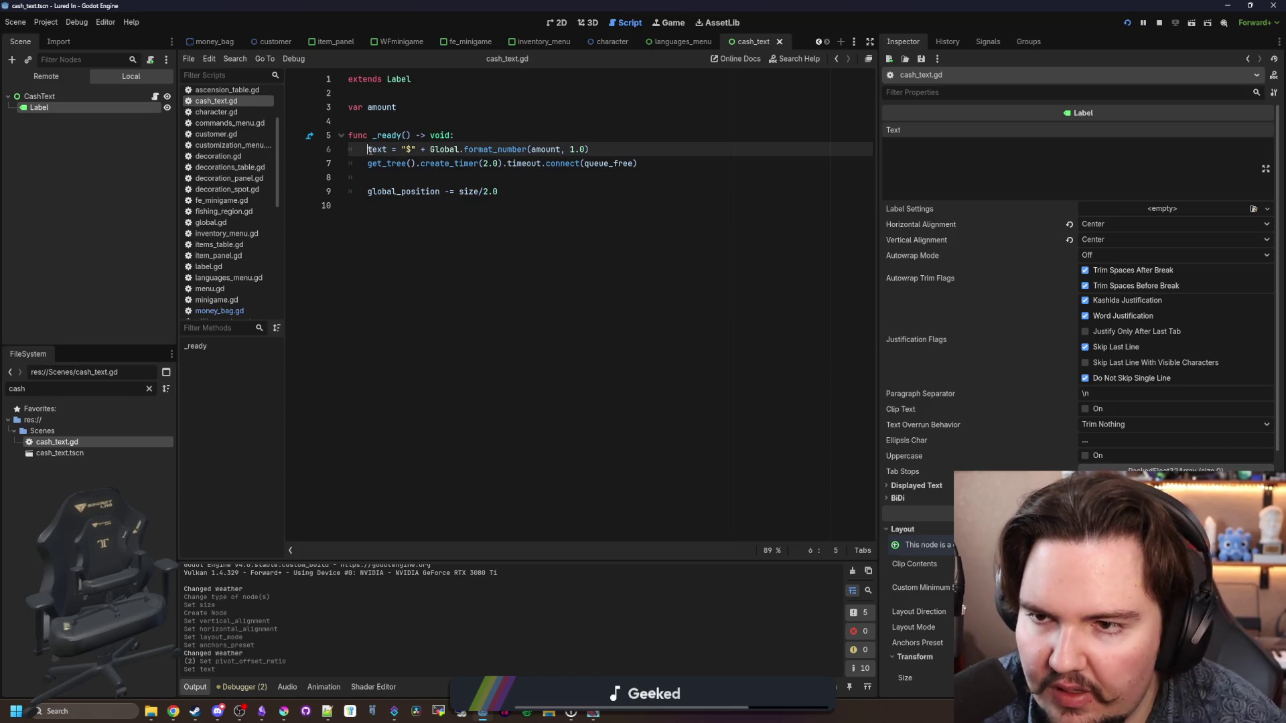
text($Lab)
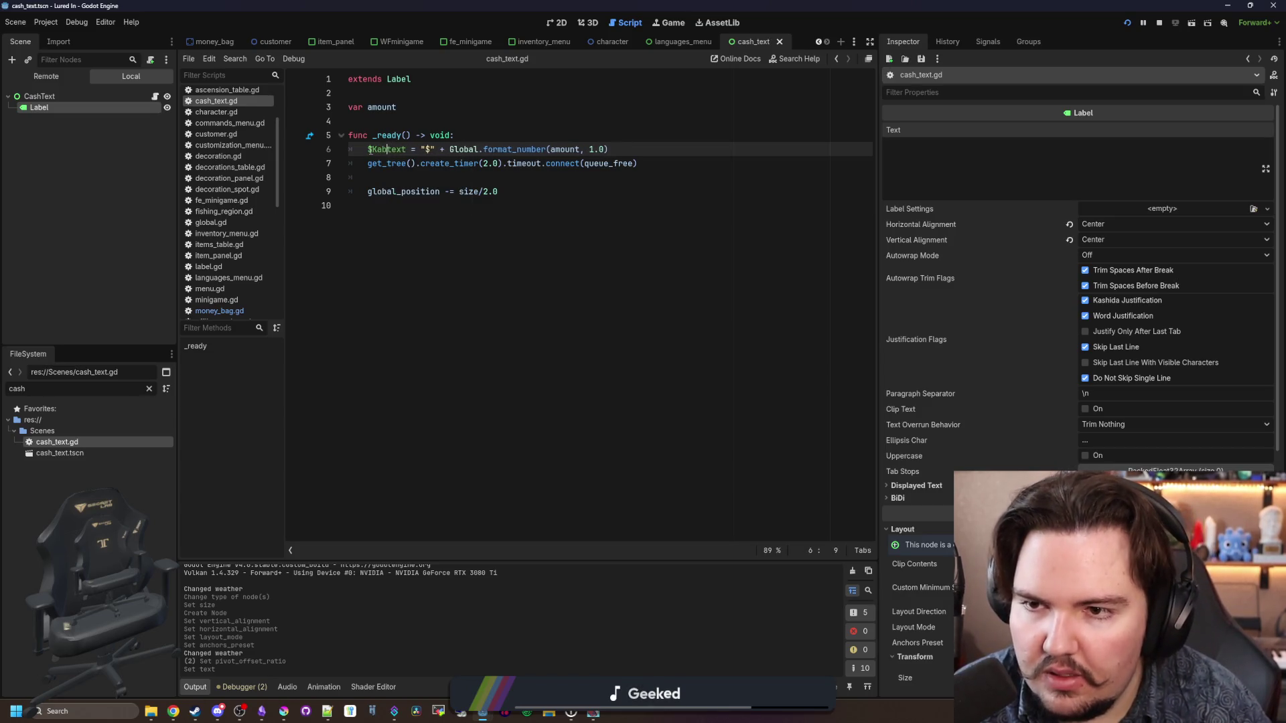
text(el.)
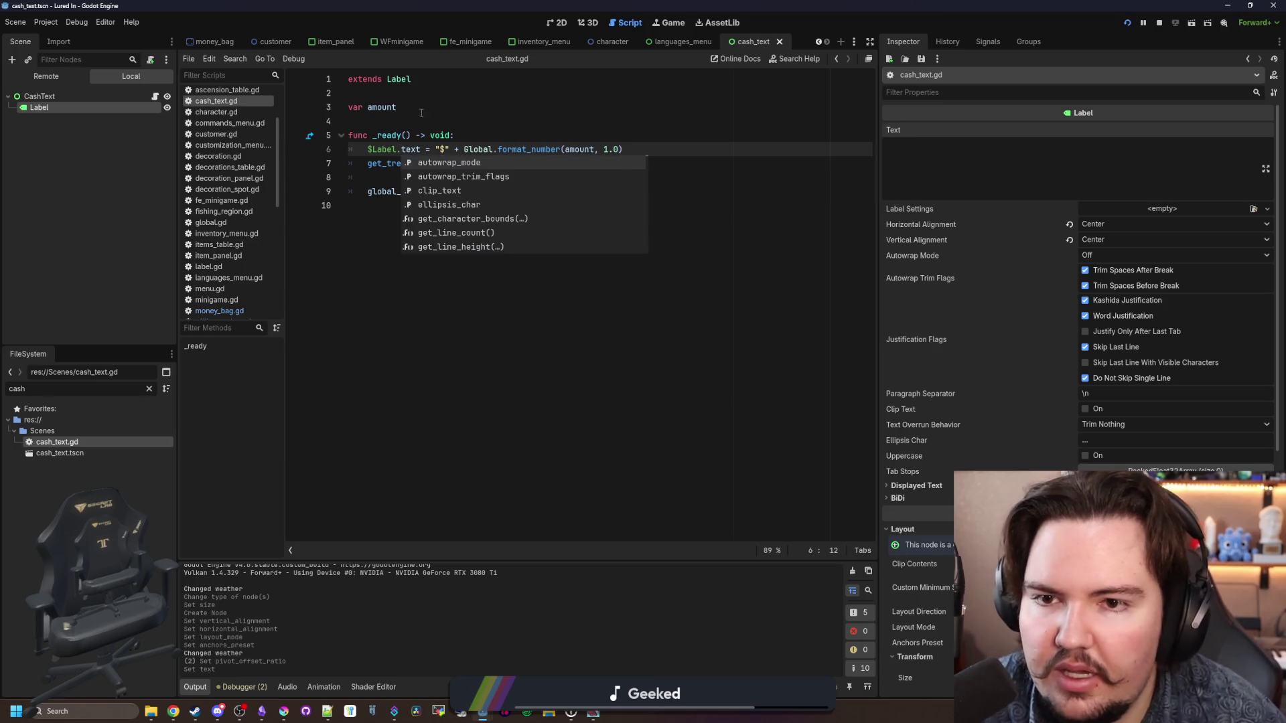
click(422, 112)
click(1130, 24)
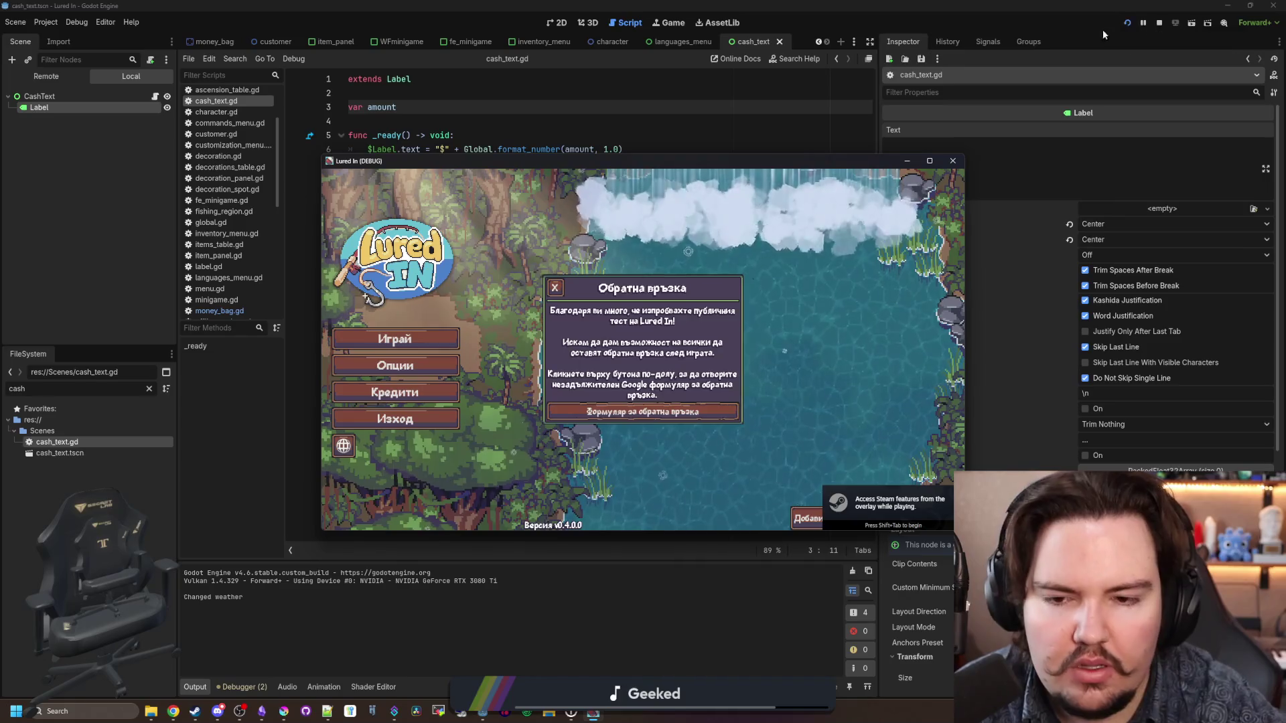
Step: Start playing and enter the 'zoom' command in the secret command menu
click(554, 288)
click(441, 341)
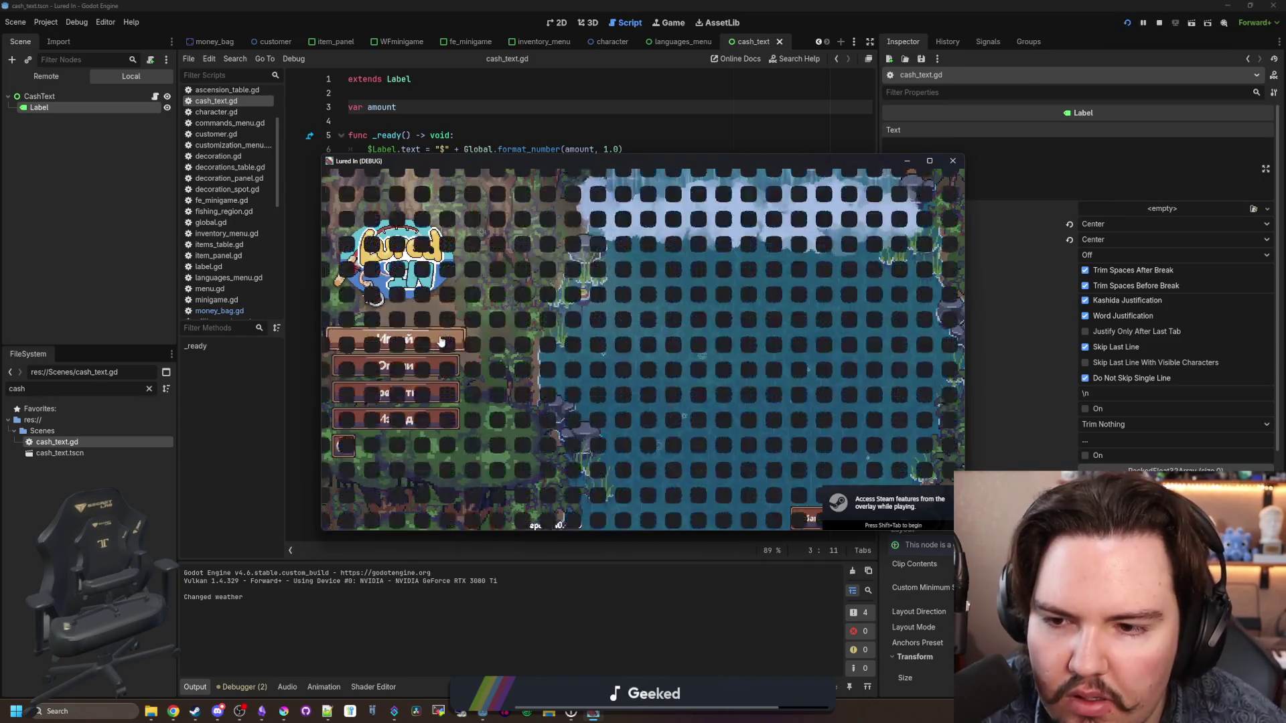
key(grave)
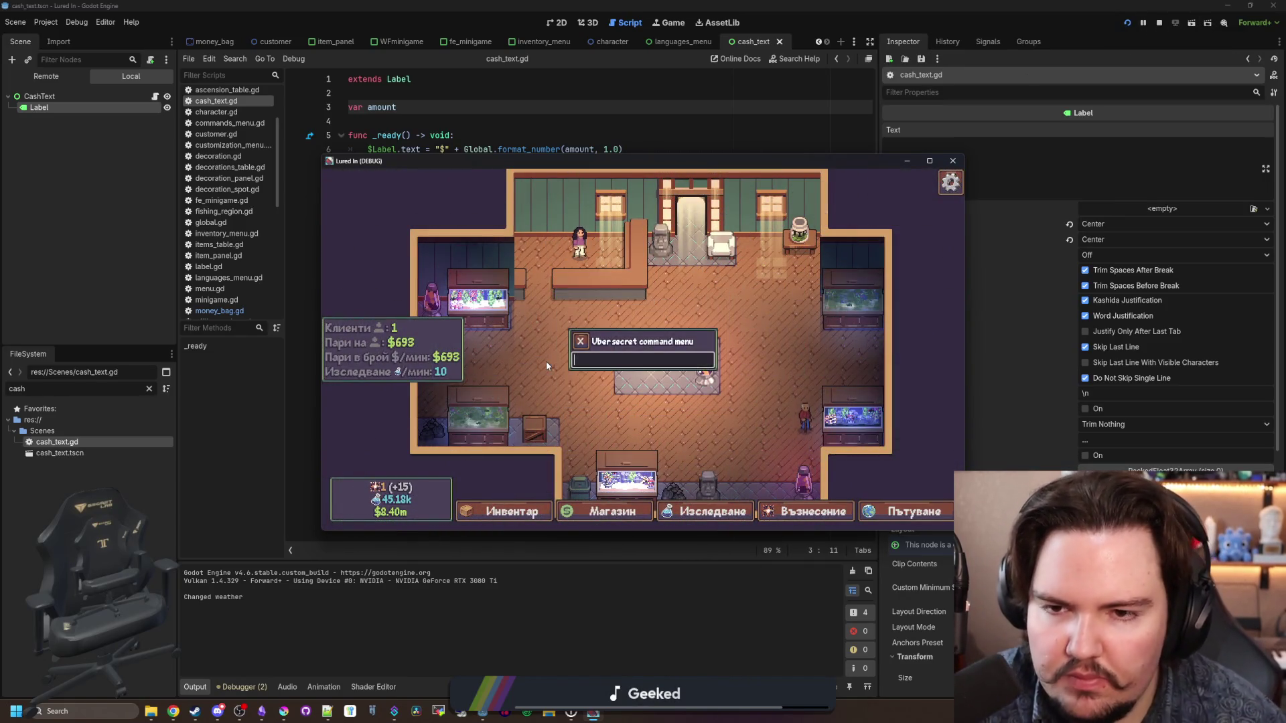
text(mozoom)
key(Return)
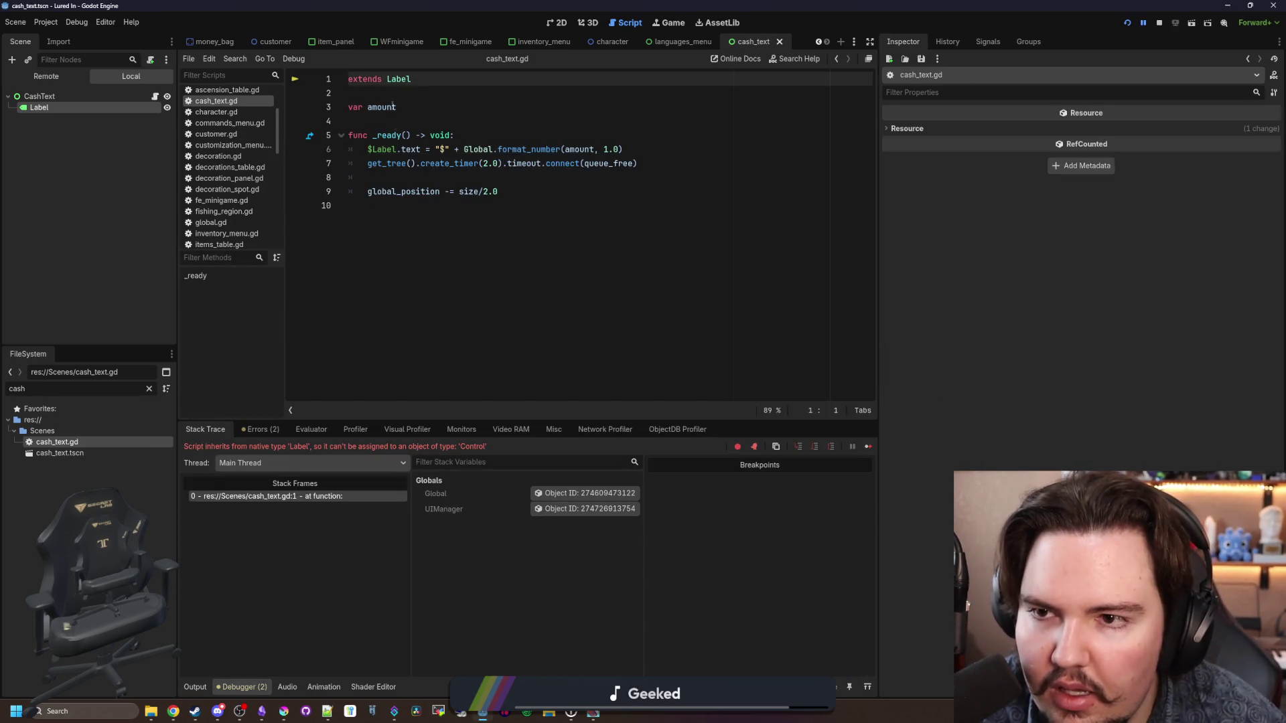
Step: Change the script's base type to 'extends Control' and rerun the game
double_click(399, 79)
text(Control)
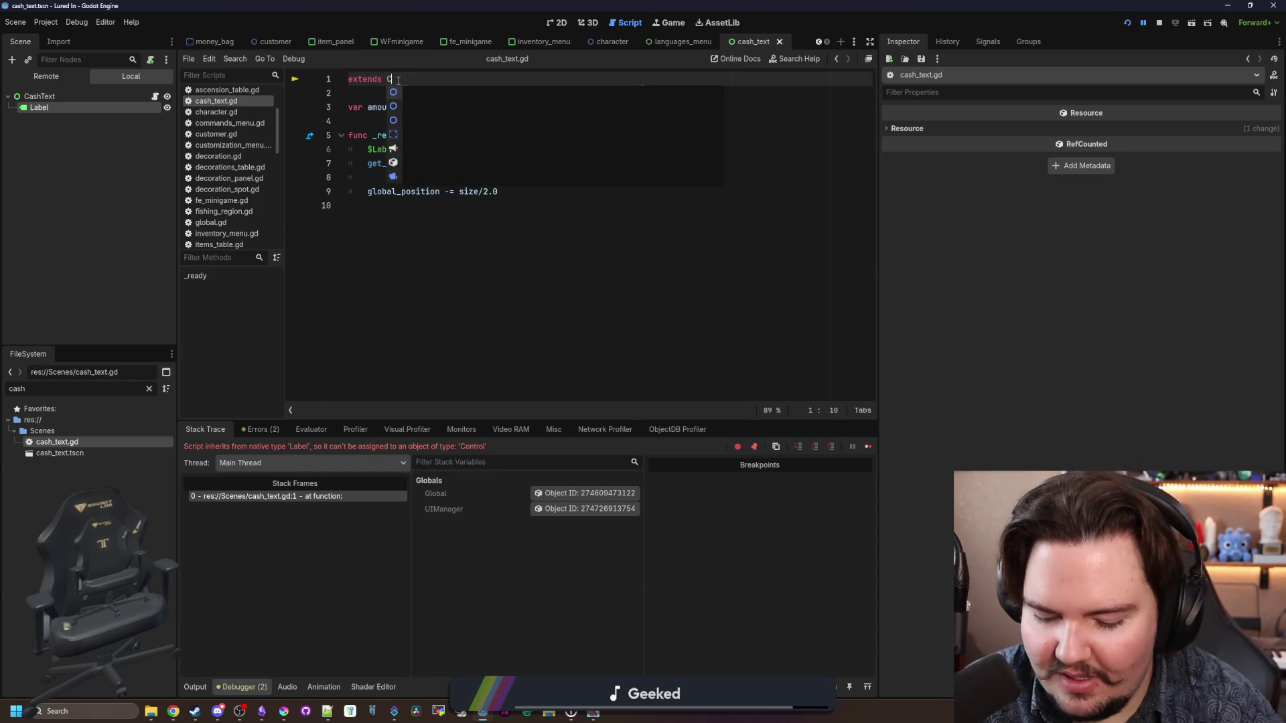
key(F5)
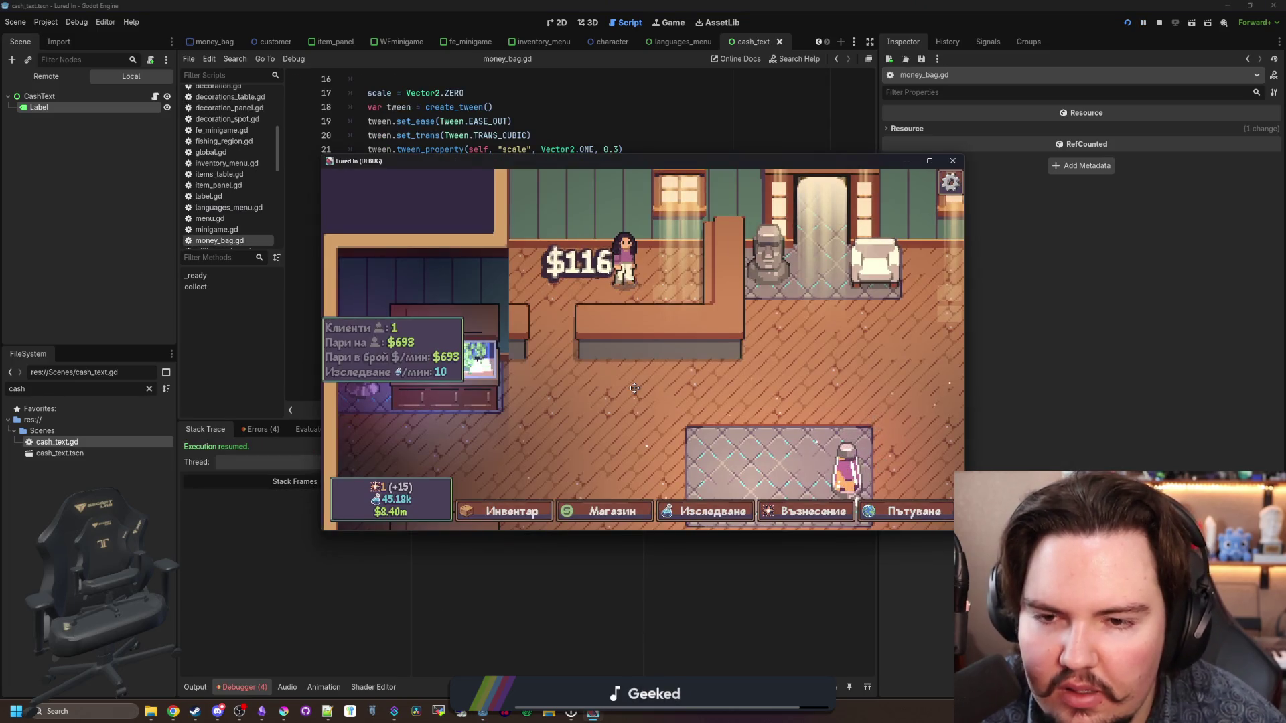
Step: Spawn two money bags with the 'money' command and collect them to see the $116 label
key(grave)
text(money)
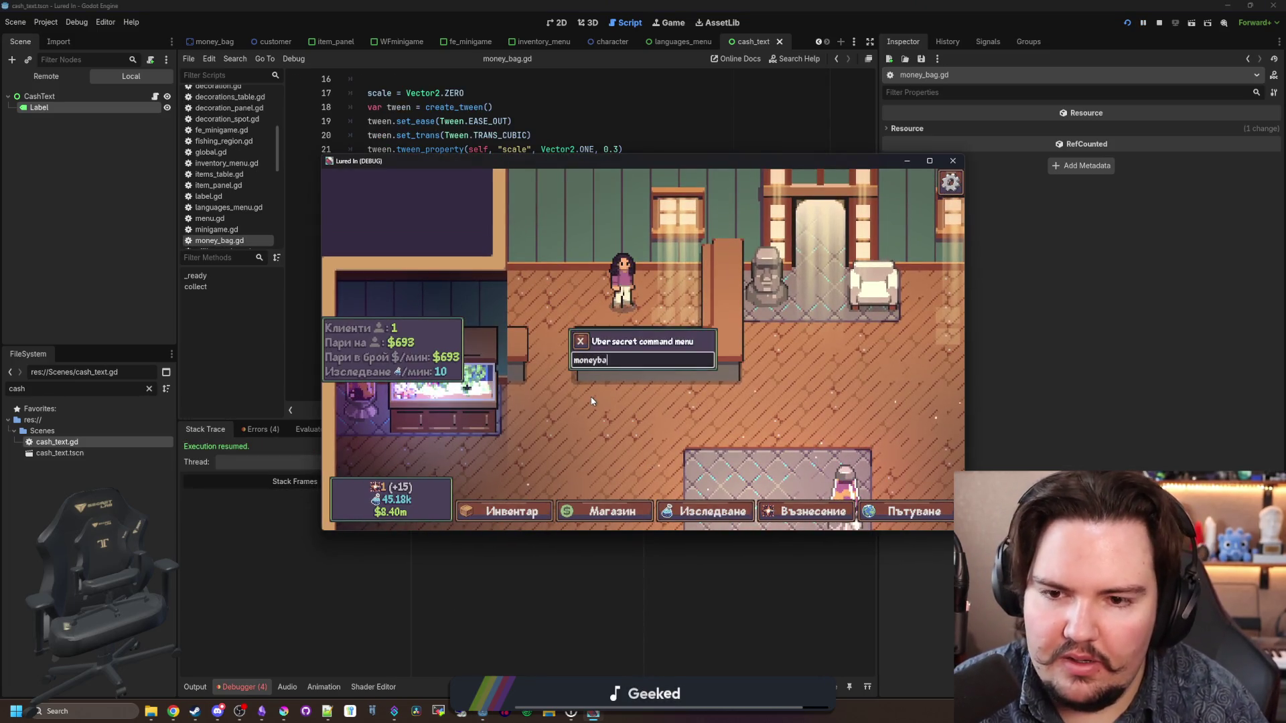
key(Return)
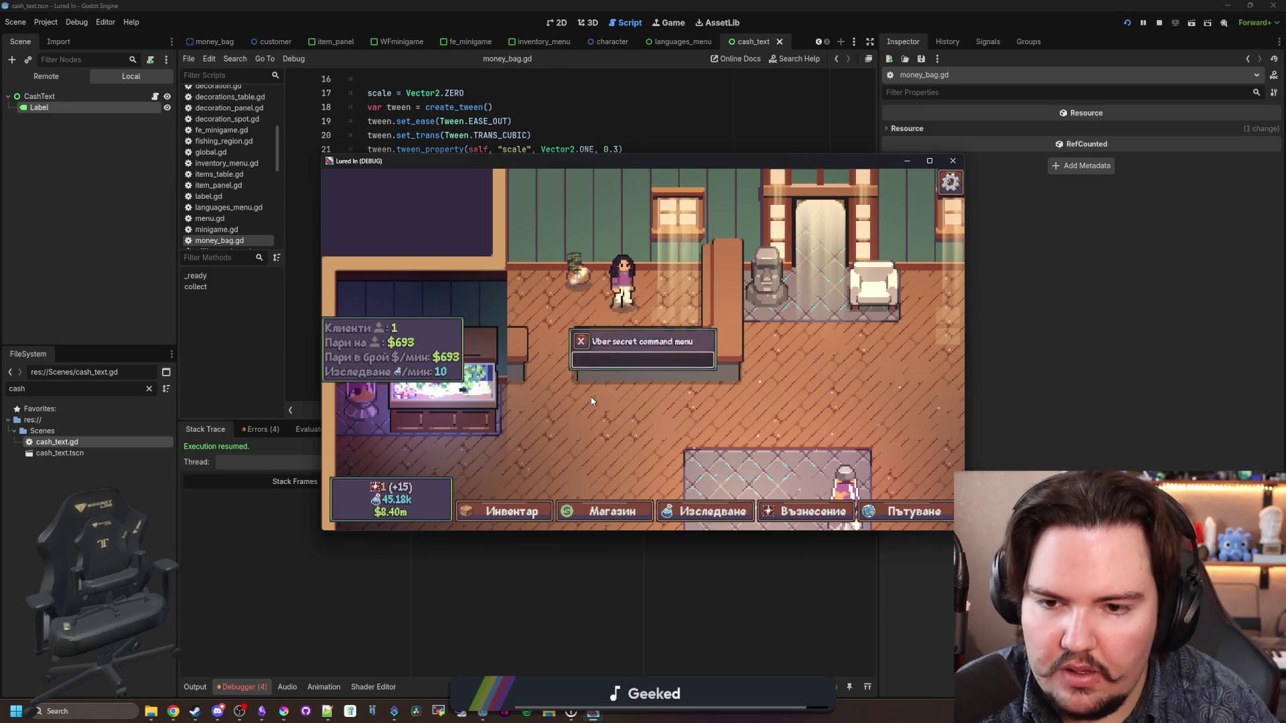
click(586, 282)
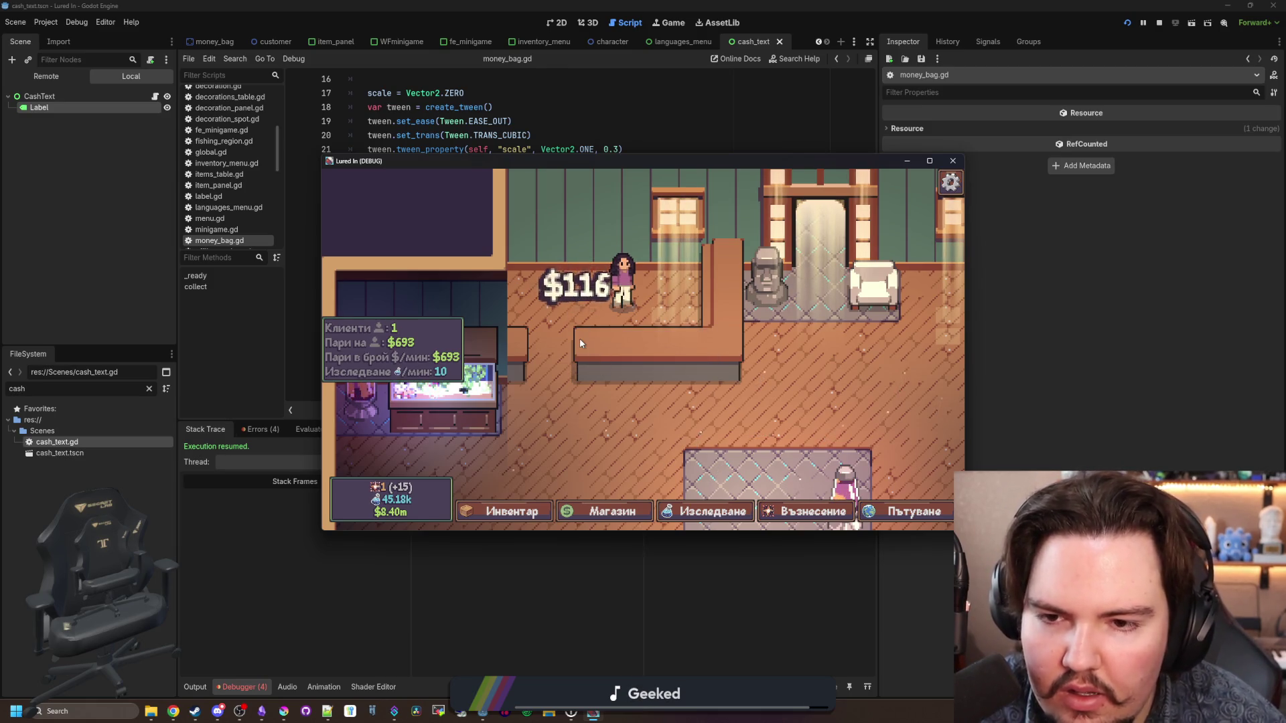
key(grave)
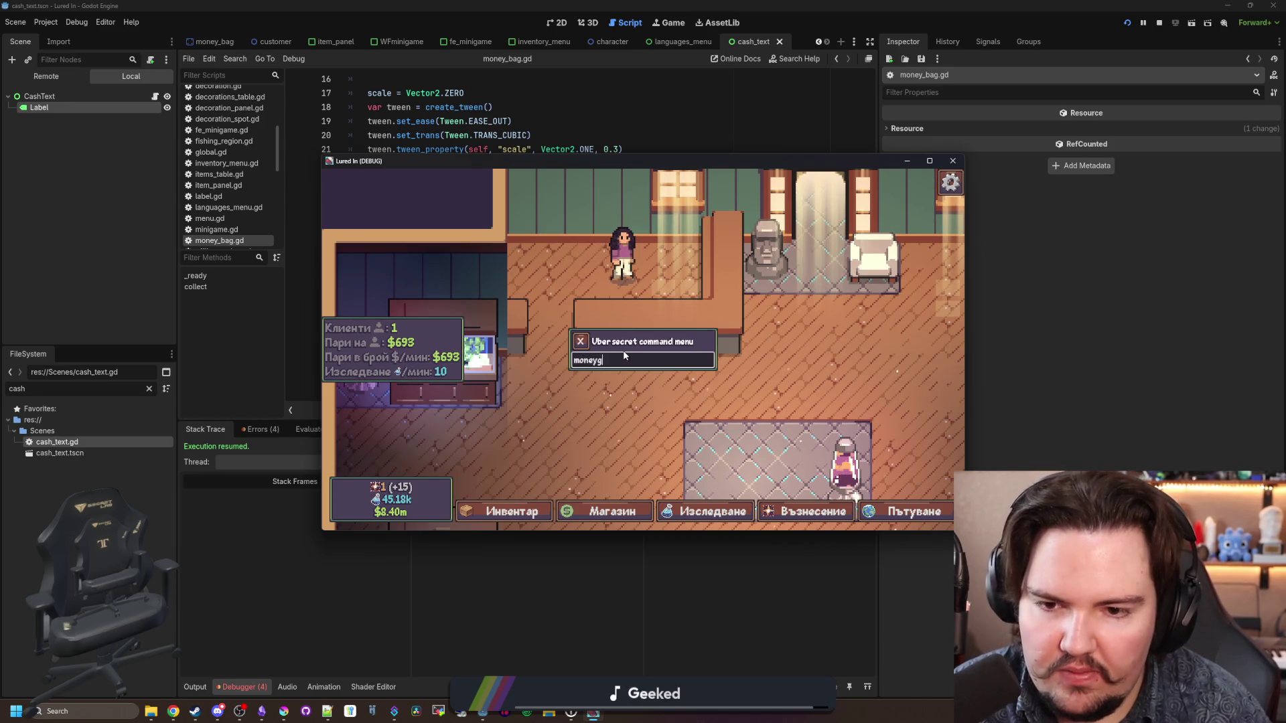
key(Return)
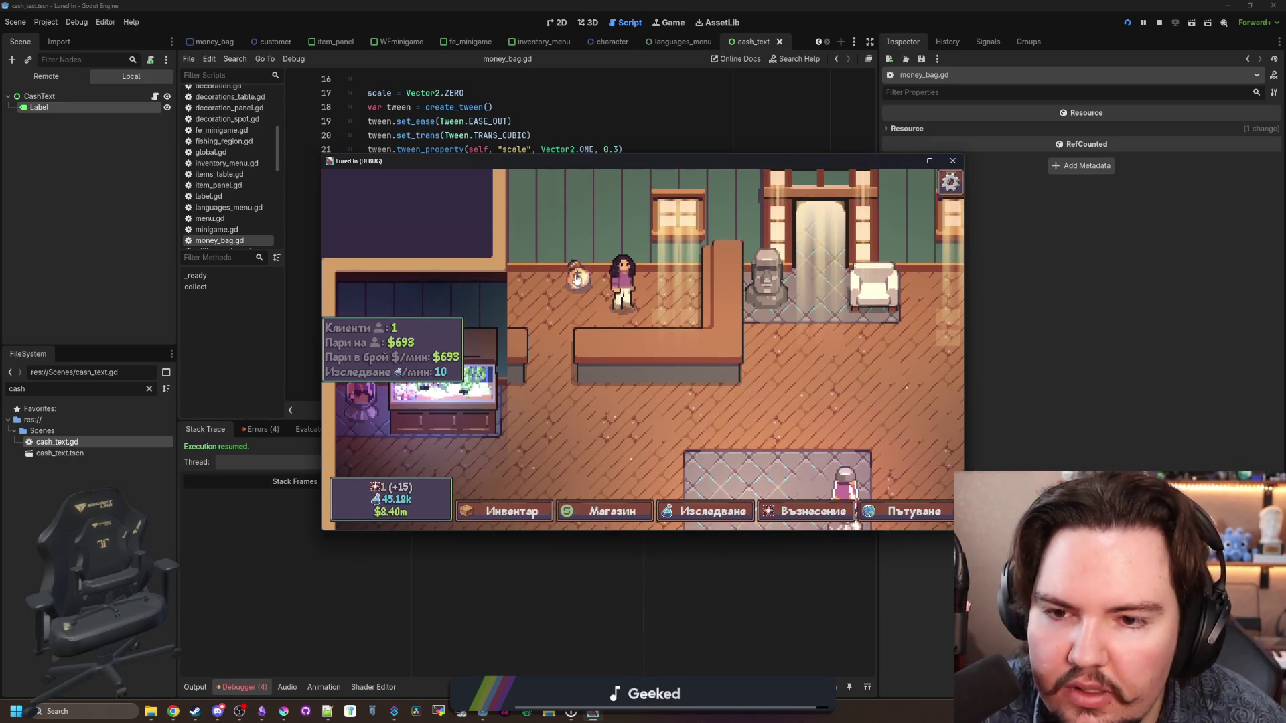
click(577, 280)
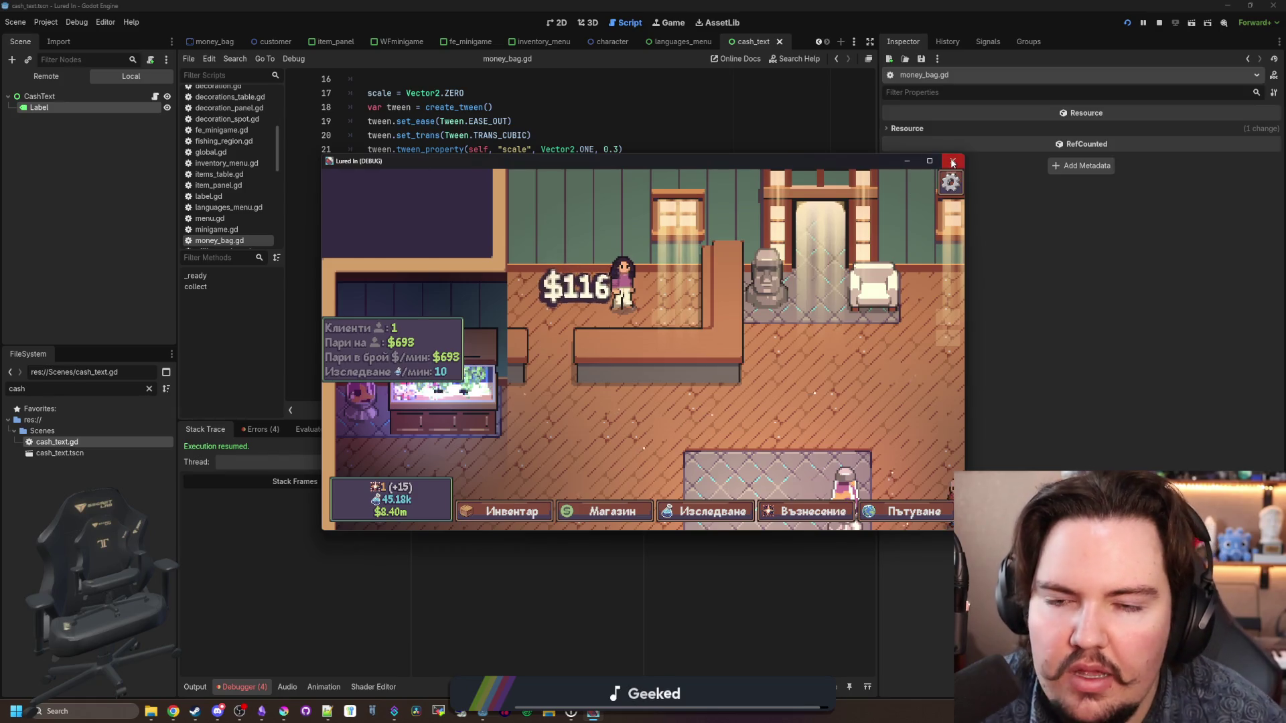
click(953, 160)
key(Up)
key(Up)
key(Up)
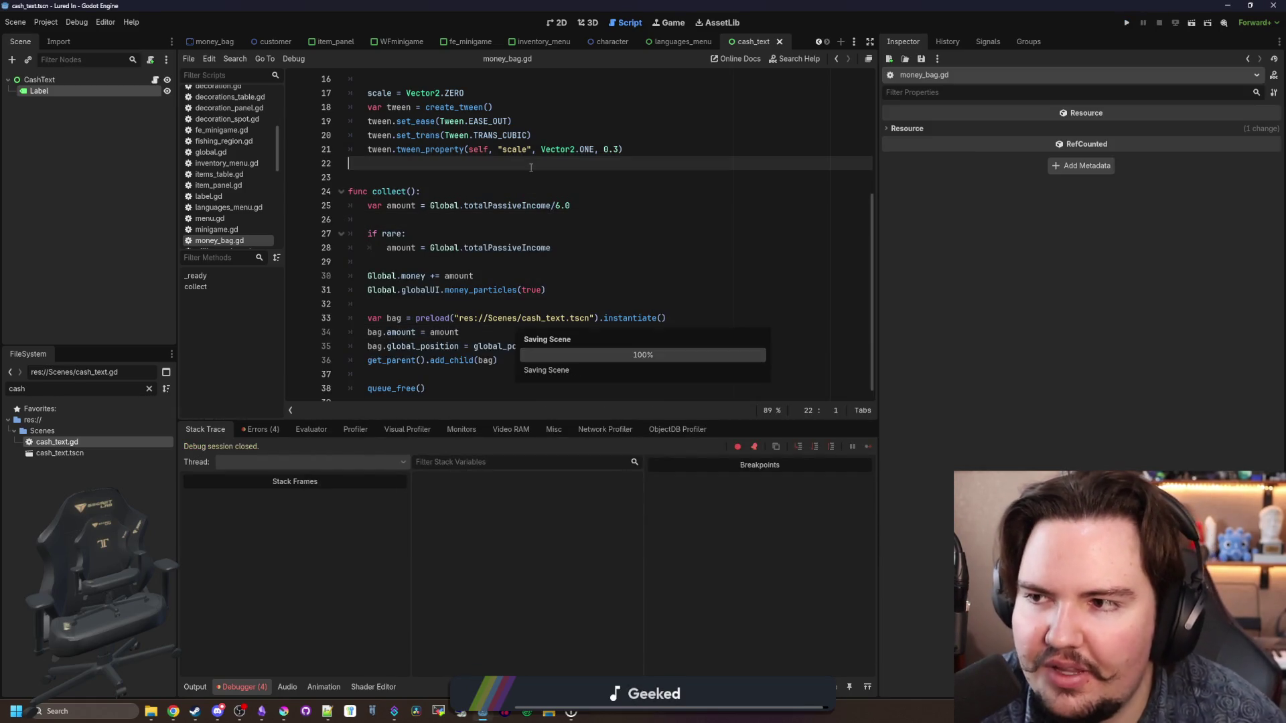
Step: Open money_bag.gd and add + Vector2(0, -16) to bag.global_position on line 35
click(127, 80)
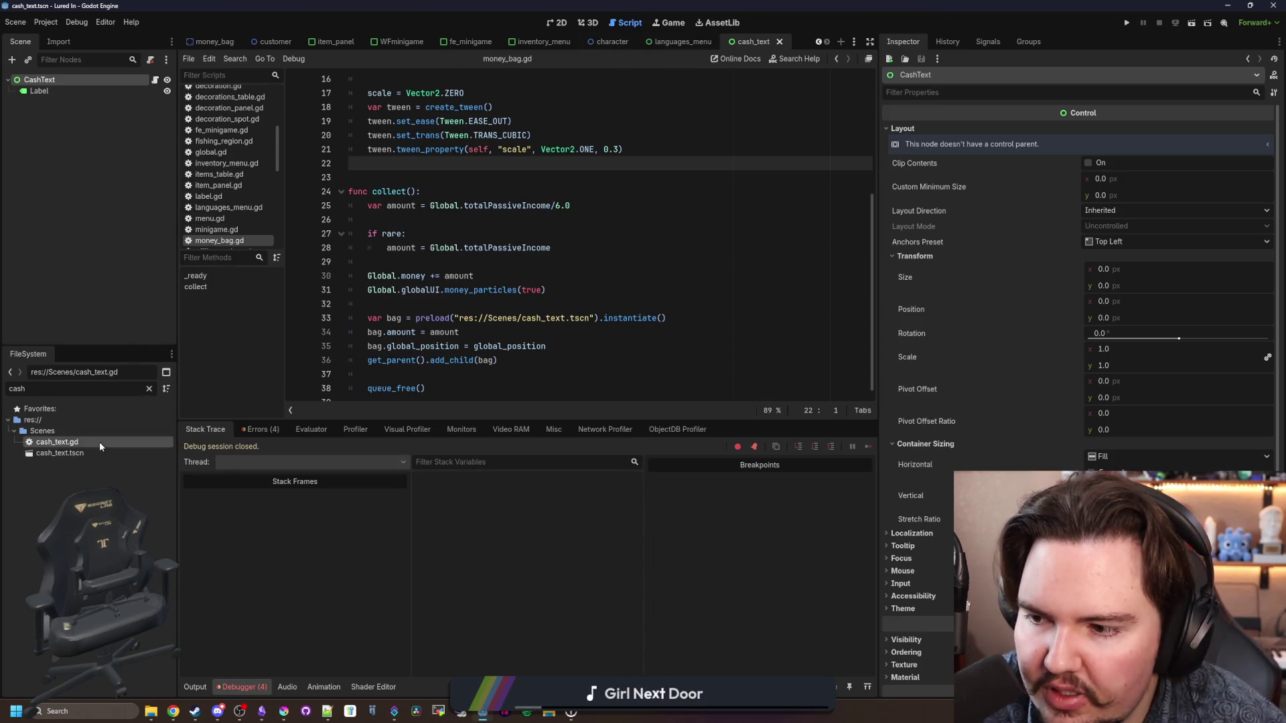
click(149, 389)
text(money)
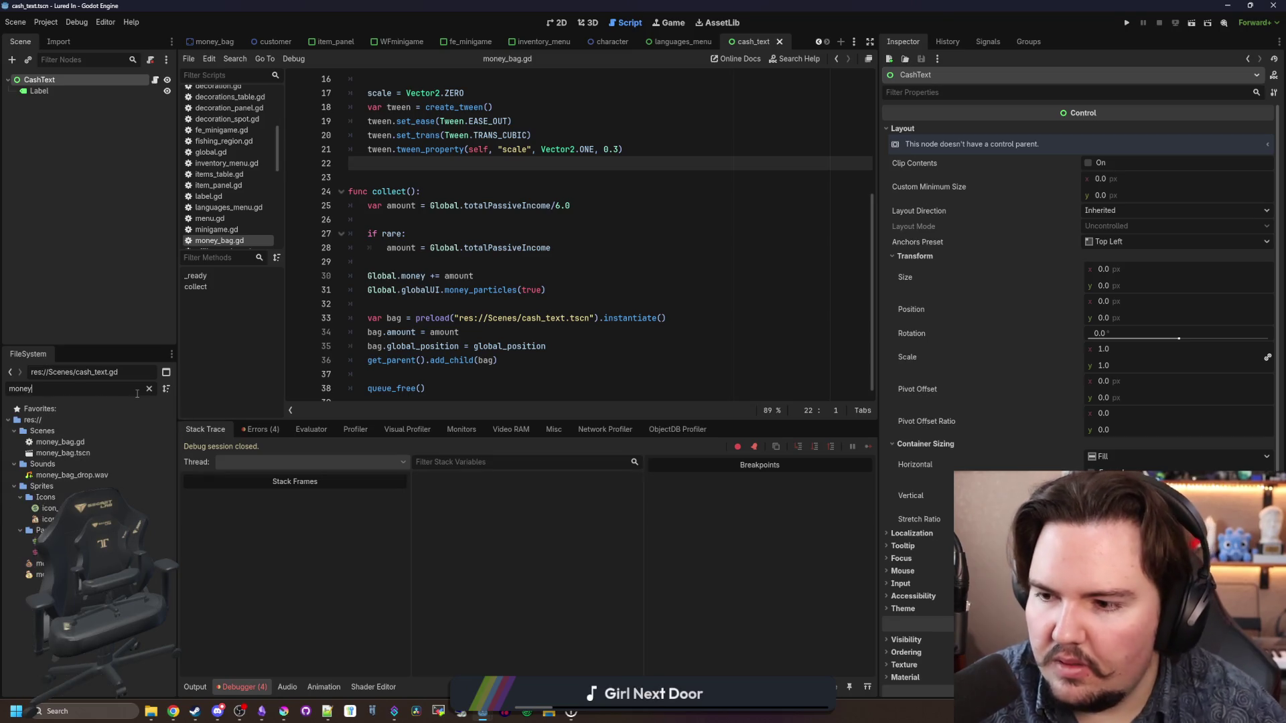
click(134, 442)
scroll(481, 254, down, 1)
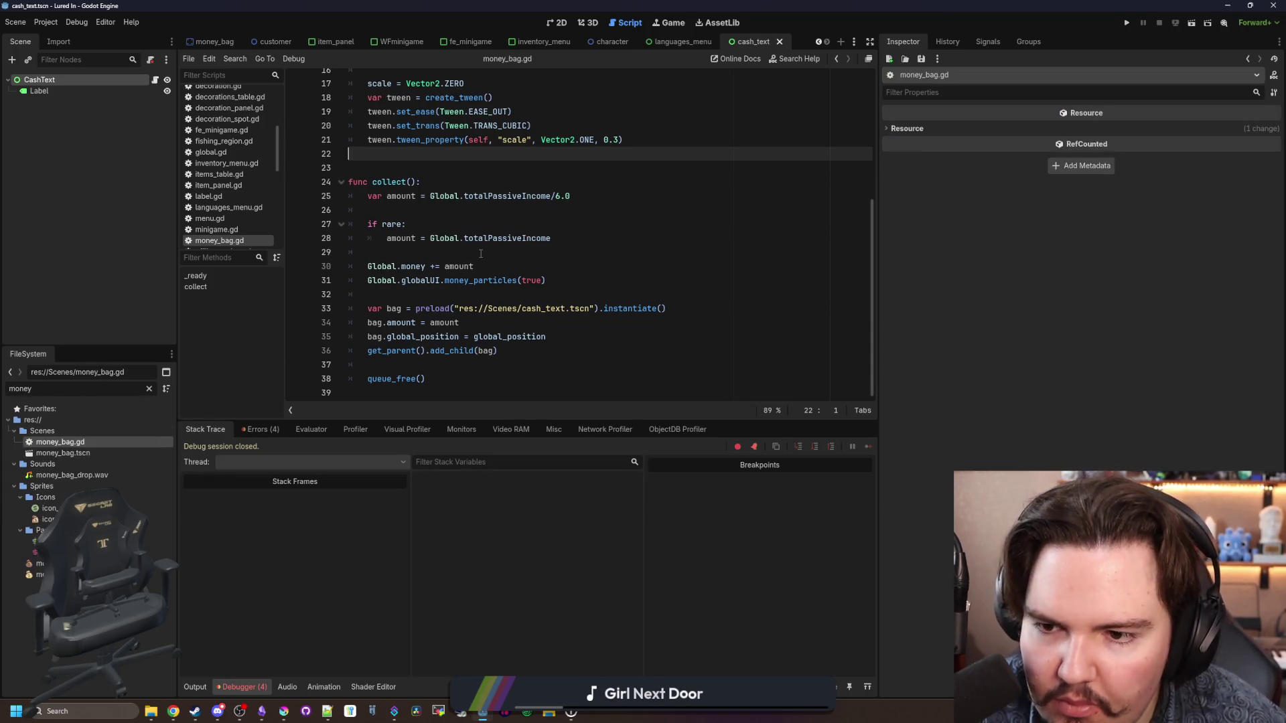
click(554, 337)
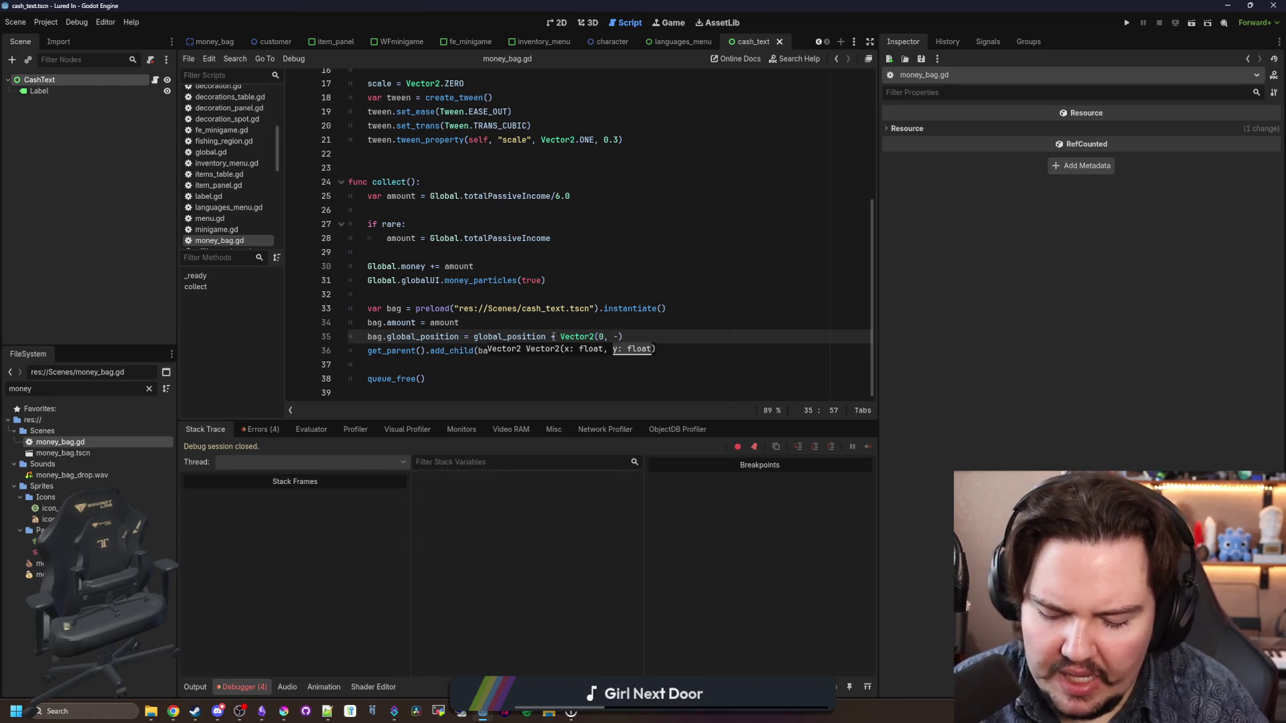
key(Down)
key(Down)
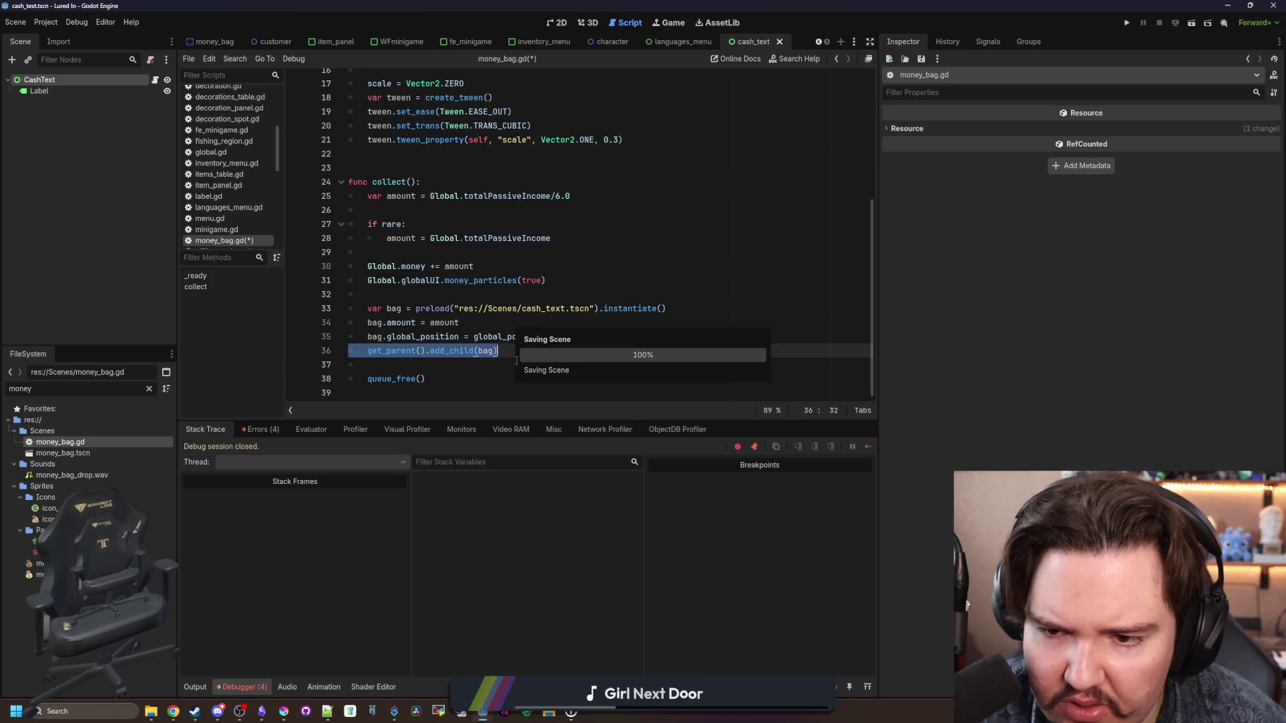
click(1127, 22)
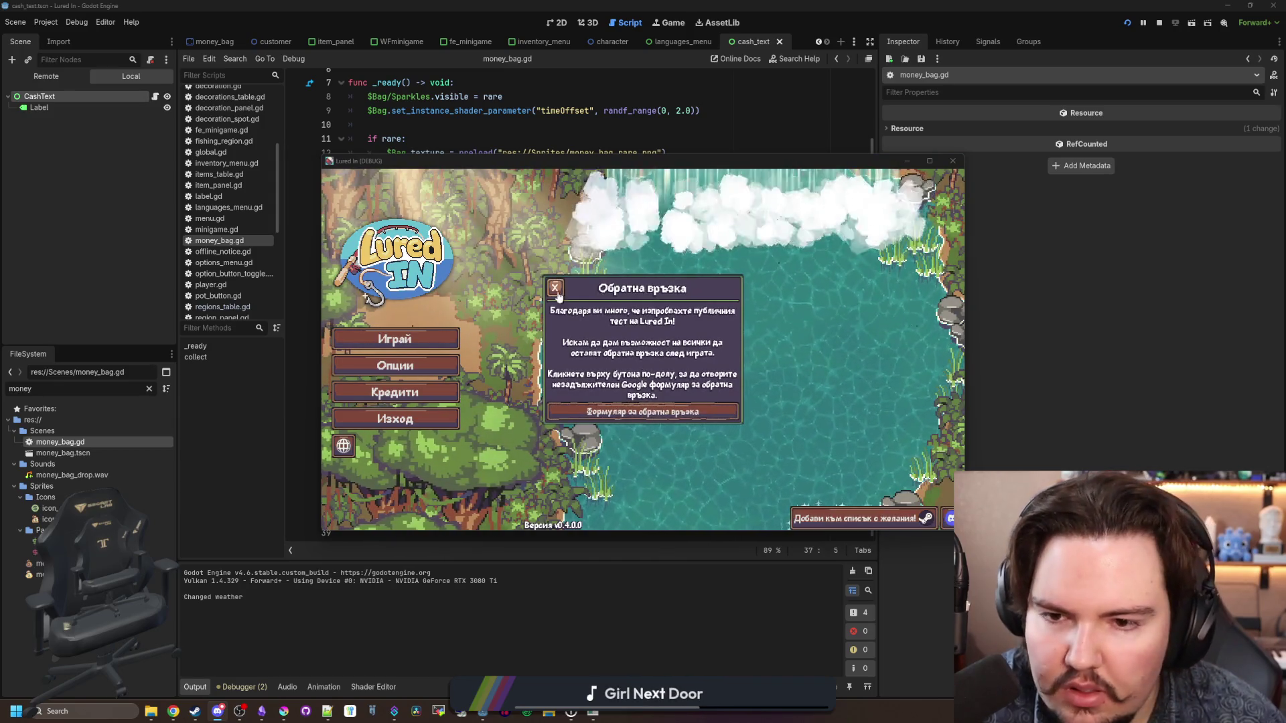
Step: Spawn a money bag with the 'mo' command, collect it to check the raised $116 label, and close the game
click(551, 292)
click(439, 345)
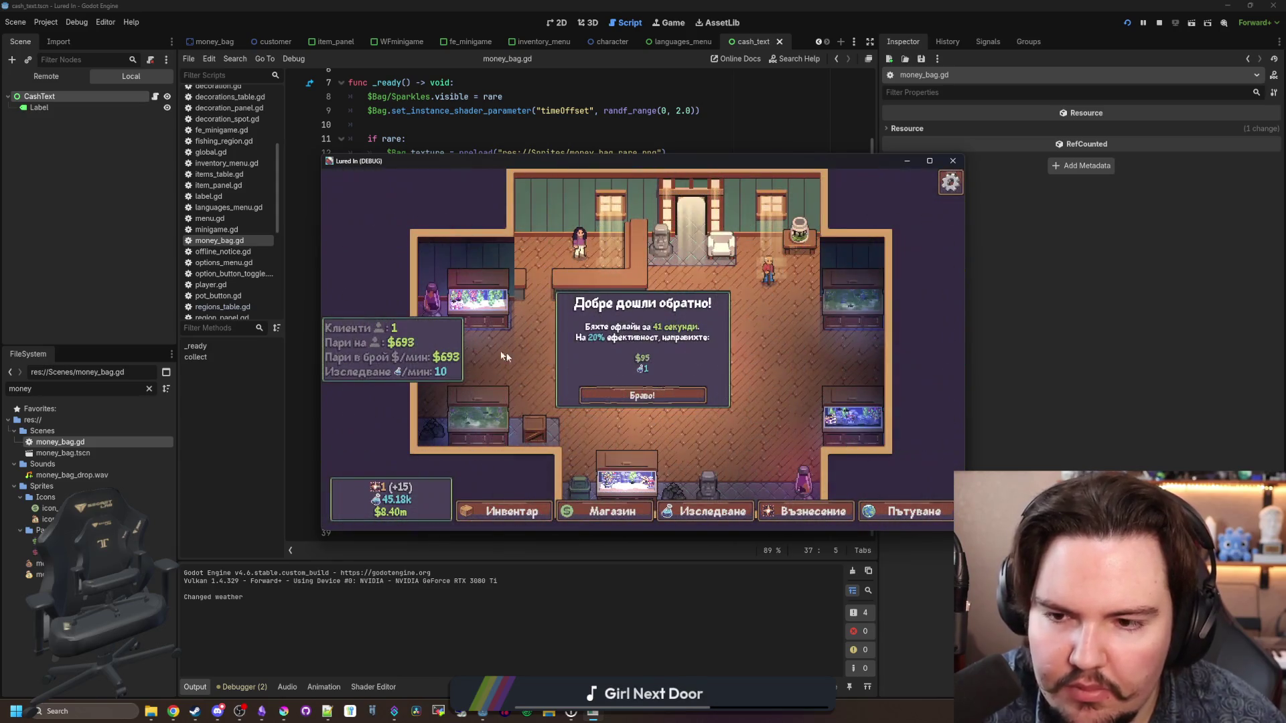
click(620, 389)
key(grave)
text(moneybag)
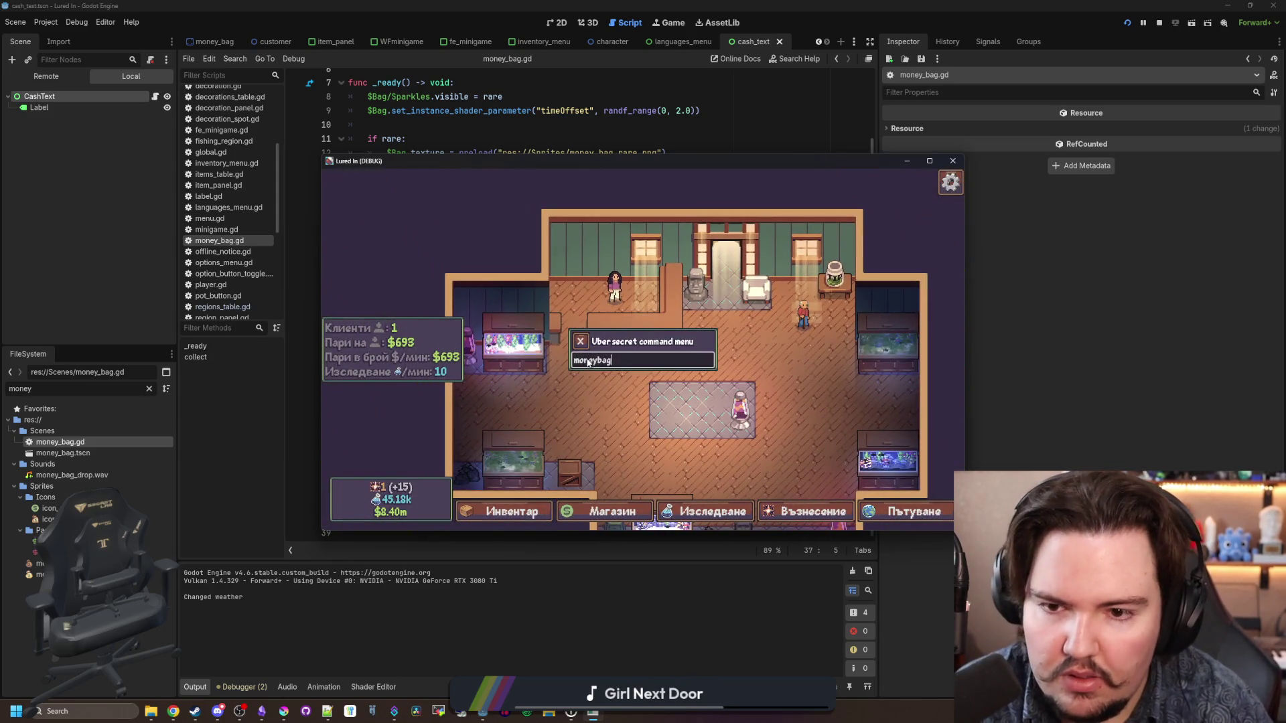
key(Return)
scroll(623, 355, up, 2)
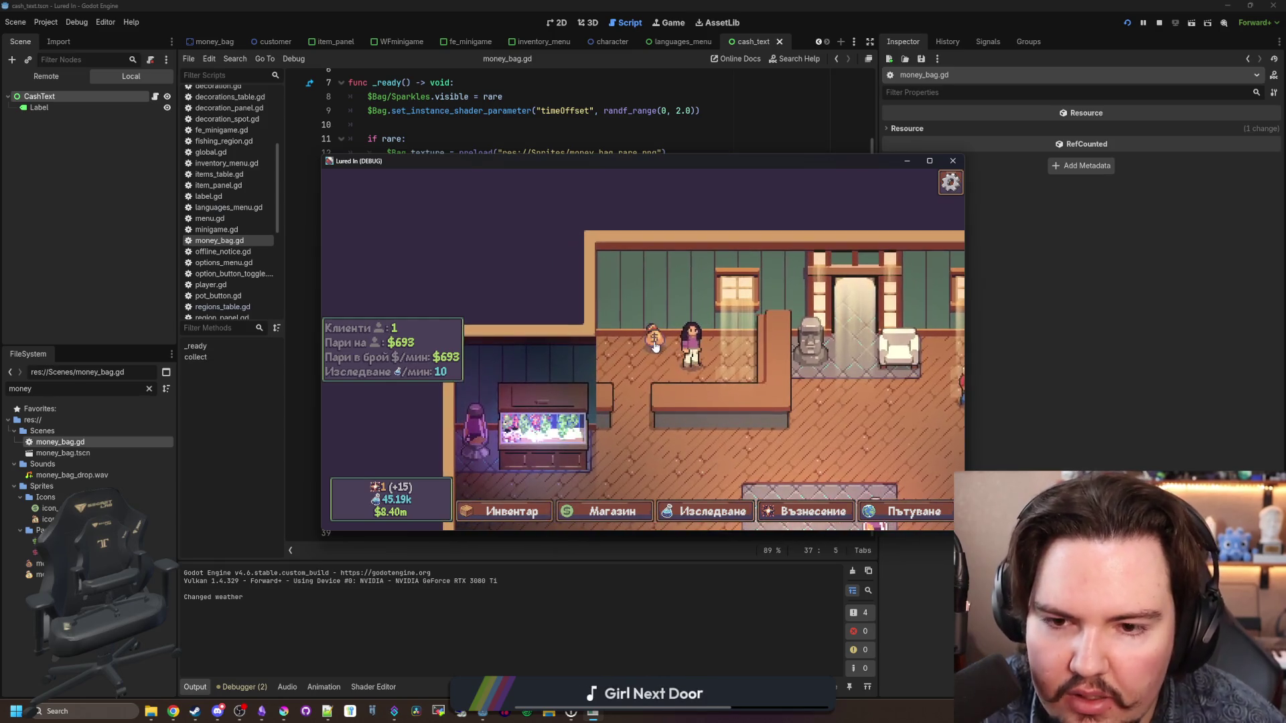
click(655, 345)
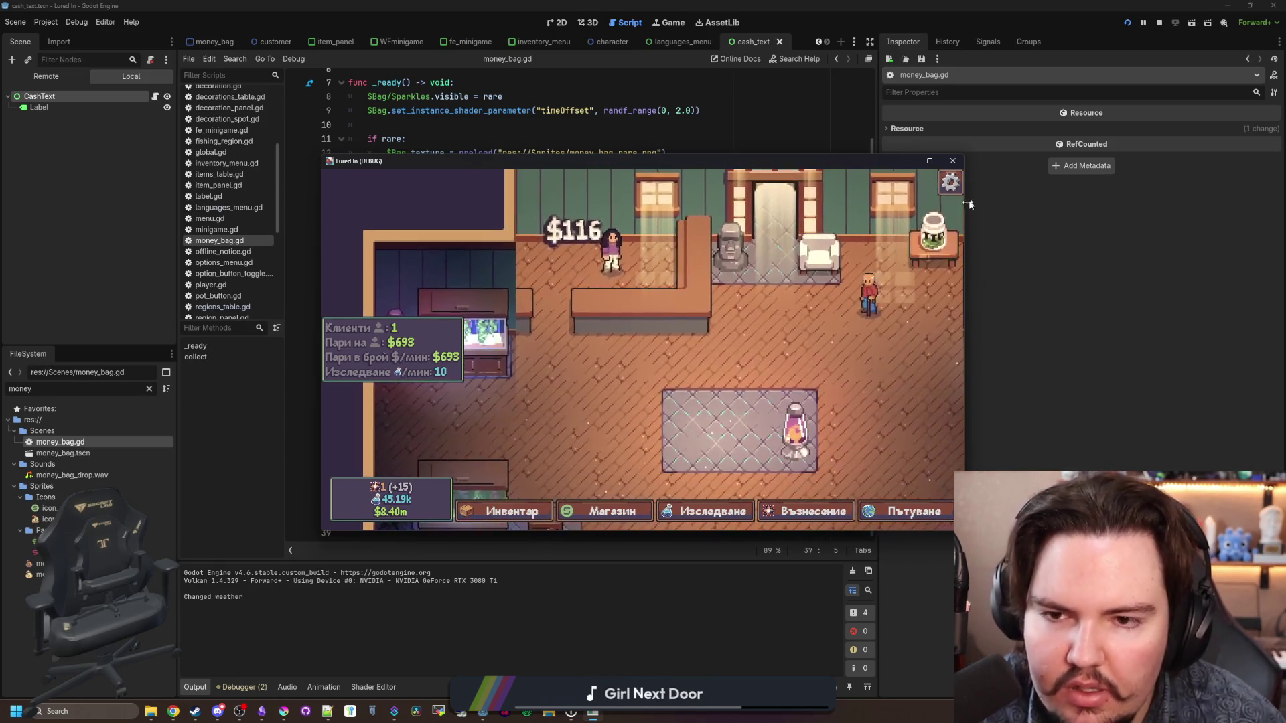
click(952, 161)
click(509, 238)
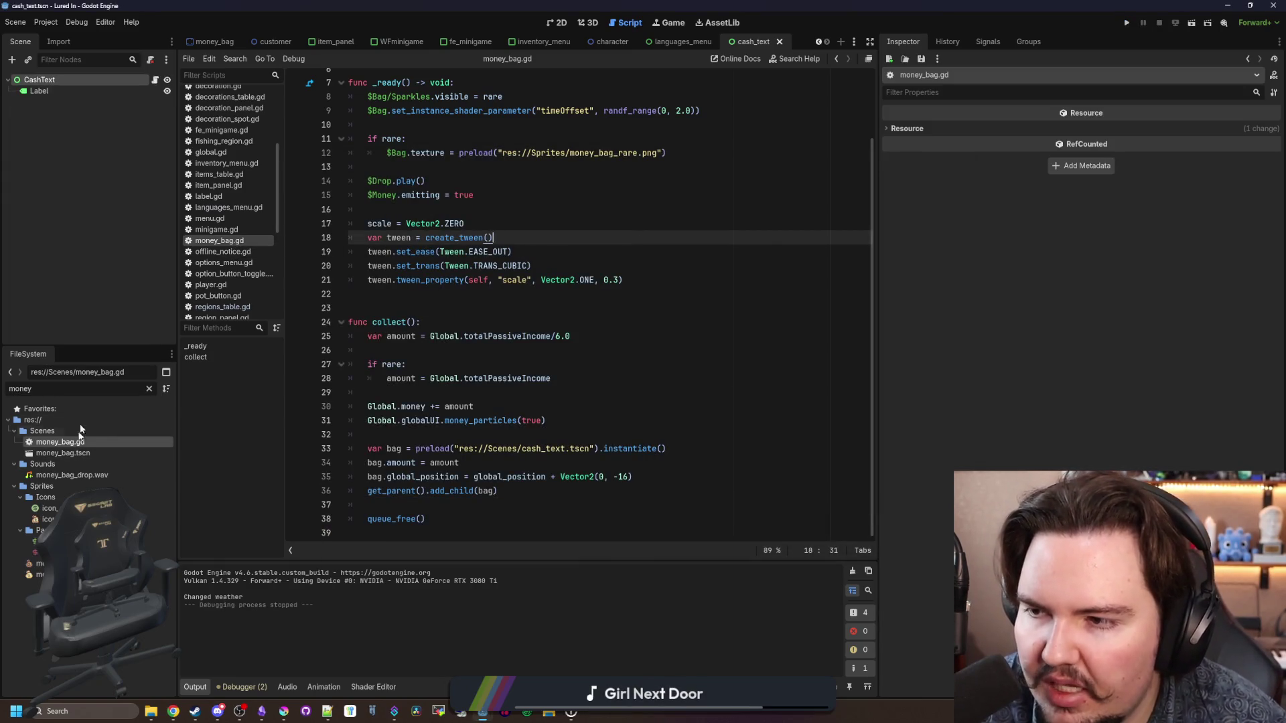
Step: Pick the green palette colour from the floor layout drawing
click(154, 79)
click(110, 82)
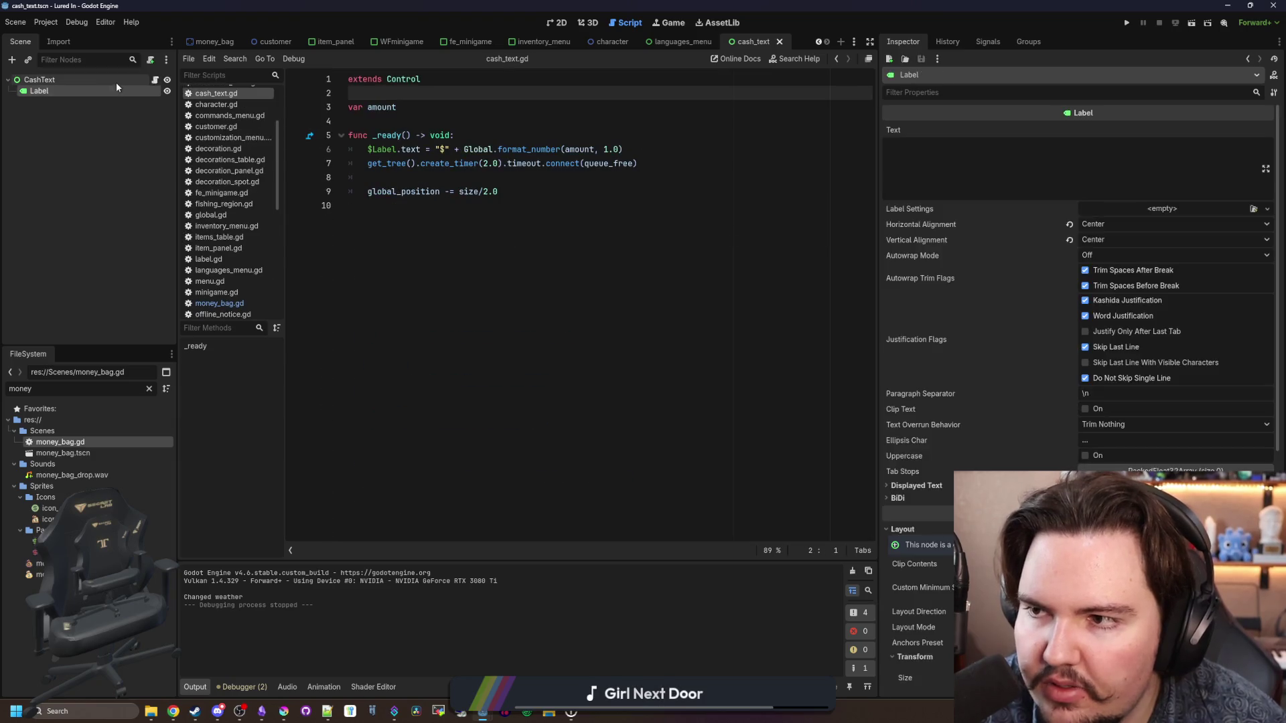
scroll(933, 582, down, 3)
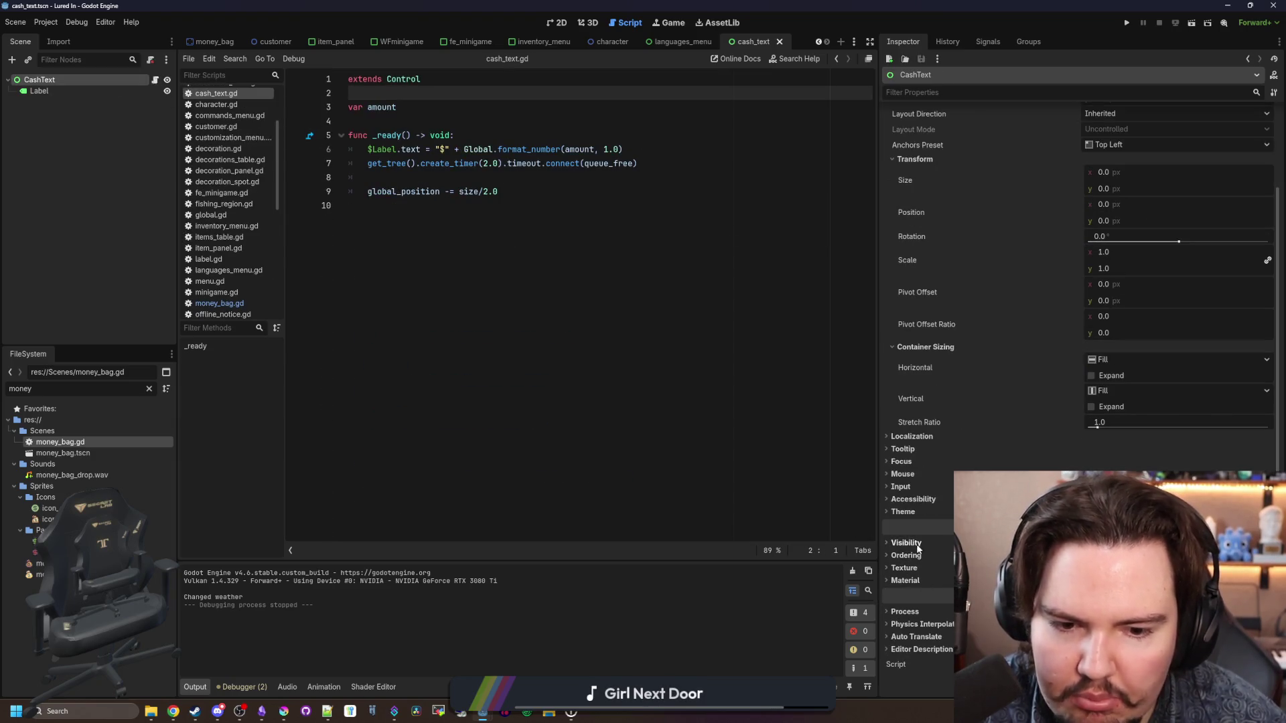
click(283, 712)
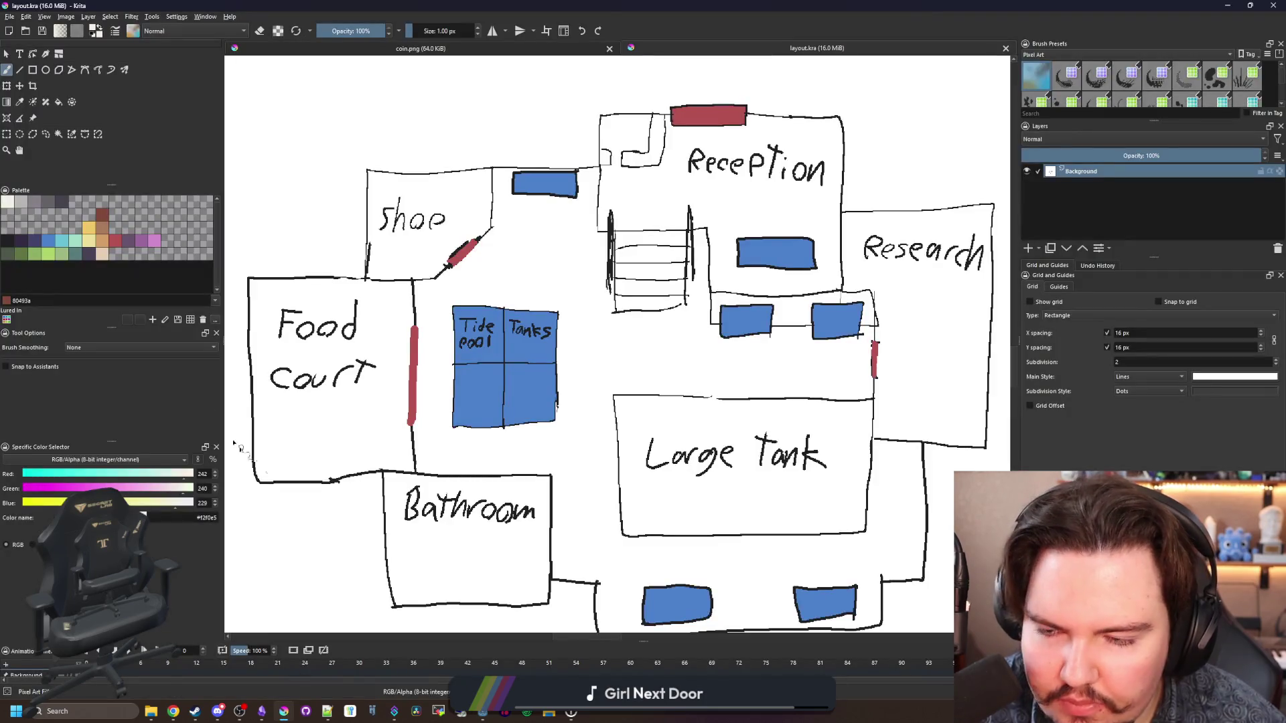
click(51, 258)
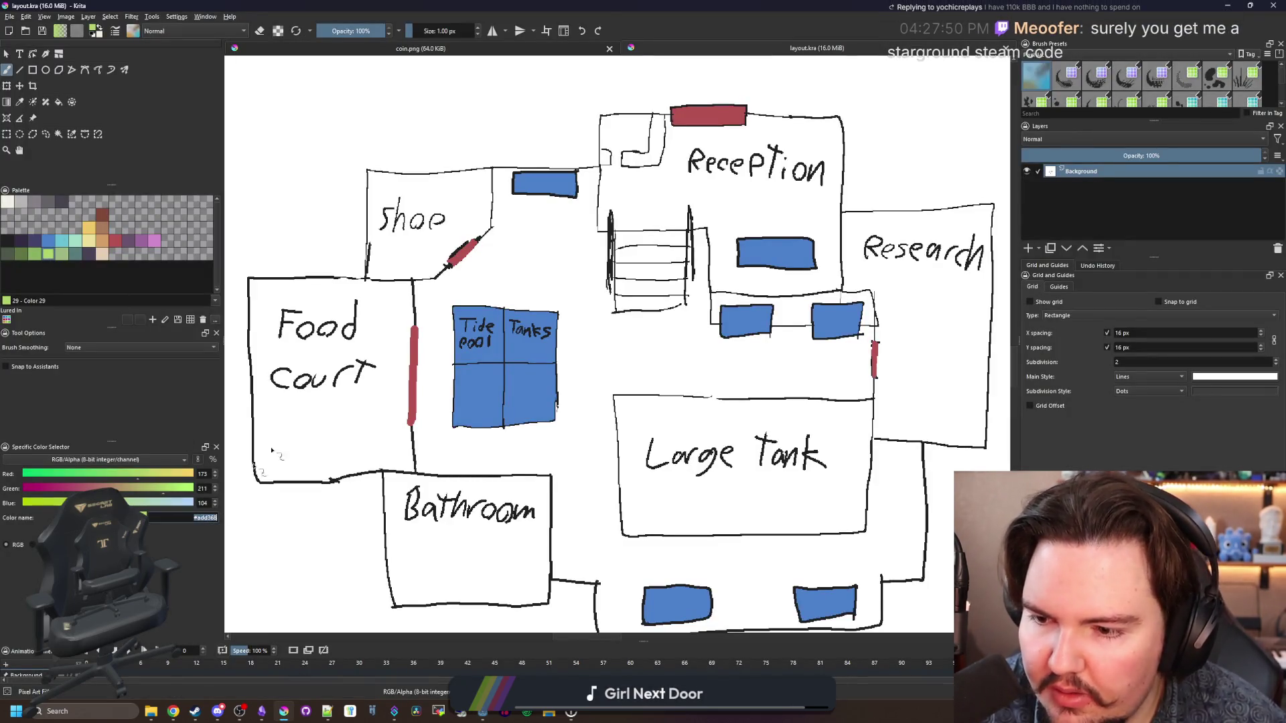
key(alt+Tab)
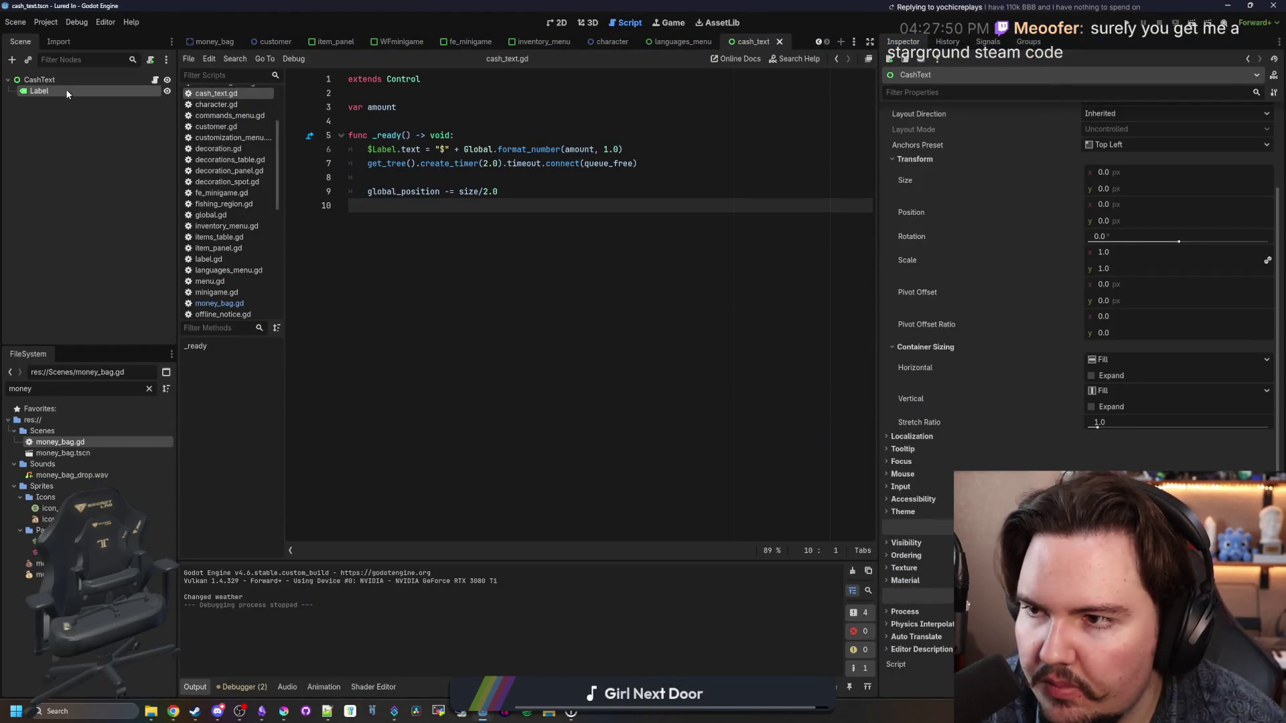
Step: Set CashText's Visibility > Modulate colour and save the scene
click(67, 92)
click(70, 80)
click(60, 91)
click(70, 79)
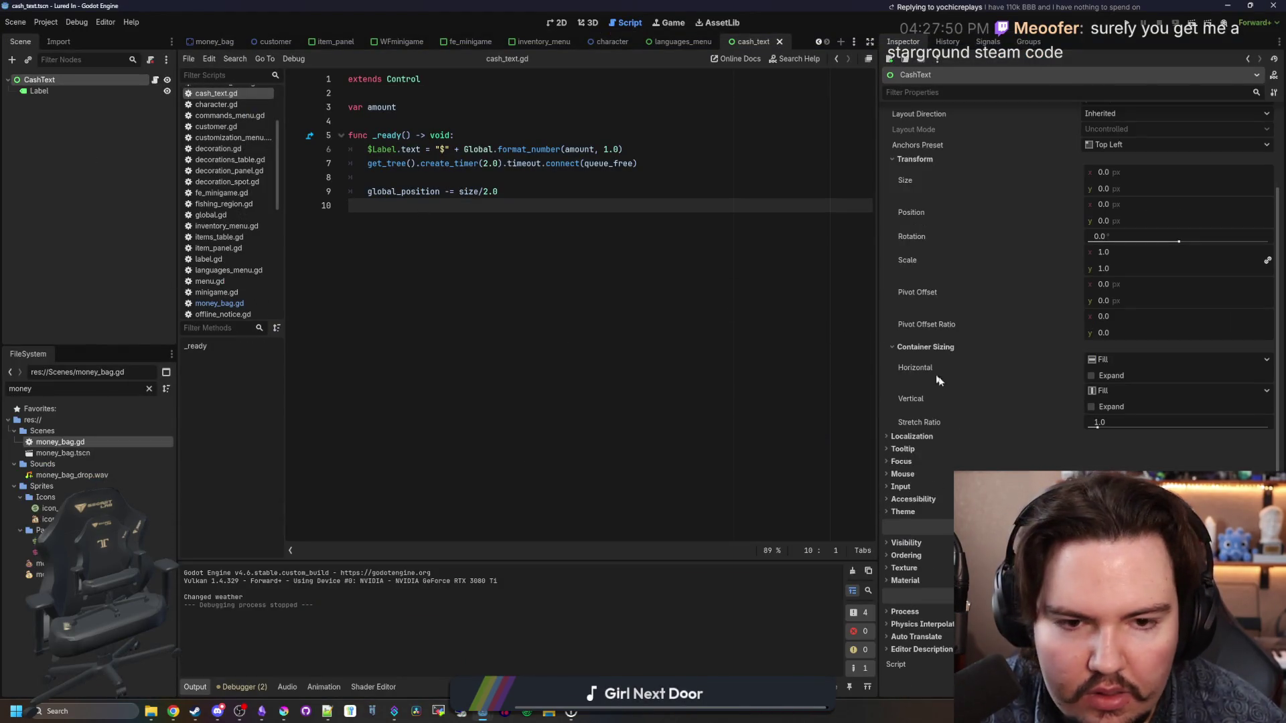
click(911, 544)
click(1139, 571)
click(1005, 572)
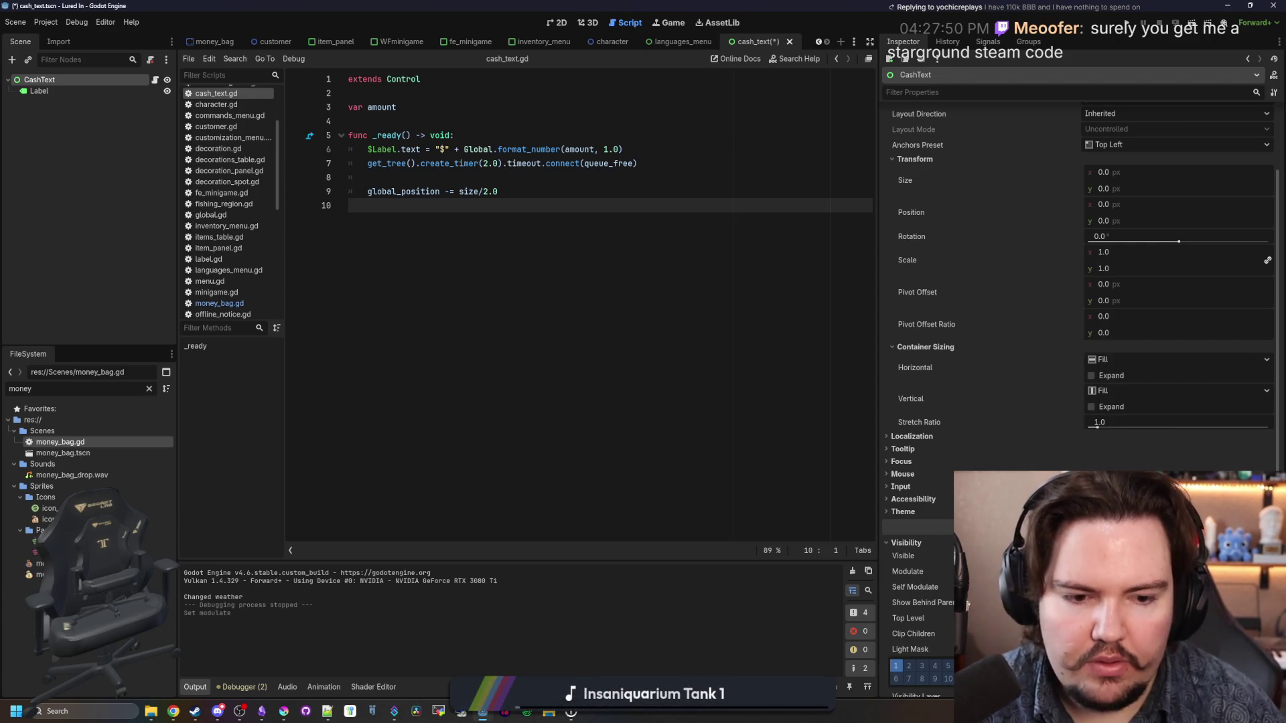
key(ctrl+s)
key(ctrl+s)
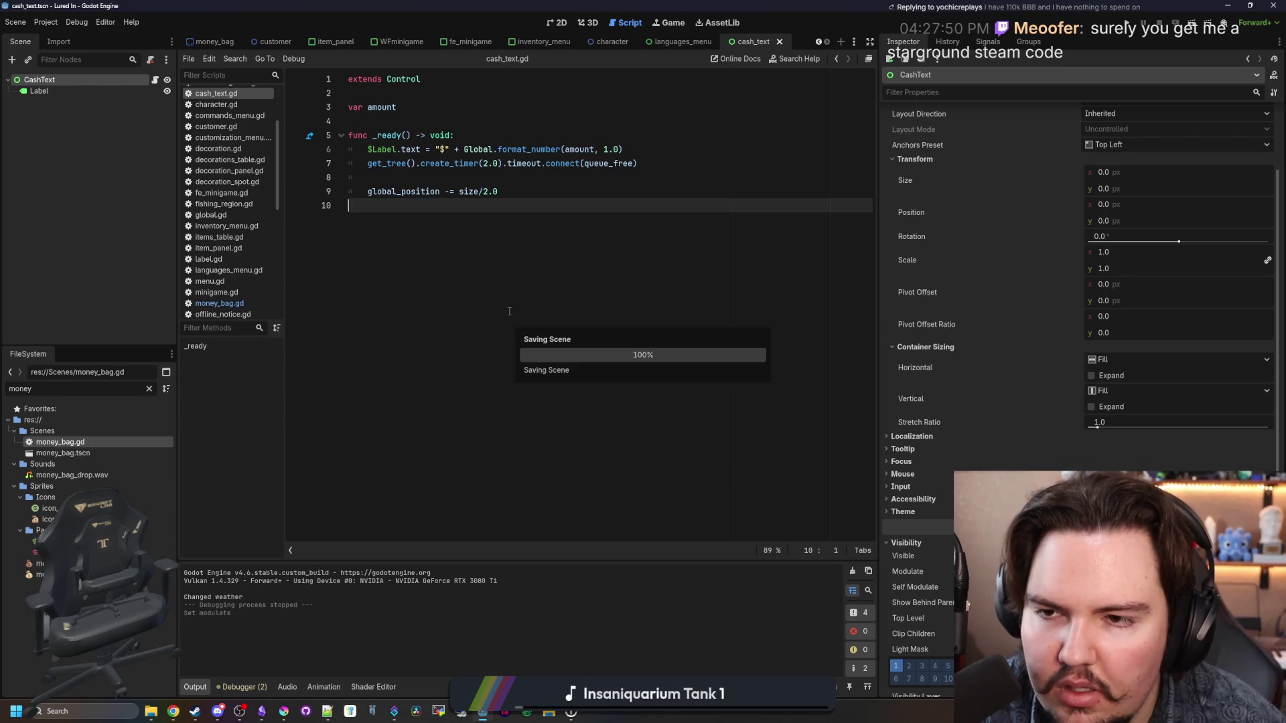
Step: Delete the global_position -= size/2.0 line from cash_text.gd and start typing 'var twetw'
click(459, 176)
drag(524, 189, 348, 194)
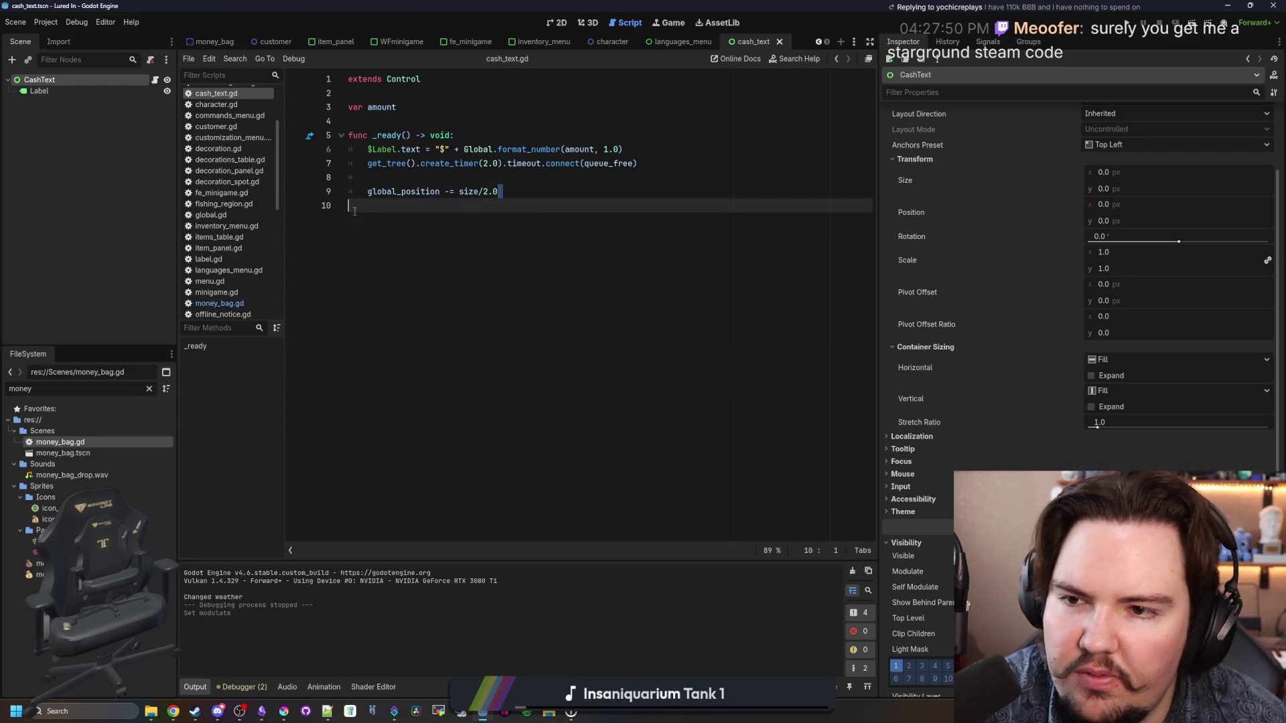
key(BackSpace)
key(BackSpace)
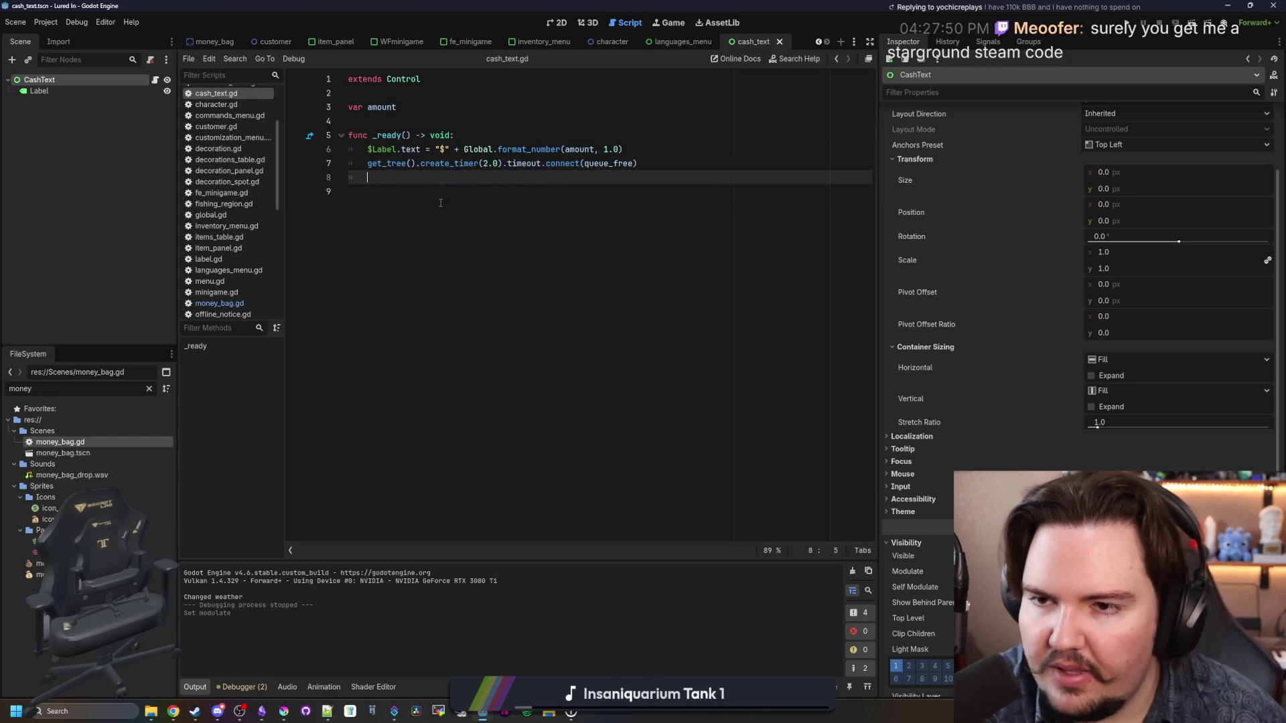
text(va)
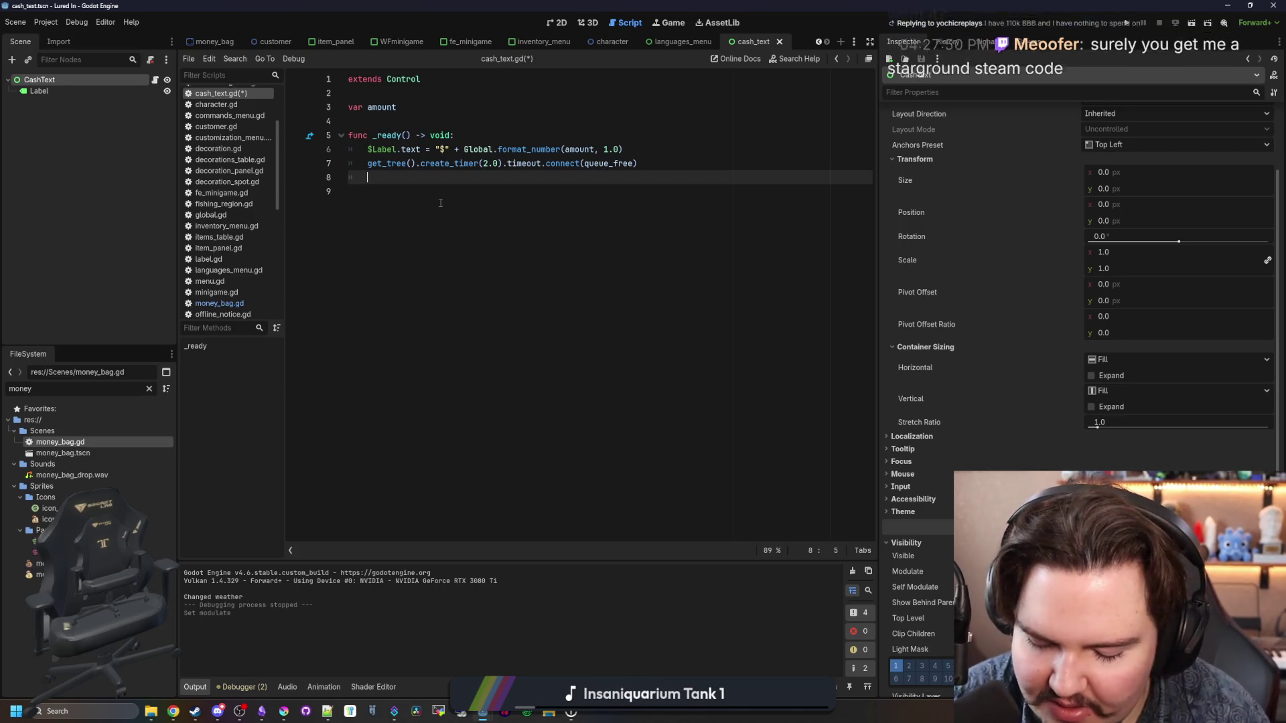
text(r tween = cre)
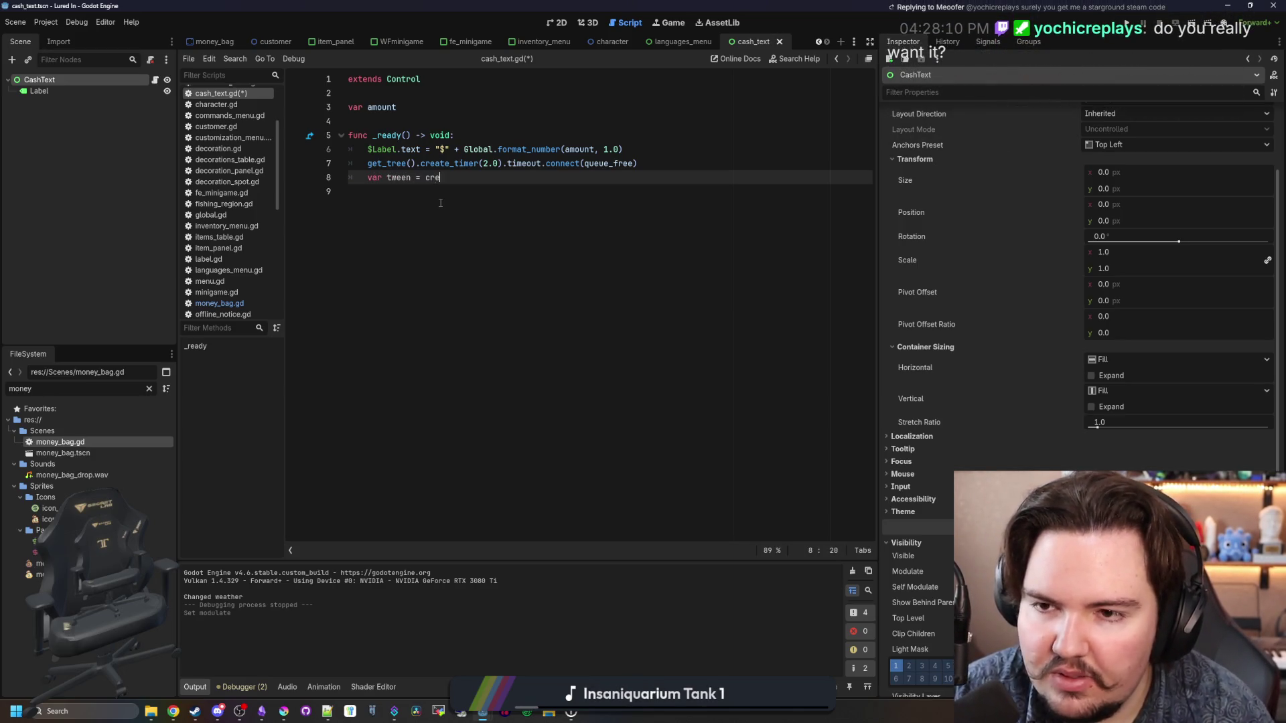
text(tw)
Step: Add a tween_property call that moves the label's global_position up 16 pixels
key(Return)
key(Return)
text(tween()
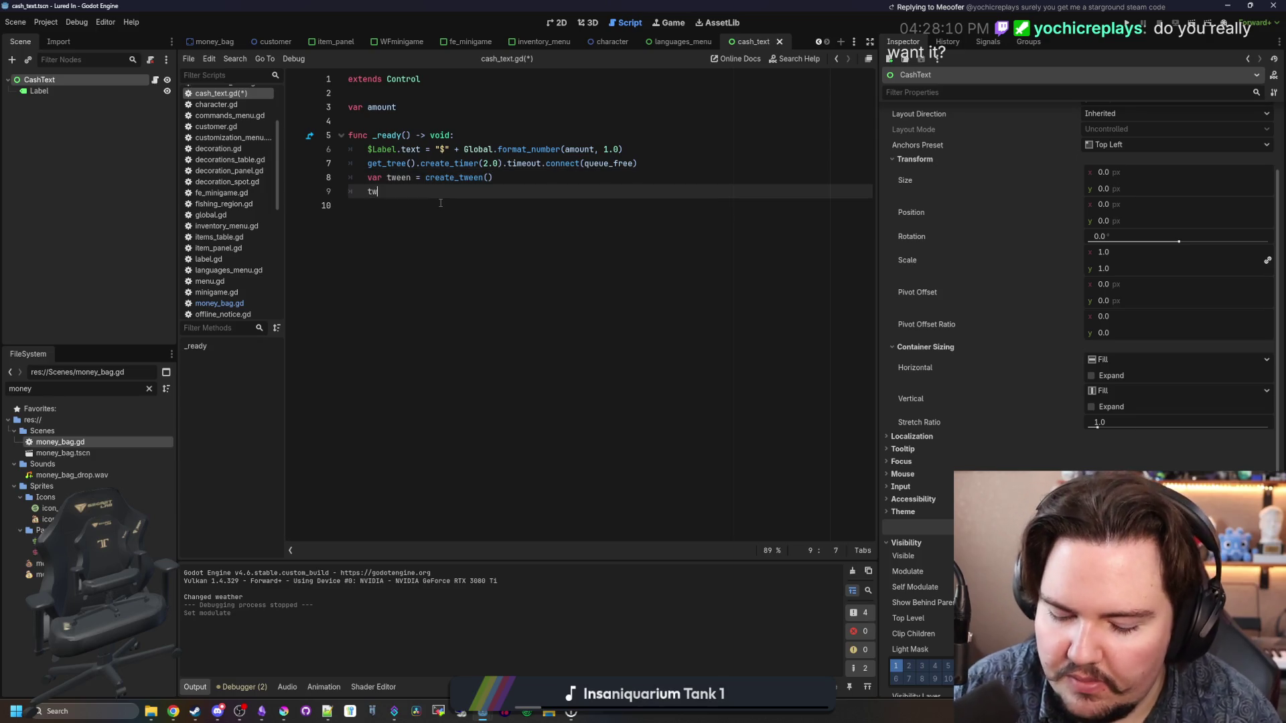
text(.)
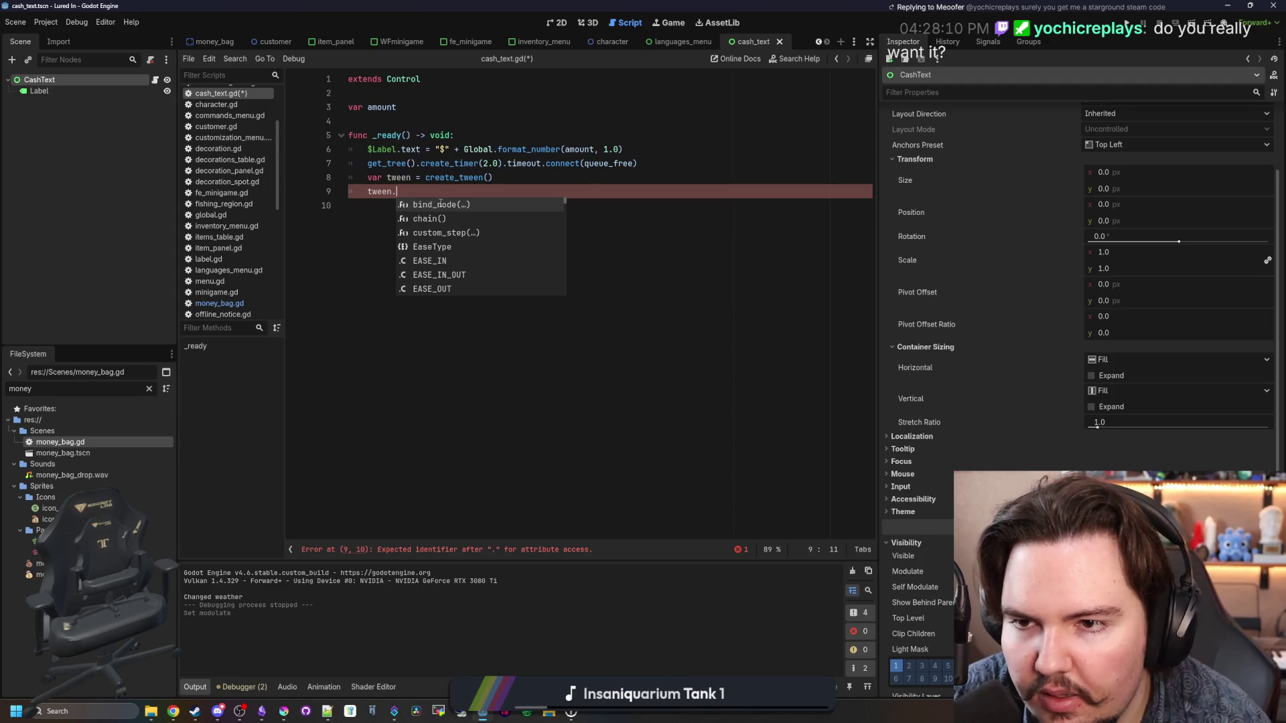
text(tween)
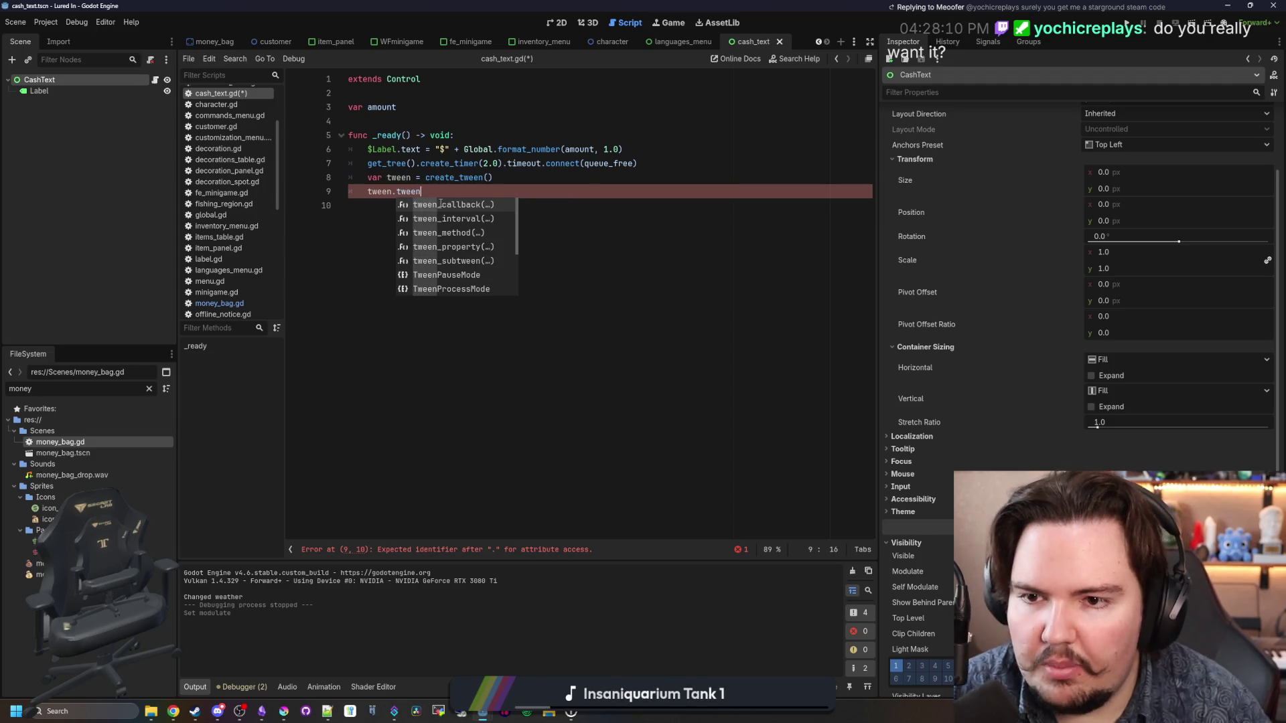
key(Down)
key(Down)
key(Down)
key(Return)
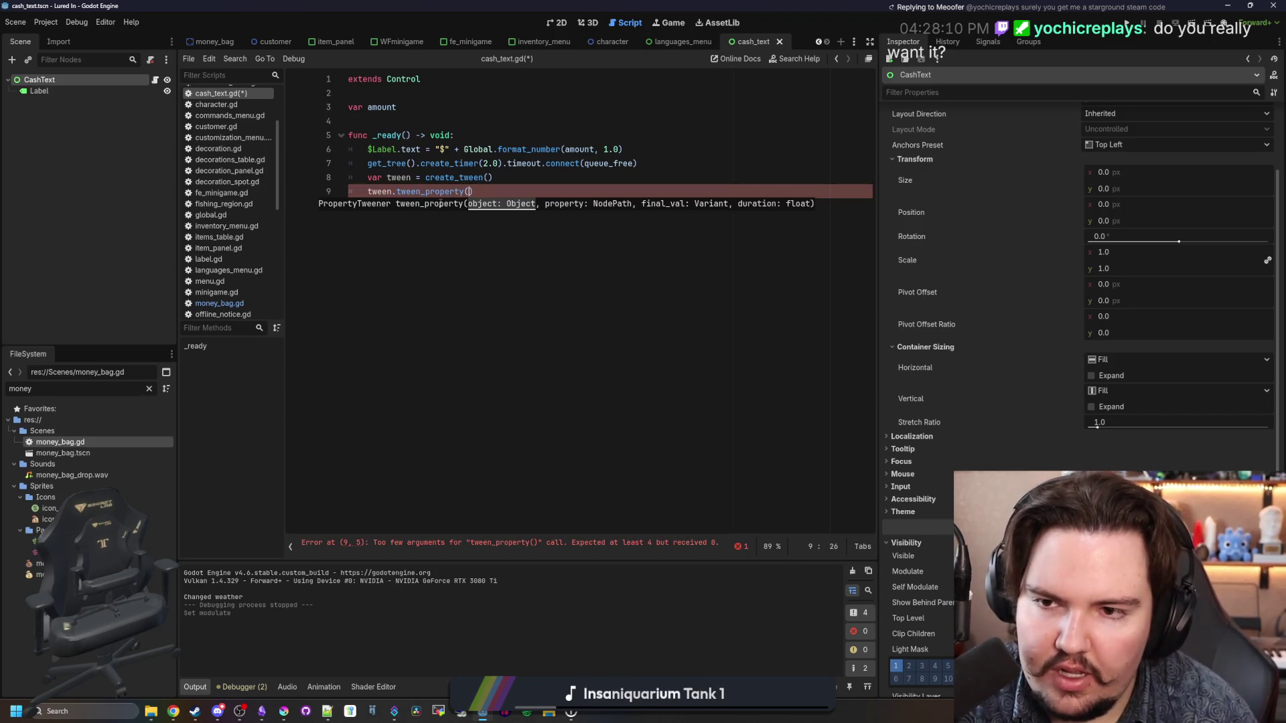
key(Escape)
text(self, "global_position", )
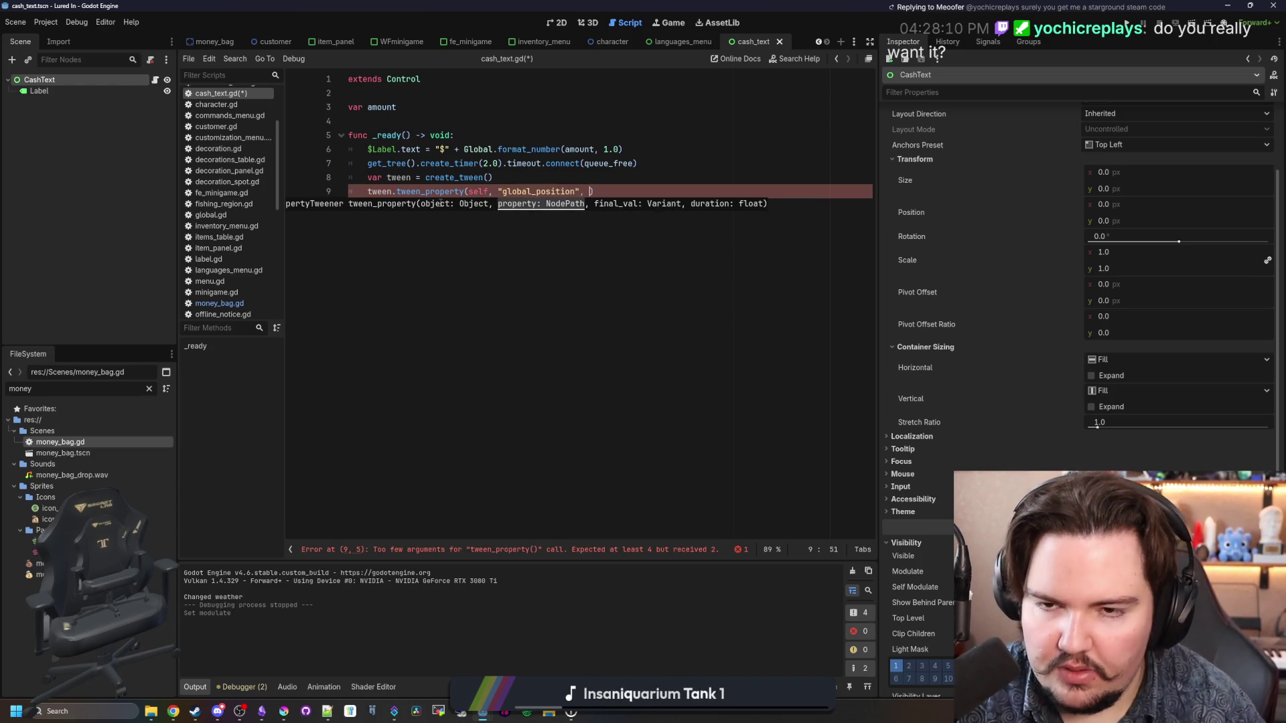
text(_position - Vector2)
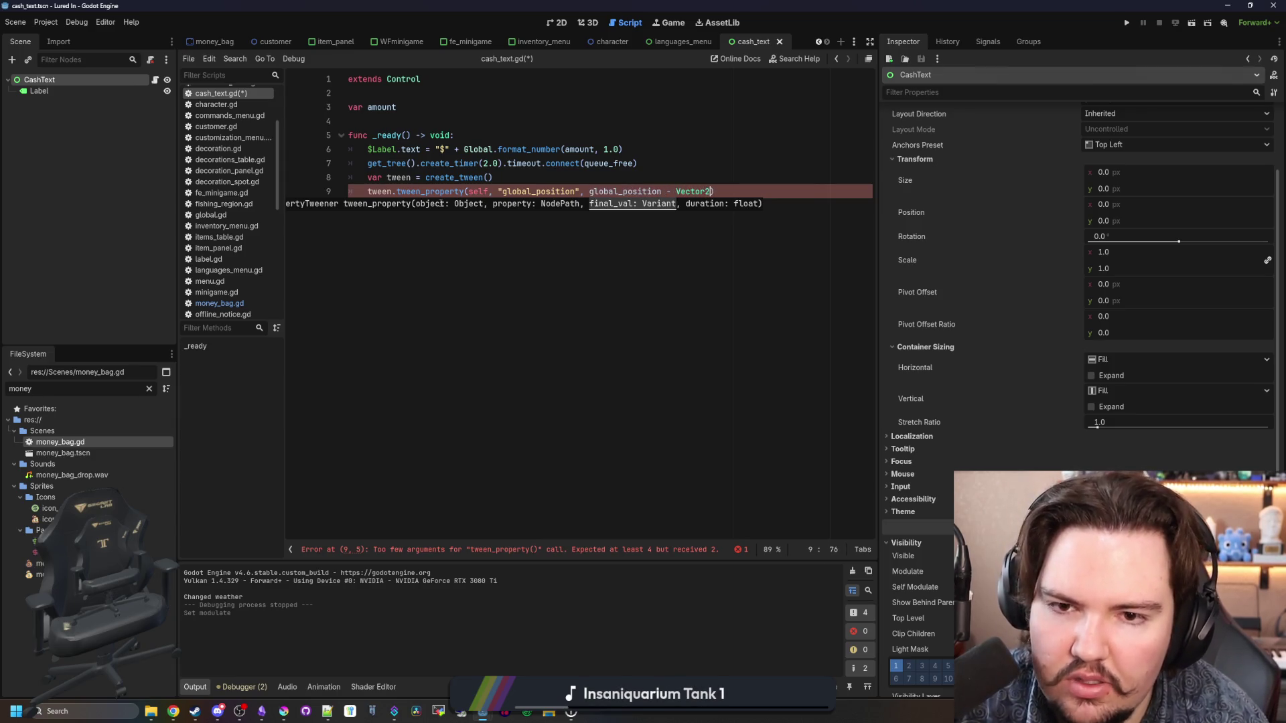
text(())
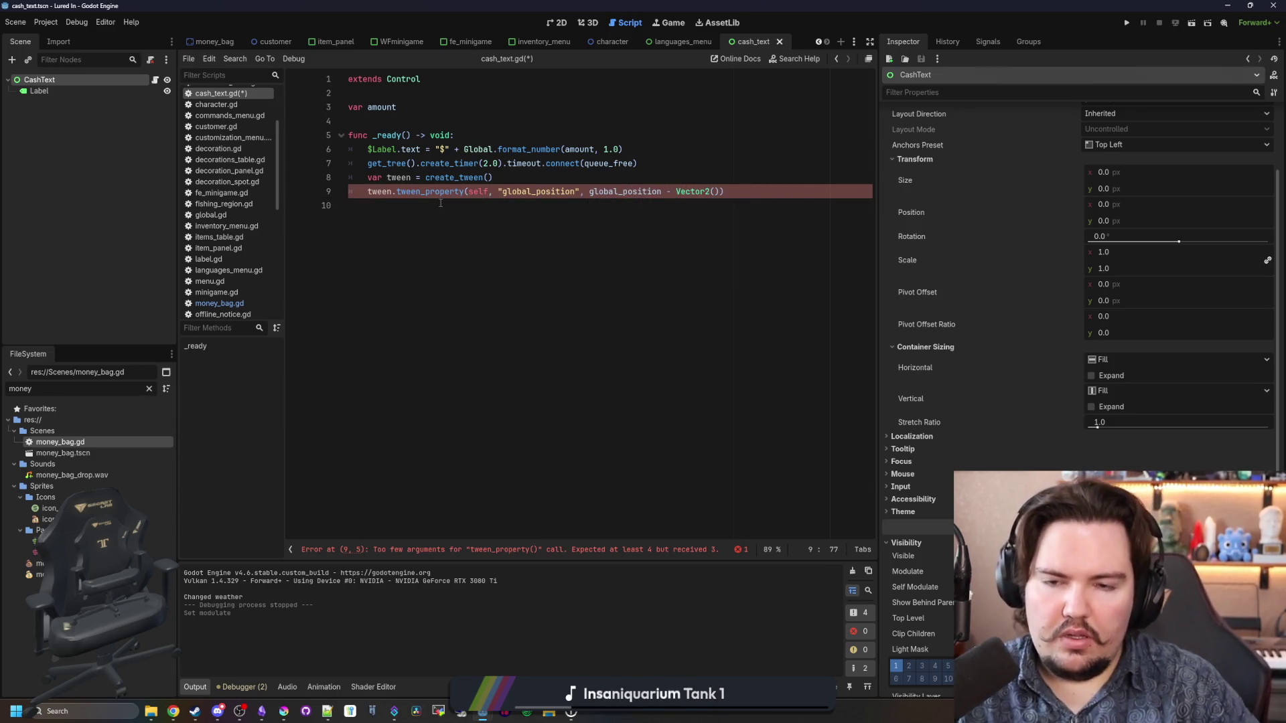
text(0,16)
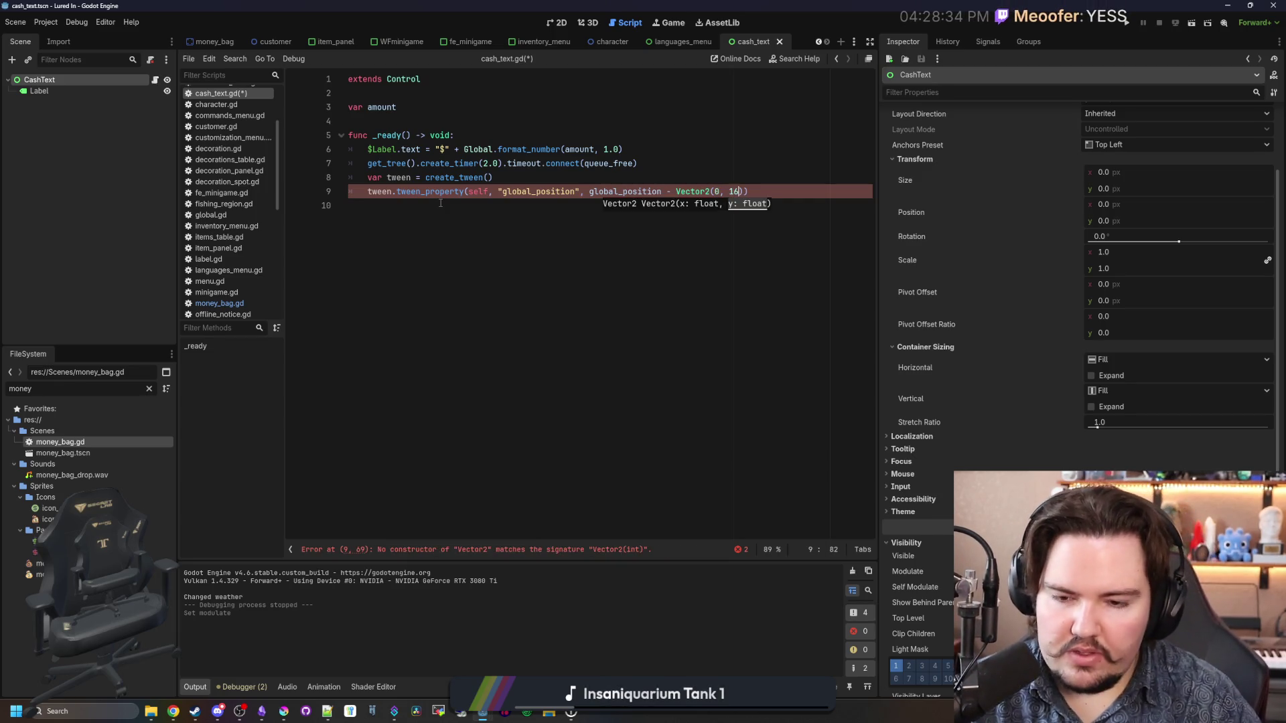
key(Left)
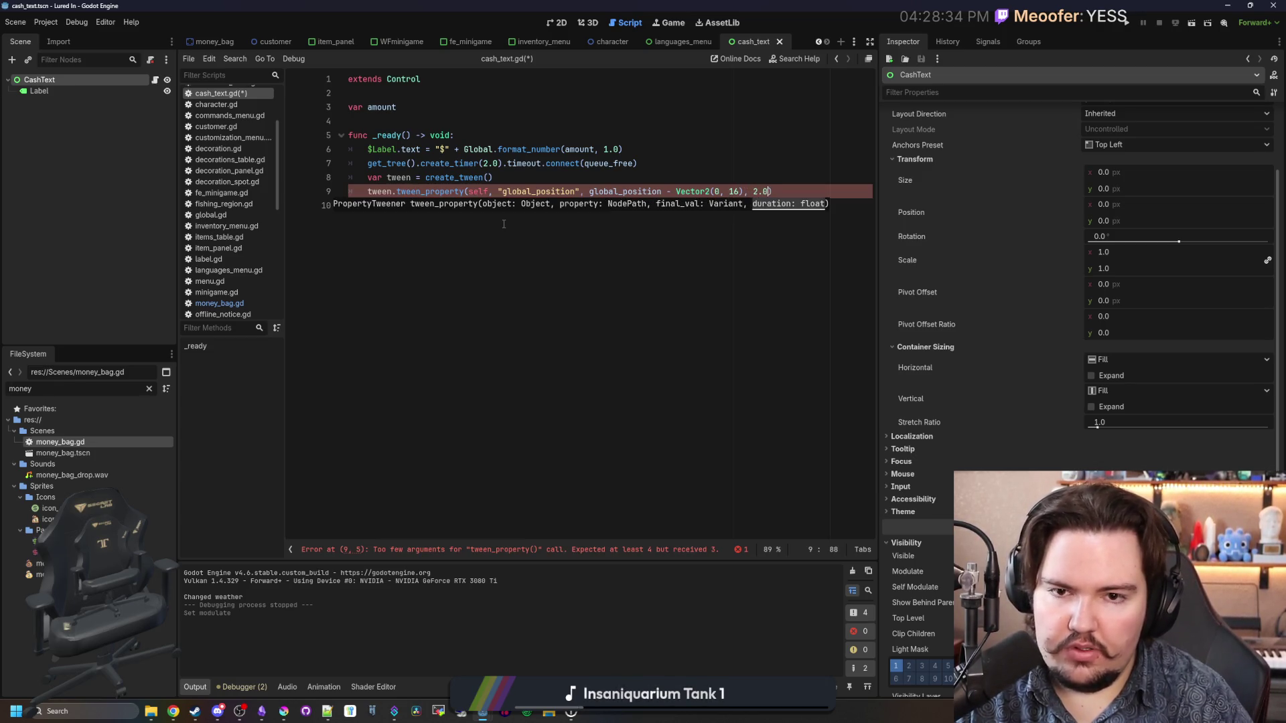
text())
key(Return)
text(tween.tween_)
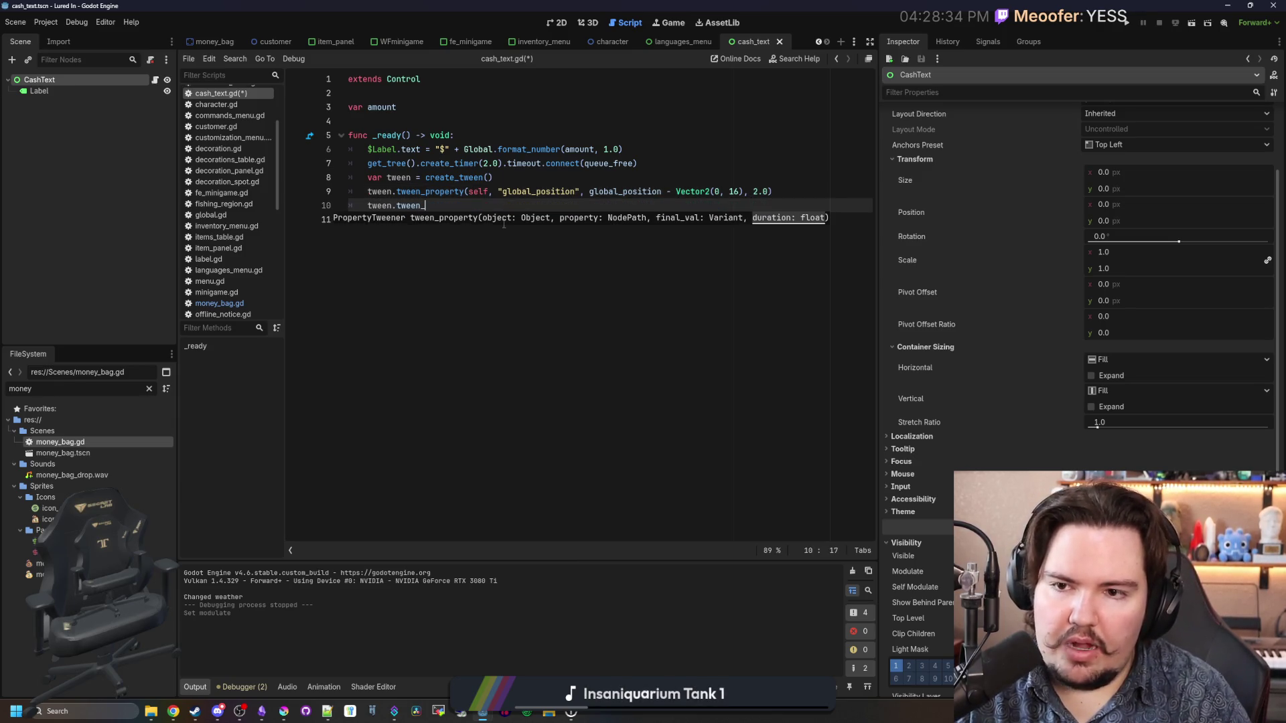
Step: Add a tween_property fading modulate:a to 0.0, and make the tween parallel with set_parallel
text(proper)
key(Return)
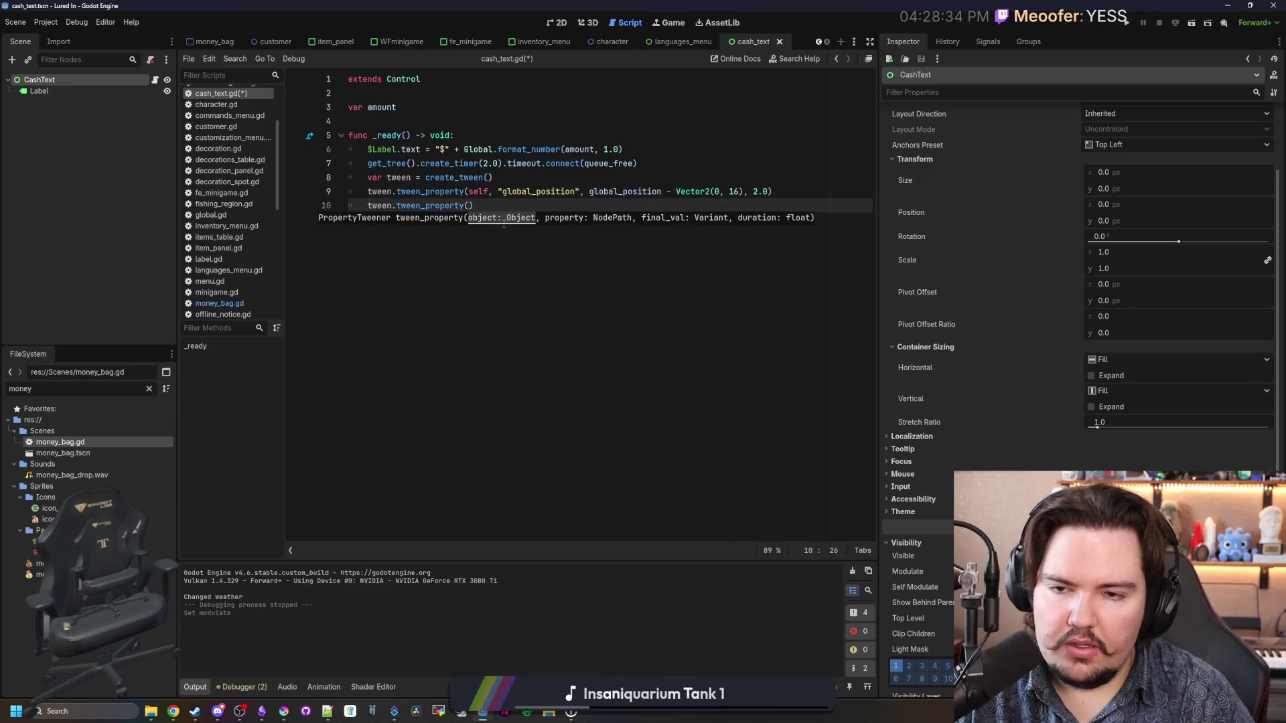
text(self, "modulate:a", )
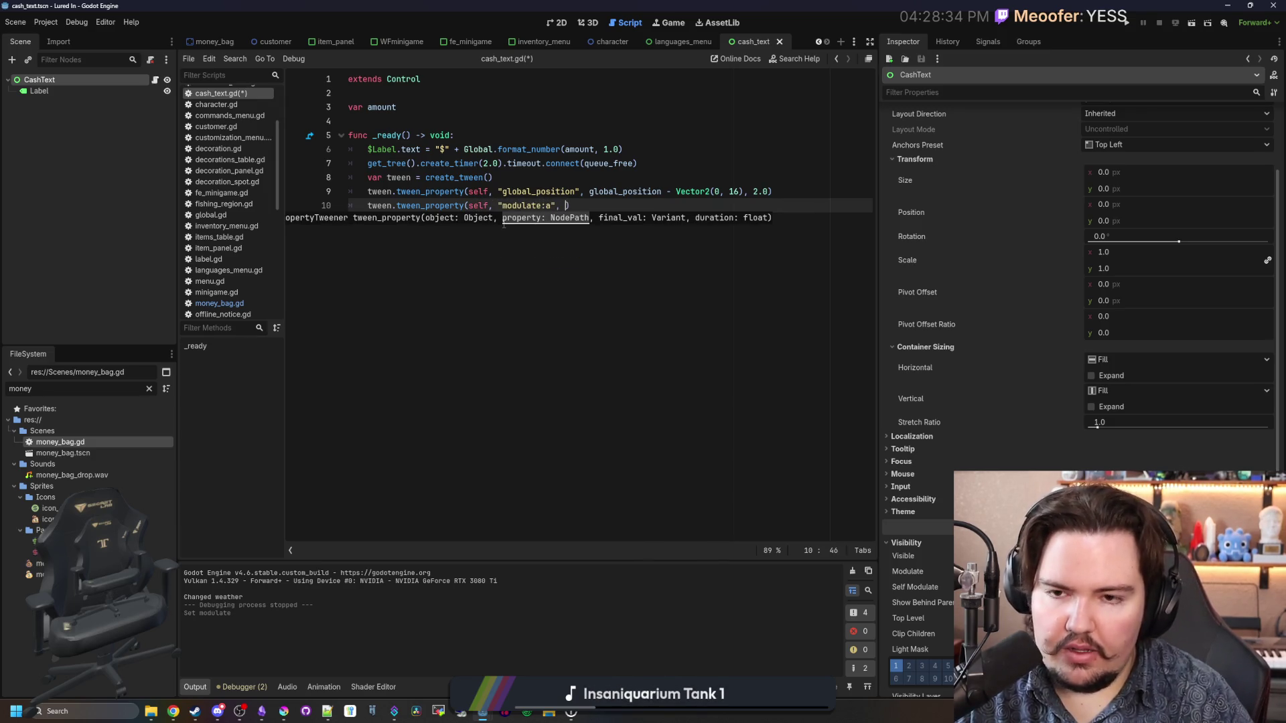
text(0.0, 2.)
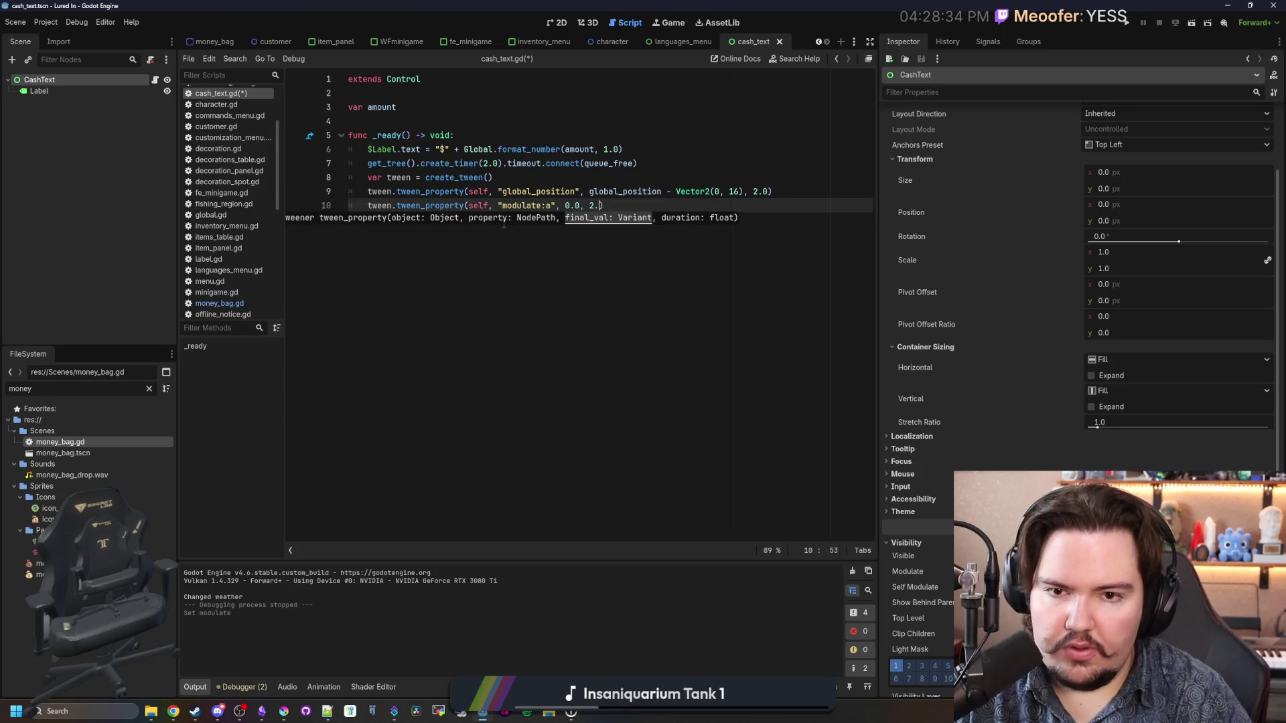
text(0)
key(Up)
key(Up)
key(Return)
text(.set_p)
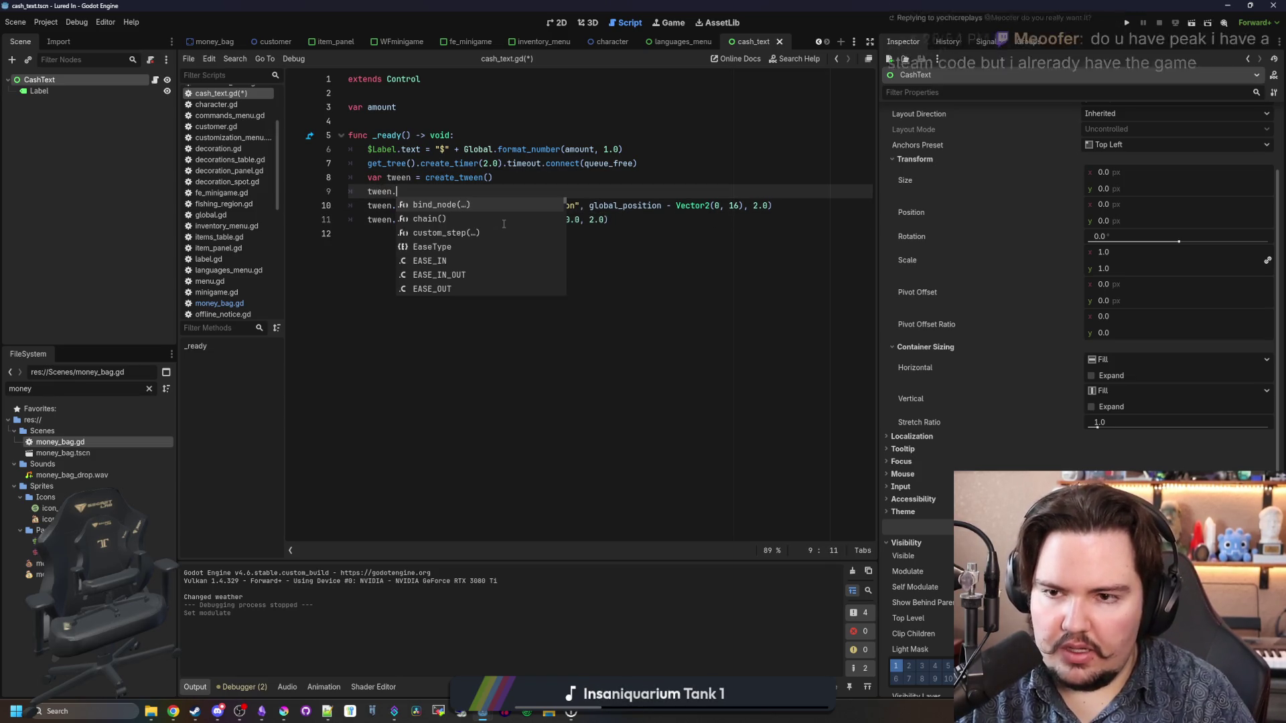
key(Return)
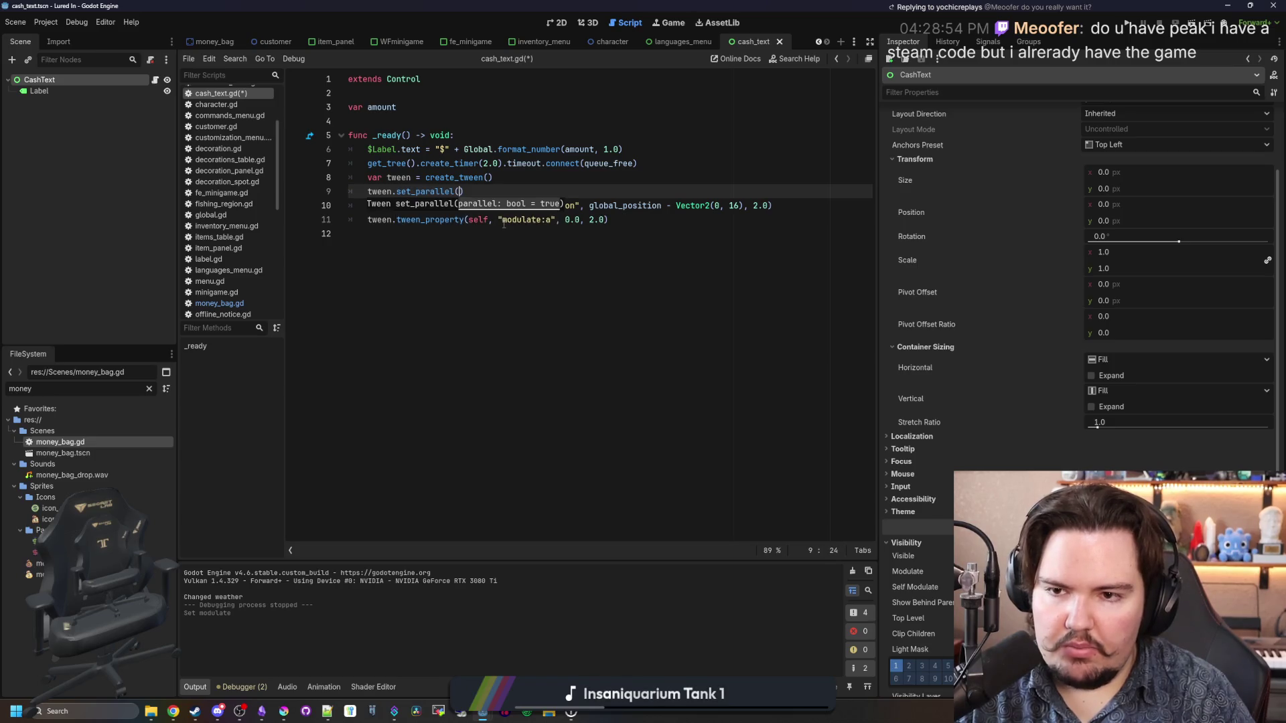
Step: Cut the create_timer line that frees the label, and begin another tween. line below the fade call
drag(639, 163, 306, 162)
key(ctrl+x)
key(Return)
click(637, 235)
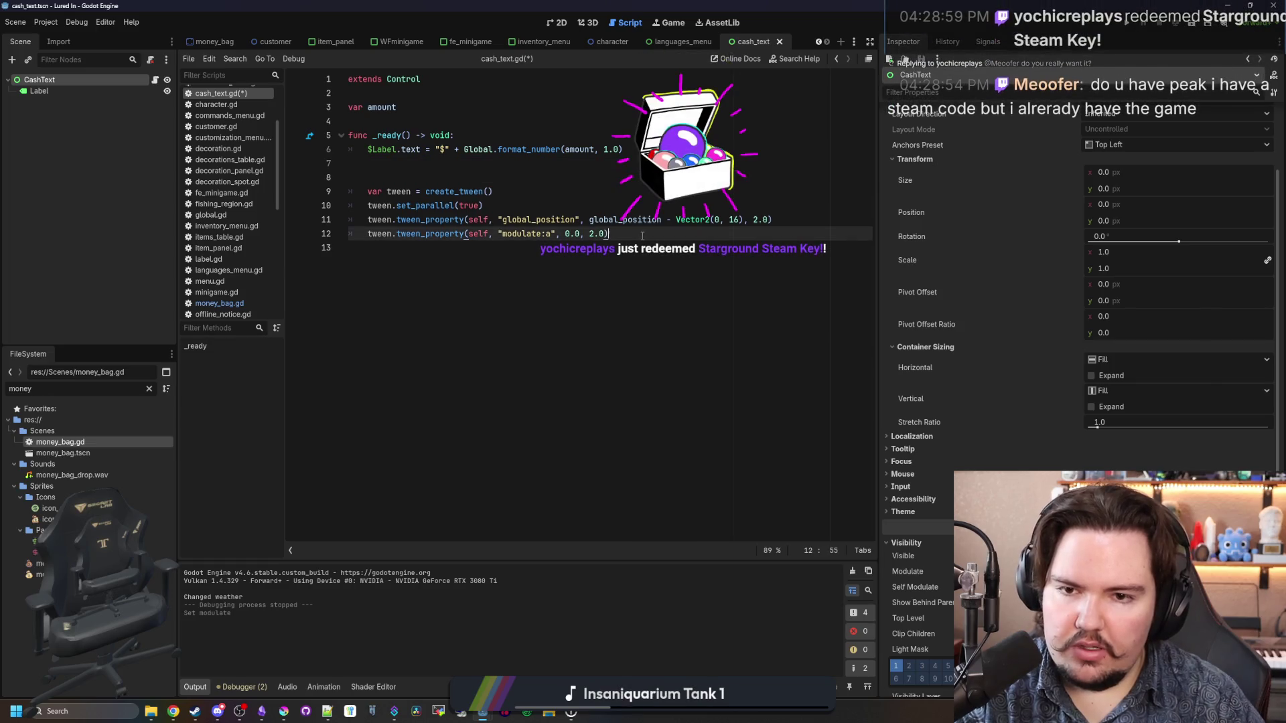
key(Return)
text(tween.tween)
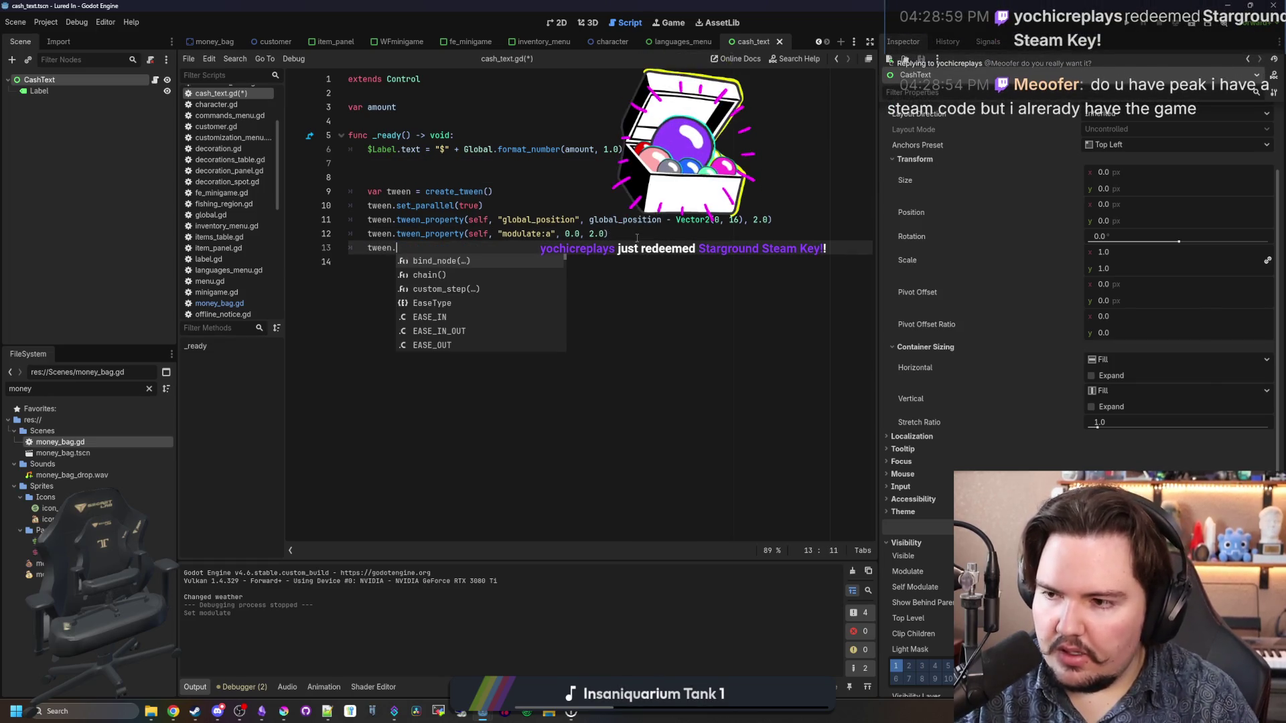
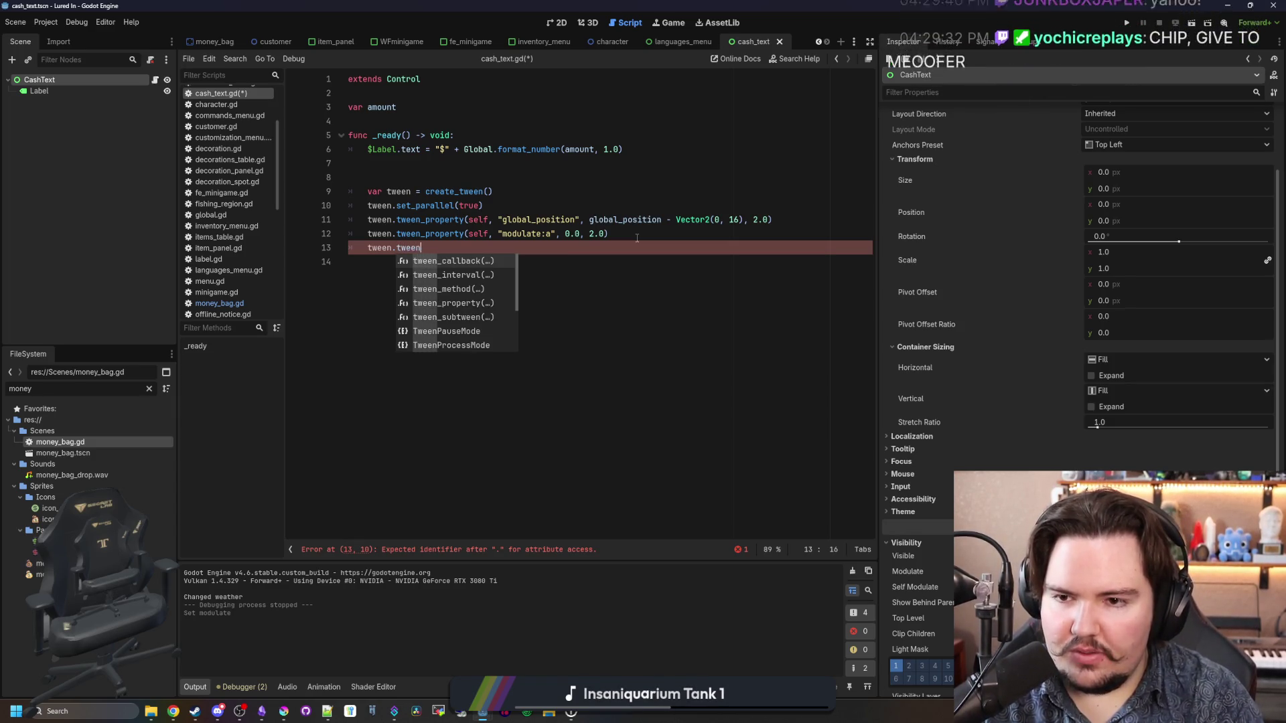
Step: Complete line 13 as tween.tween_callback(queue_free) and save the script
key(Return)
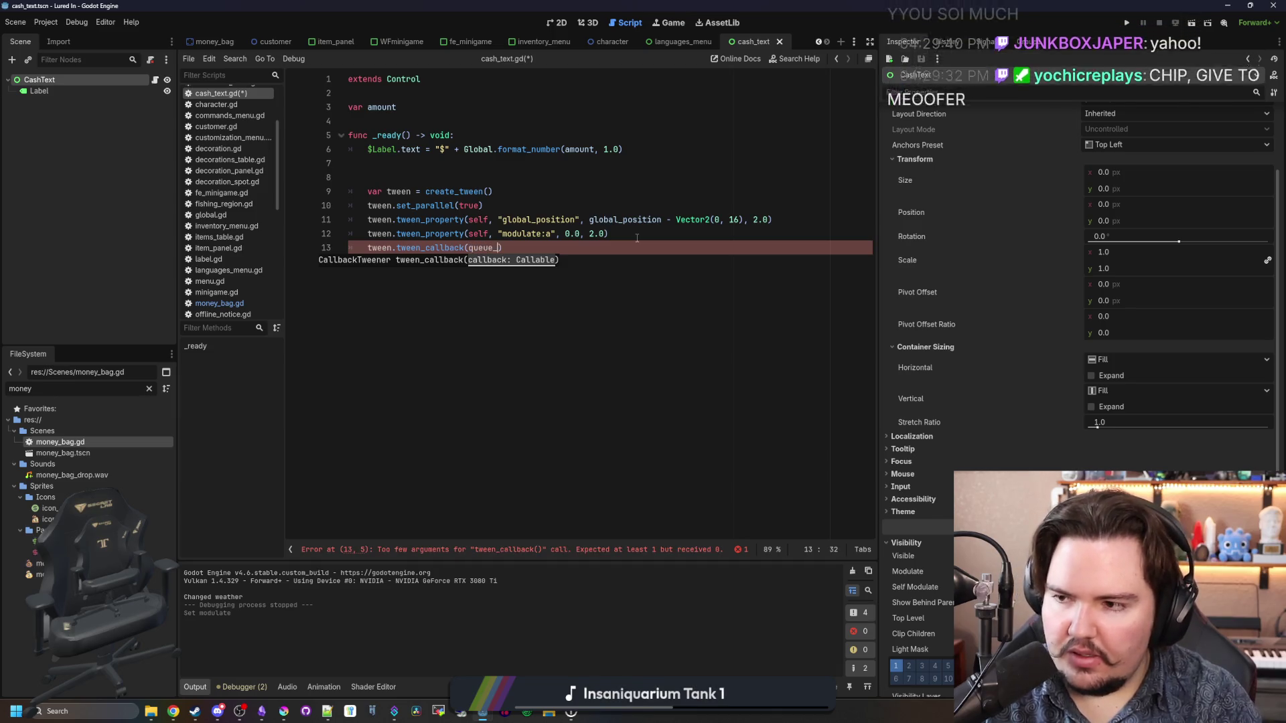
text(ueue_free)
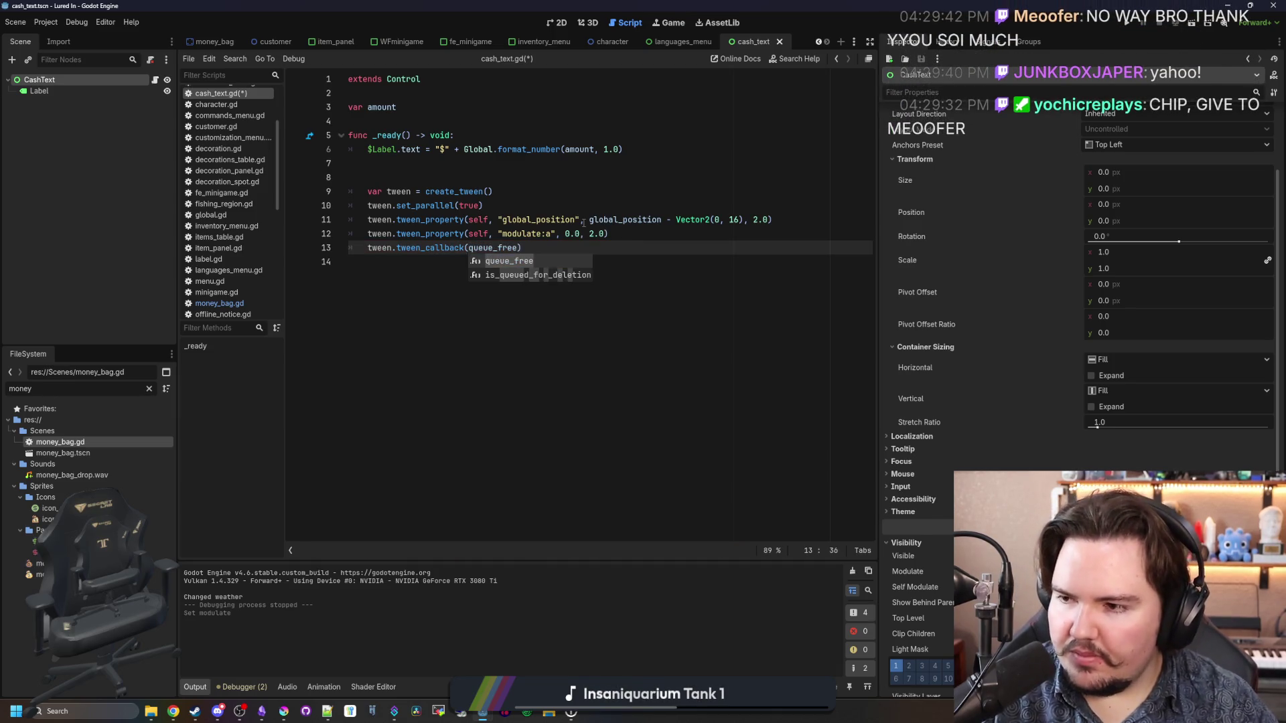
key(Escape)
key(ctrl+s)
Step: Delete the blank line above the tween code, save, and launch the game
click(470, 174)
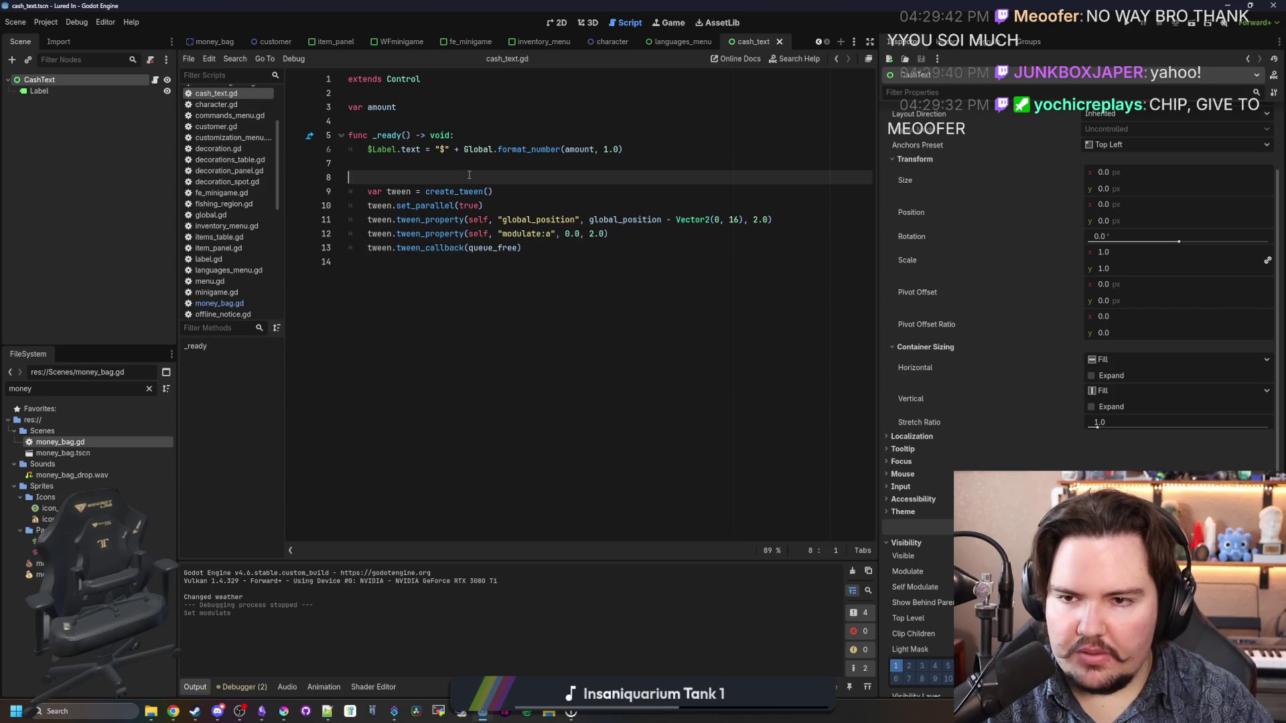
key(BackSpace)
key(ctrl+s)
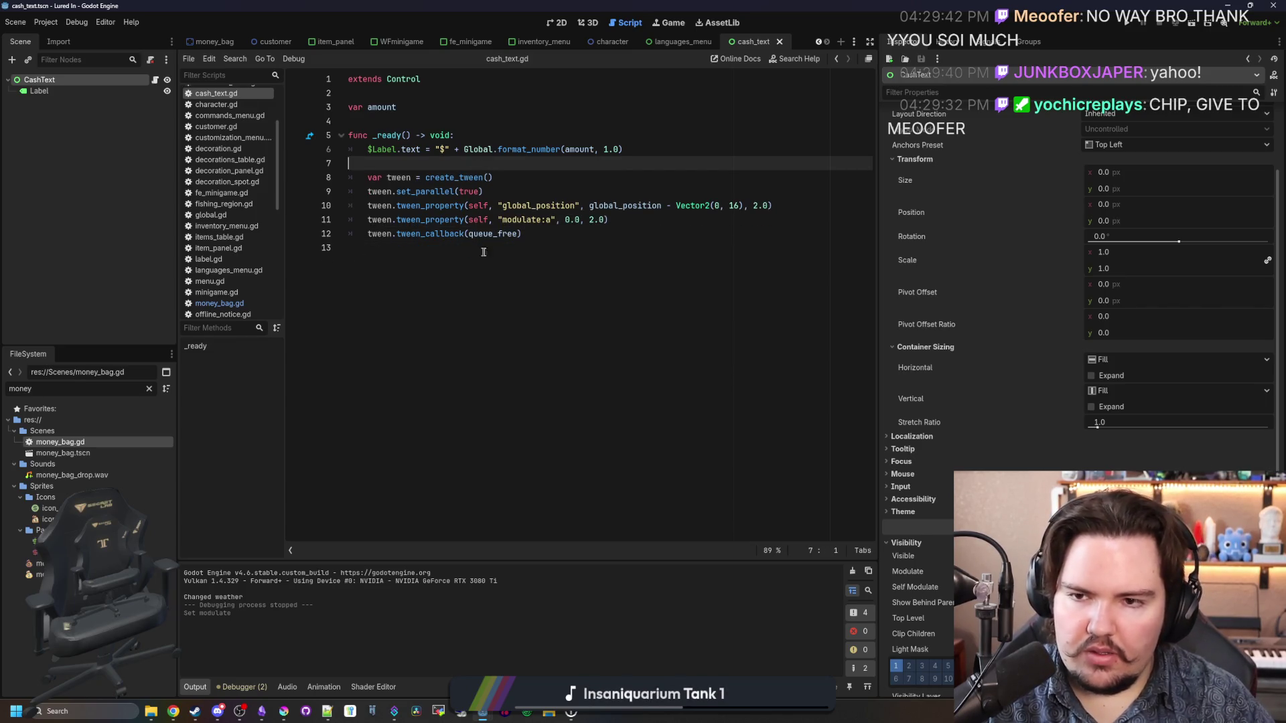
click(562, 386)
key(ctrl+s)
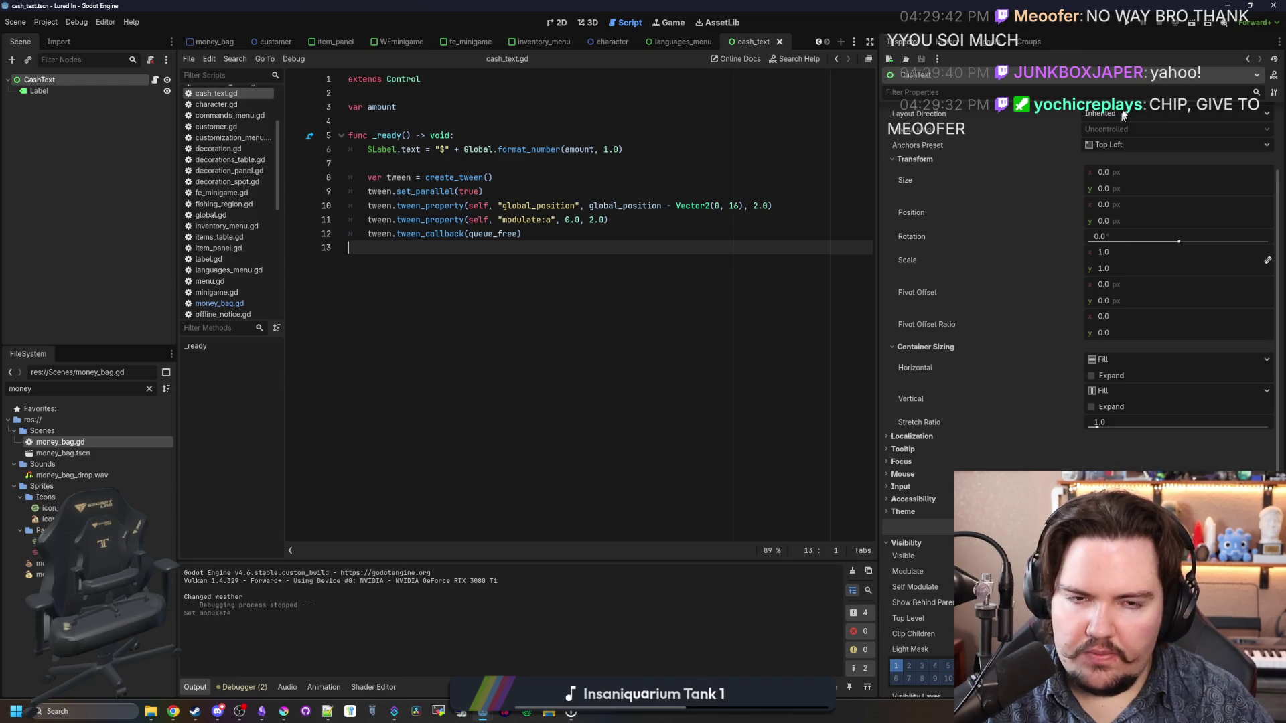
click(1127, 25)
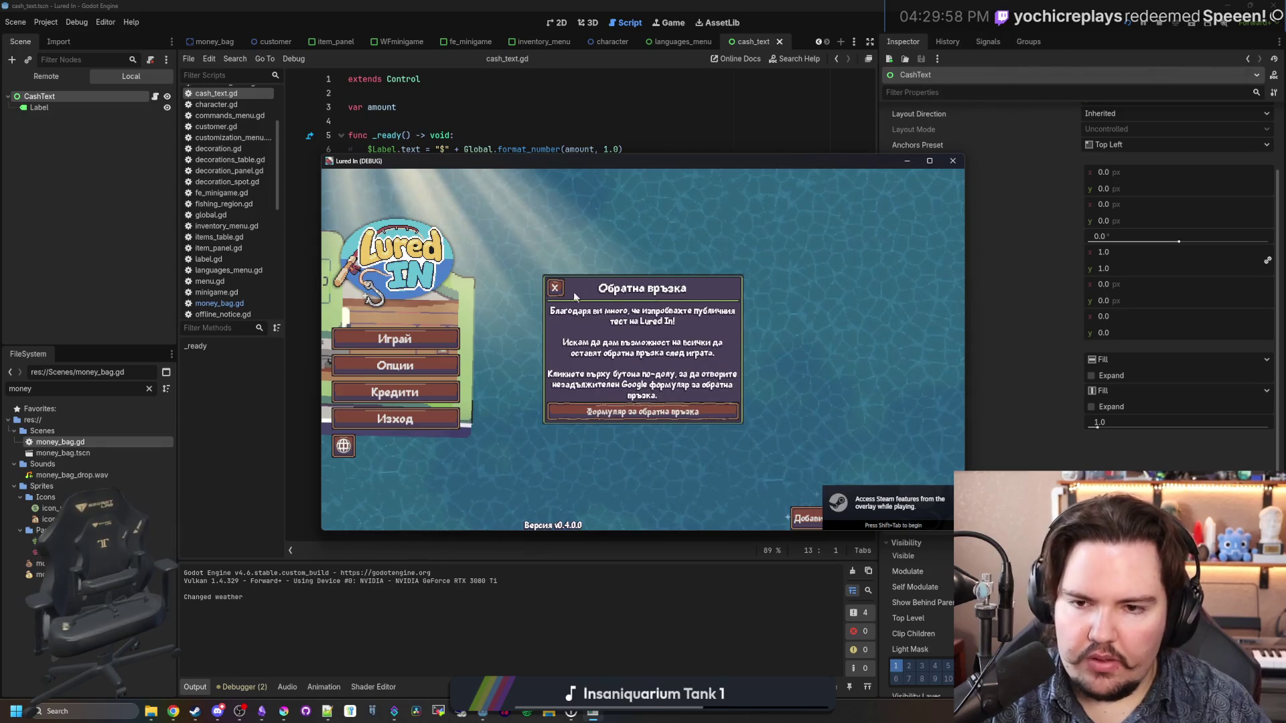
Step: Dismiss the popups, enter the game via Играй, toggle the command menu, then stop the debug run
click(554, 288)
click(416, 339)
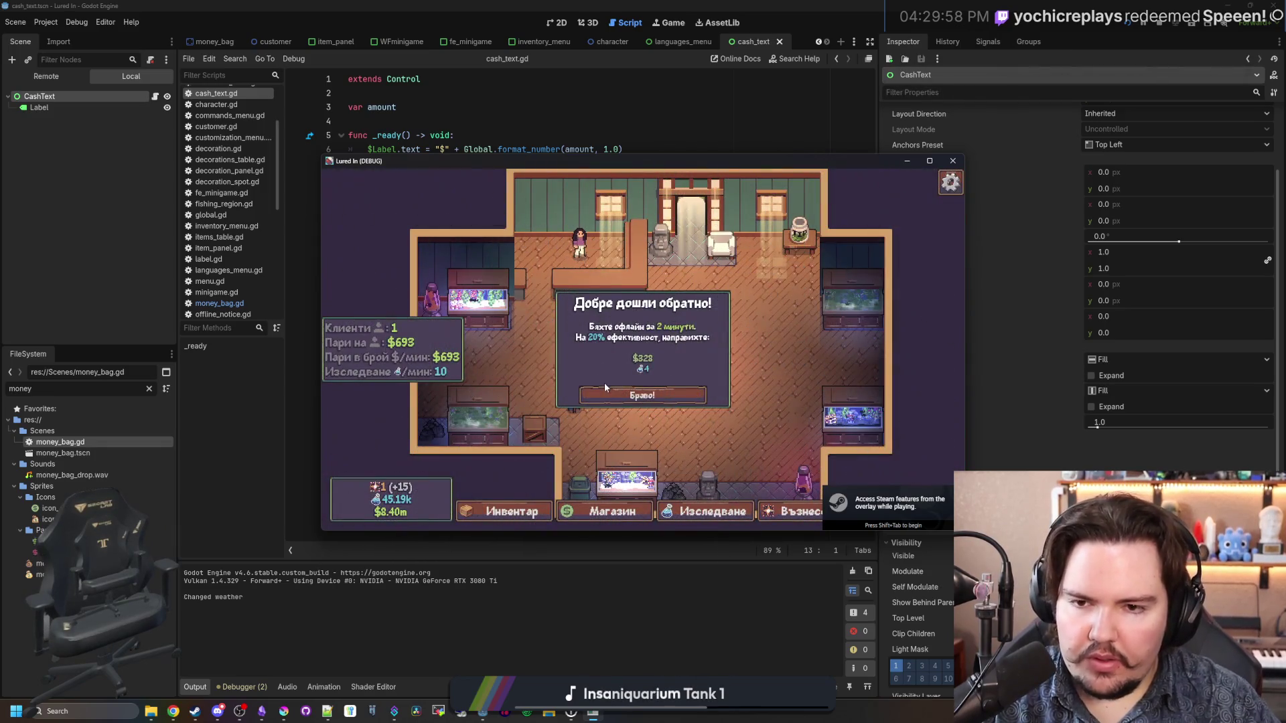
click(600, 396)
key(grave)
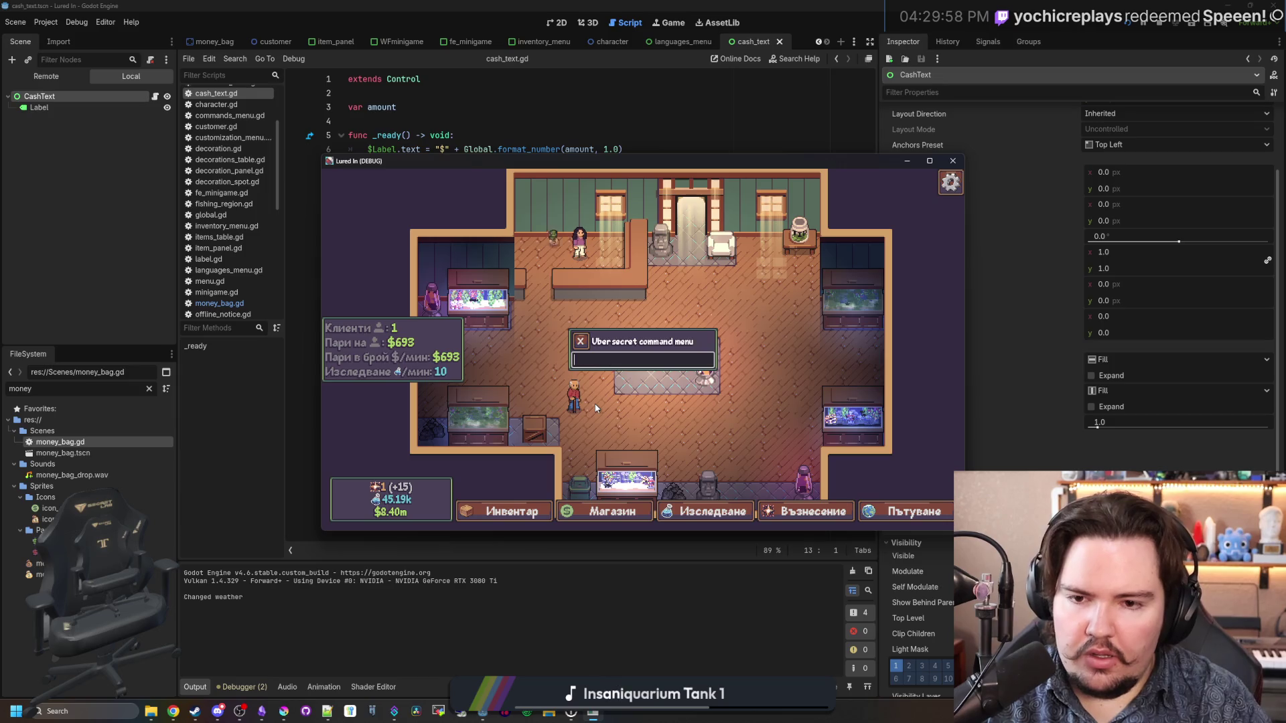
key(grave)
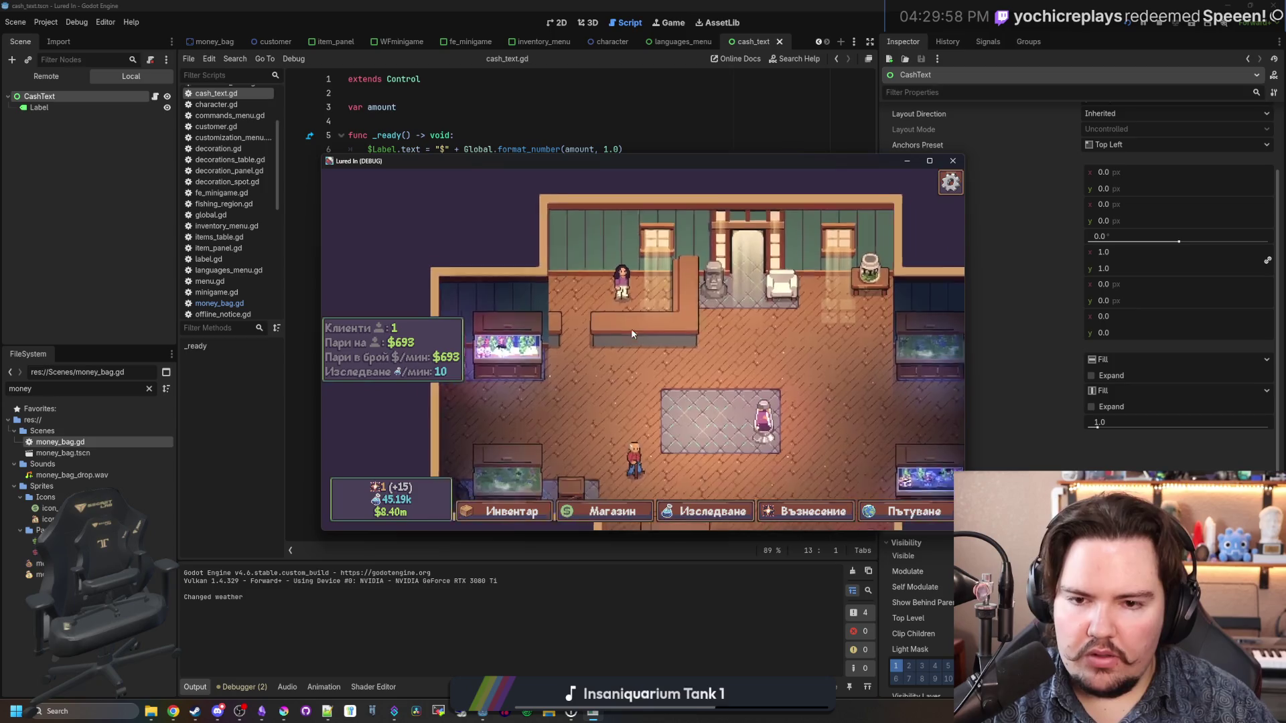
click(953, 161)
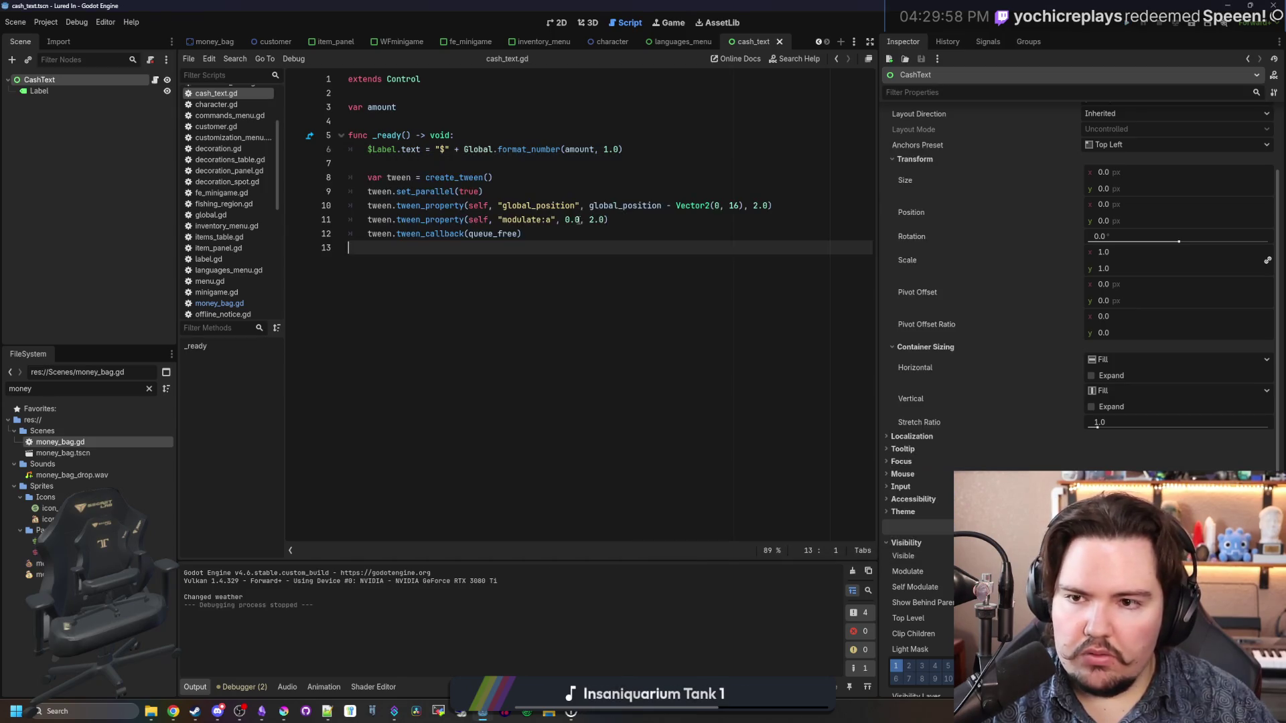
Step: Save the cash_text scene and check the Label and CashText nodes
click(484, 165)
key(ctrl+s)
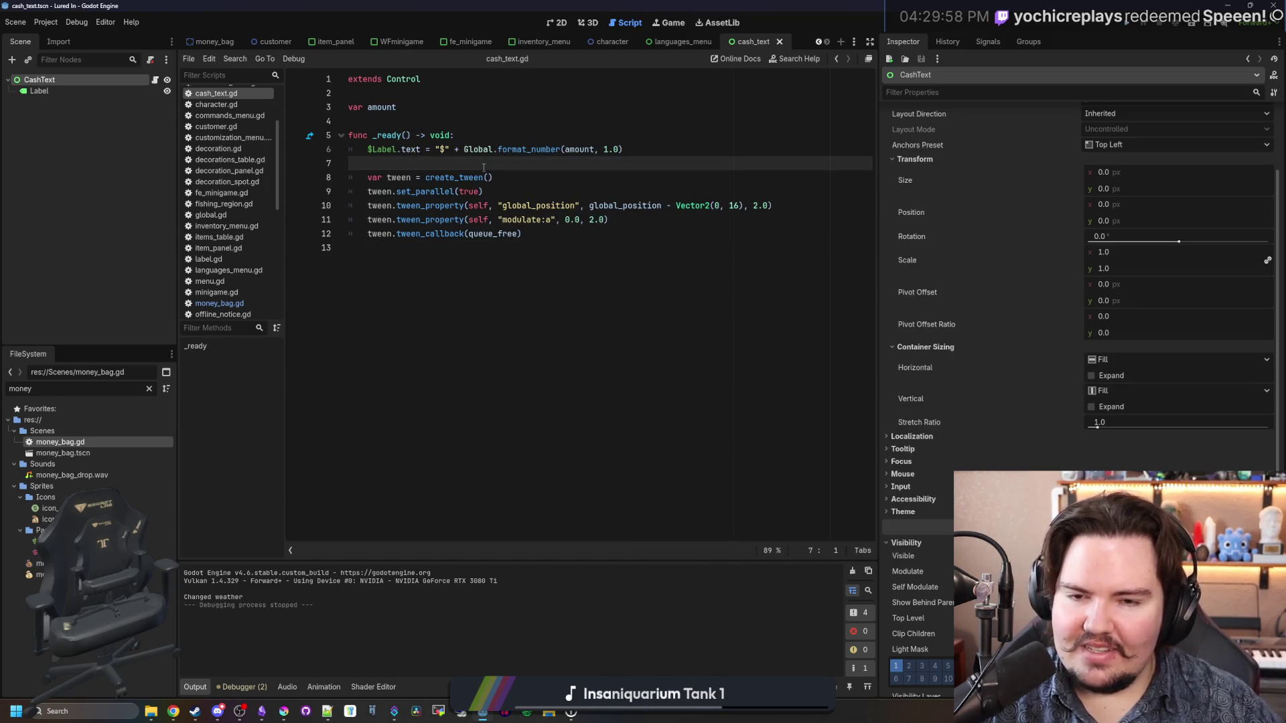
click(597, 273)
key(ctrl+s)
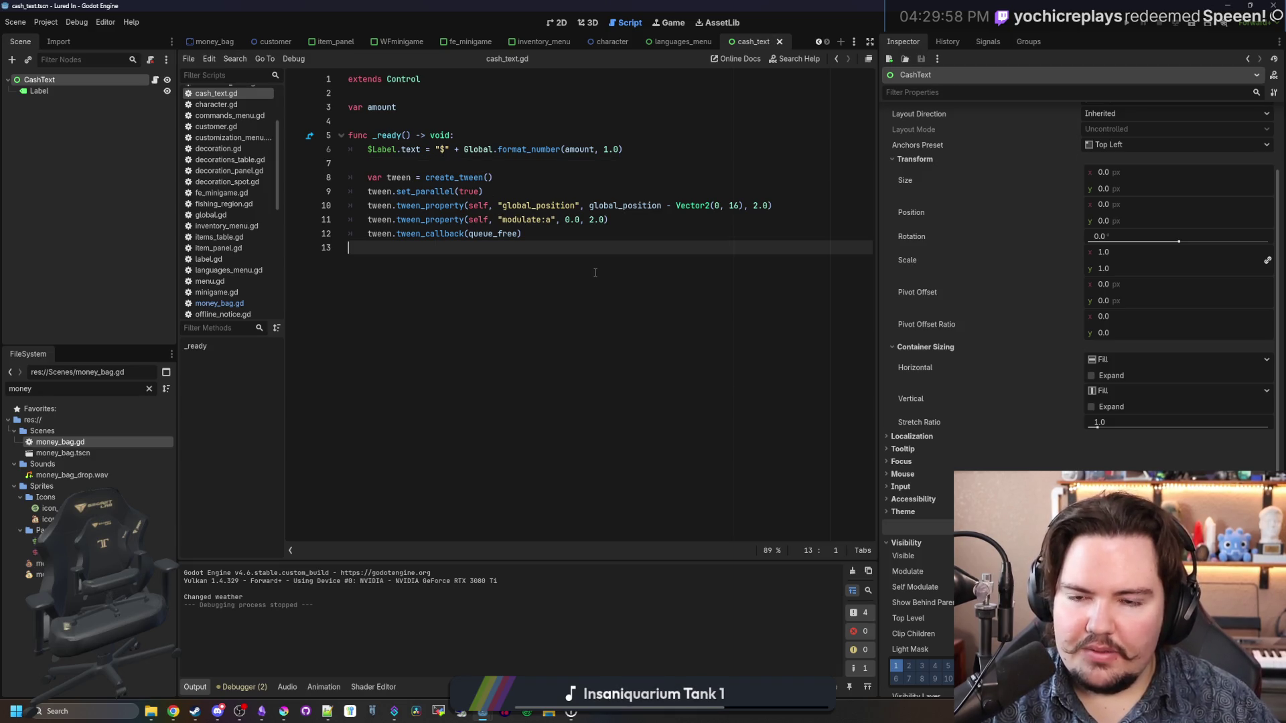
click(469, 164)
key(ctrl+s)
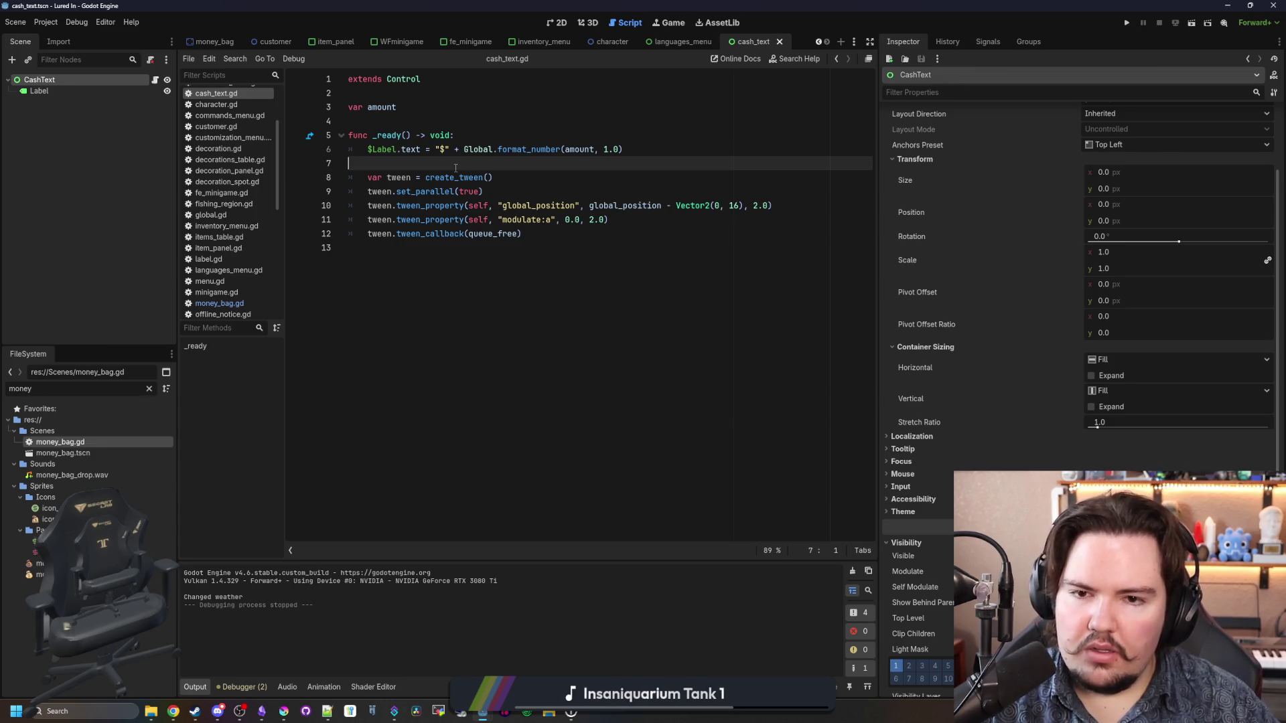
key(ctrl+s)
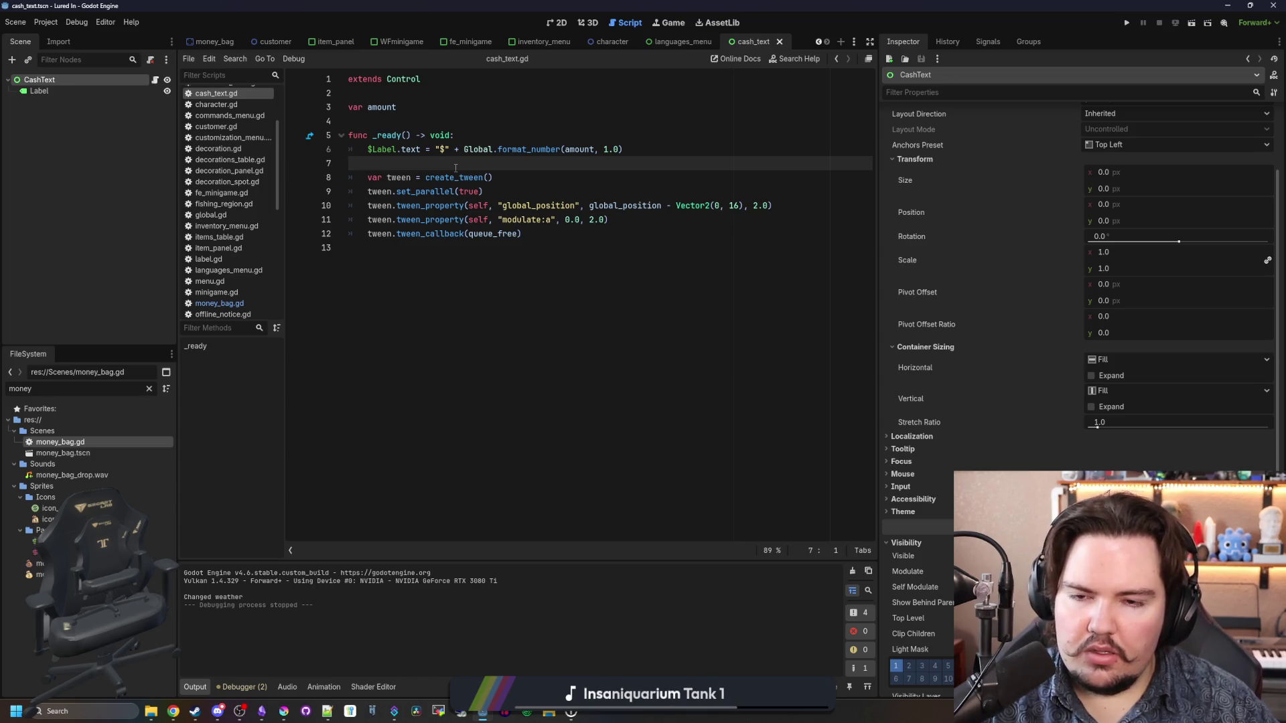
key(ctrl+s)
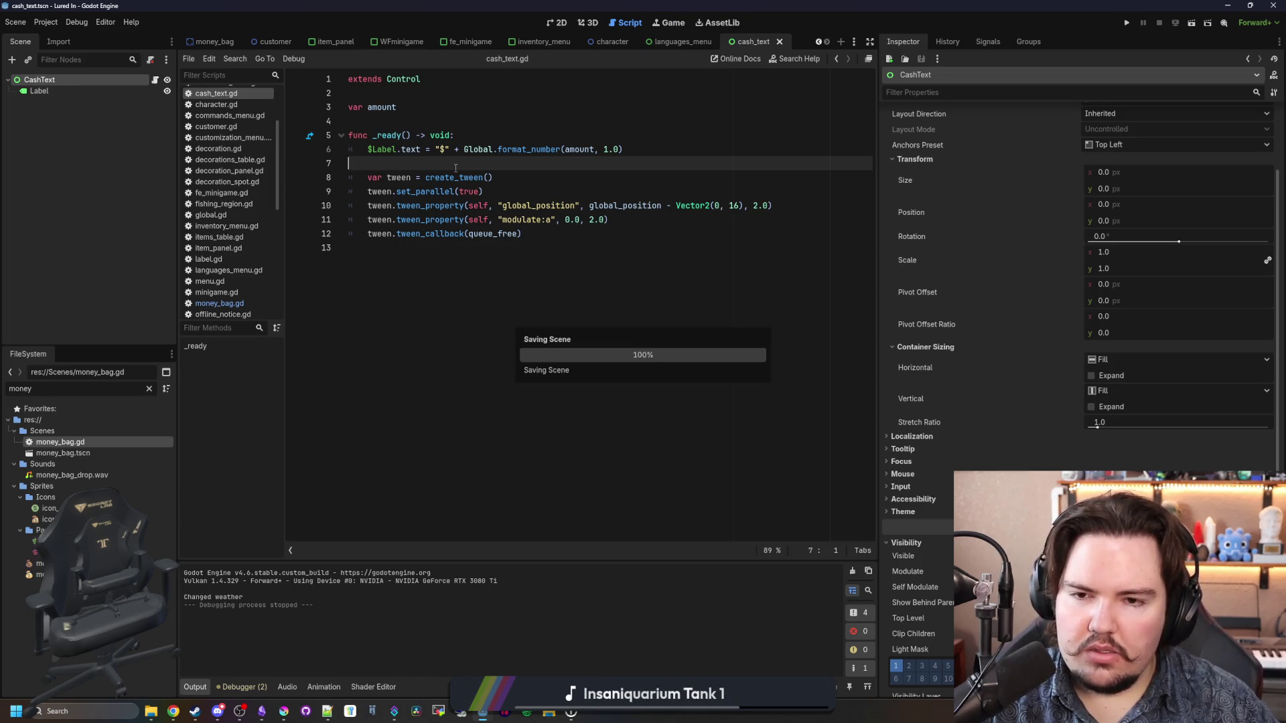
click(80, 92)
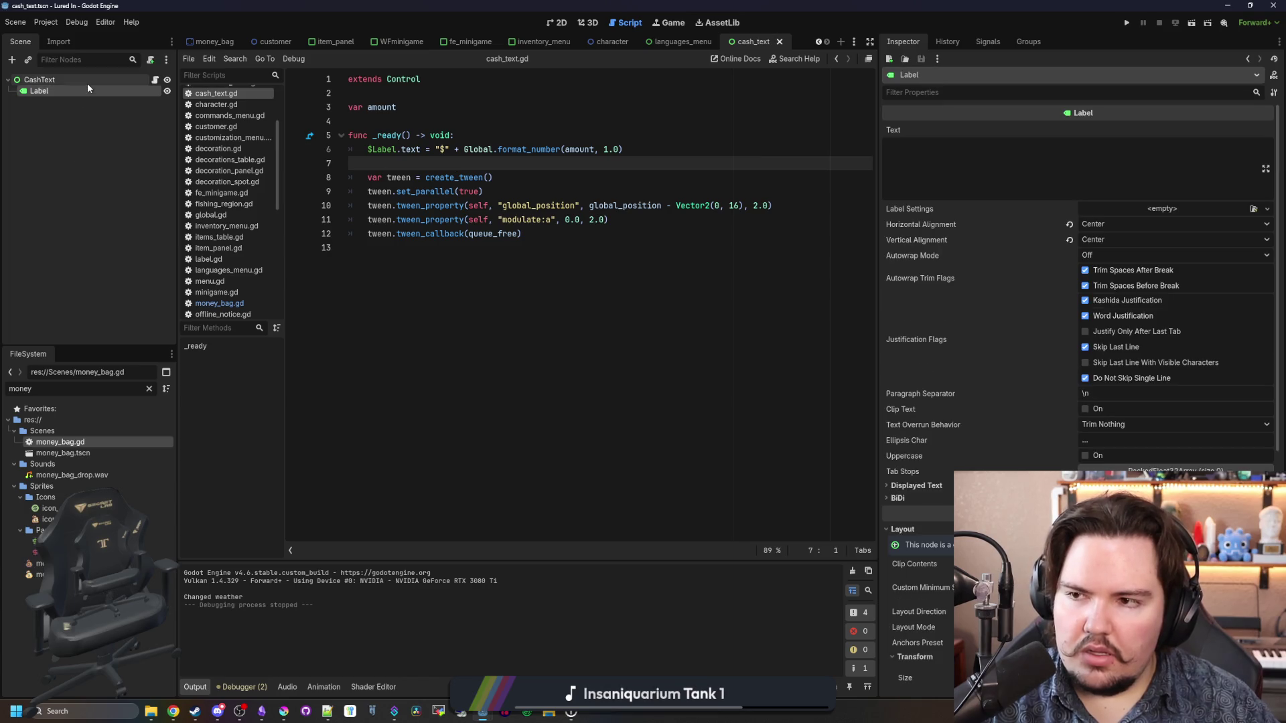
click(87, 82)
Step: Replace the tween_callback line with tween.finished.connect(queue_free) and run the game with F5
click(608, 243)
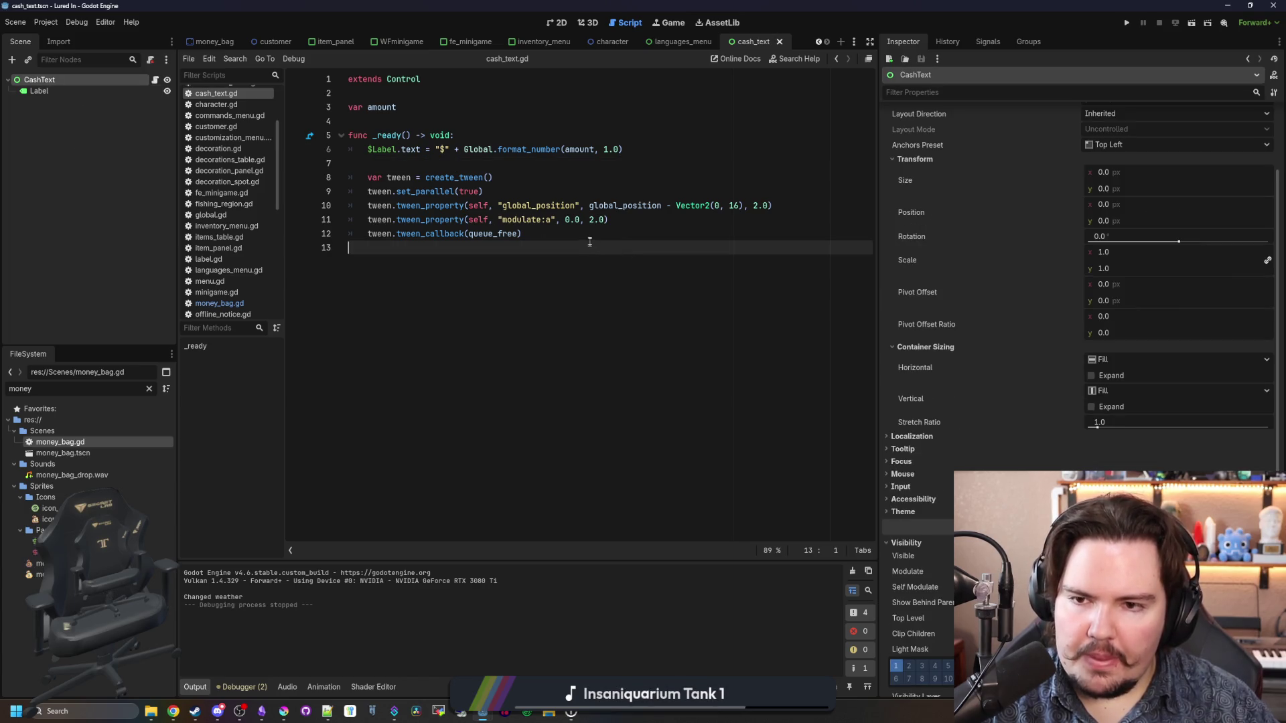
click(597, 235)
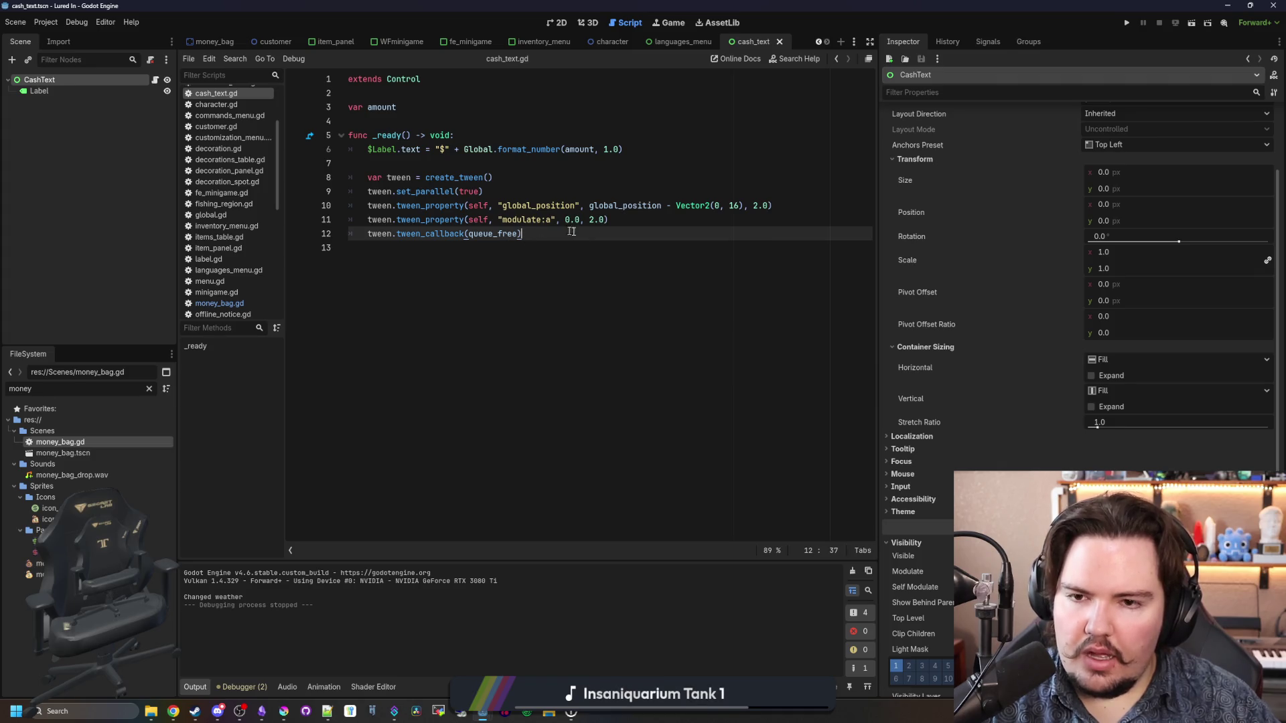
click(623, 216)
drag(530, 235, 392, 234)
text(inished.connec)
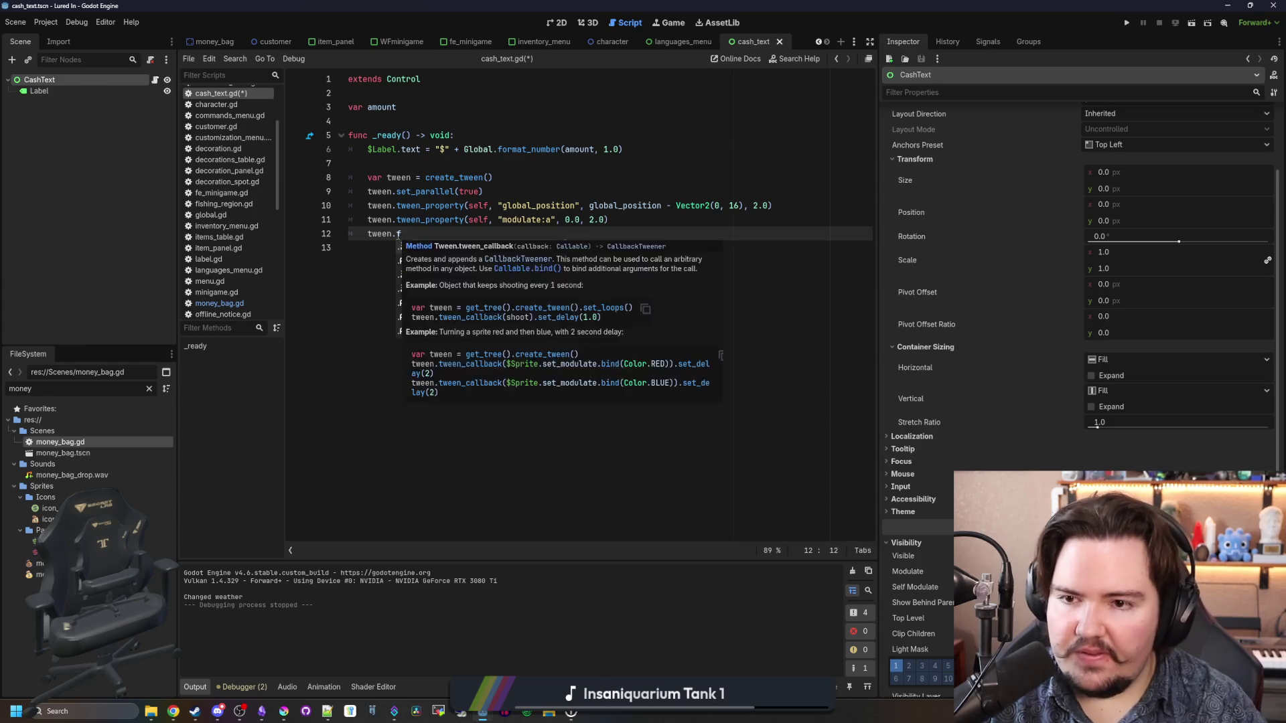
text(t(queue_free)
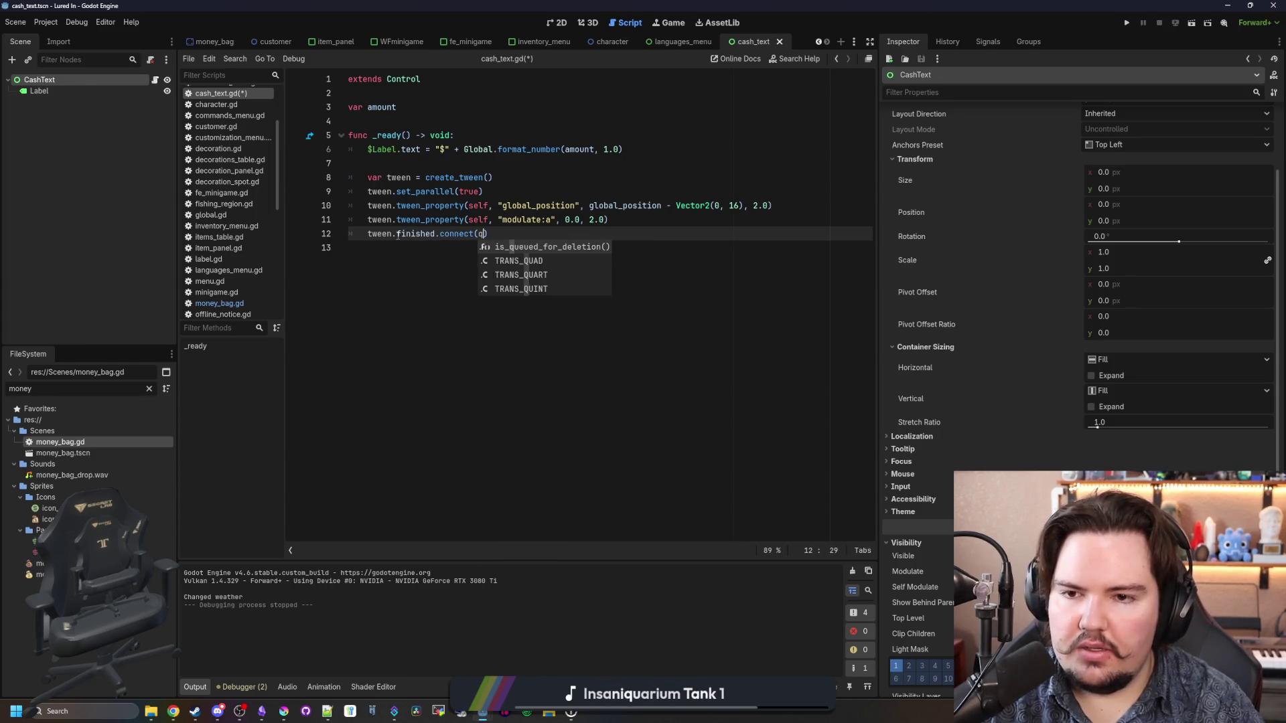
click(694, 226)
key(F5)
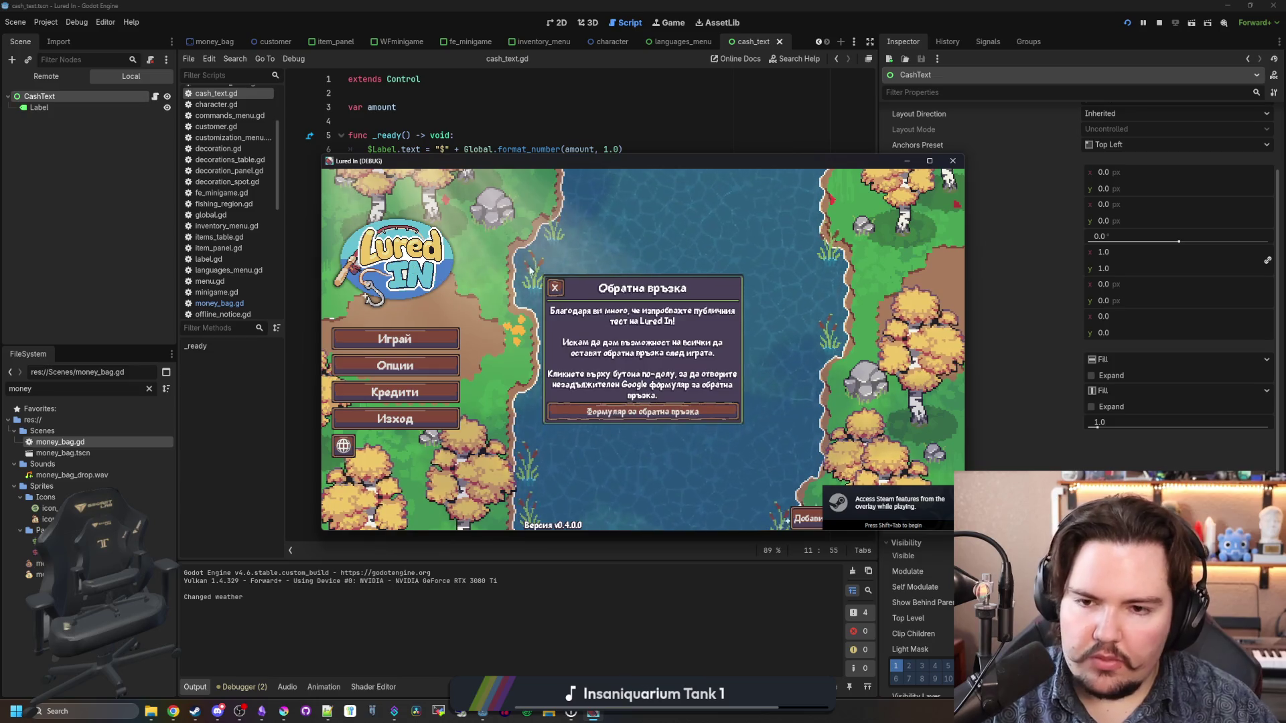
Step: Maximize the game window, then spawn and collect a money bag with the moneybag command
click(554, 288)
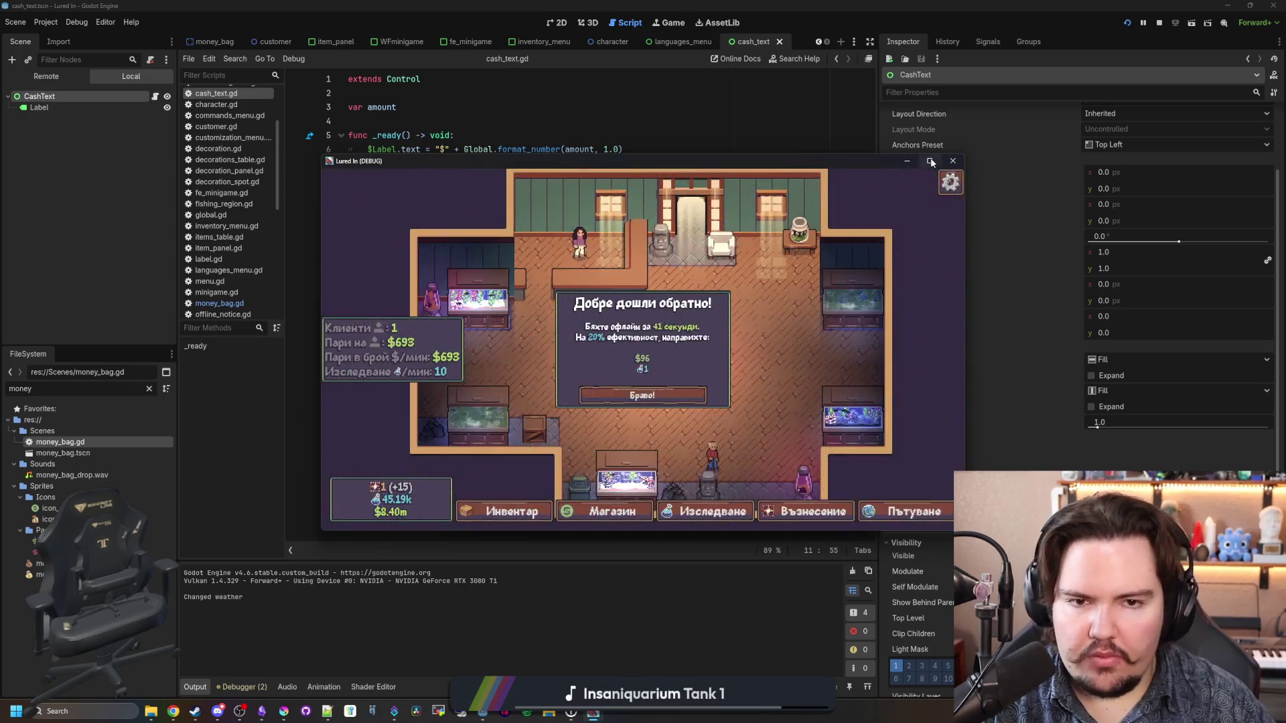
click(930, 161)
key(grave)
text(moneybag)
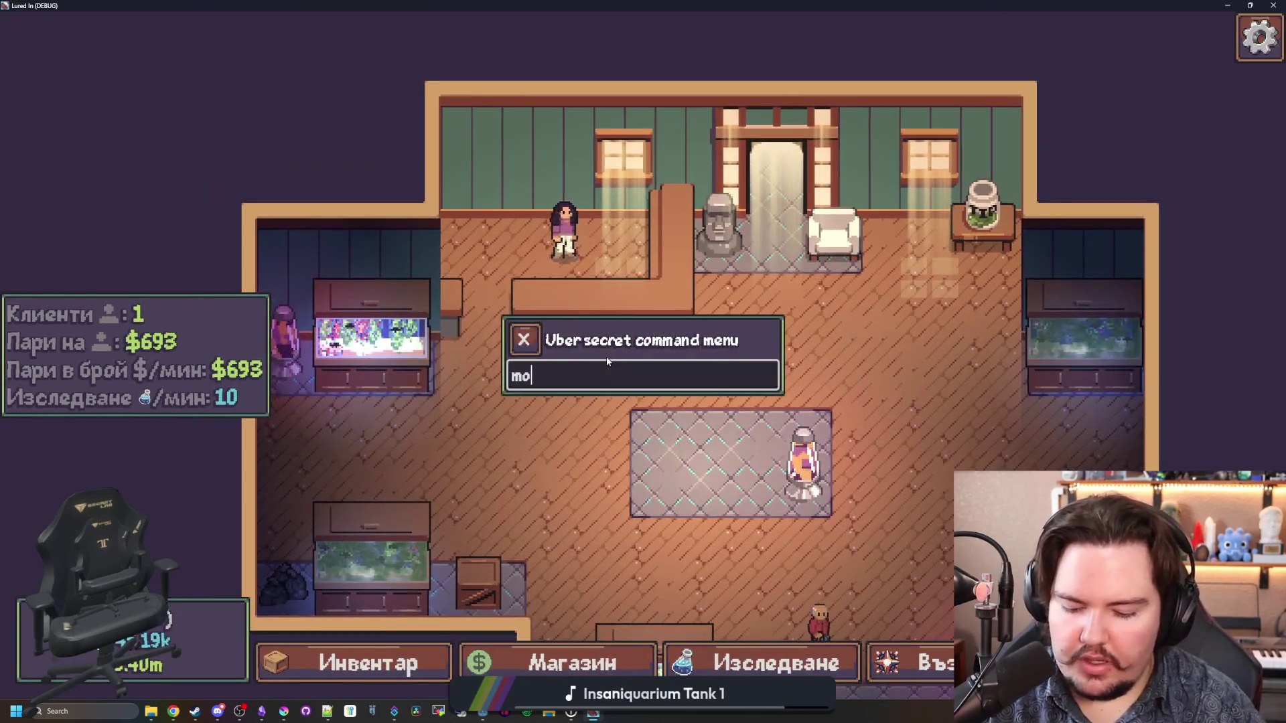
key(Return)
key(Escape)
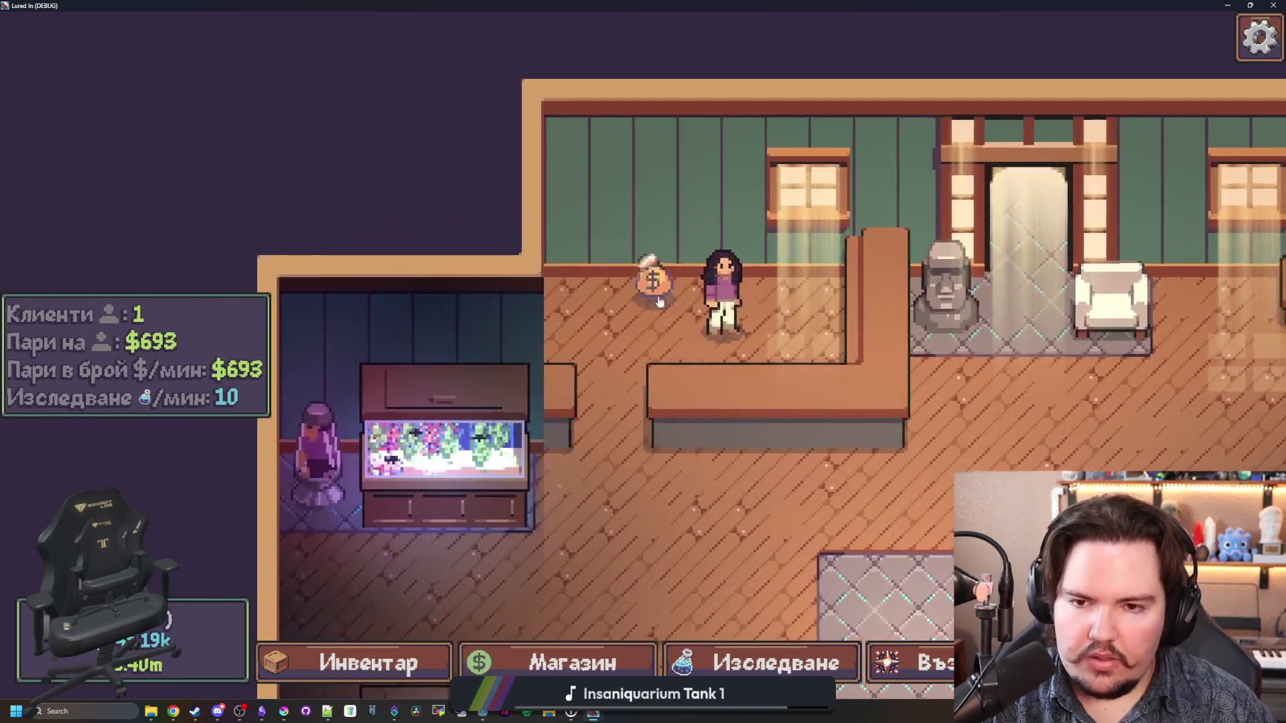
click(654, 290)
scroll(653, 288, down, 3)
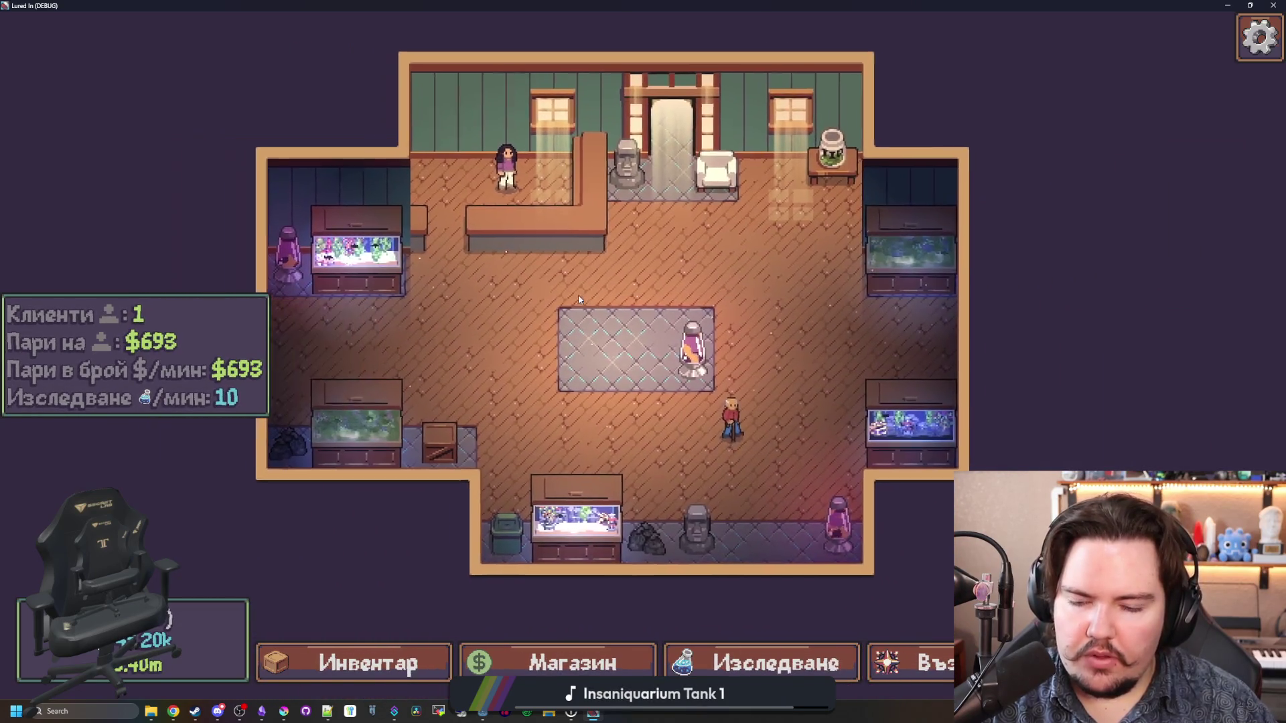
Step: Spawn another money bag from the command menu and look around the shop floor
key(grave)
text(mon)
key(BackSpace)
key(BackSpace)
key(BackSpace)
key(Escape)
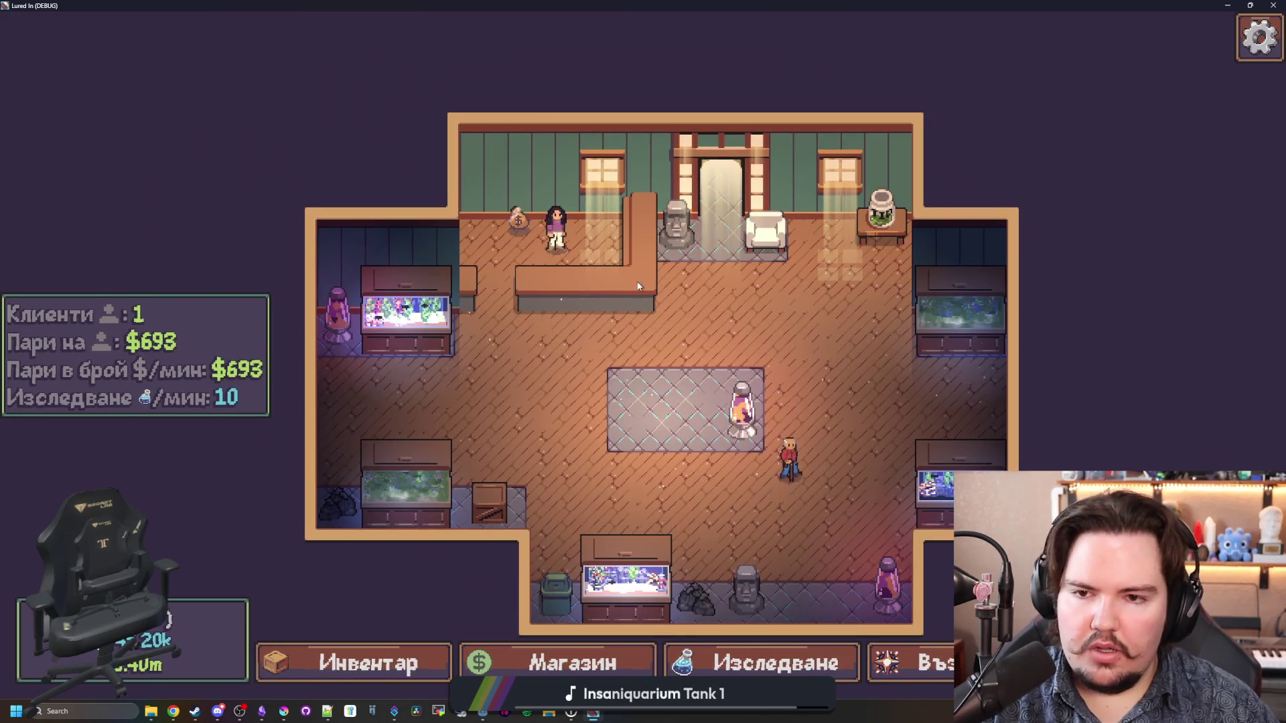
key(d)
key(s)
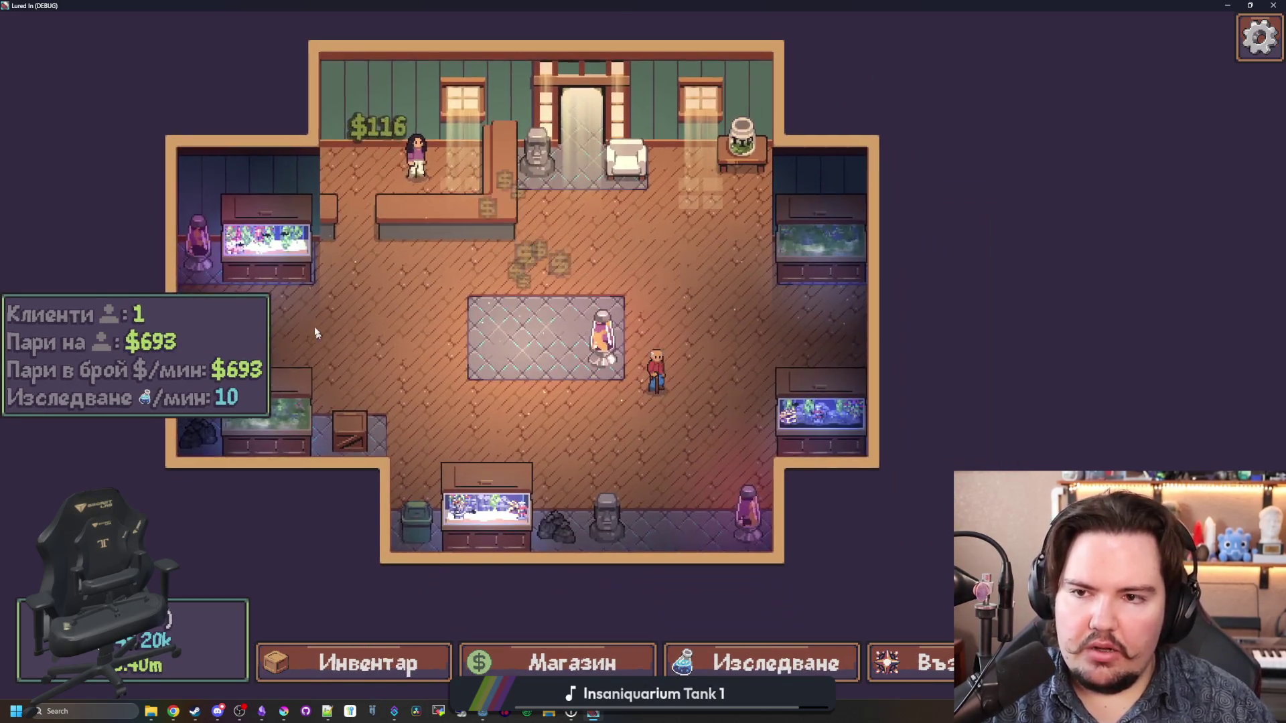
key(a)
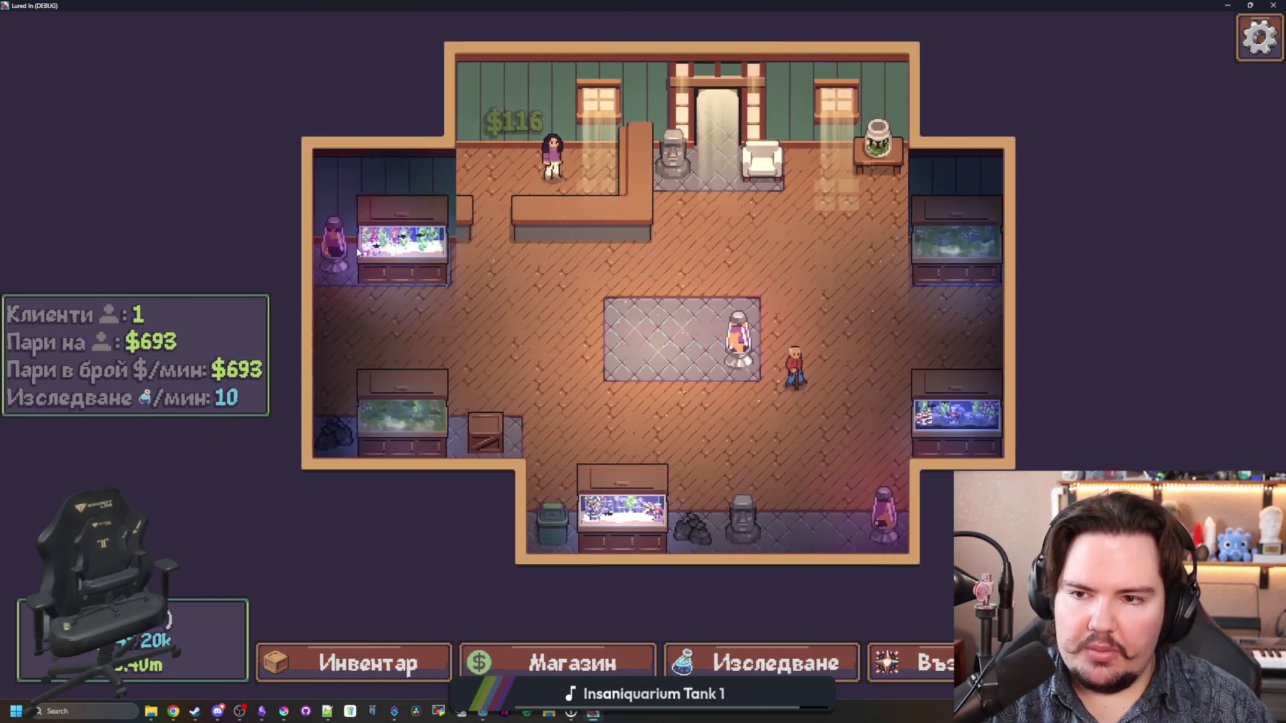
scroll(388, 228, up, 3)
scroll(590, 429, up, 2)
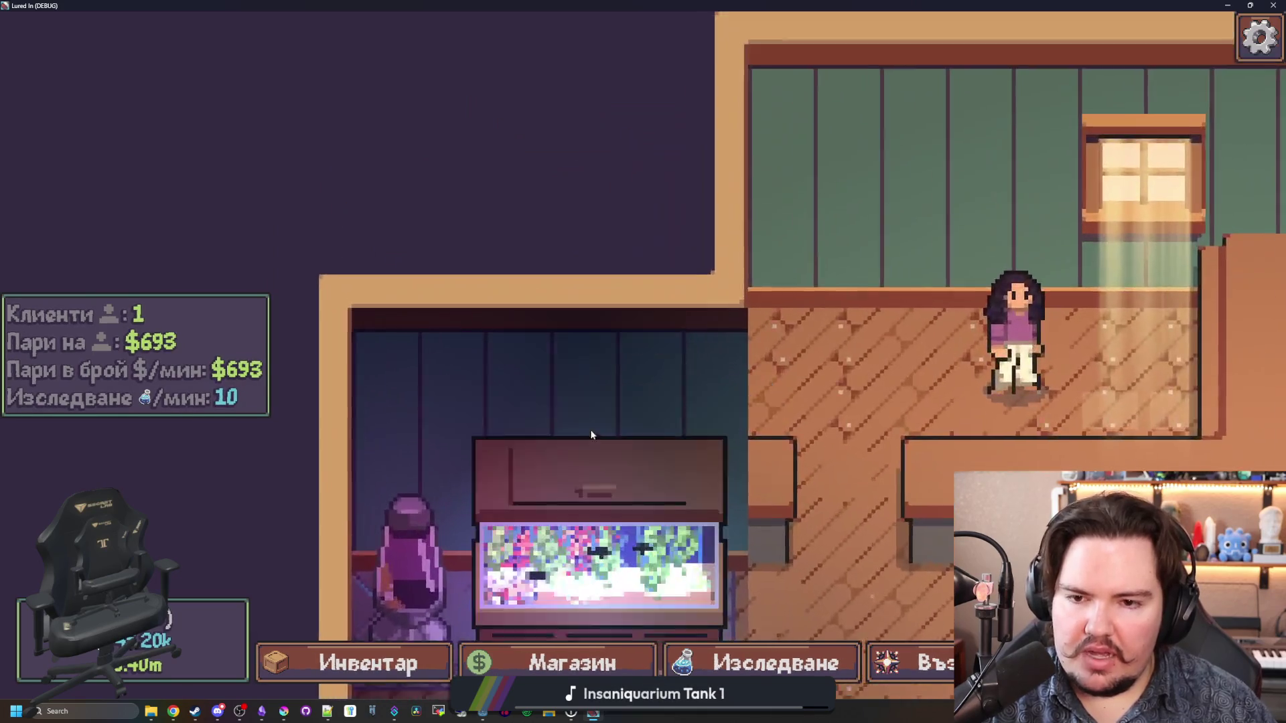
scroll(603, 422, down, 3)
scroll(621, 383, up, 1)
key(grave)
text(moneybag)
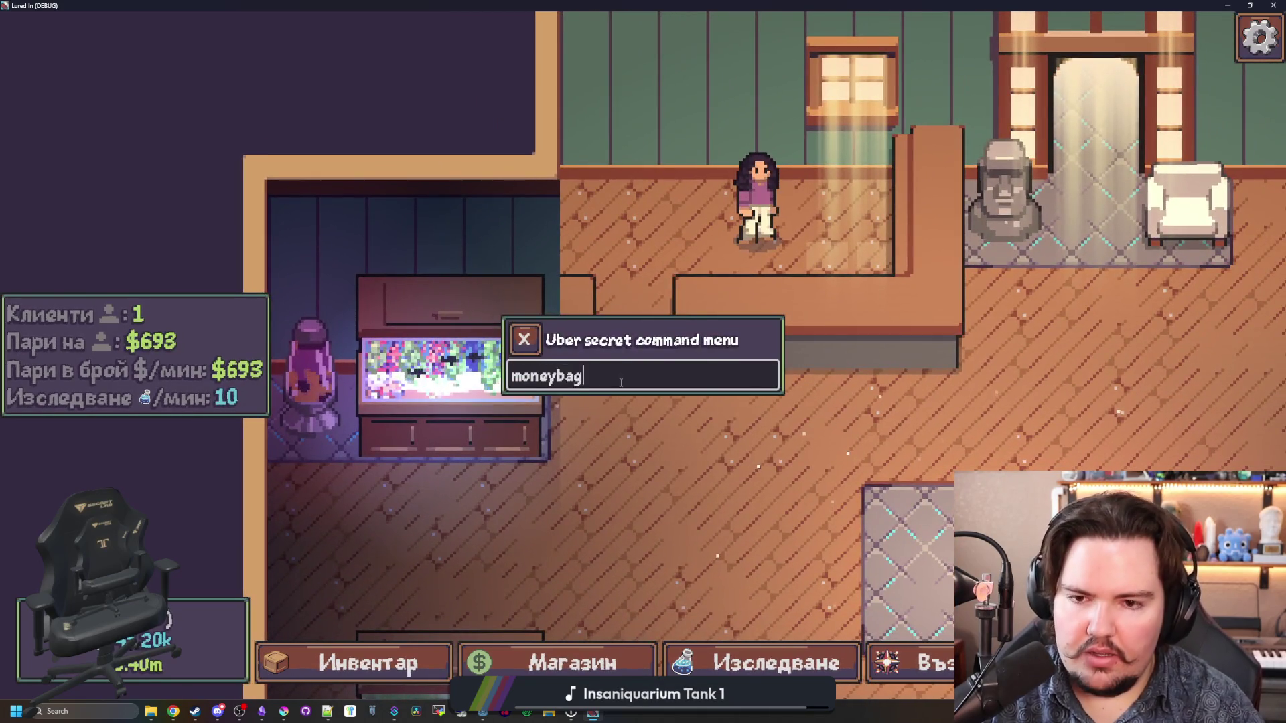
key(Return)
key(w)
key(a)
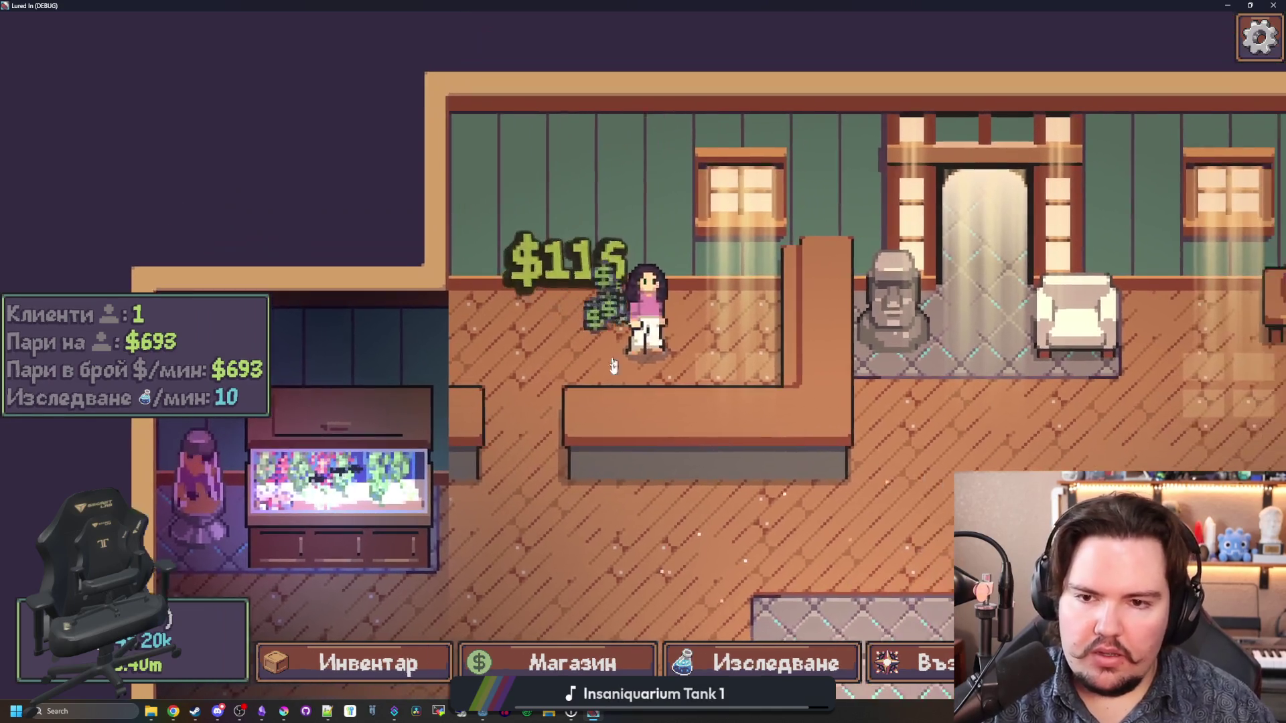
scroll(732, 392, down, 5)
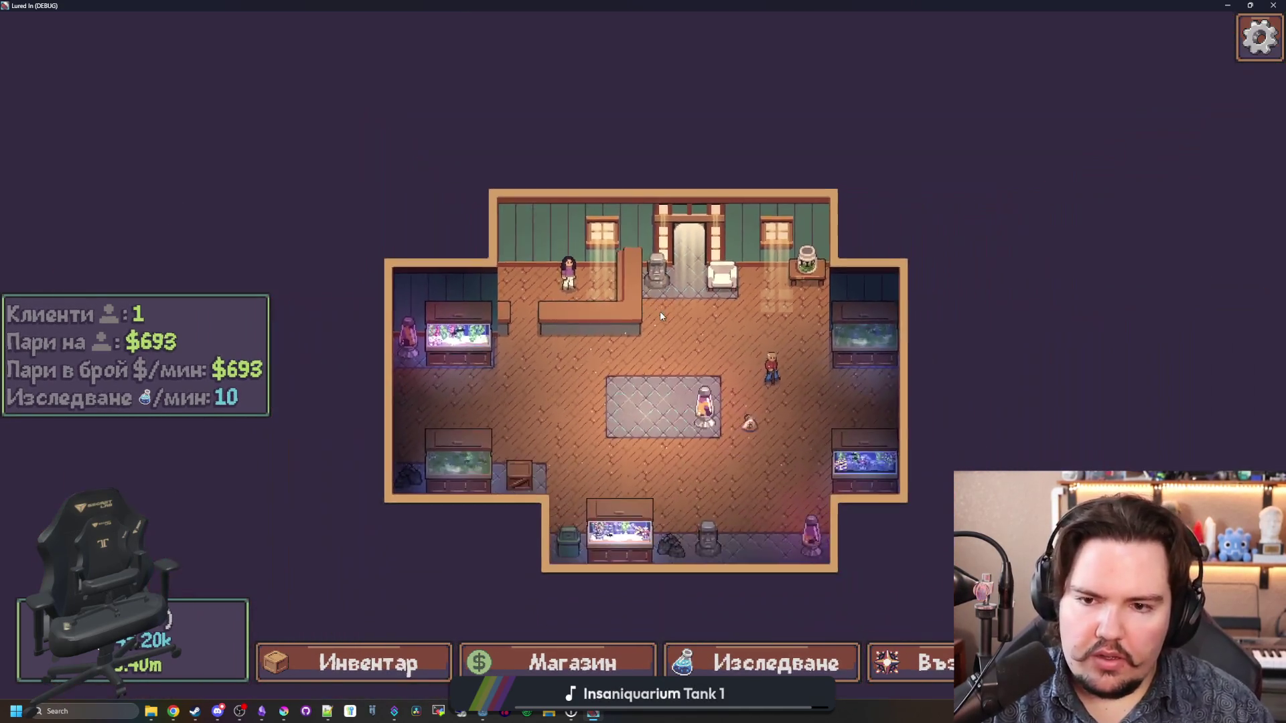
scroll(731, 388, up, 5)
key(d)
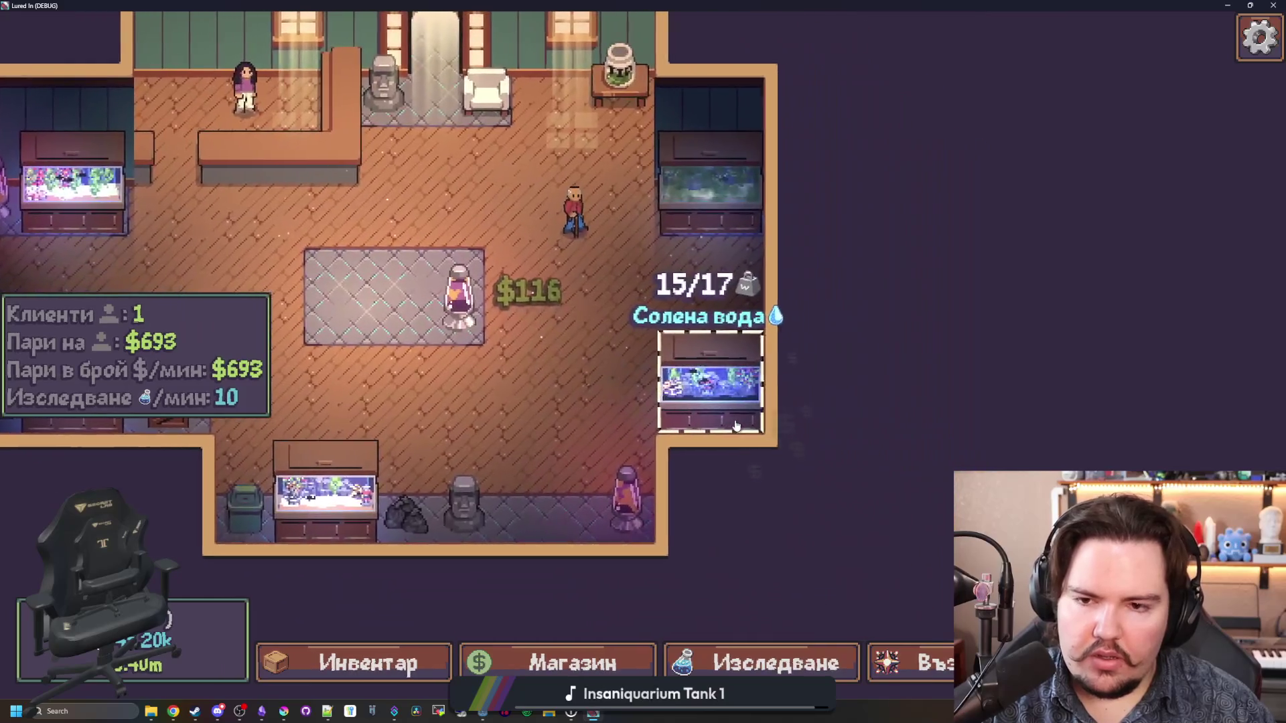
key(a)
key(d)
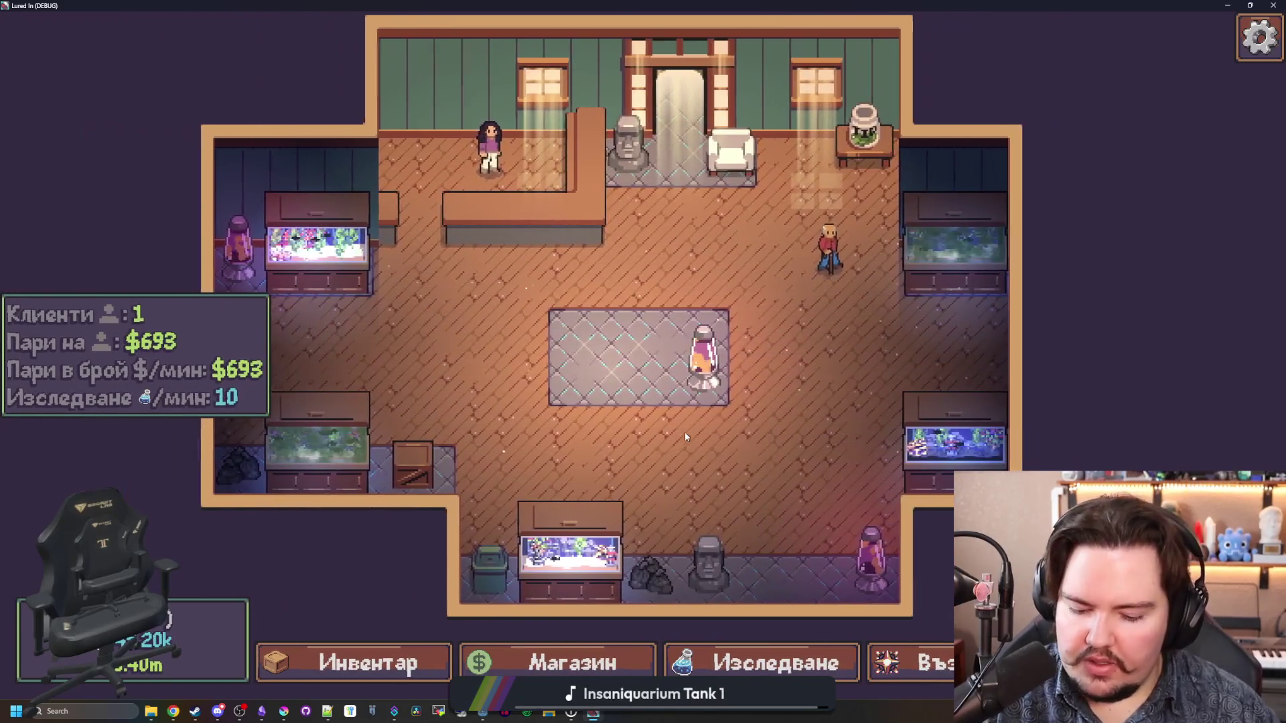
Step: Spawn a third money bag with 'moneyb' and check the inventory panel
key(grave)
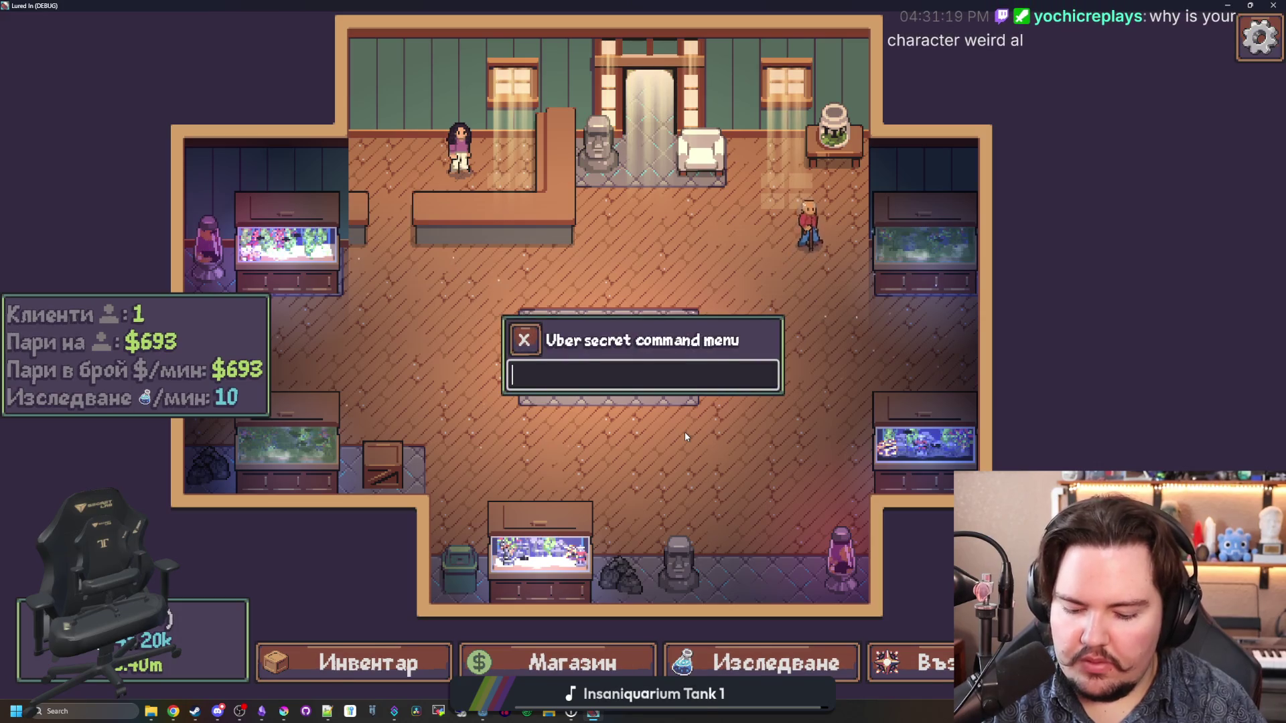
text(moneyb)
key(Return)
key(a)
key(w)
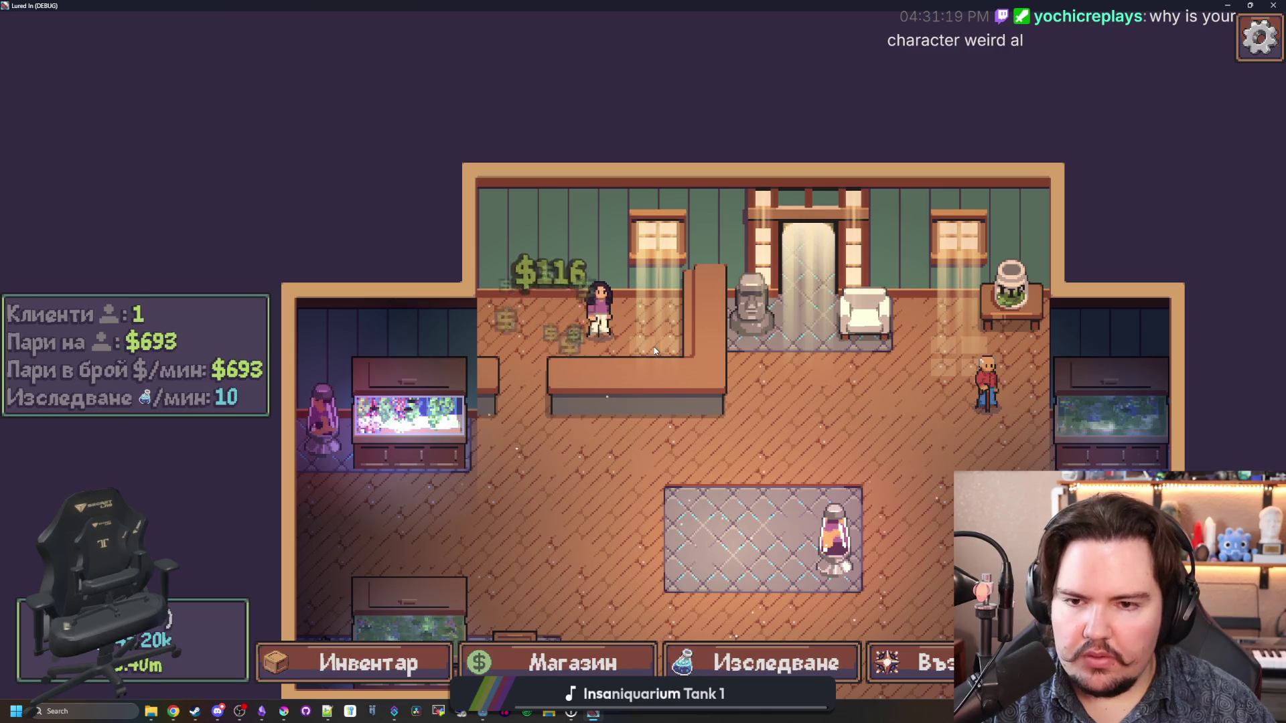
key(s)
key(d)
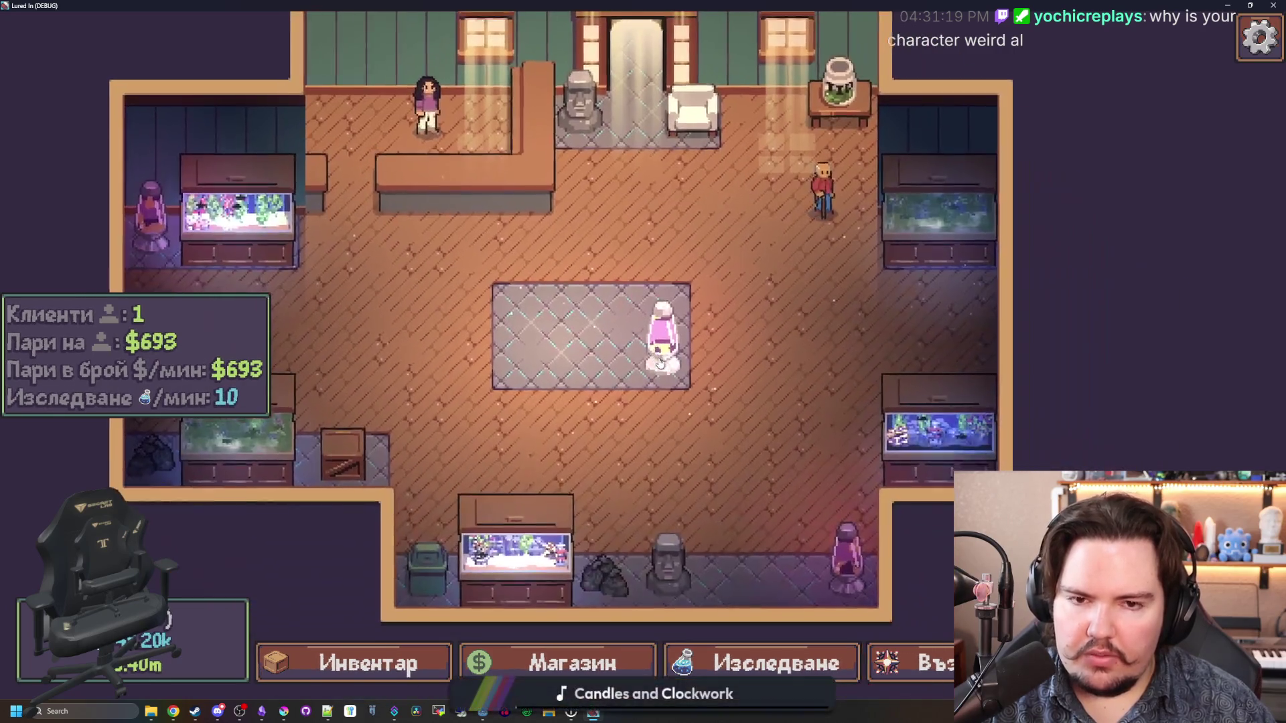
key(w)
key(d)
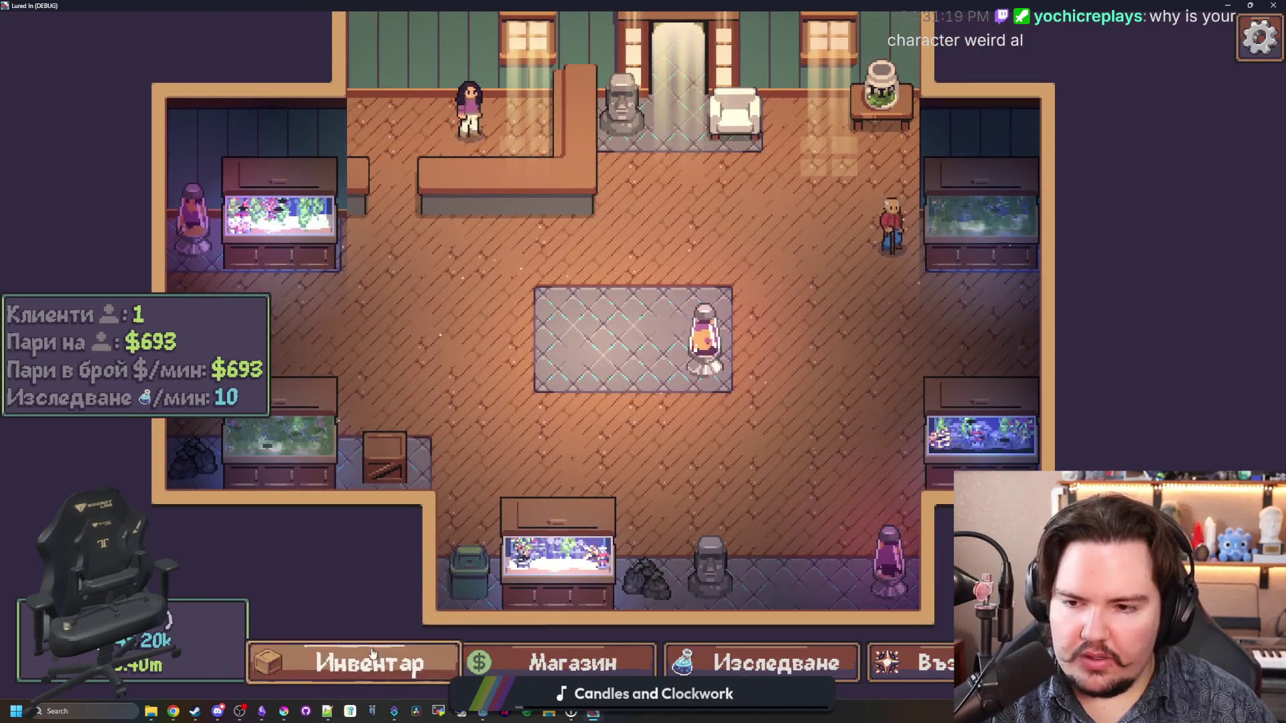
click(373, 653)
key(Escape)
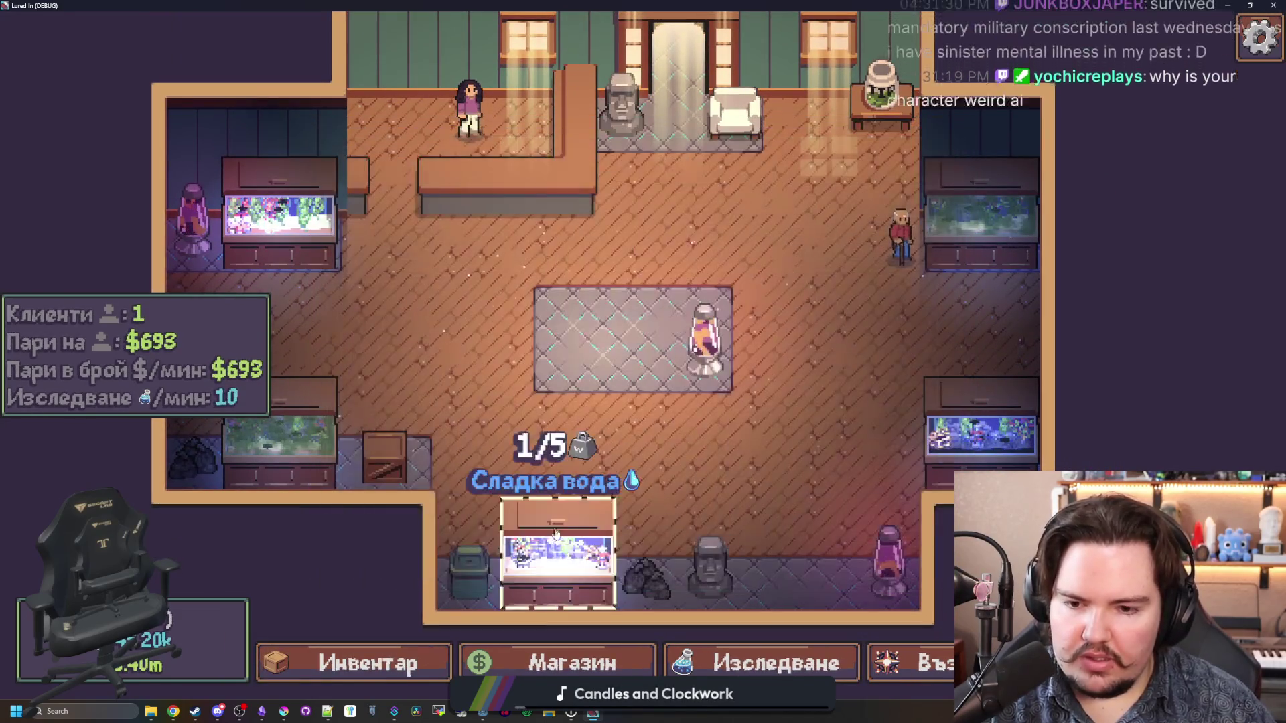
key(d)
key(s)
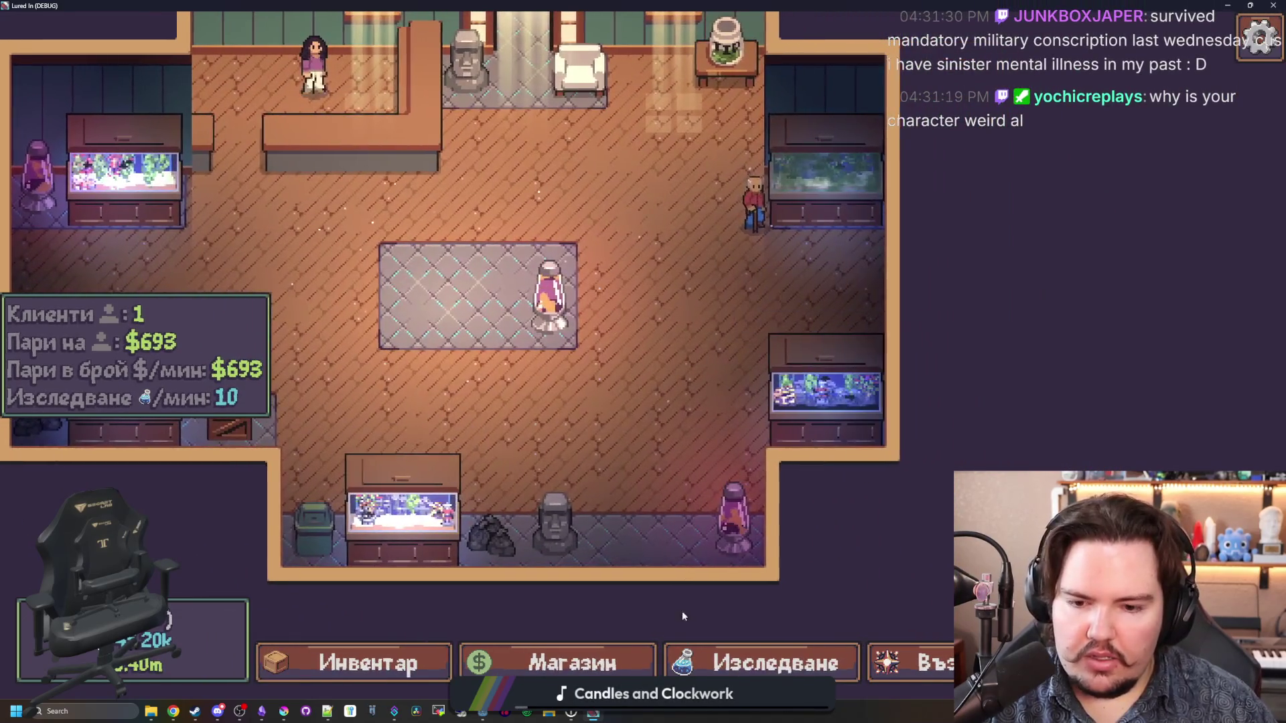
Step: In Магазин > Маркетинг, buy Реклама to Ниво 32 and Сувенири to 13, then stop the game
click(603, 660)
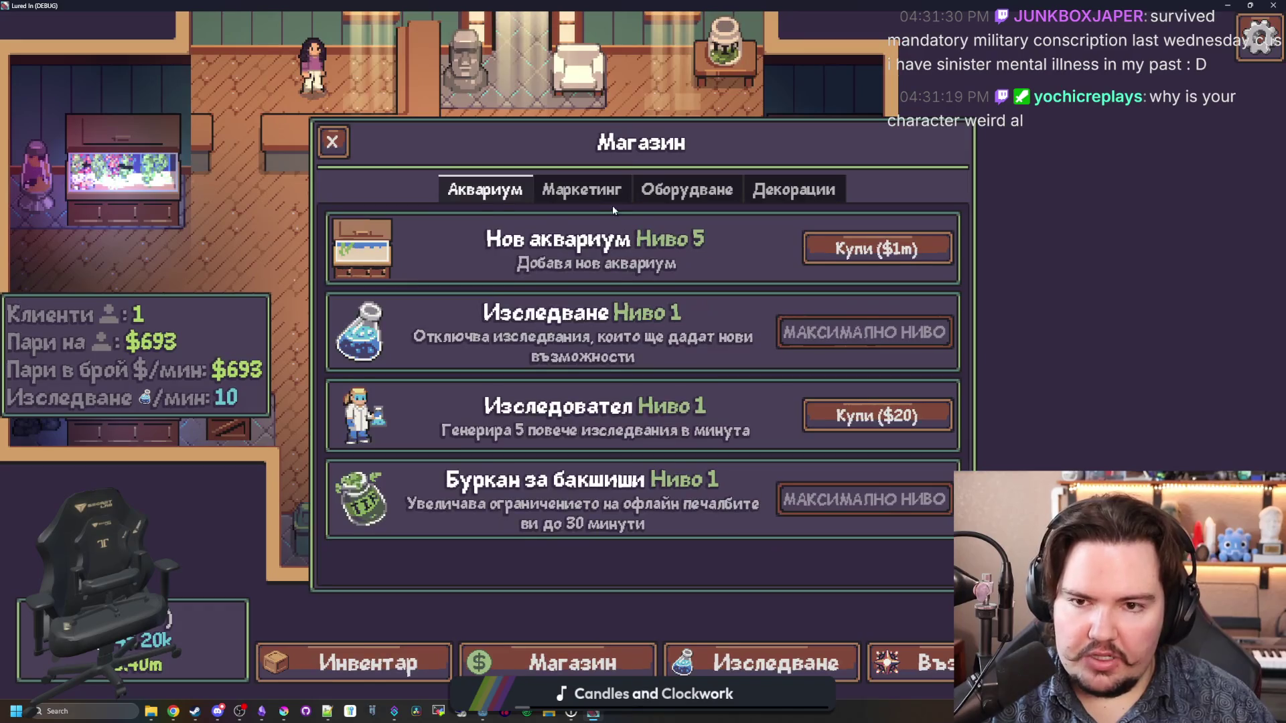
click(589, 191)
click(854, 327)
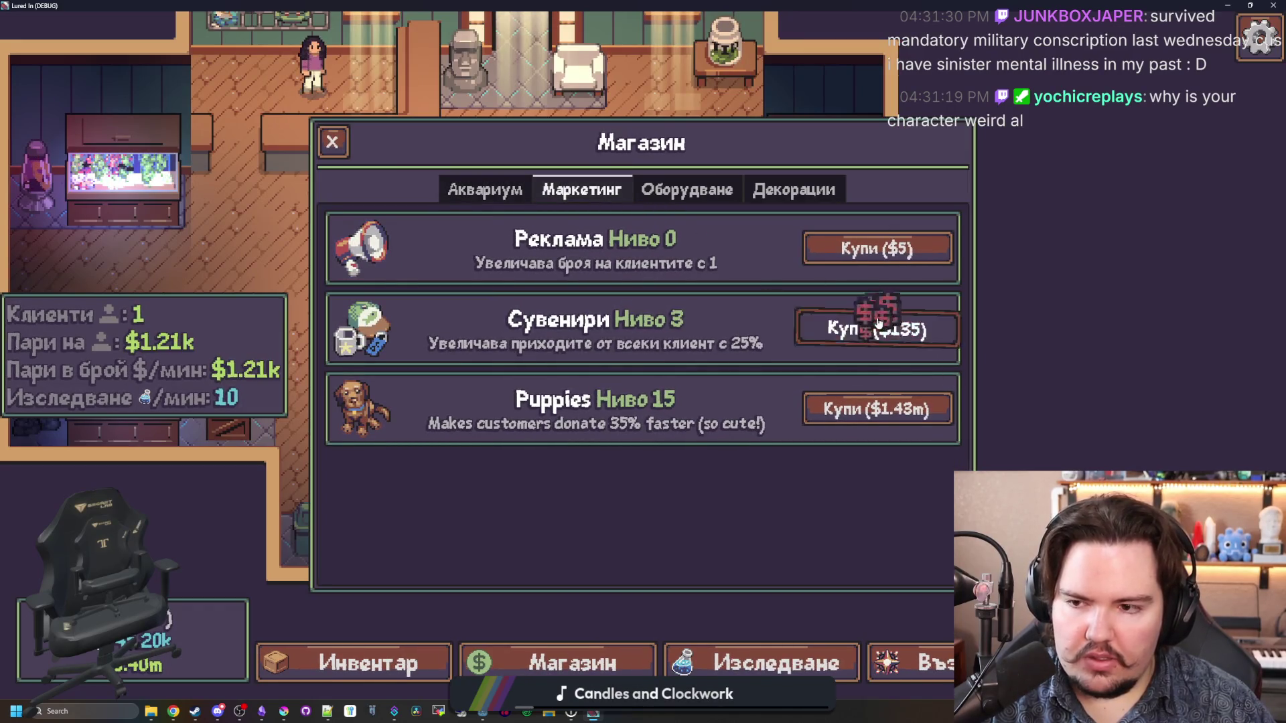
click(857, 328)
click(864, 328)
click(870, 253)
click(874, 251)
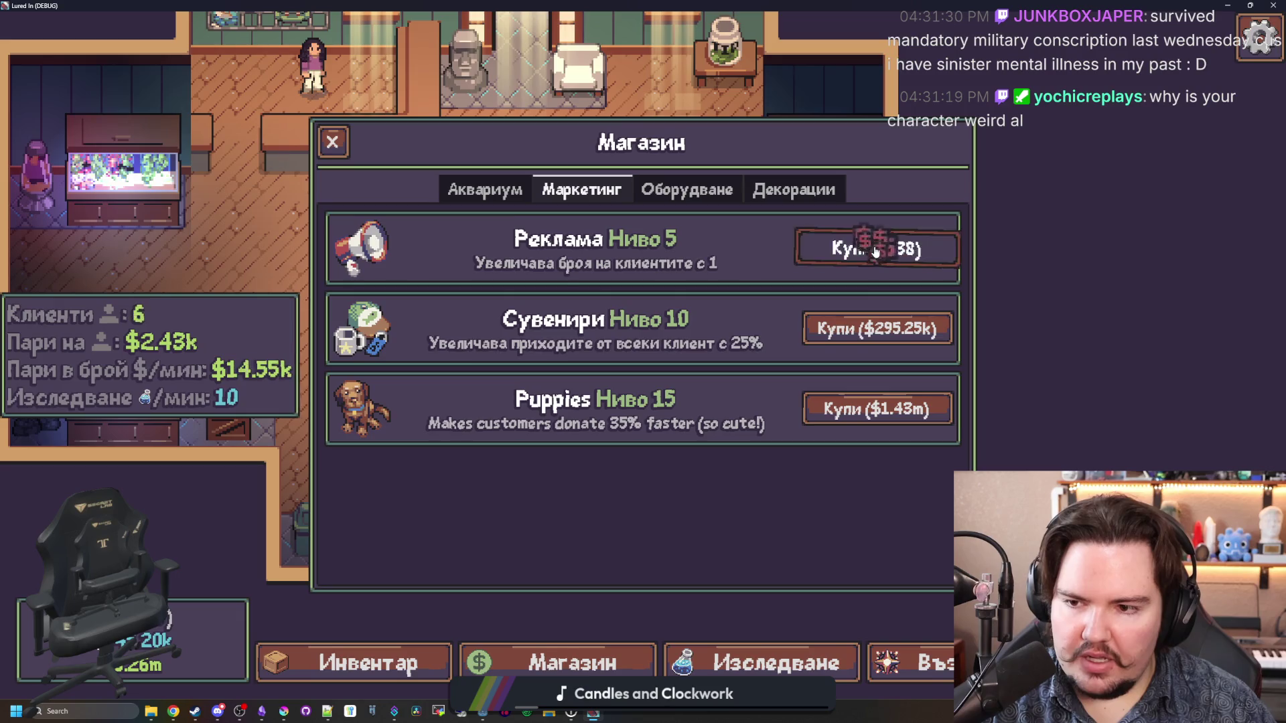
click(875, 251)
click(875, 251)
click(876, 251)
click(876, 251)
click(858, 327)
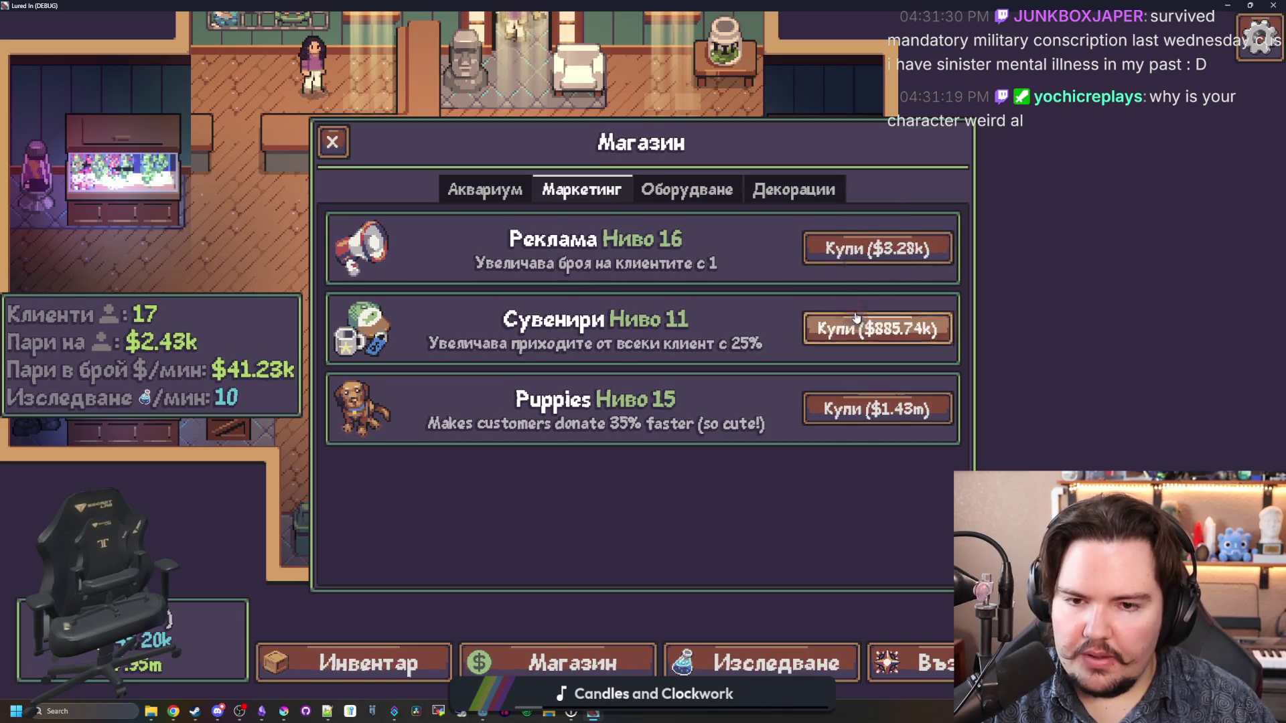
click(856, 326)
click(855, 324)
click(858, 252)
triple_click(858, 252)
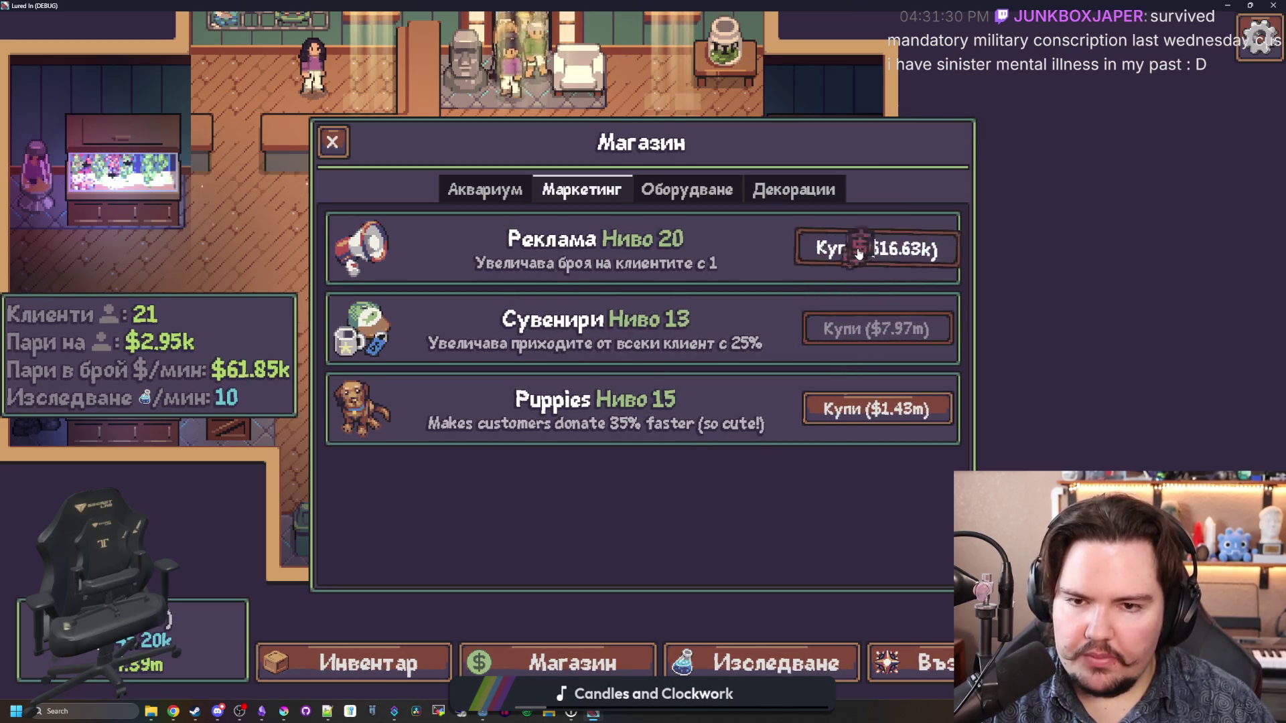
double_click(859, 252)
double_click(858, 252)
triple_click(859, 252)
double_click(859, 252)
triple_click(859, 251)
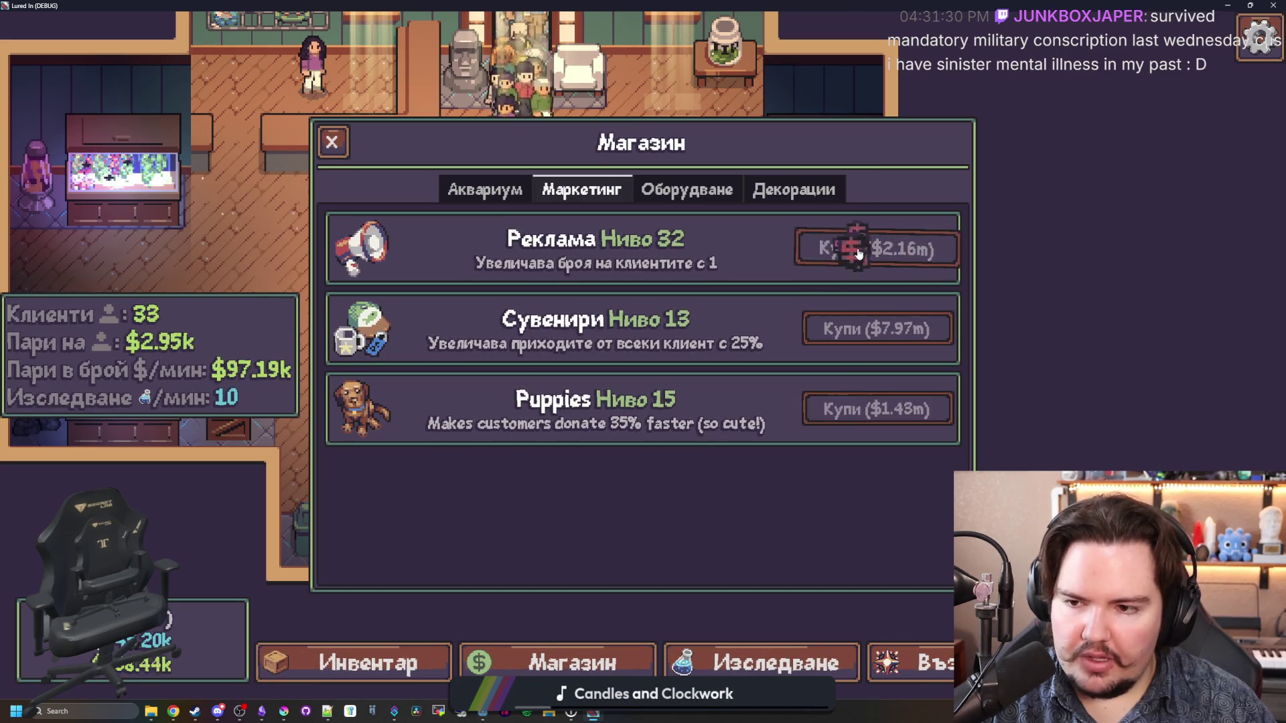
key(Escape)
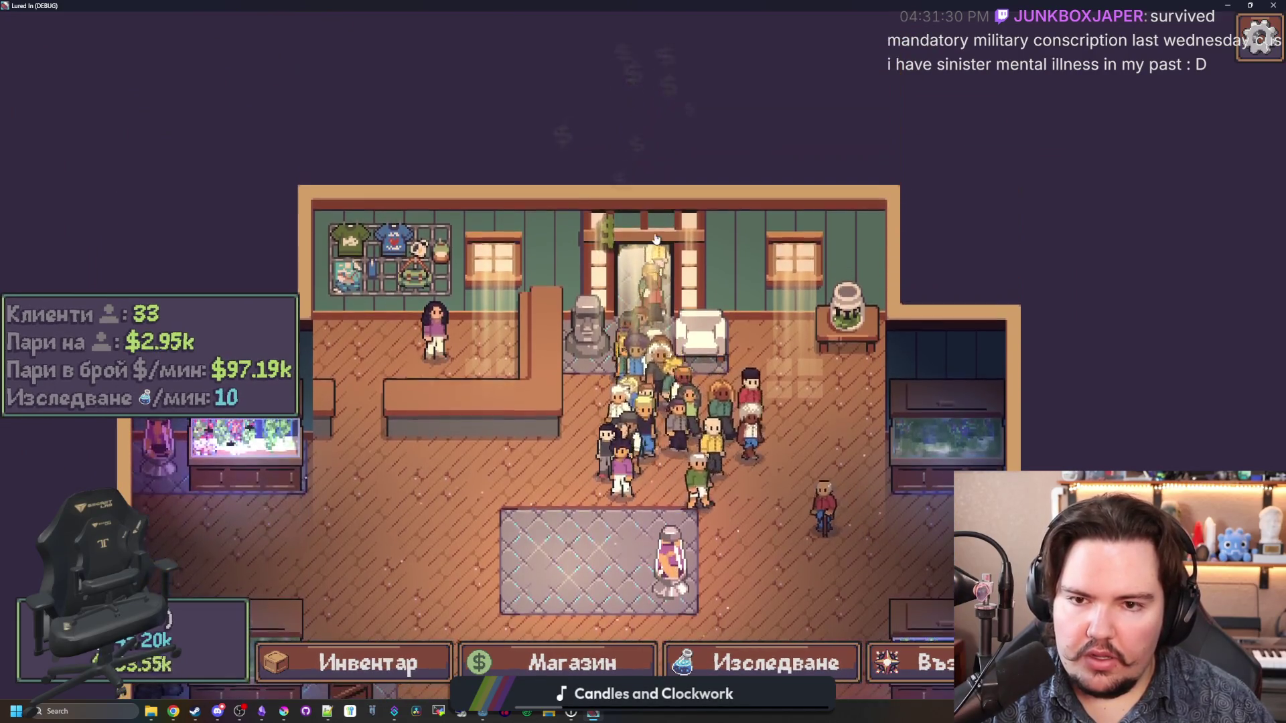
key(F8)
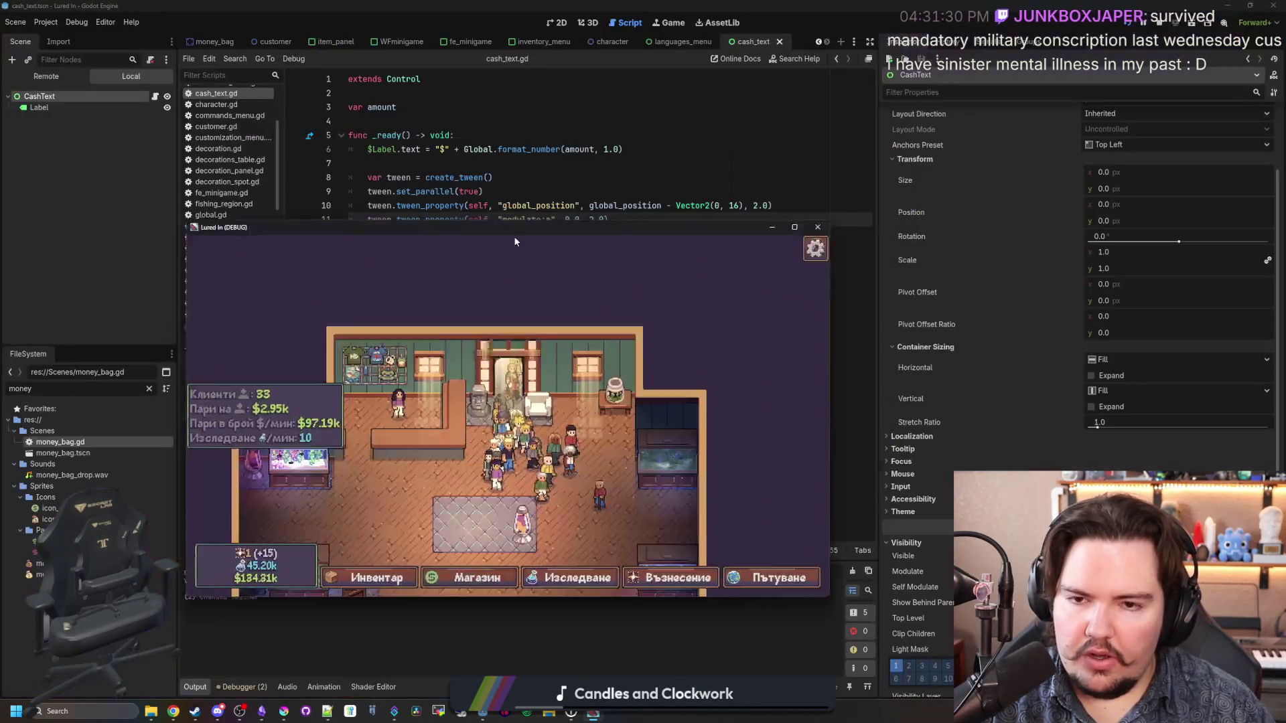
Step: Inspect the Label node and save the cash_text.gd script
click(69, 107)
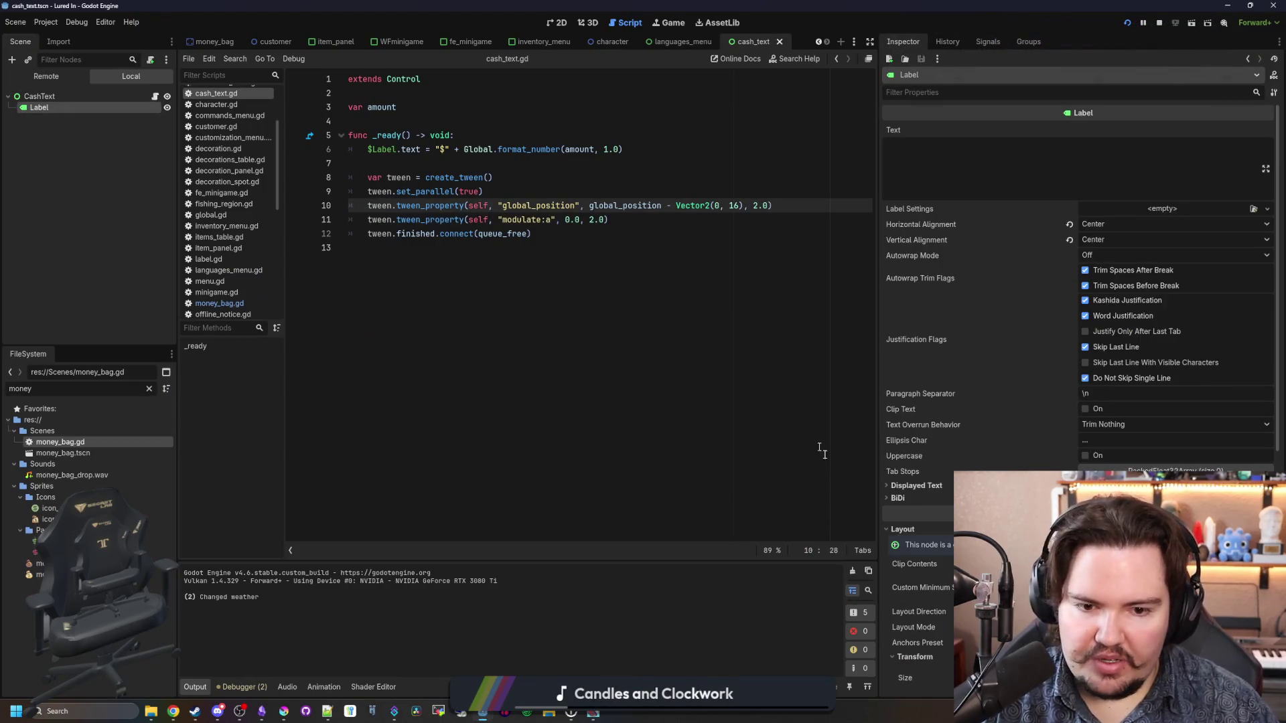
scroll(930, 512, down, 5)
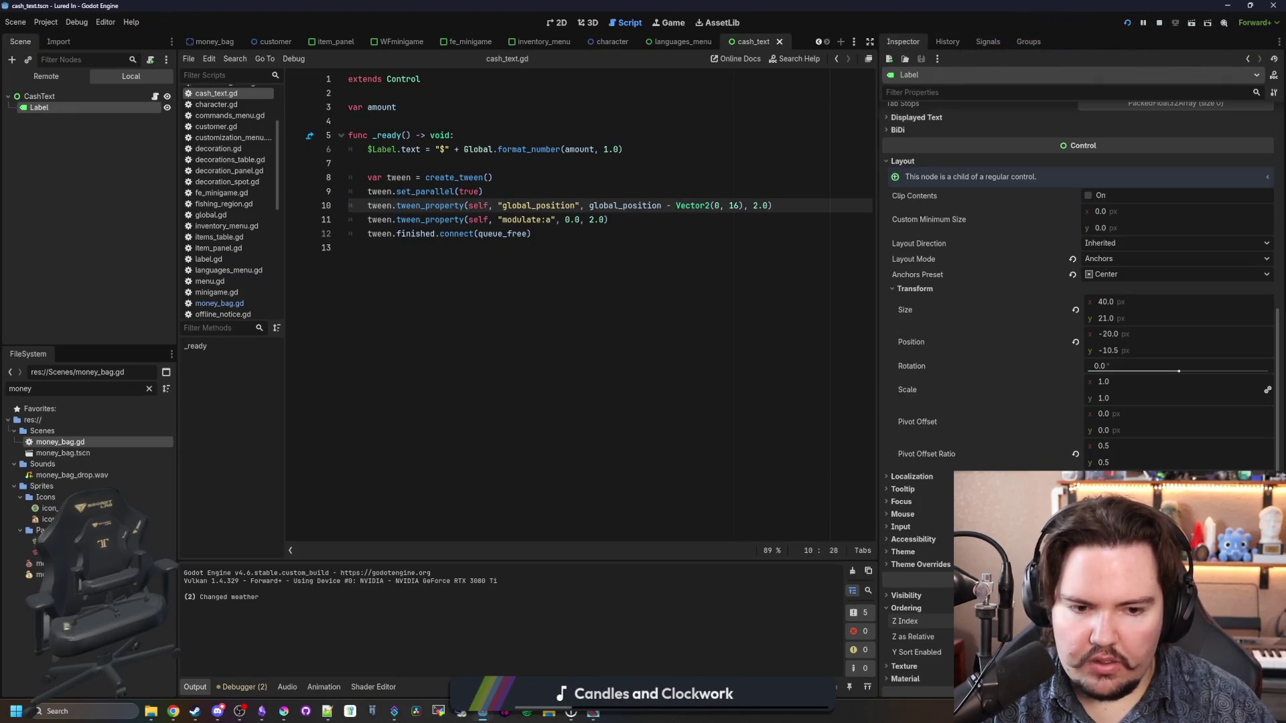
click(645, 525)
key(ctrl+s)
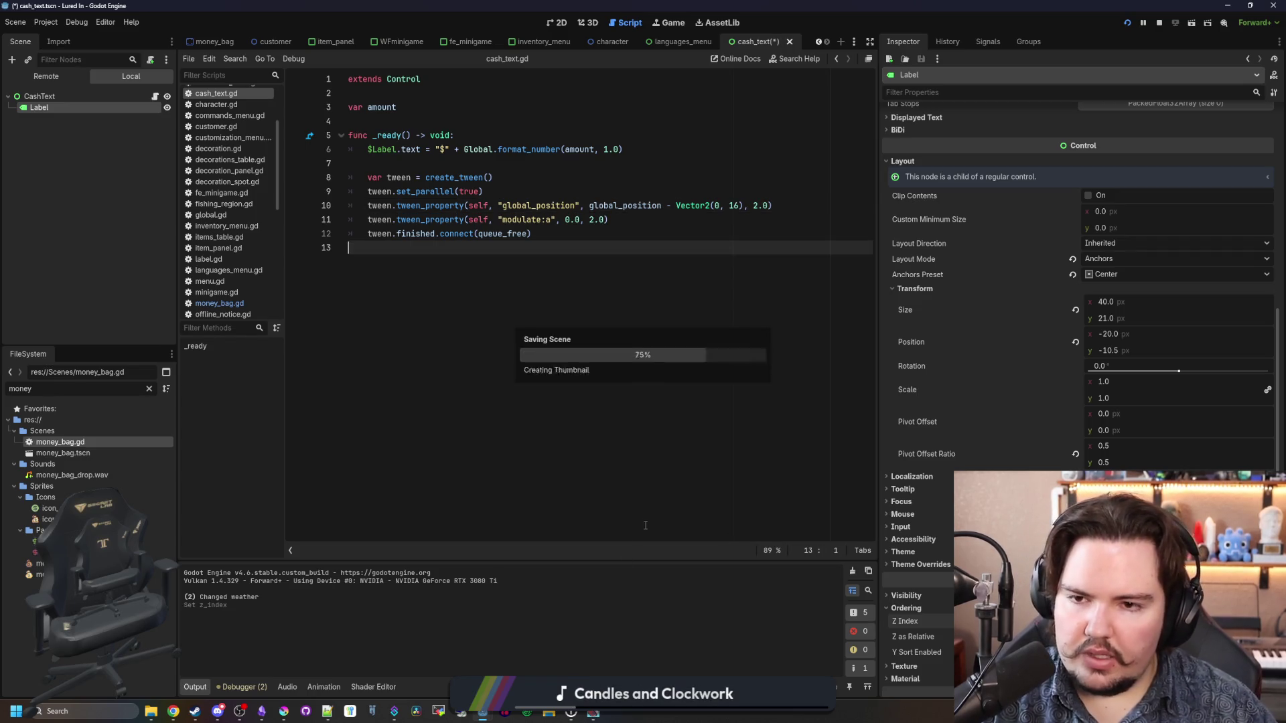
Step: Maximize the game, spawn and collect a money bag near the counter, then stop the run
double_click(477, 275)
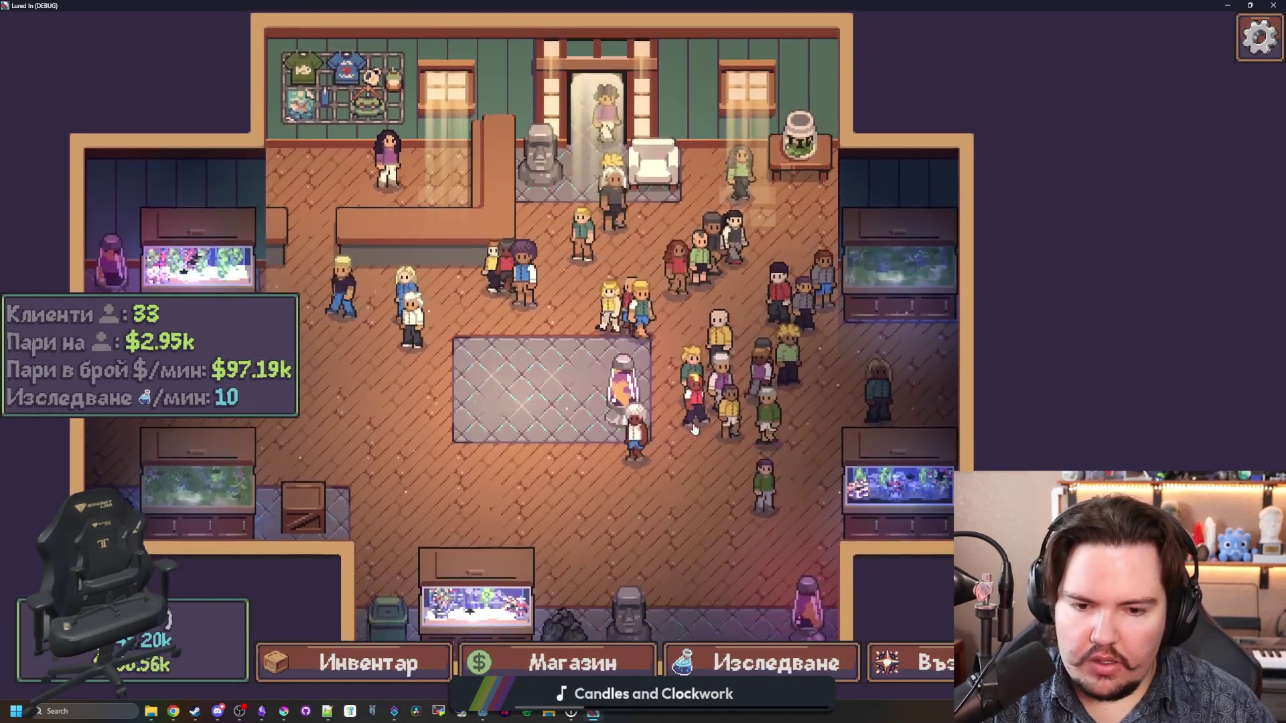
key(grave)
text(moneybag)
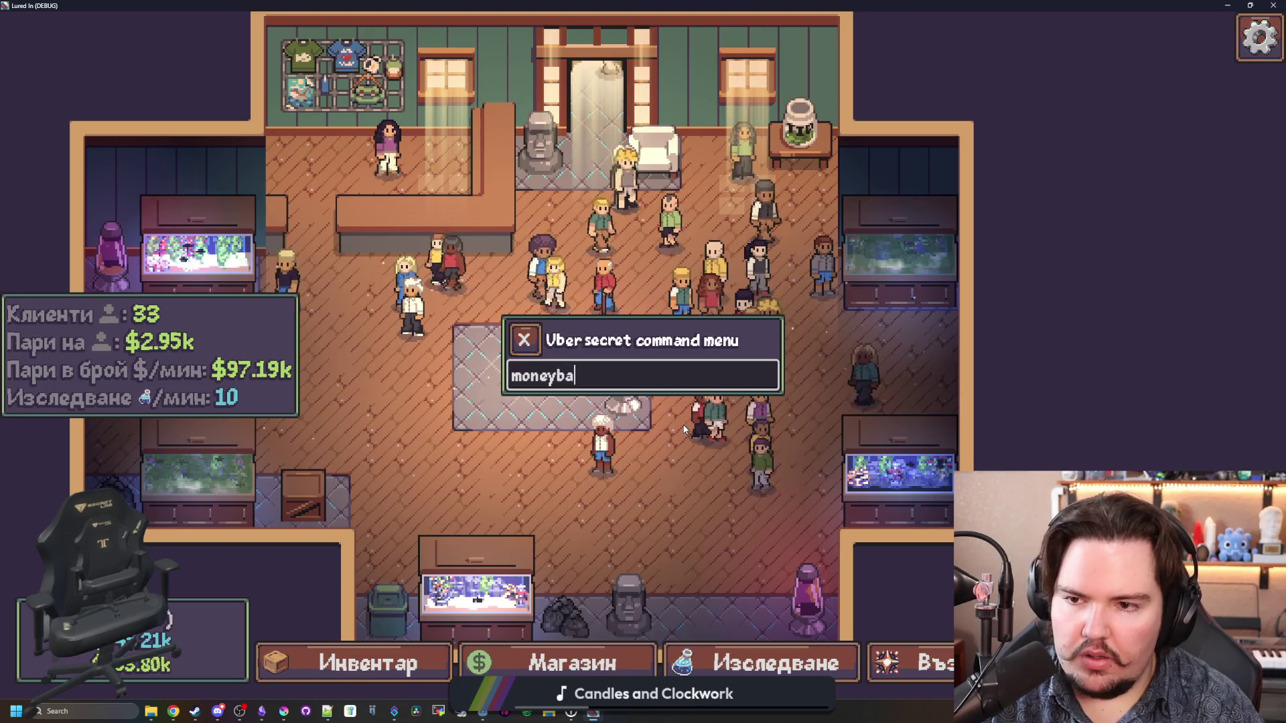
key(Return)
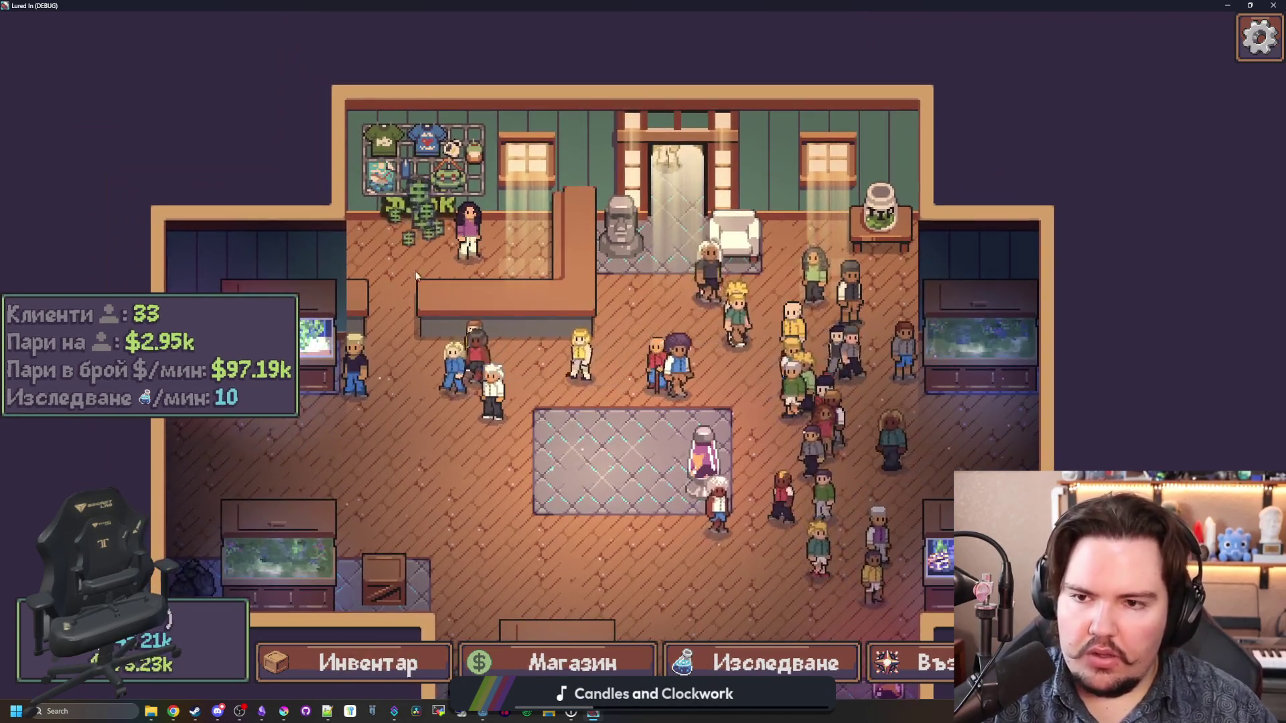
click(426, 243)
key(alt+Tab)
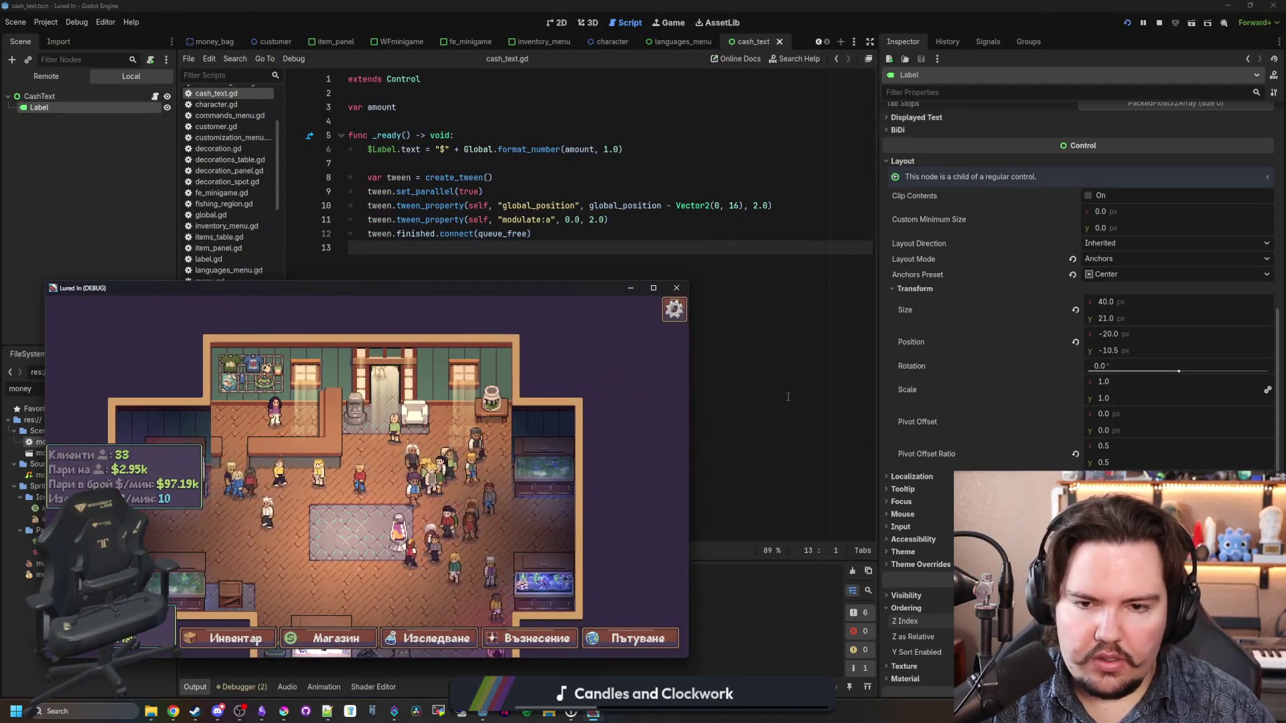
key(F5)
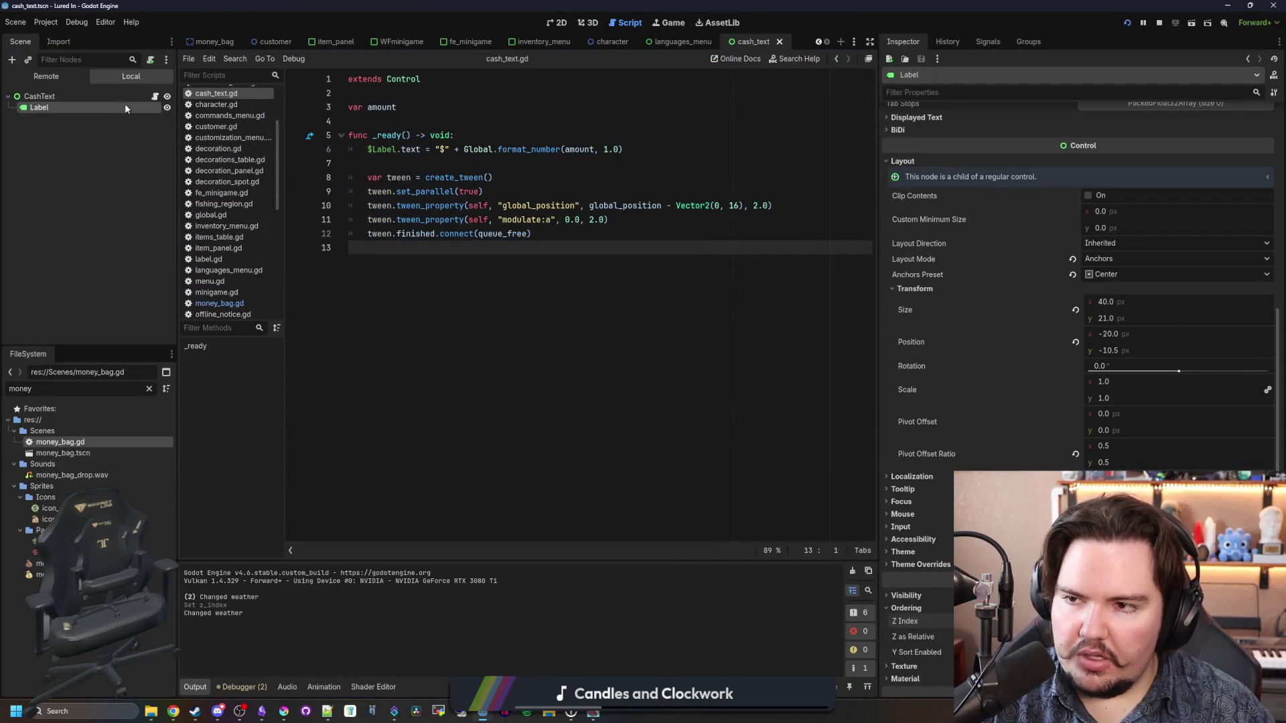
Step: Inspect CashText's Texture and Ordering properties and the Label node, saving the scene
click(124, 100)
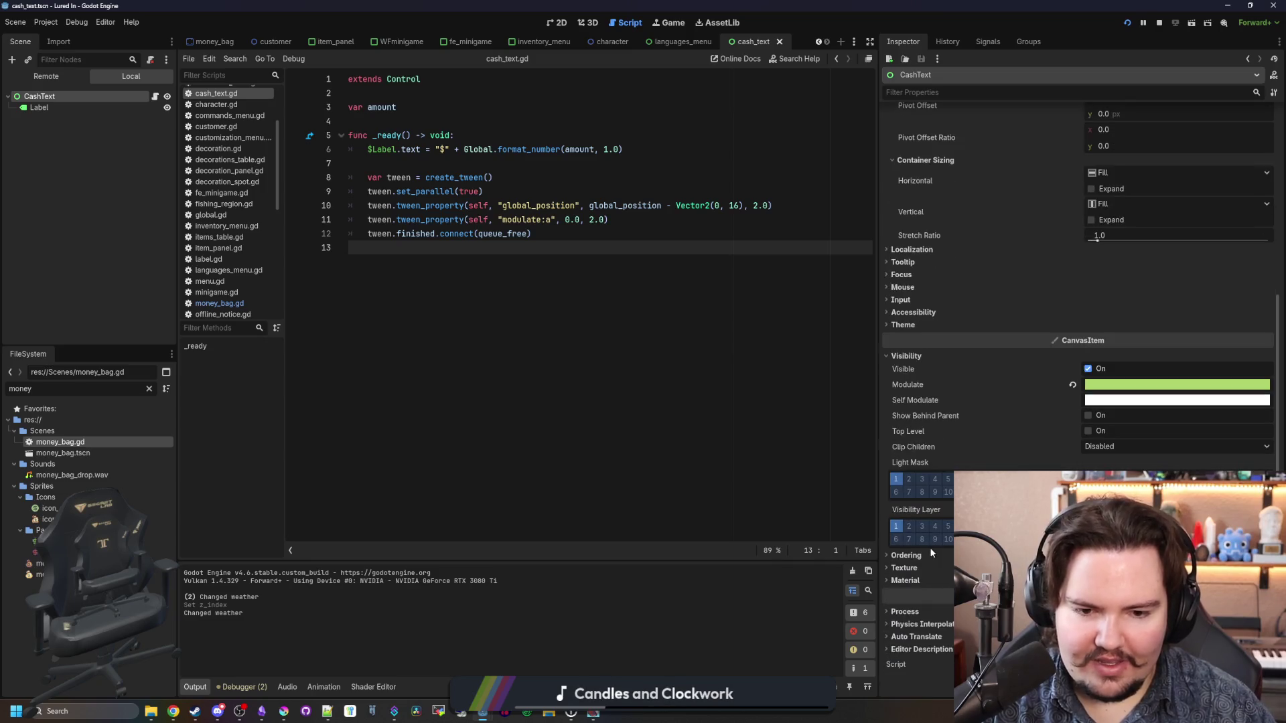
click(924, 568)
click(920, 558)
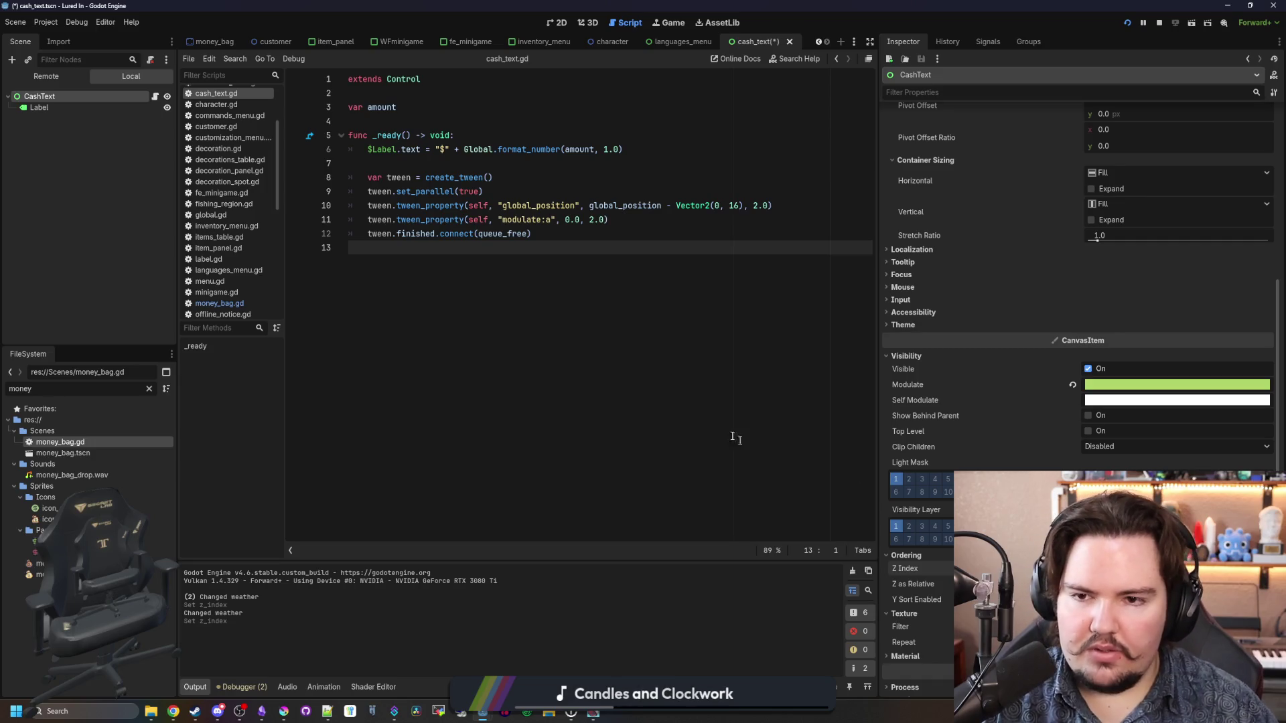
key(ctrl+s)
click(110, 107)
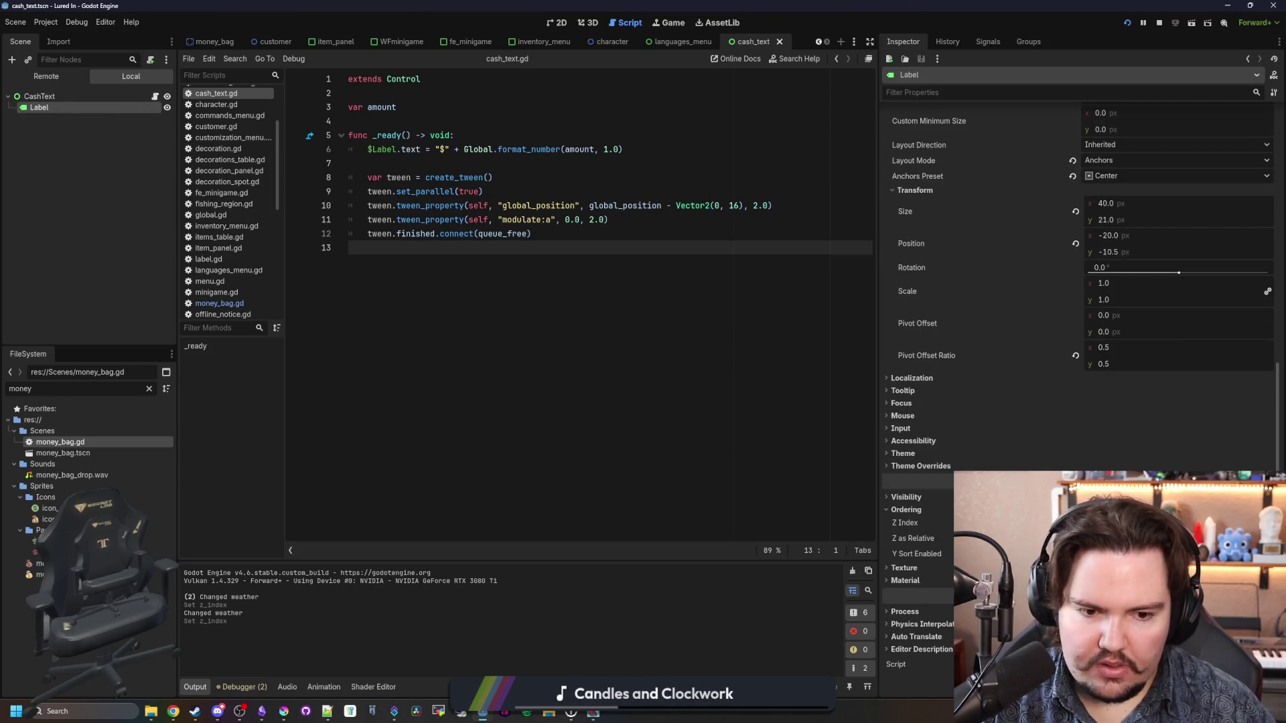
key(ctrl+s)
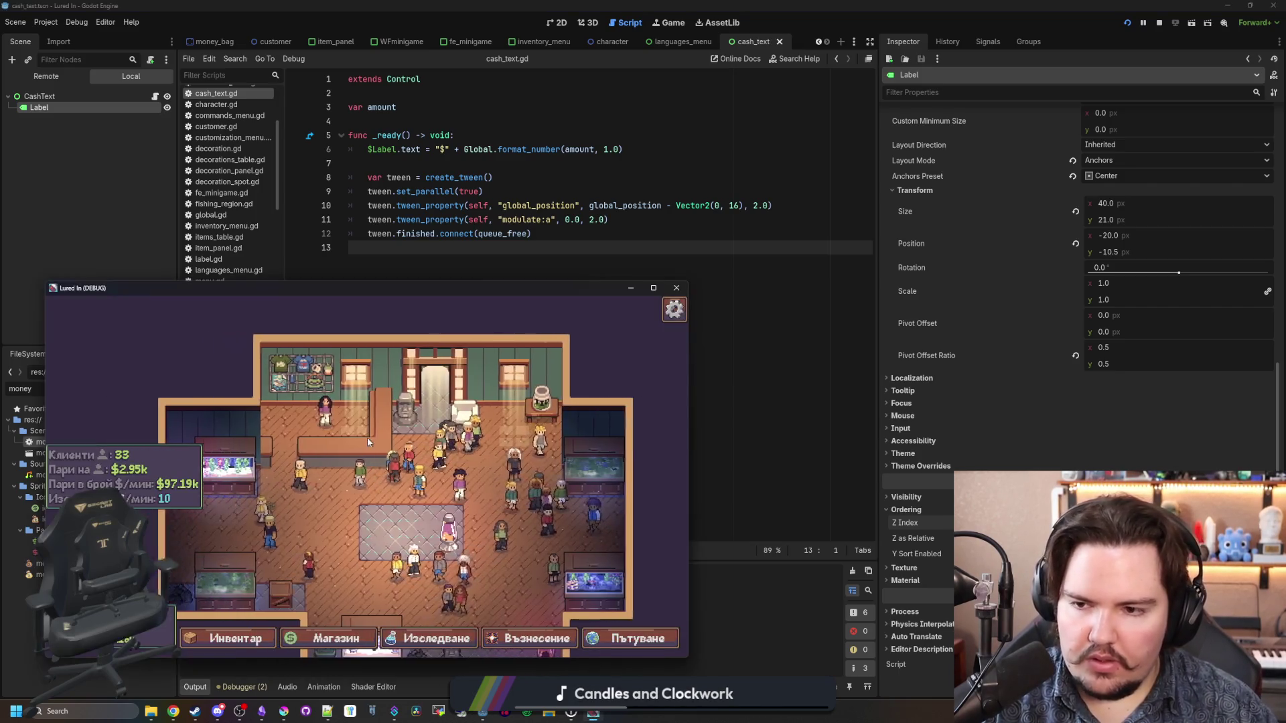
Step: Test the cash text with the 'mo' money command, stop the game, and save the CashText scene
key(grave)
text(mo)
key(Return)
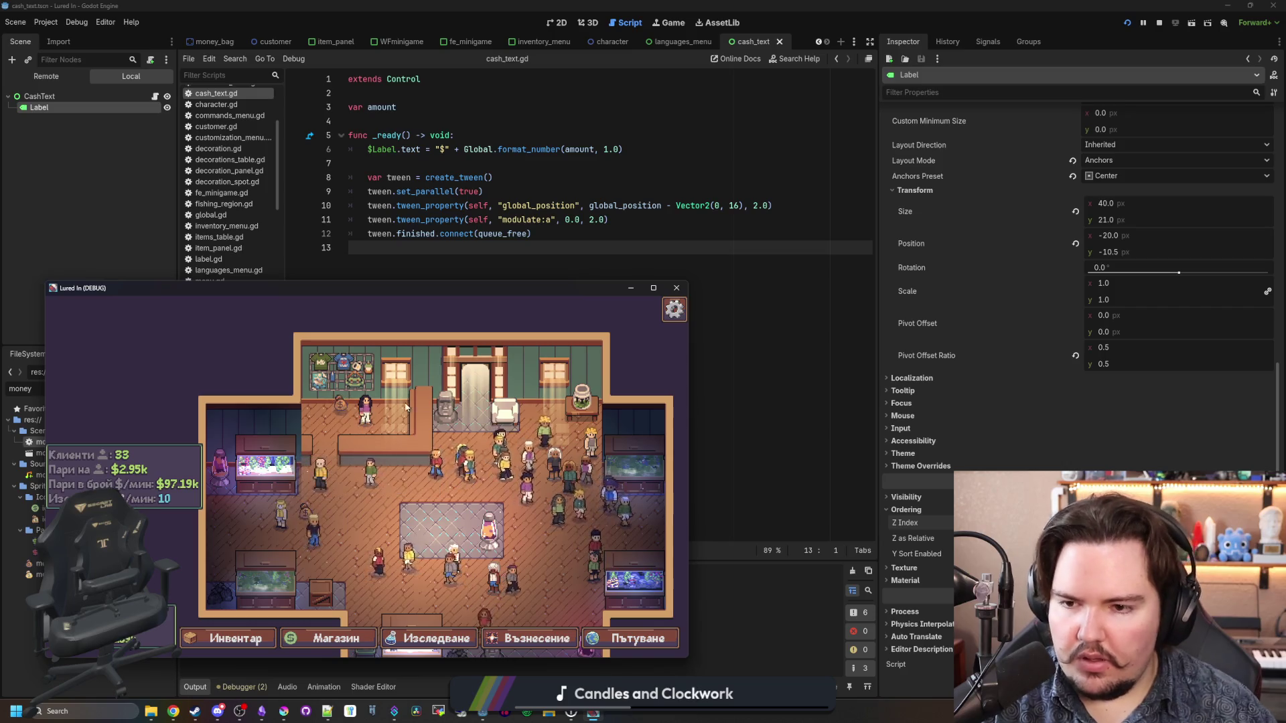
scroll(398, 420, up, 3)
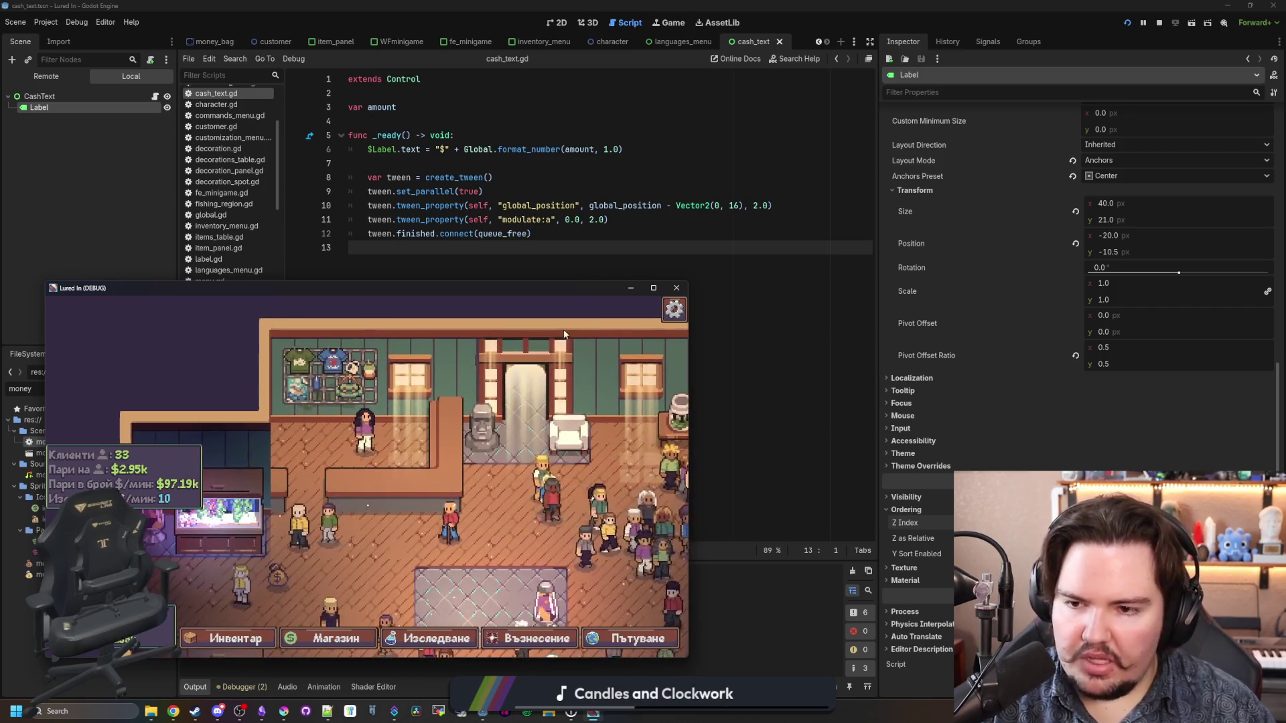
click(675, 288)
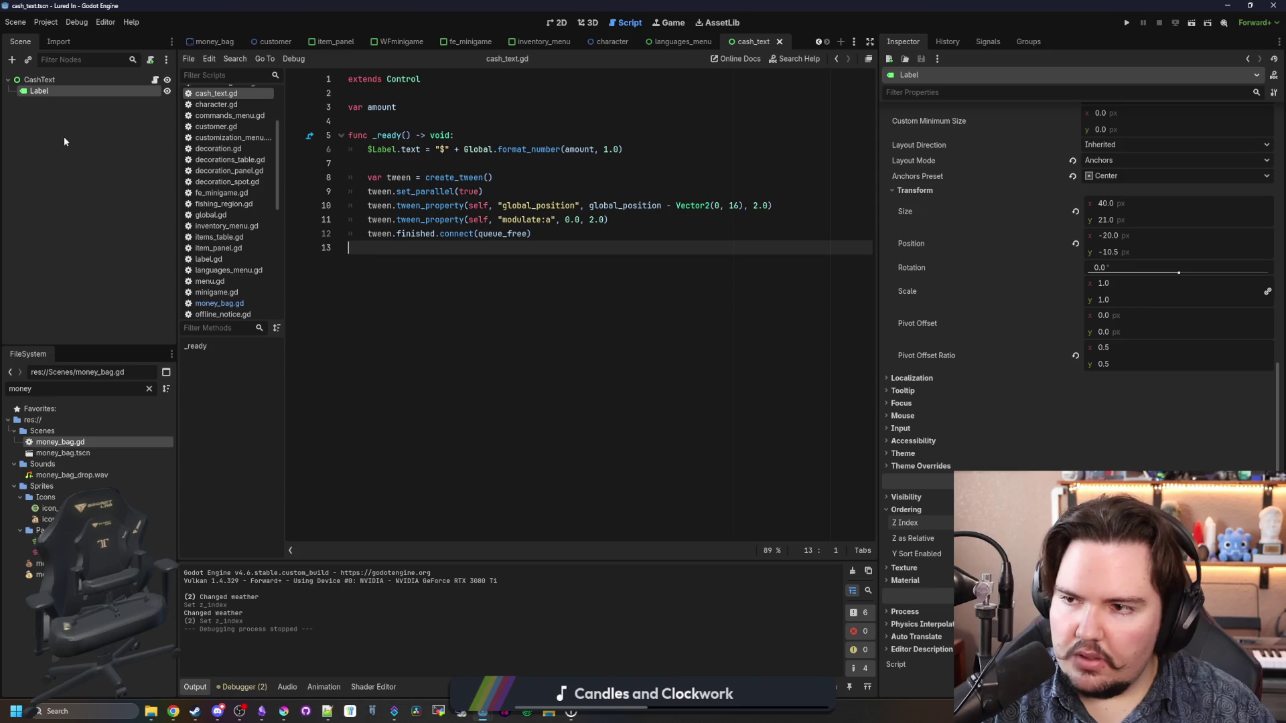
click(40, 80)
key(ctrl+s)
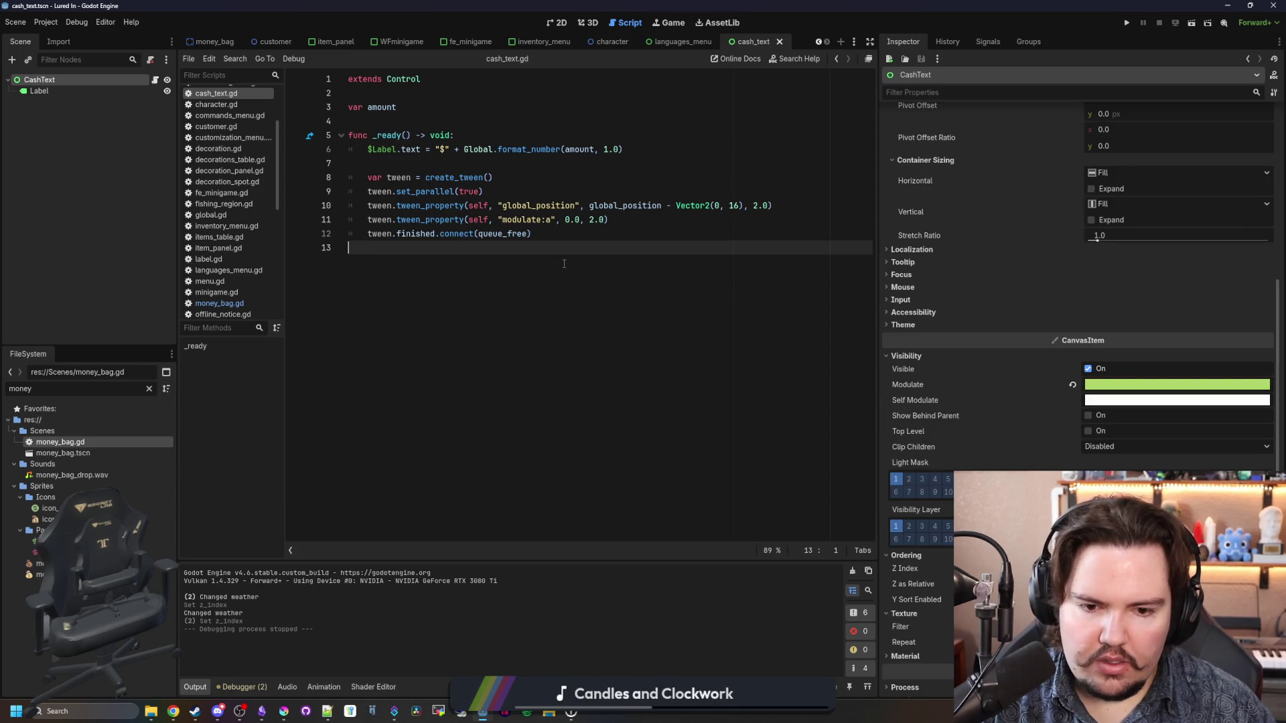
key(ctrl+s)
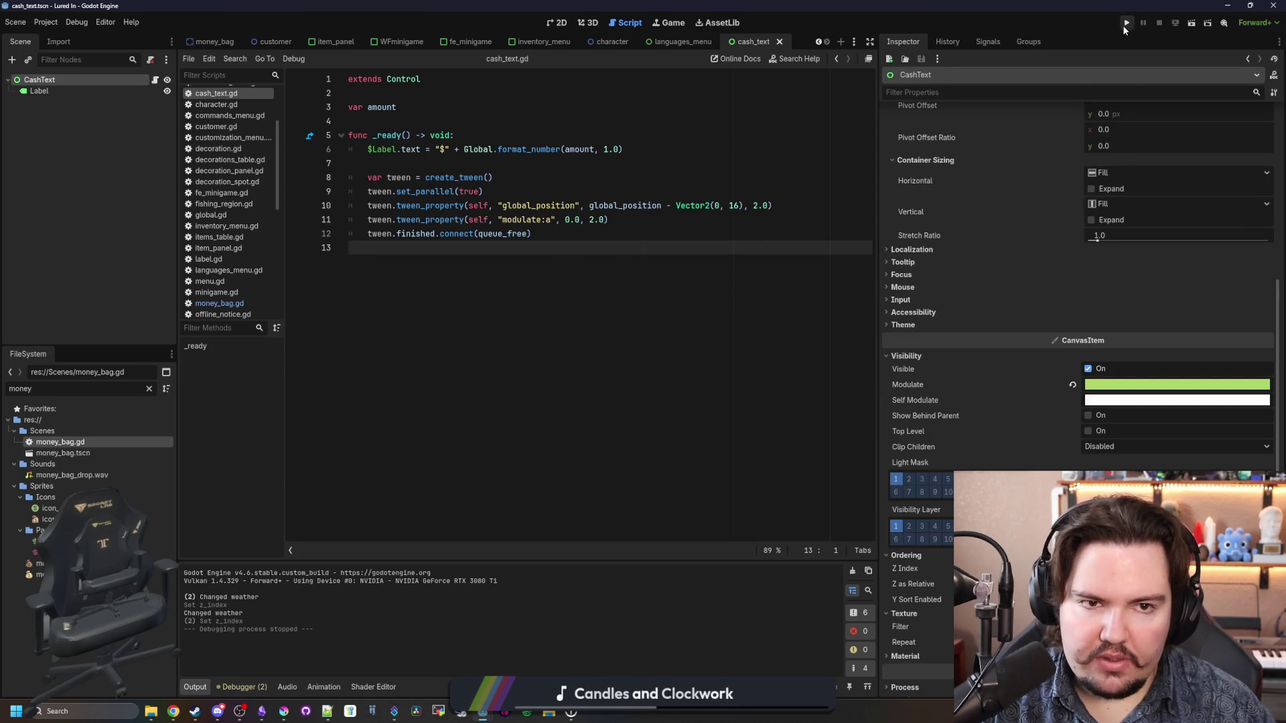
Step: Run the project and enter the saved game past the feedback and welcome-back popups
click(1126, 24)
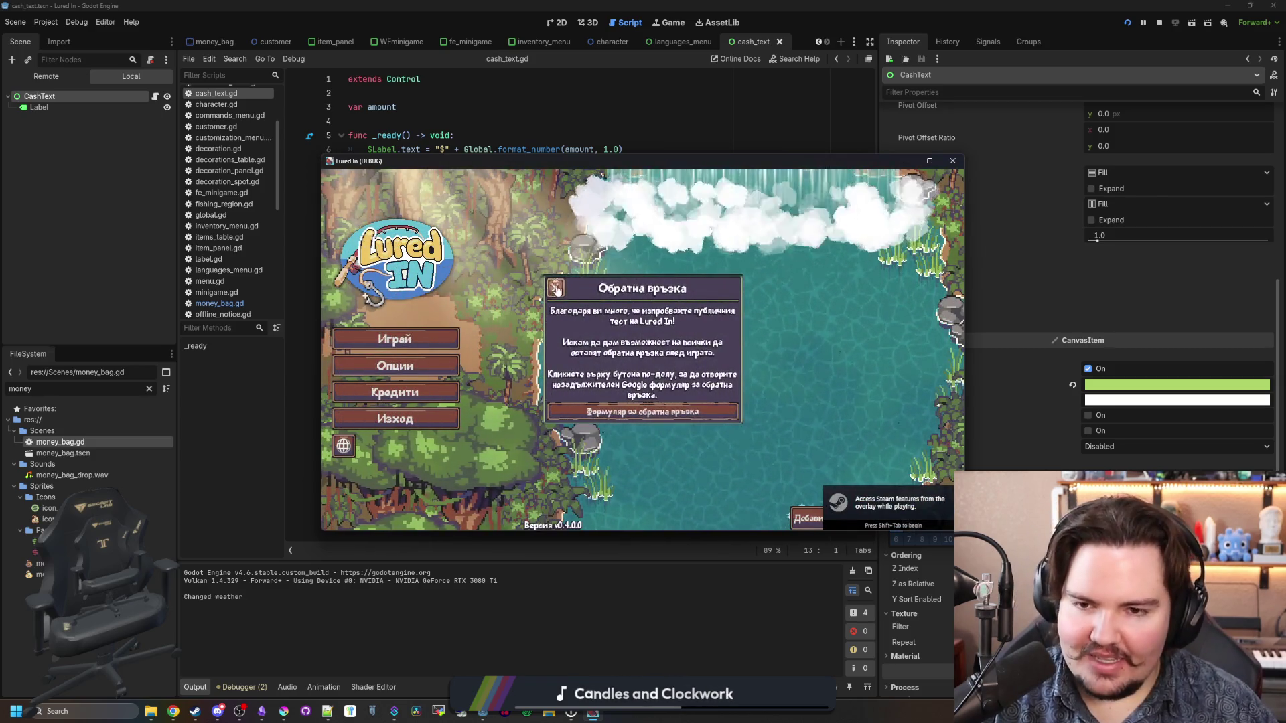
click(554, 288)
click(394, 339)
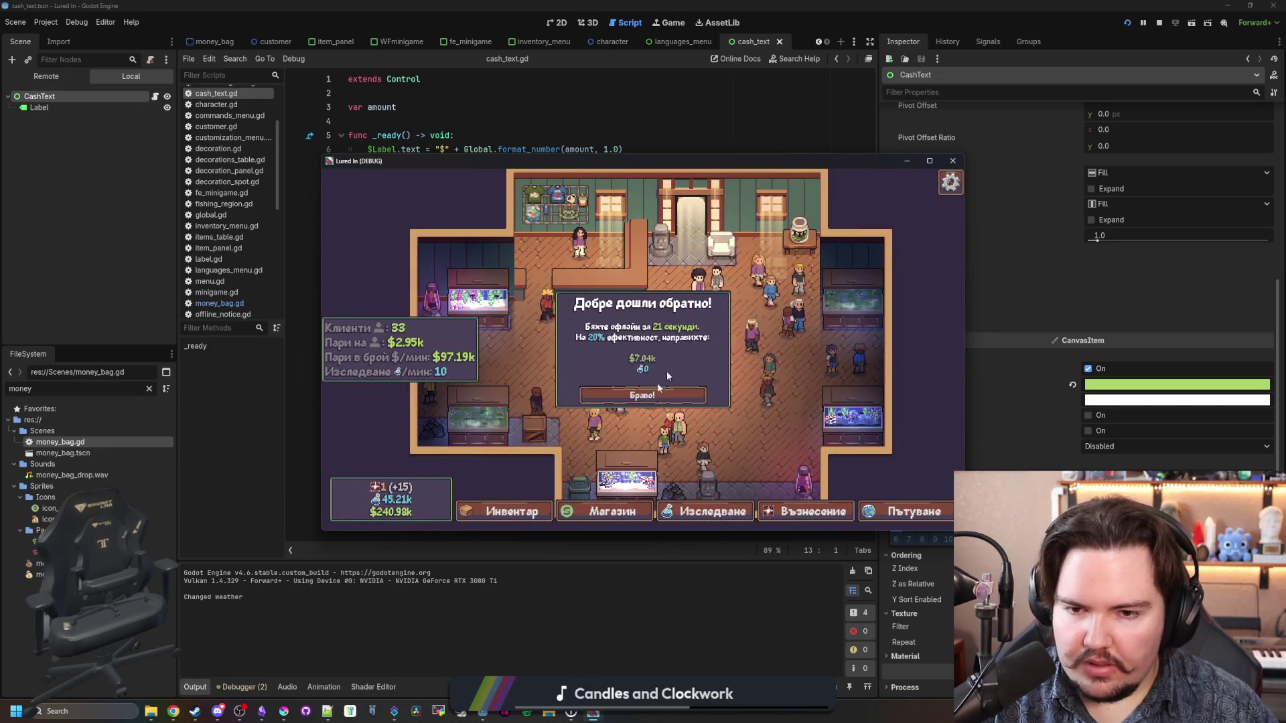
click(623, 395)
key(Escape)
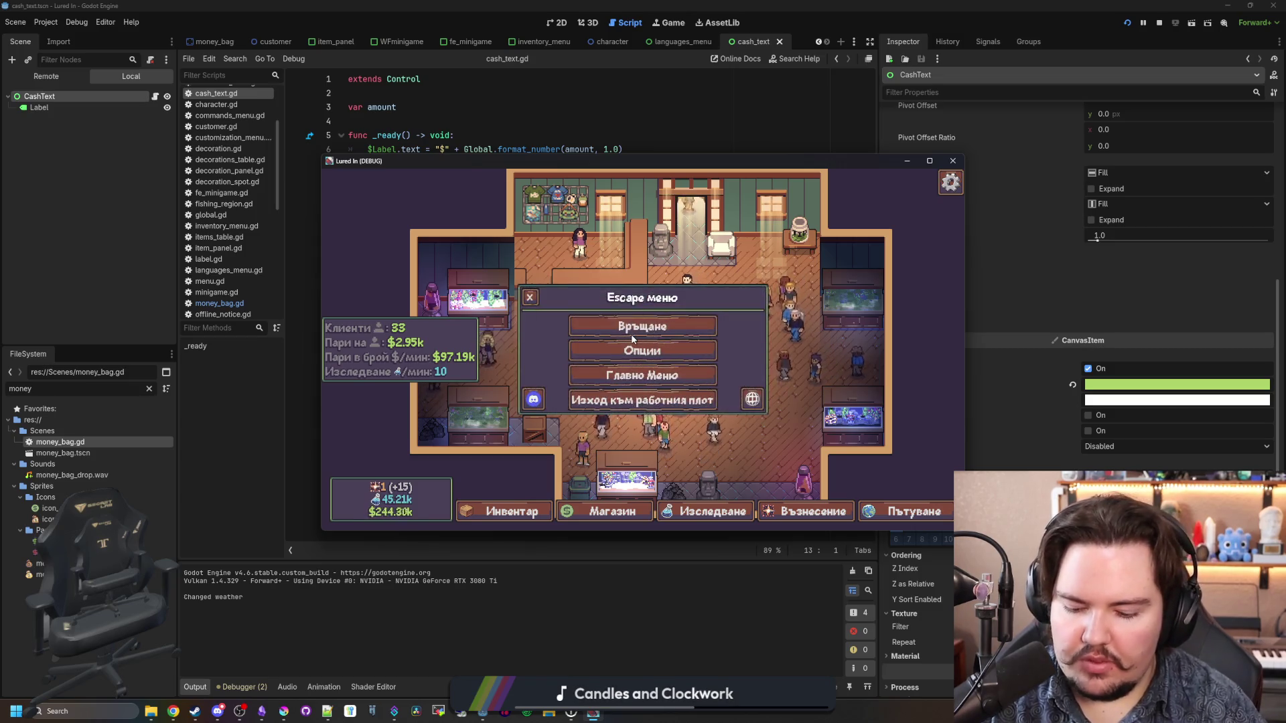
click(632, 339)
Step: Spawn money with moneybag to watch the cash popup, then stop the run and save the scene
key(grave)
text(moneyb)
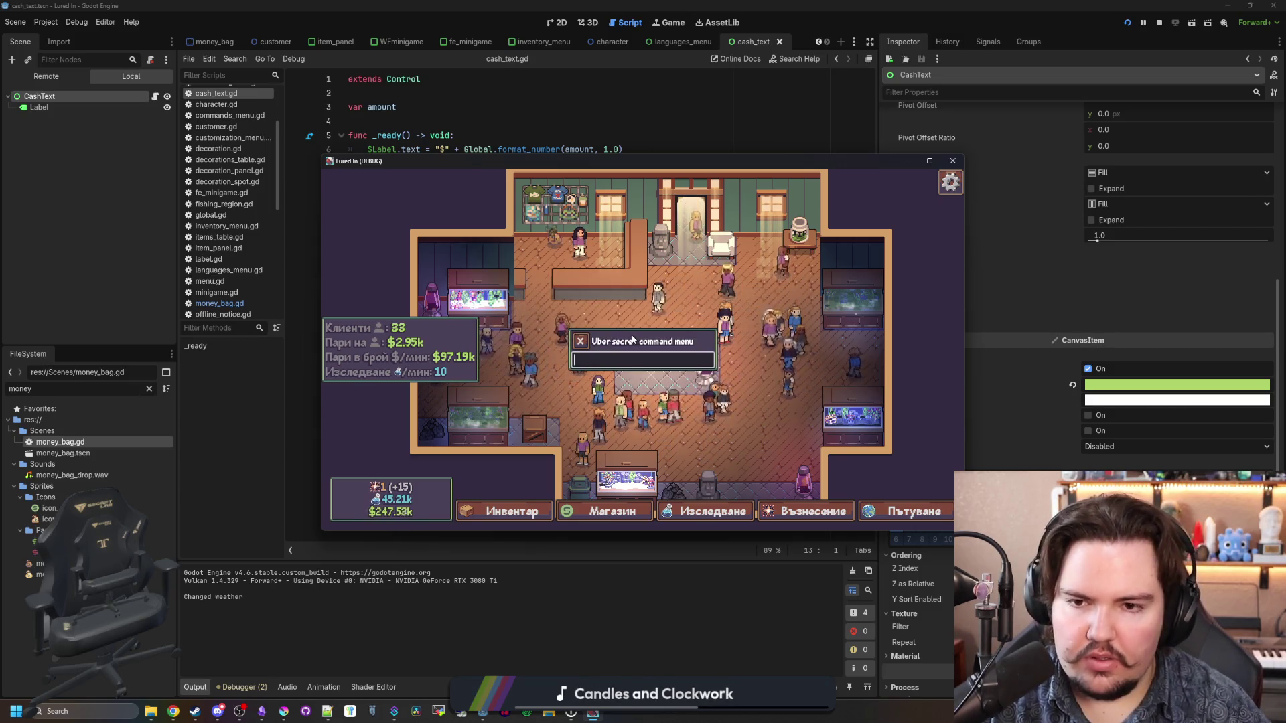
text(ag)
key(Return)
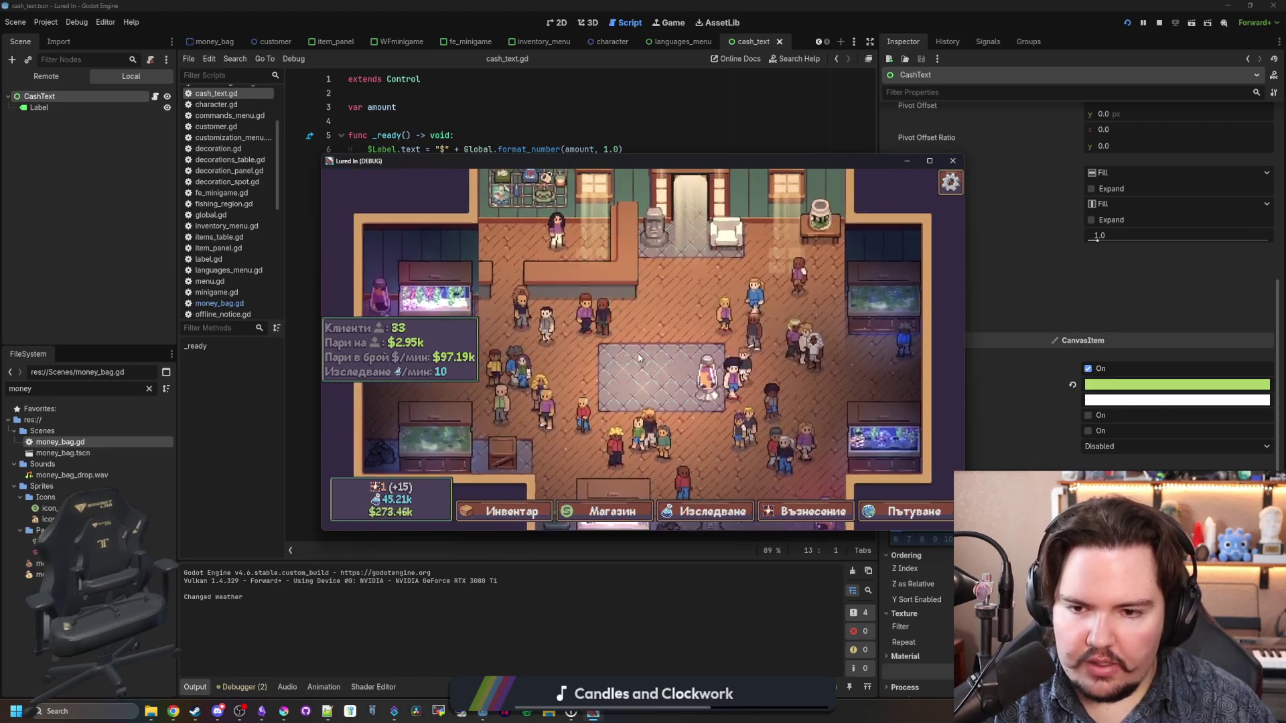
key(grave)
text(mon)
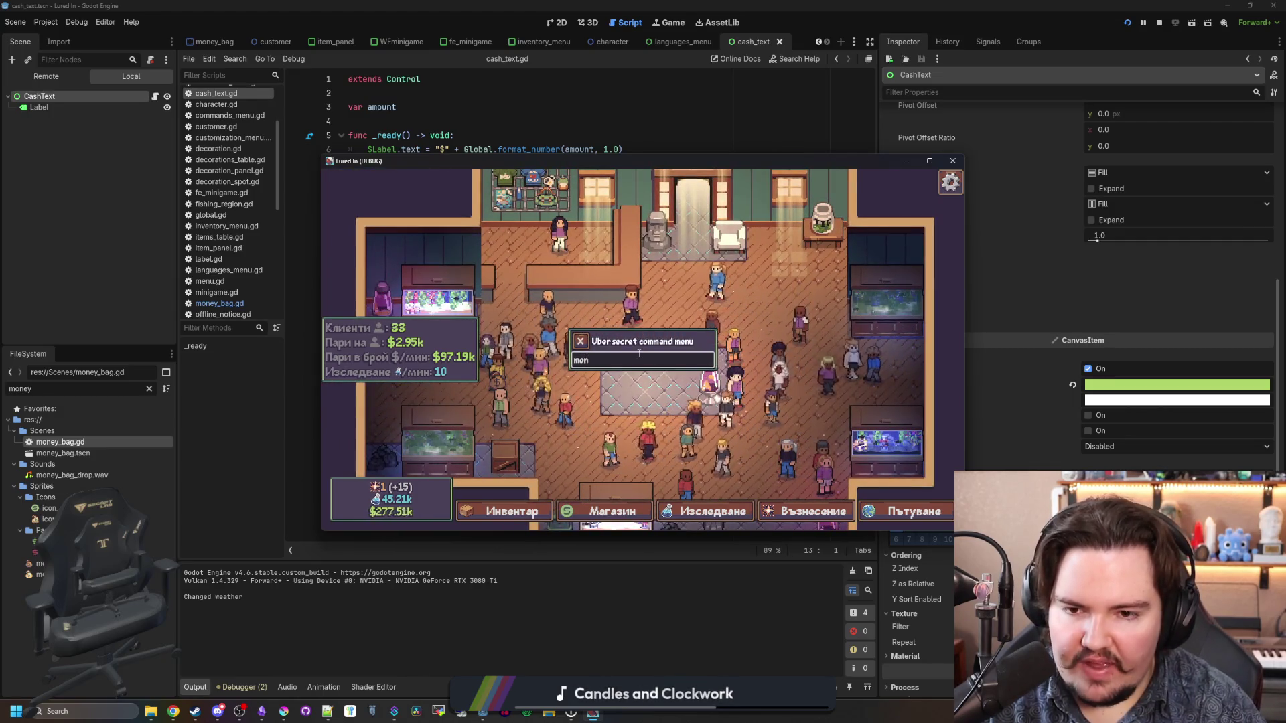
text(aw)
key(Return)
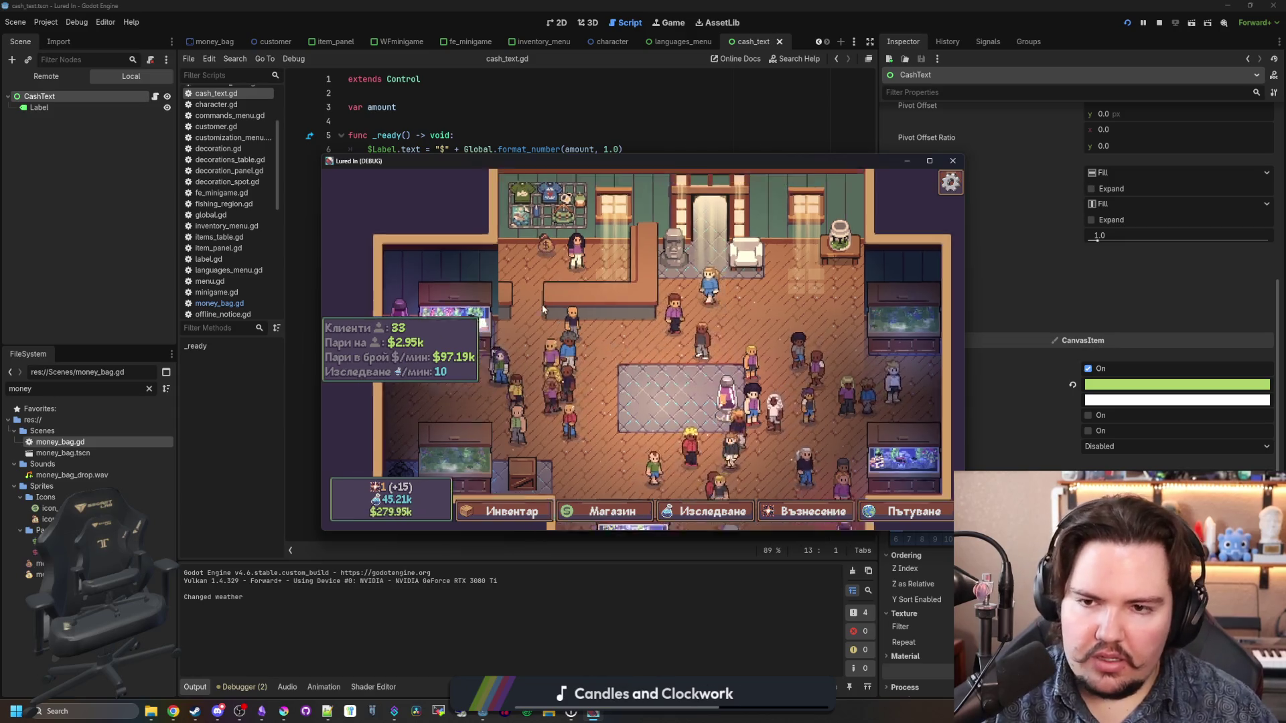
scroll(643, 322, up, 3)
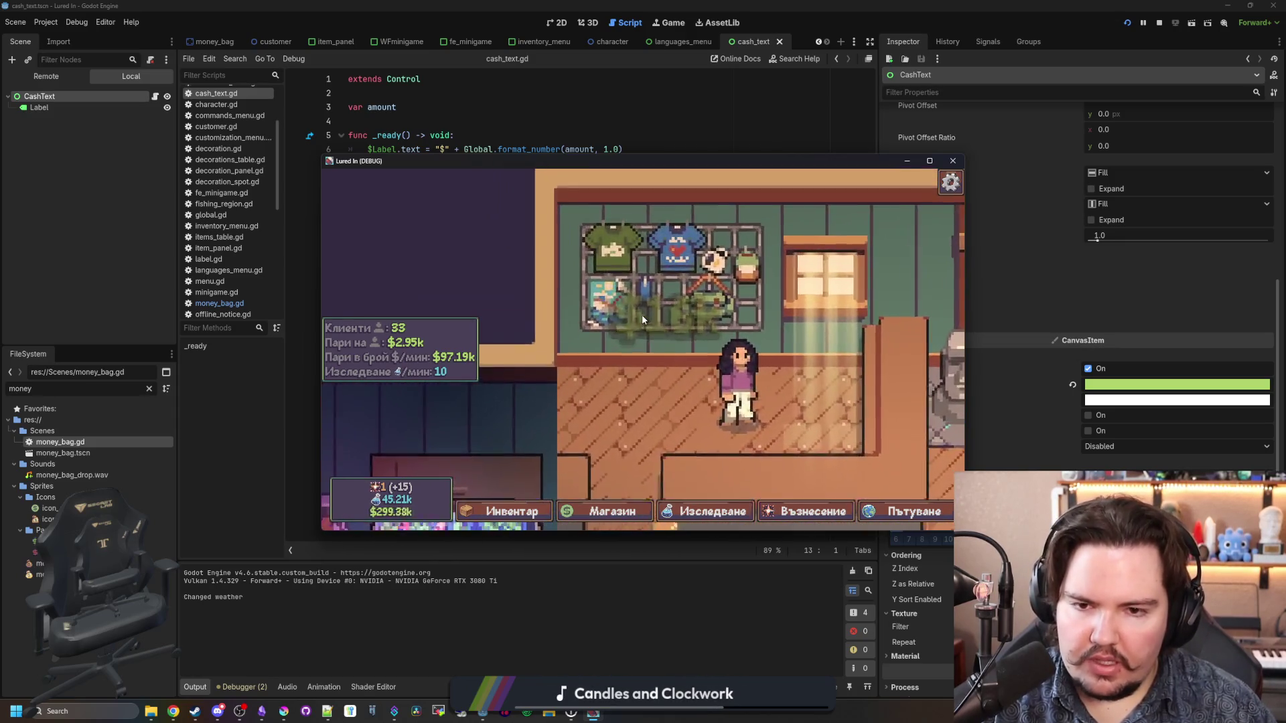
scroll(643, 321, down, 3)
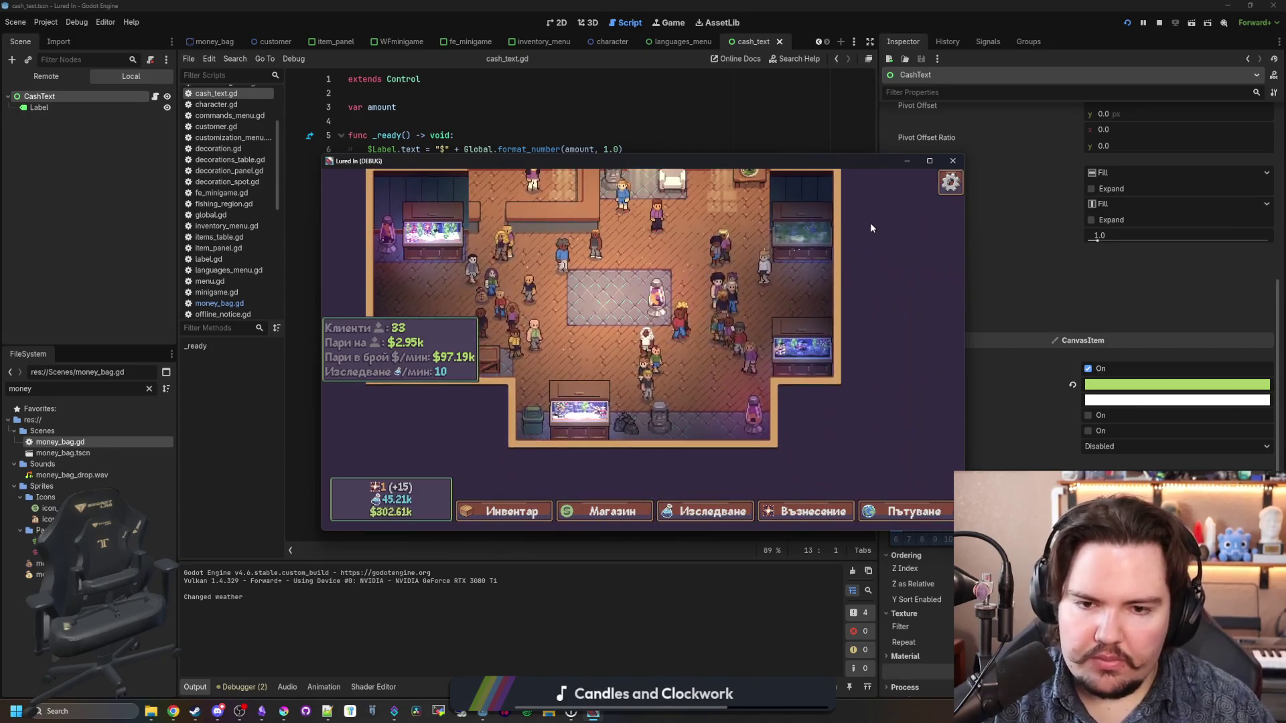
scroll(870, 222, up, 3)
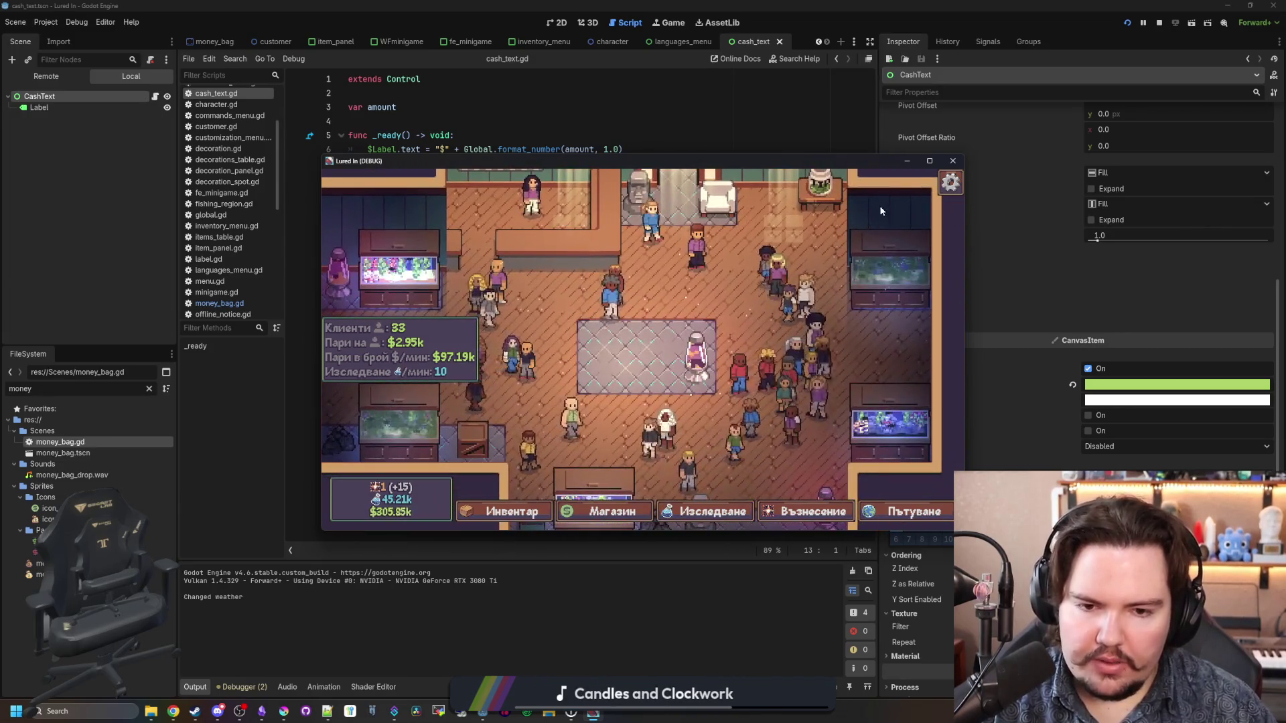
click(953, 161)
key(ctrl+s)
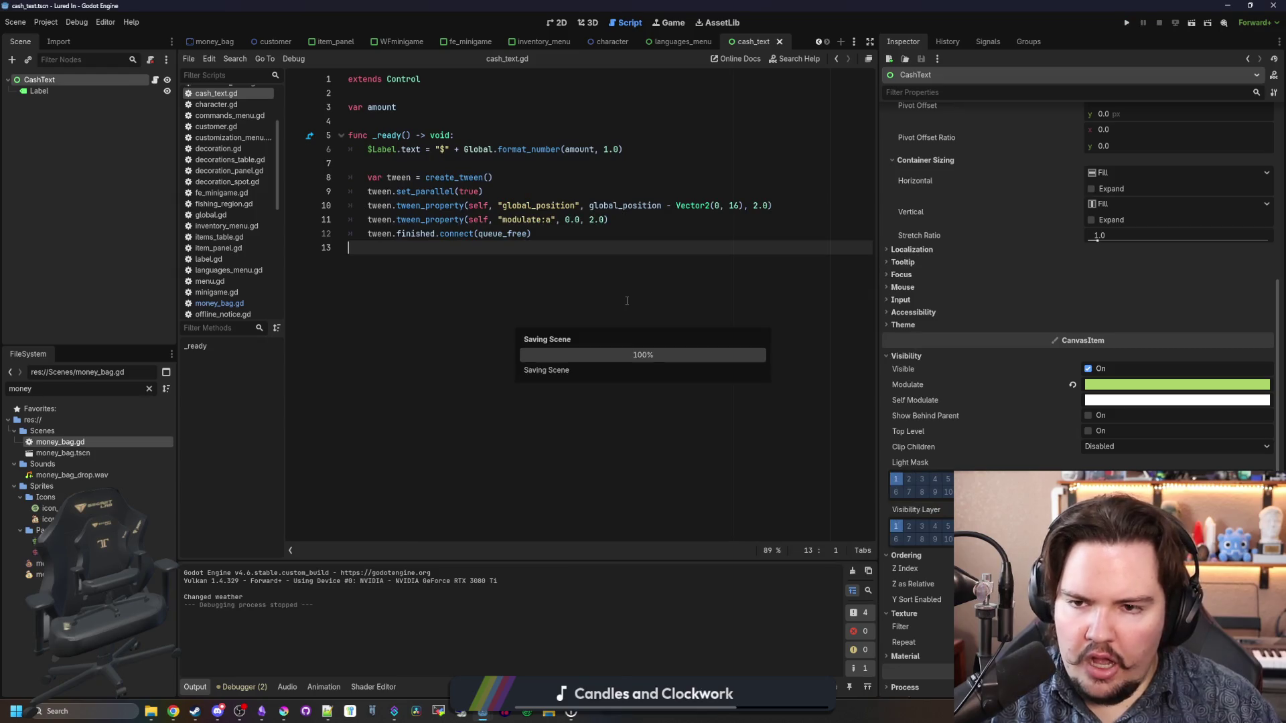
Step: Tidy the trailing empty line in cash_text.gd and save the script
key(ctrl+s)
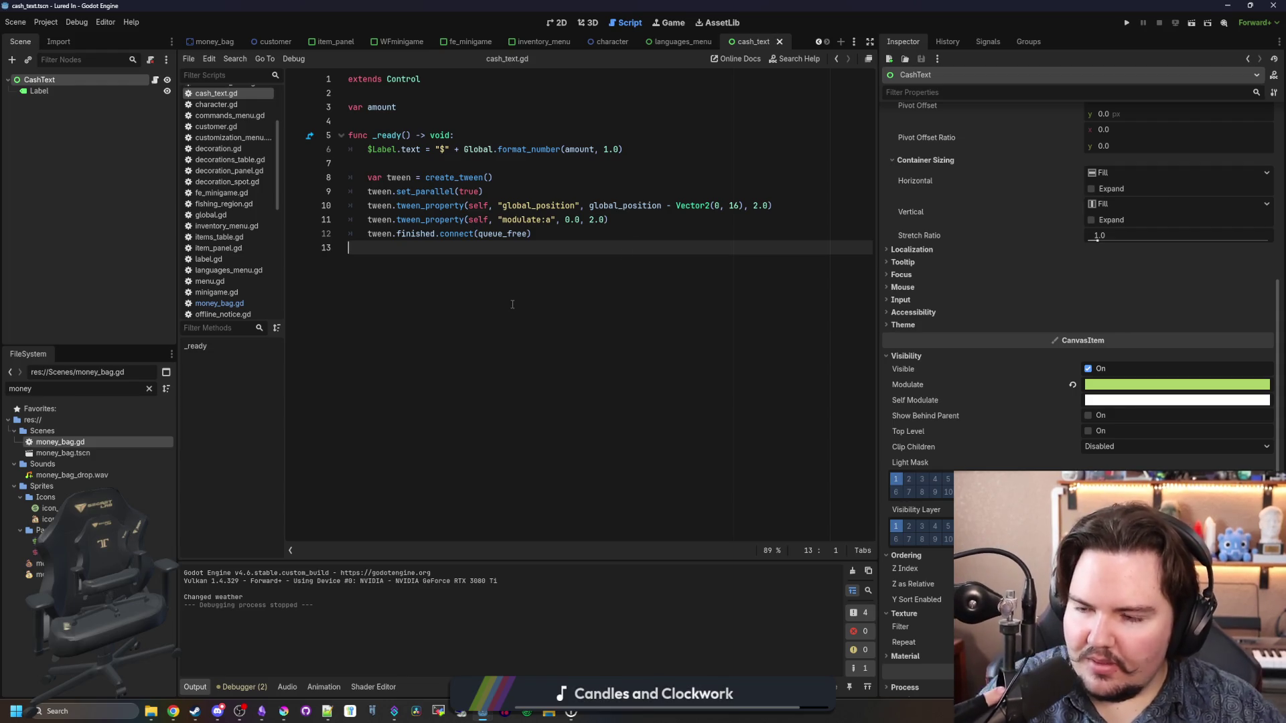
key(BackSpace)
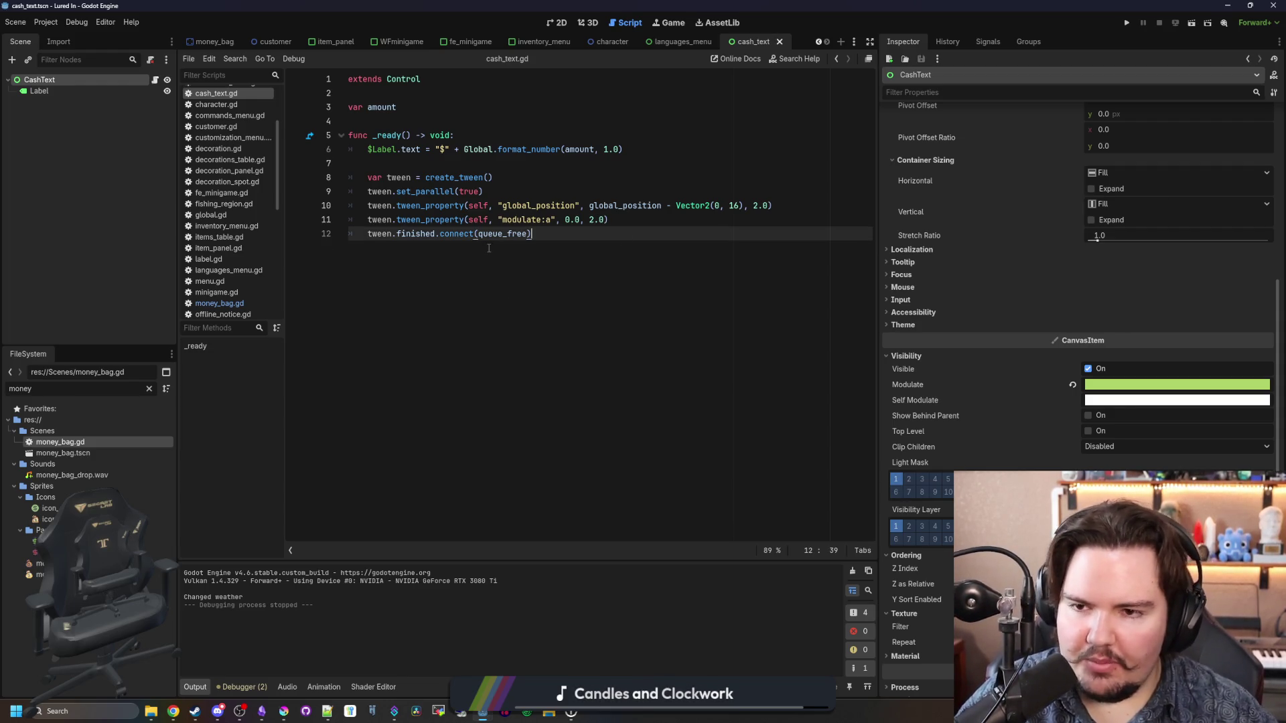
key(ctrl+s)
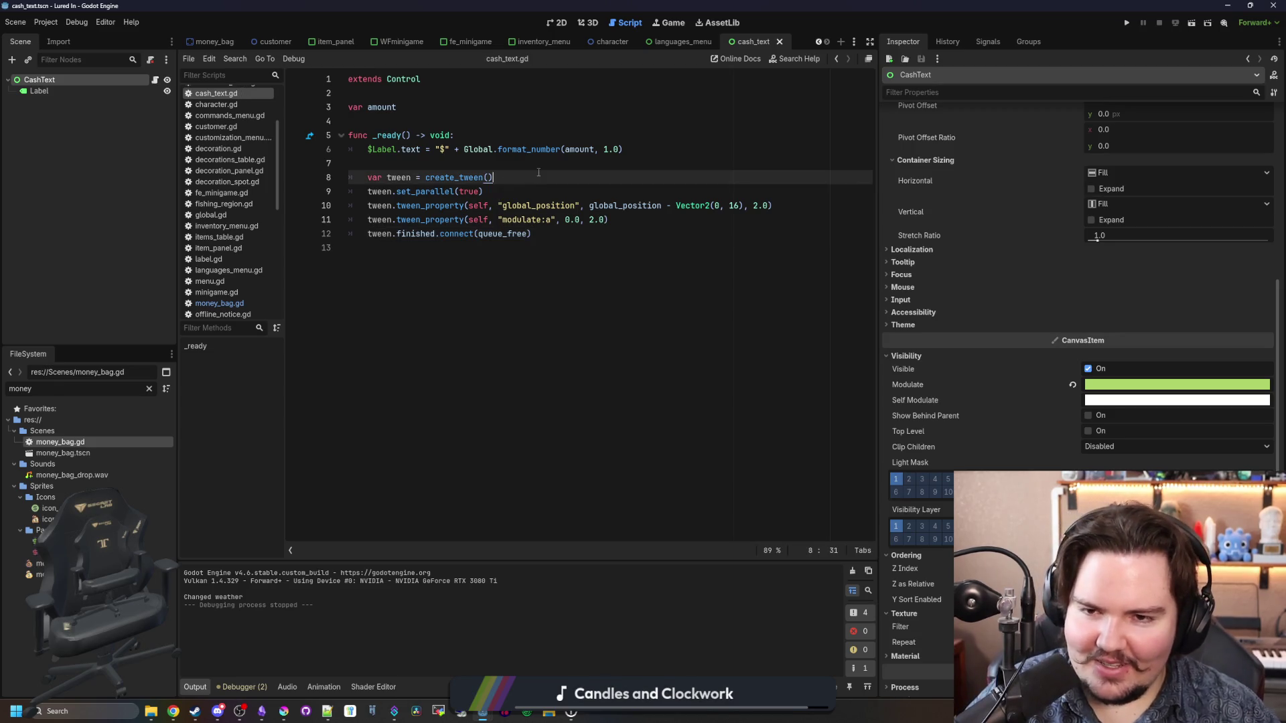
click(568, 150)
key(Down)
key(ctrl+s)
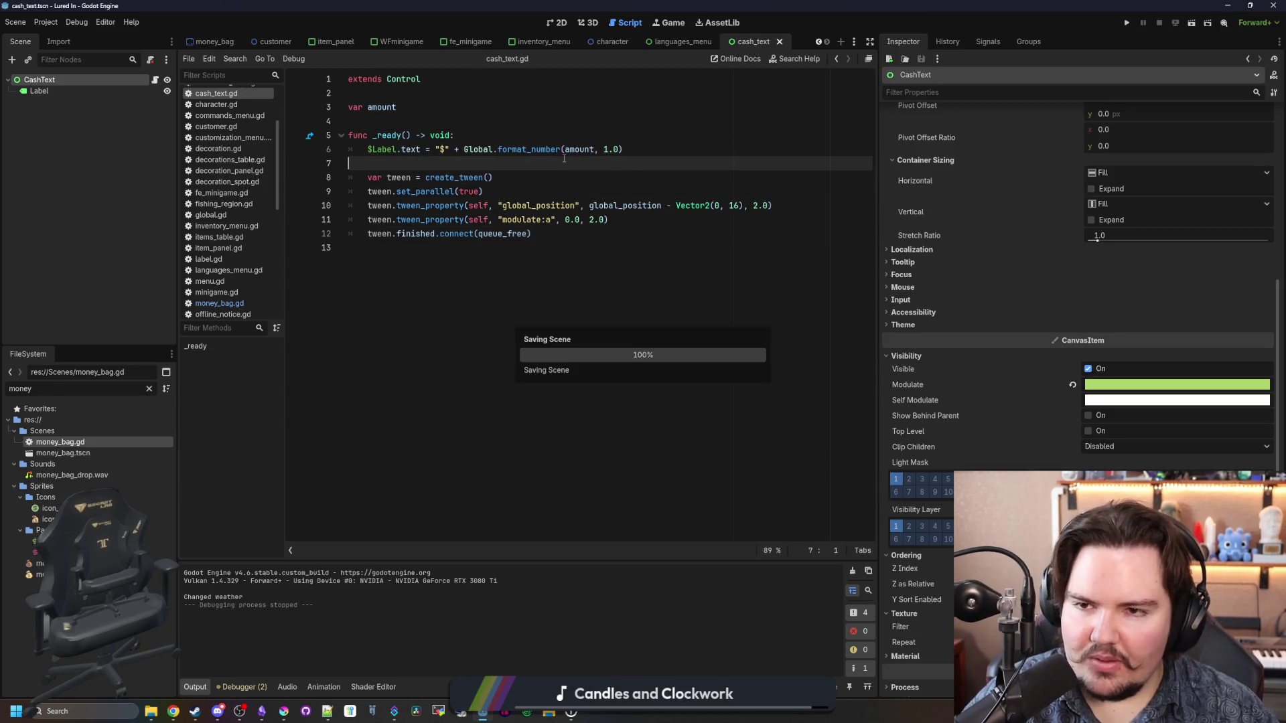
click(442, 122)
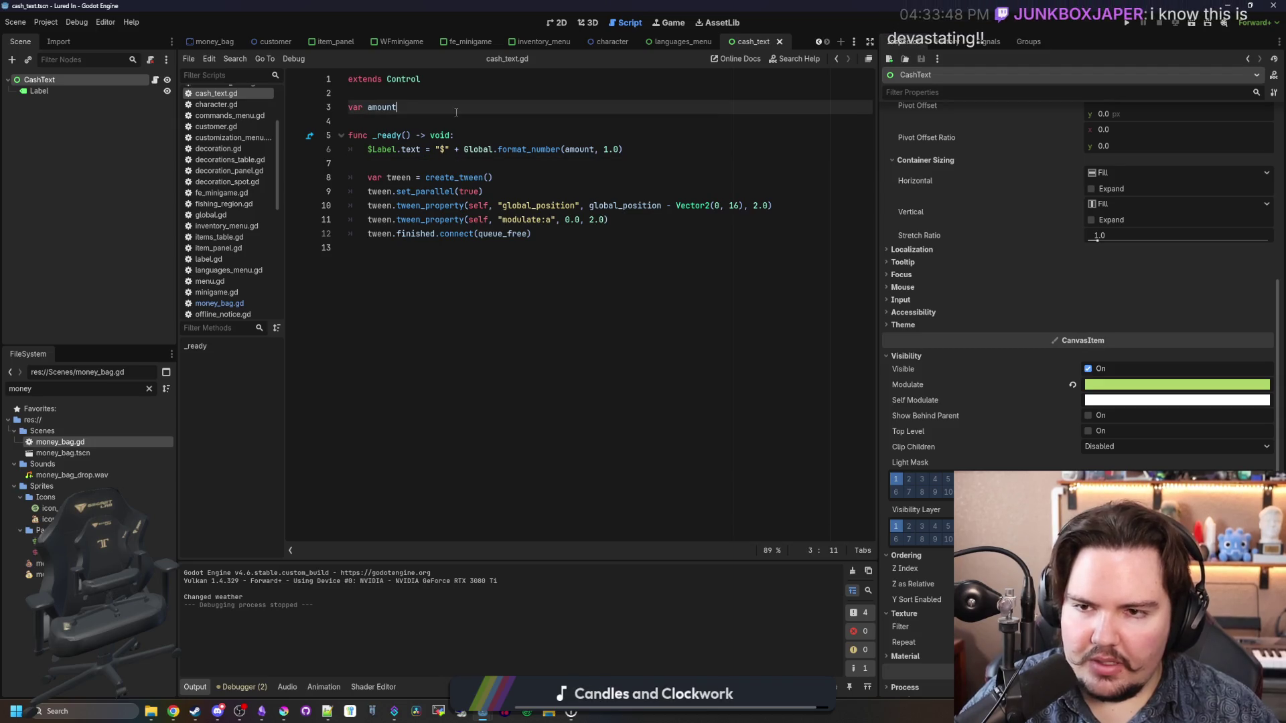
click(548, 219)
click(541, 467)
key(ctrl+s)
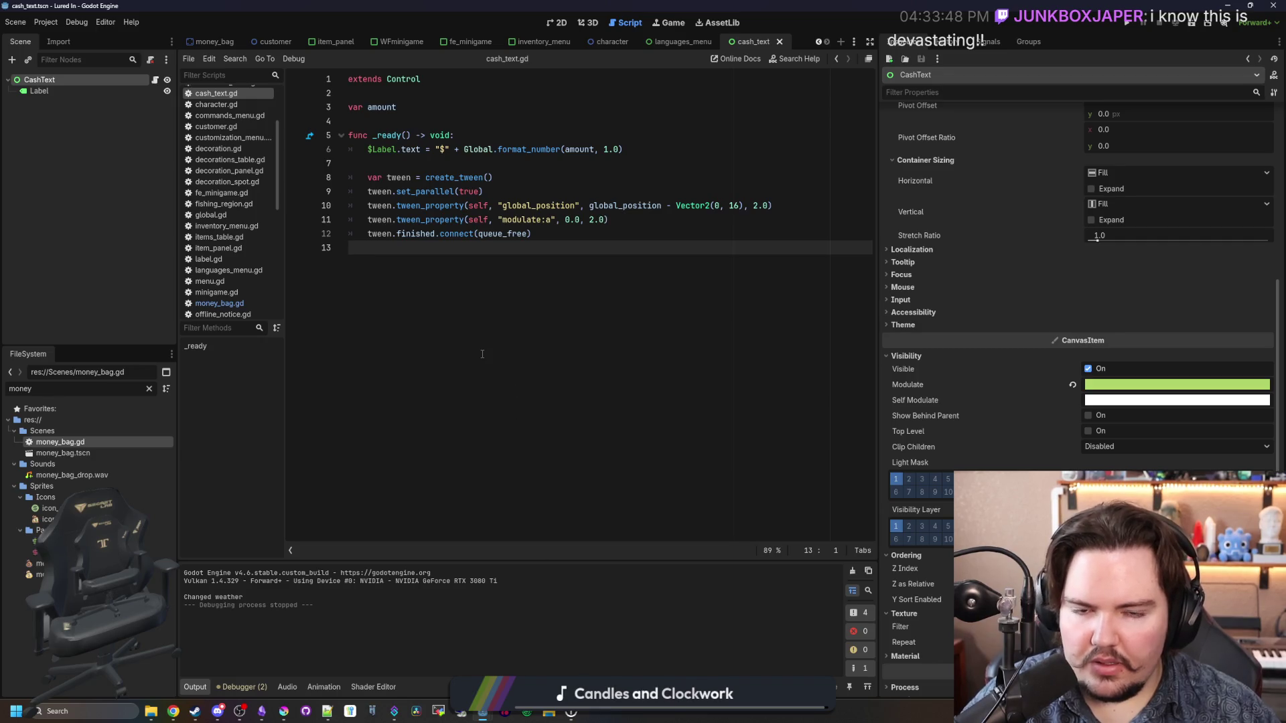
key(ctrl+s)
Step: Show the CashText scene in the 2D view and select its Label node
click(558, 22)
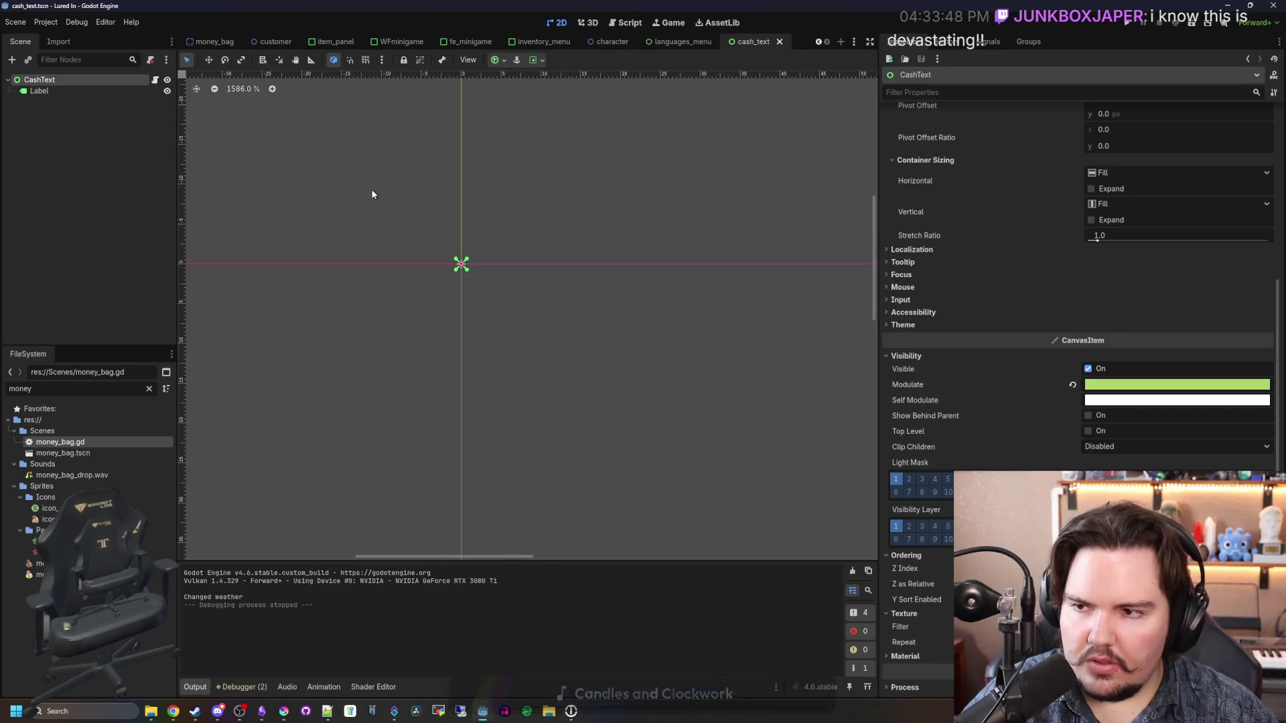
scroll(372, 194, up, 3)
click(39, 91)
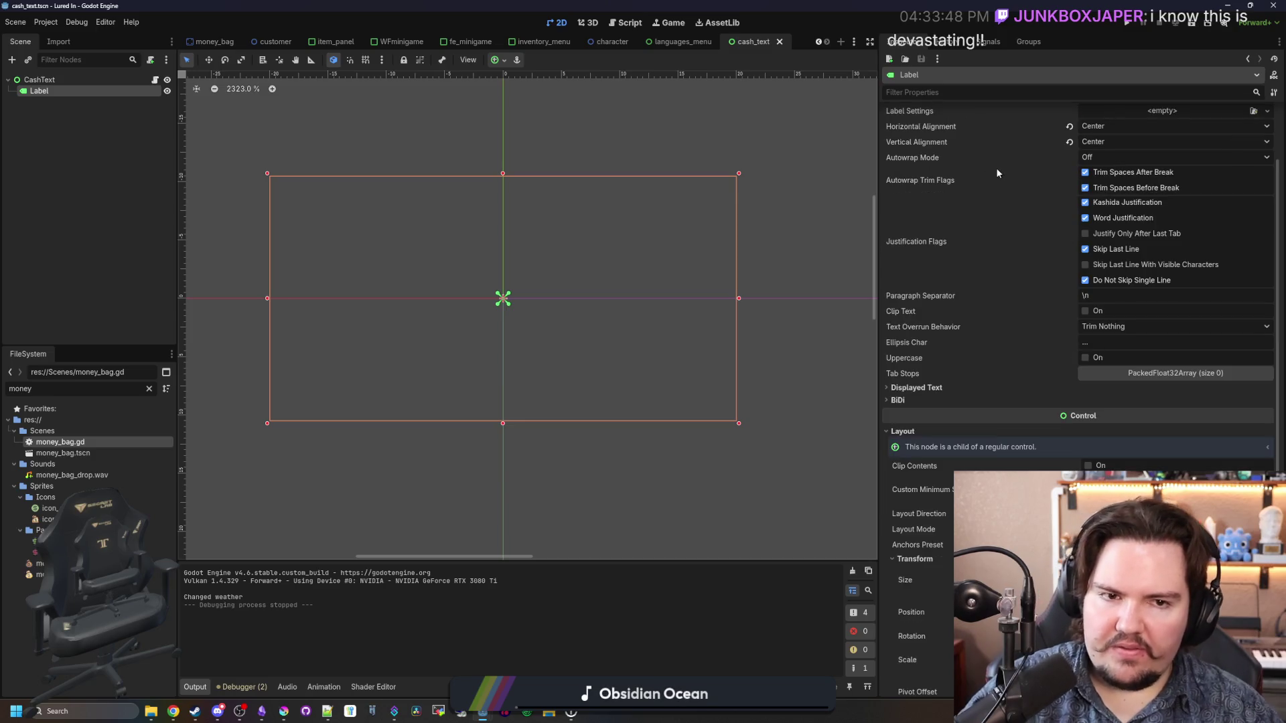
Step: Preview the Label's font with sample text 'dwasdw', then clear it and save CashText
scroll(996, 173, up, 2)
click(997, 173)
text(dwasdw)
scroll(558, 322, down, 2)
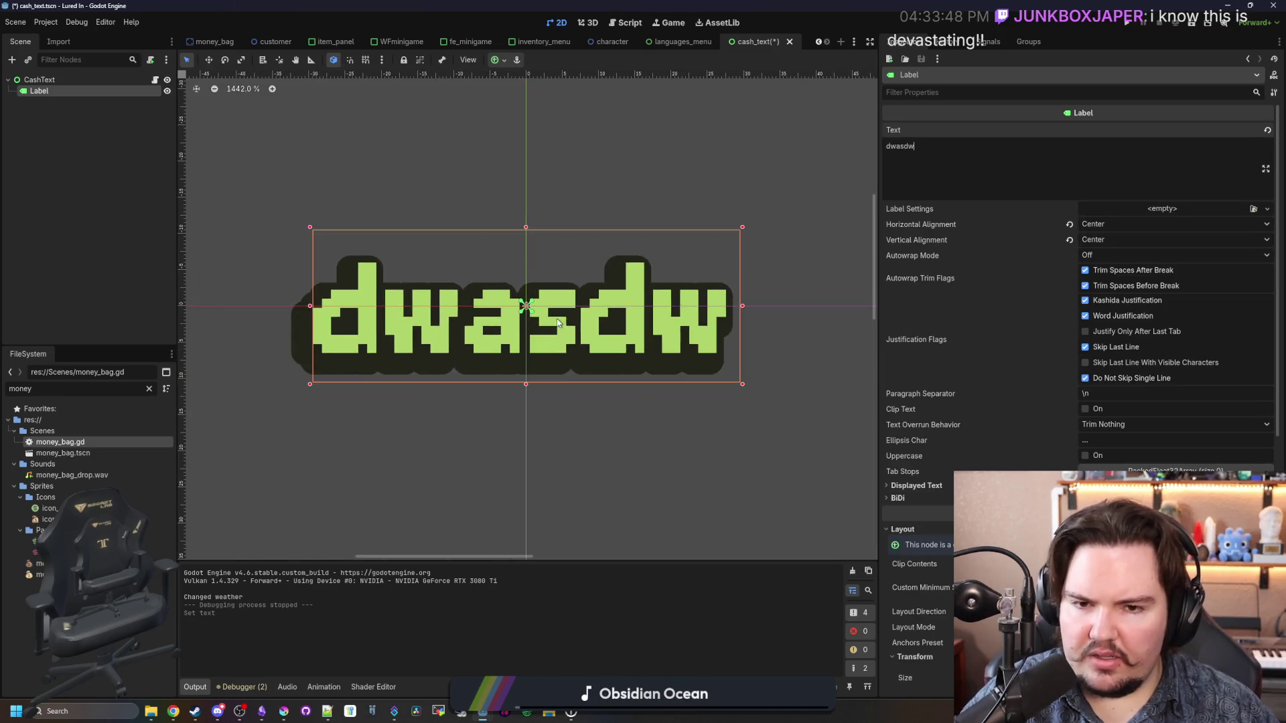
scroll(558, 323, down, 3)
scroll(553, 338, up, 5)
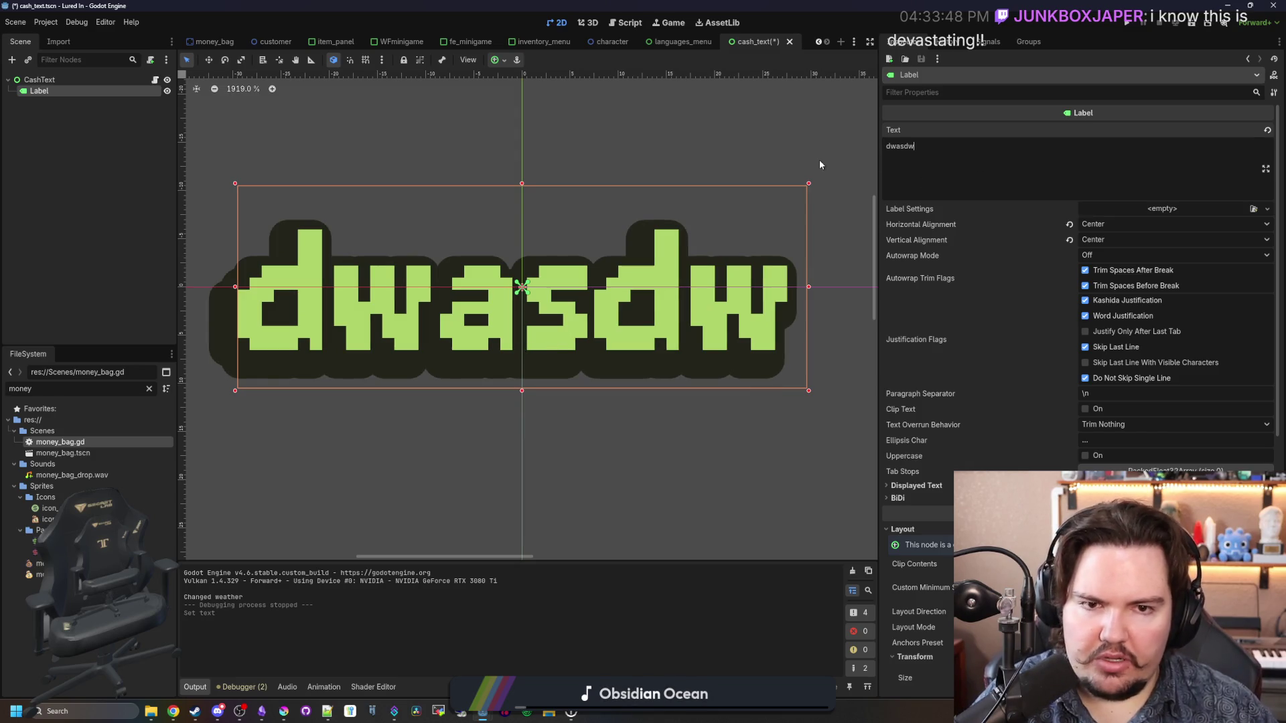
key(BackSpace)
key(BackSpace)
key(BackSpace)
key(BackSpace)
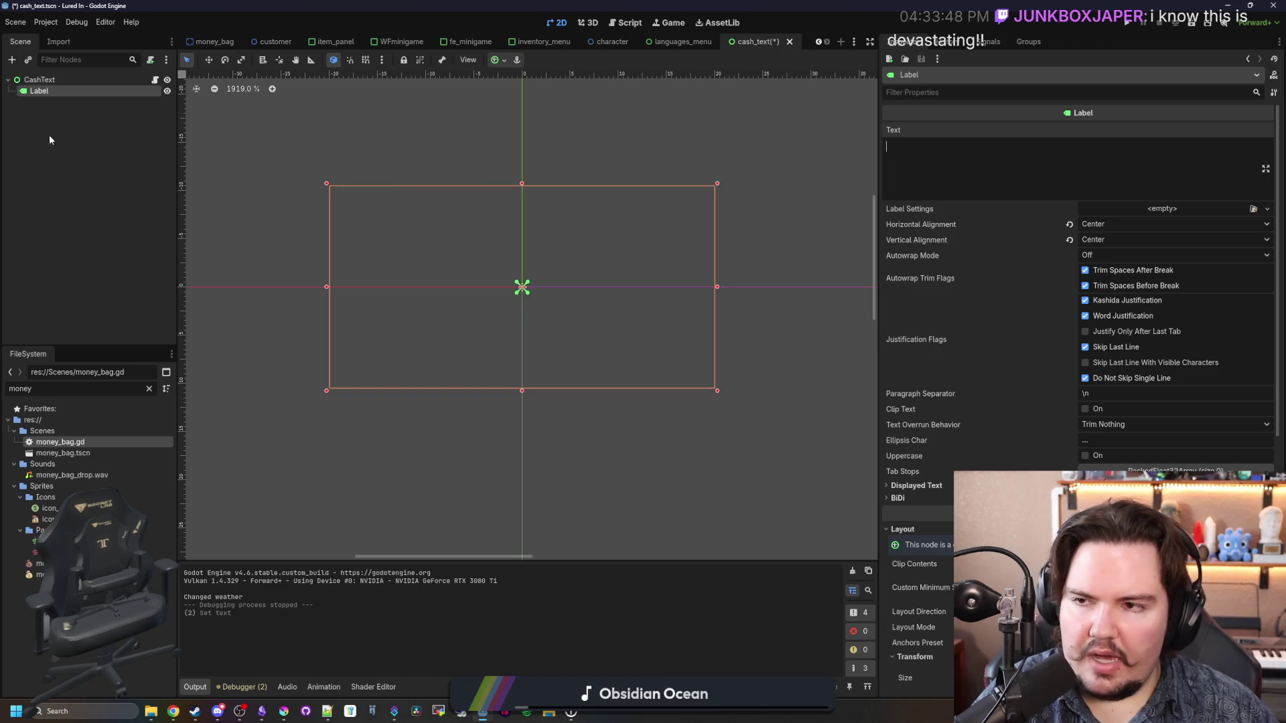
key(ctrl+s)
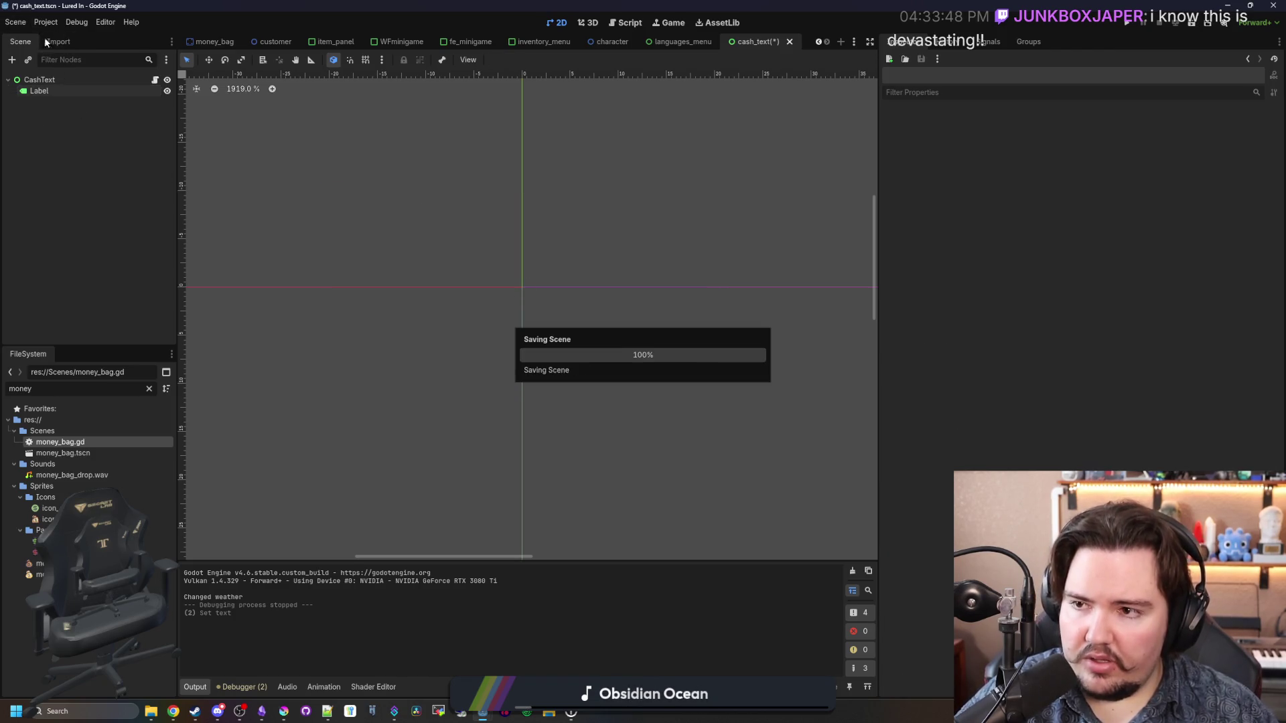
Step: Open and close Project Settings, then clear the FileSystem search filter
click(46, 22)
click(67, 38)
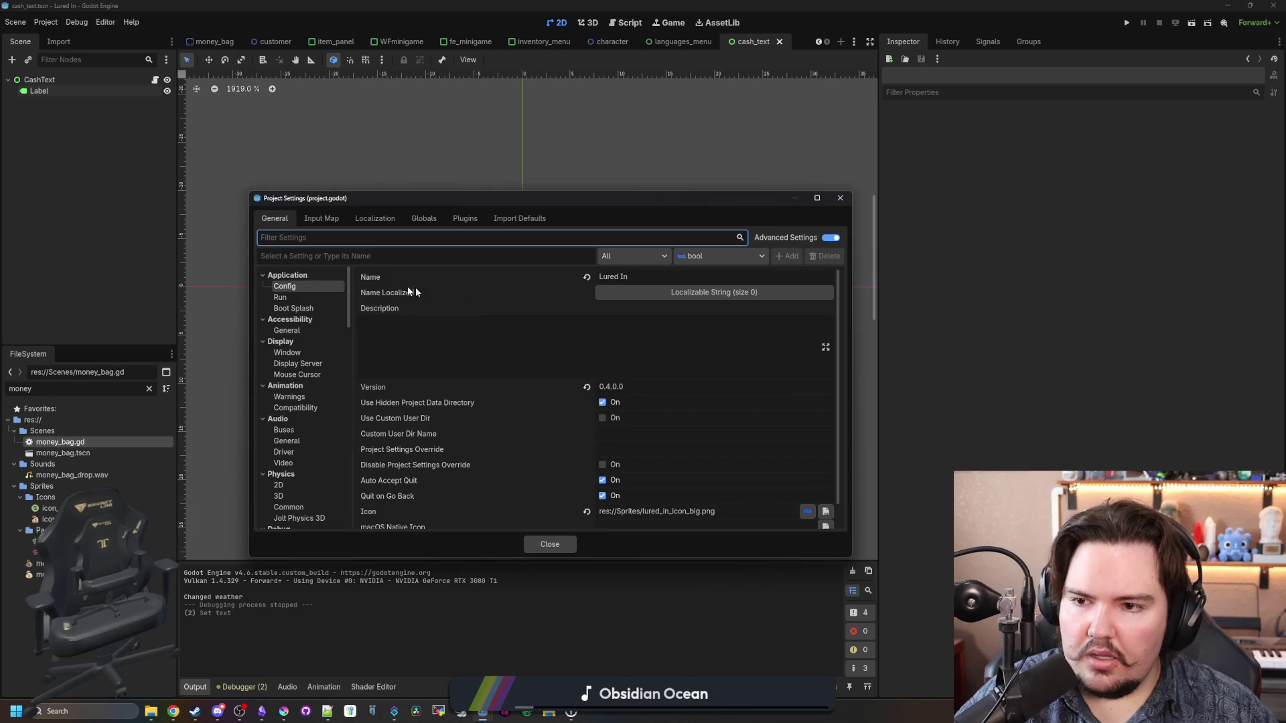
click(842, 199)
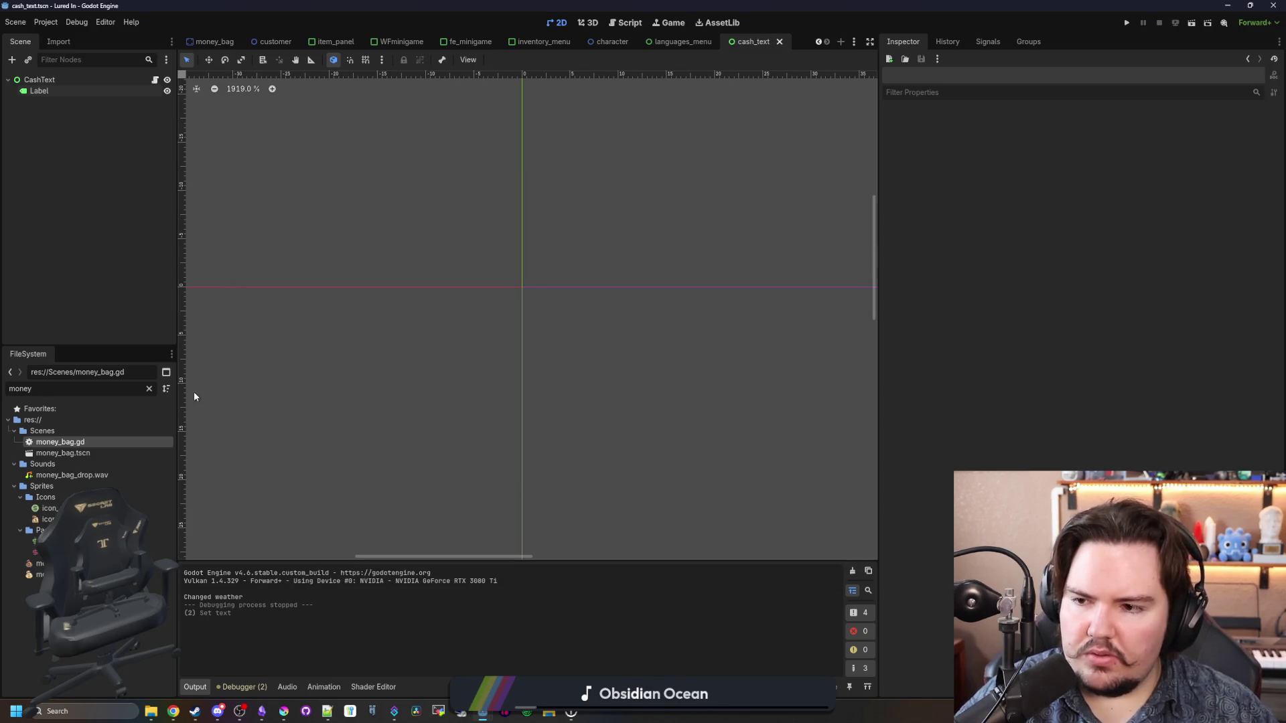
click(149, 388)
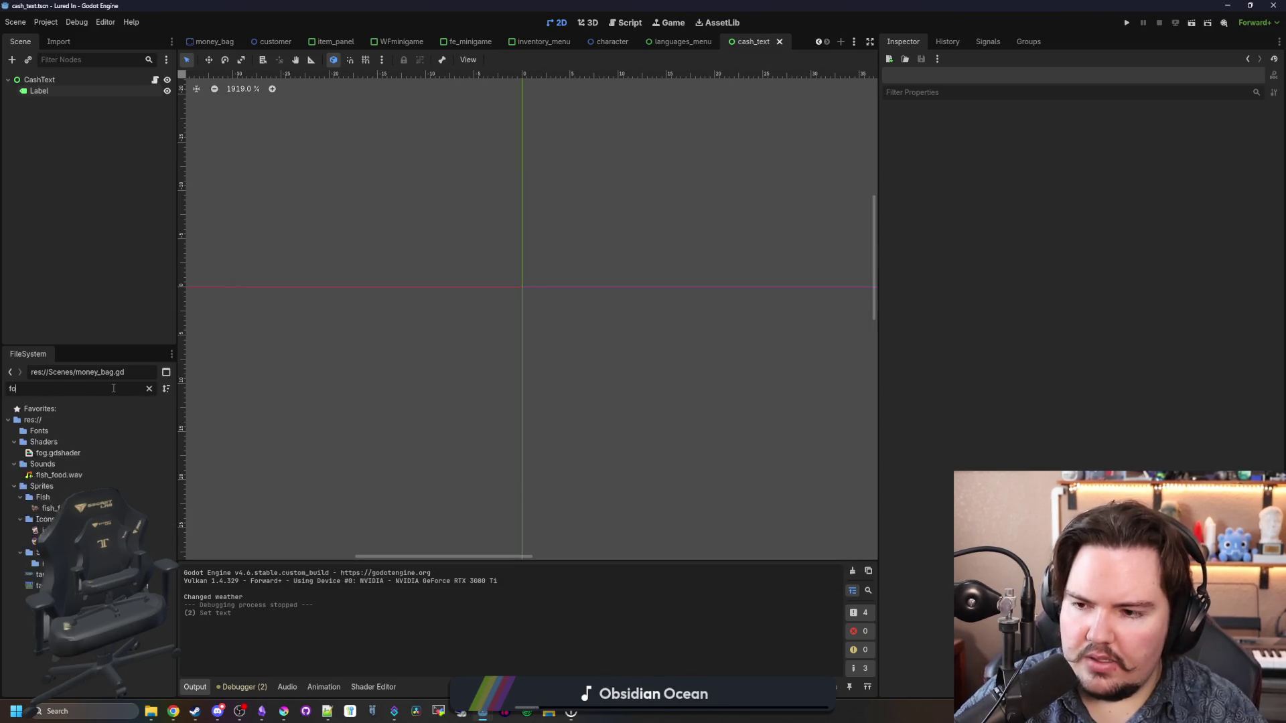
Step: Reimport Fonts/pixel_chip_xl.ttf with oversampling 2.0 and run the project again
scroll(109, 443, up, 15)
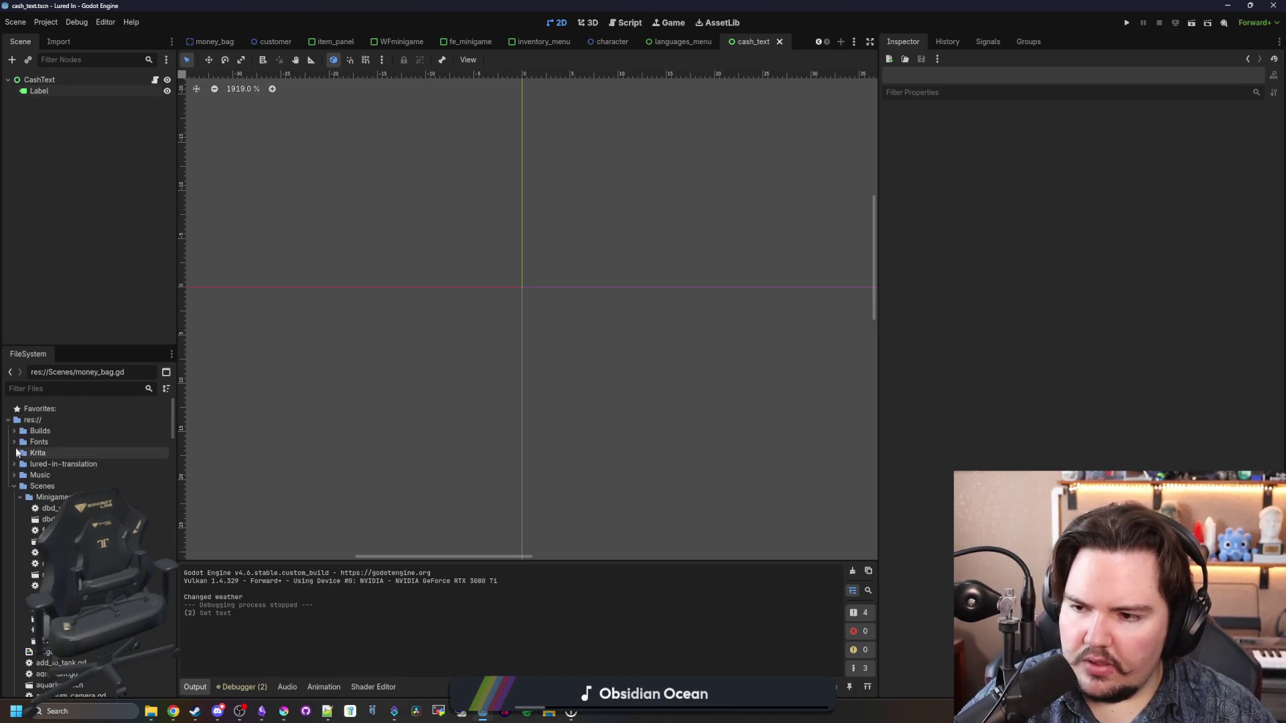
double_click(39, 442)
click(55, 475)
double_click(54, 474)
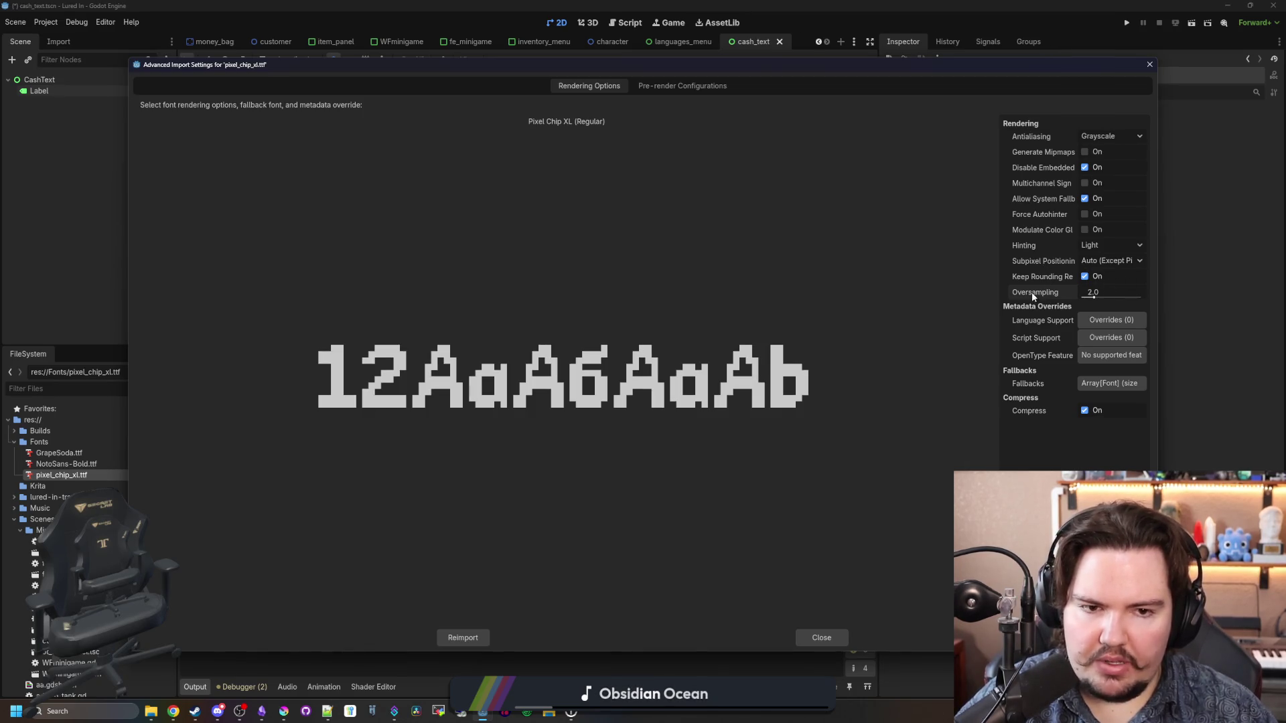
click(476, 635)
click(1127, 22)
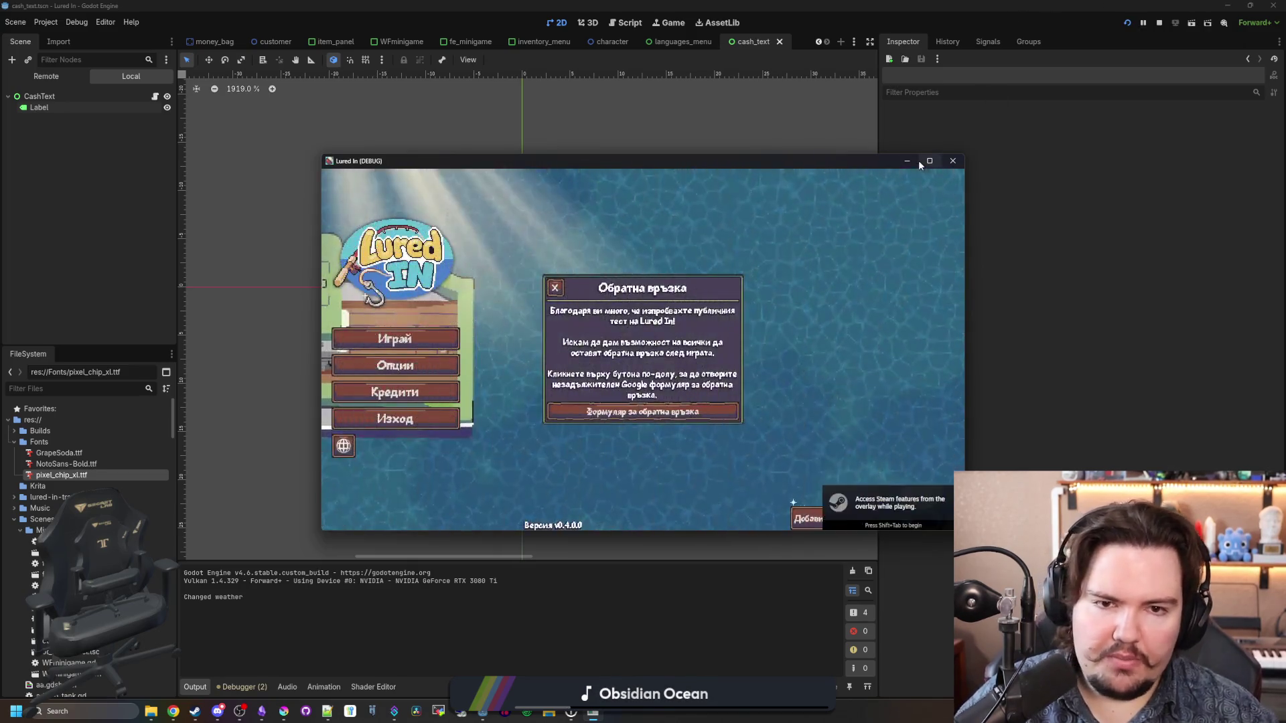
Step: Maximize the game, close the feedback notice, and start playing past the welcome-back summary
click(929, 161)
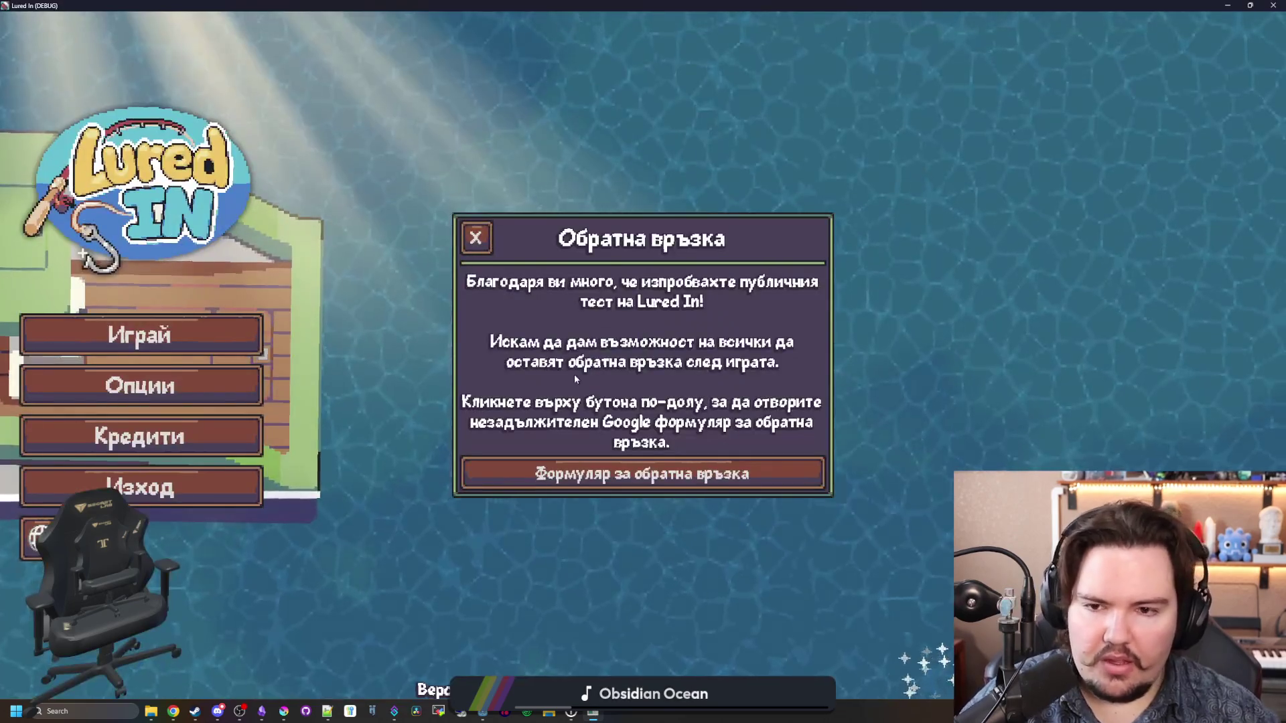
click(482, 239)
click(205, 329)
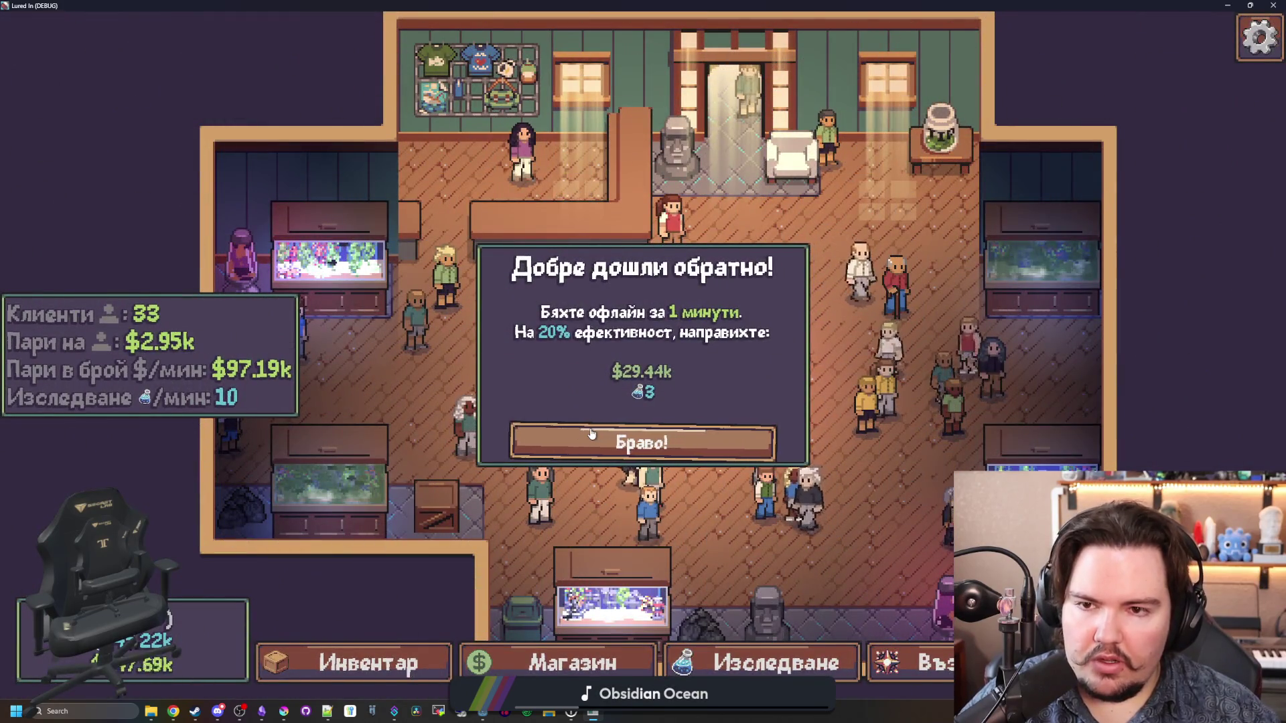
click(591, 434)
Step: Spawn and collect two money bags with the 'moneybag' console command
key(grave)
text(moneybag)
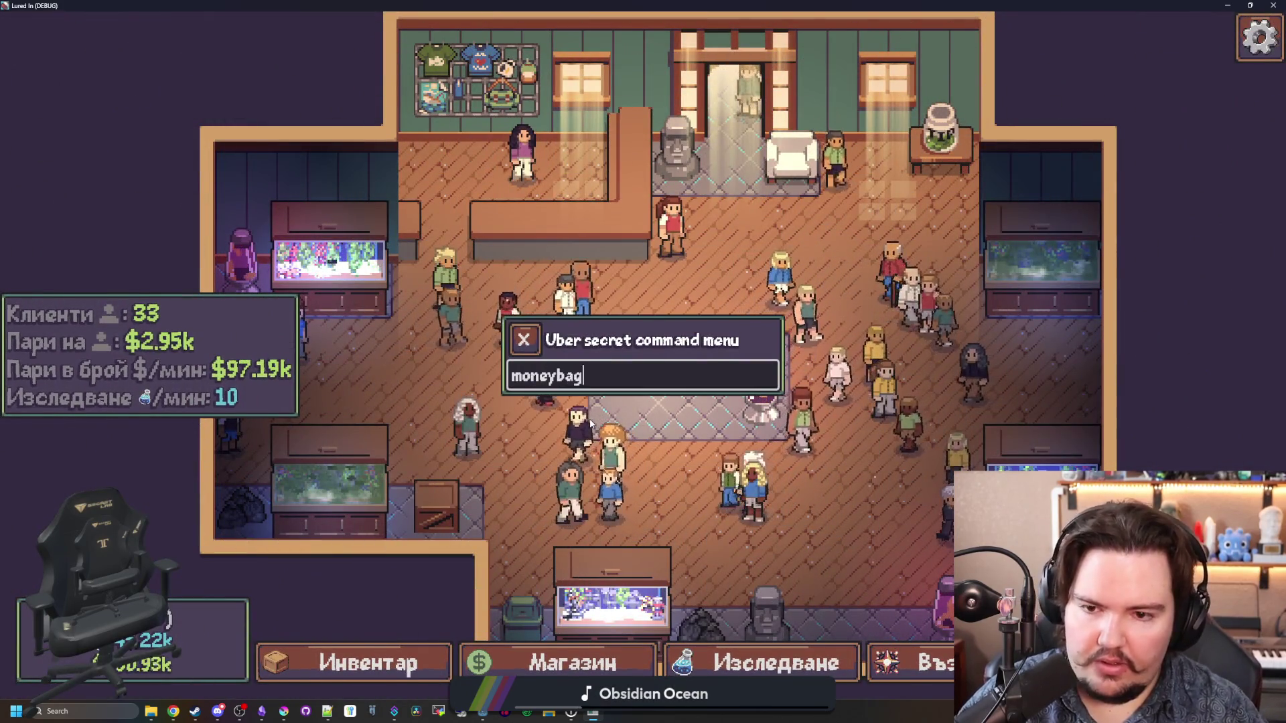
key(Return)
scroll(636, 390, up, 3)
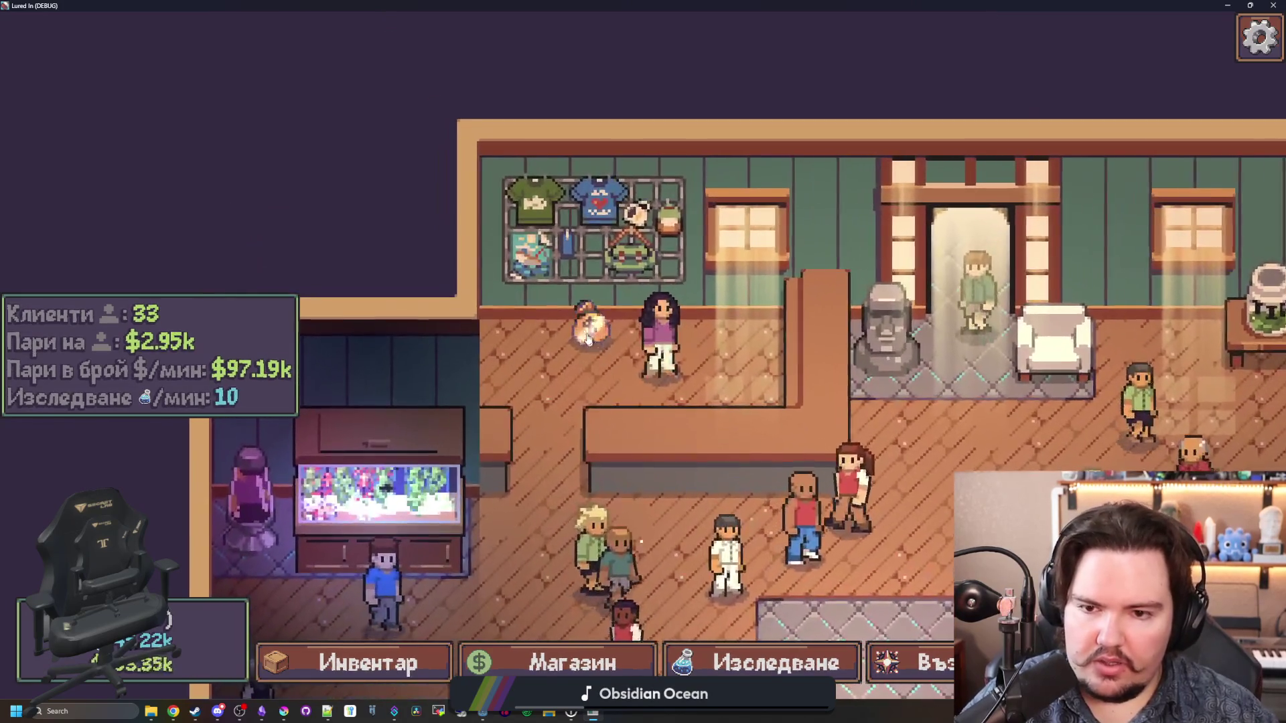
click(588, 340)
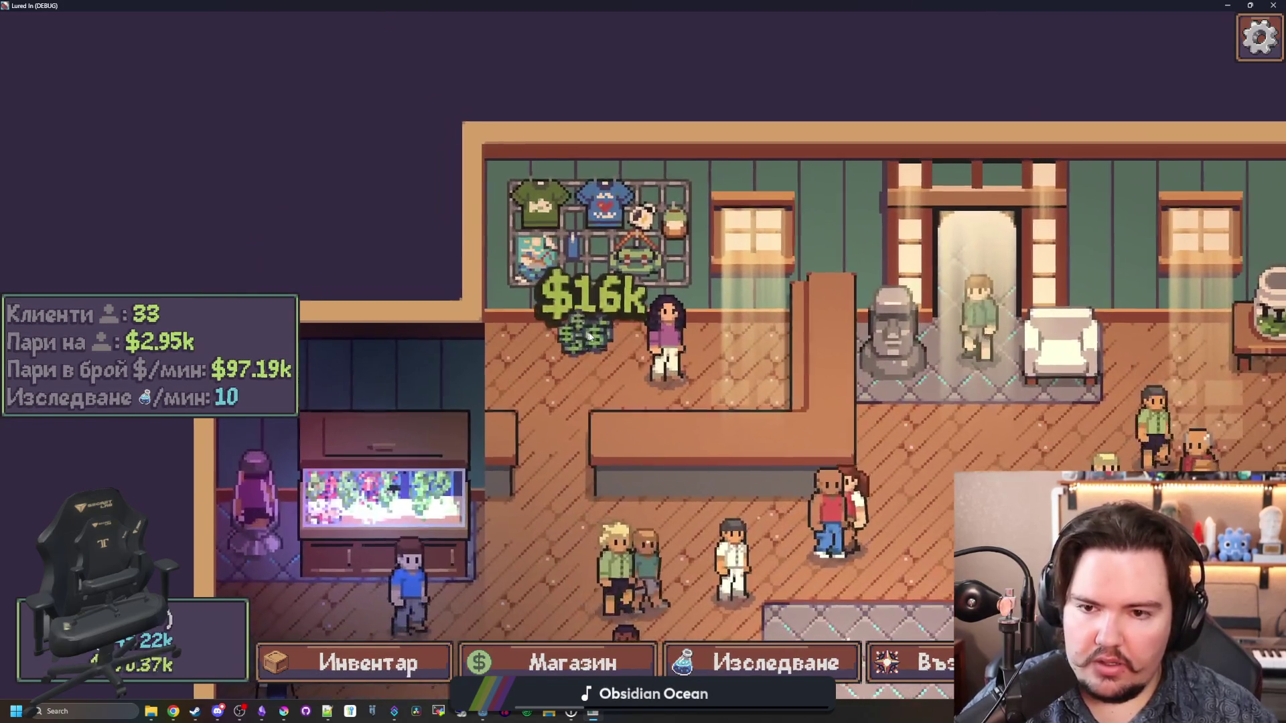
scroll(611, 358, up, 2)
key(grave)
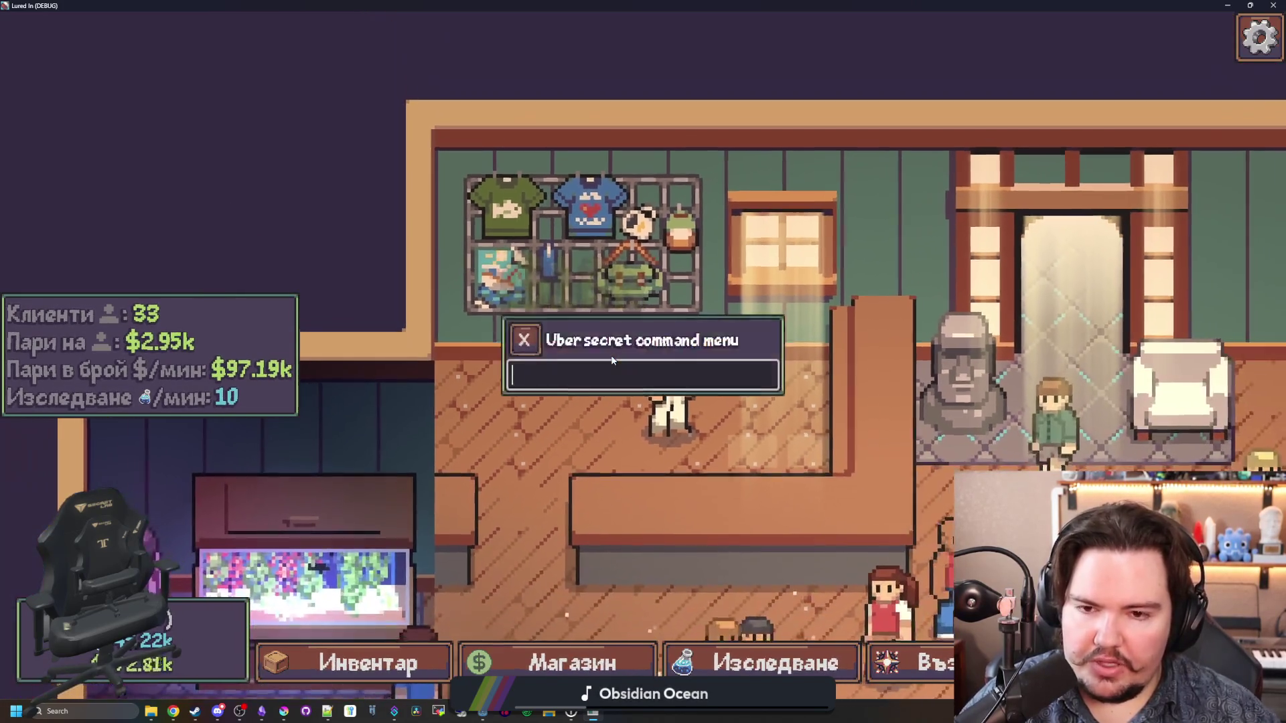
text(moneybag)
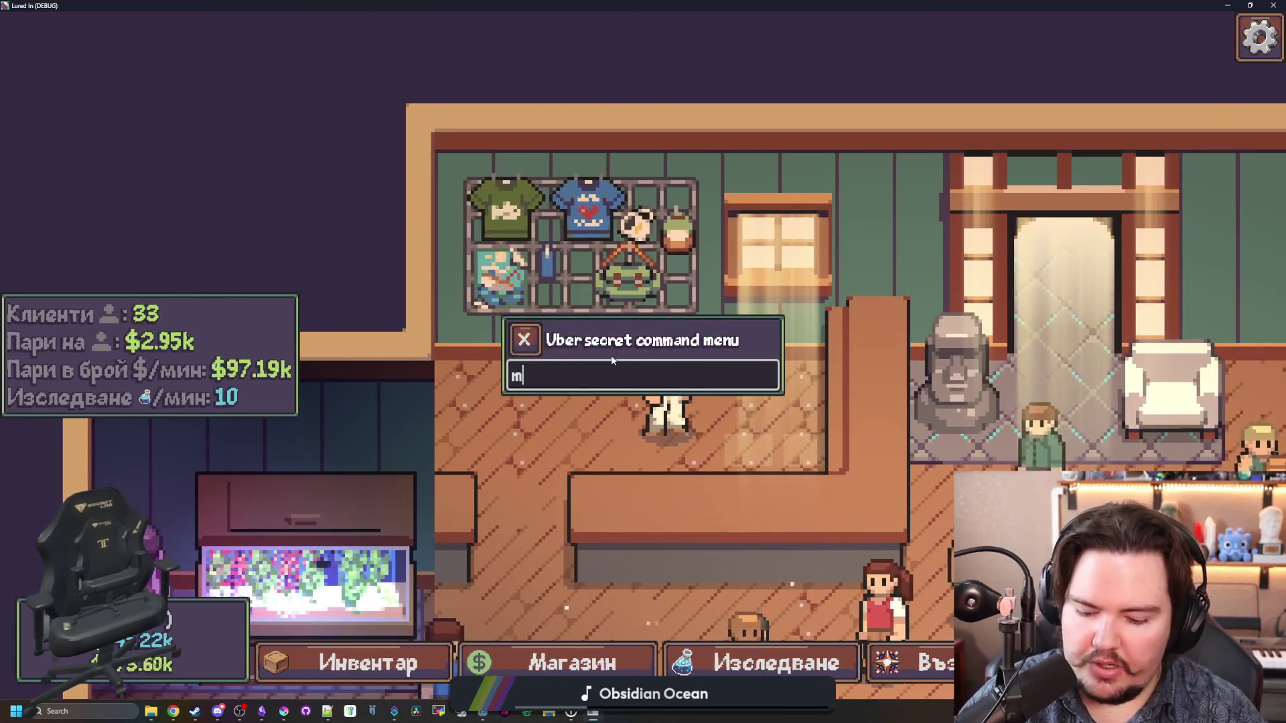
key(Return)
click(611, 355)
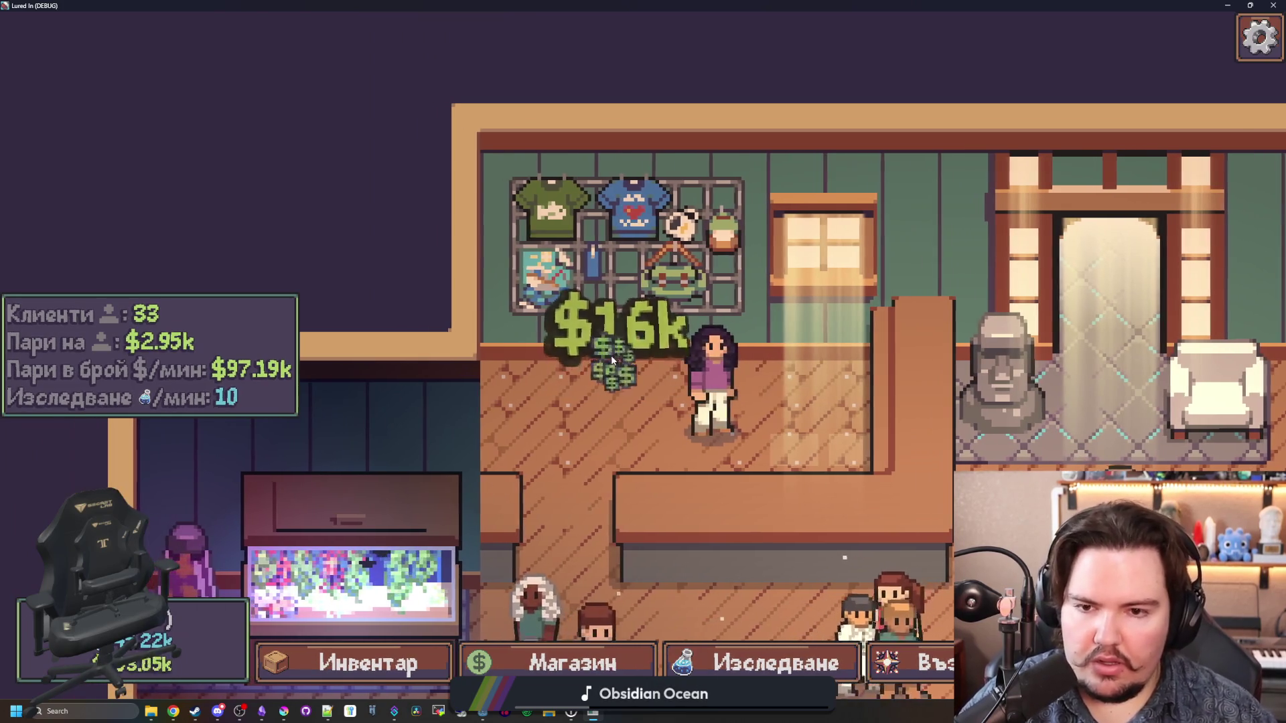
scroll(611, 355, down, 3)
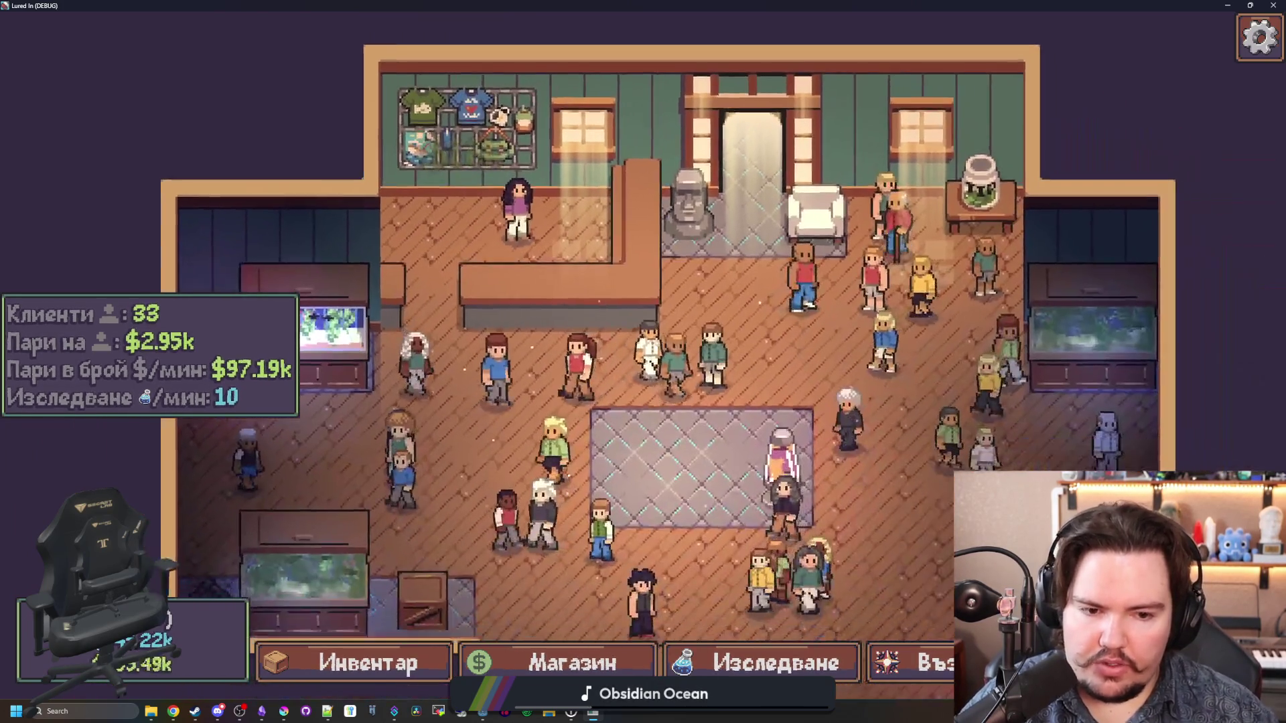
Step: Take the free trip to the pond and cast the fishing line
key(t)
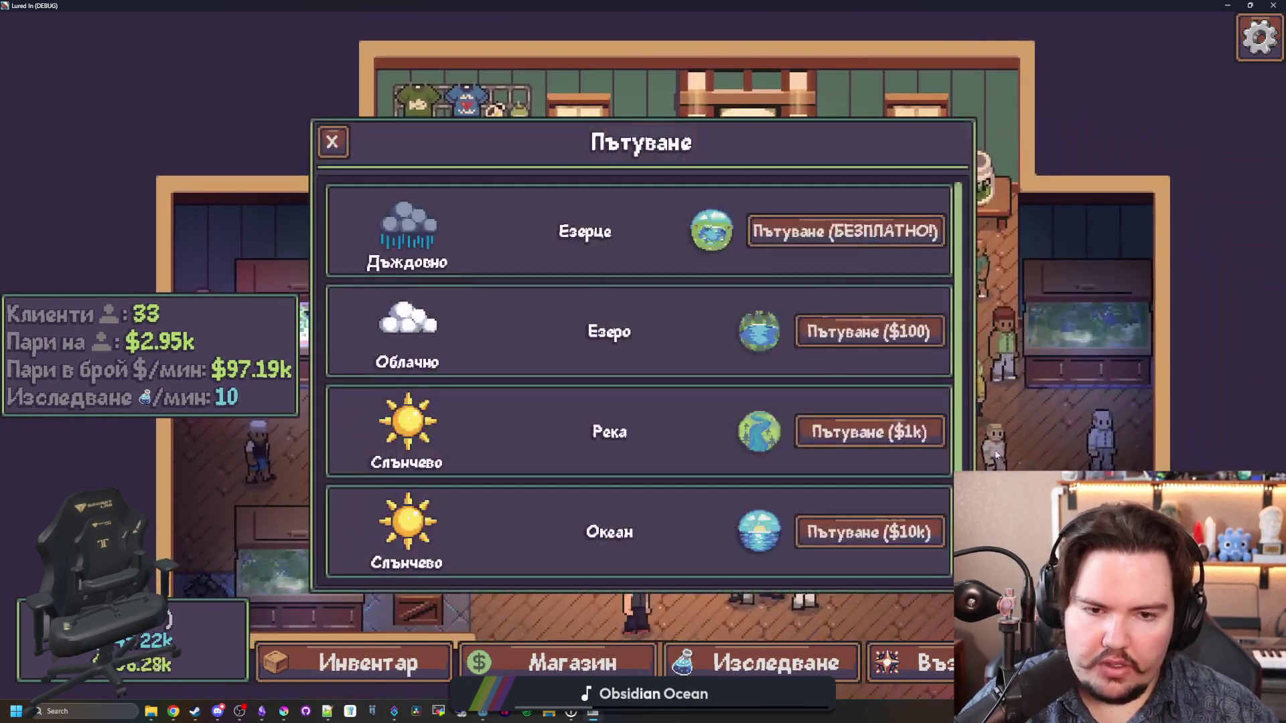
click(851, 231)
click(774, 412)
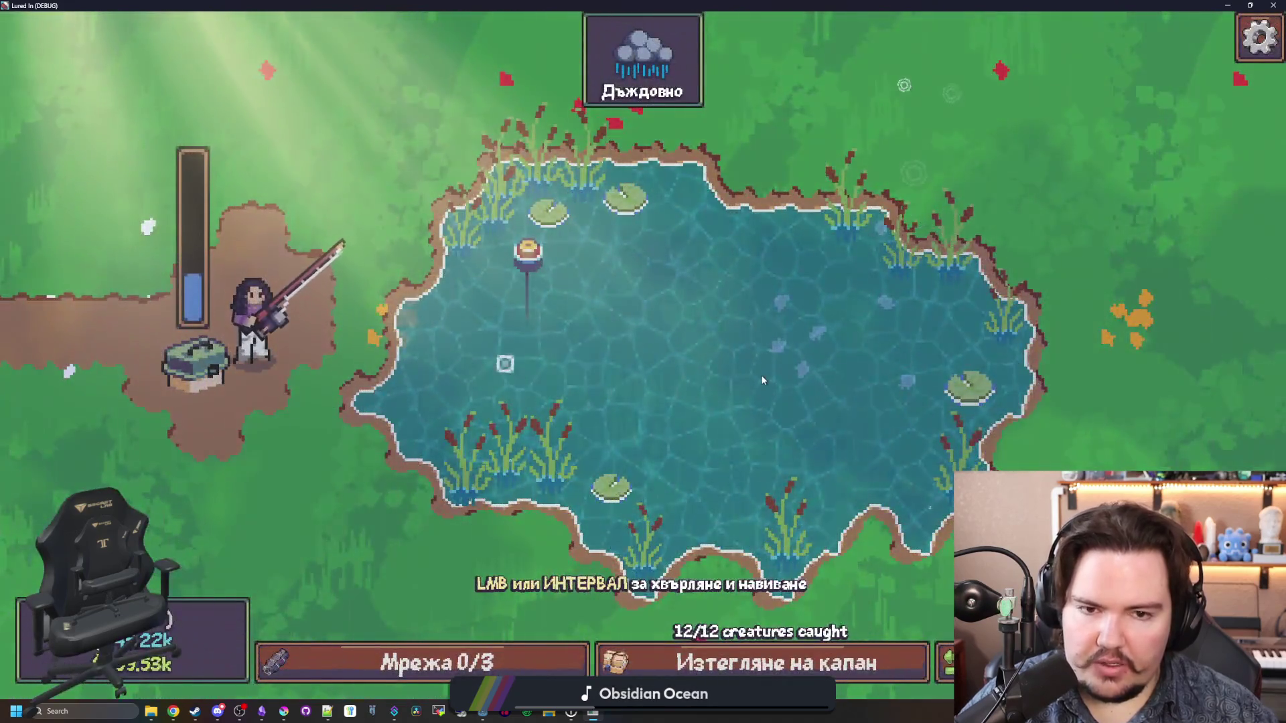
click(781, 442)
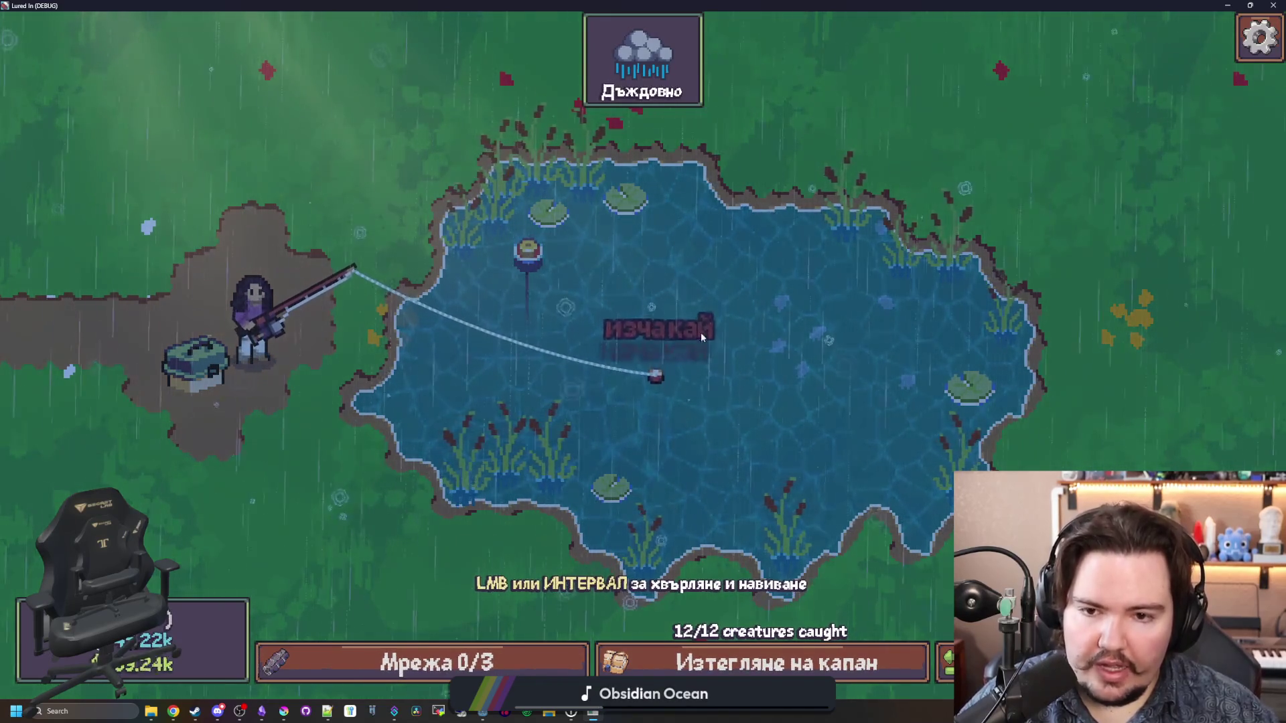
Step: Hook and reel in the biting fish, then close the game window to stop debugging
click(718, 356)
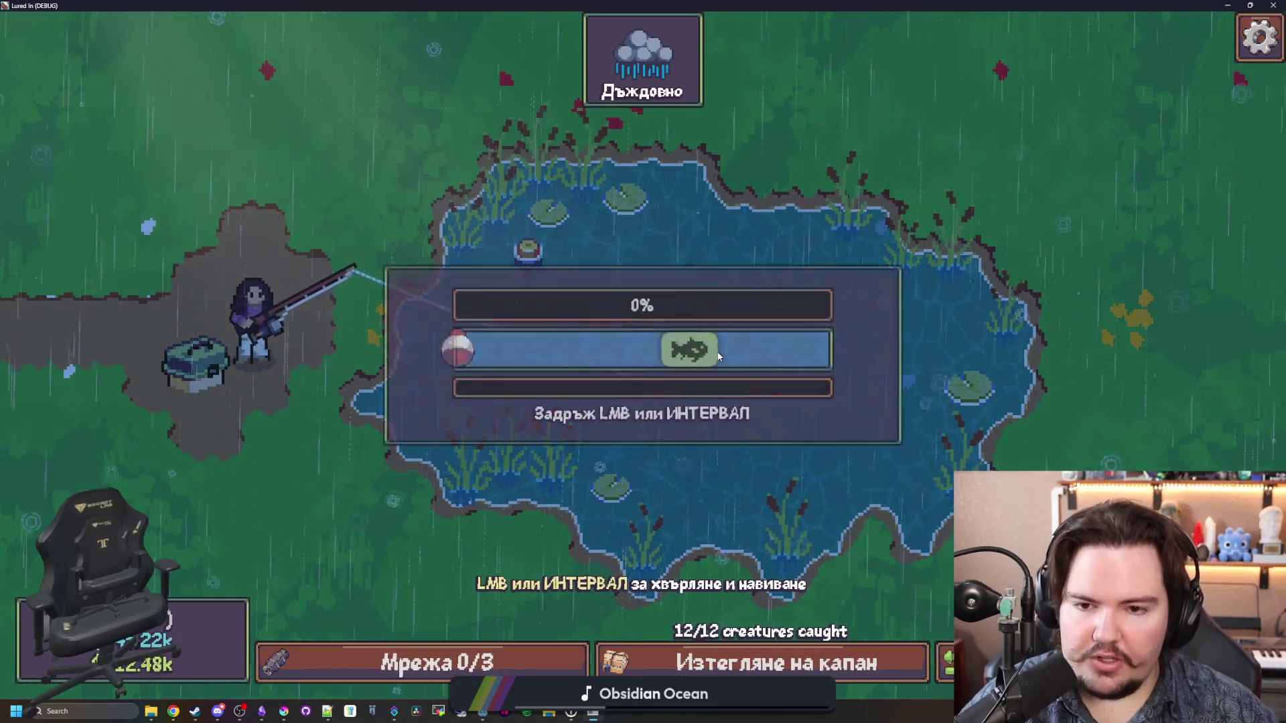
click(755, 303)
click(748, 309)
click(750, 313)
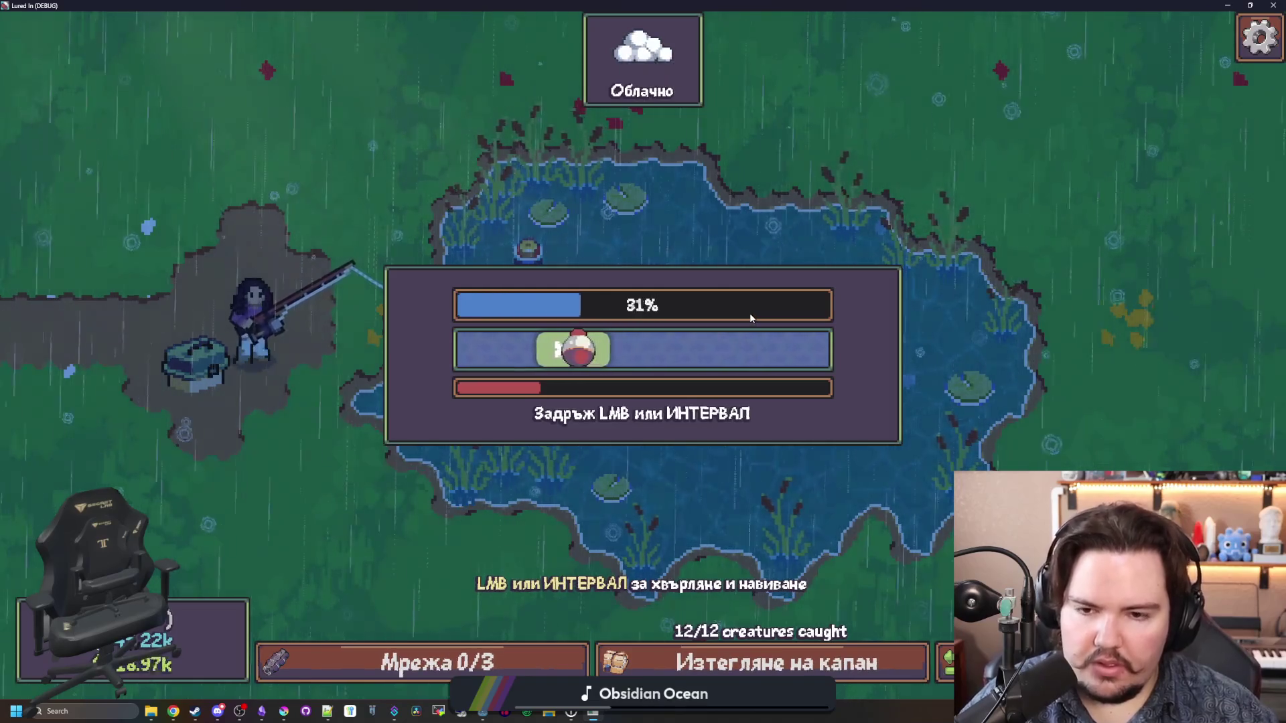
click(749, 312)
click(747, 310)
click(743, 305)
click(740, 301)
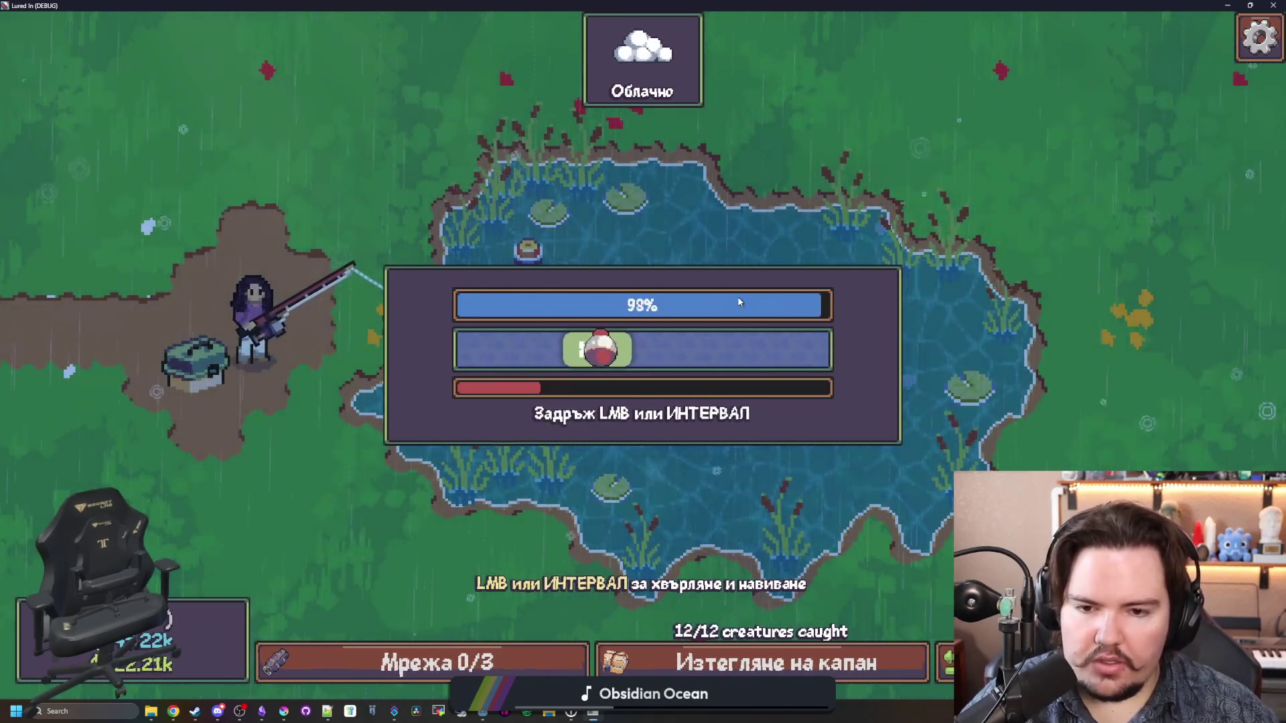
click(738, 296)
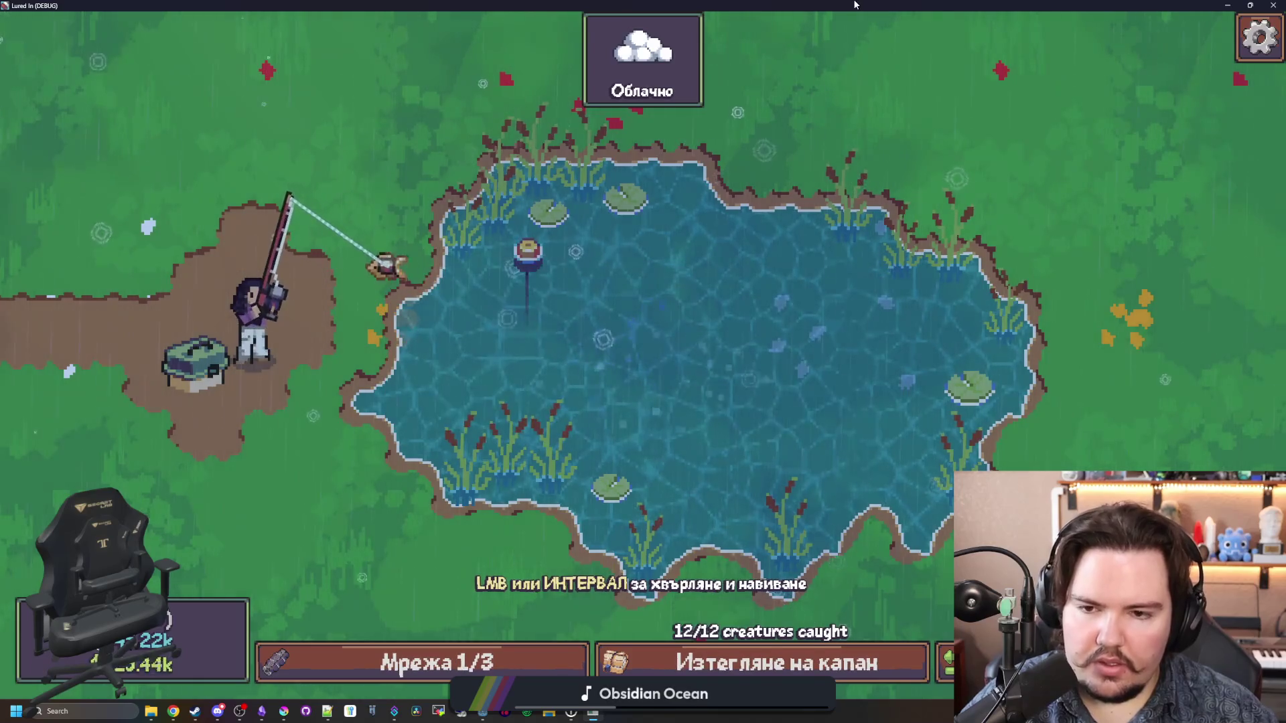
drag(1219, 7, 744, 209)
click(768, 206)
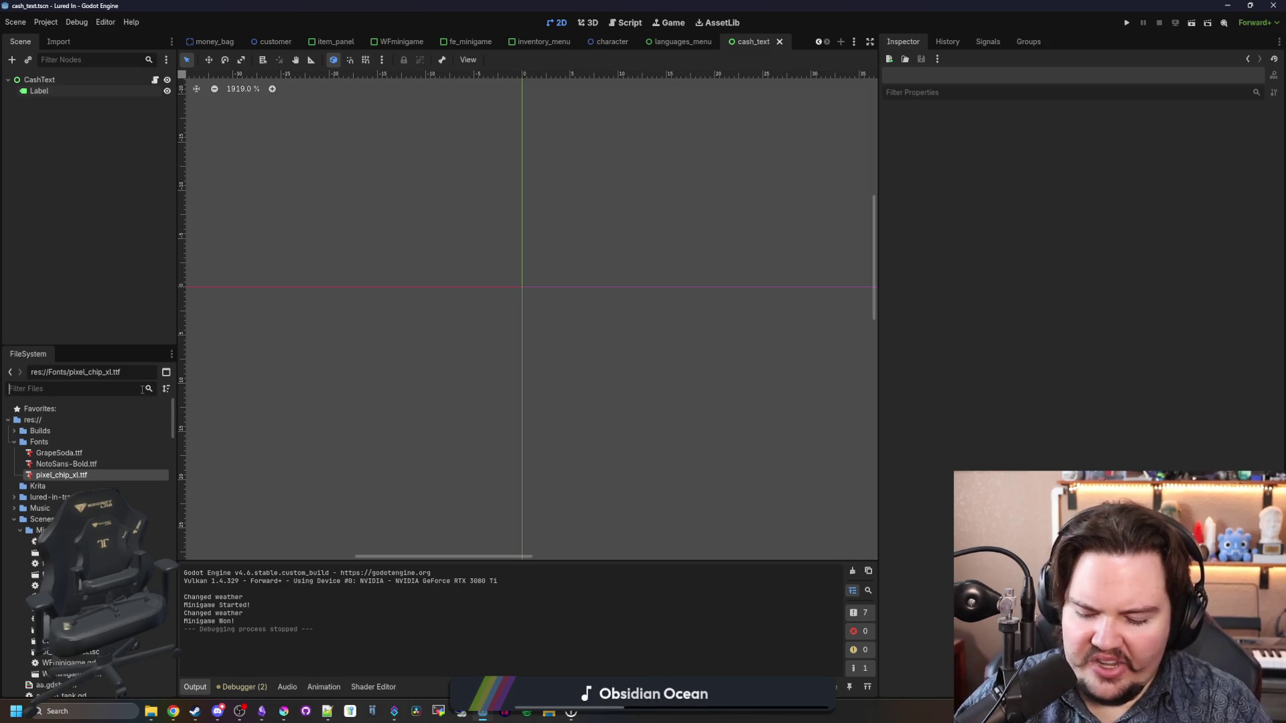
Step: Search all project scripts for SPACE after briefly filtering files by 'minigame'
click(142, 389)
text(minigame)
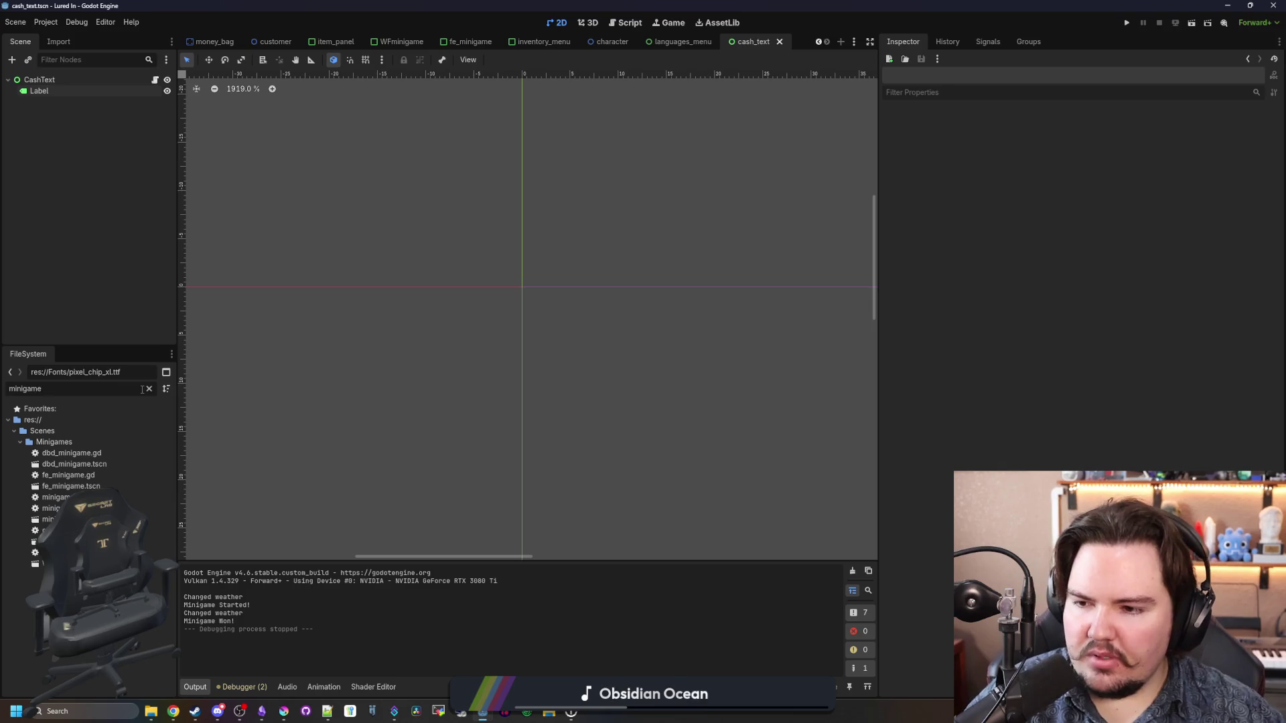
click(149, 389)
key(ctrl+shift+f)
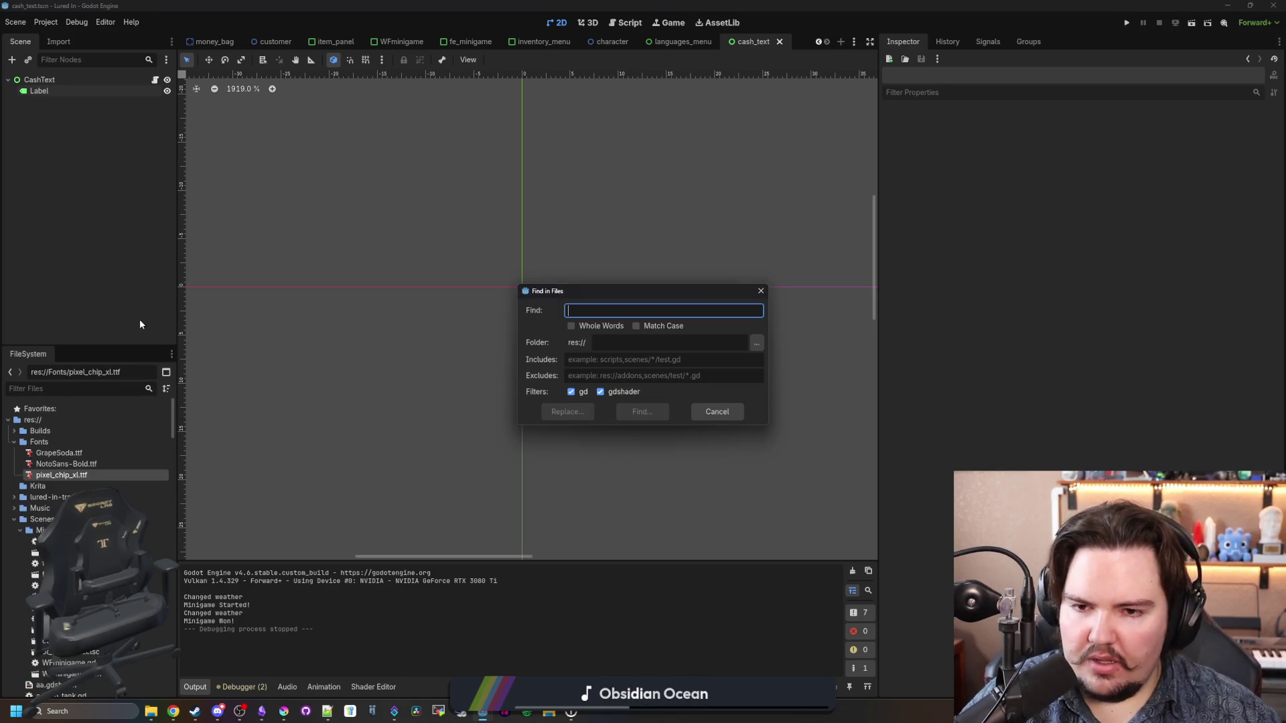
text(SPACE)
key(Return)
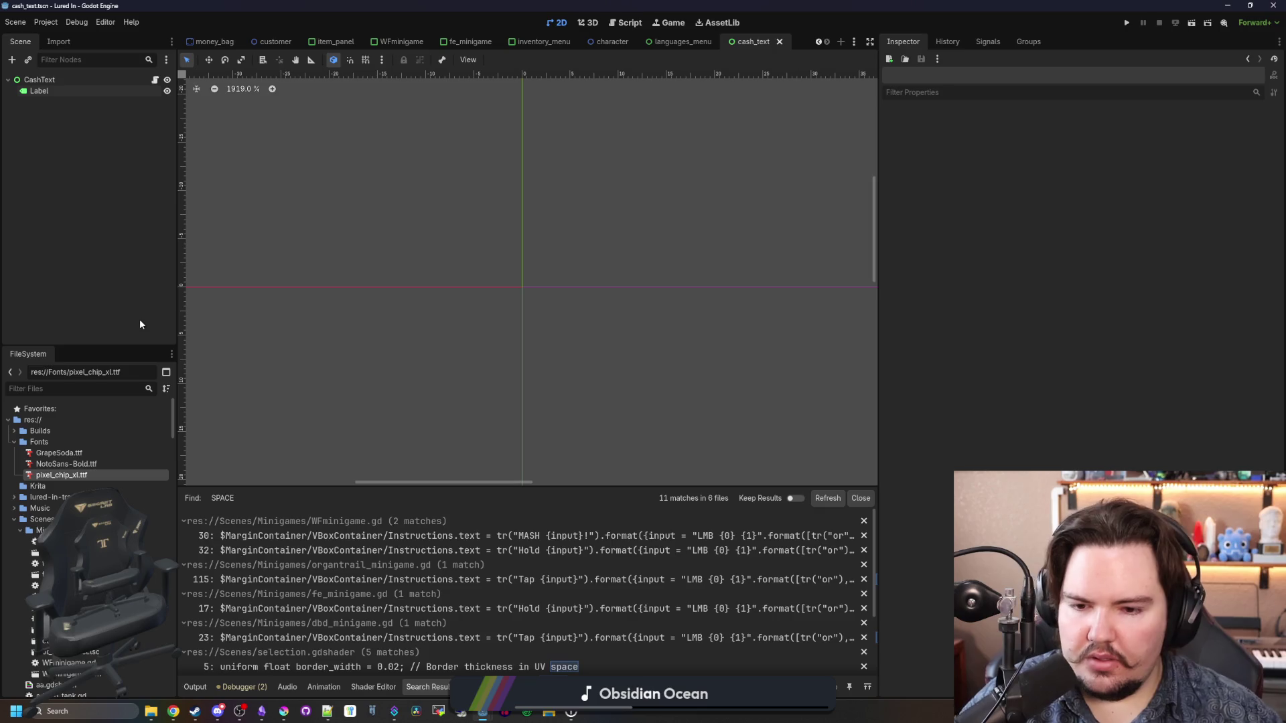
Step: Open the fe_minigame.gd SPACE match on line 17 and widen the code area
click(698, 609)
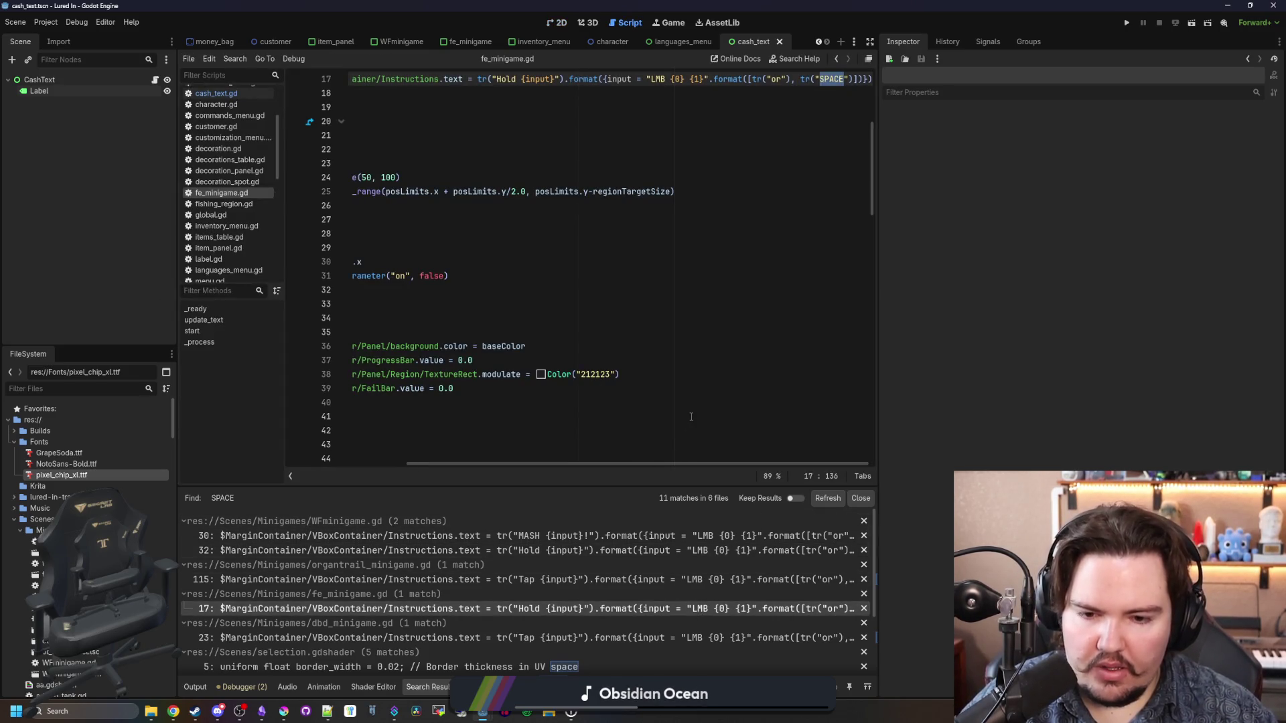
drag(525, 465, 408, 465)
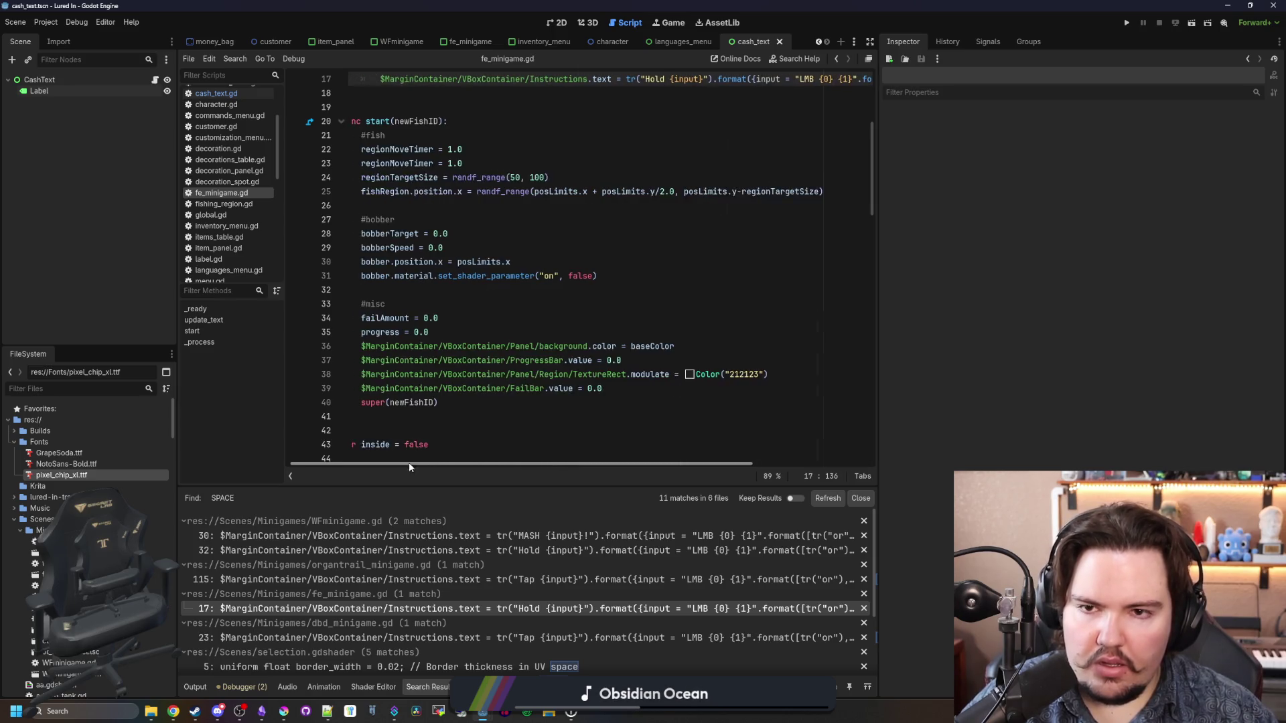
scroll(571, 465, up, 4)
drag(572, 465, 720, 439)
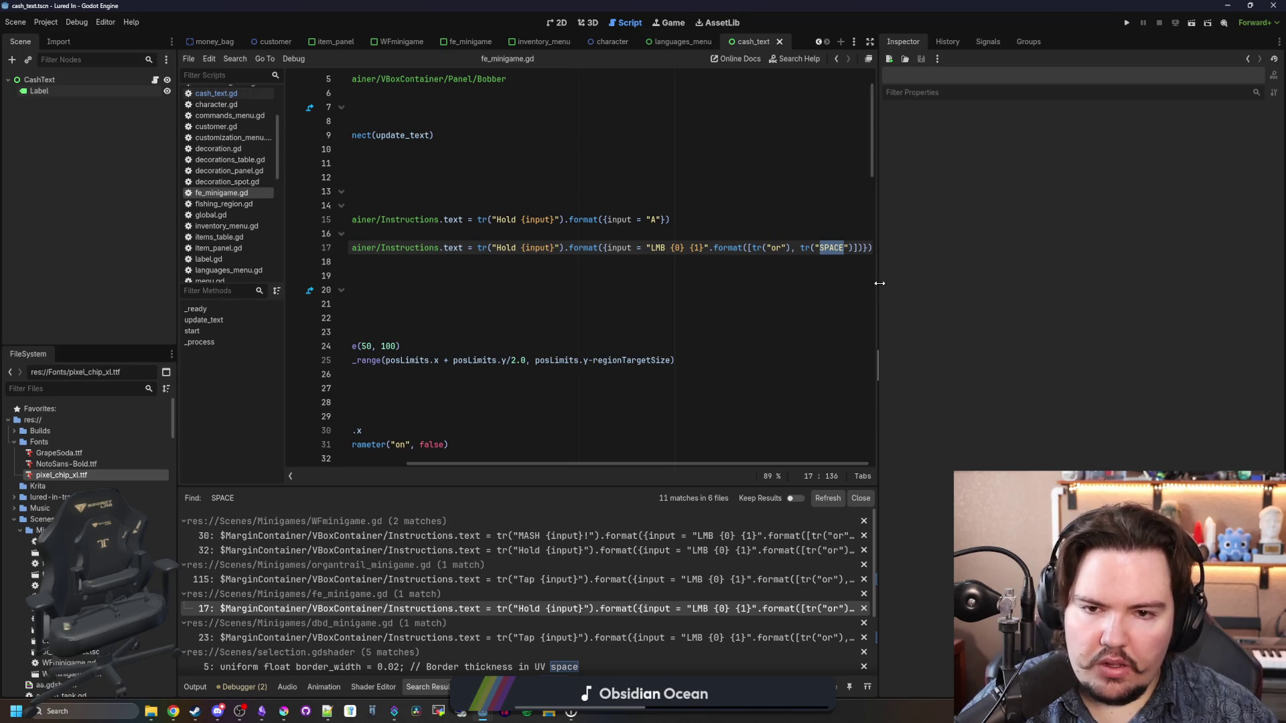
mouse_move(879, 283)
mouse_down()
mouse_move(1149, 283)
mouse_move(864, 274)
mouse_move(943, 274)
mouse_up()
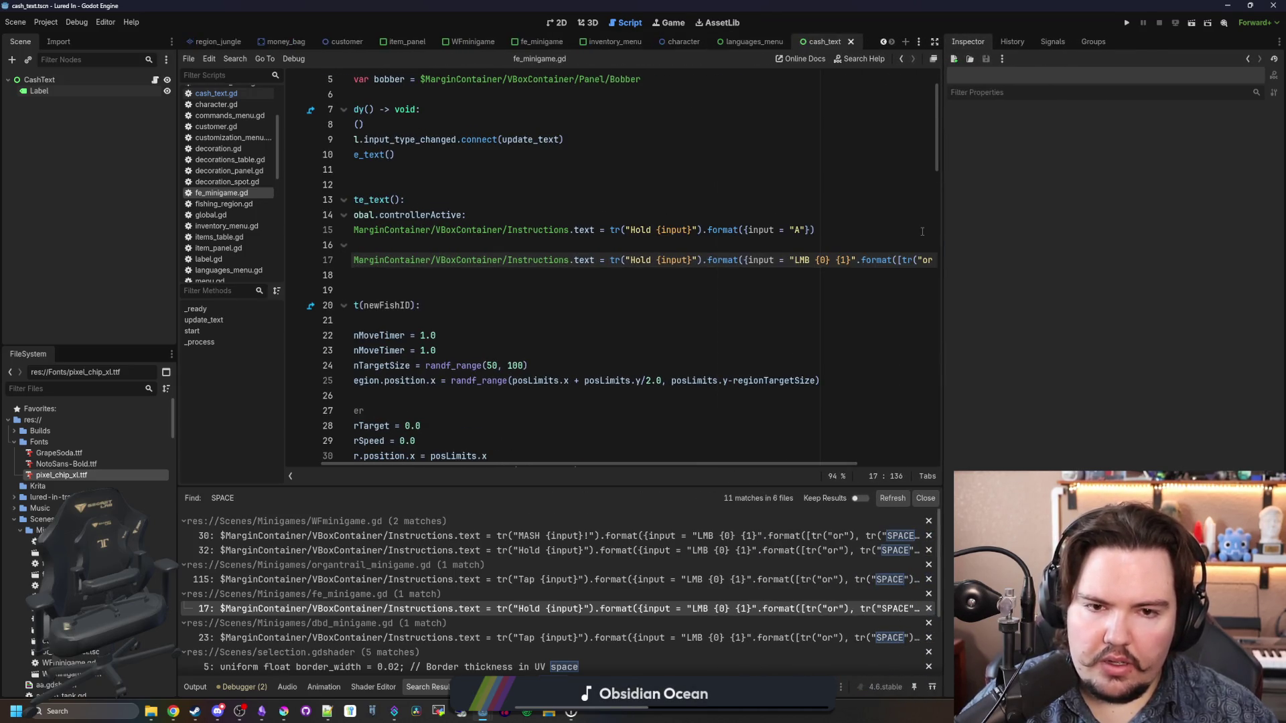
ctrl+scroll(922, 231, up, 3)
mouse_move(645, 465)
mouse_down()
mouse_move(671, 462)
mouse_move(617, 462)
mouse_up()
drag(947, 315, 1173, 376)
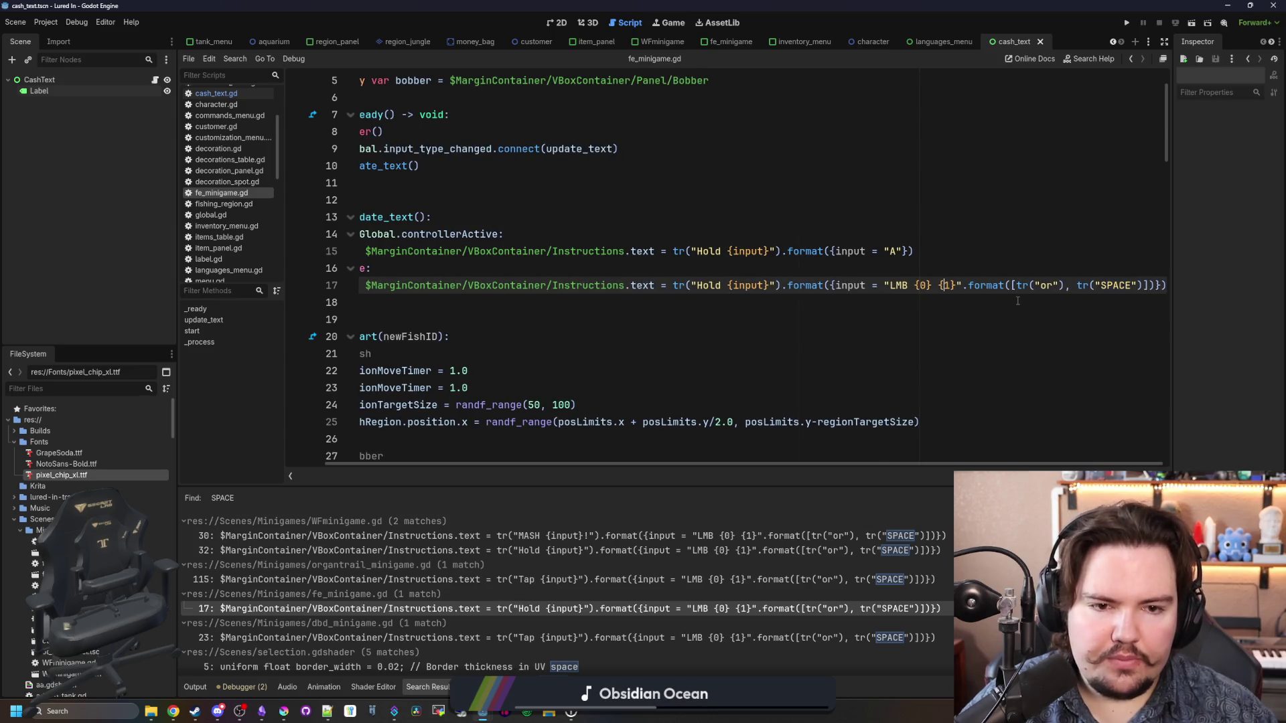
Step: Replace LMB in line 17's format string with a {0} placeholder and save fe_minigame.gd
text(, tr)
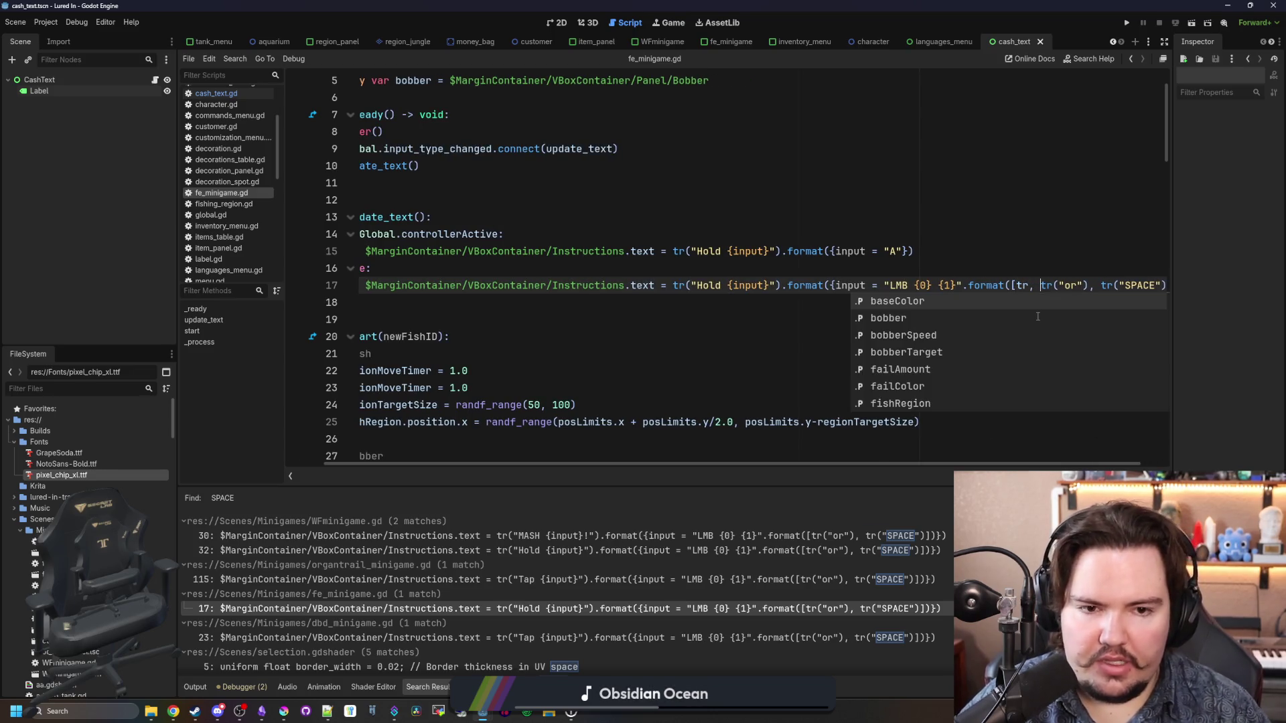
text(()
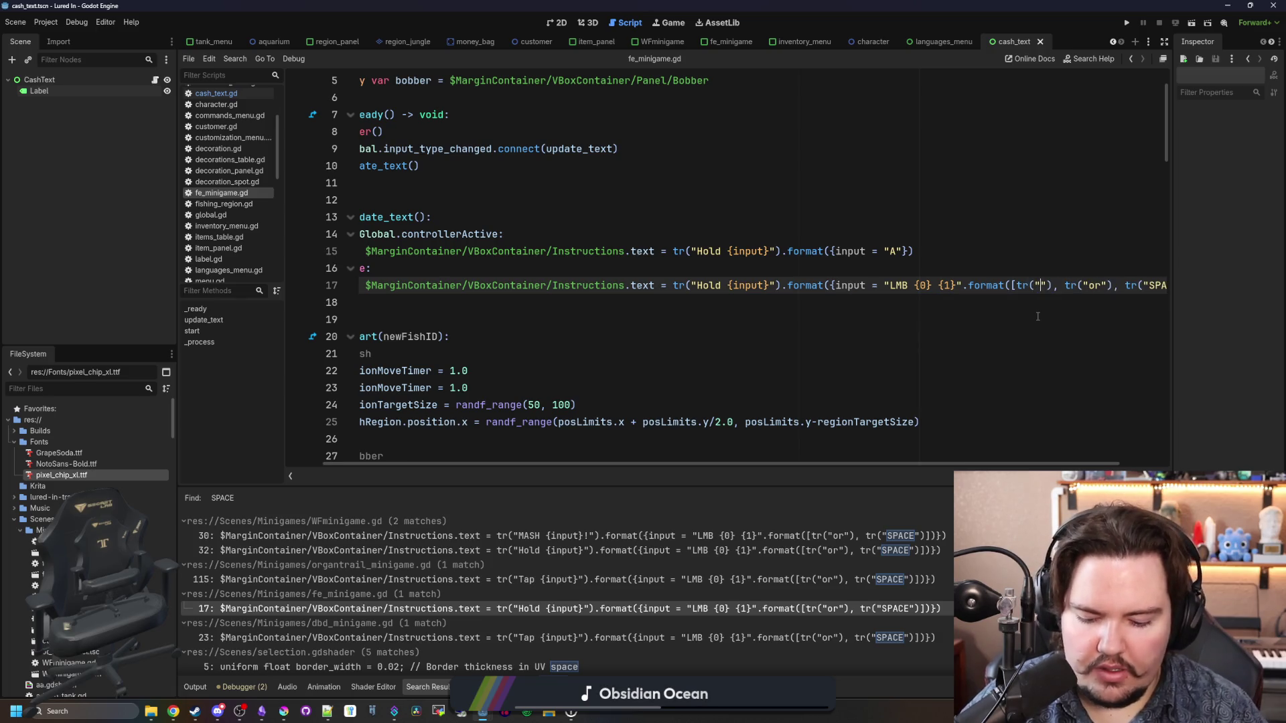
text(LMB)
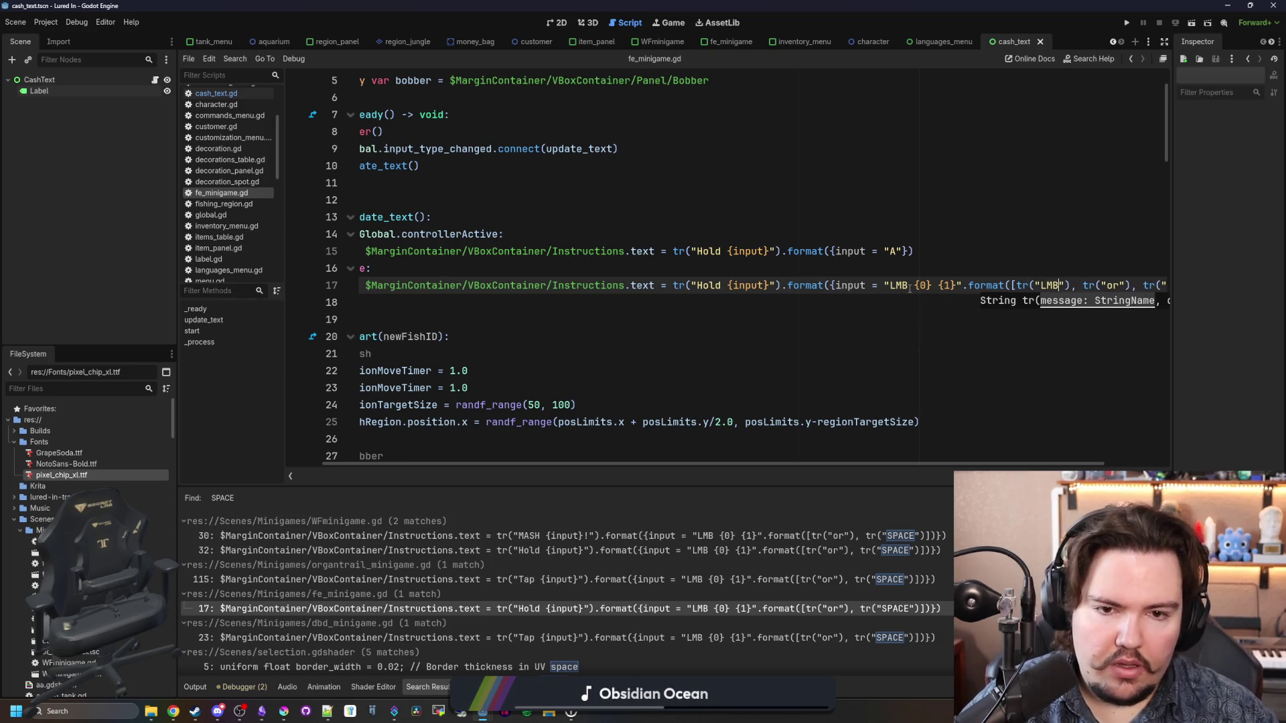
click(913, 286)
key(BackSpace)
key(BackSpace)
key(BackSpace)
text({0)
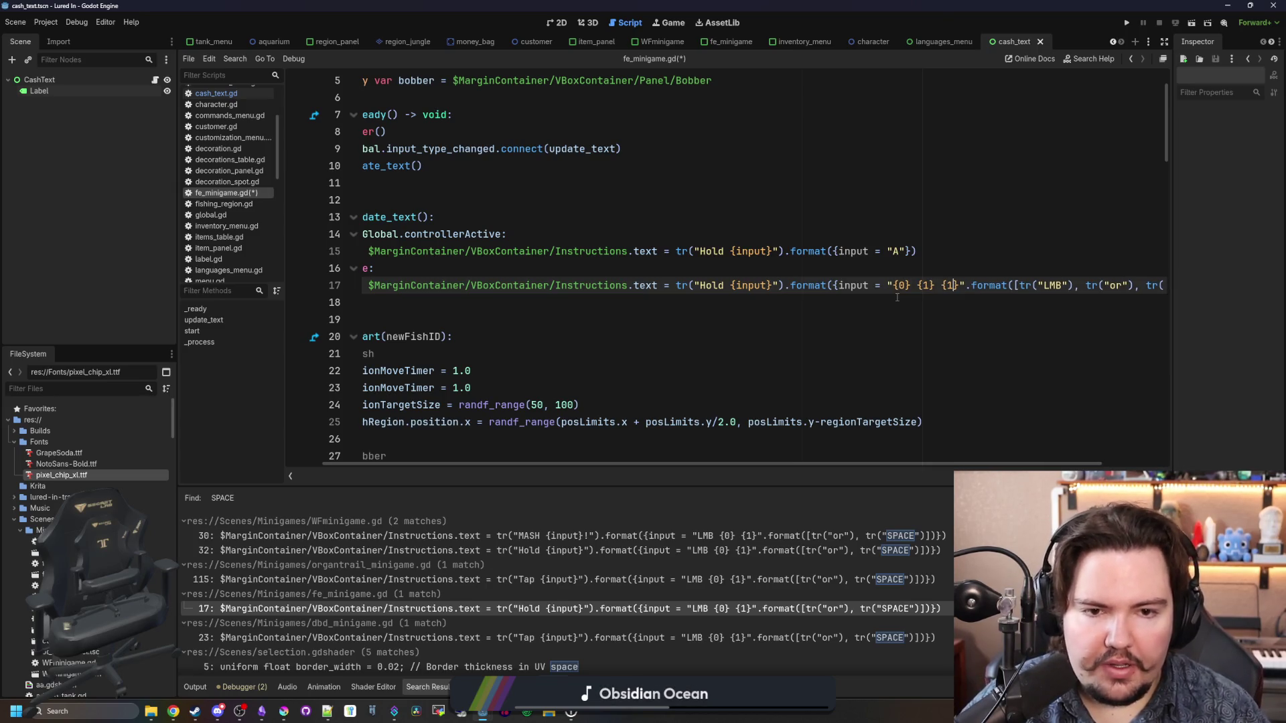
click(898, 297)
scroll(633, 304, down, 3)
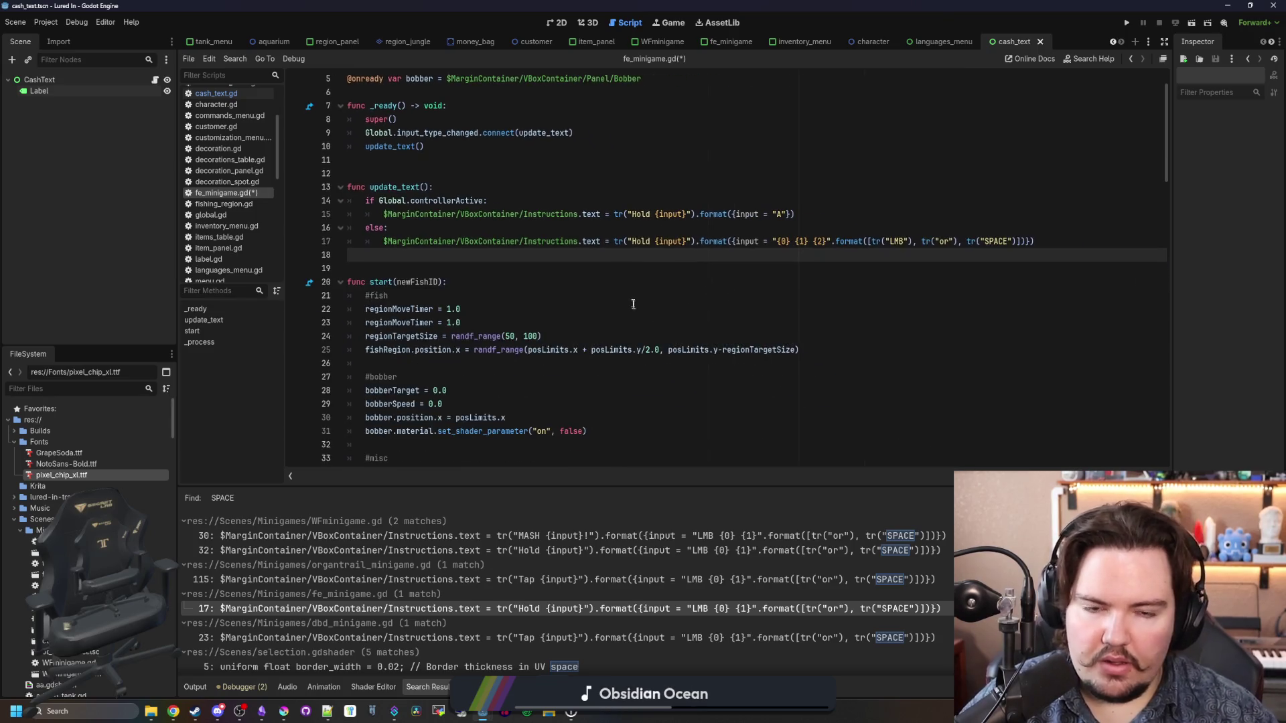
key(ctrl+s)
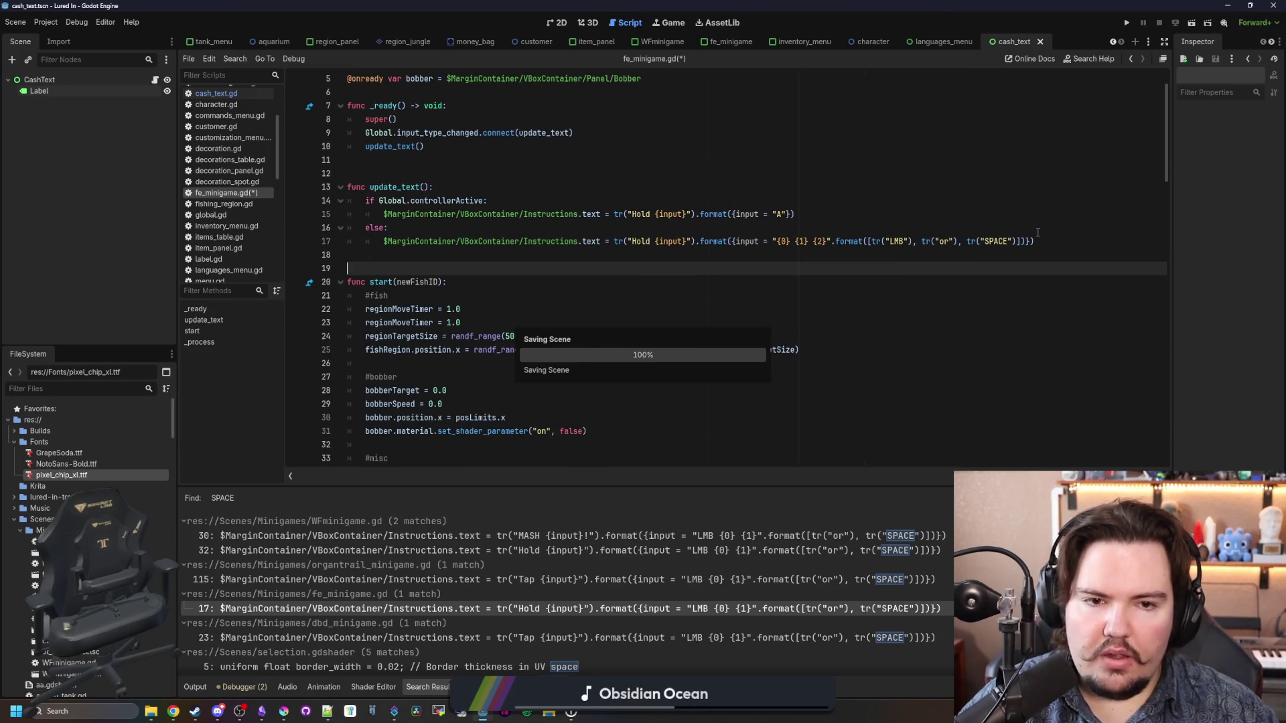
Step: Review line 17's .format call, then open fishing_key_prompt.gd at its SPACE match on line 20
mouse_move(871, 243)
mouse_down()
mouse_move(740, 271)
mouse_move(696, 242)
mouse_up()
key(ctrl+c)
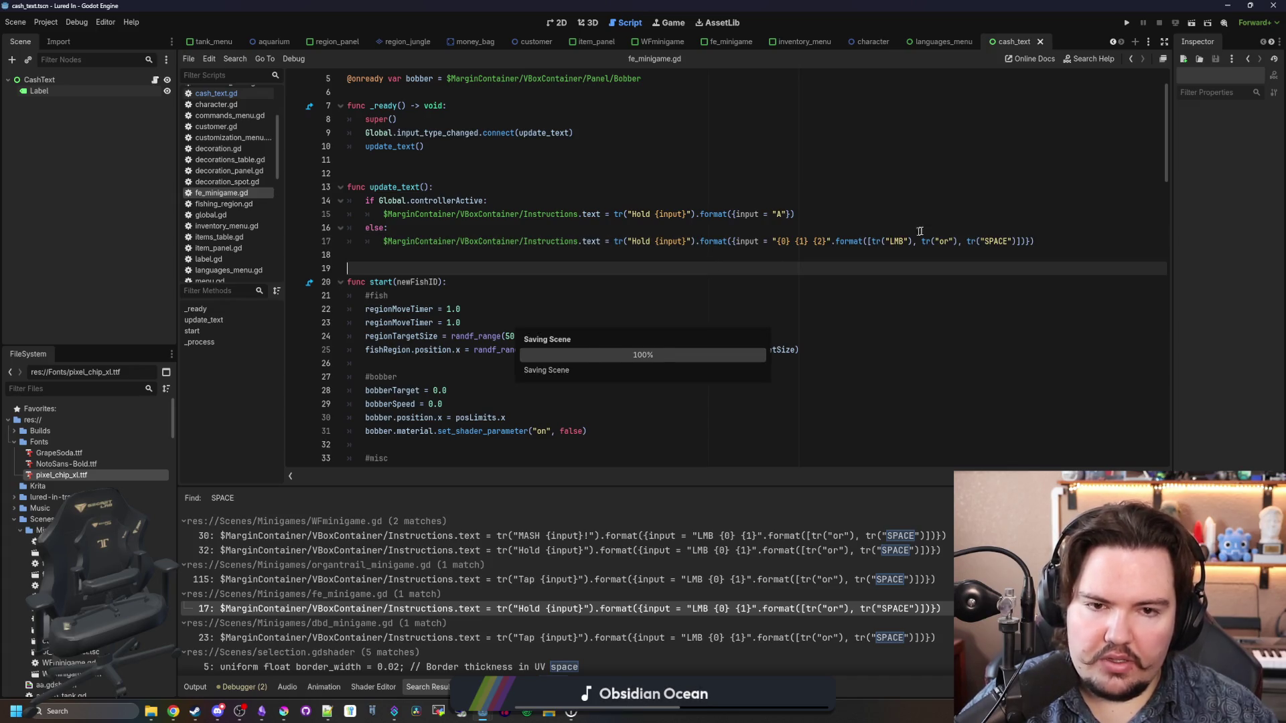
shift+click(738, 281)
shift+click(696, 241)
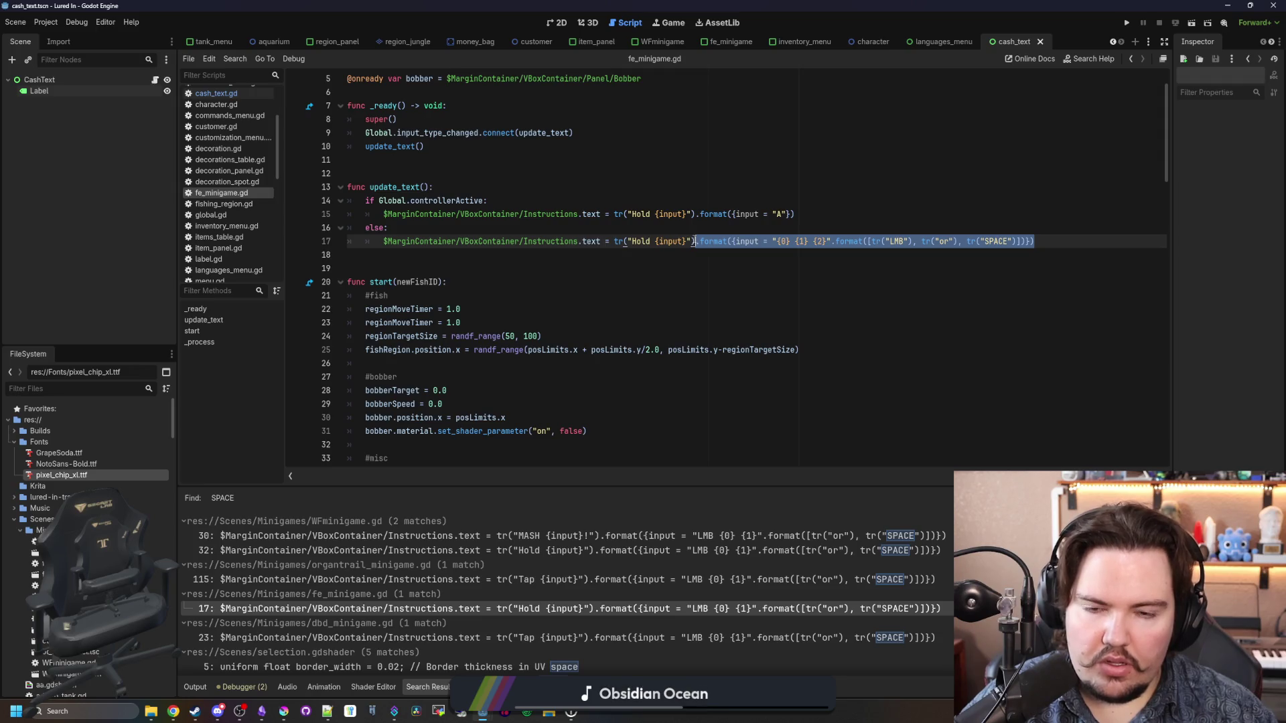
click(697, 254)
scroll(815, 574, down, 3)
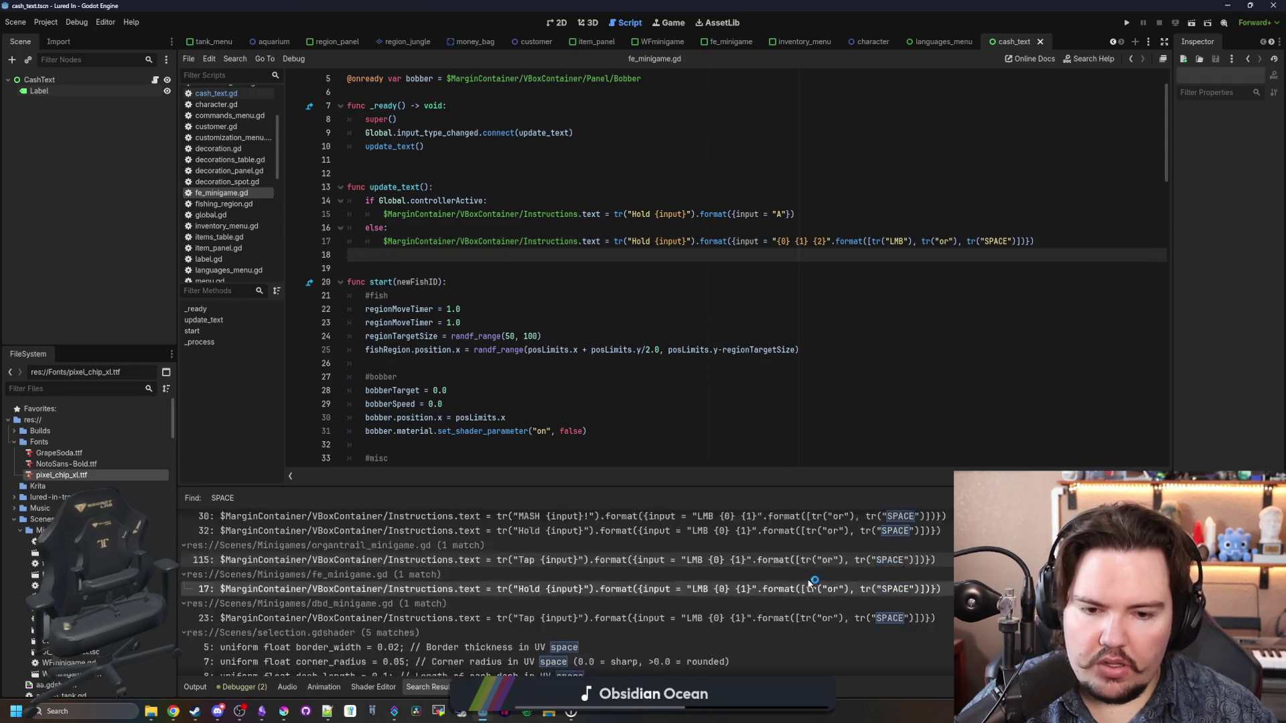
click(797, 664)
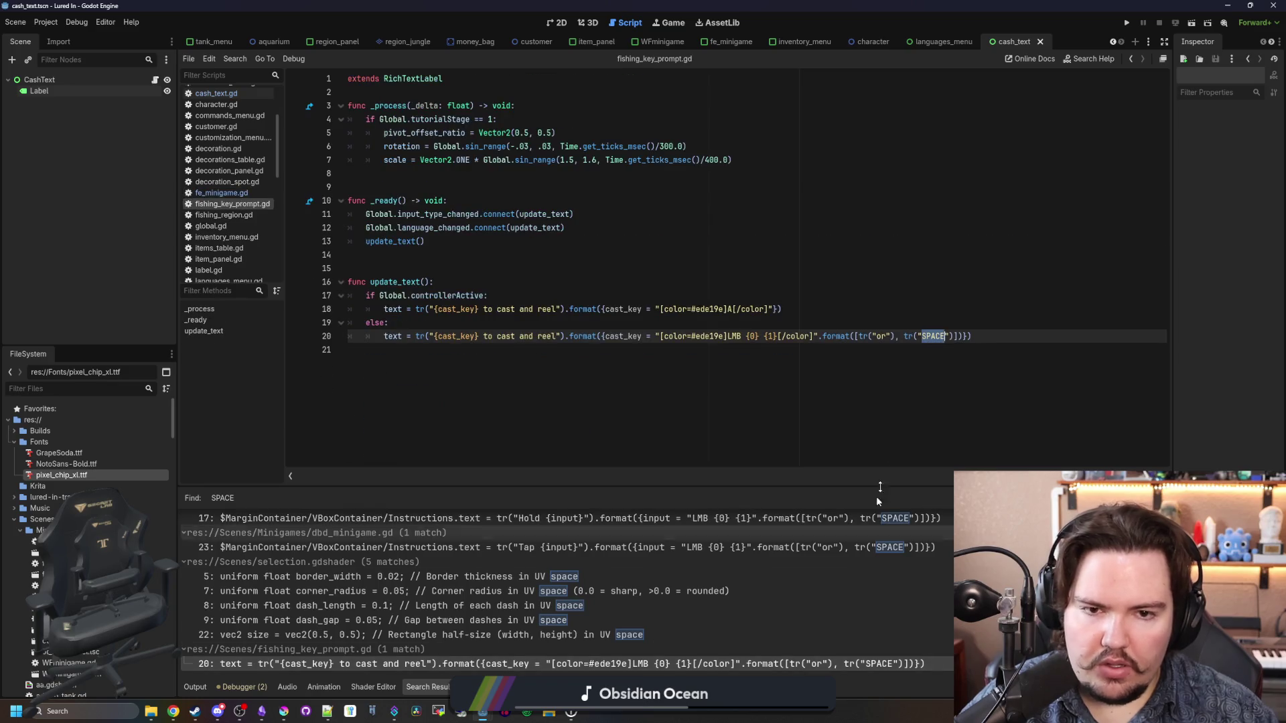
drag(969, 337, 742, 345)
mouse_move(968, 337)
mouse_down()
mouse_move(807, 336)
mouse_move(848, 337)
mouse_up()
key(ctrl+v)
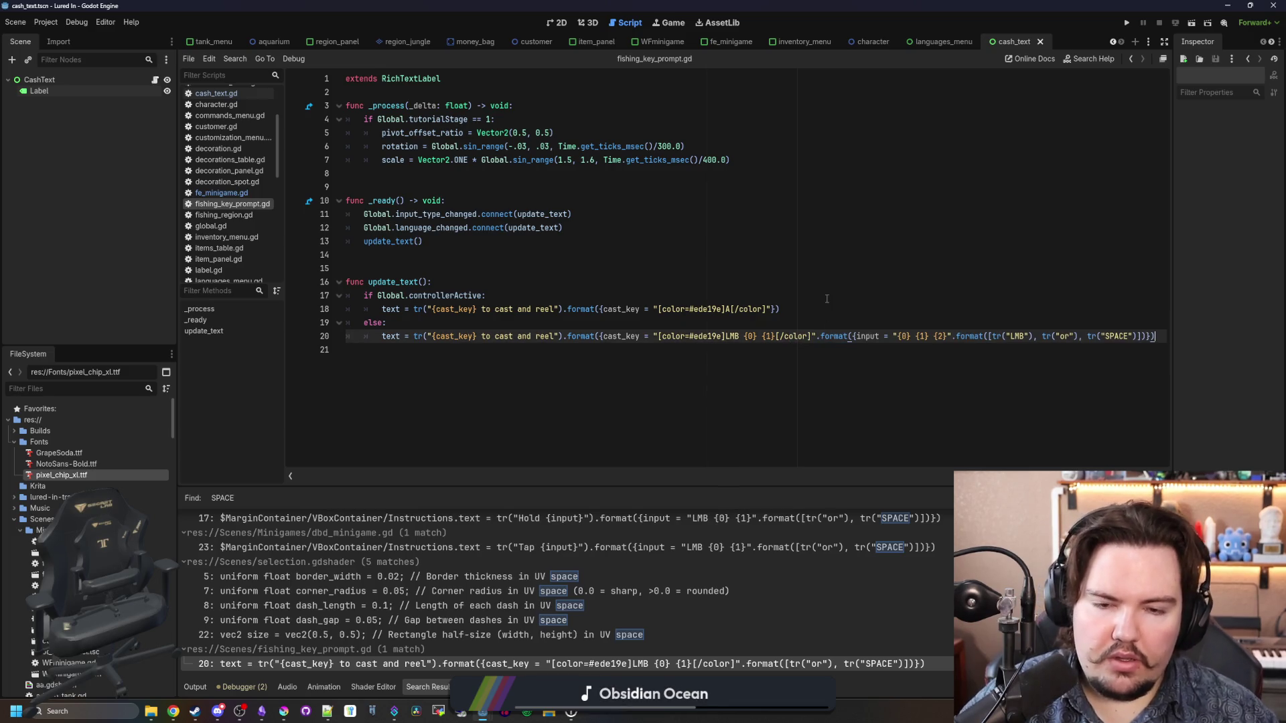
key(ctrl+z)
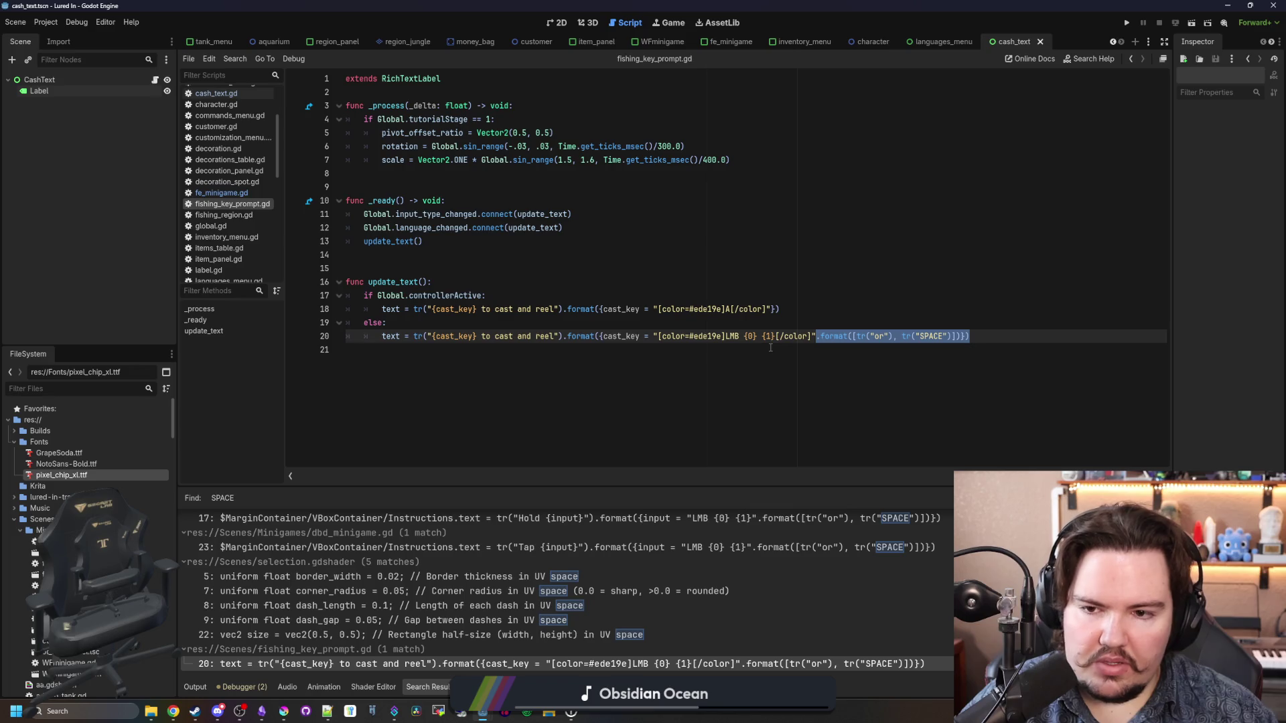
click(799, 319)
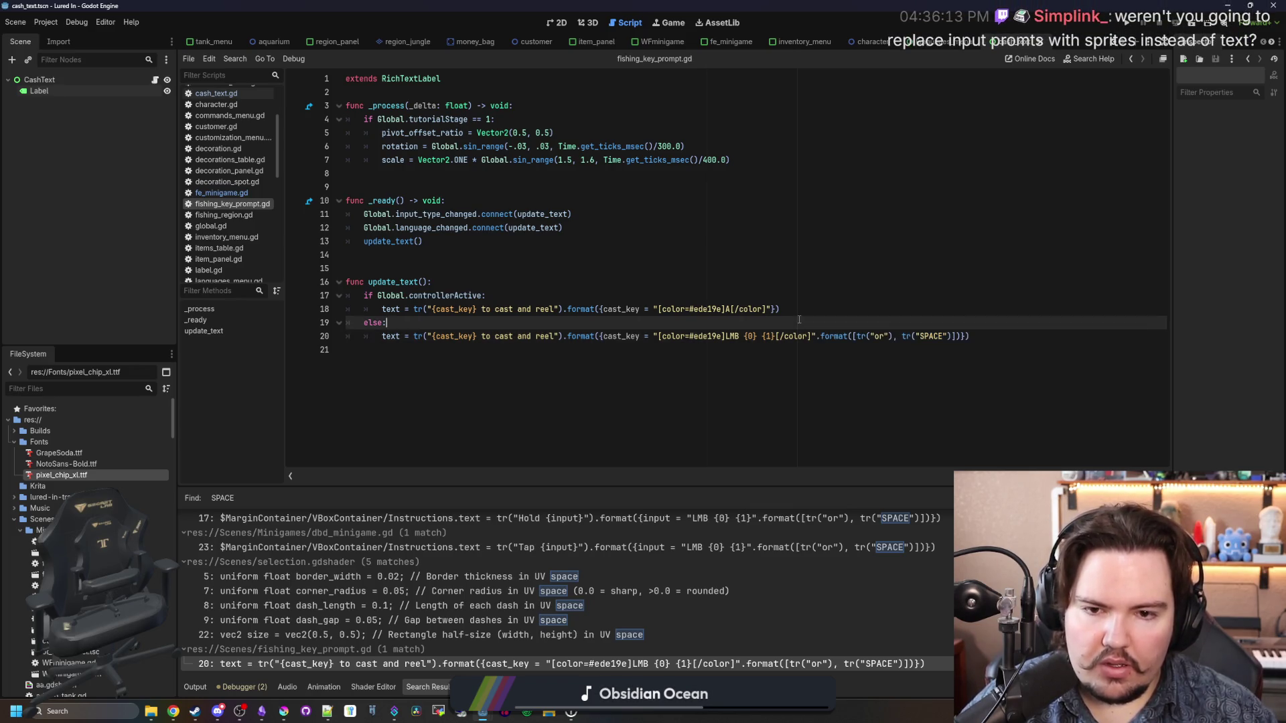
Step: Rewrite line 20 as "{0} {1} {2}" with tr("LMB"), tr("or"), tr("SPACE") and save
click(740, 335)
key(BackSpace)
key(BackSpace)
key(BackSpace)
text({0)
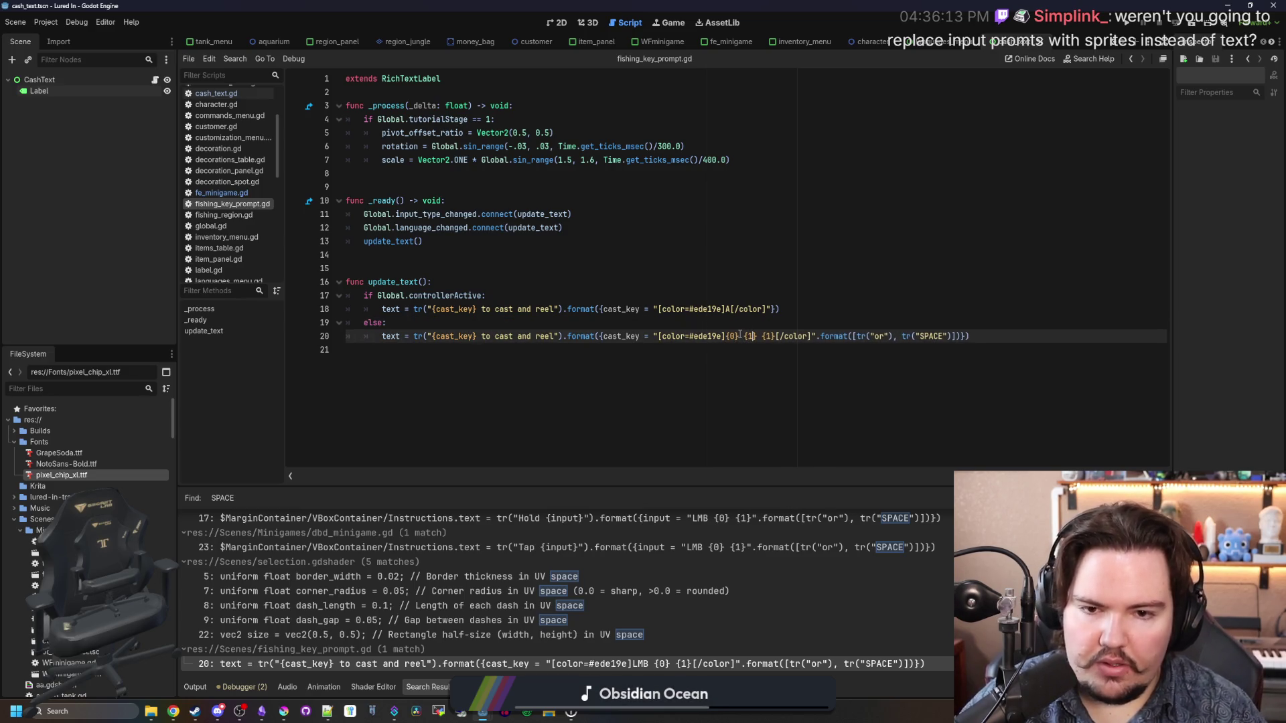
key(Right)
key(Right)
key(Right)
key(BackSpace)
text(2)
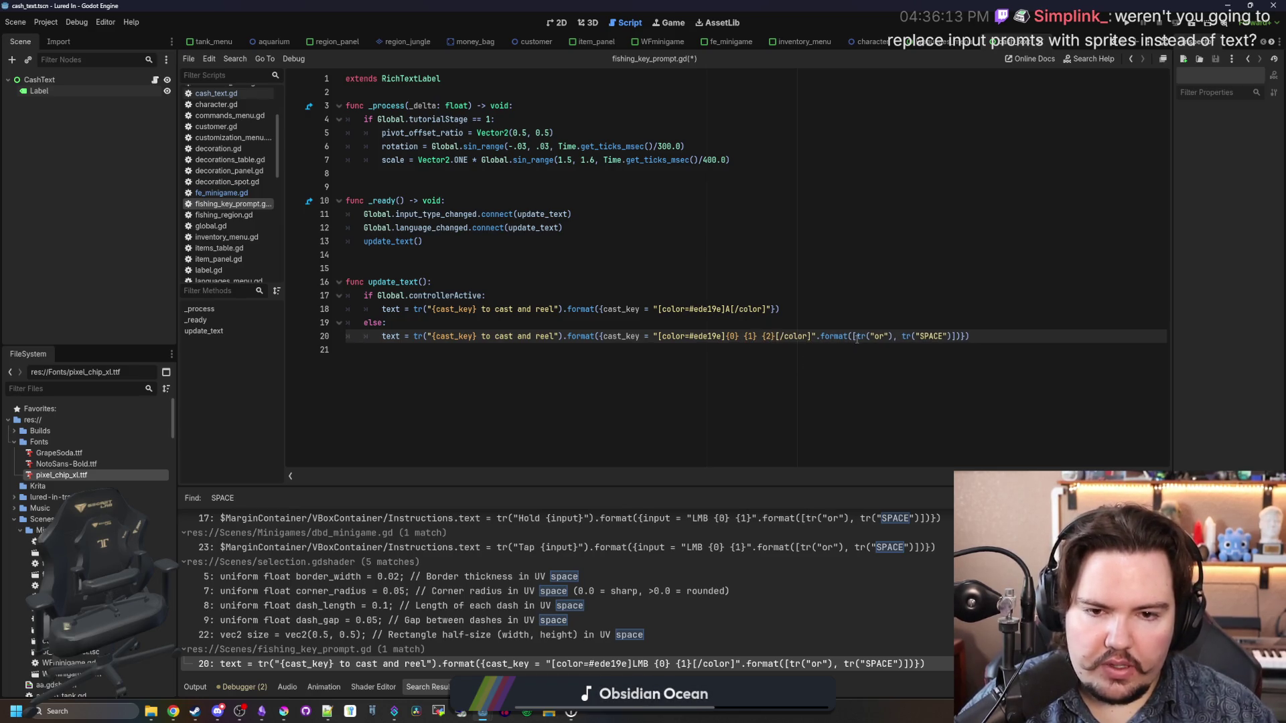
text(tr, )
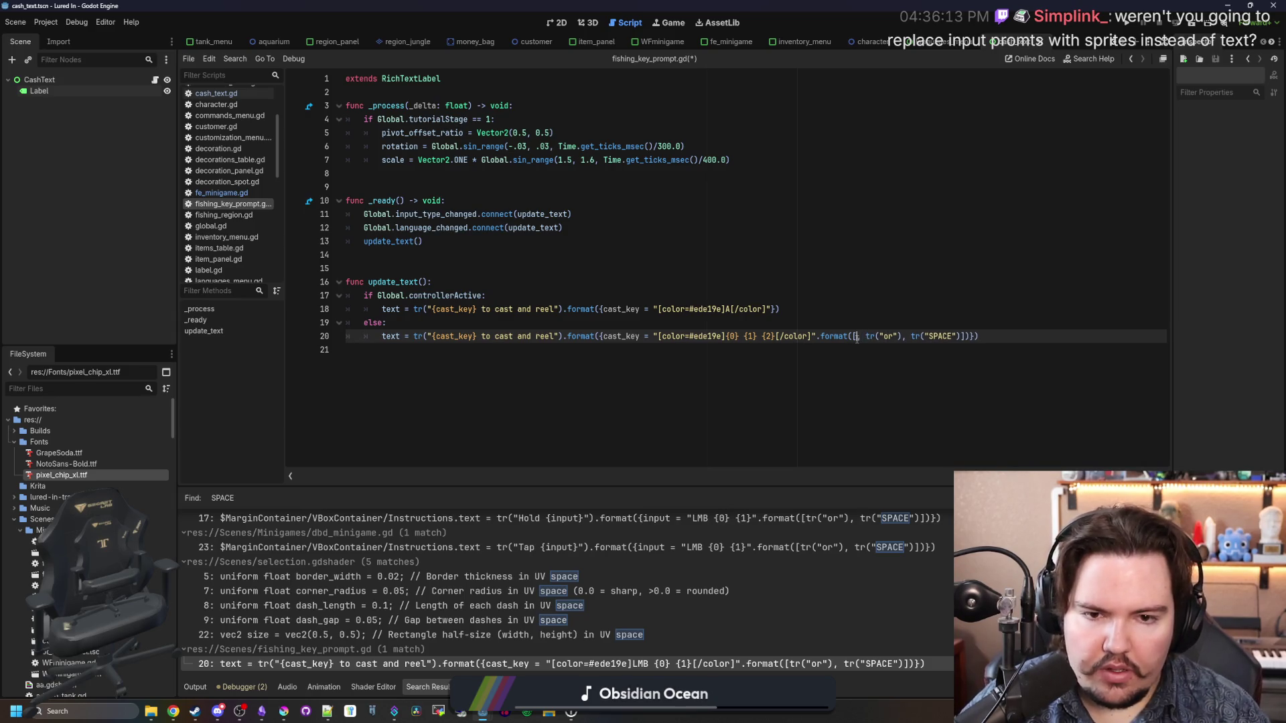
text(()"LMB)
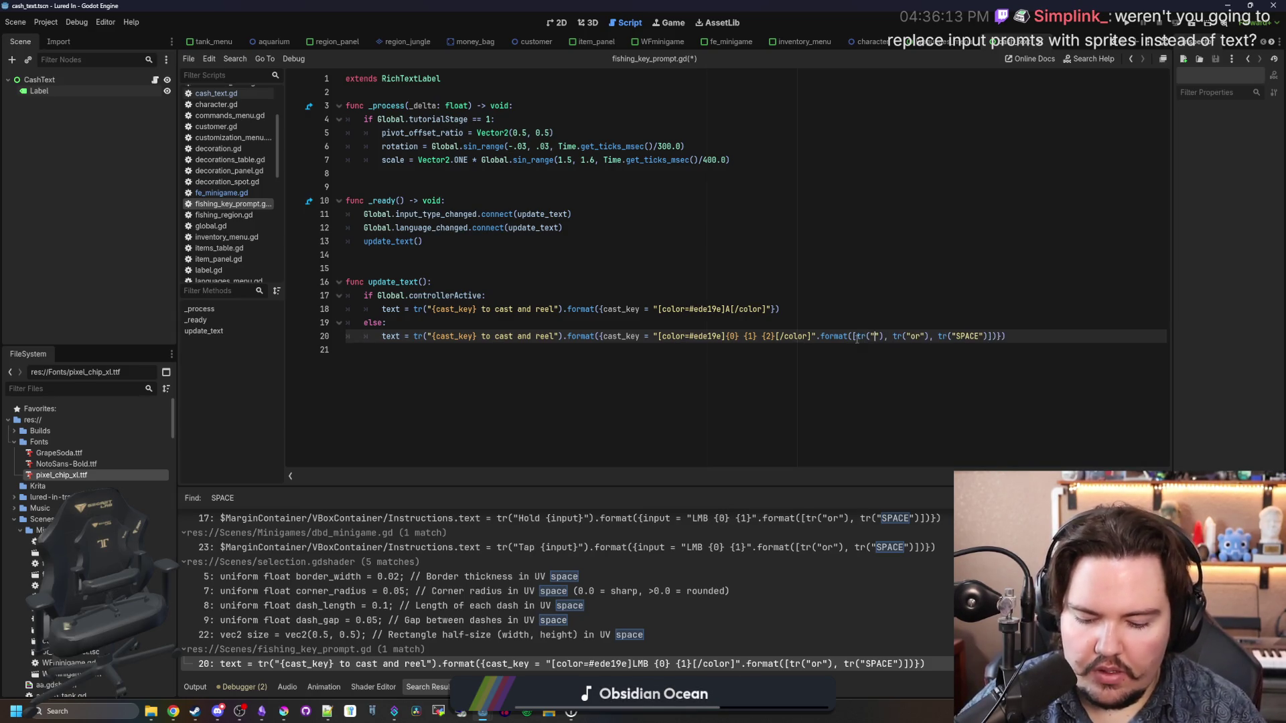
click(843, 320)
key(ctrl+s)
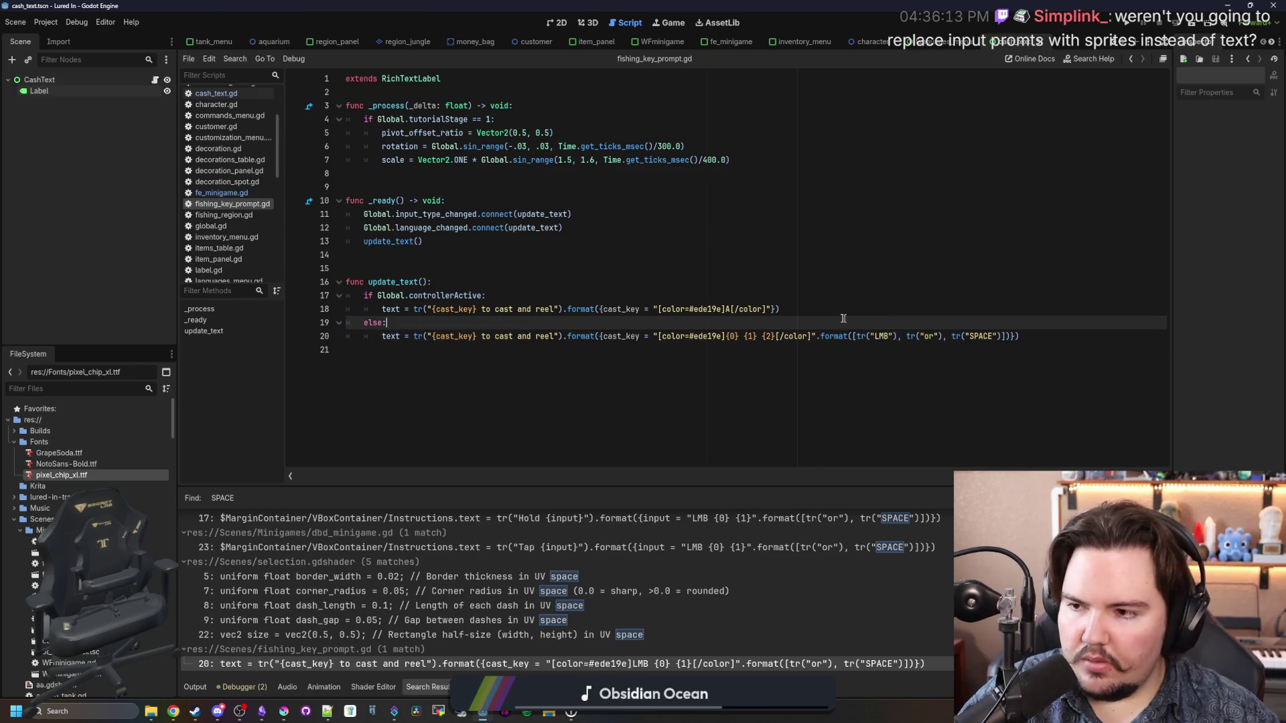
click(656, 358)
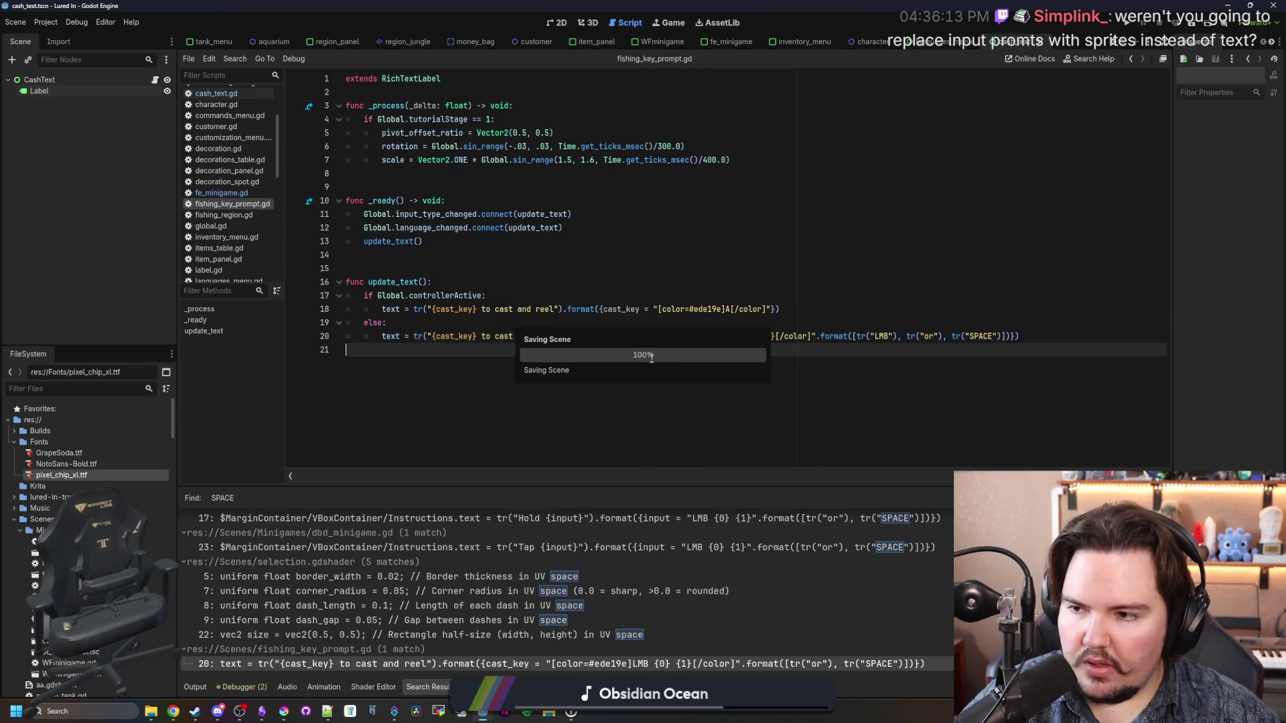
click(630, 284)
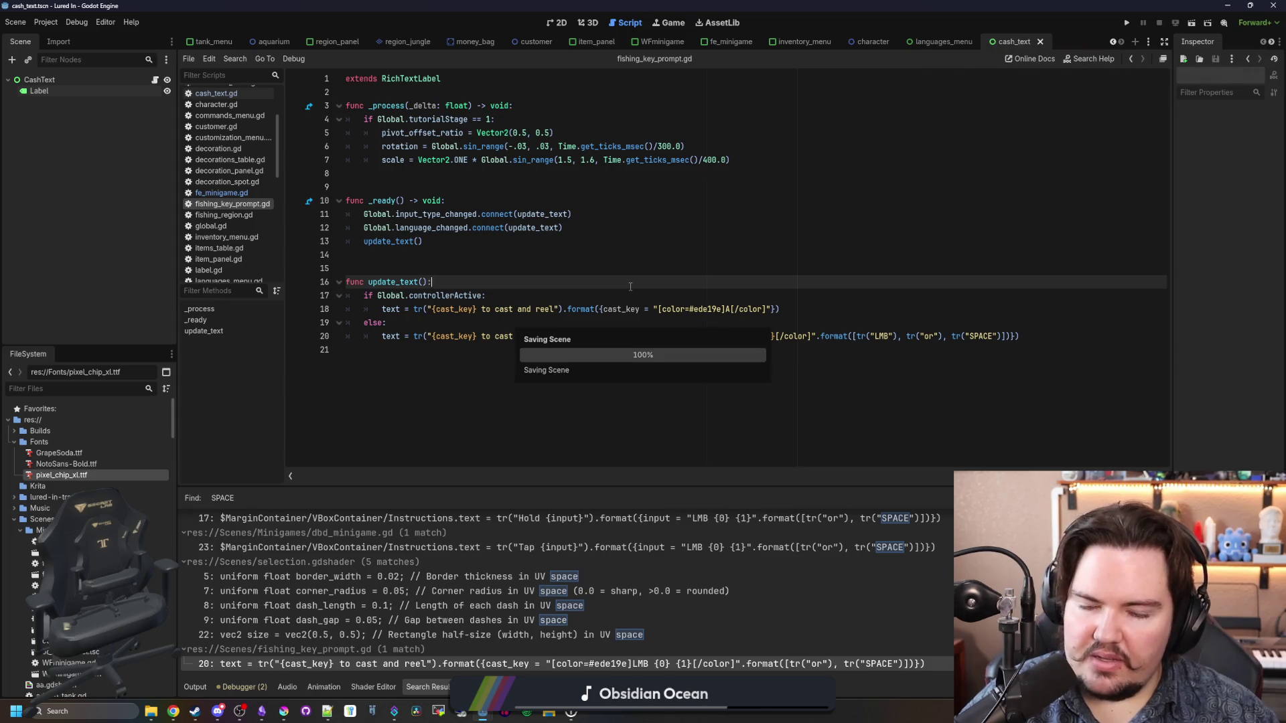
click(646, 273)
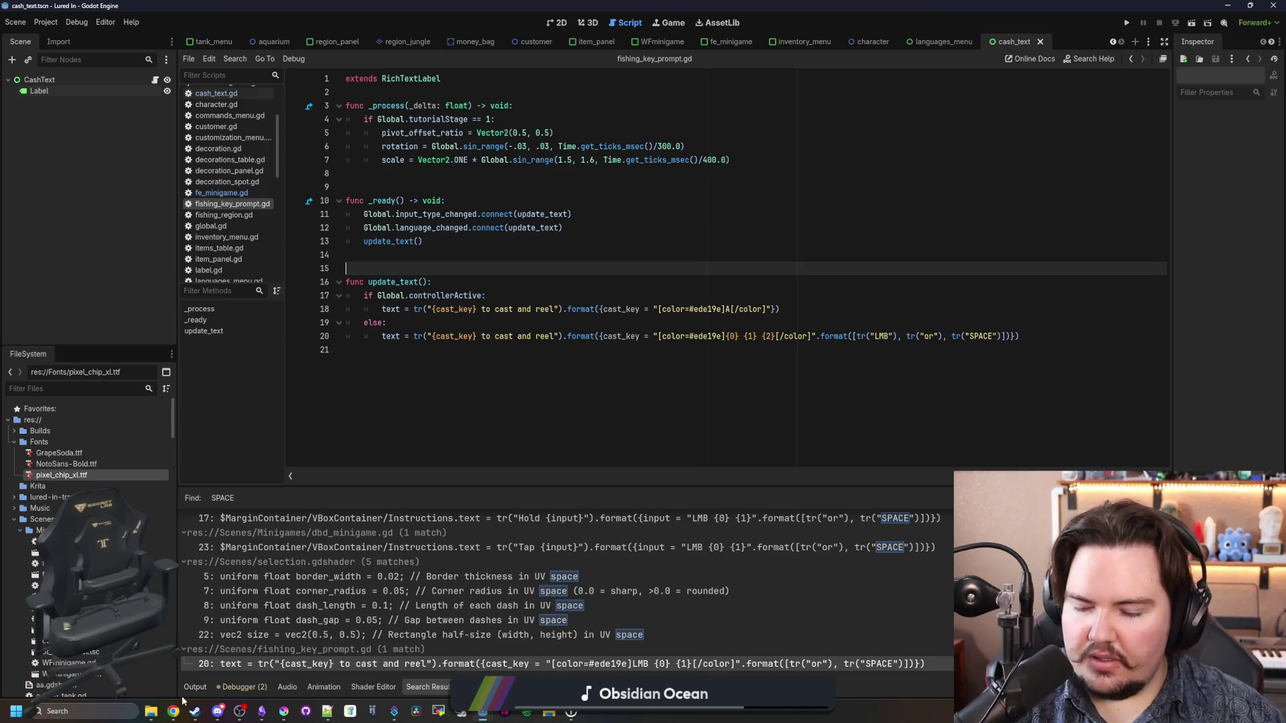
Step: Search the web for 'kenney assets' and open the Input Prompts asset page
mouse_move(176, 710)
click(179, 677)
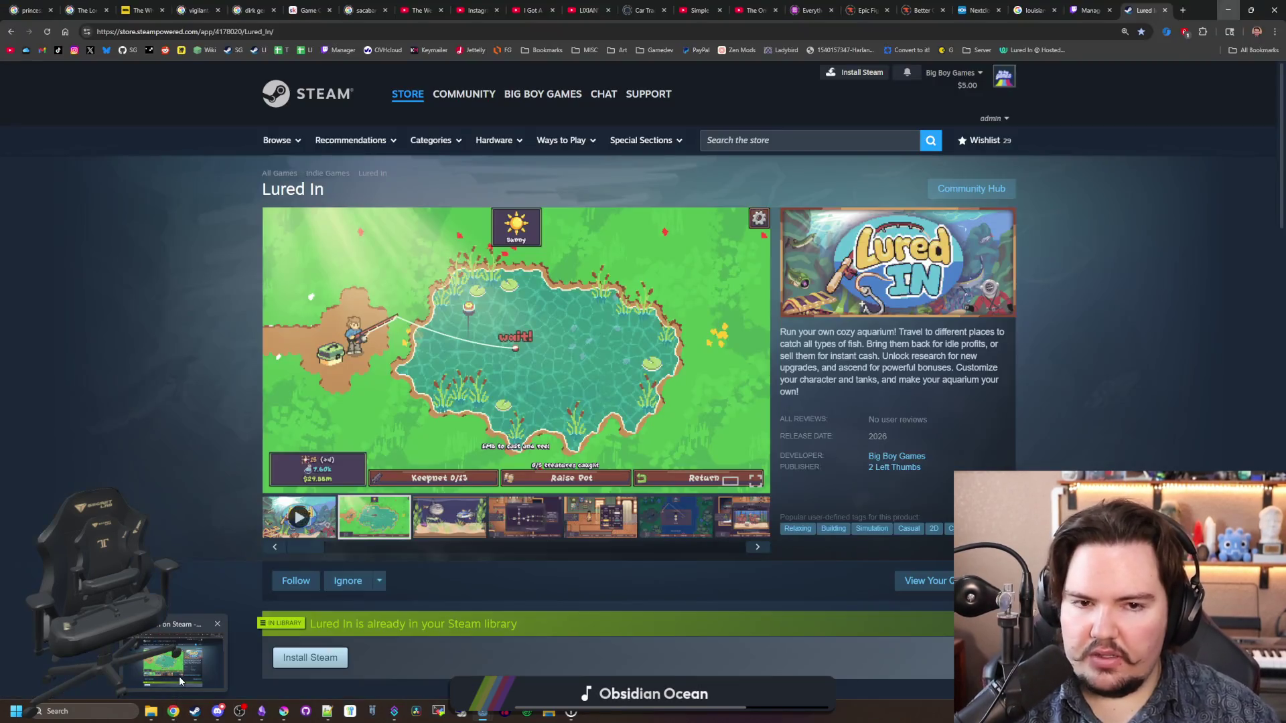
click(1182, 10)
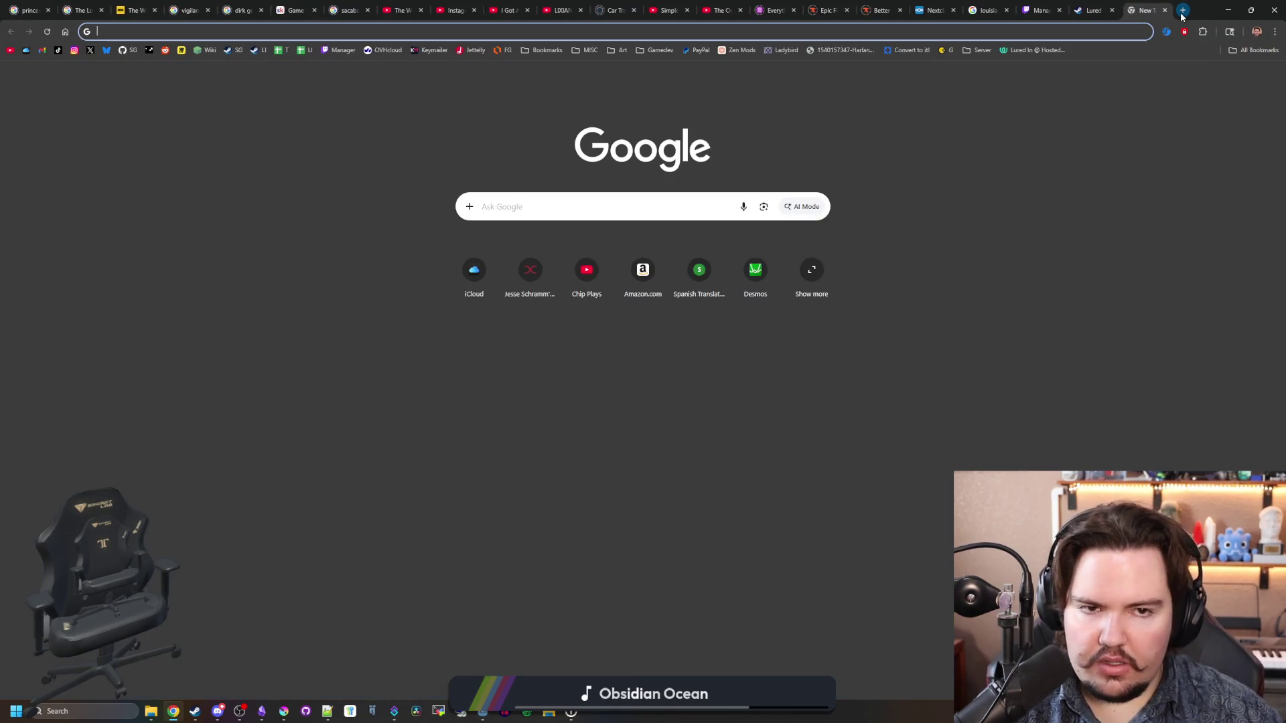
text(kenney assets)
key(Return)
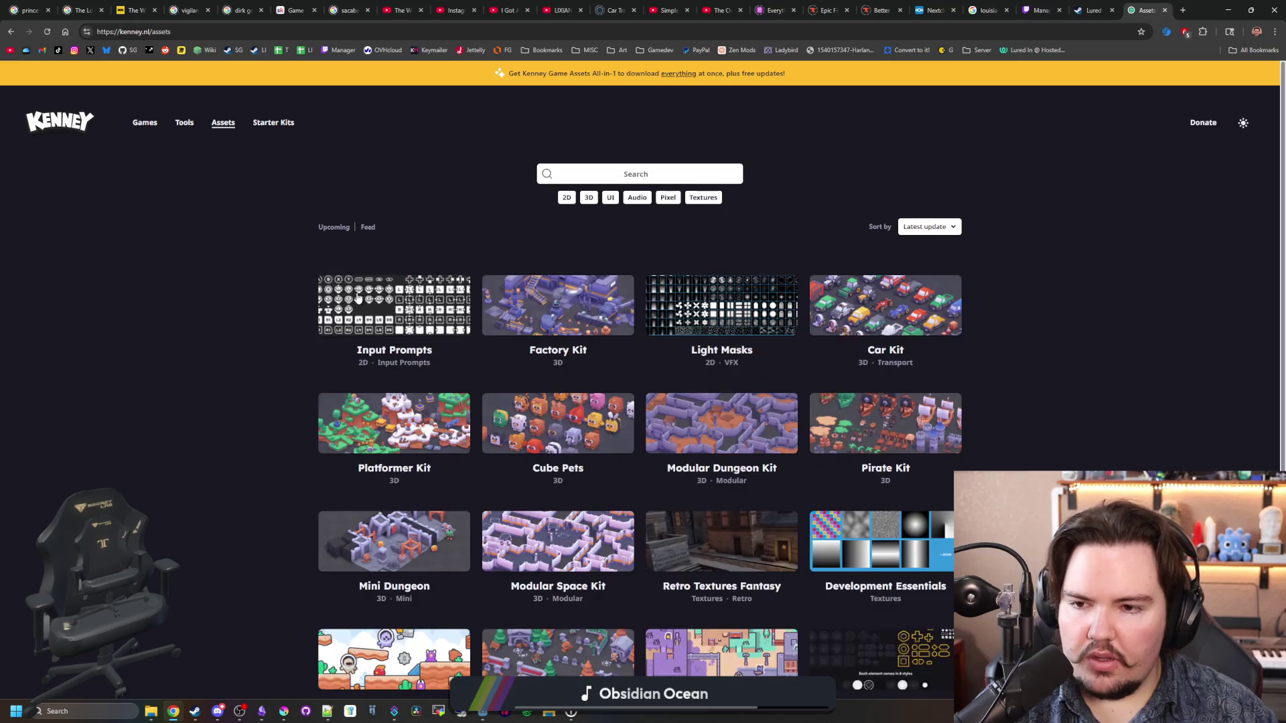
click(358, 297)
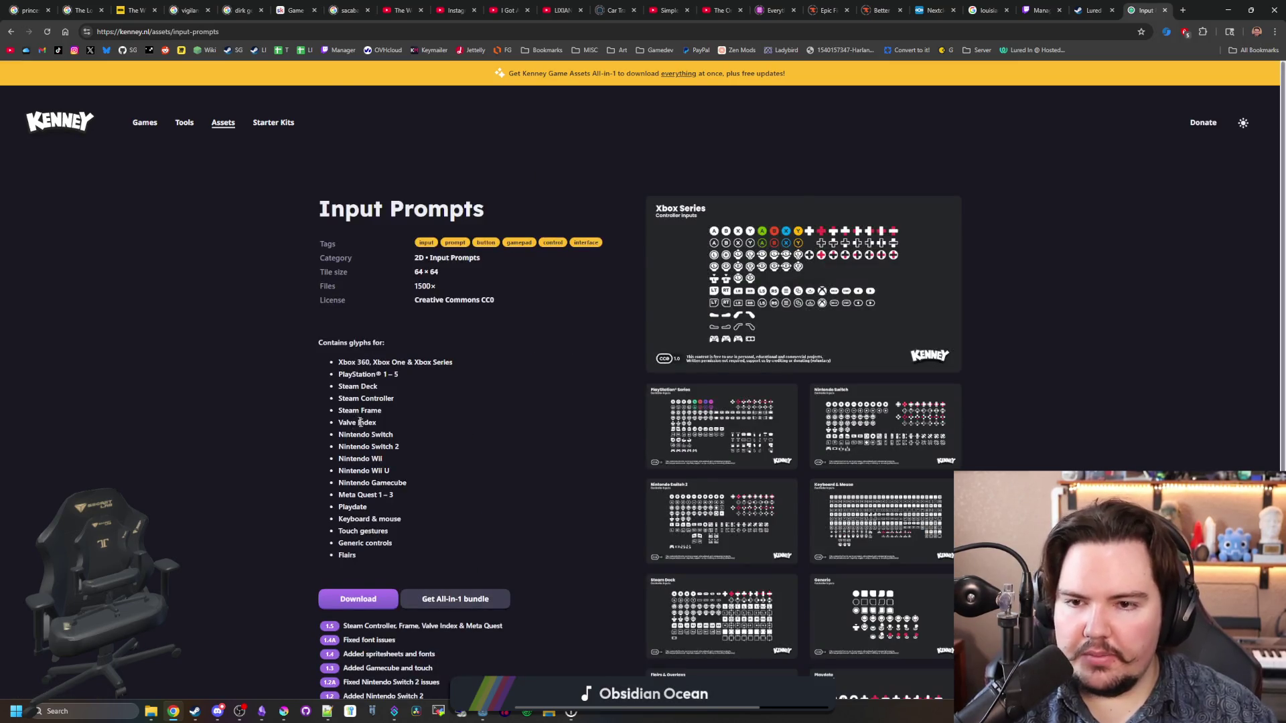
Step: Download the Input Prompts pack, continuing without donating, and return to Godot
scroll(360, 422, down, 4)
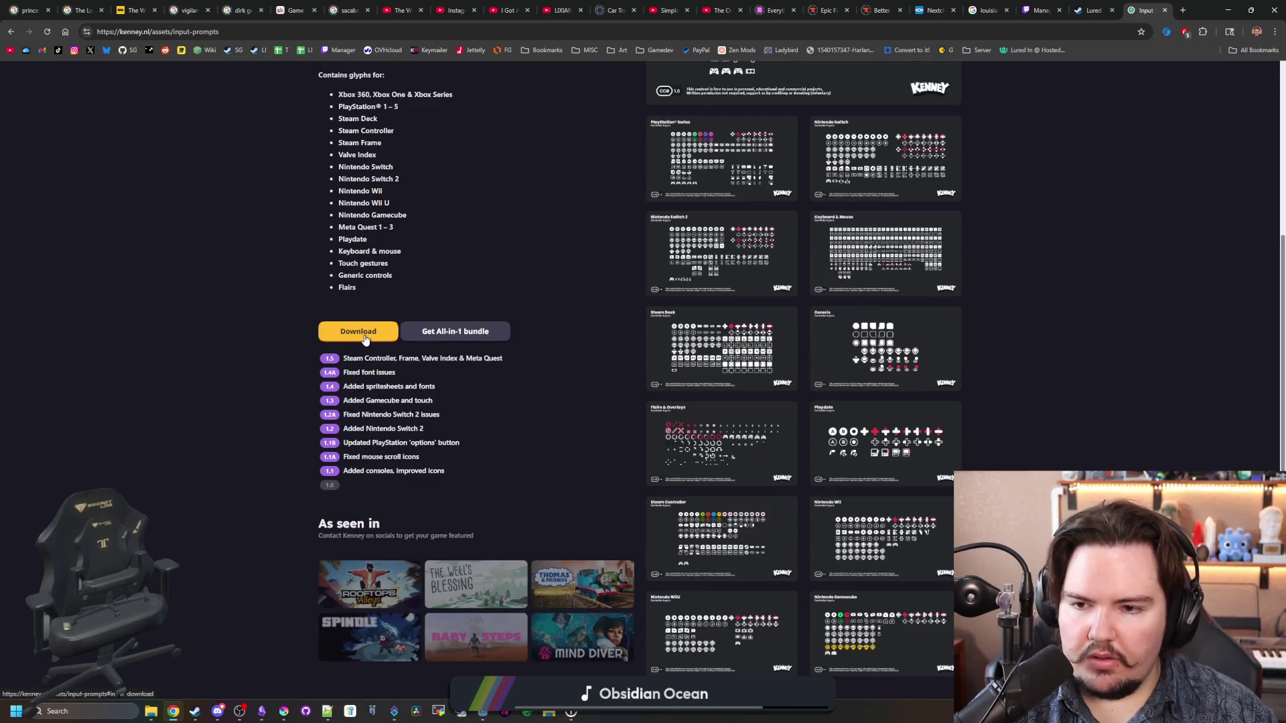
click(364, 336)
click(978, 192)
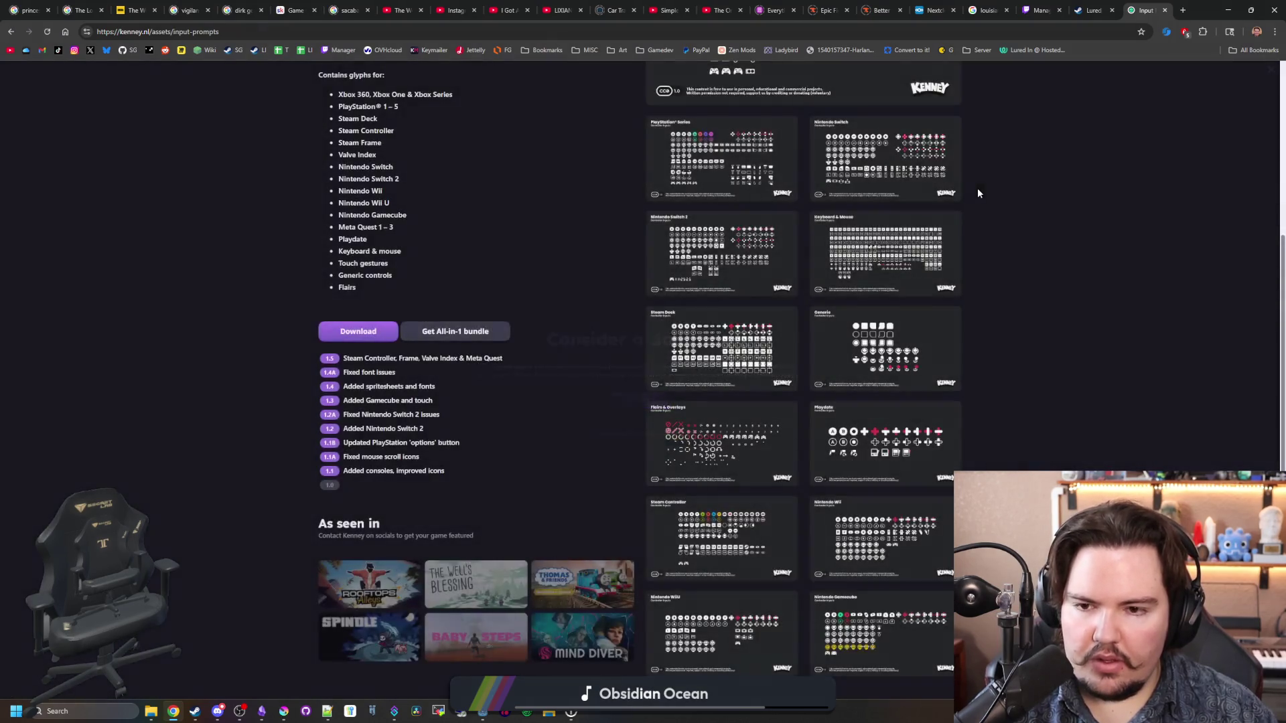
scroll(514, 313, up, 4)
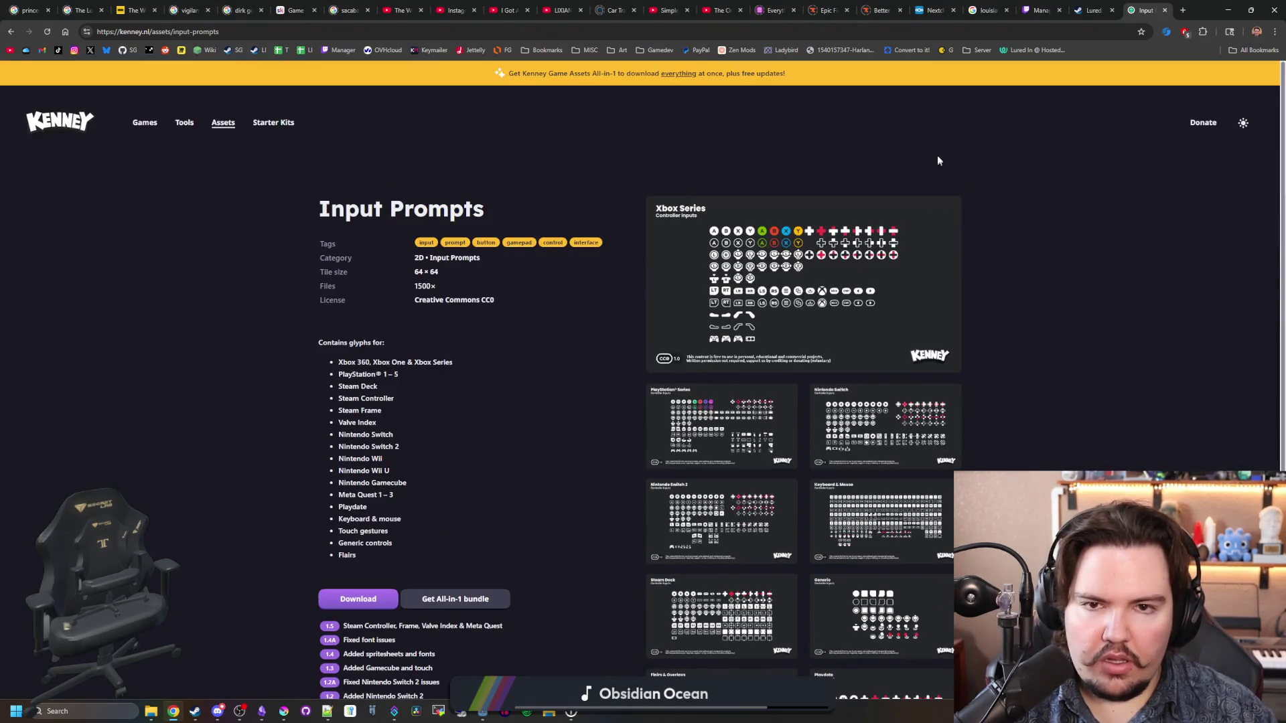
scroll(365, 477, down, 2)
click(366, 466)
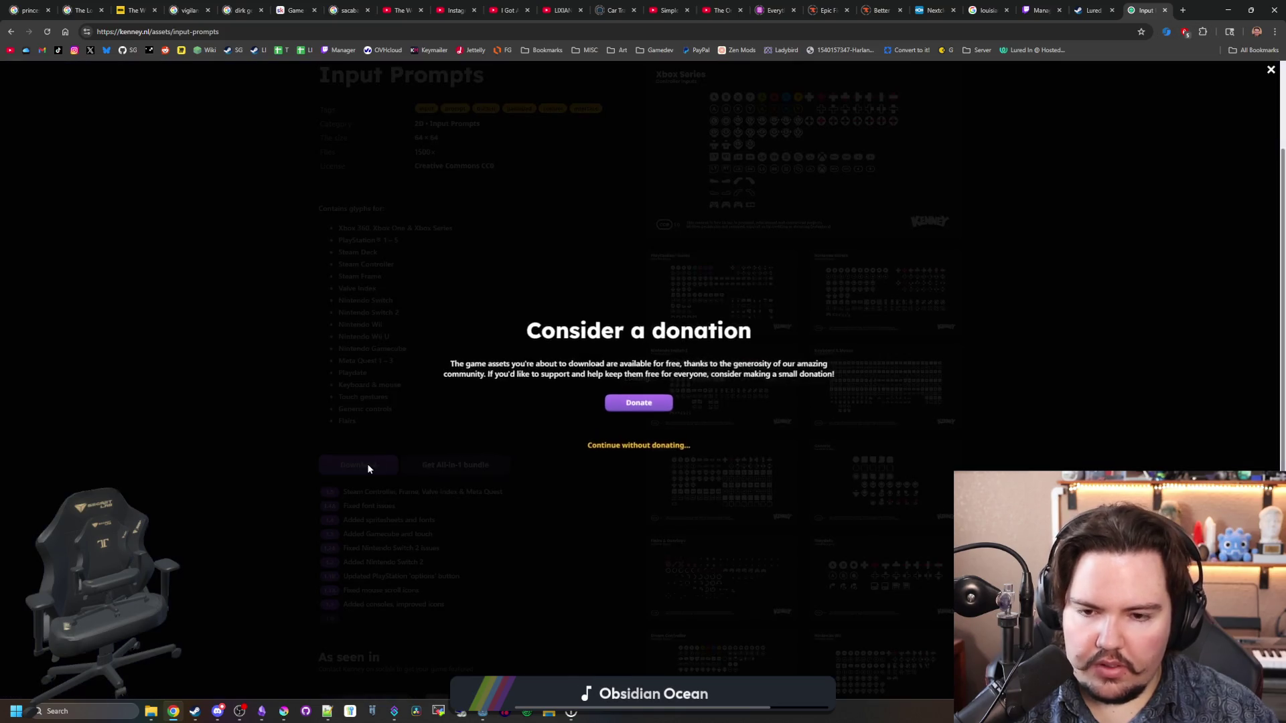
click(653, 444)
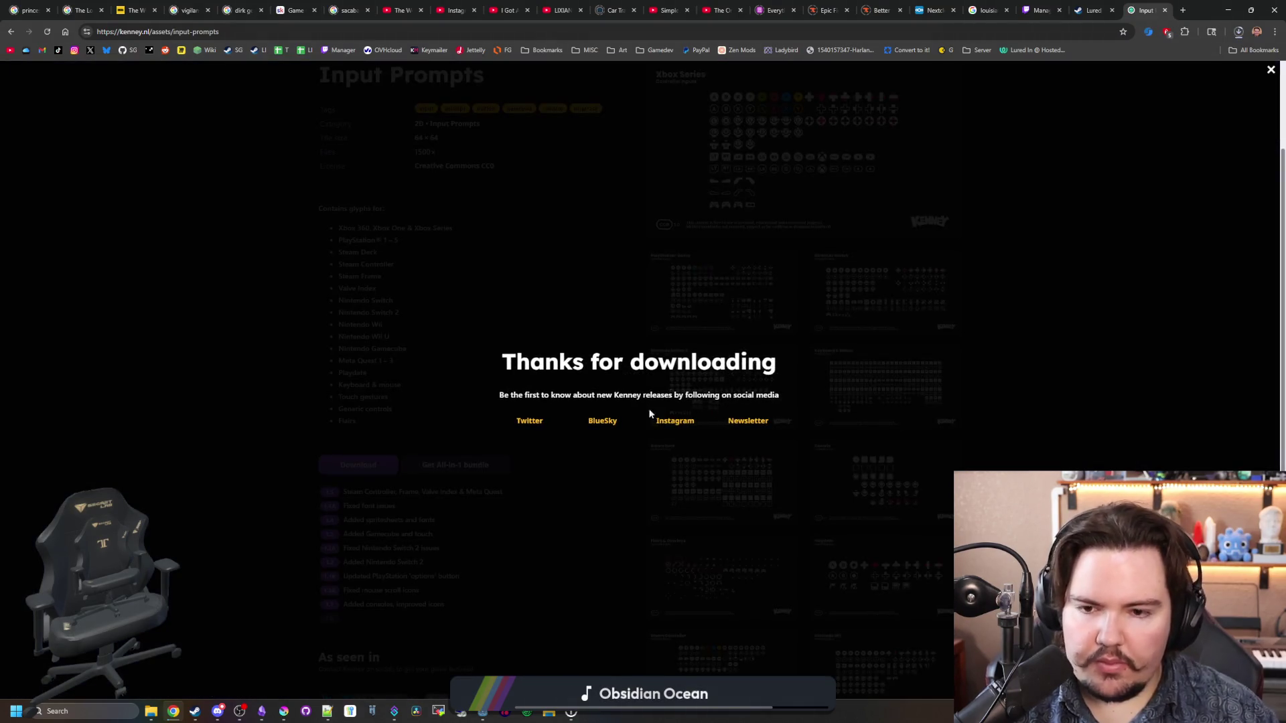
click(942, 163)
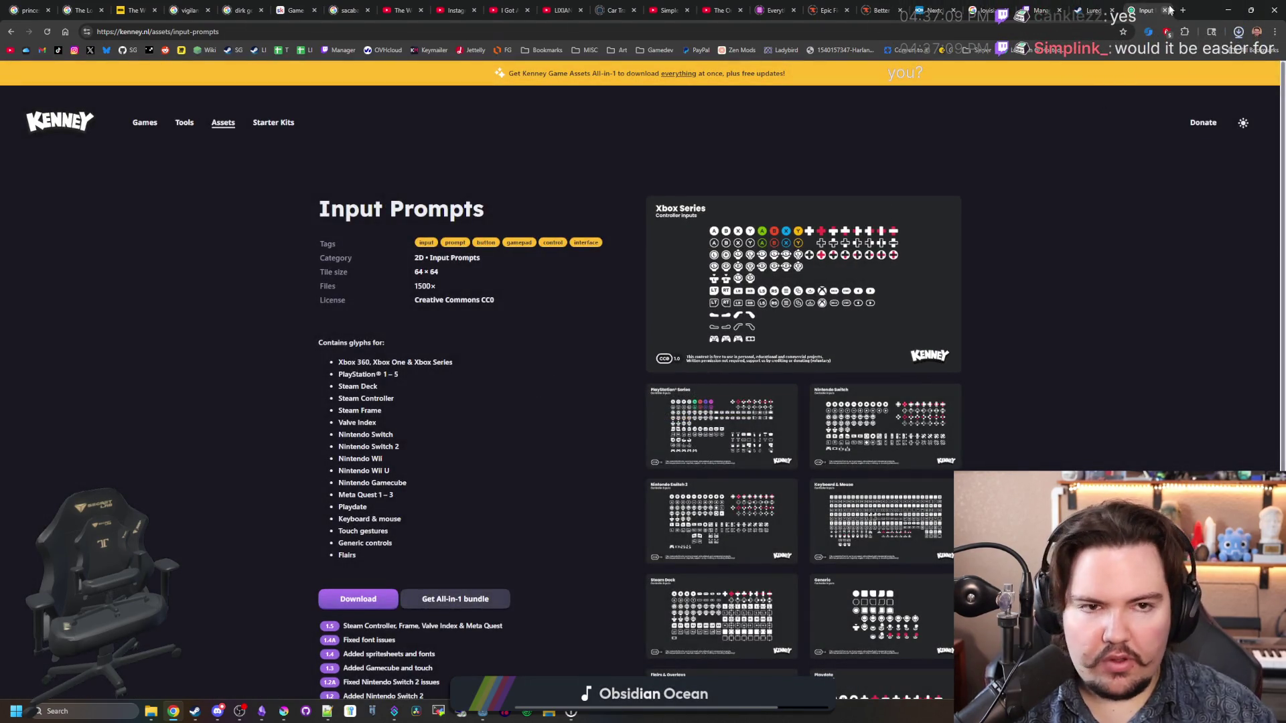
click(1227, 10)
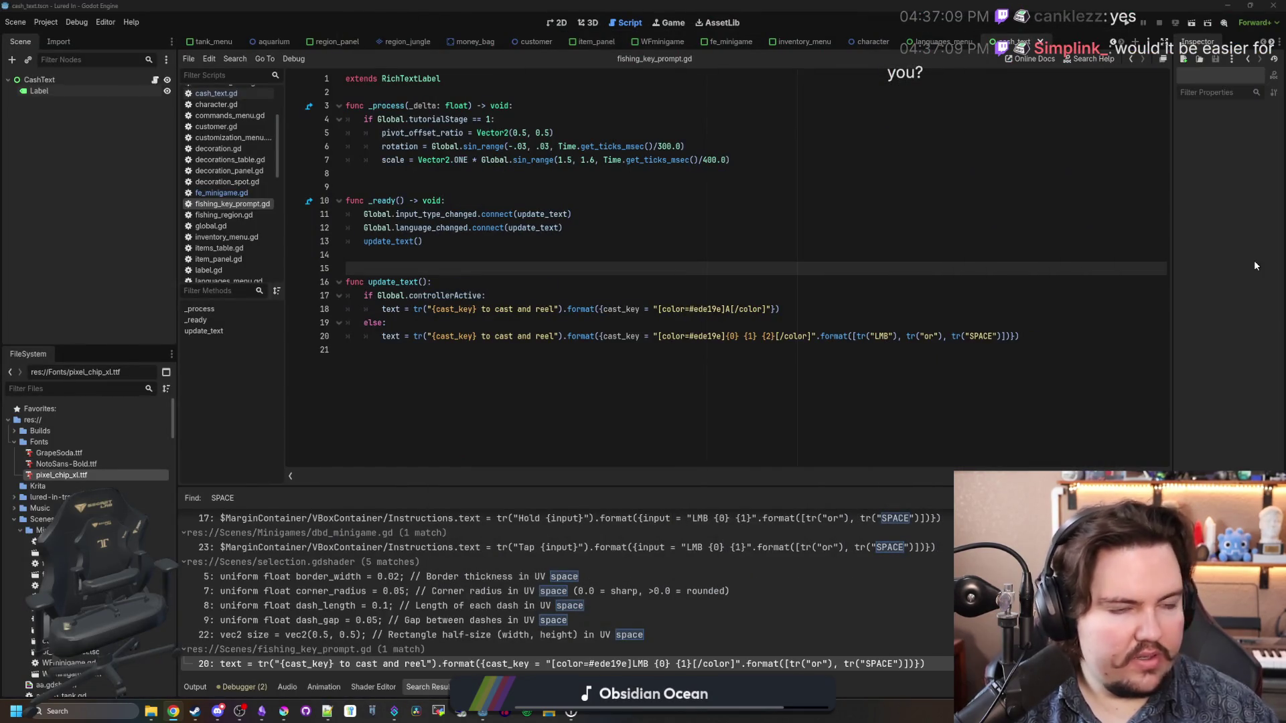
Step: Collapse the Fonts and Scenes folders, resave fishing_key_prompt.gd, and expand the Sprites folder
click(14, 442)
click(14, 487)
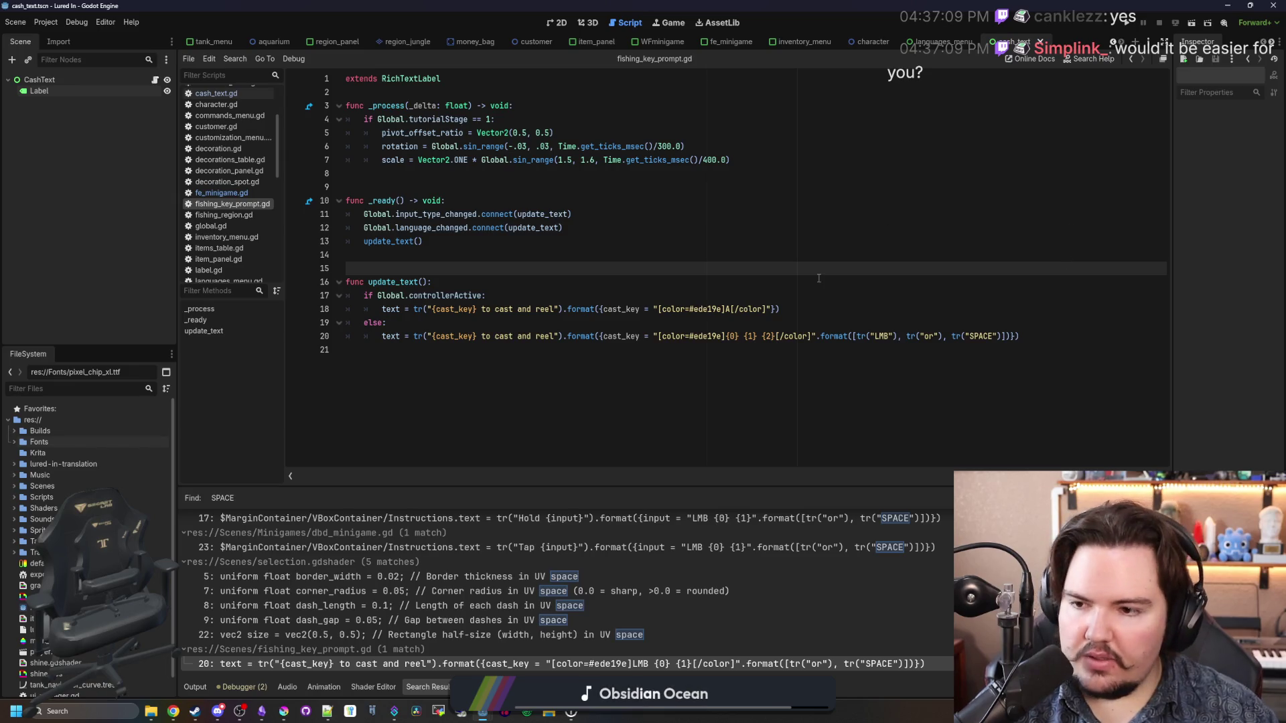
click(550, 393)
click(454, 270)
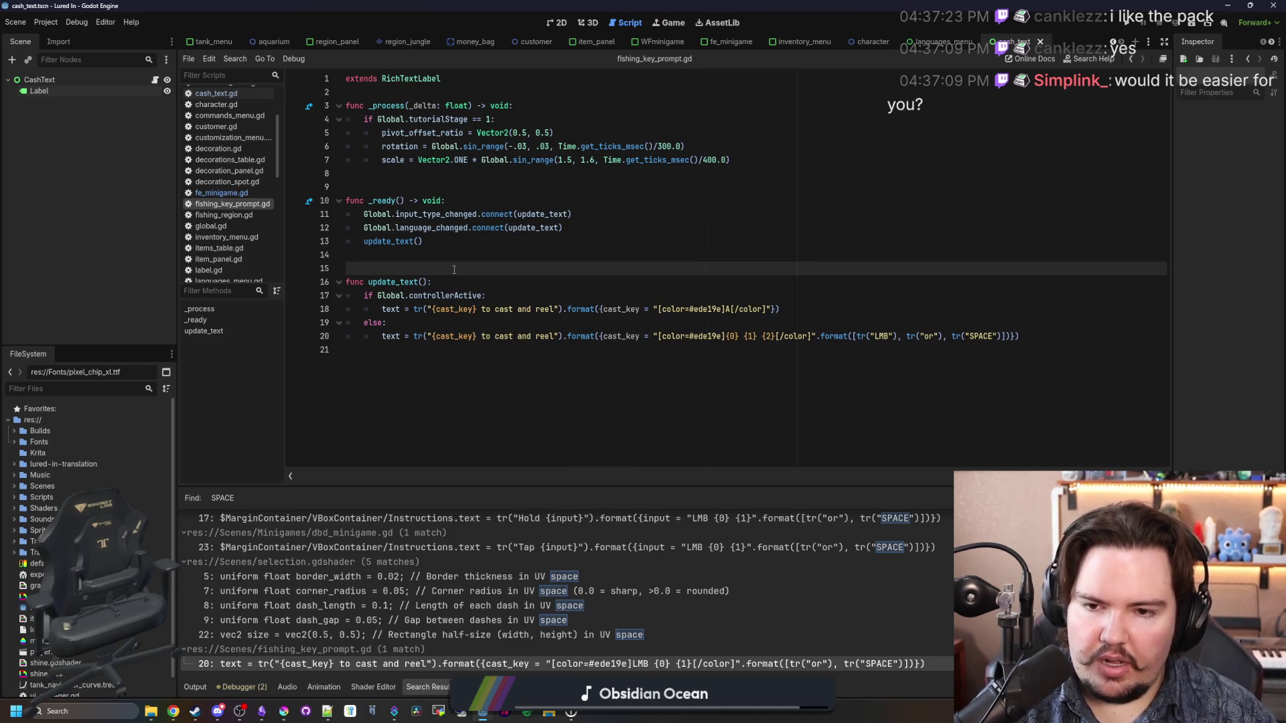
key(ctrl+s)
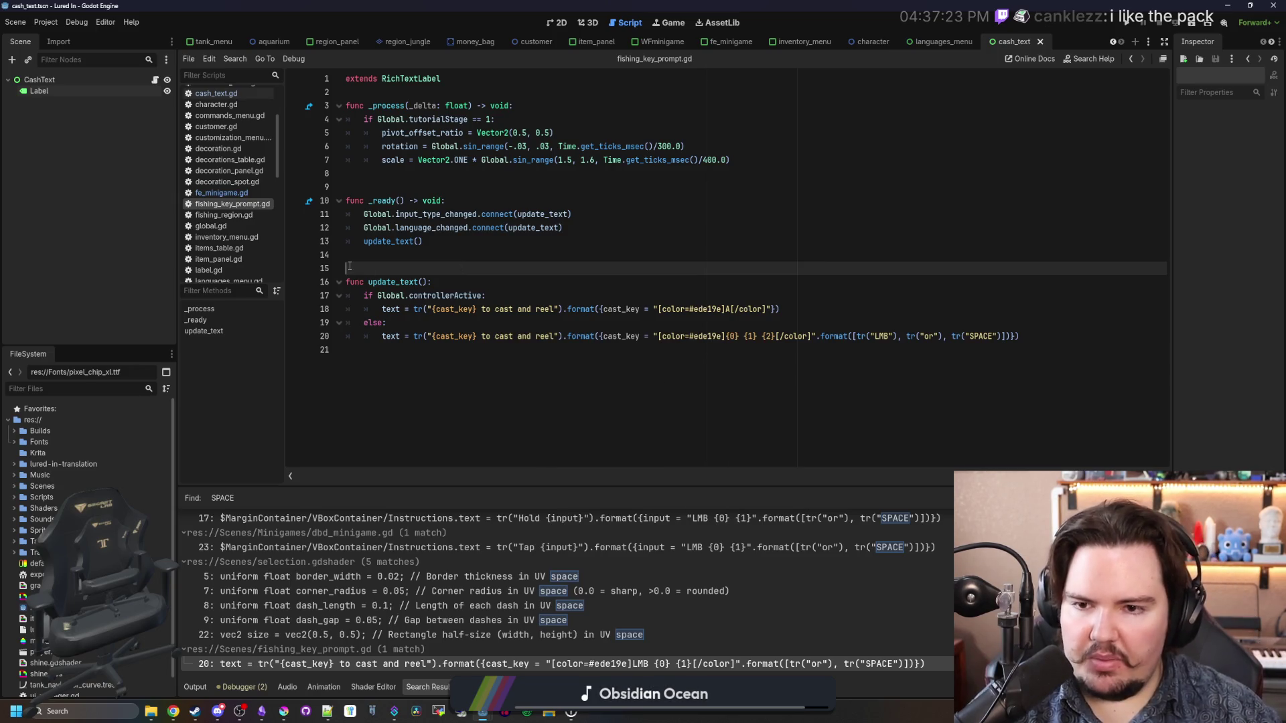
key(ctrl+s)
key(ctrl+s)
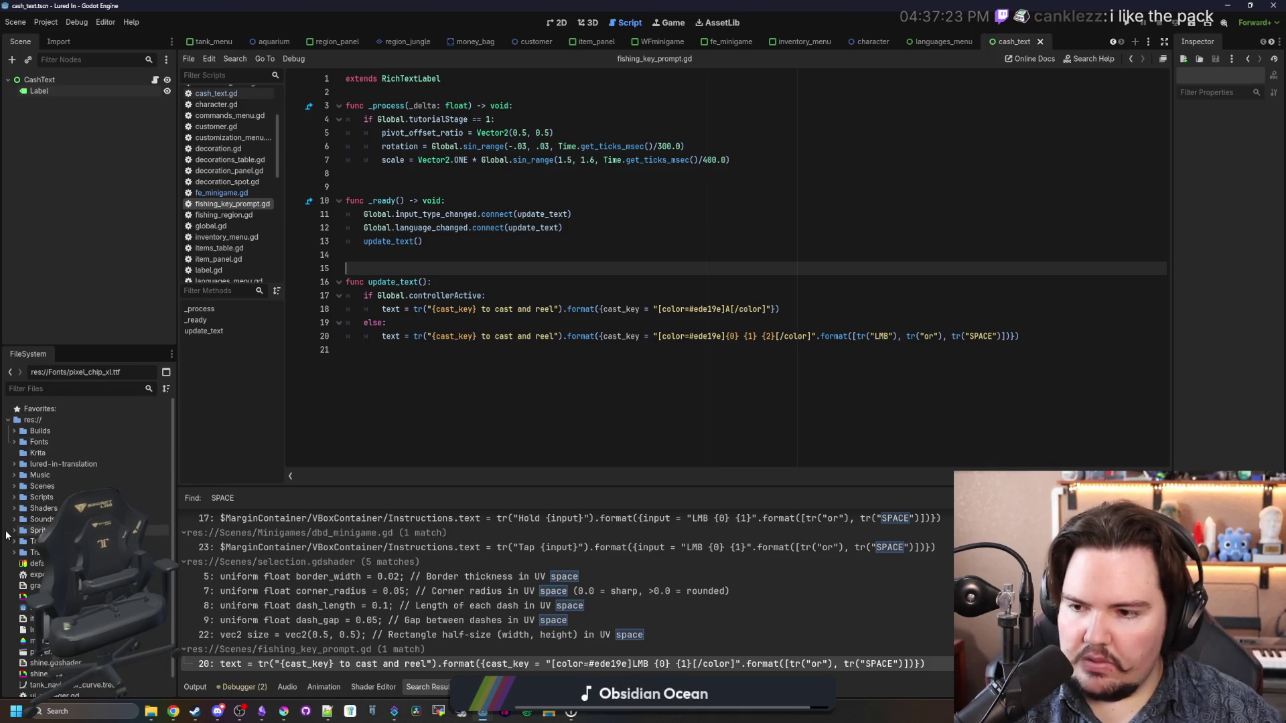
click(14, 530)
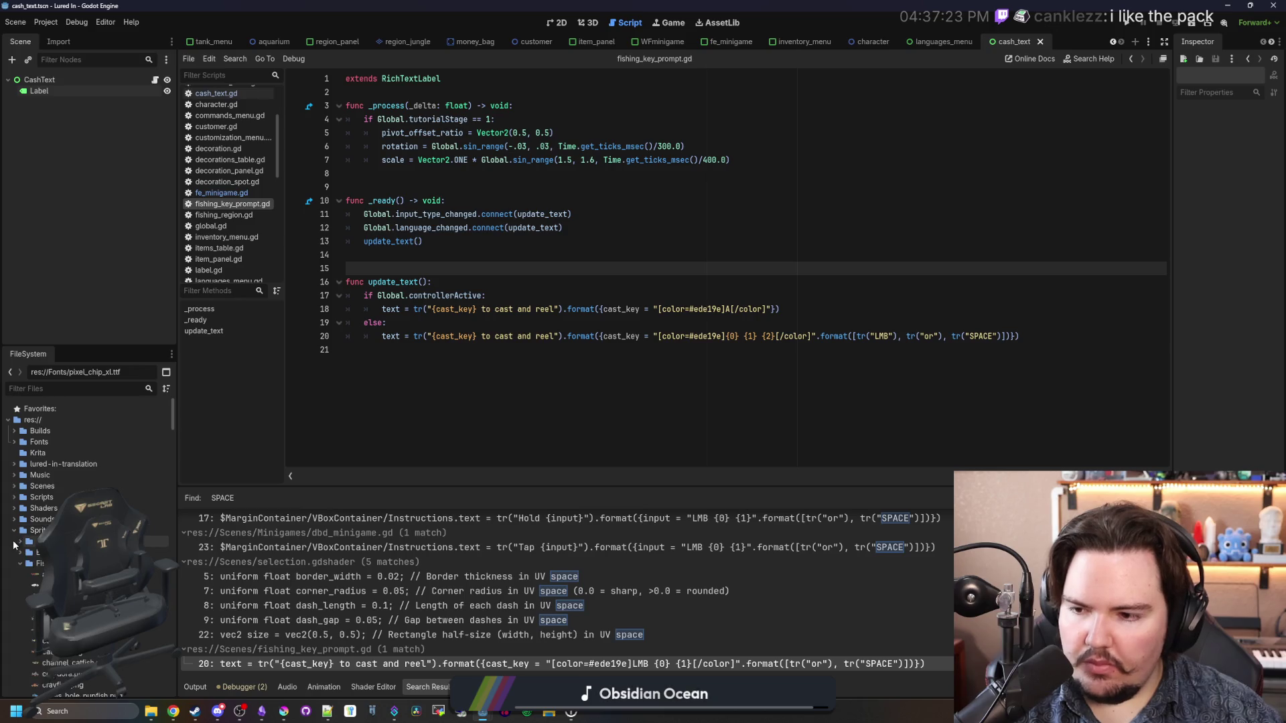
click(21, 563)
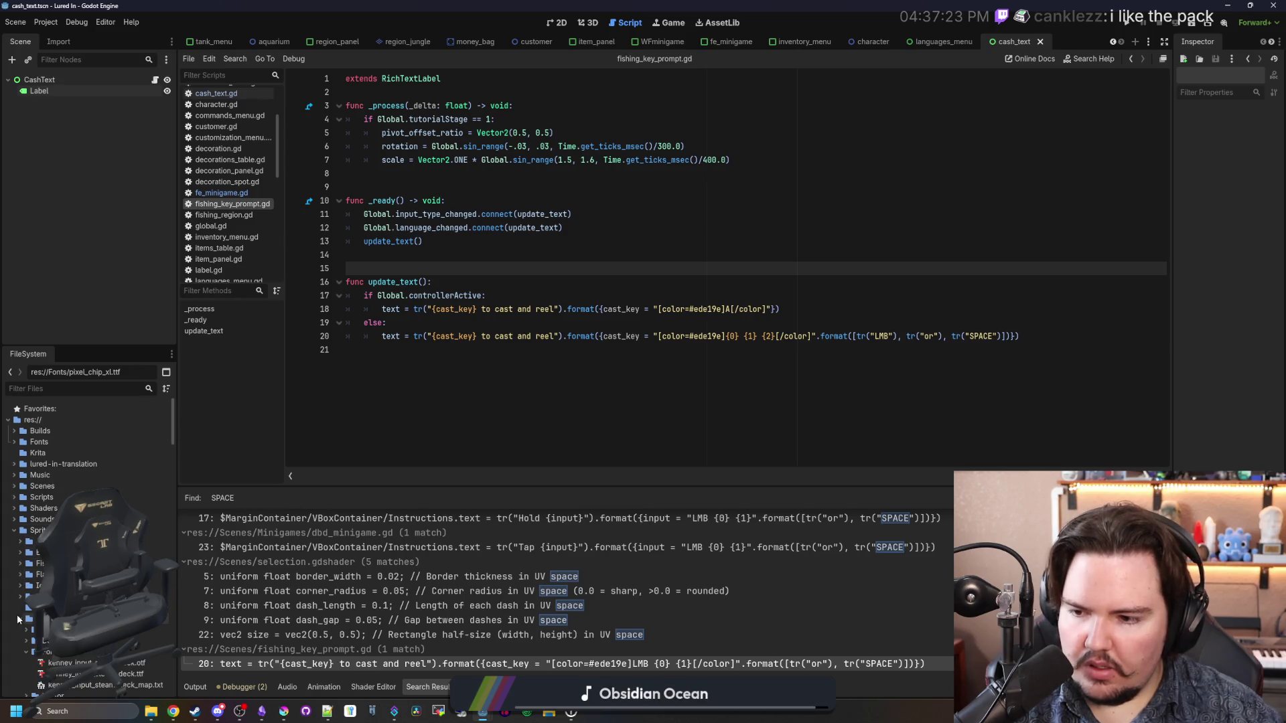
scroll(18, 619, down, 2)
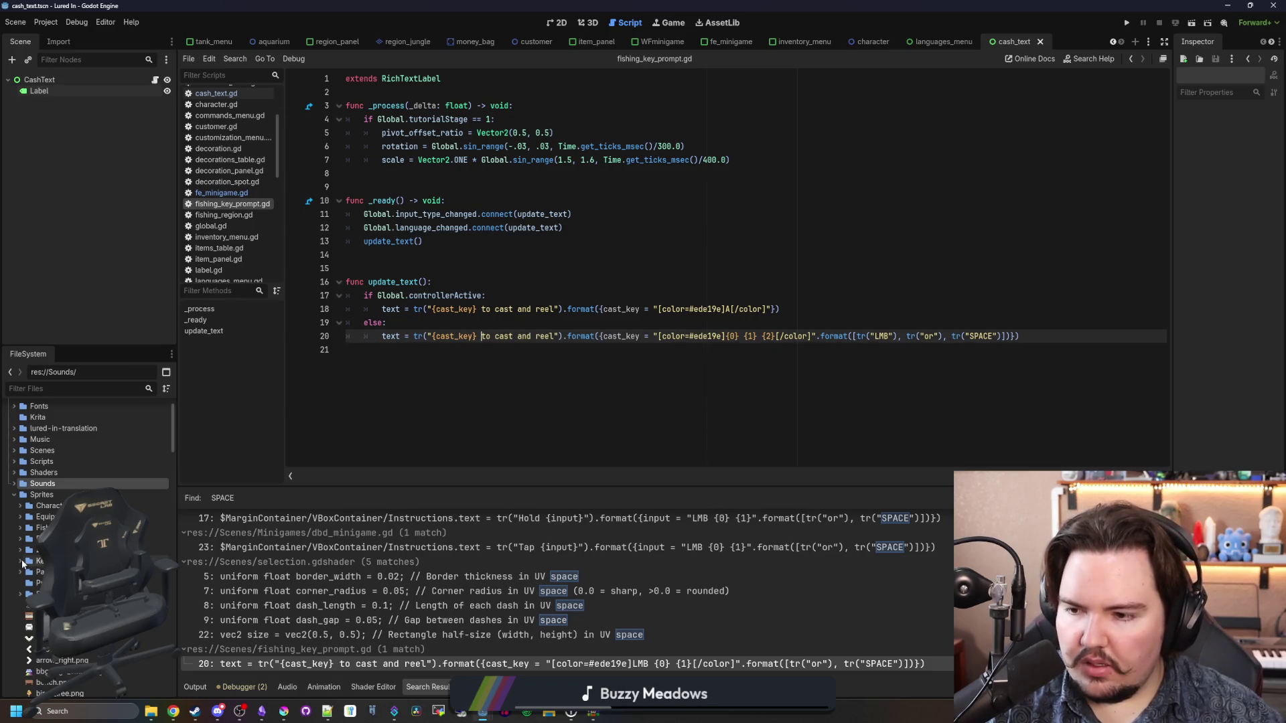
Step: Expand the Keyboard & Mouse sprite folders and preview keyboard.svg in a widened Inspector
click(21, 562)
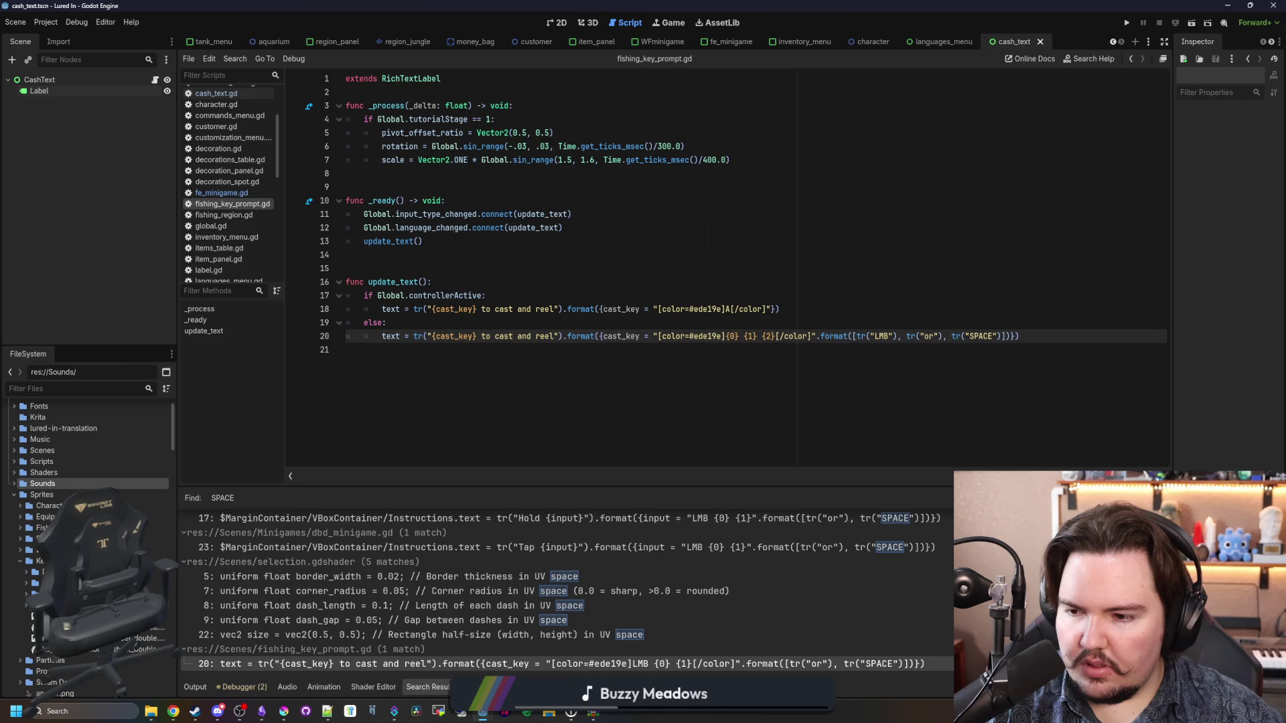
click(40, 583)
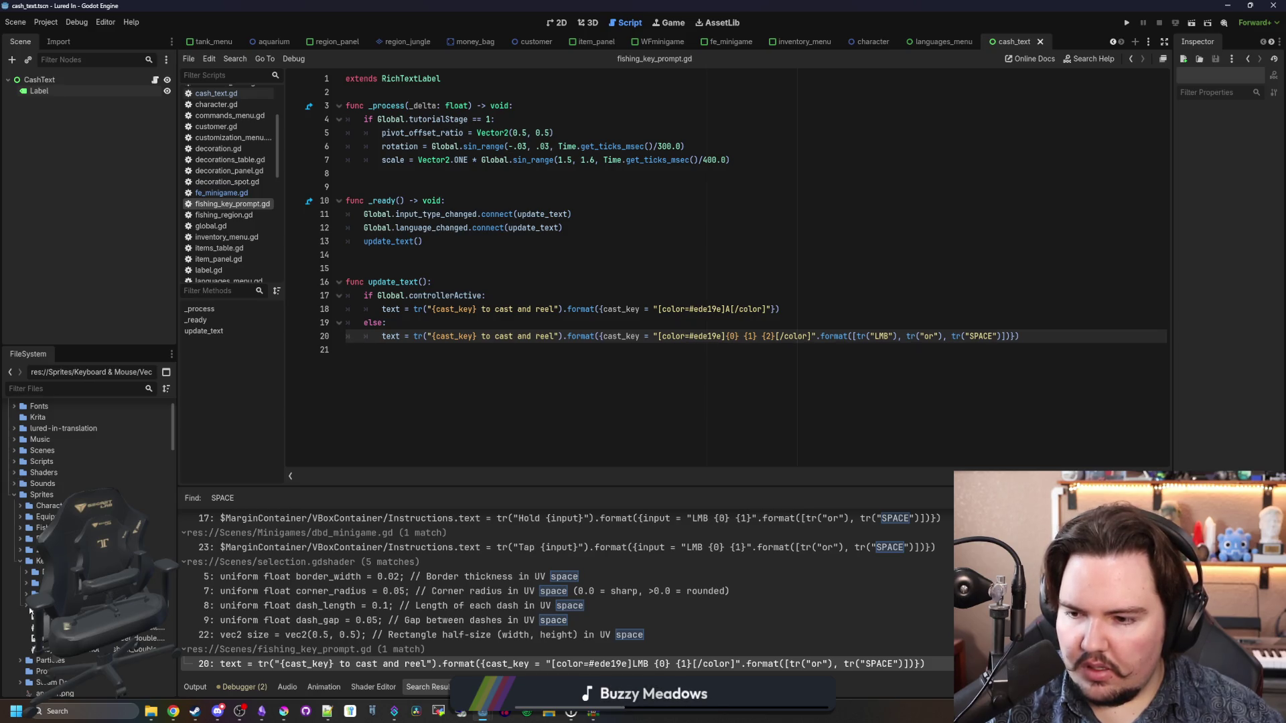
click(27, 608)
click(67, 649)
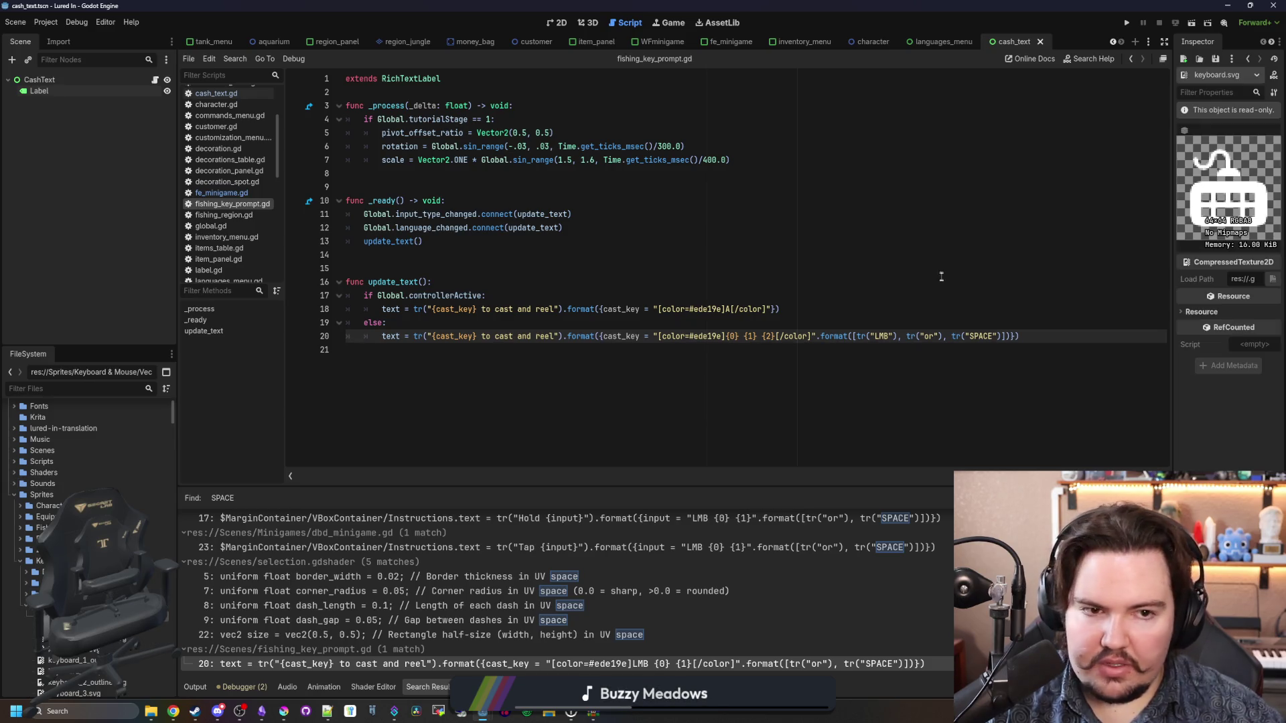
mouse_move(1171, 242)
mouse_down()
mouse_move(1055, 242)
mouse_move(1075, 242)
mouse_up()
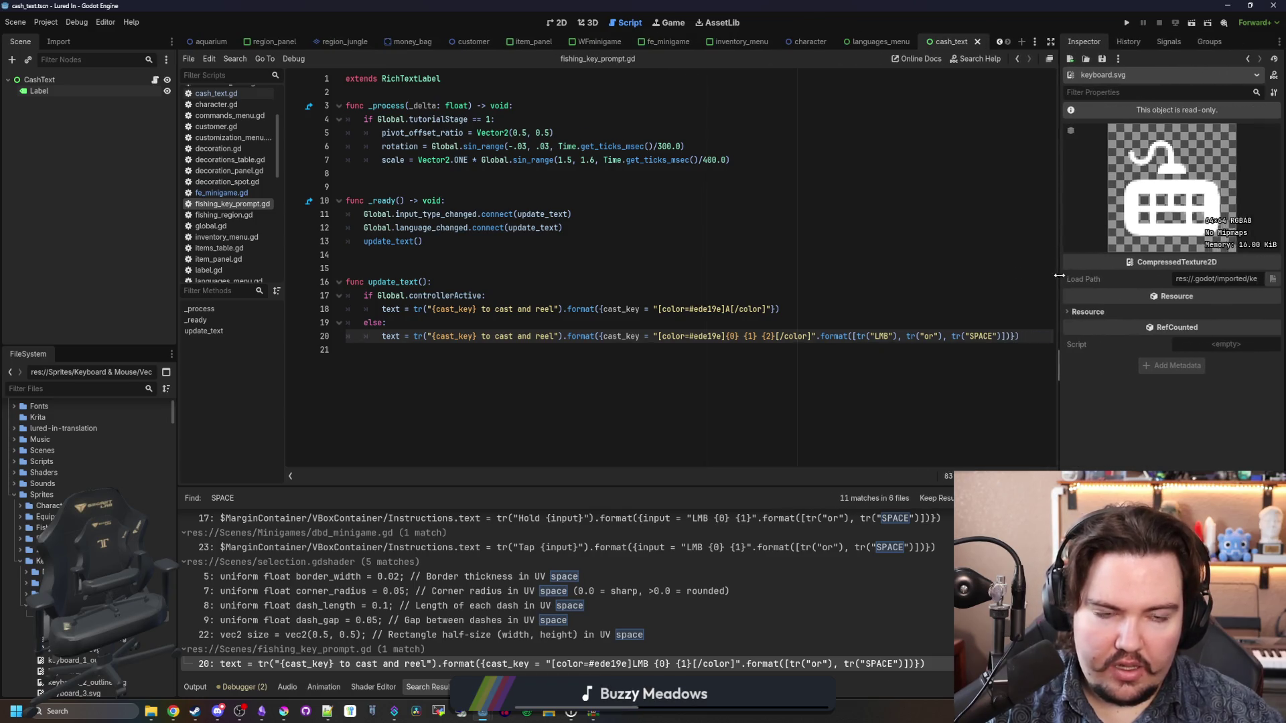
Step: Browse the neighbouring icon folders, preview keyboard.png, and open the keyboard & mouse font's import settings
click(25, 606)
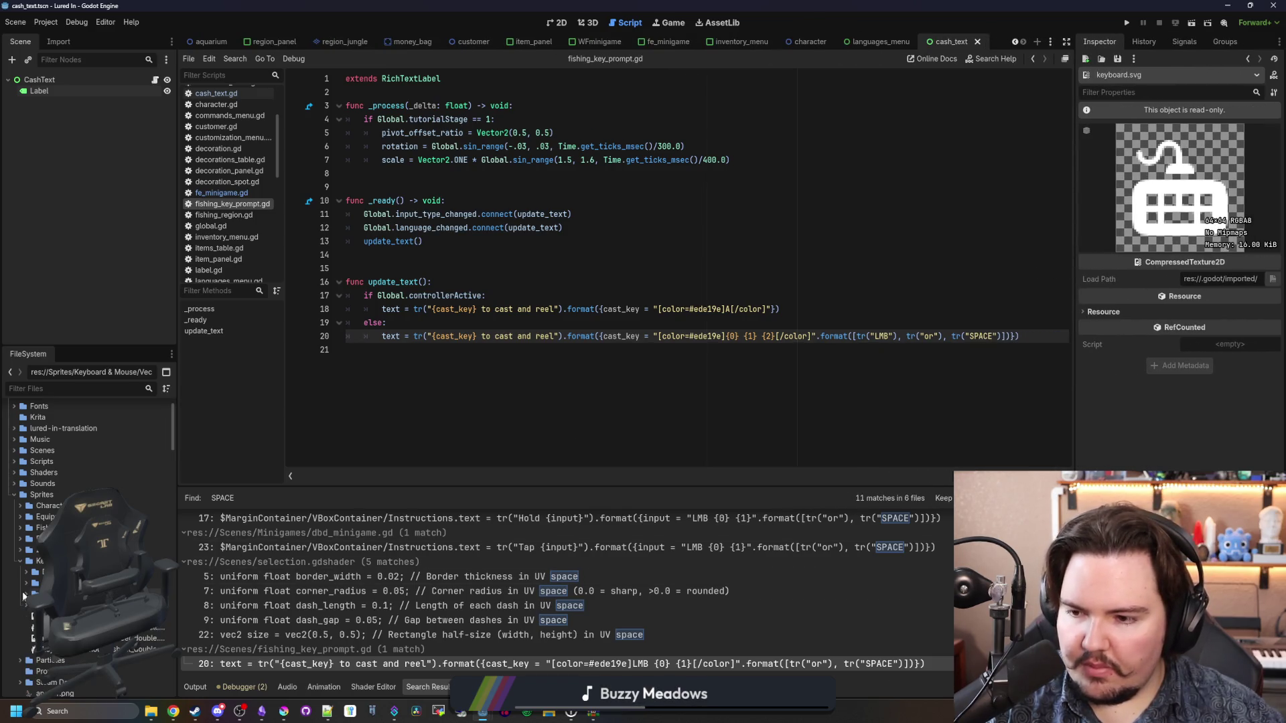
click(27, 583)
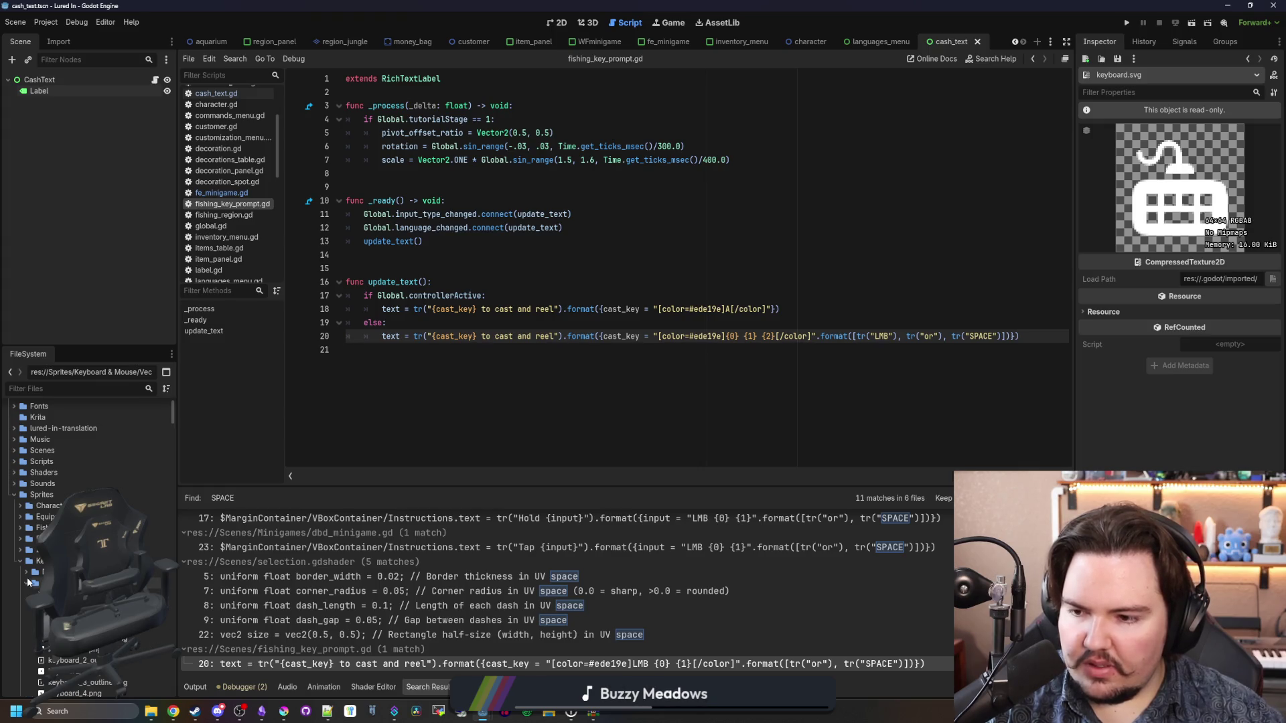
click(26, 584)
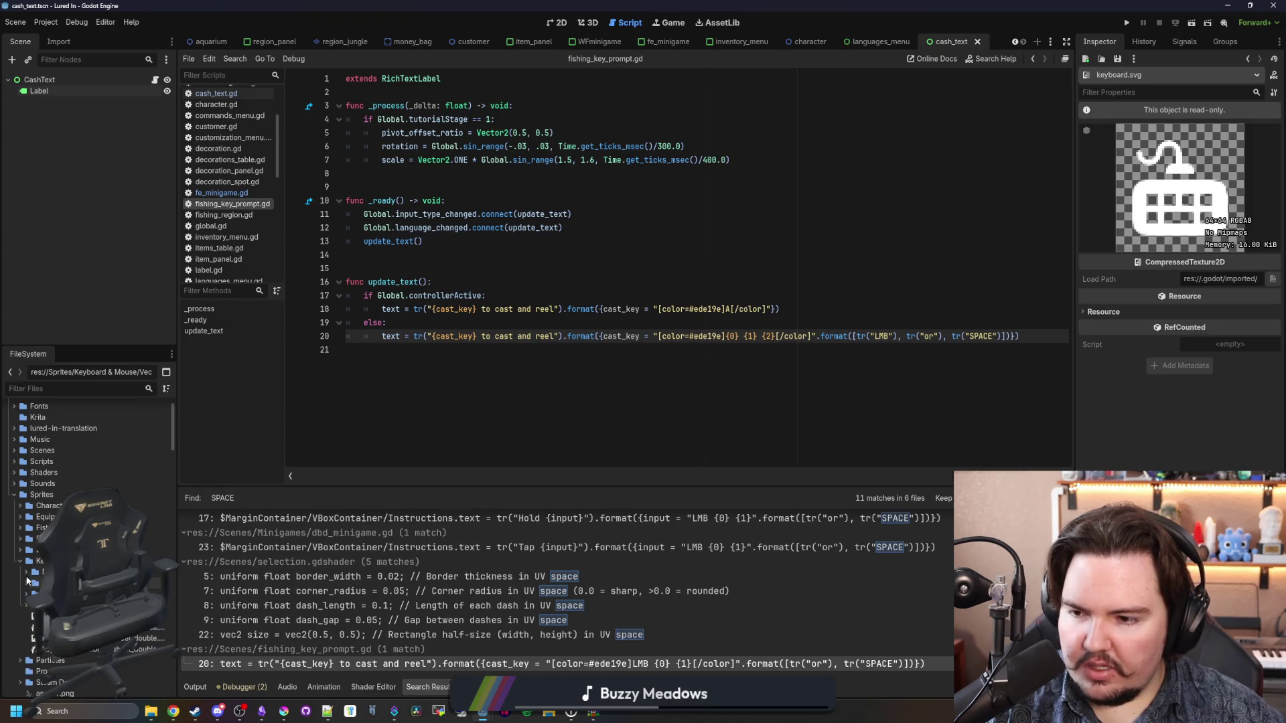
click(30, 590)
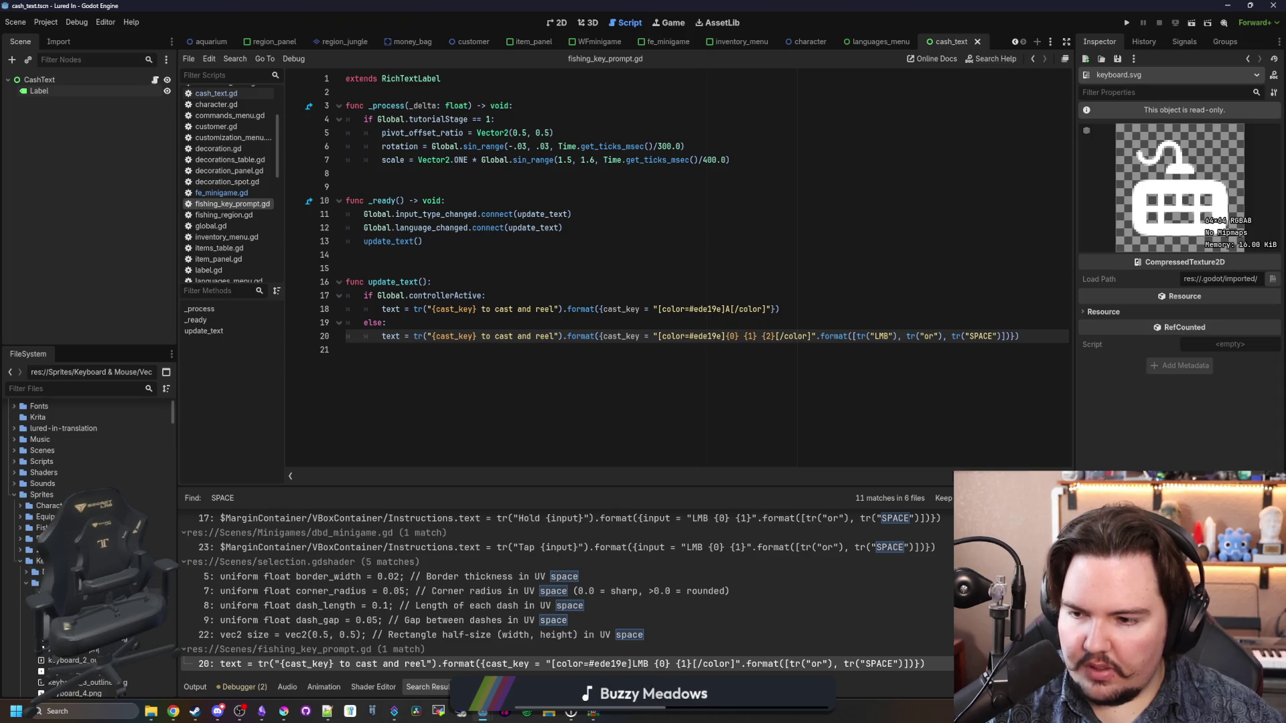
click(29, 584)
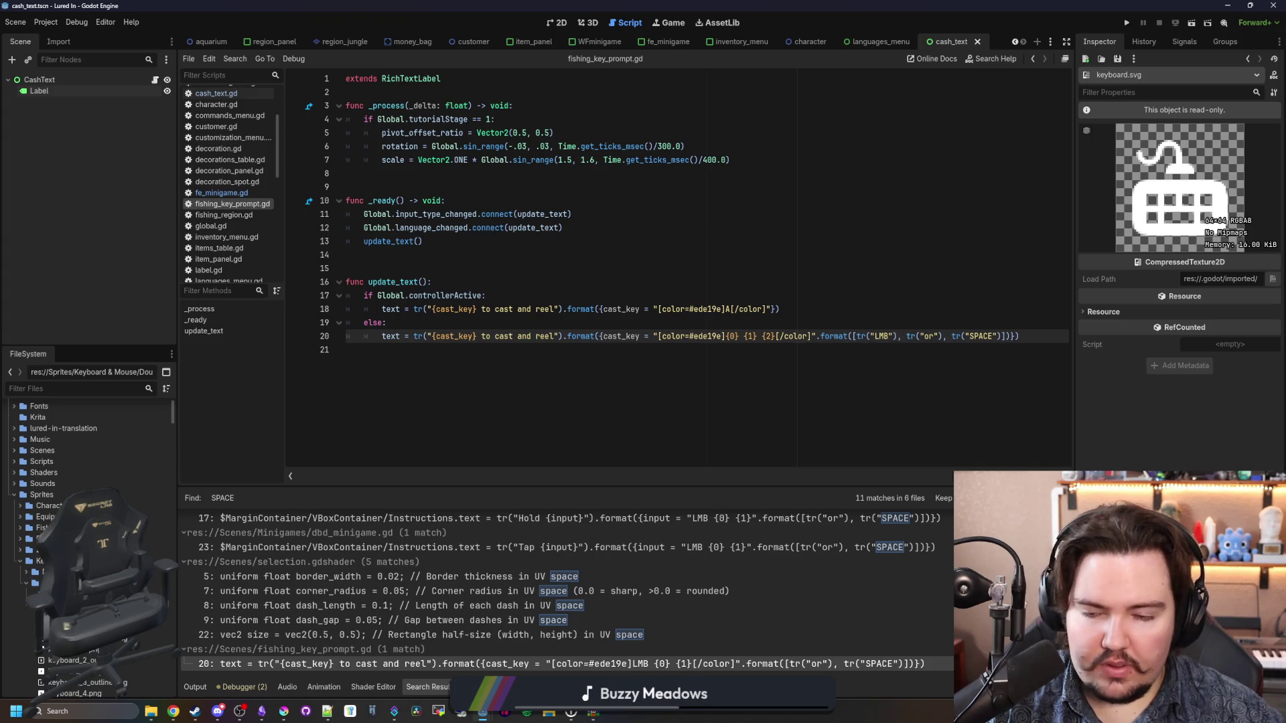
click(43, 646)
click(27, 583)
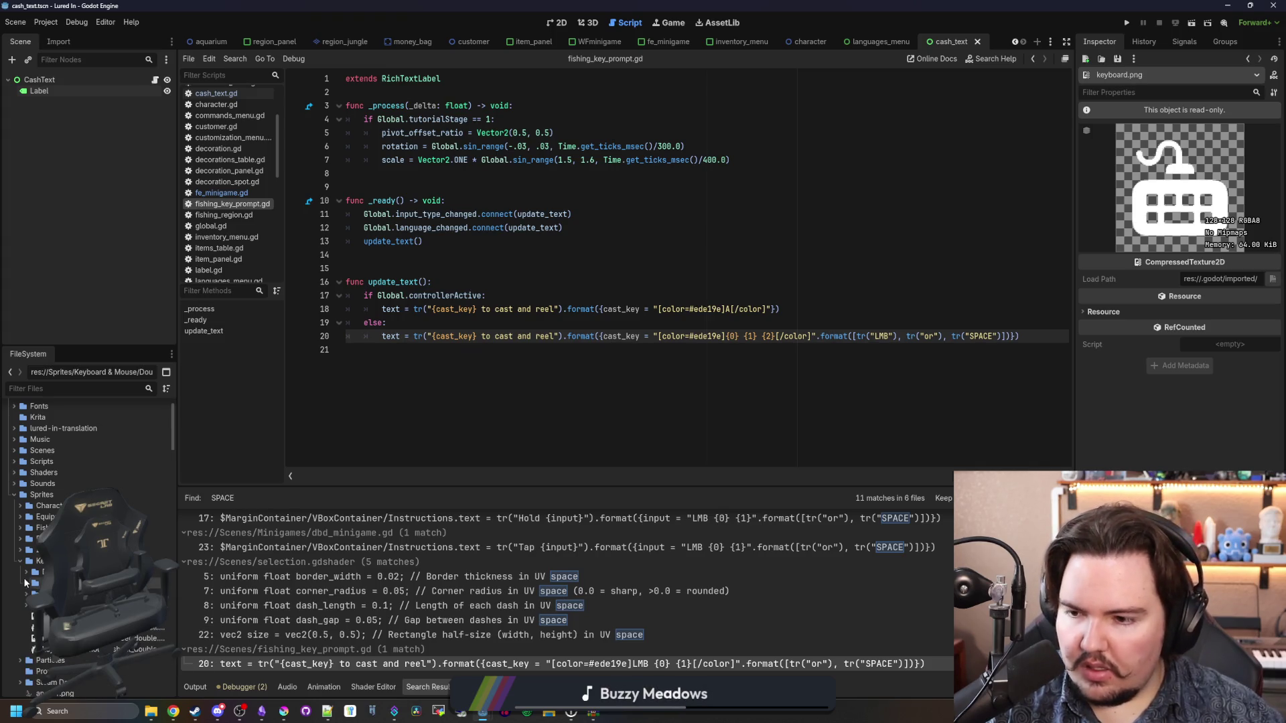
double_click(60, 660)
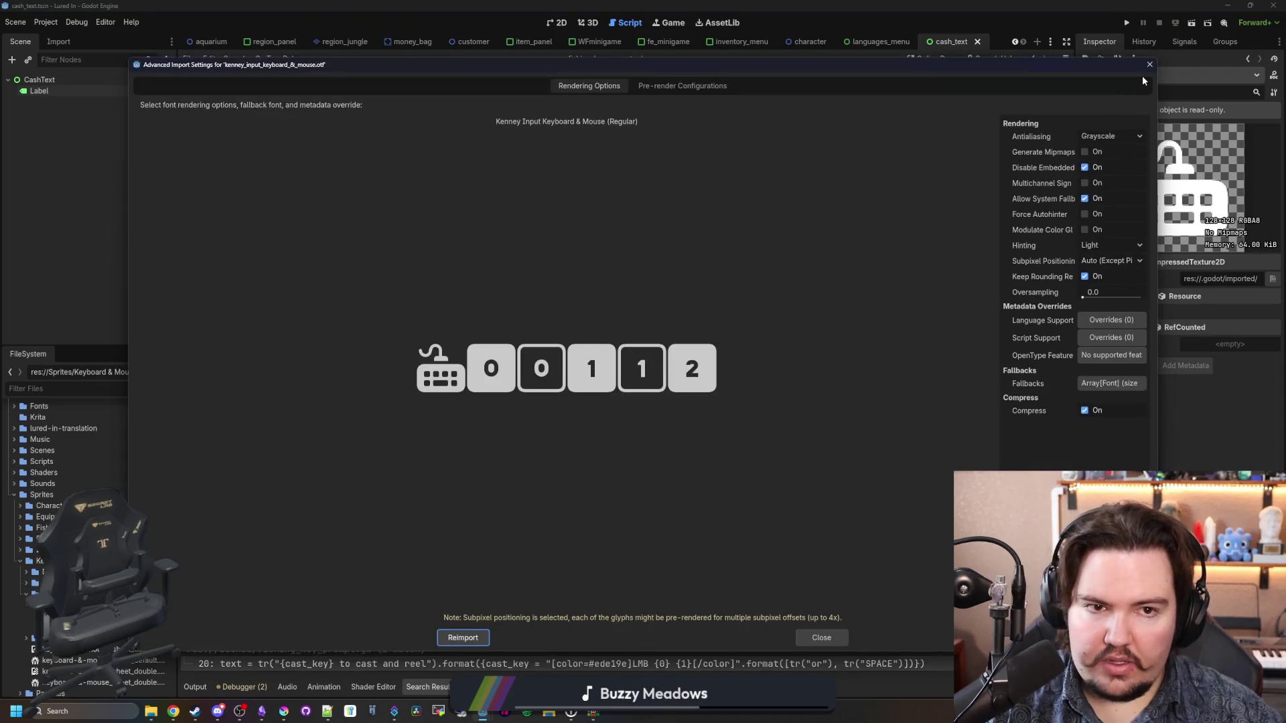
Step: Close the font import settings and remove the LMB and SPACE arguments from line 20's format call
click(1149, 64)
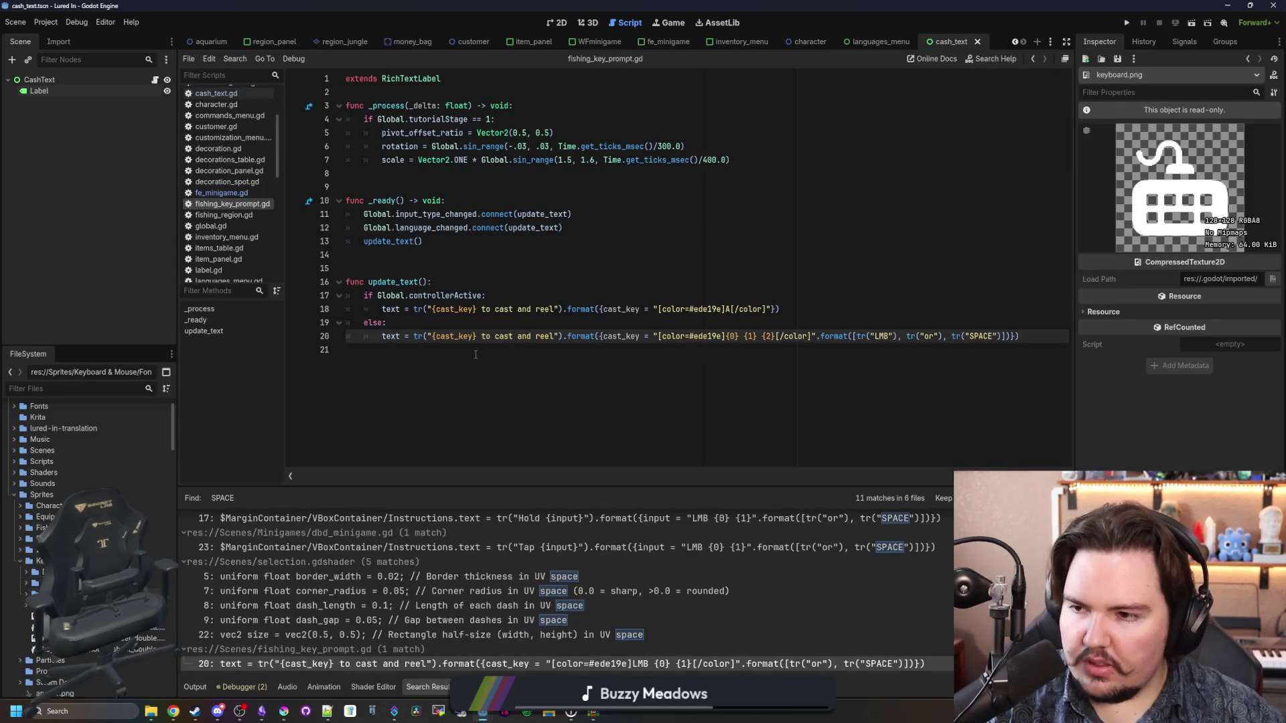
click(478, 361)
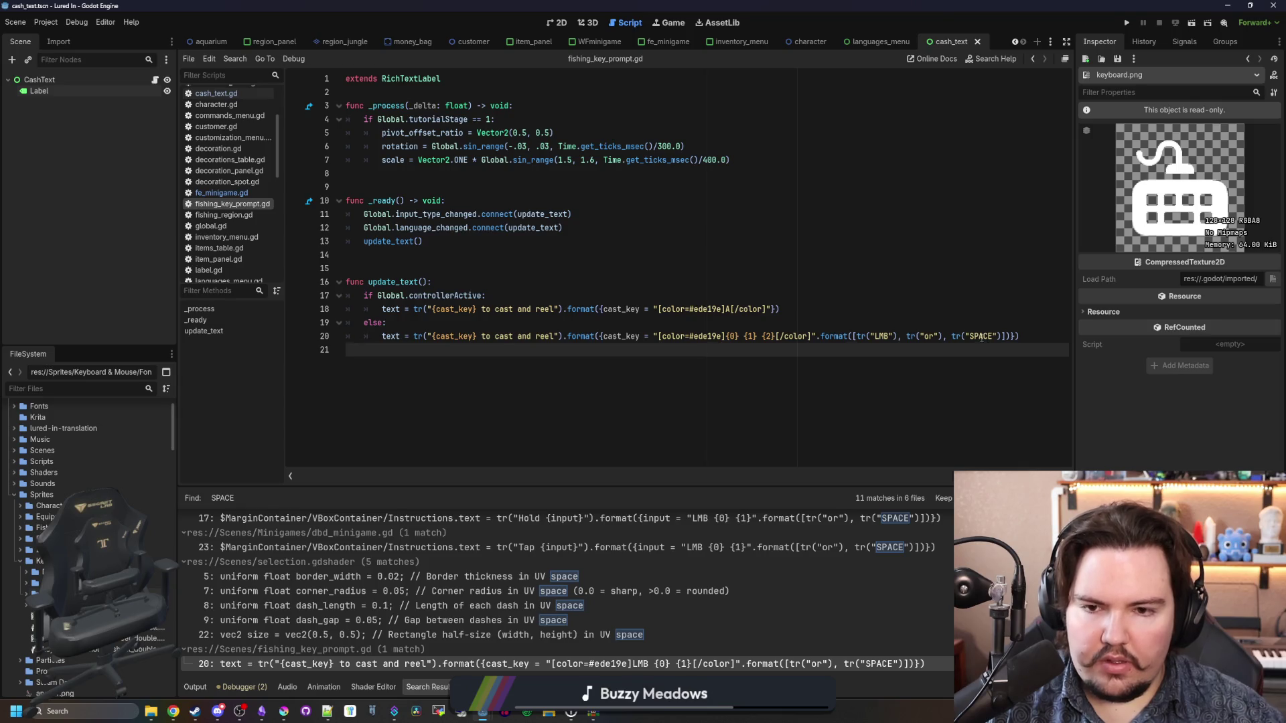
click(978, 336)
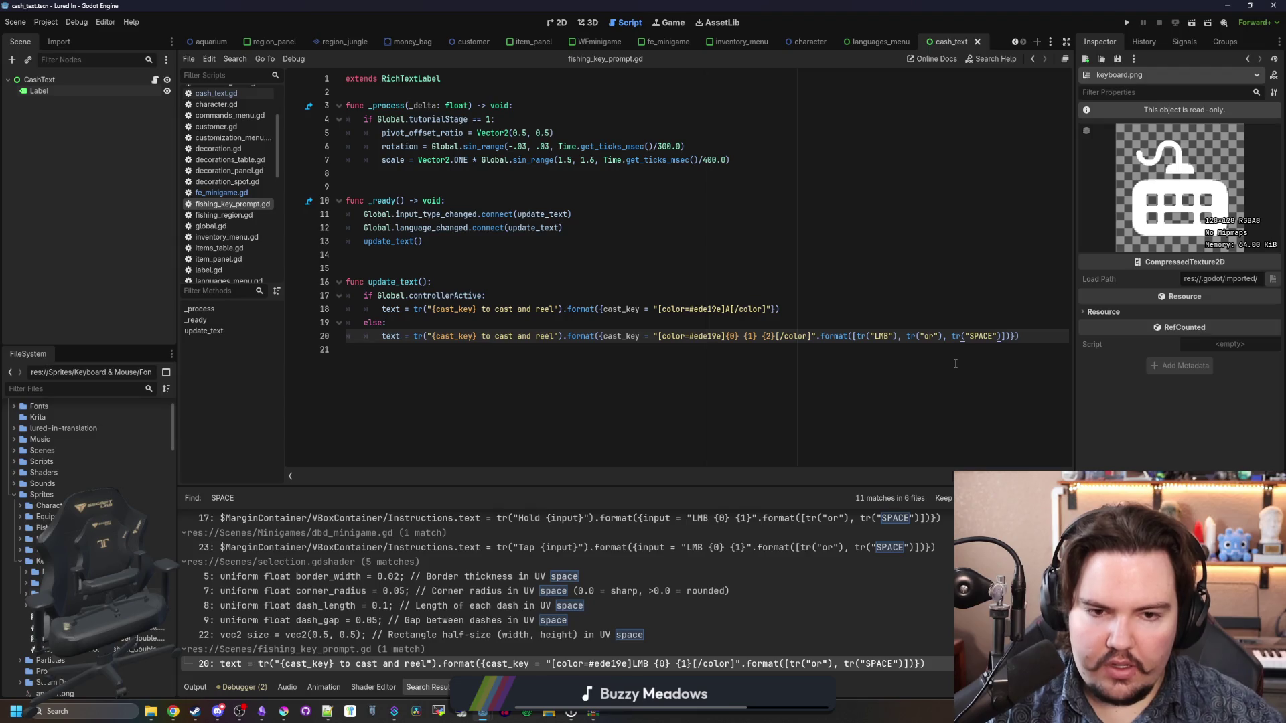
click(895, 336)
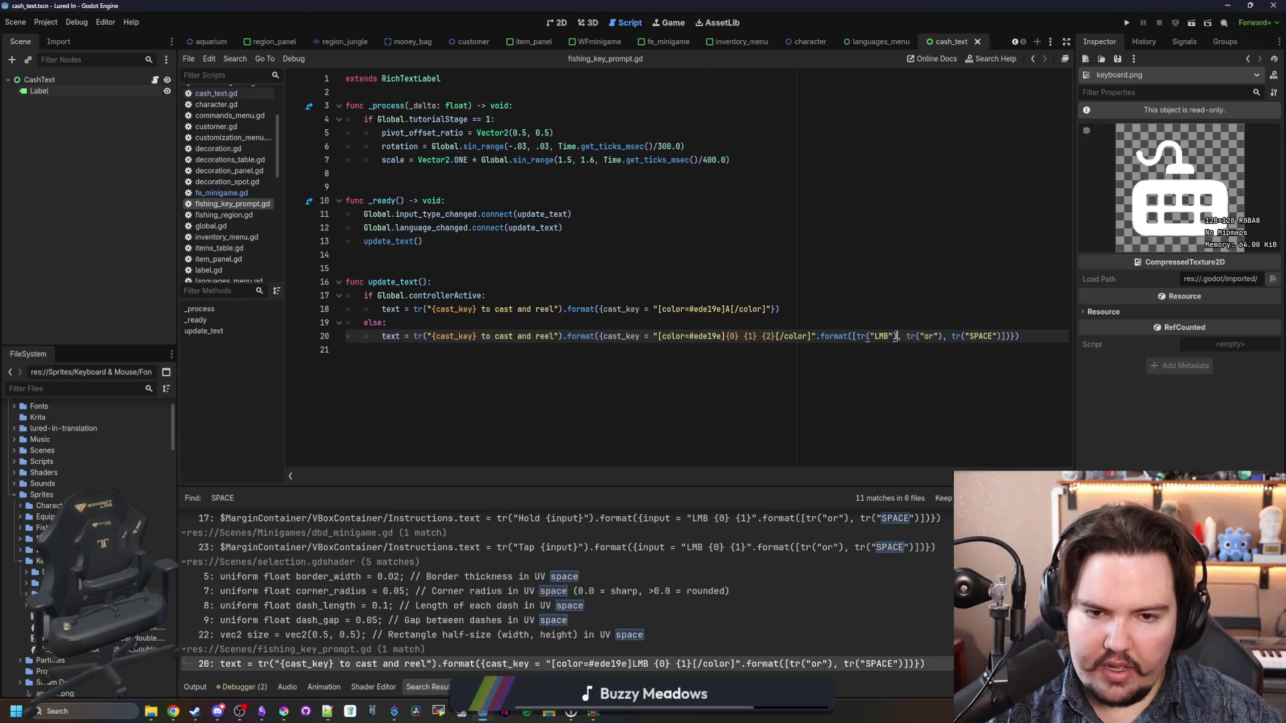
key(BackSpace)
key(BackSpace)
key(BackSpace)
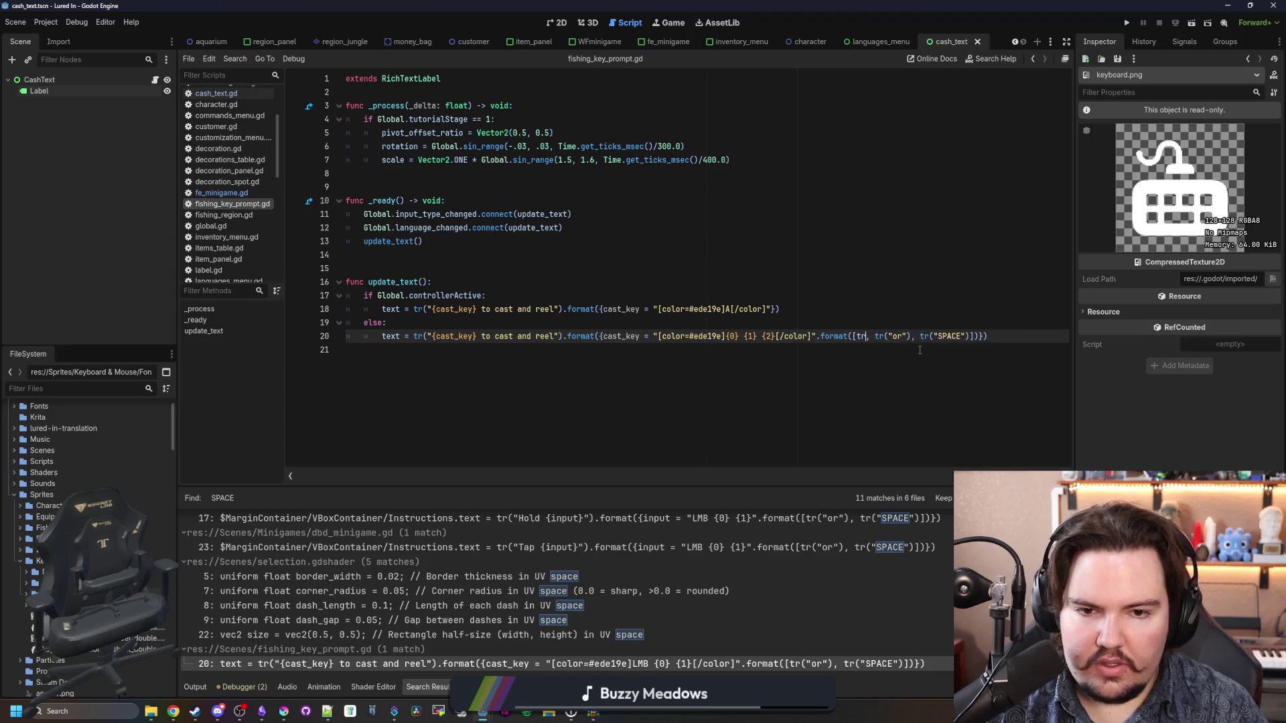
text(")
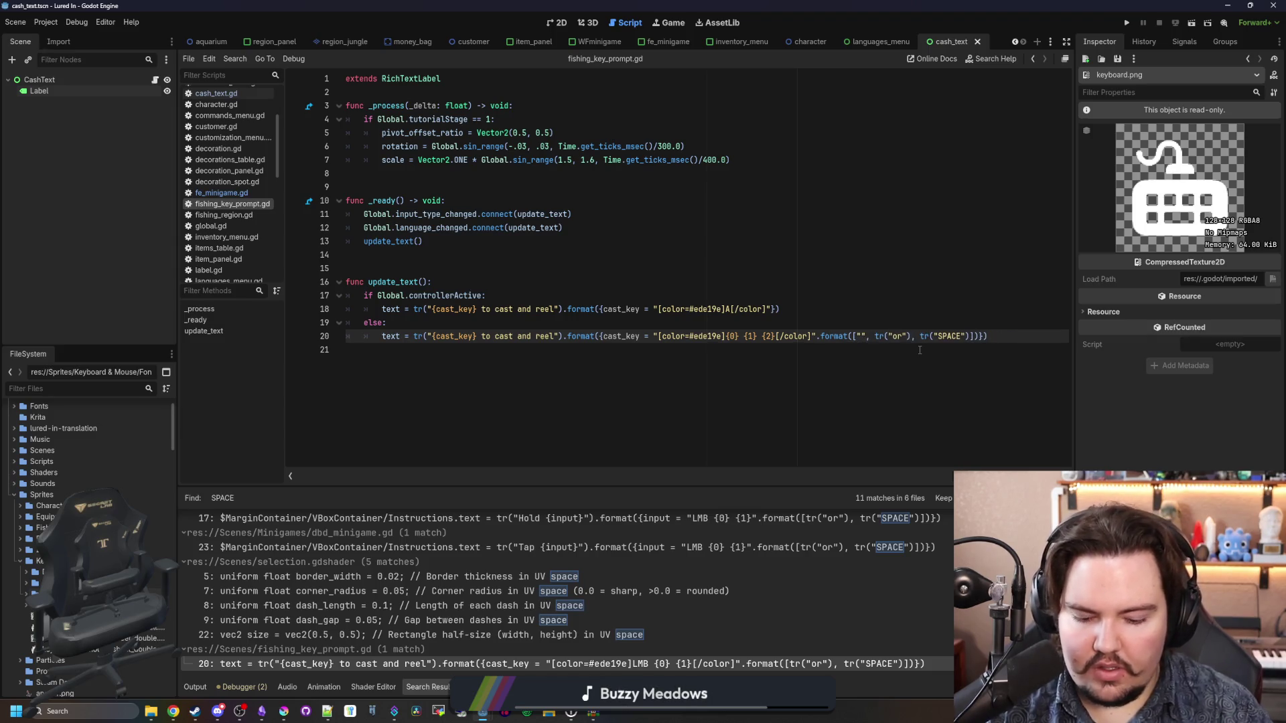
text([]img)
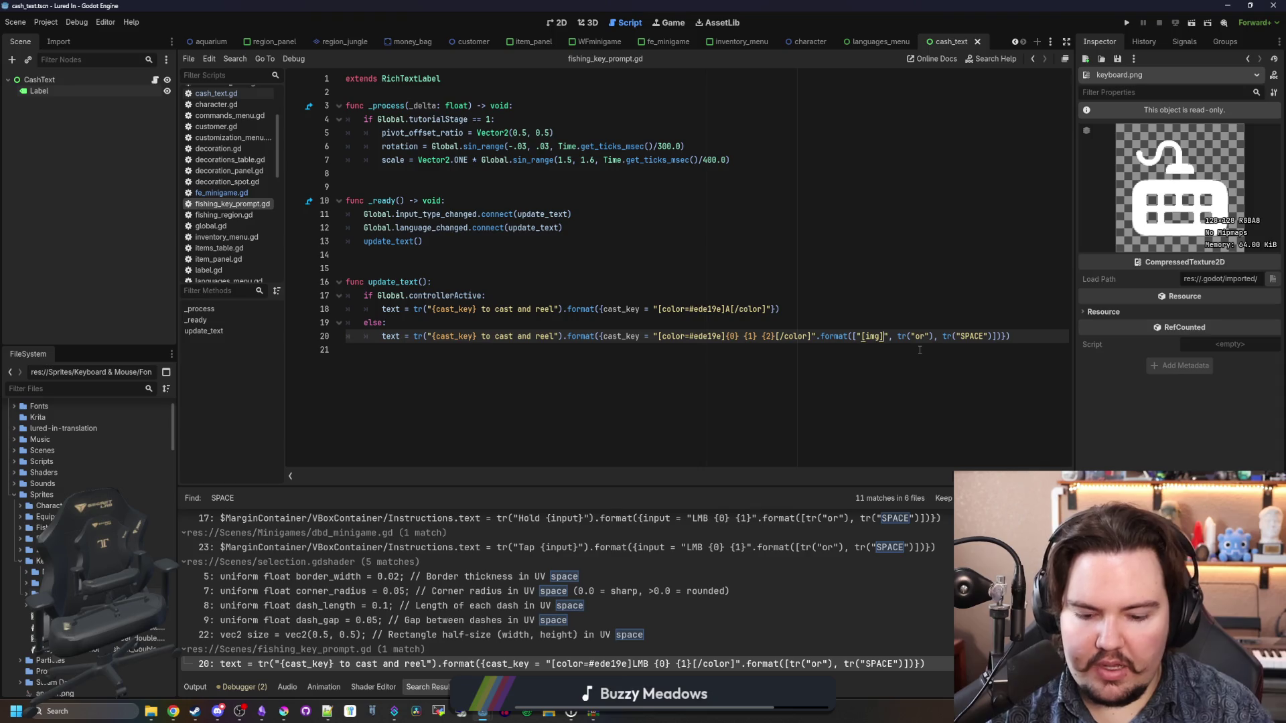
text([]img)
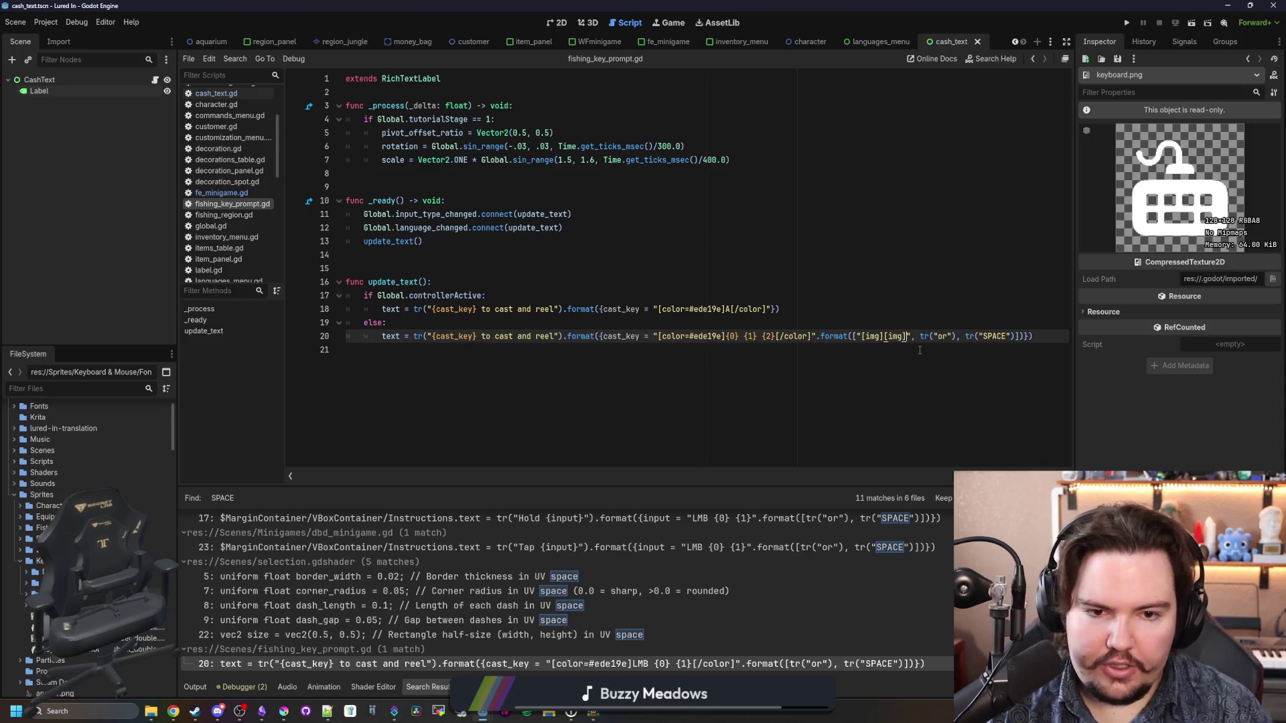
key(End)
key(Left)
key(Left)
key(Left)
key(BackSpace)
key(BackSpace)
key(BackSpace)
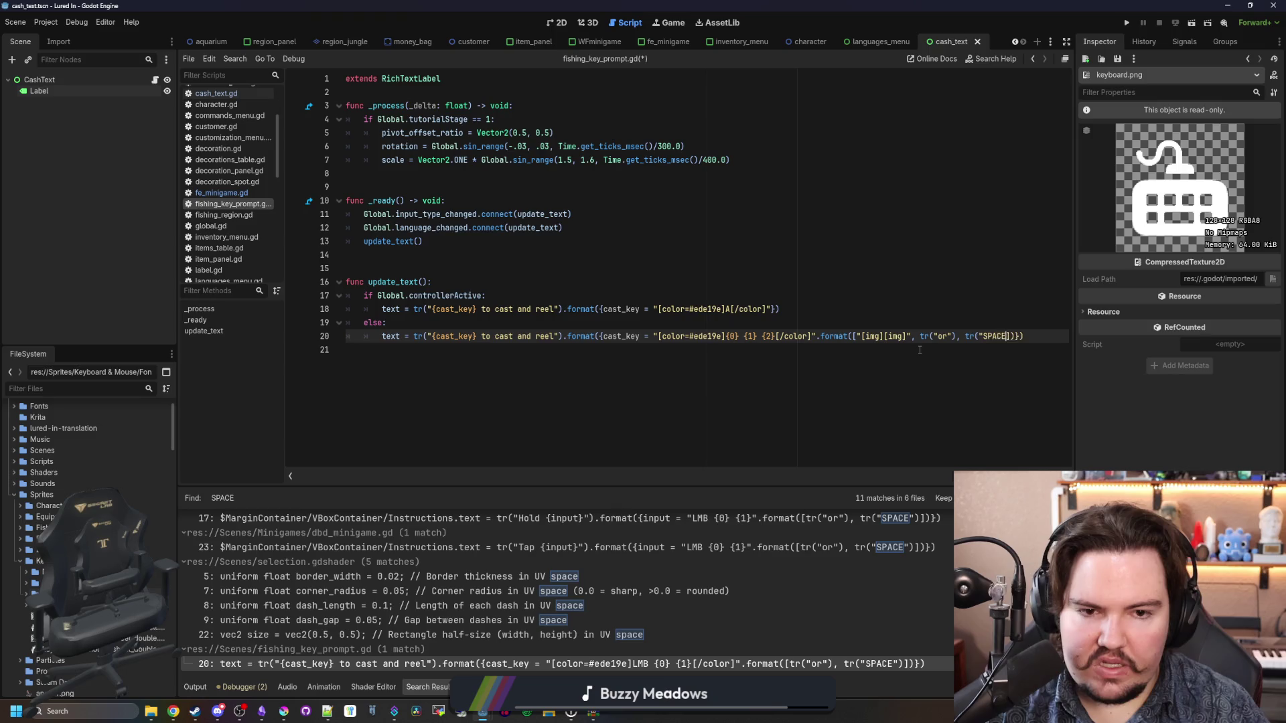
Step: Type a quoted [img][/img] tag pair as line 20's format argument, removing a stray quote
text([)
key(Left)
key(Left)
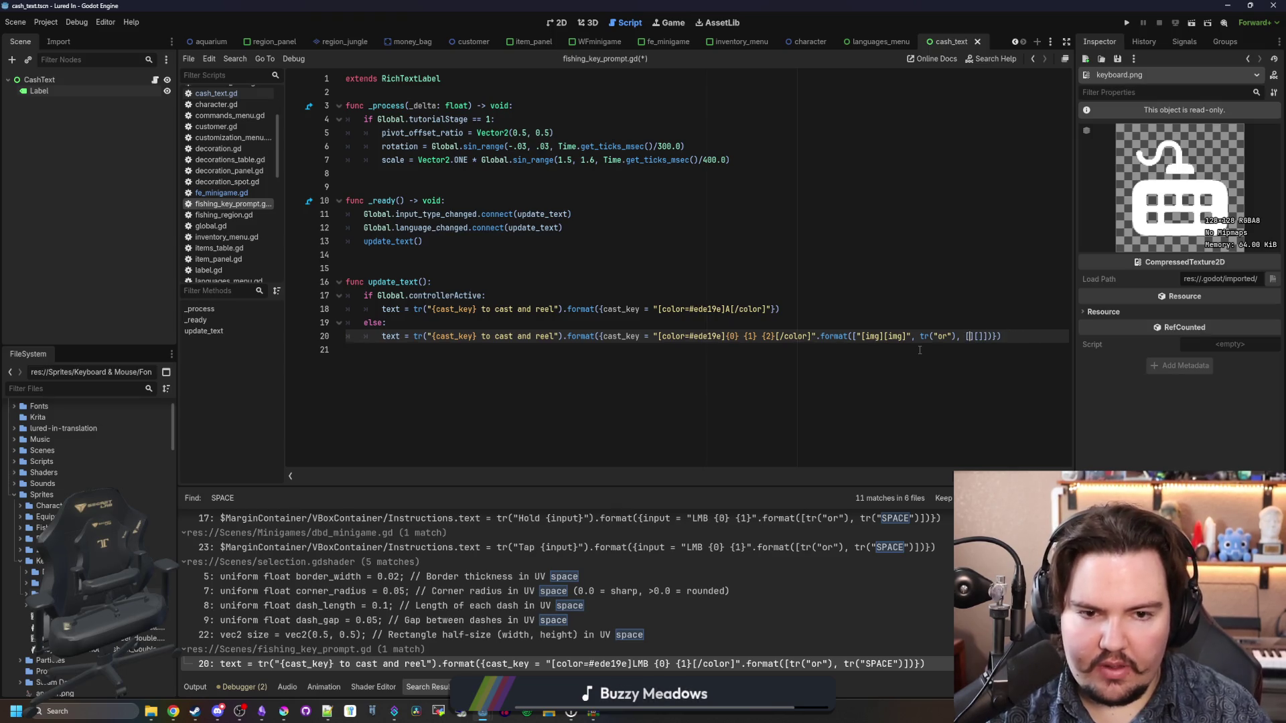
text(img)
key(Right)
key(Right)
text(/img])
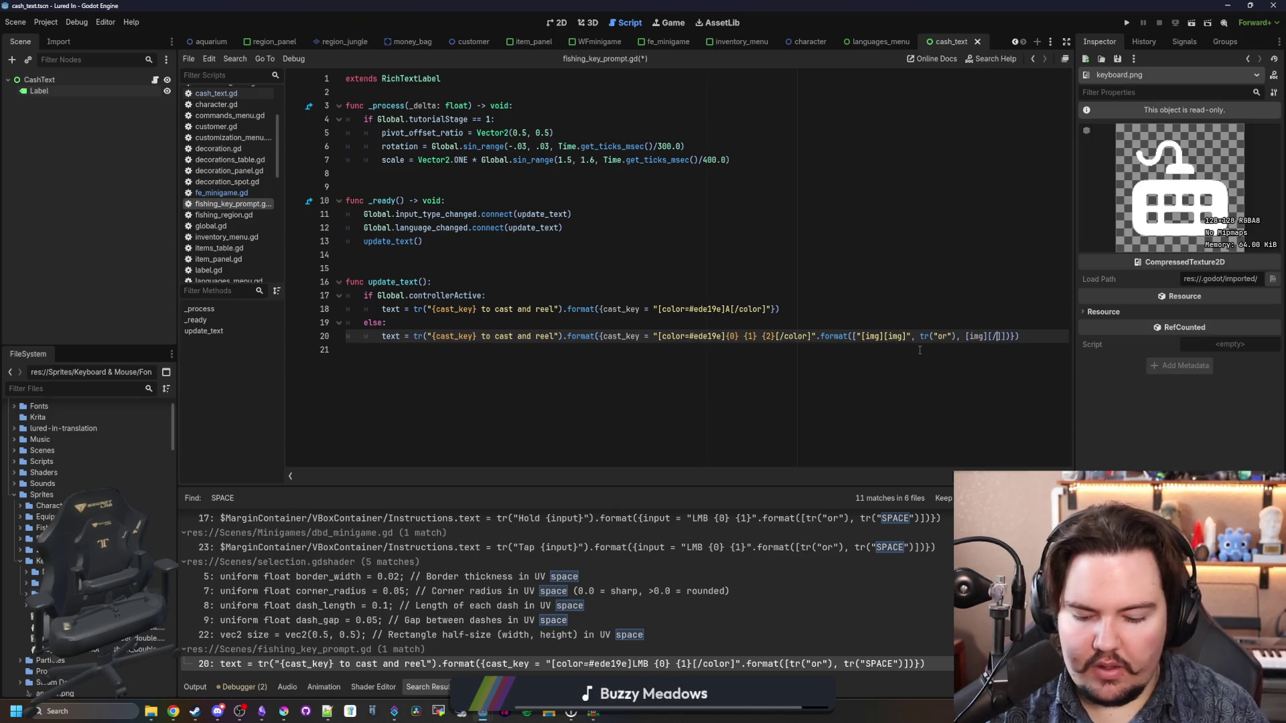
text(")
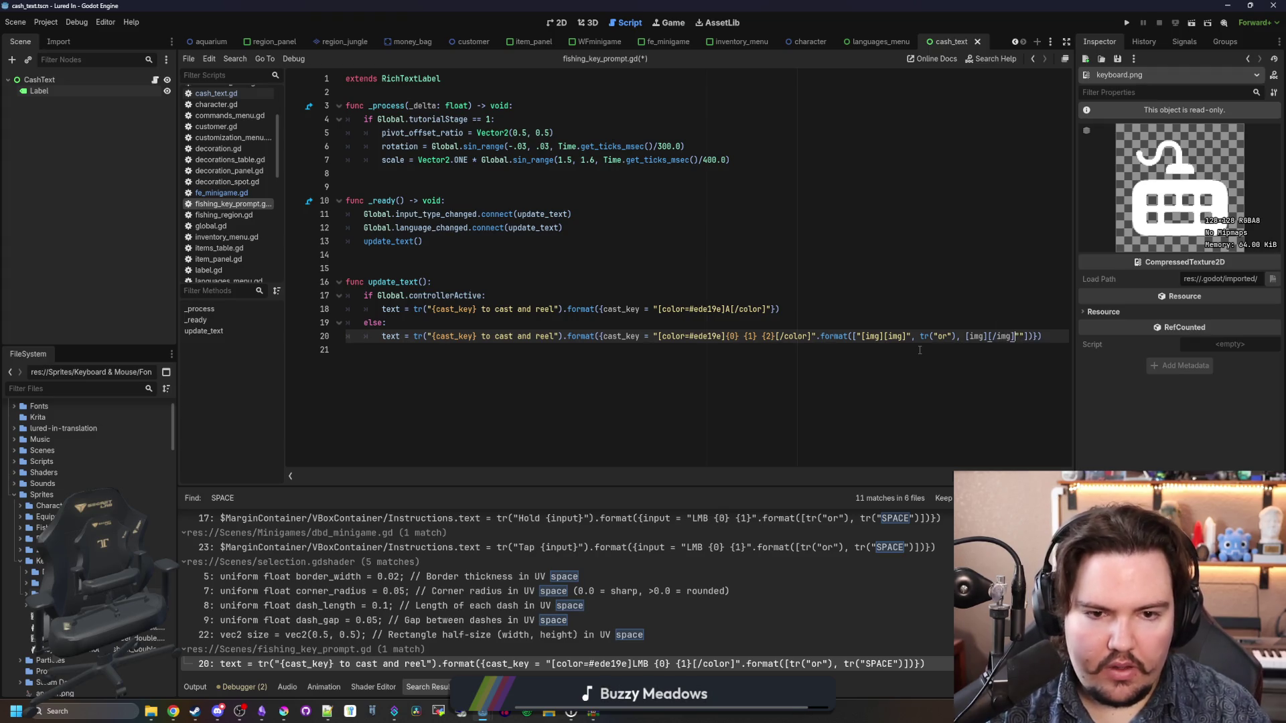
text(")
key(Delete)
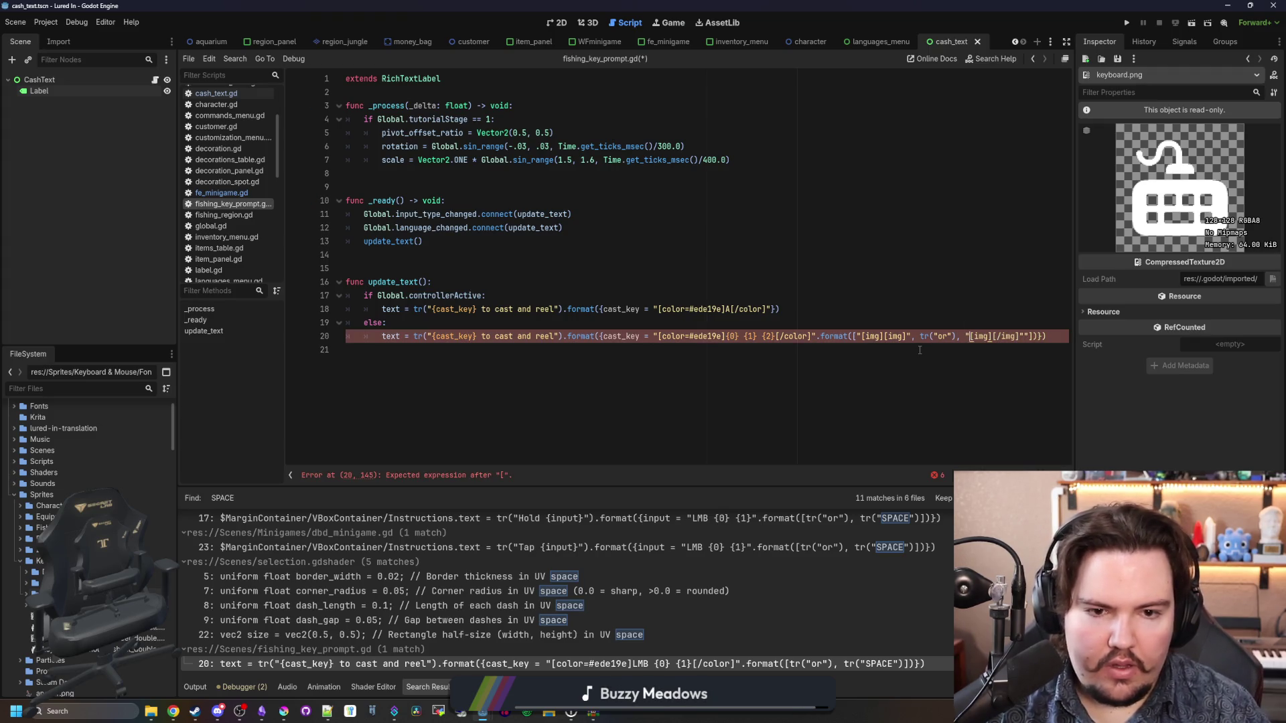
key(Delete)
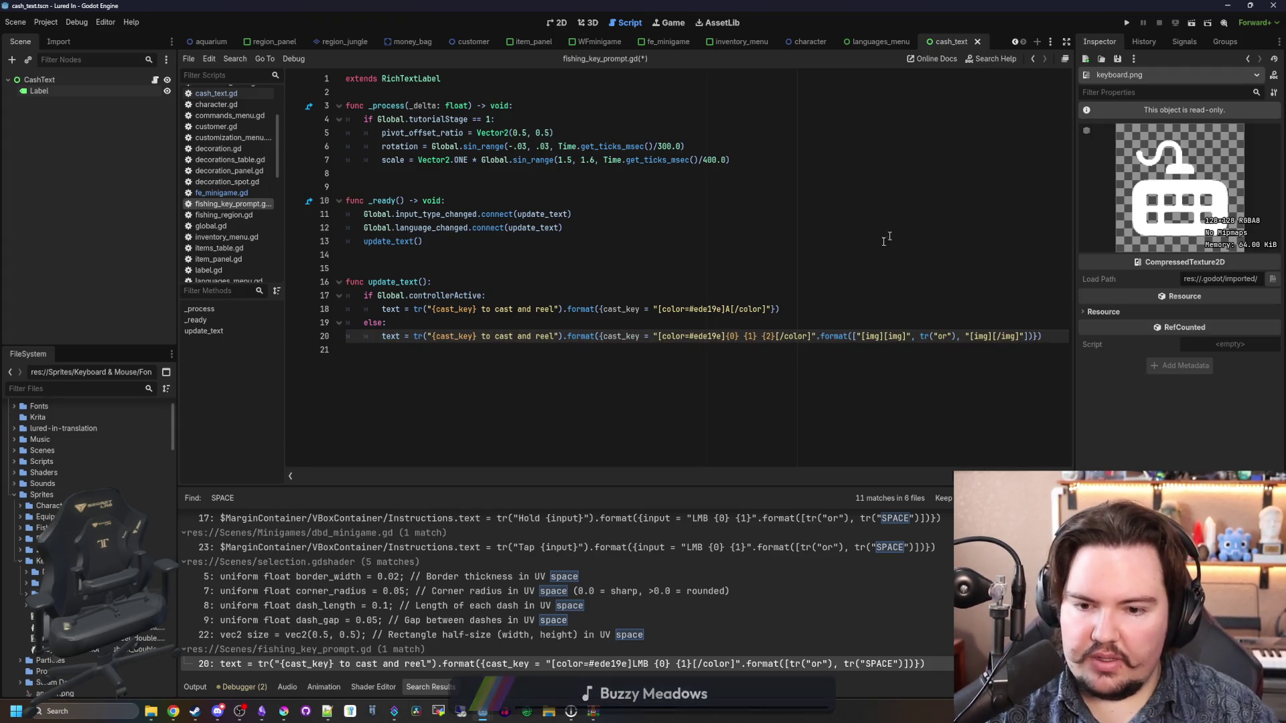
Step: Replace line 20's format arguments with an empty list [] and save fishing_key_prompt.gd
click(829, 372)
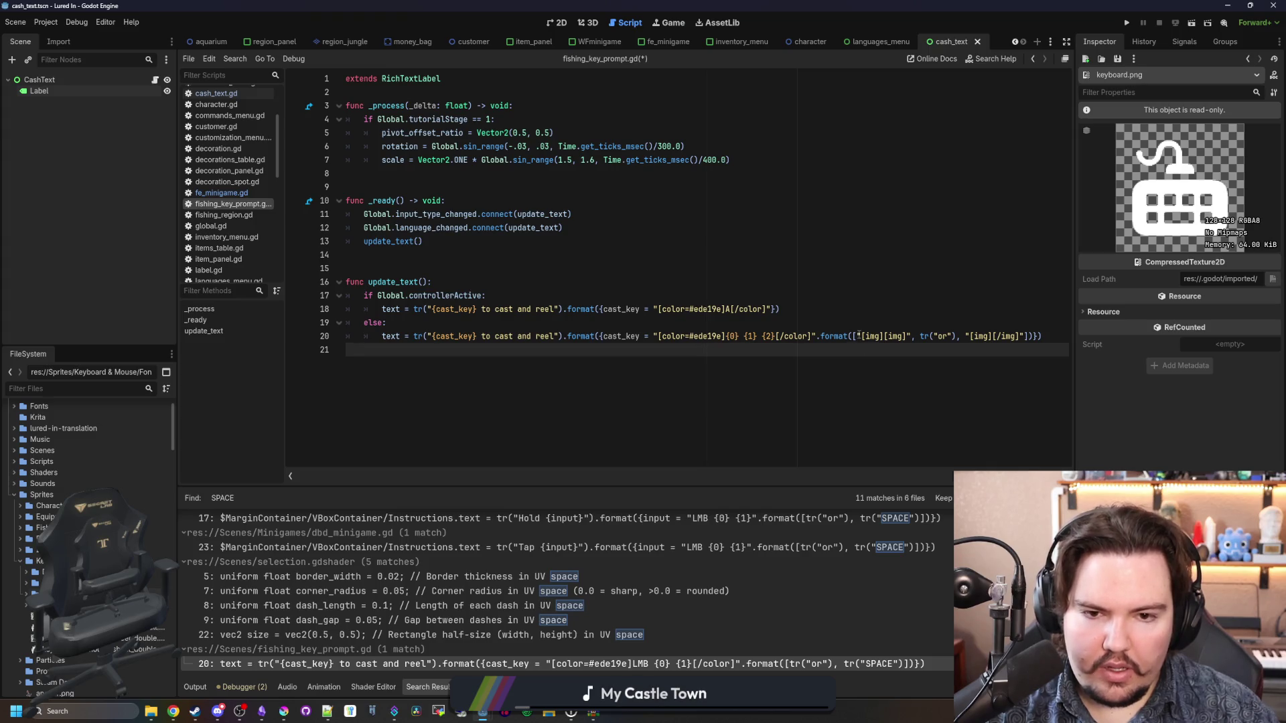
drag(854, 335, 1029, 336)
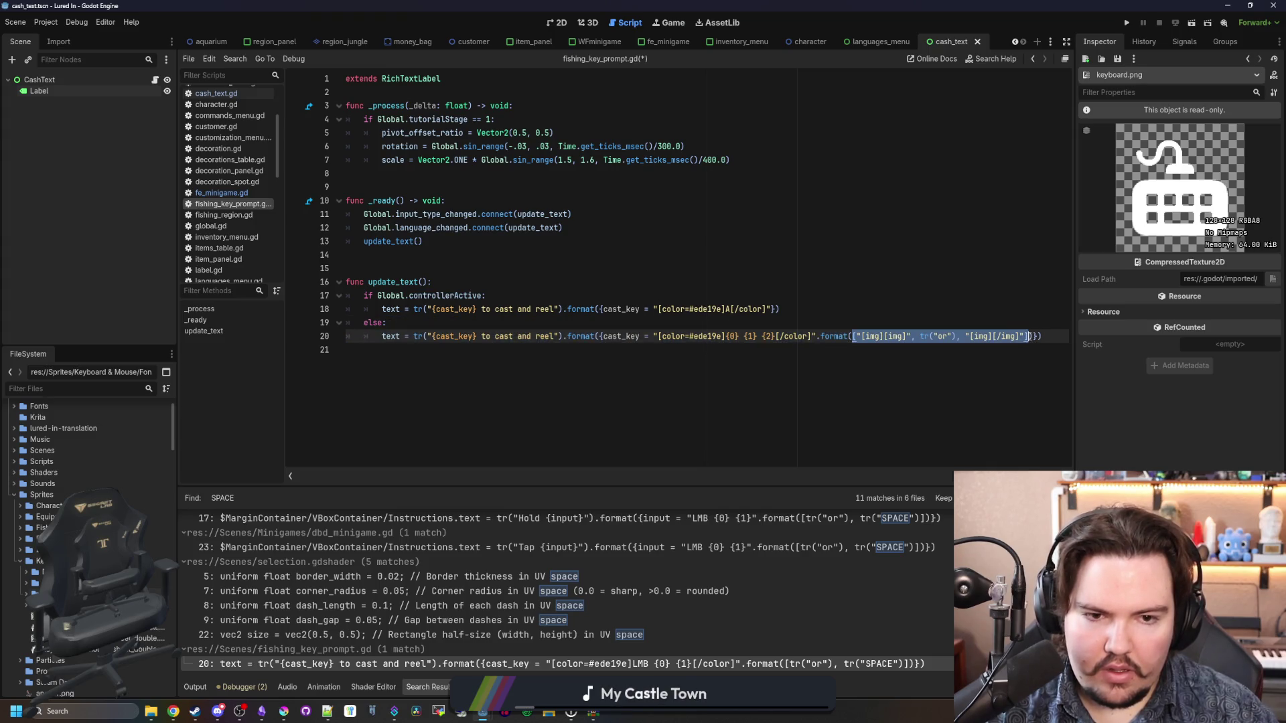
key(BackSpace)
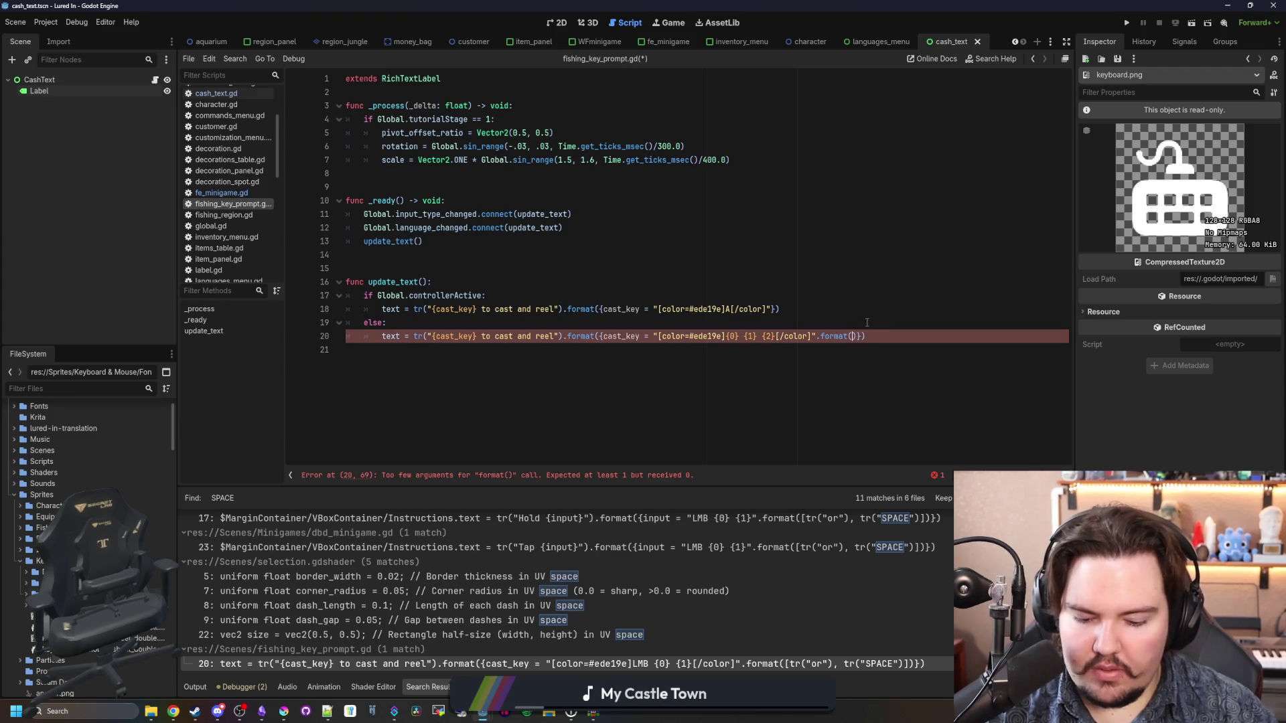
text([])
click(749, 309)
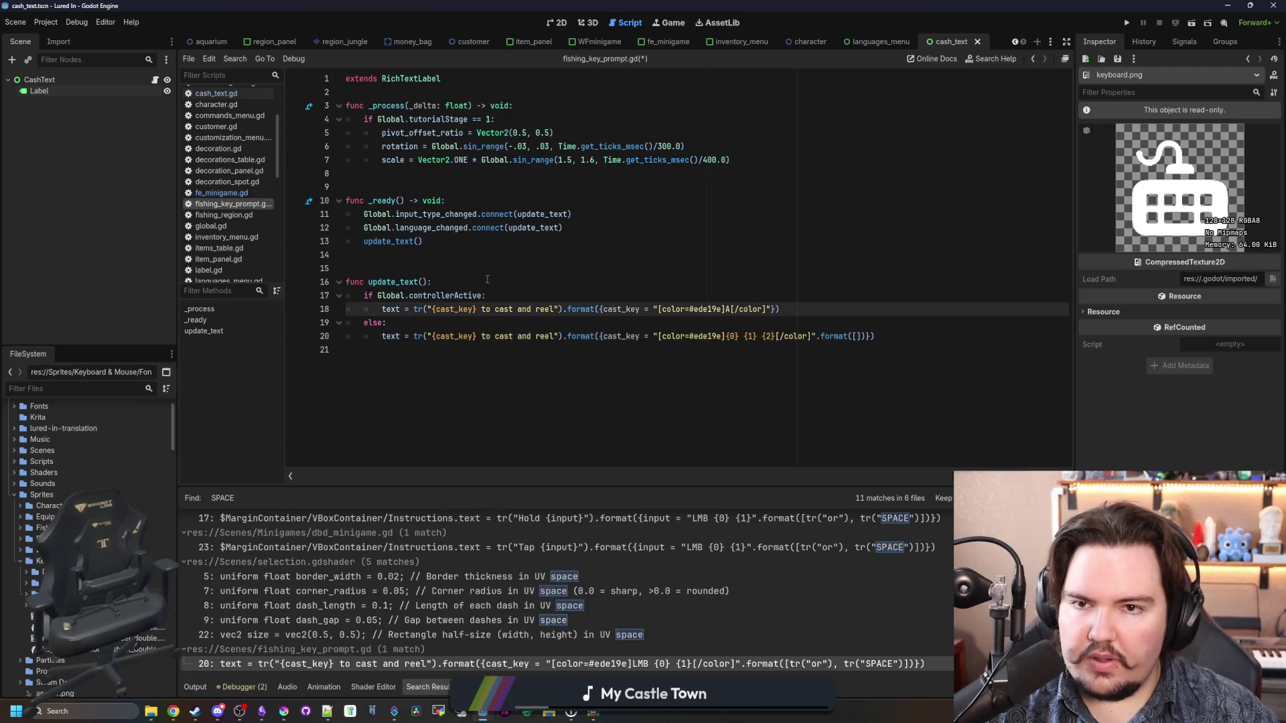
click(487, 255)
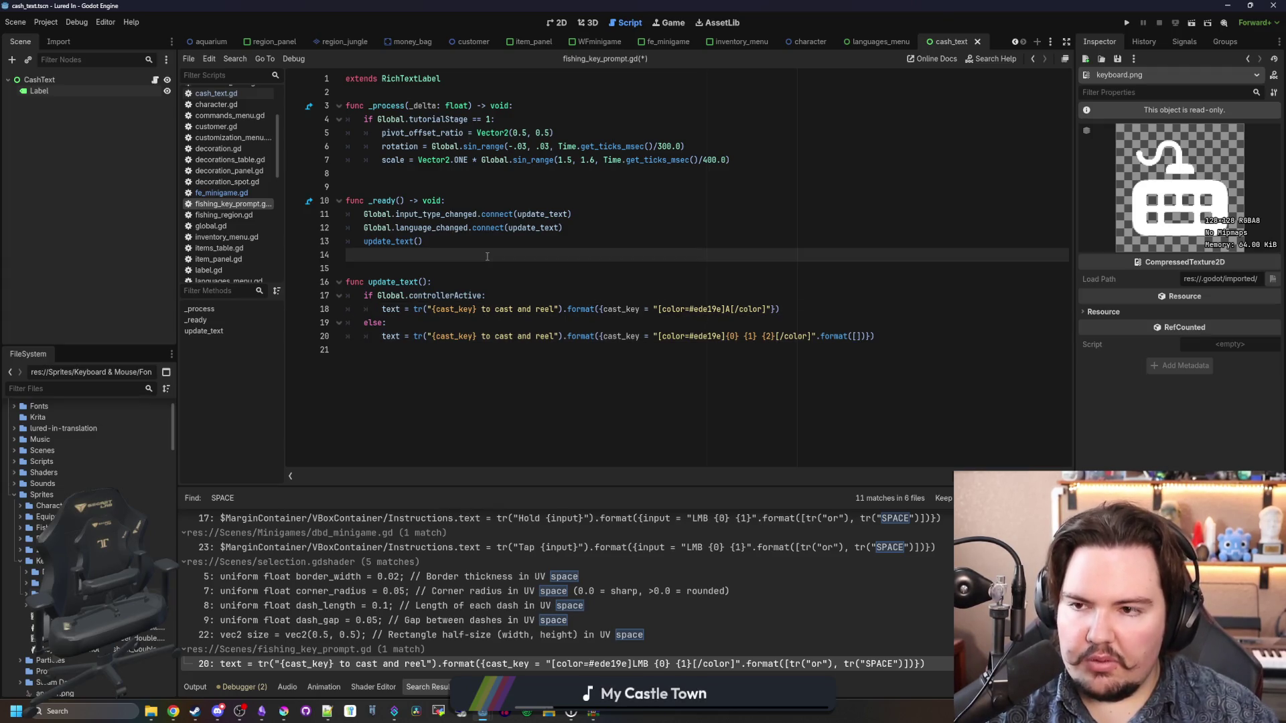
key(ctrl+s)
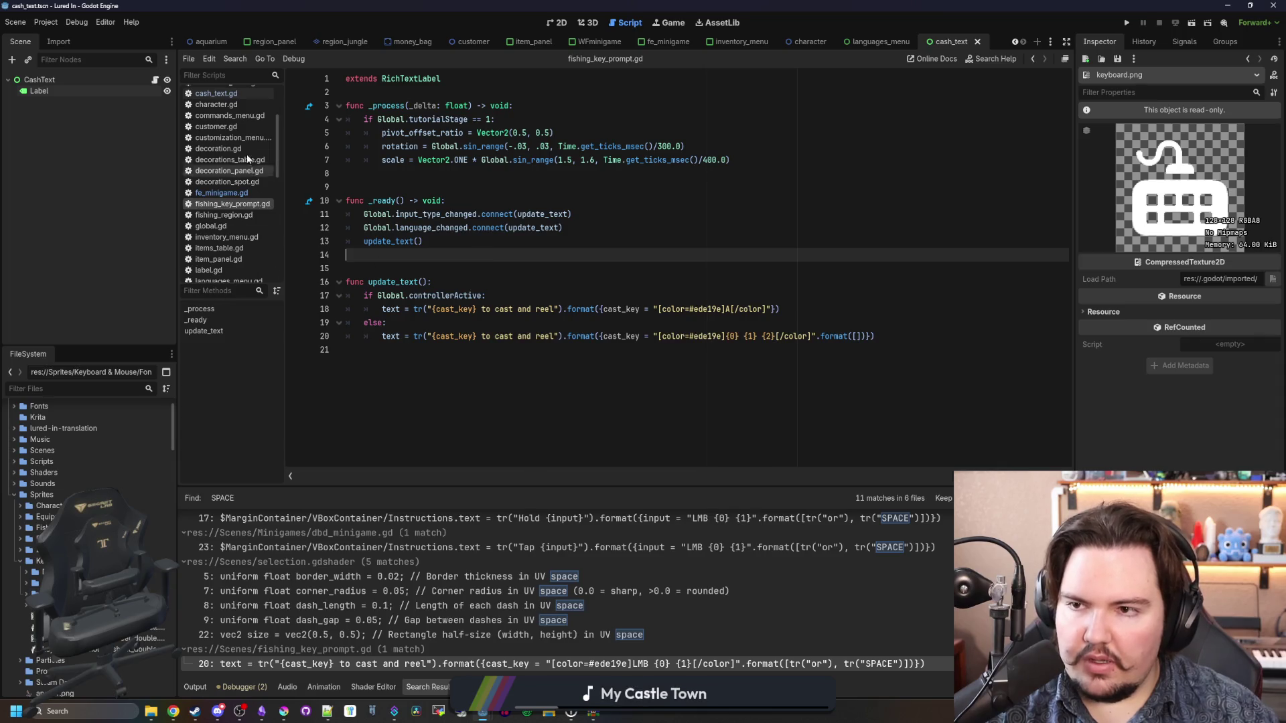
Step: Filter the FileSystem by 'glob', open global.gd, and add a blank line for a new function
text(glob)
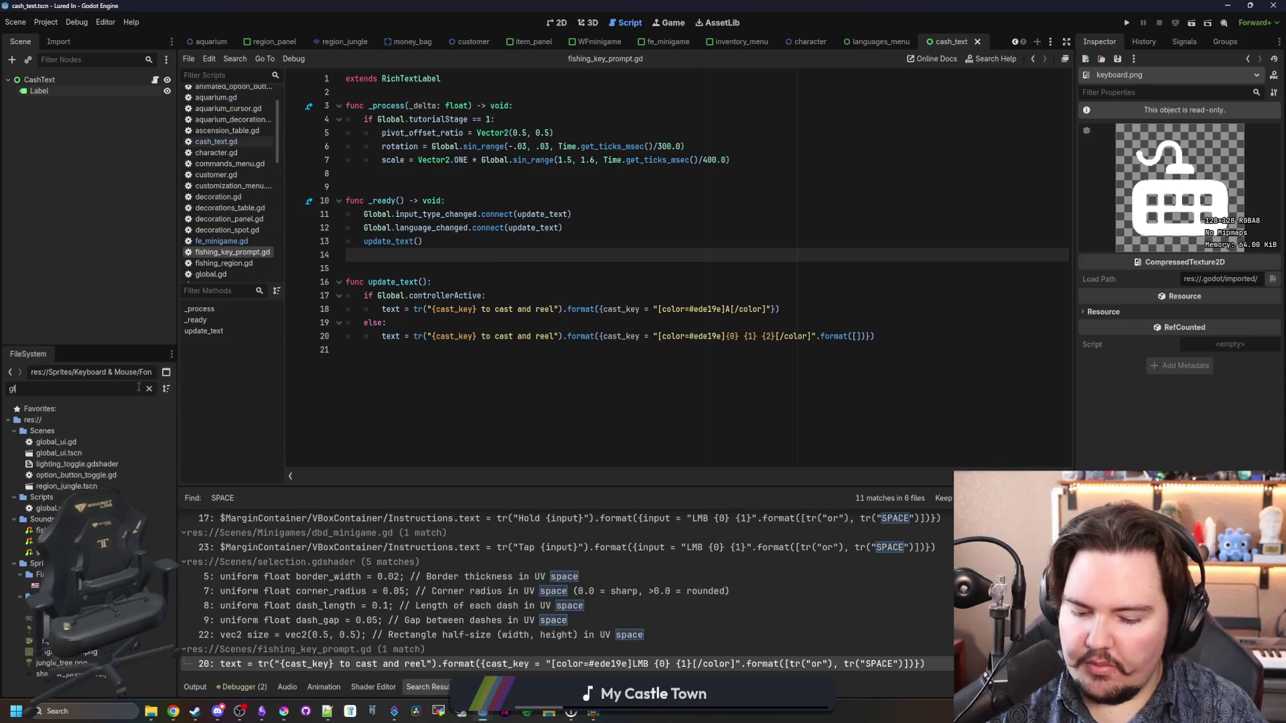
double_click(67, 475)
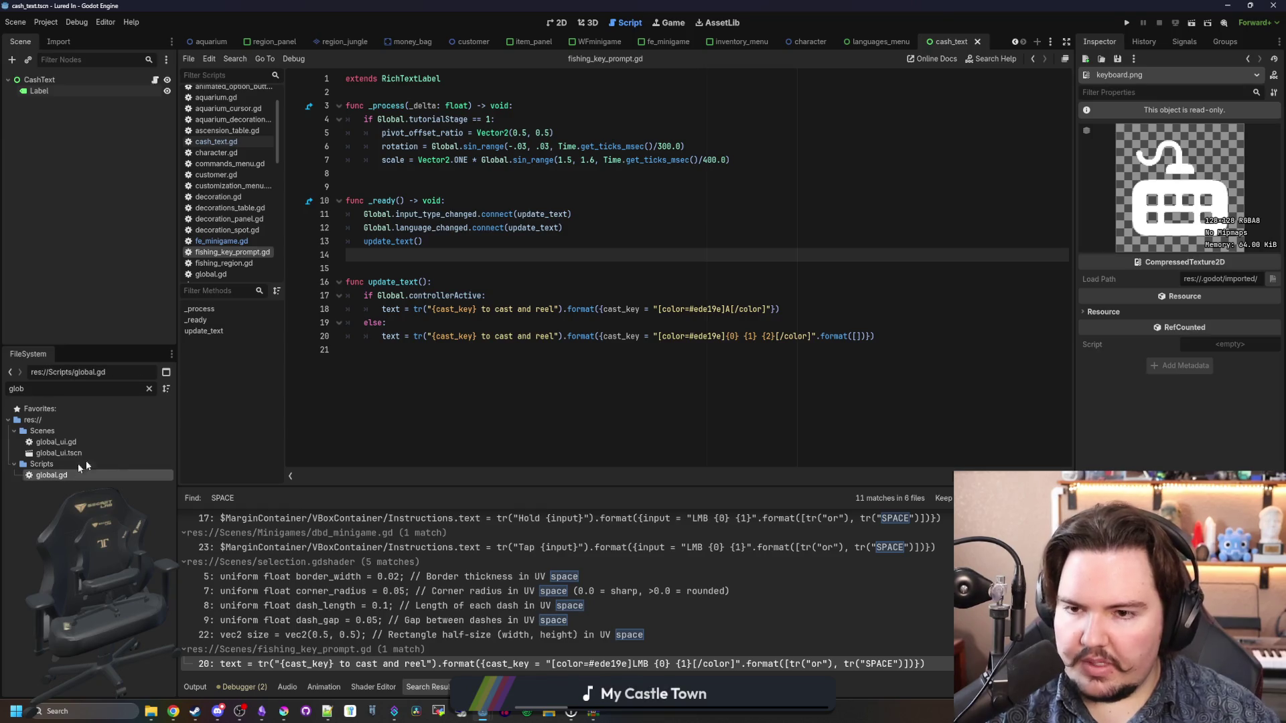
scroll(402, 323, down, 5)
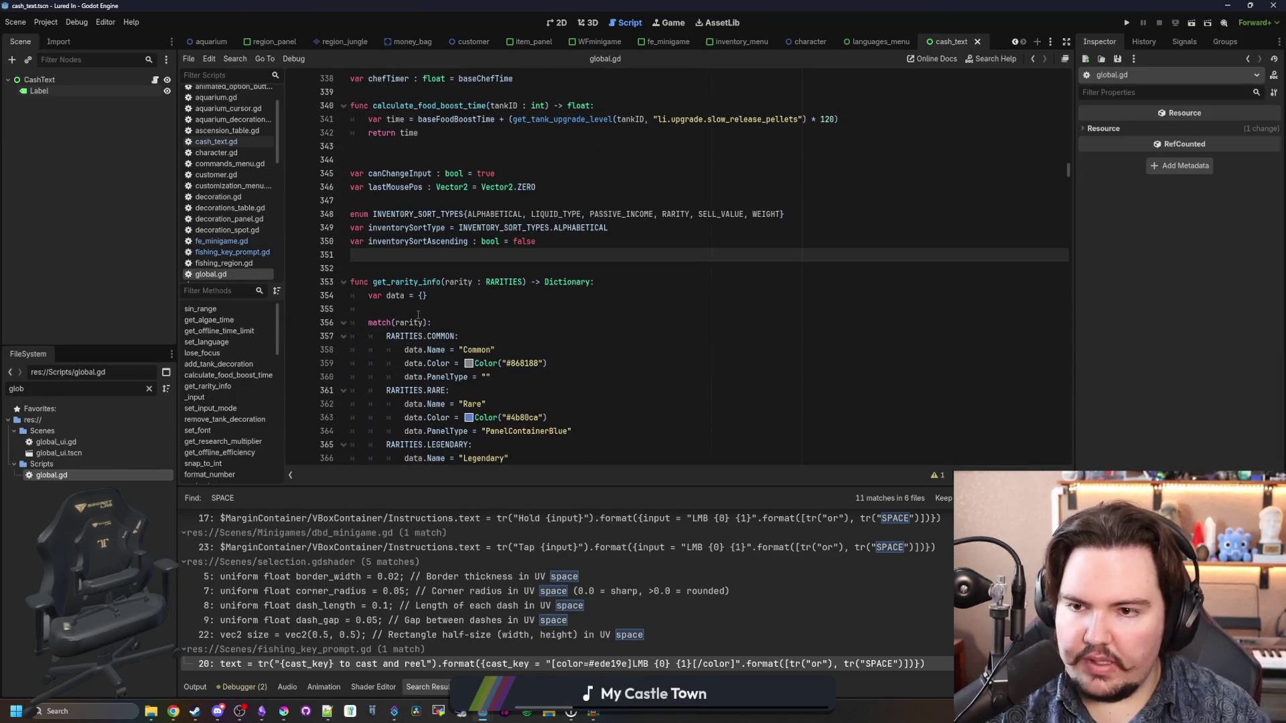
key(Return)
key(Return)
key(Return)
key(Up)
Step: Write func get_cast_input_array(): returning the [img], tr("or"), [img][/img] list
text(func get_cast)
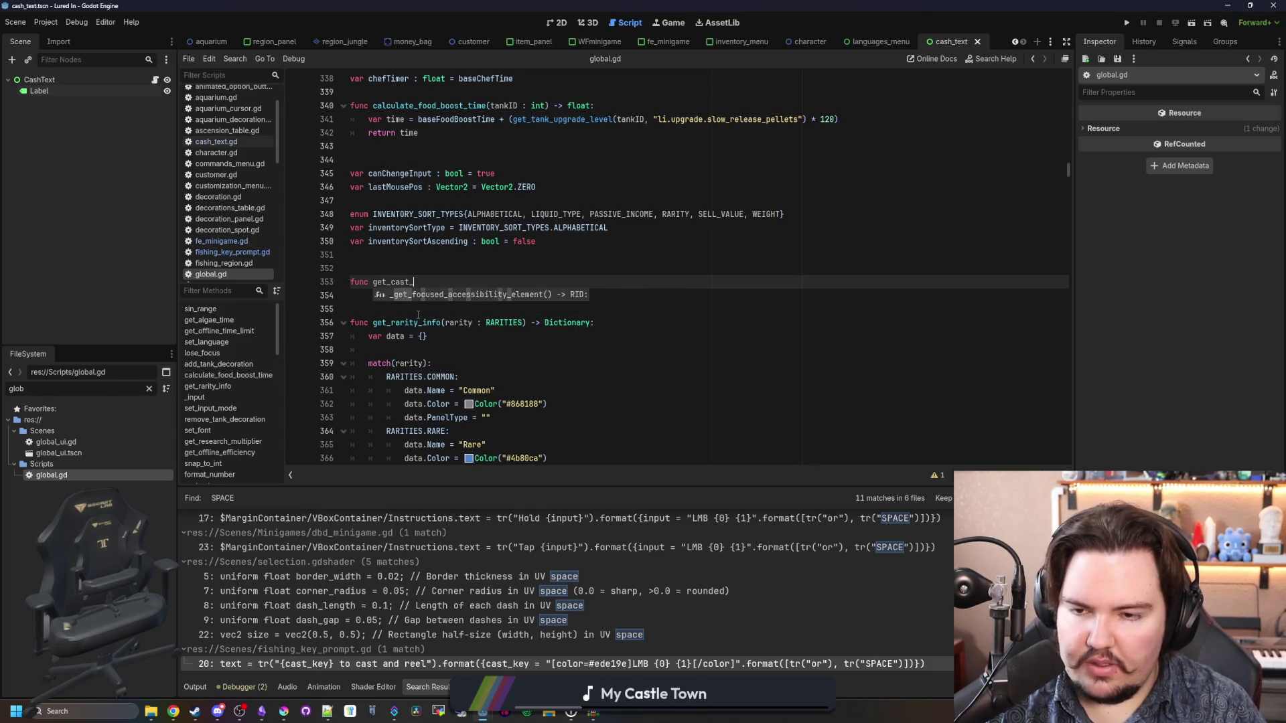
text(()
key(BackSpace)
text(input_array():)
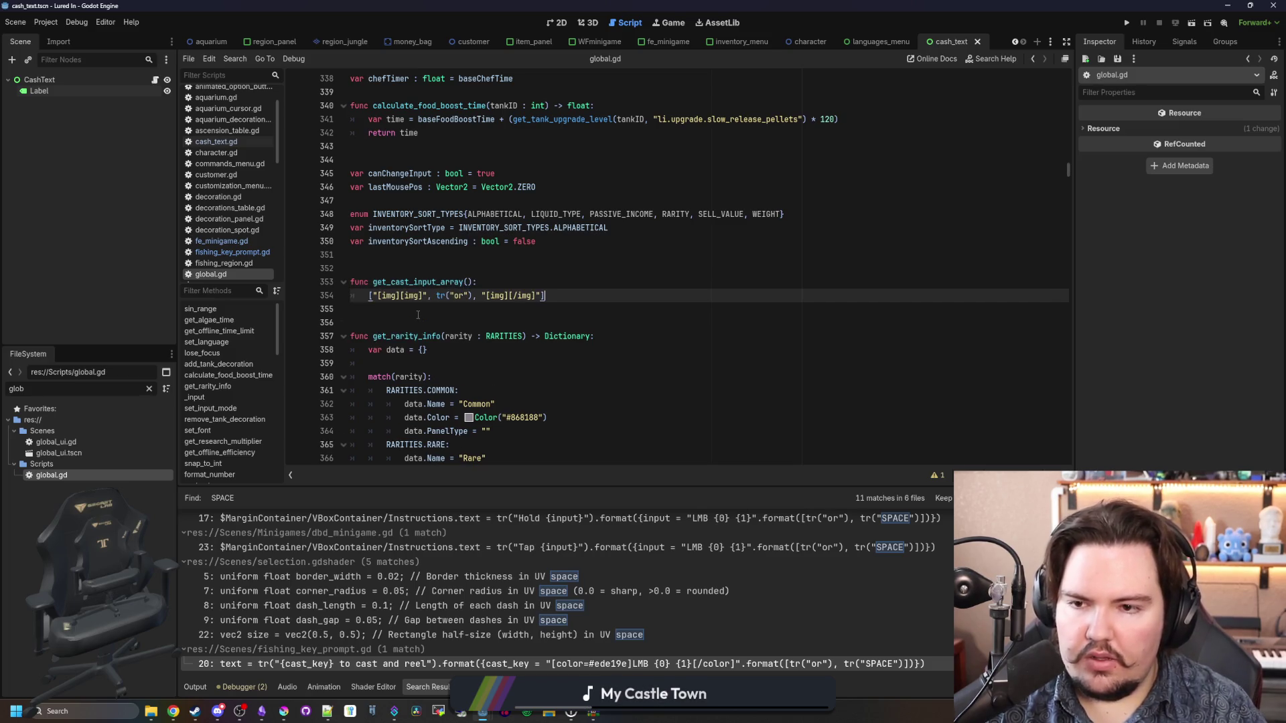
key(Return)
text(return)
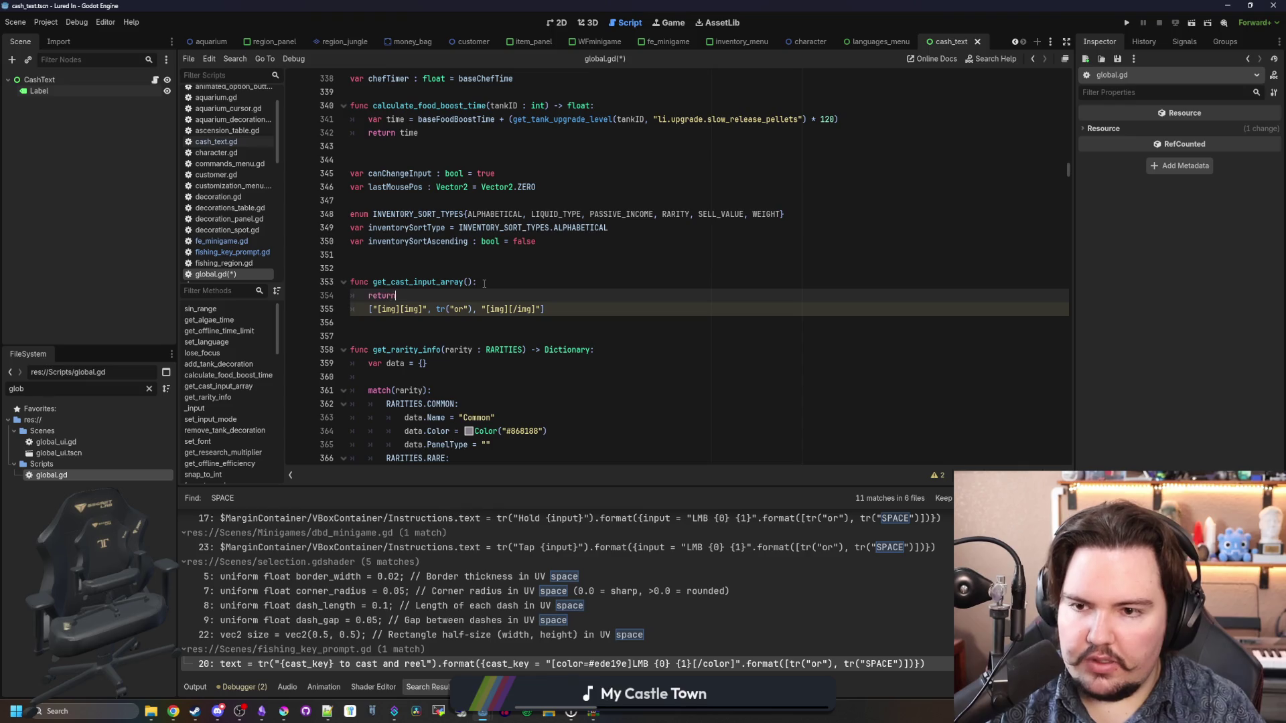
key(BackSpace)
key(BackSpace)
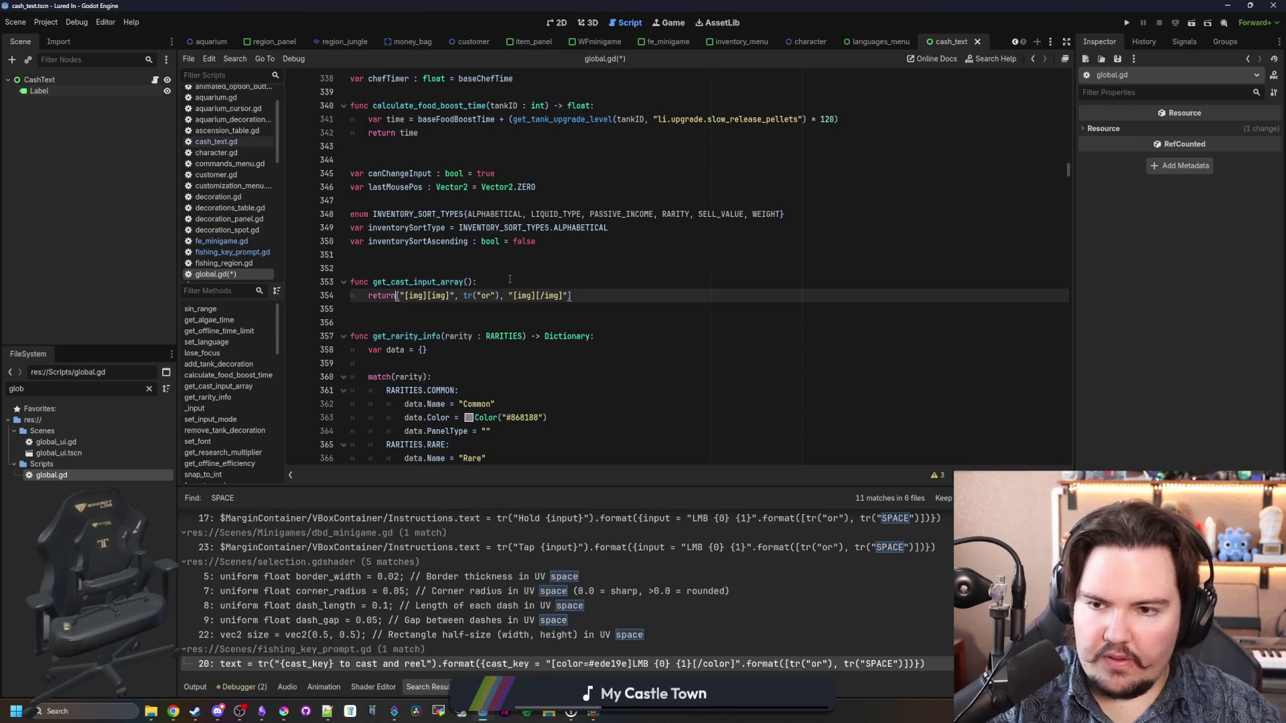
click(529, 268)
click(551, 291)
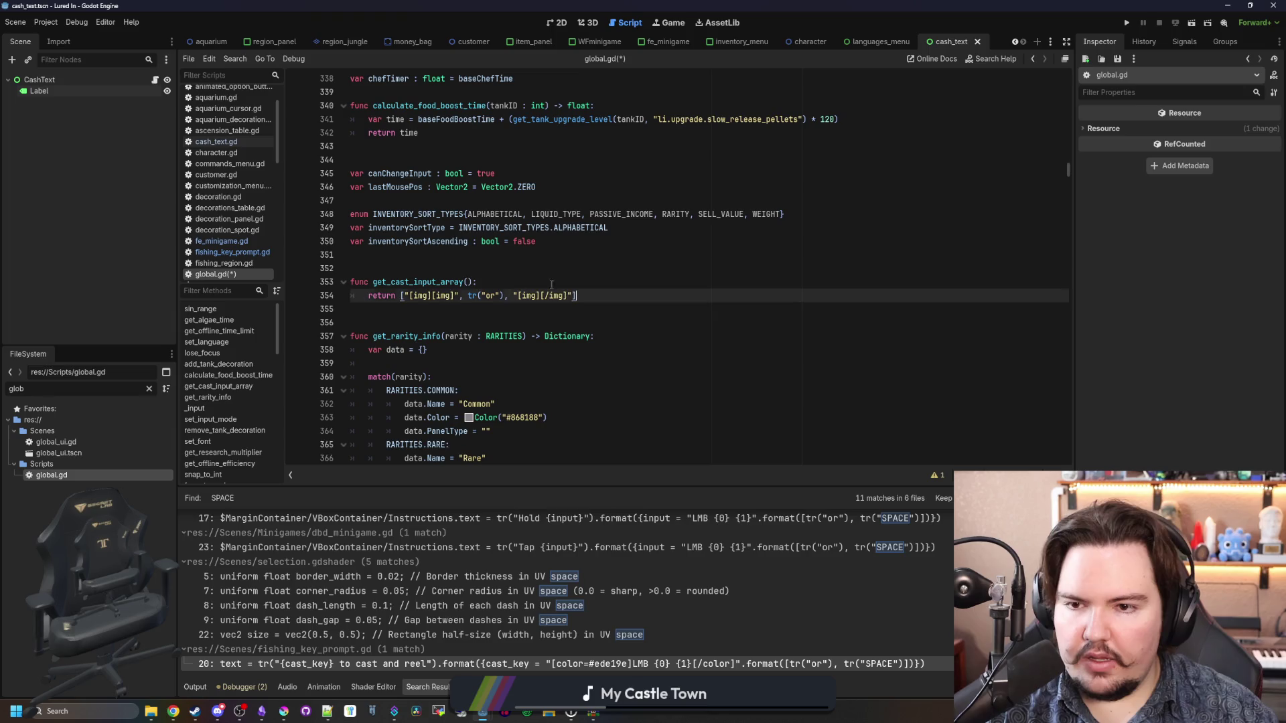
Step: Give get_cast_input_array the -> Array return type and save global.gd
click(461, 280)
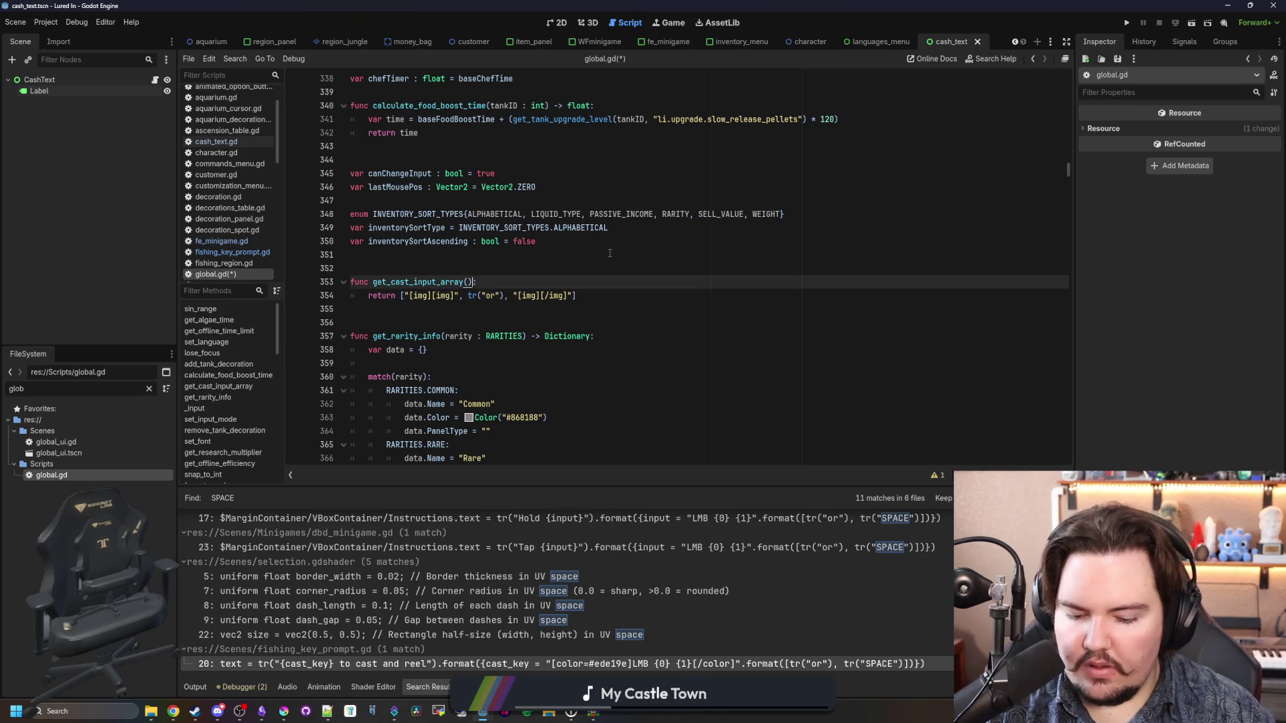
text(-> Array)
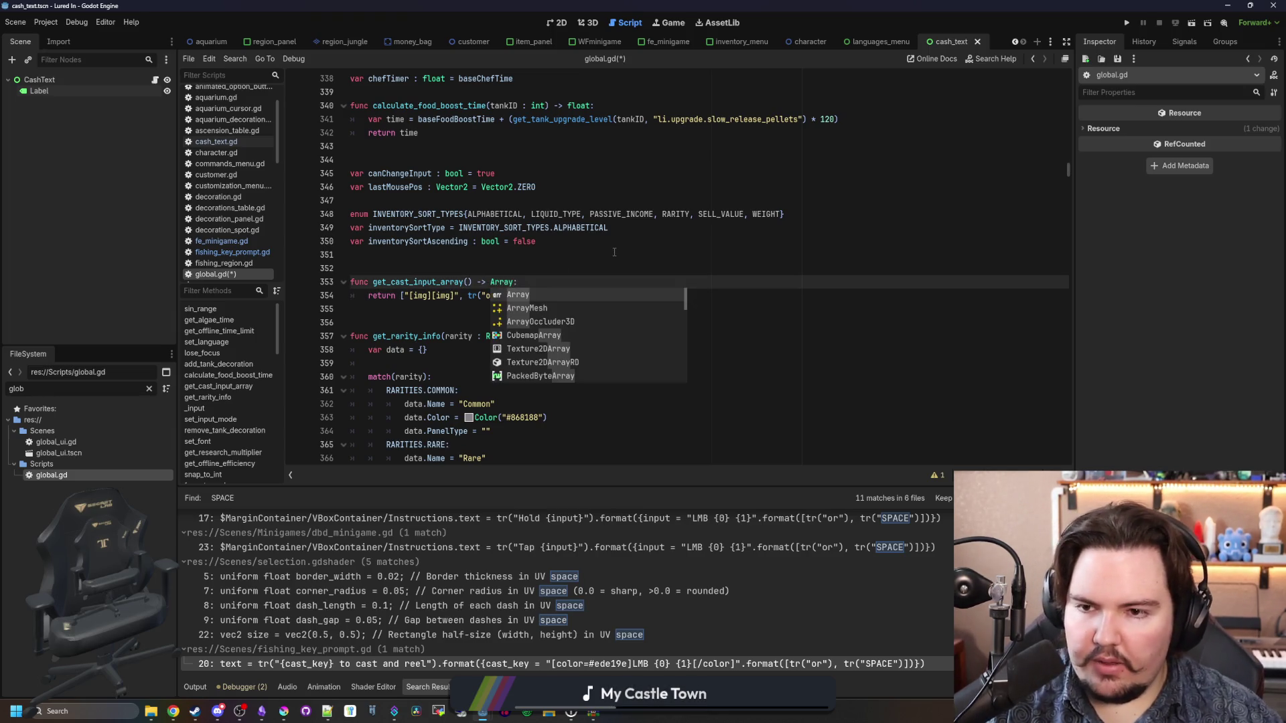
click(614, 252)
click(427, 272)
key(ctrl+s)
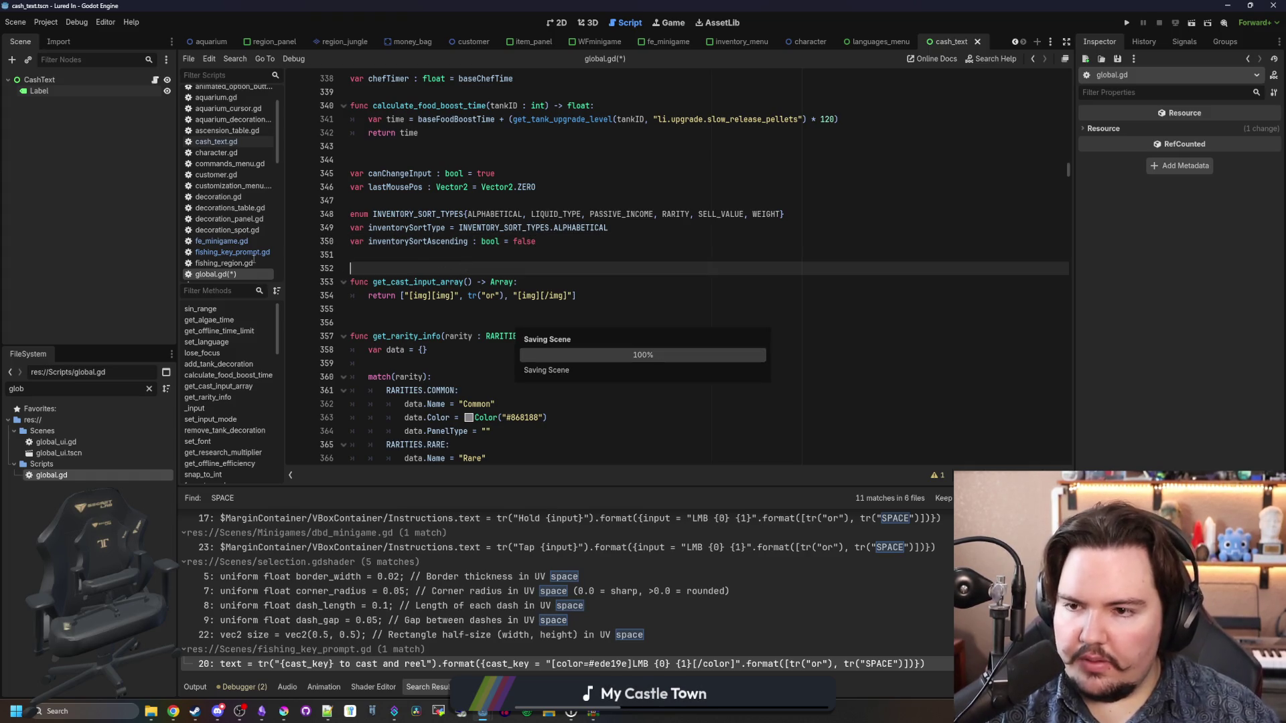
click(736, 664)
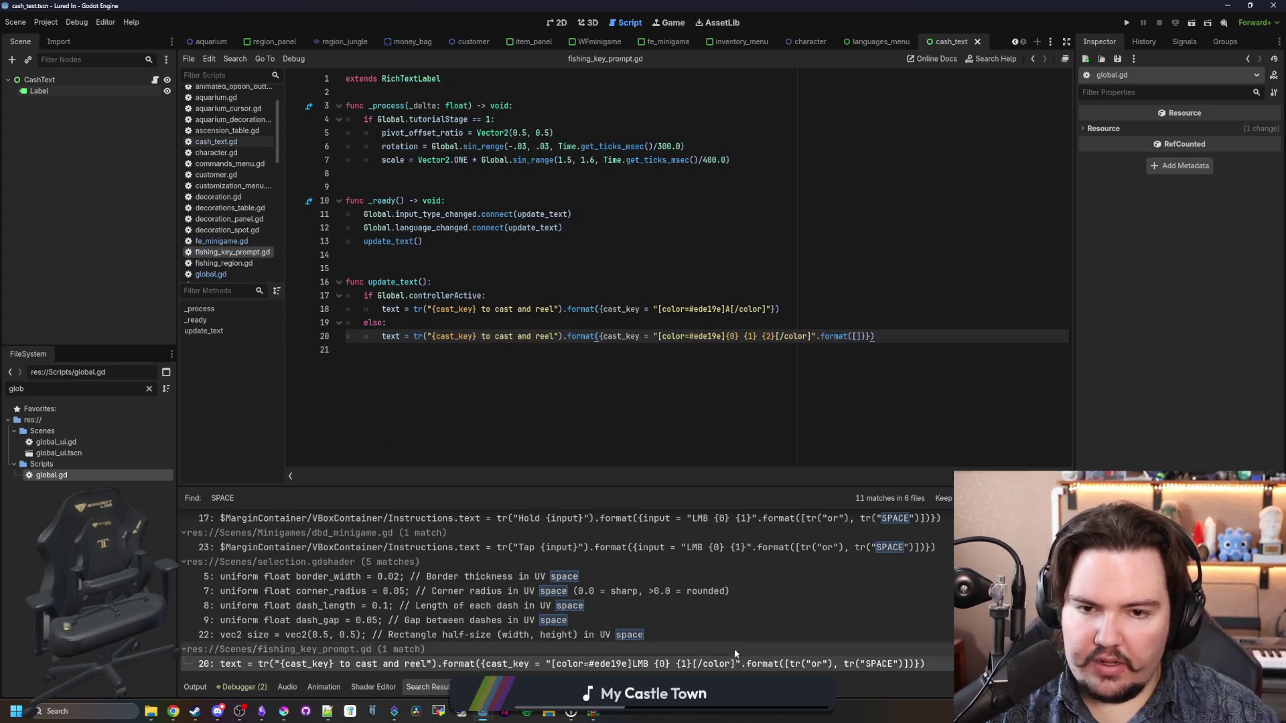
Step: Format line 20 with Global.get_cast_input_array(), copy that call, and save fishing_key_prompt.gd
click(856, 336)
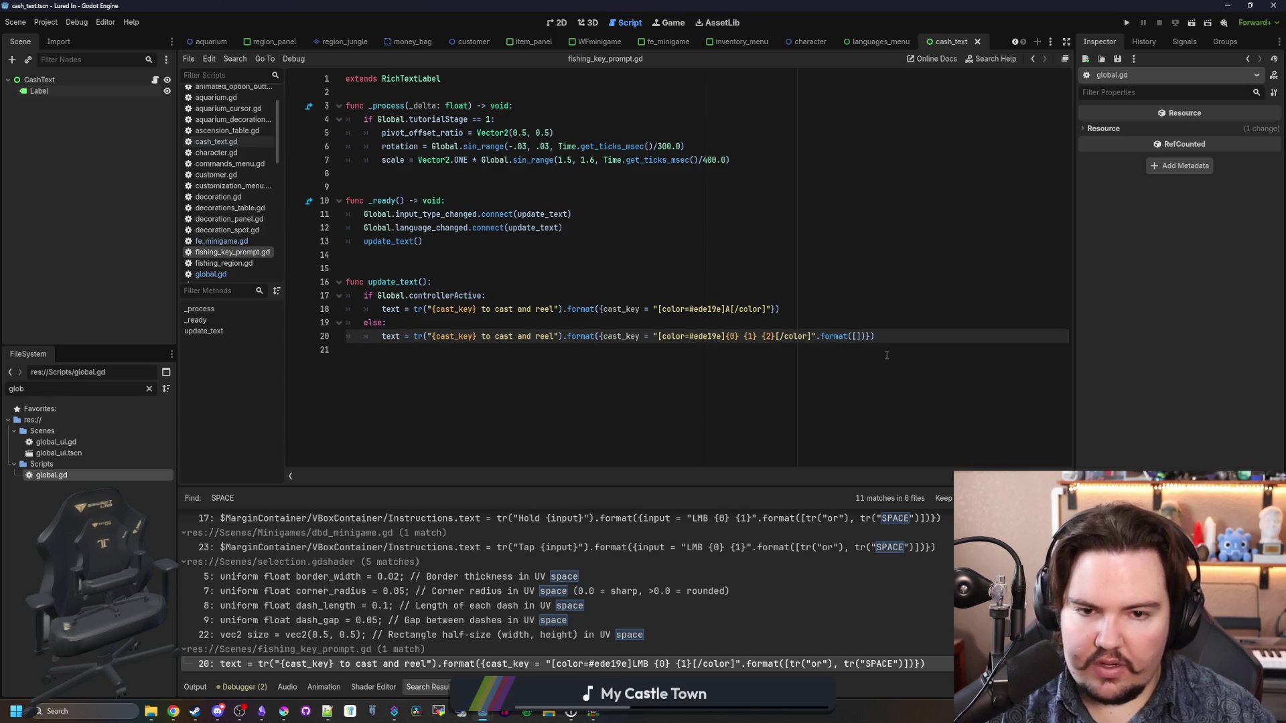
key(BackSpace)
text(Global.get)
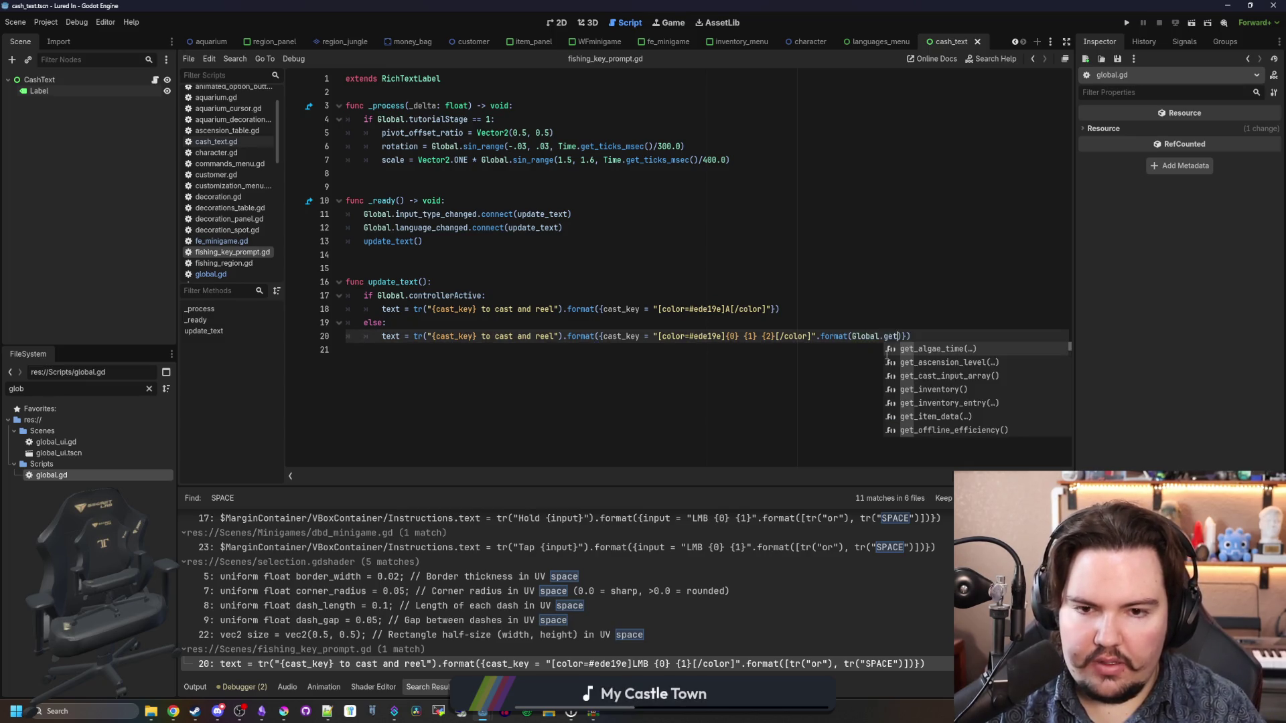
text(_cast)
key(Return)
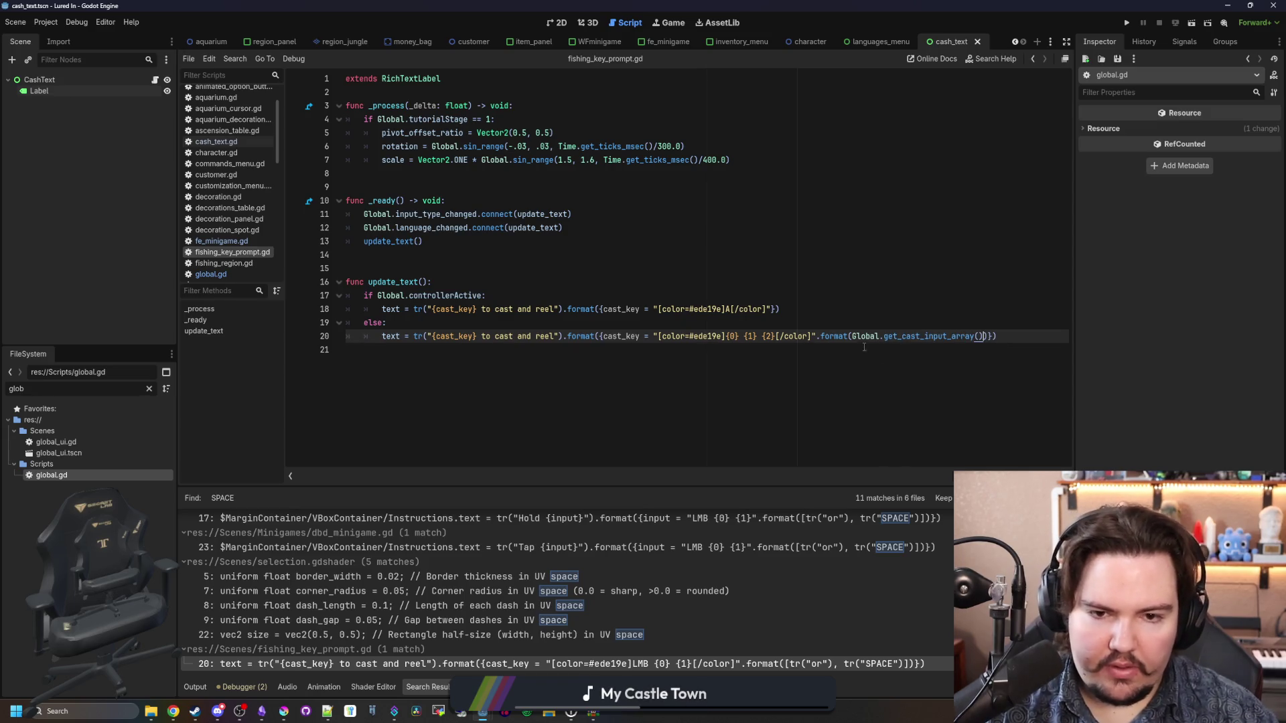
key(ctrl+shift+Left)
key(ctrl+shift+Left)
key(ctrl+shift+Left)
key(ctrl+c)
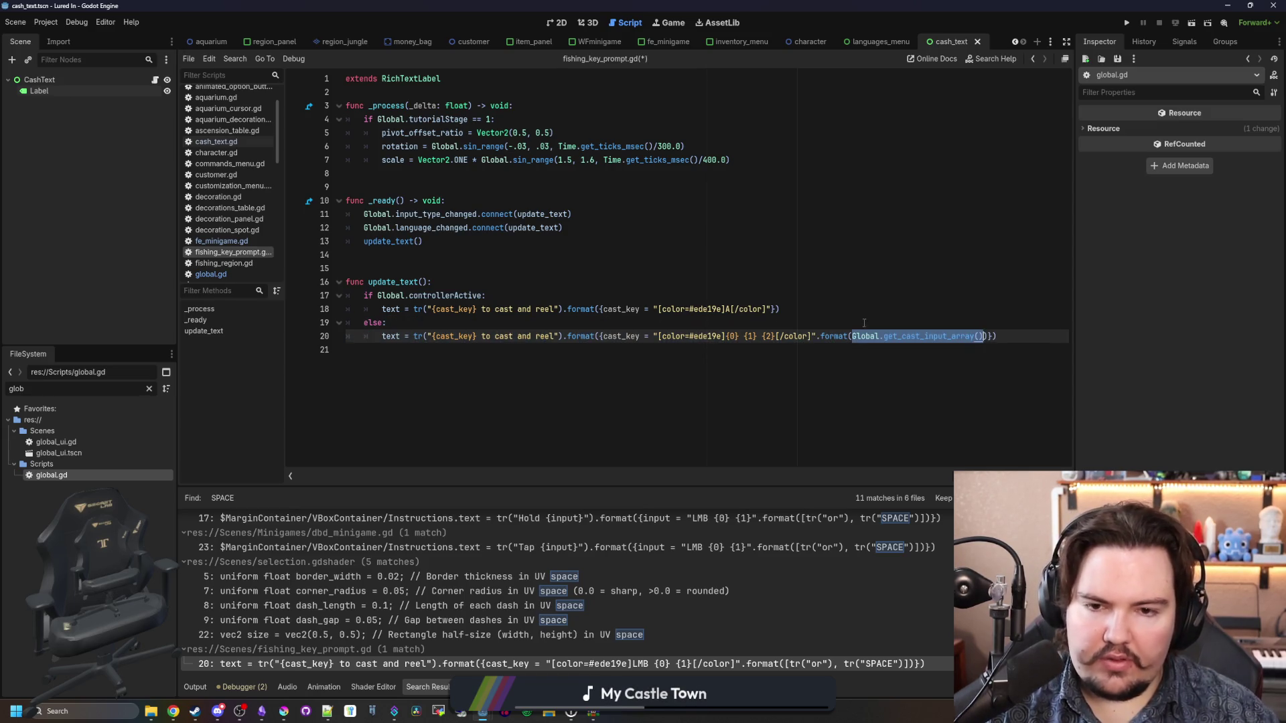
click(864, 323)
key(ctrl+s)
Step: Paste Global.get_cast_input_array() over the [tr("or"), tr("SPACE")] lists on WFminigame.gd lines 30 and 32
scroll(677, 552, up, 3)
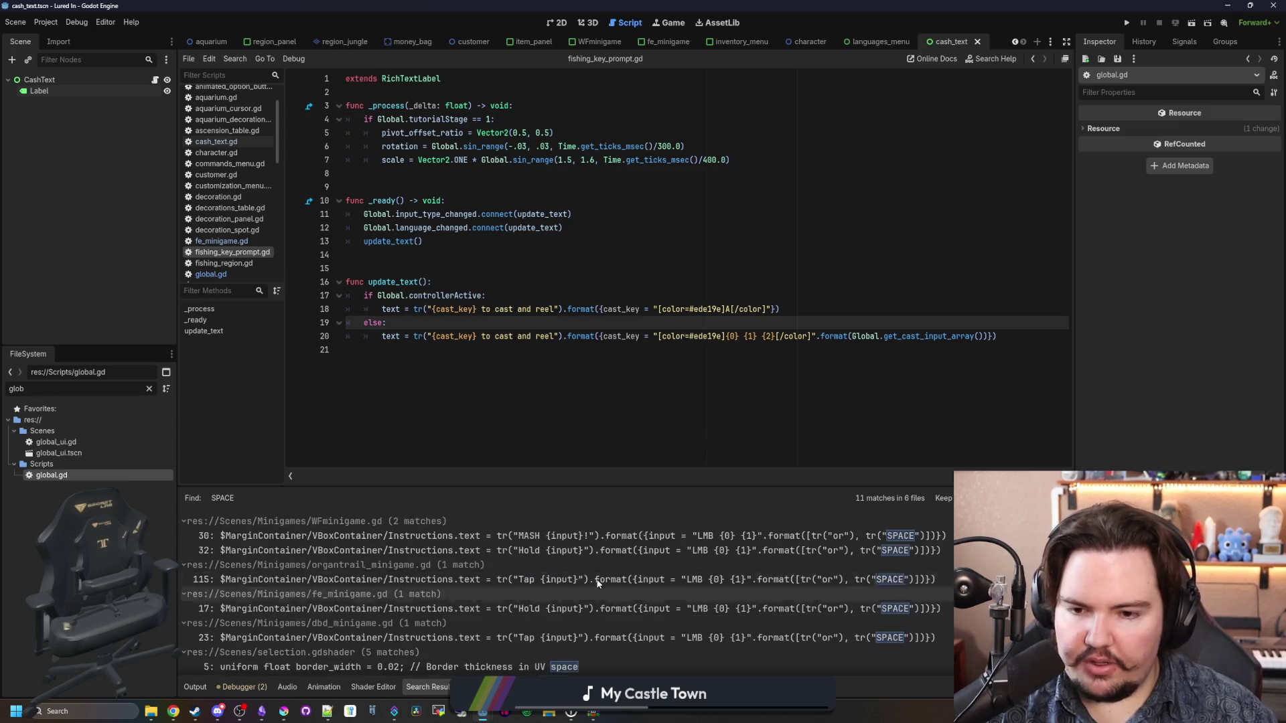
click(677, 536)
scroll(868, 292, up, 6)
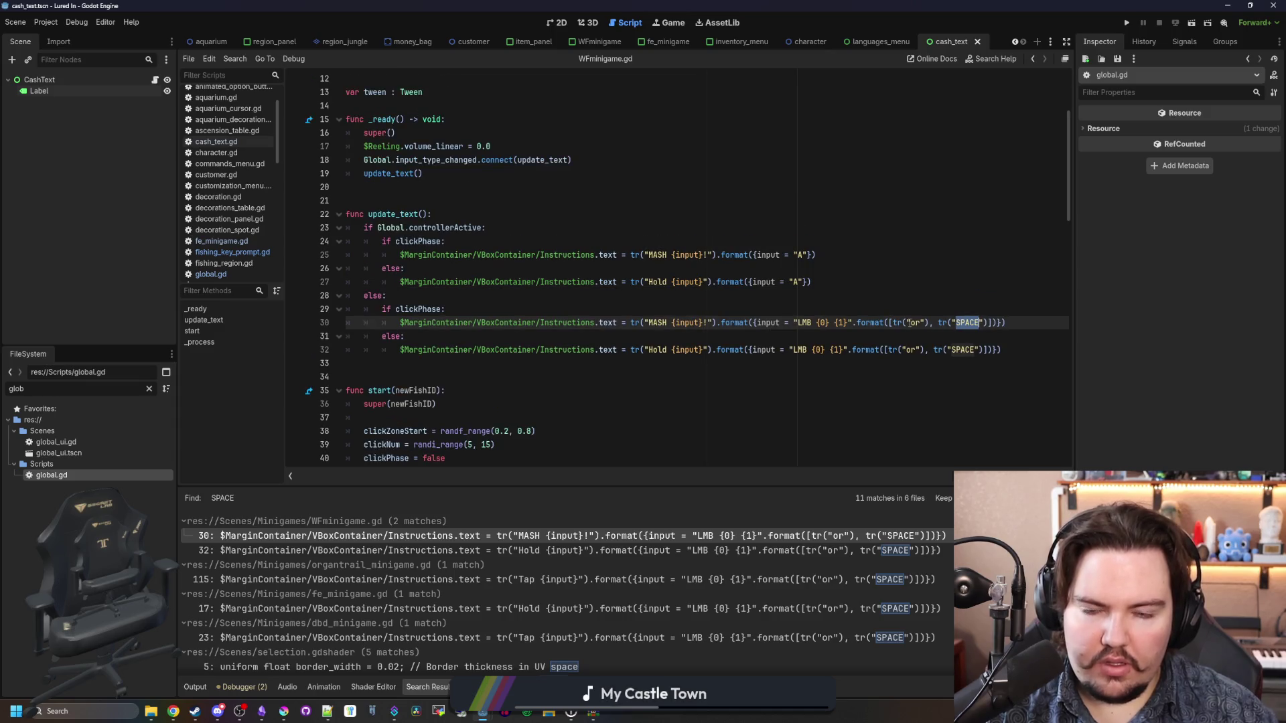
click(795, 339)
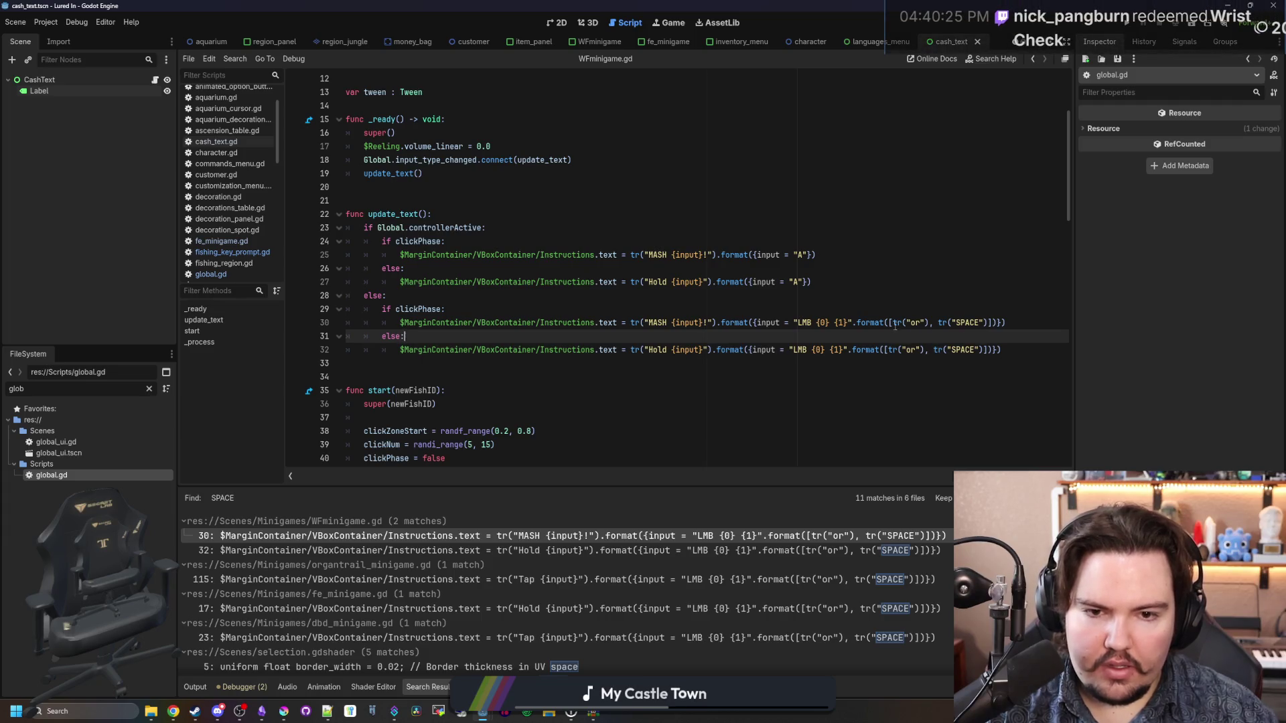
drag(890, 323, 992, 322)
key(ctrl+v)
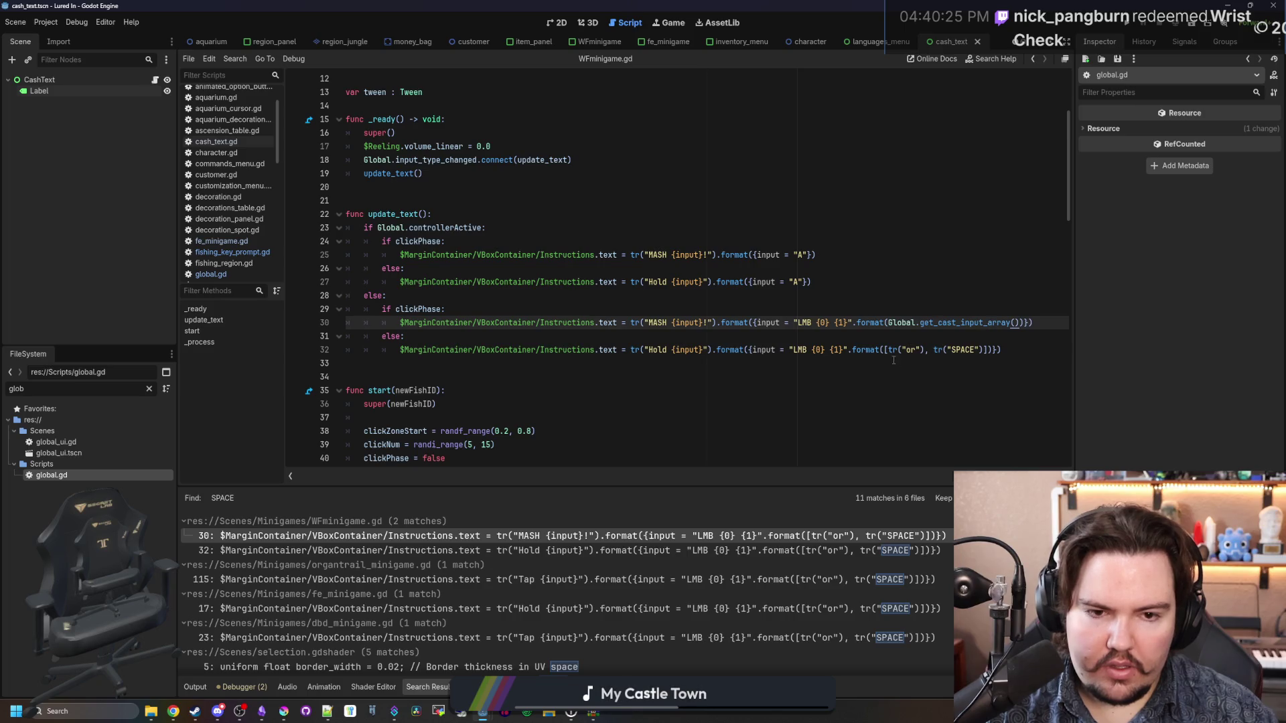
drag(884, 350, 988, 350)
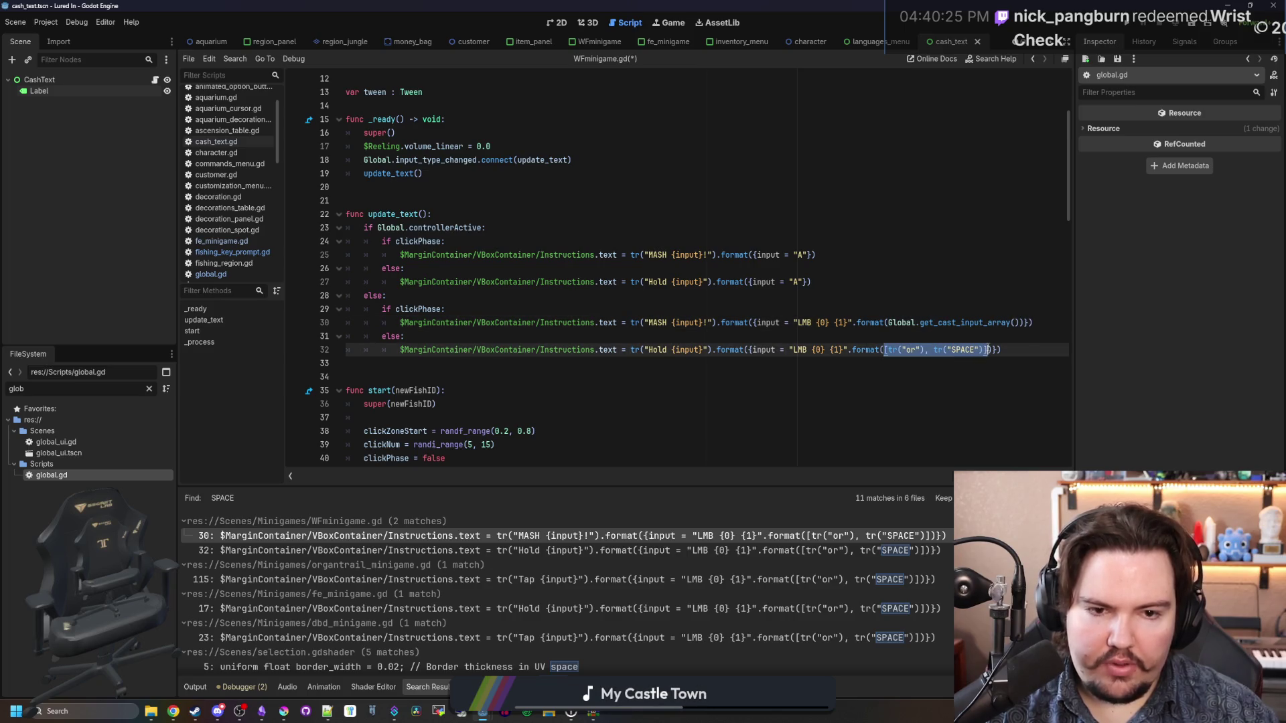
key(ctrl+v)
click(909, 333)
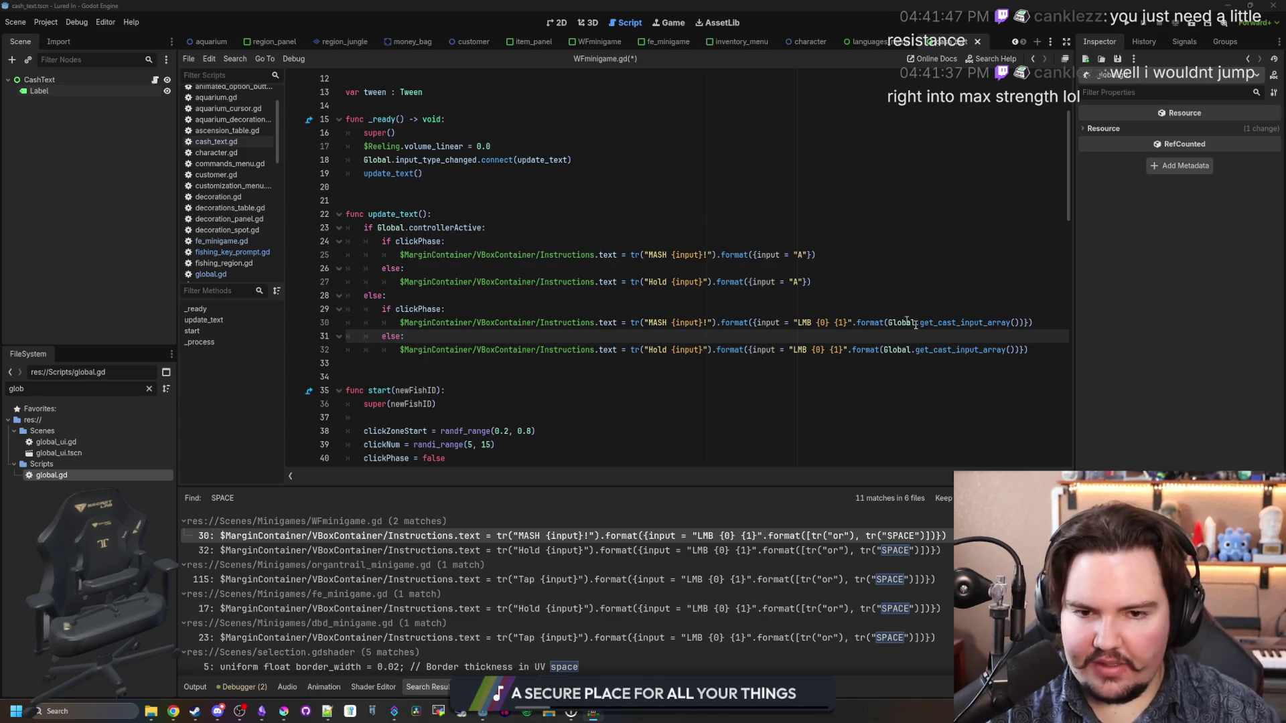
click(941, 312)
Step: Replace LMB with {0} on WFminigame.gd lines 30 and 32, renumbering the later placeholders to {2} and {1}
click(838, 334)
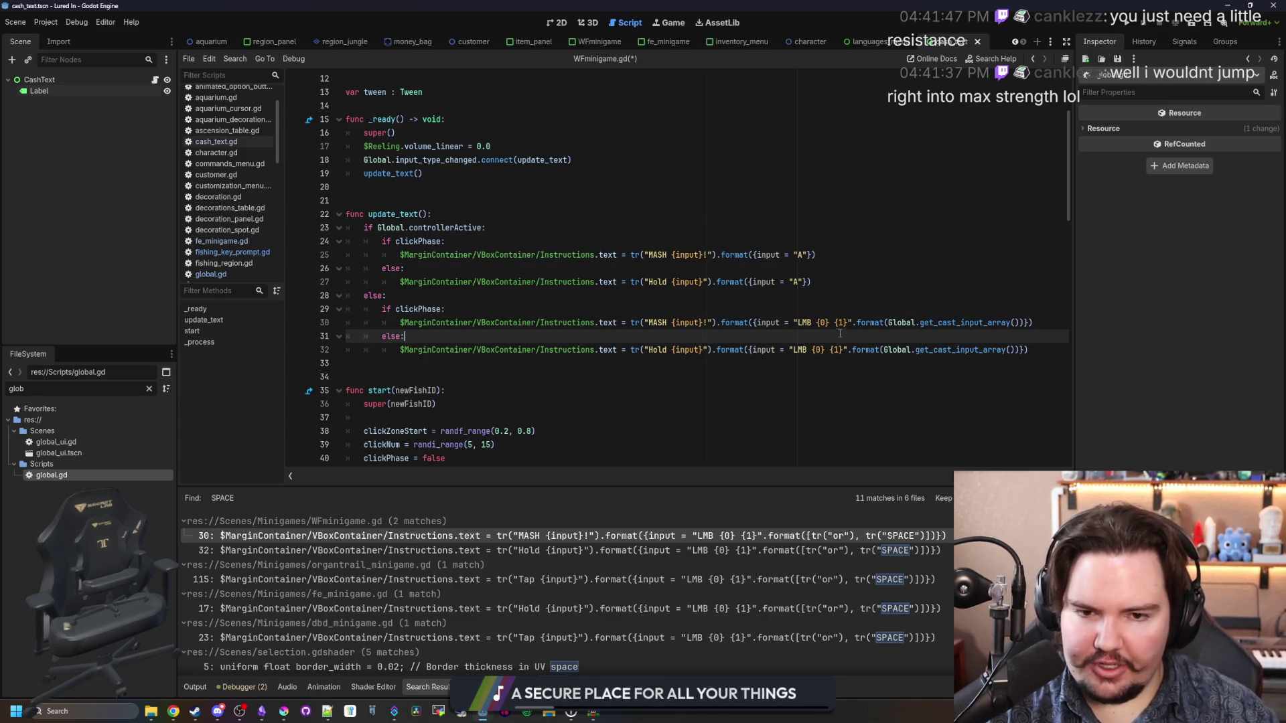
double_click(805, 324)
text({0)
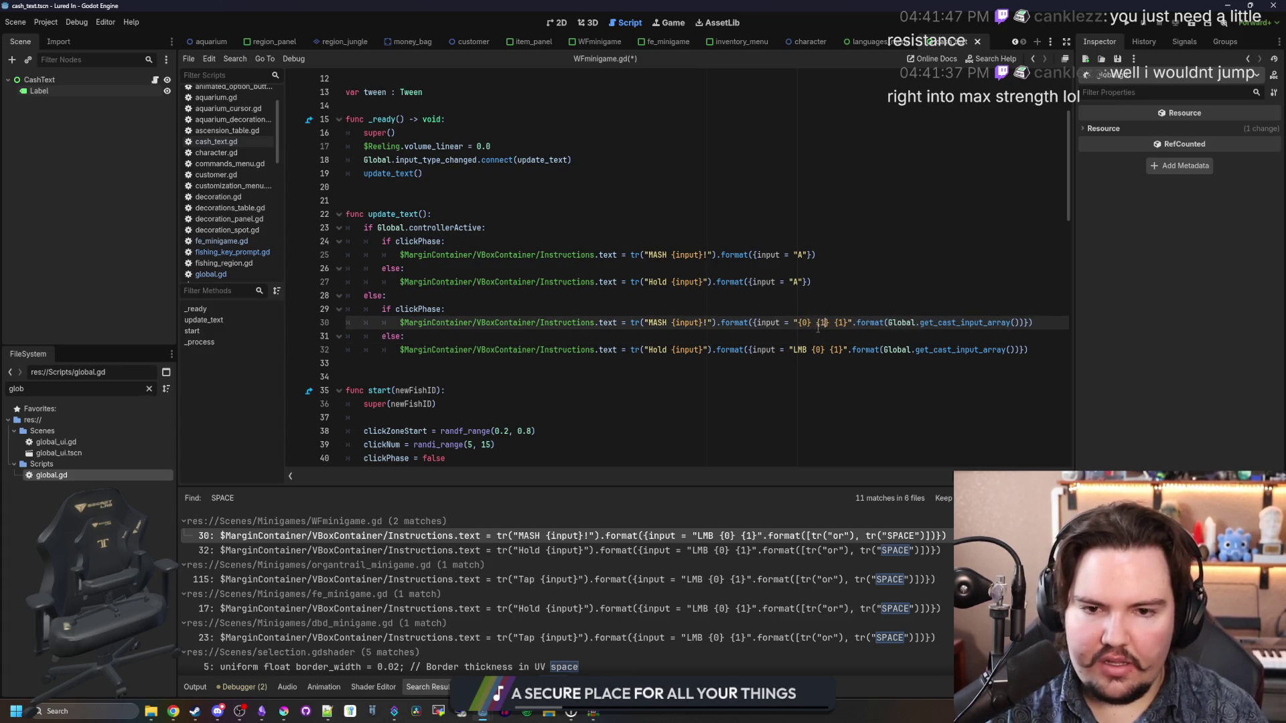
key(Right)
key(Right)
key(BackSpace)
text(2)
key(Down)
key(Down)
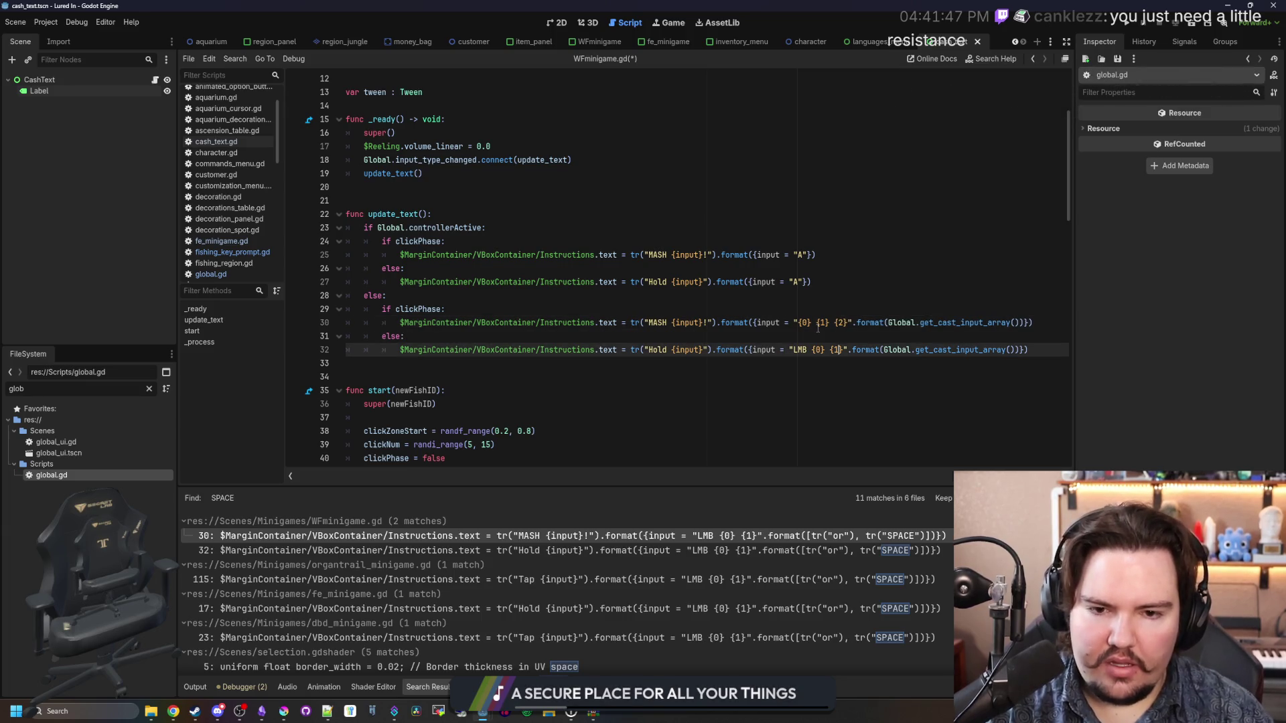
key(Left)
key(BackSpace)
key(BackSpace)
key(BackSpace)
text({0)
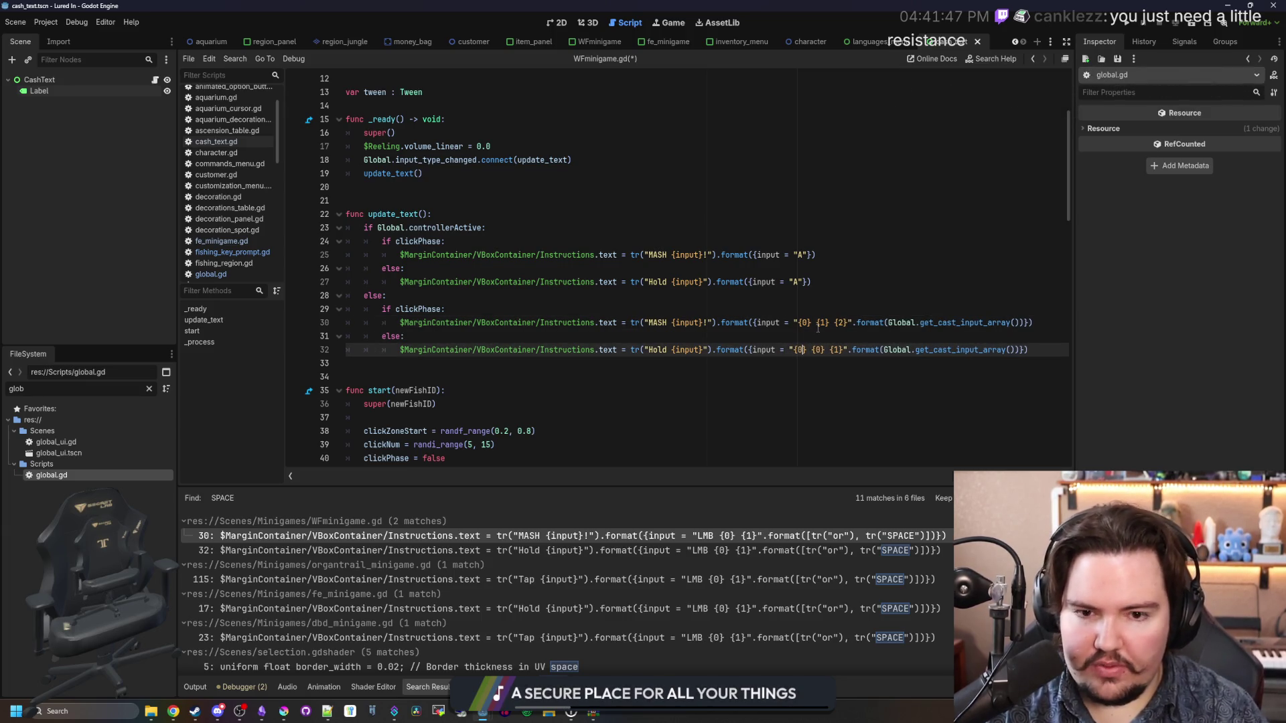
key(BackSpace)
text(1)
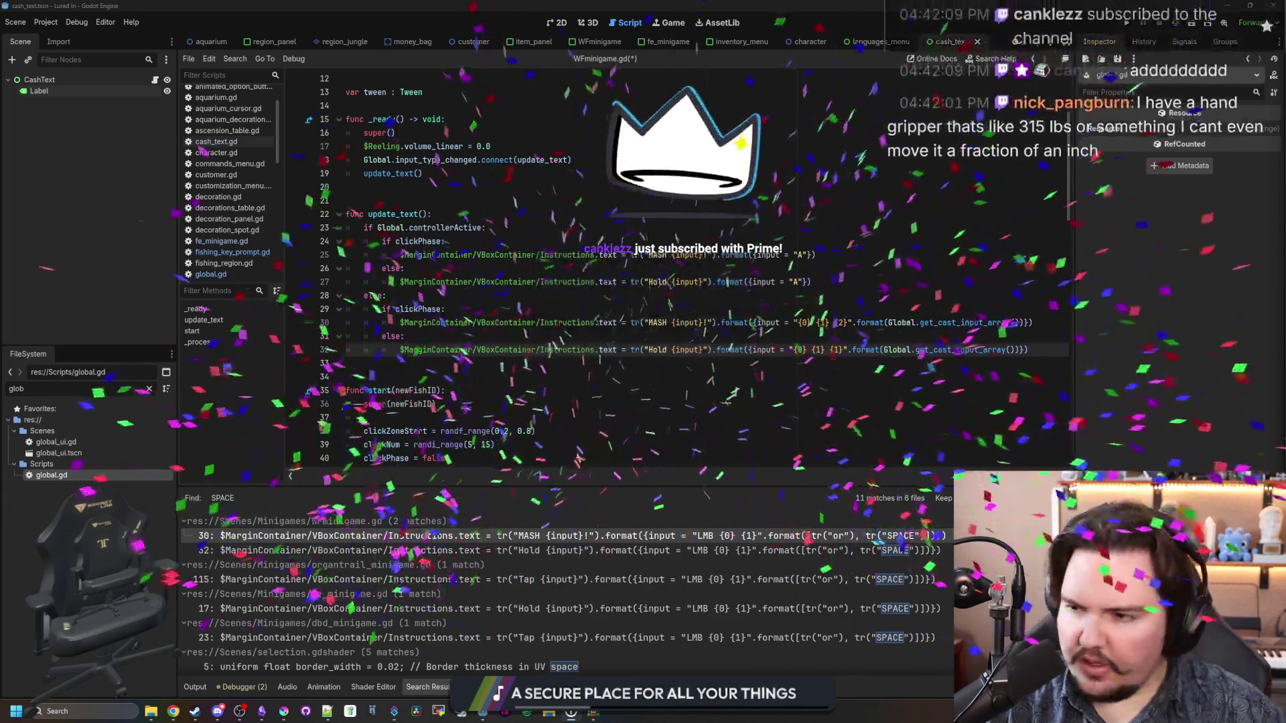
Step: Inspect the super(newFishID) call and line 32's format argument, then go back to global.gd
click(692, 402)
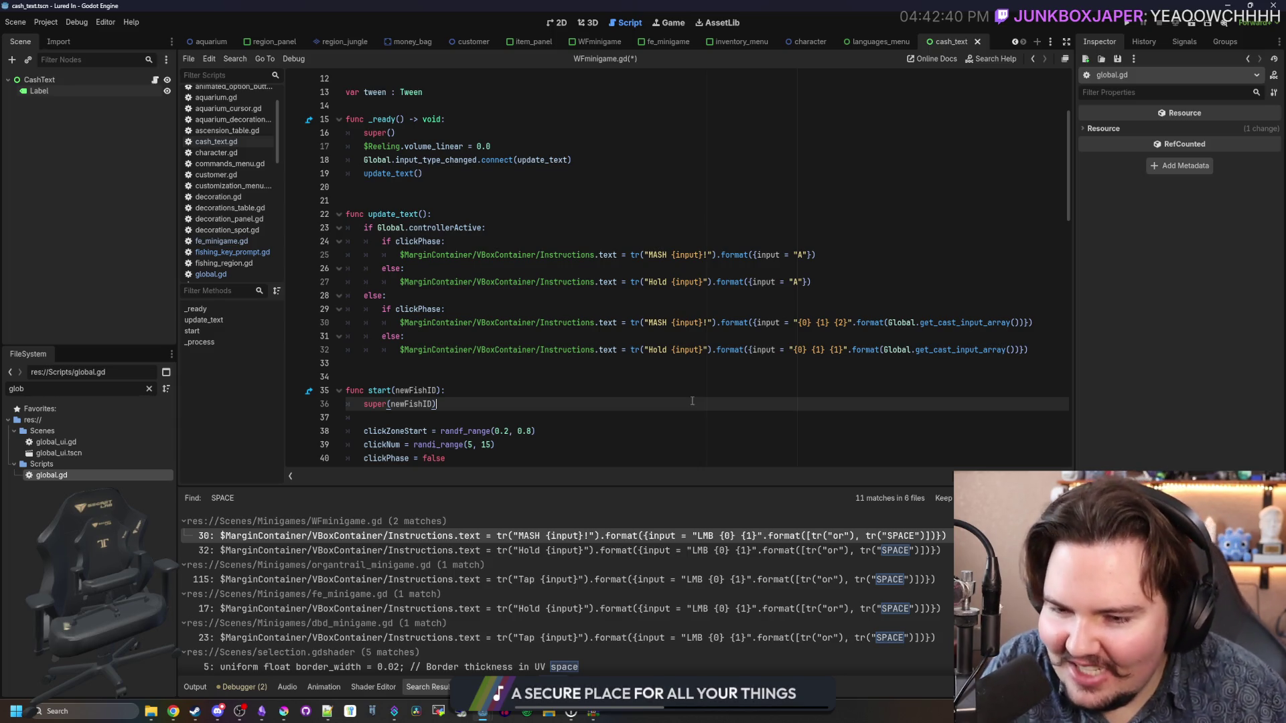
drag(692, 402, 536, 391)
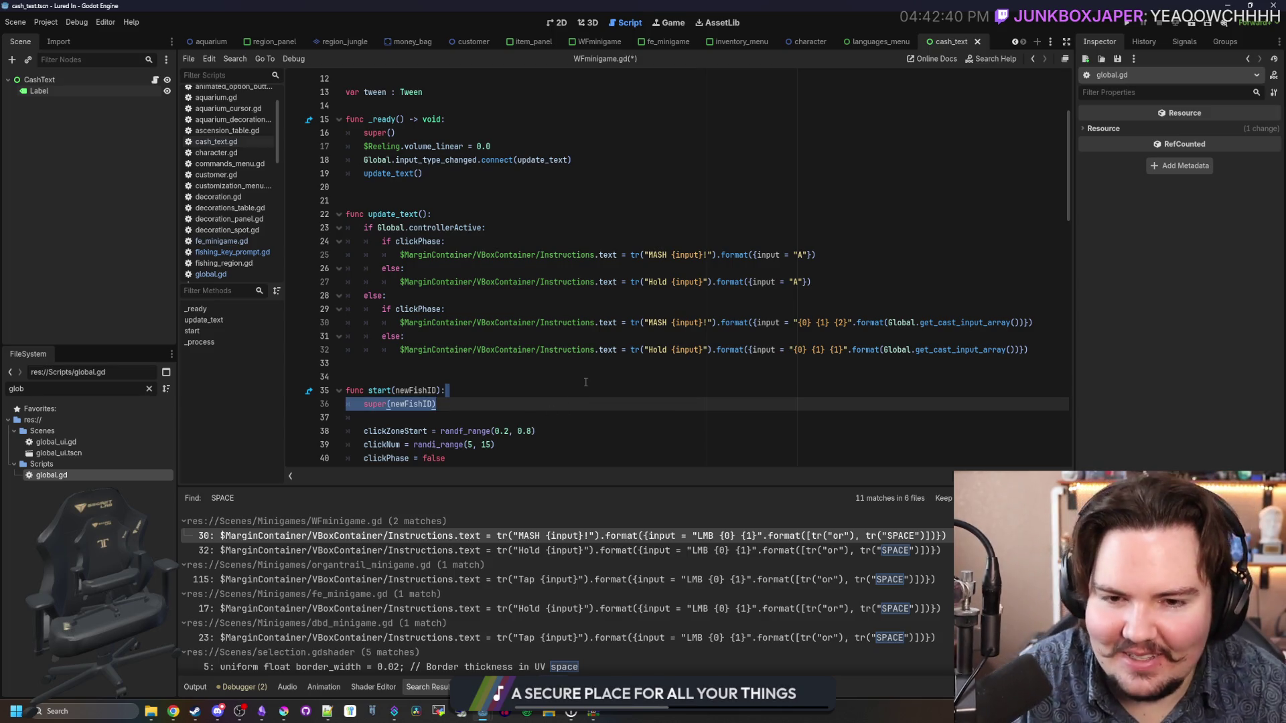
click(586, 382)
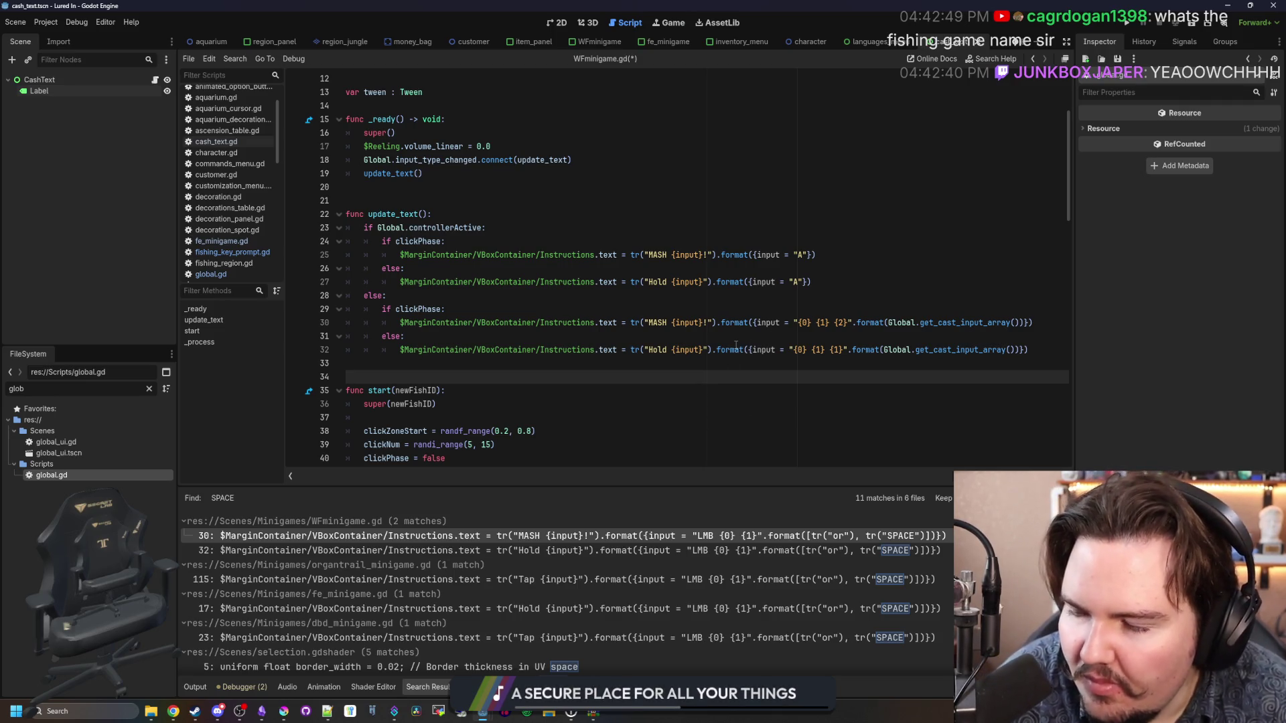
mouse_move(736, 346)
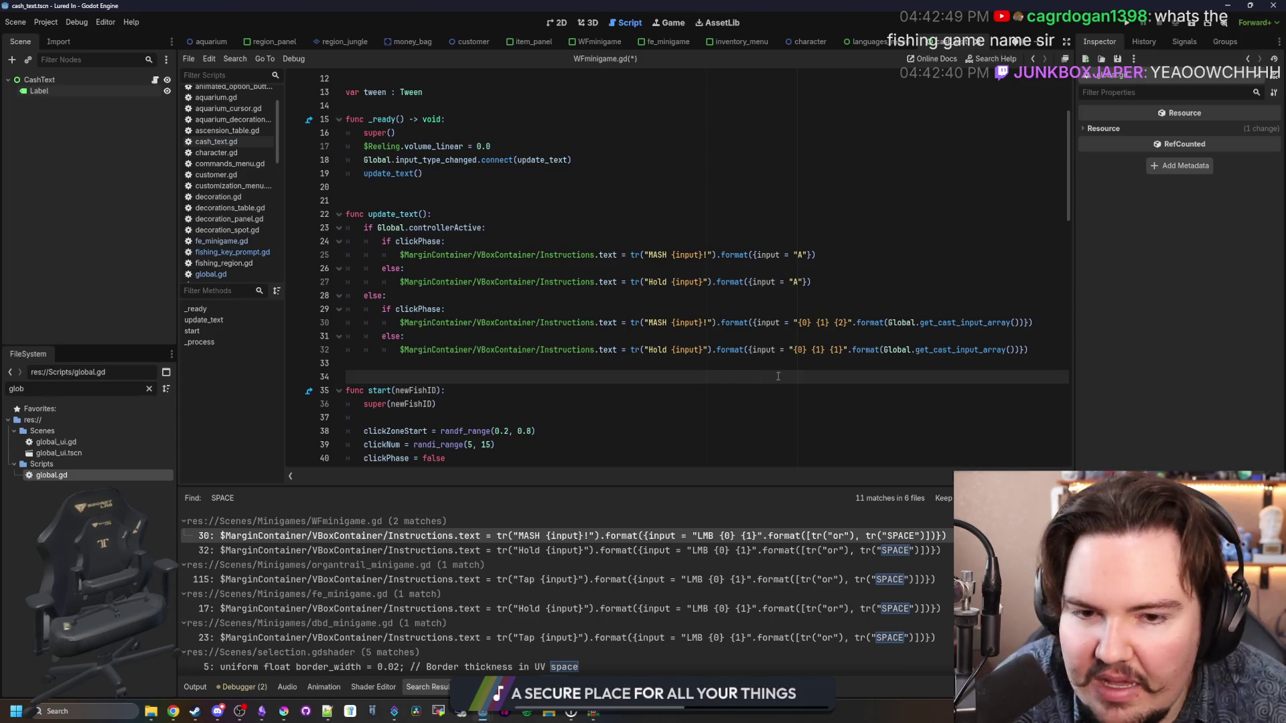
drag(749, 350, 1020, 350)
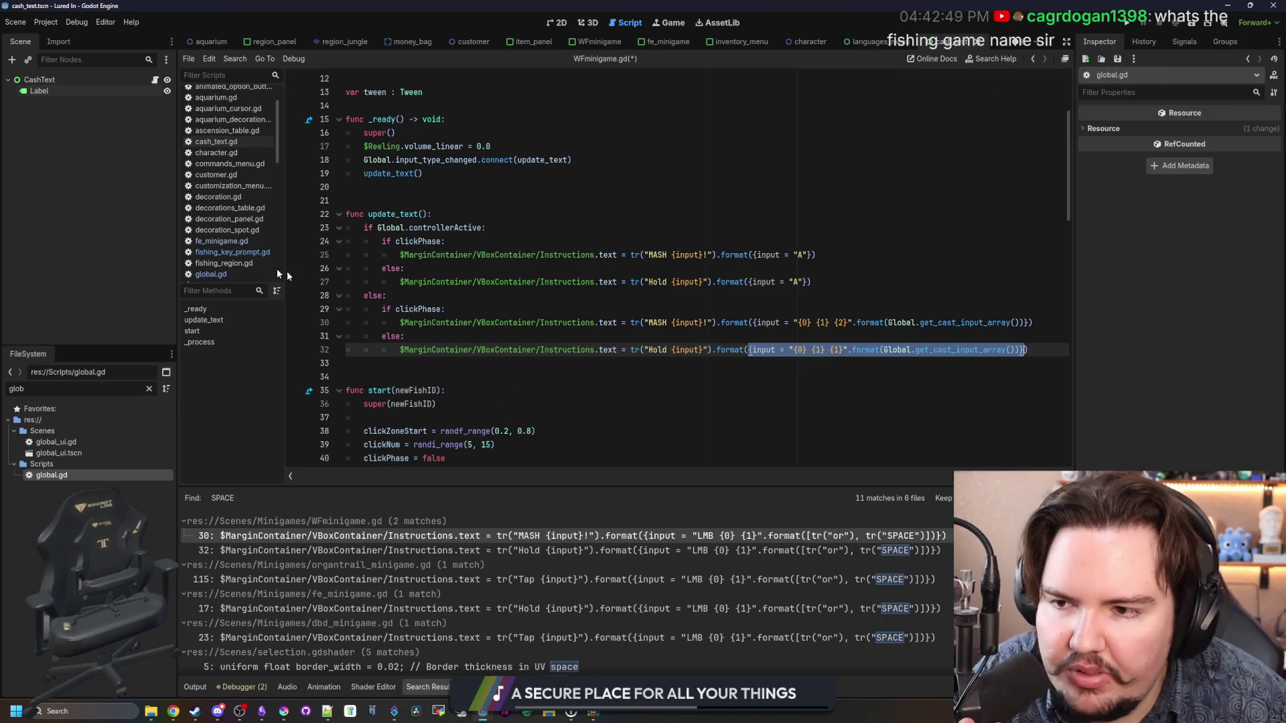
click(228, 274)
Step: Paste the input dictionary line and rename the helper to get_cast_input_dict() -> Dictionary
click(559, 280)
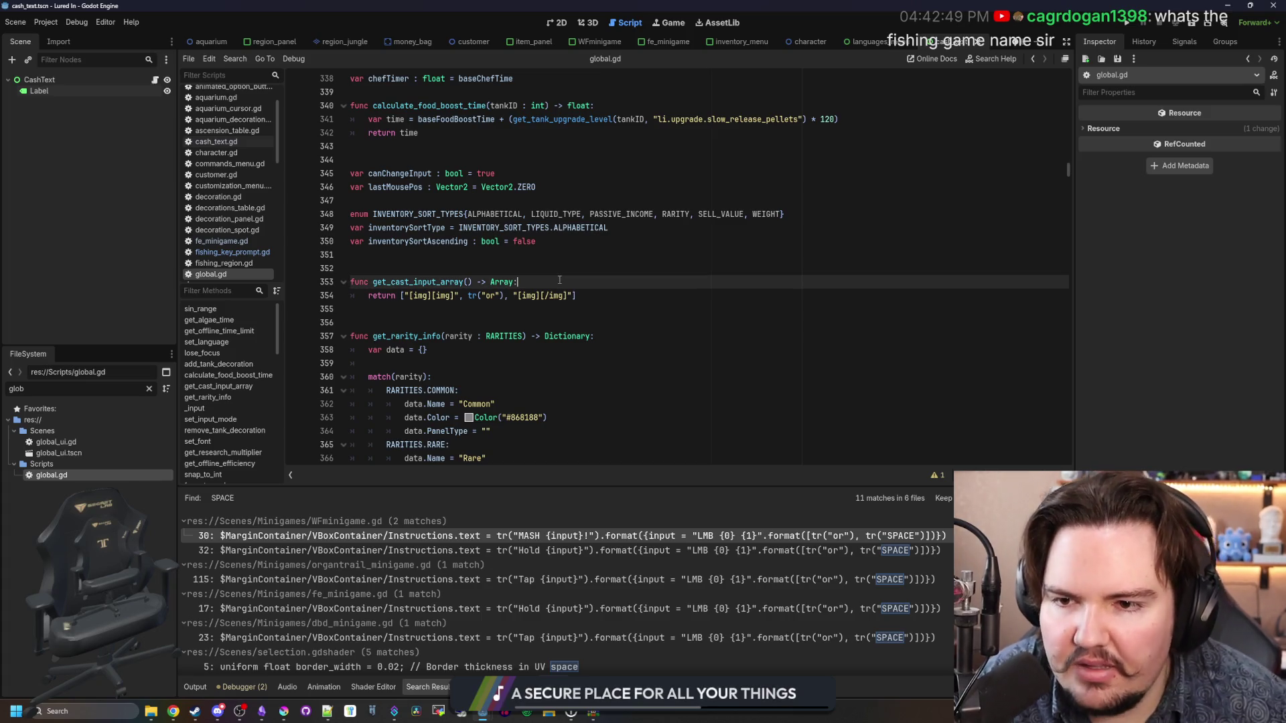
key(ctrl+v)
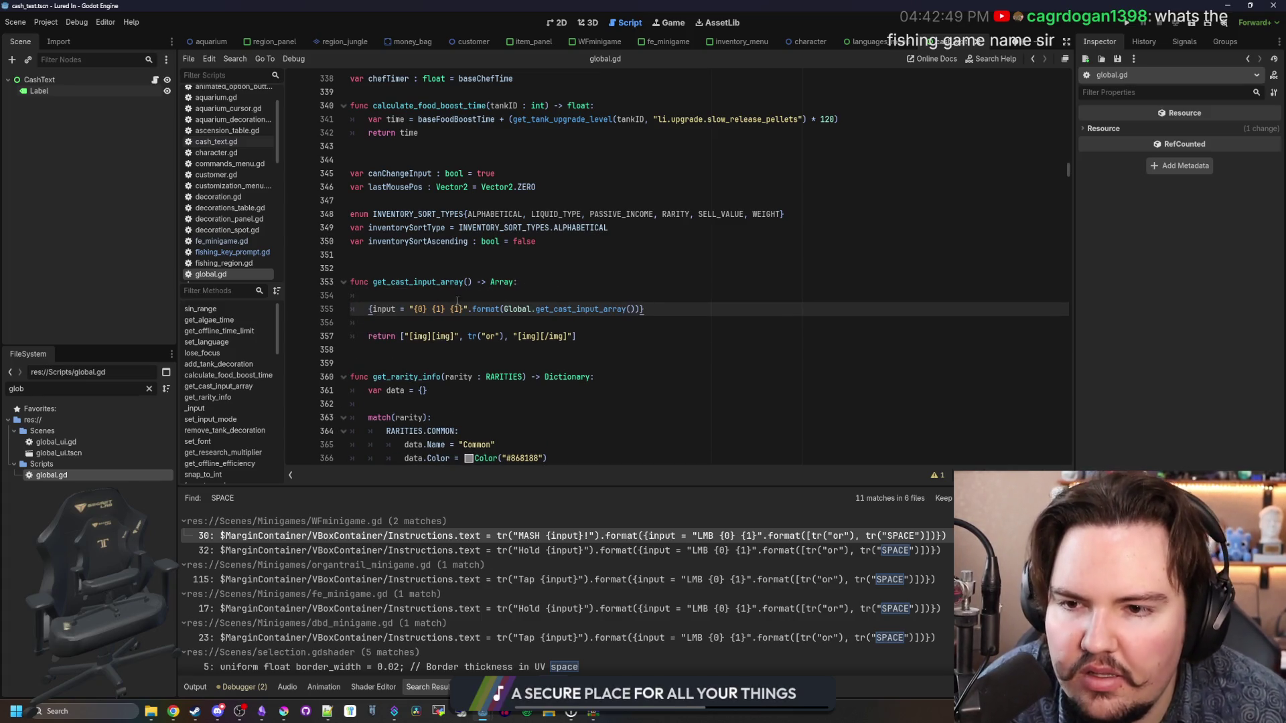
click(464, 282)
key(BackSpace)
key(BackSpace)
key(BackSpace)
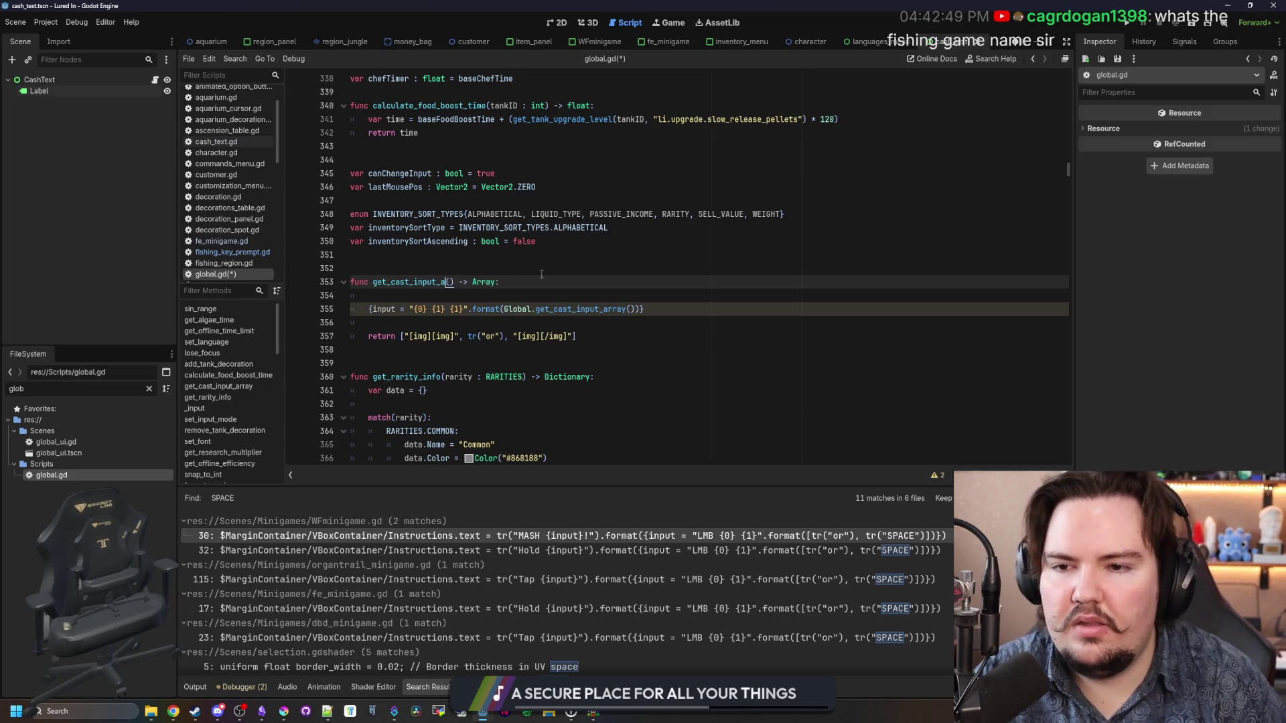
text(dict)
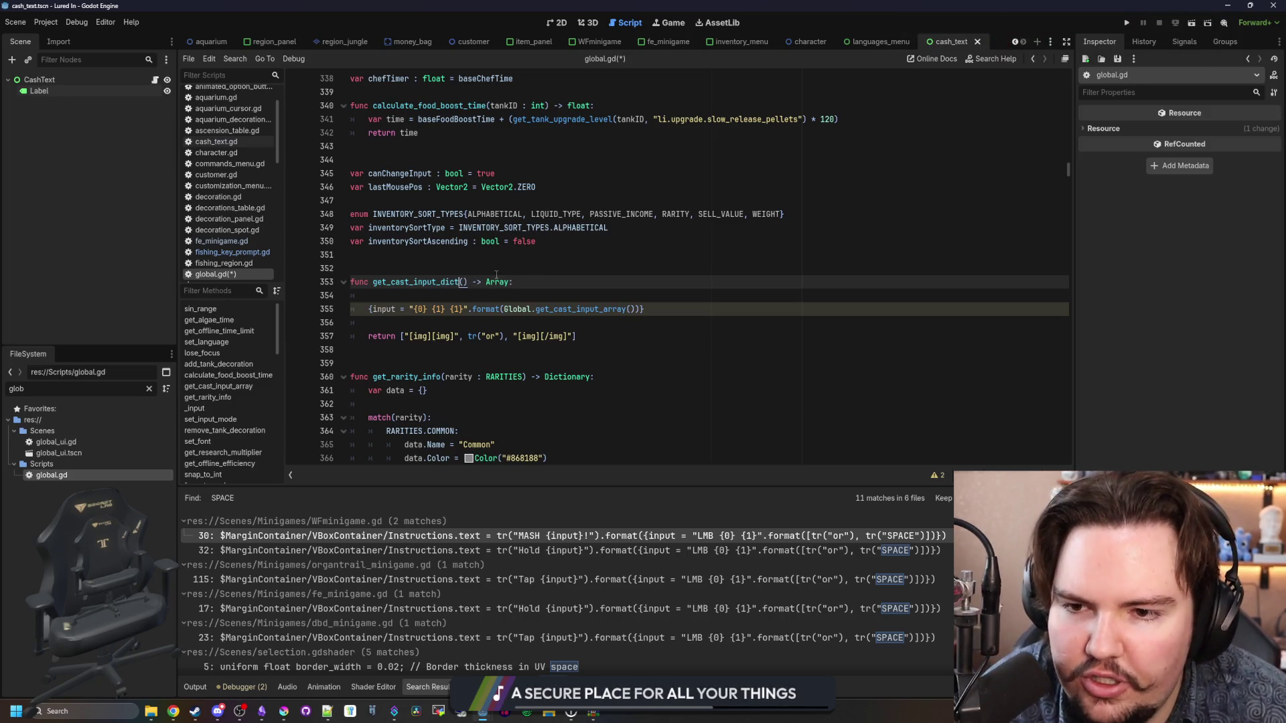
double_click(499, 282)
text(Dic)
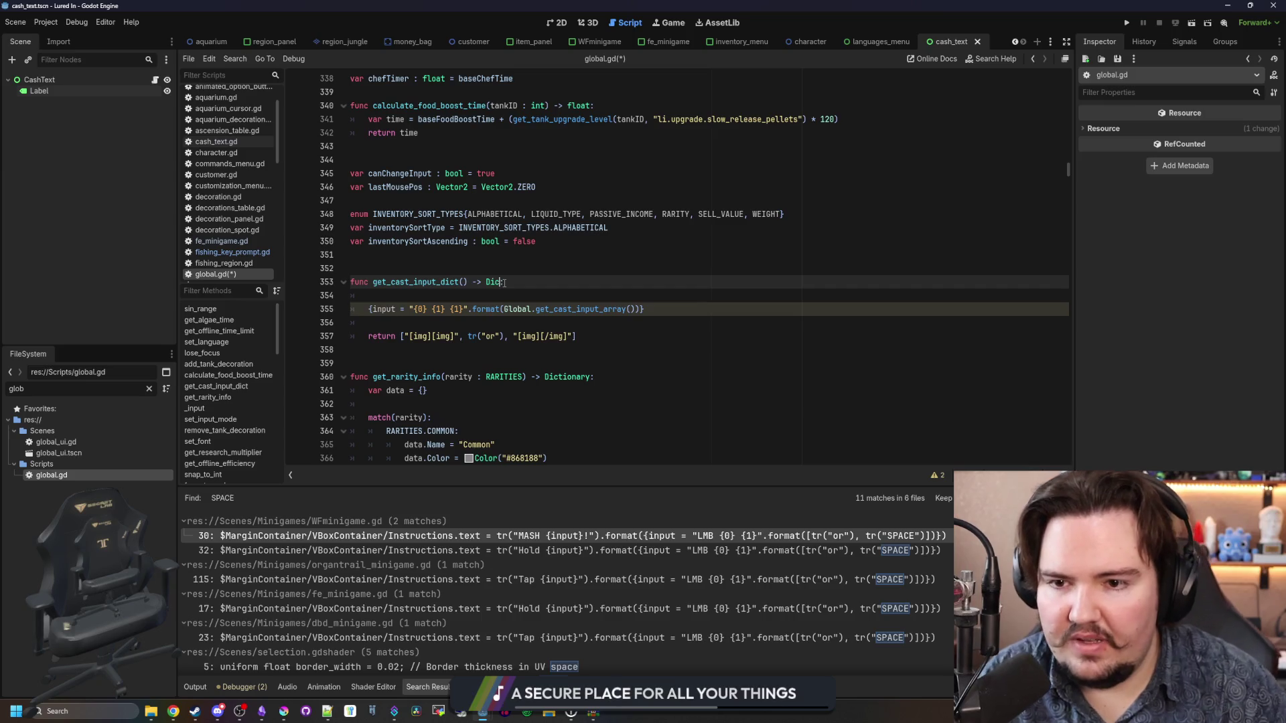
text(t:)
click(520, 273)
click(515, 319)
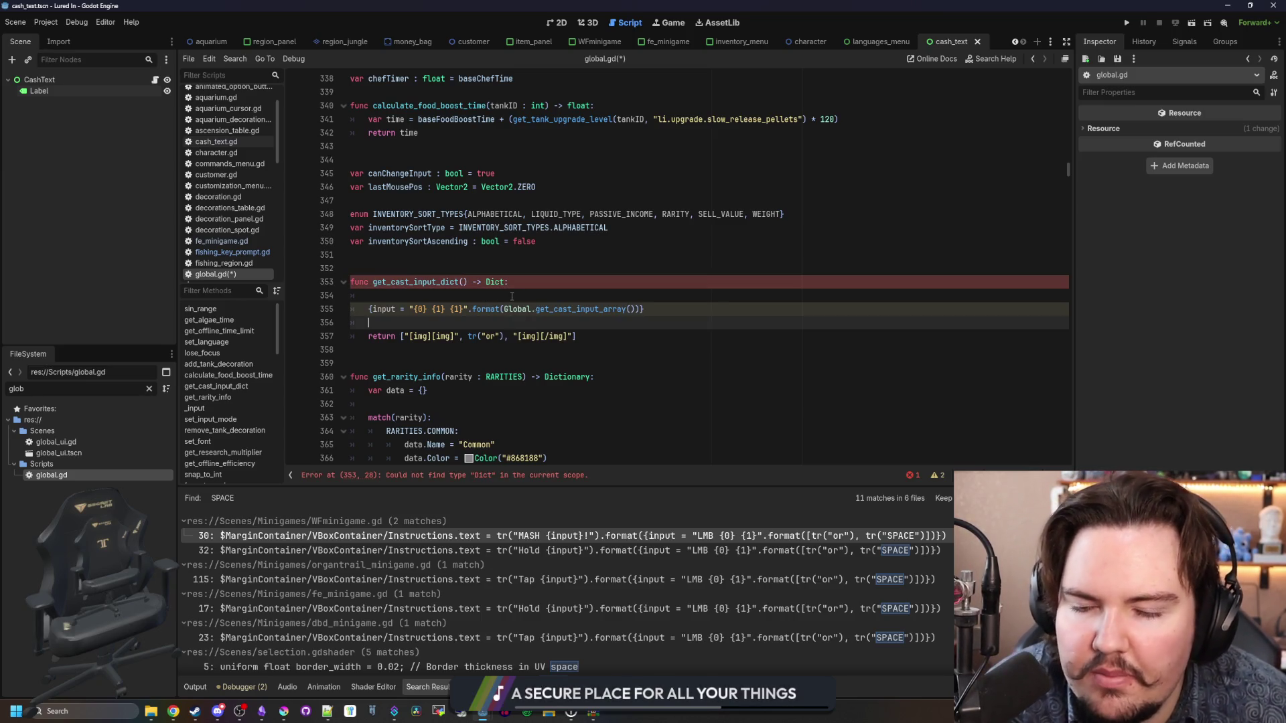
click(459, 293)
double_click(498, 280)
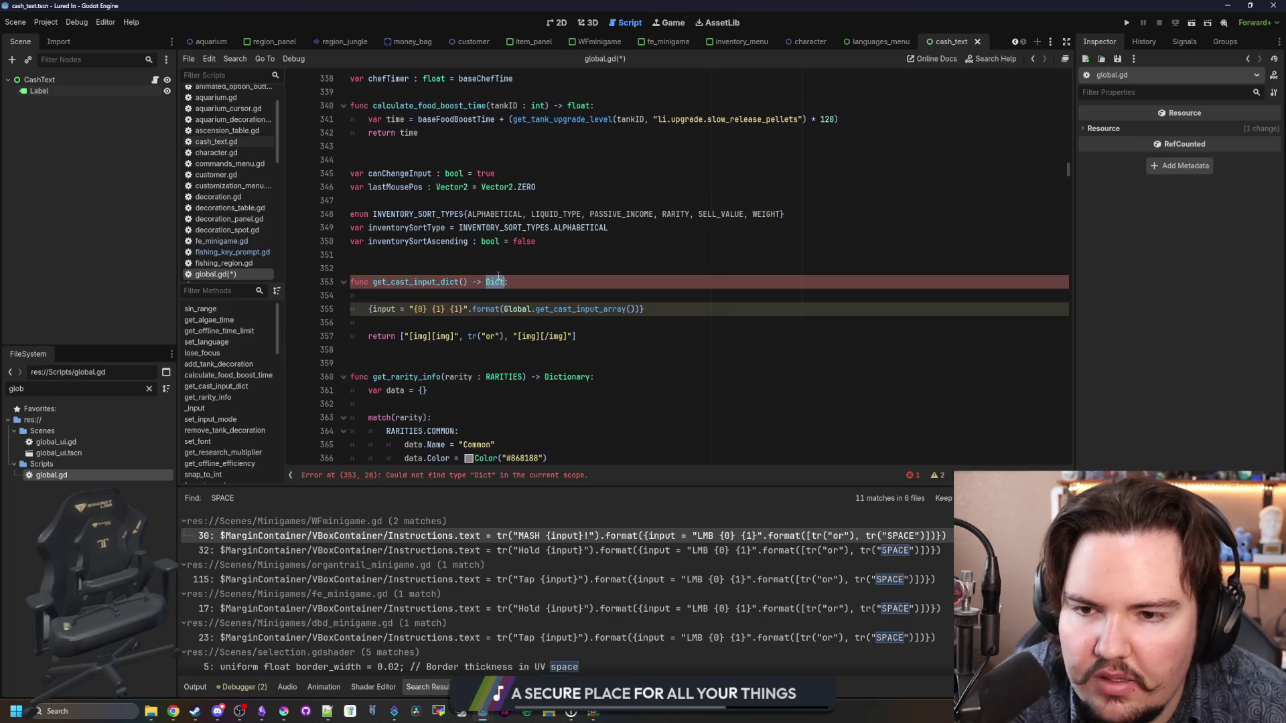
text(D)
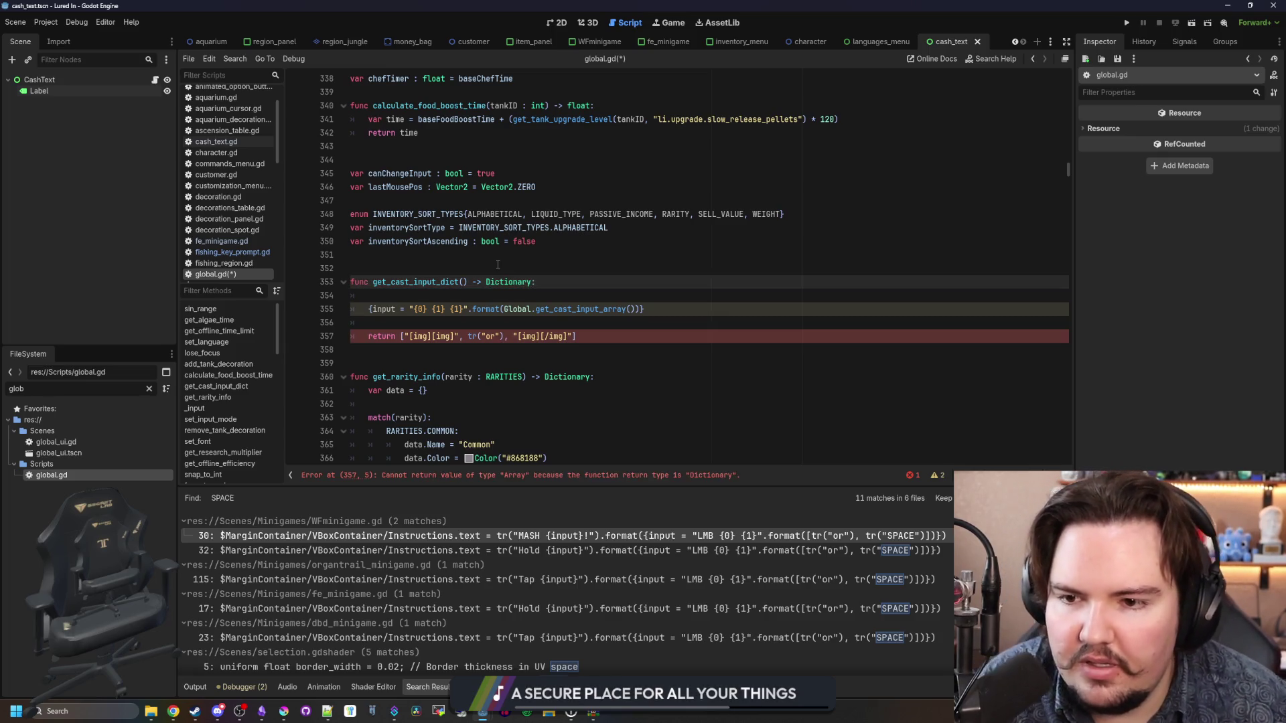
Step: Return {input = "{0} {1} {1}".format([...])} using the img/or array literal, delete the old return line, and save
click(517, 309)
text(return)
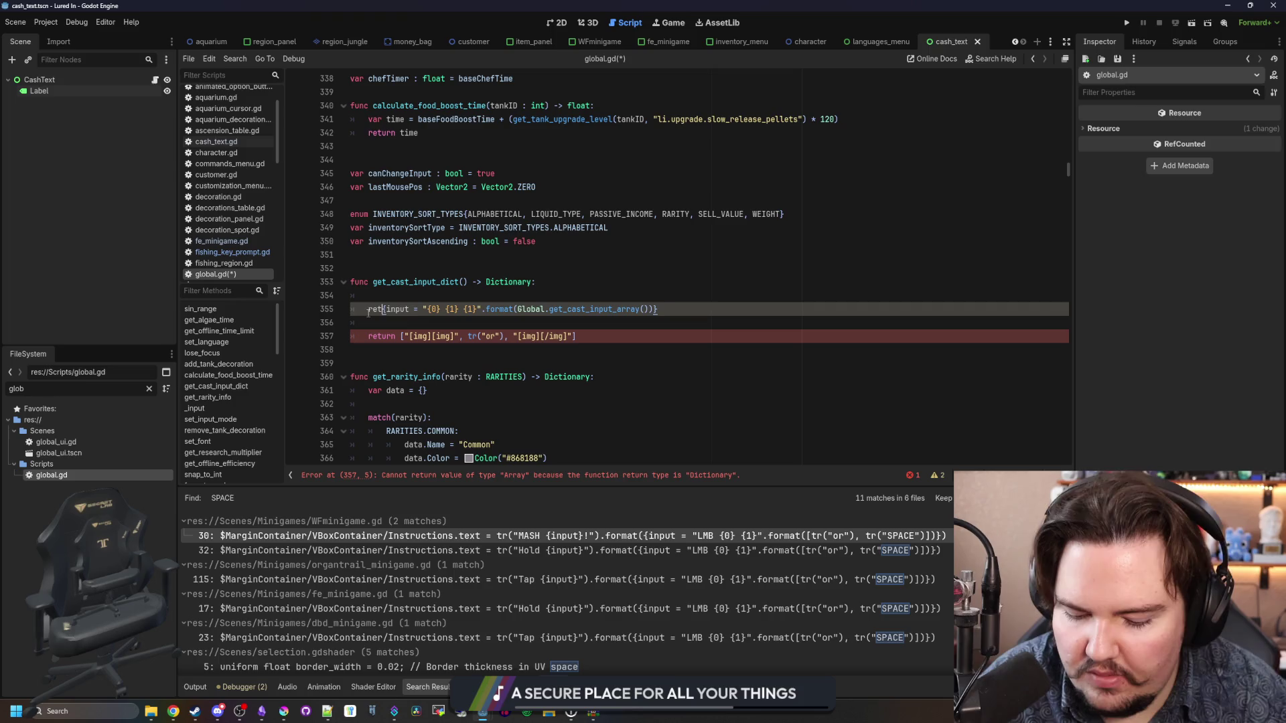
click(591, 336)
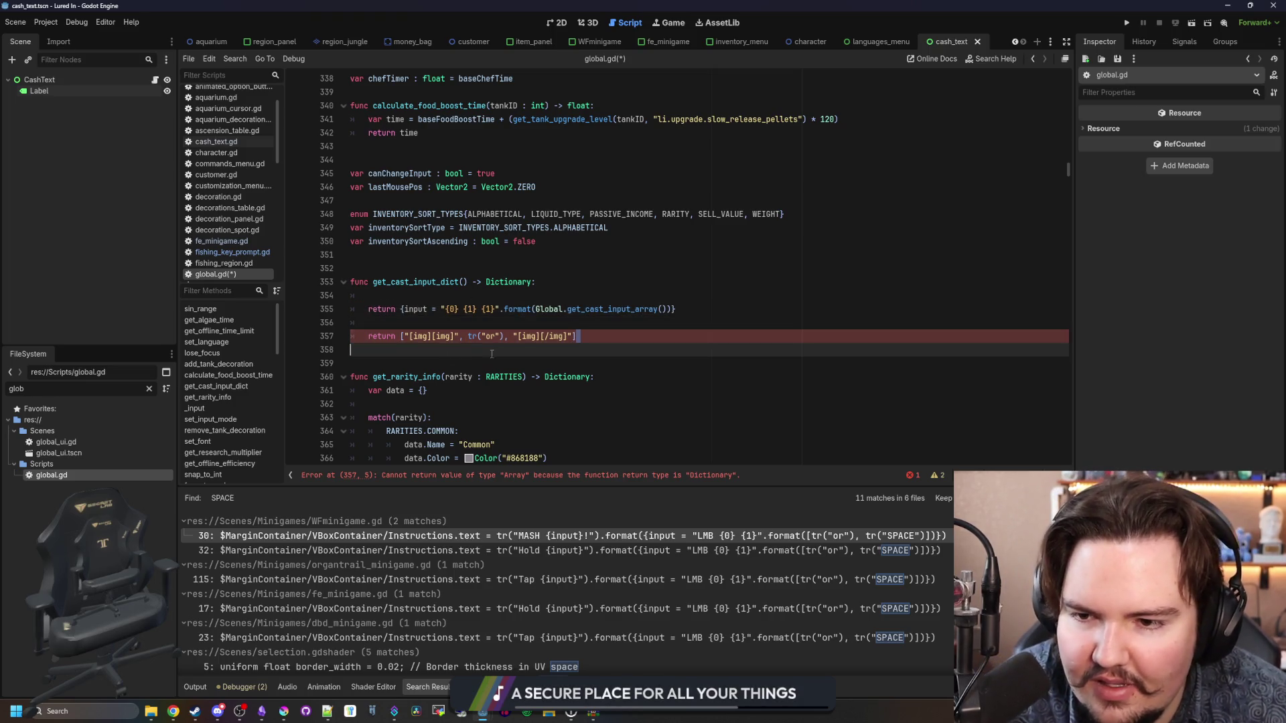
shift+click(410, 337)
key(ctrl+x)
click(668, 308)
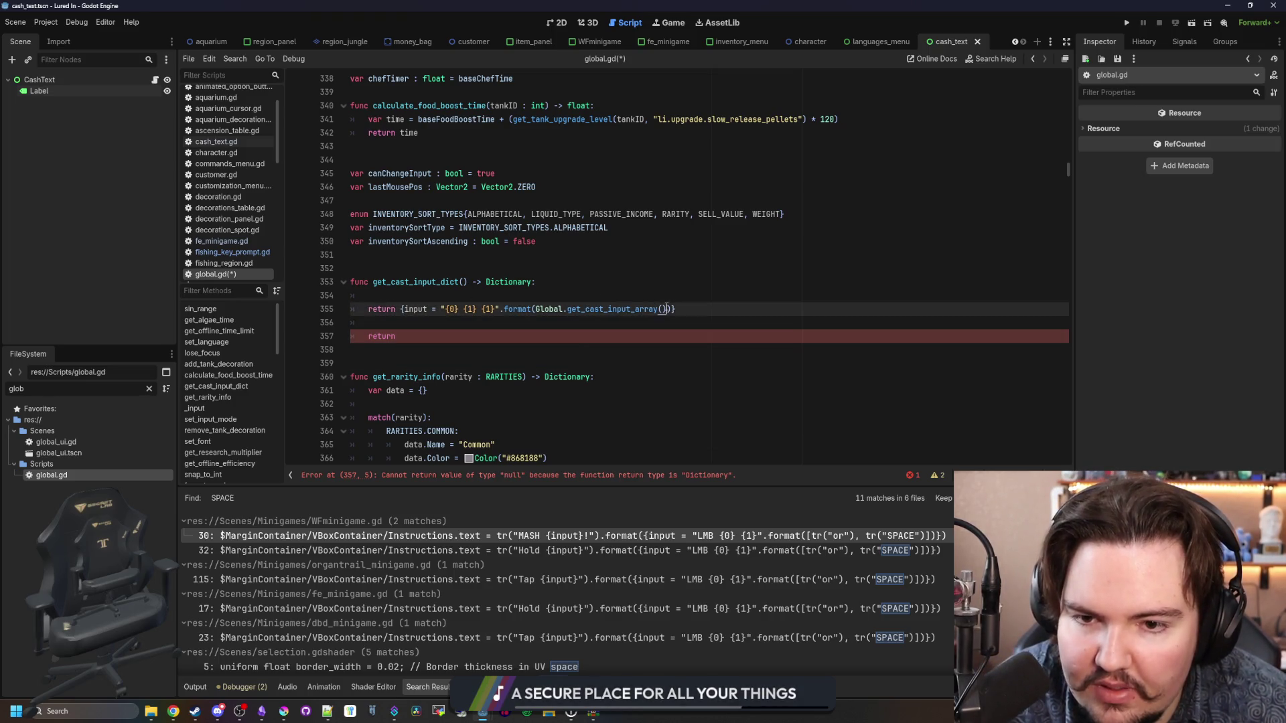
shift+click(540, 311)
key(ctrl+v)
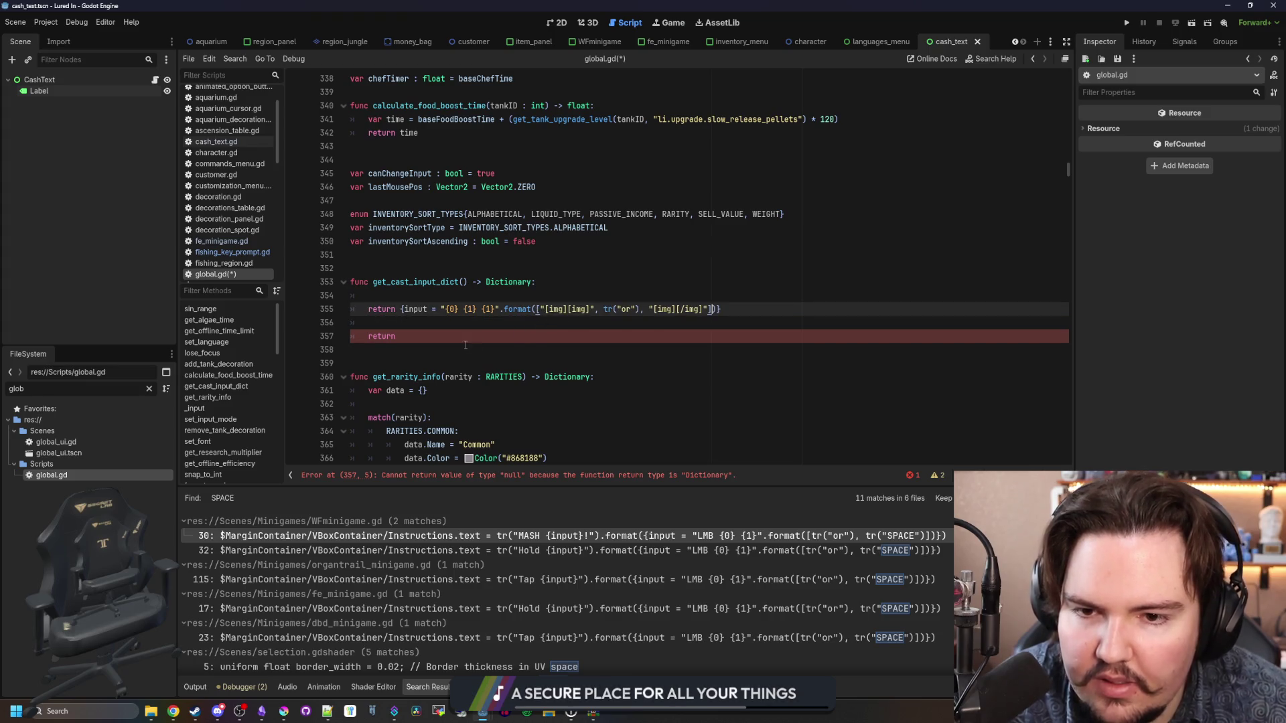
drag(437, 339, 326, 333)
key(BackSpace)
key(BackSpace)
key(BackSpace)
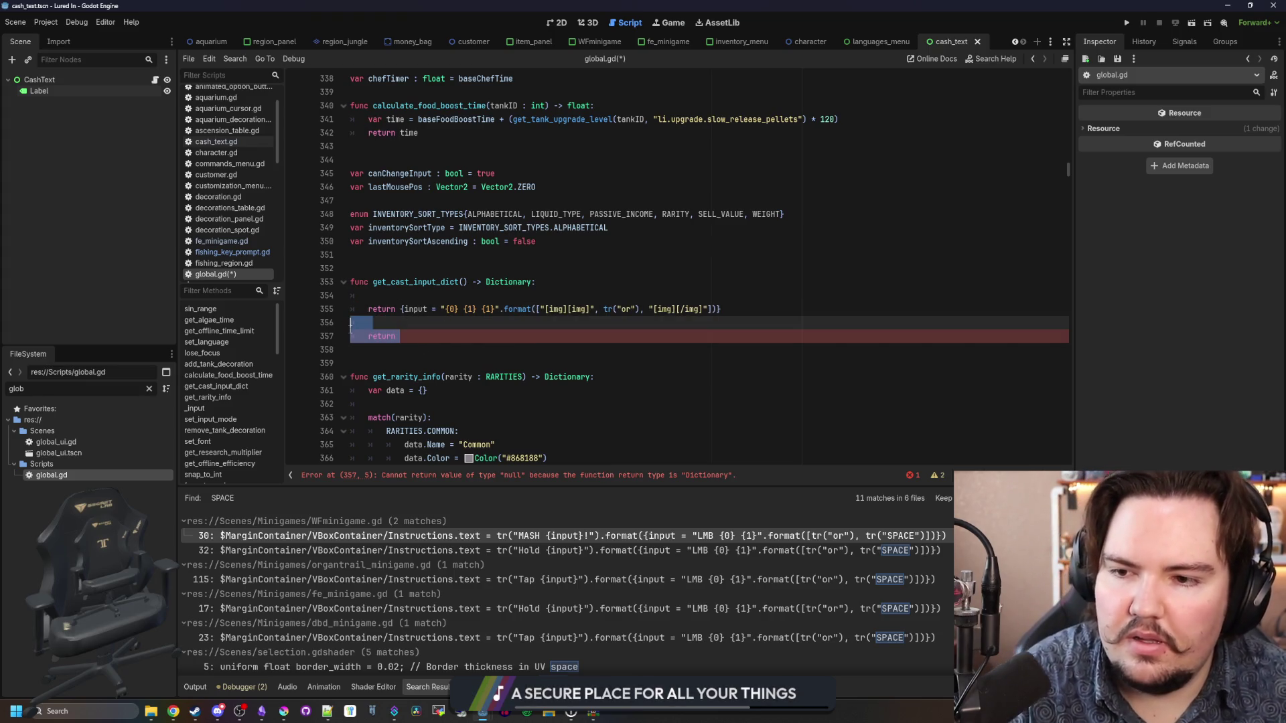
click(413, 270)
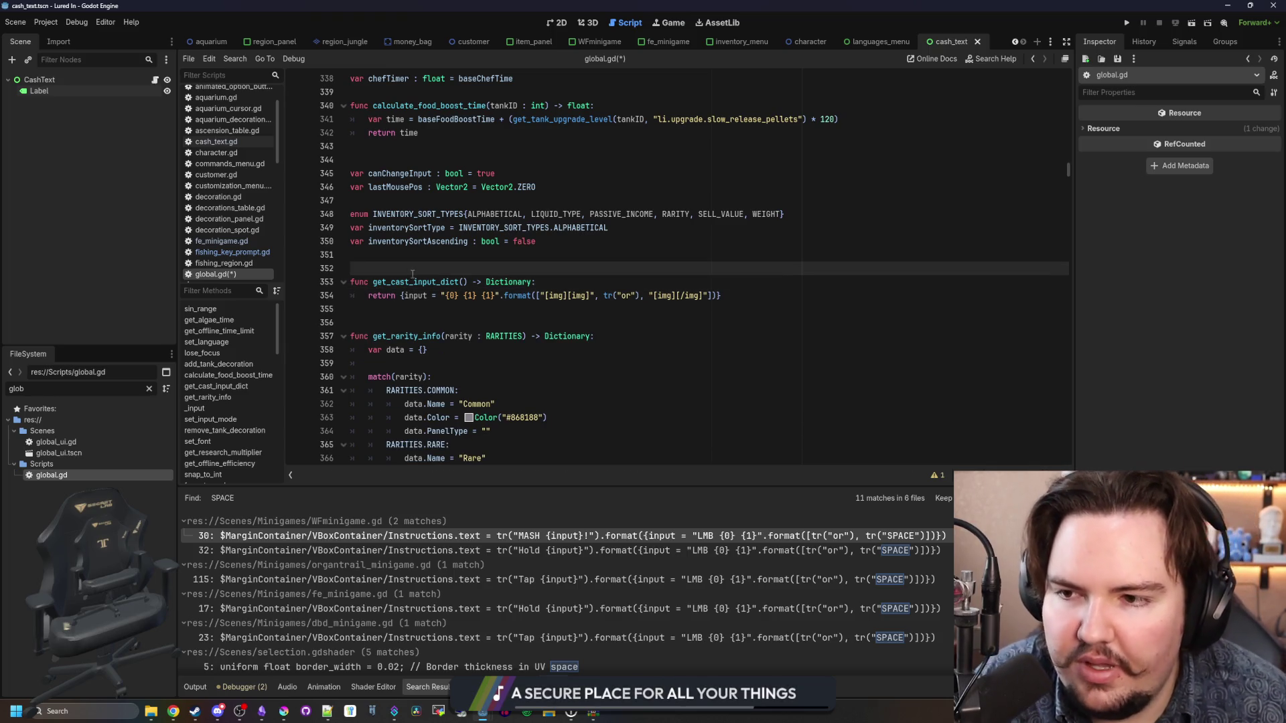
key(ctrl+s)
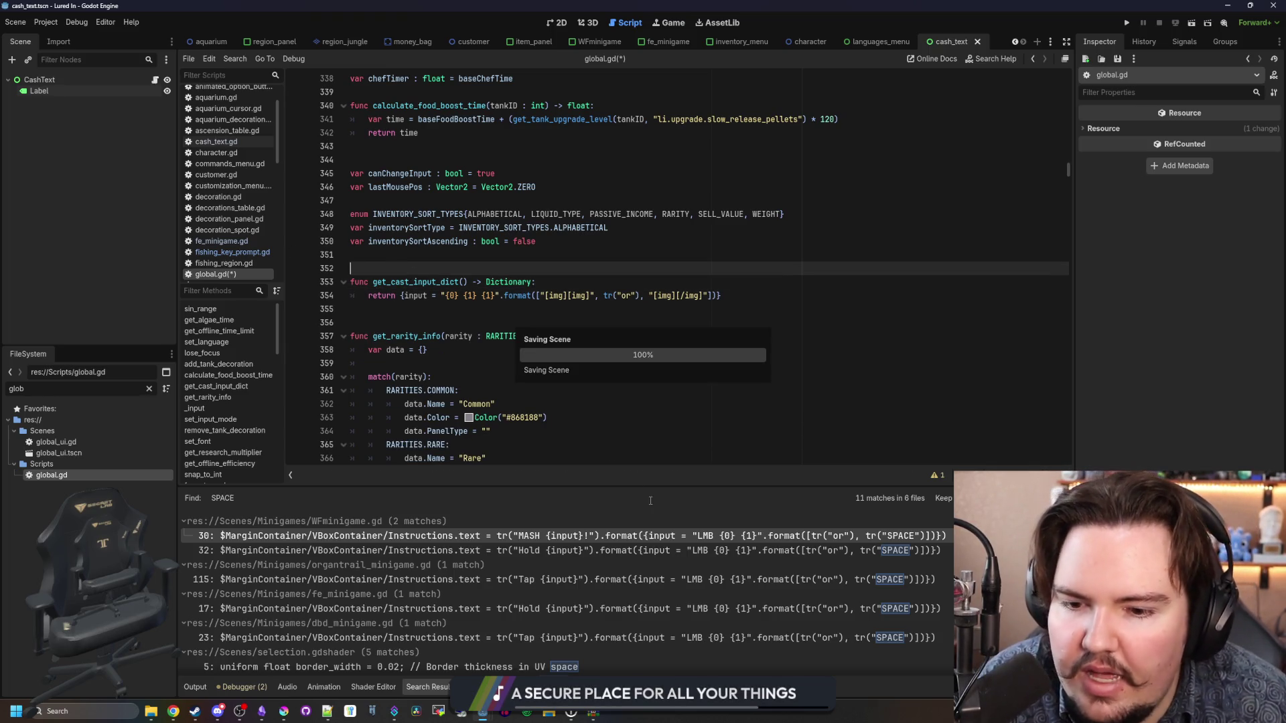
scroll(710, 603, down, 3)
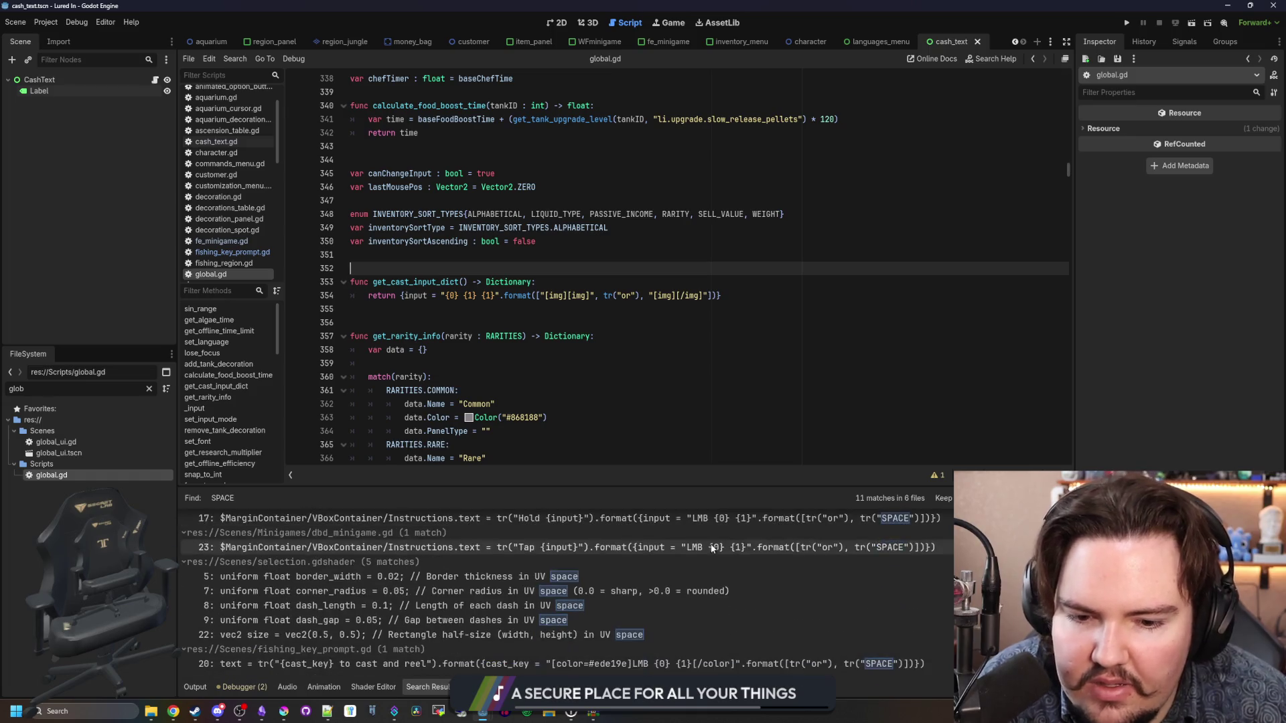
Step: Wrap global.gd line 354's input string in [color=#ede19e]…[/color], copied from fishing_key_prompt.gd, and save
click(770, 667)
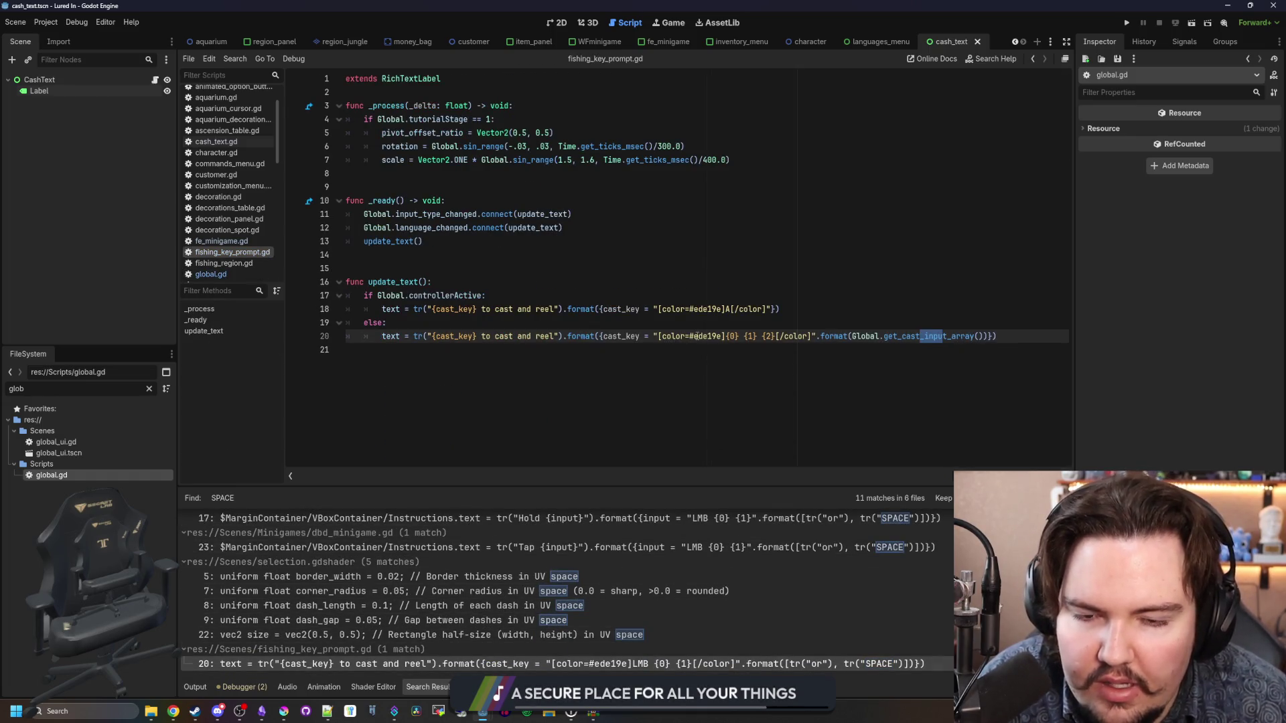
drag(726, 336, 661, 336)
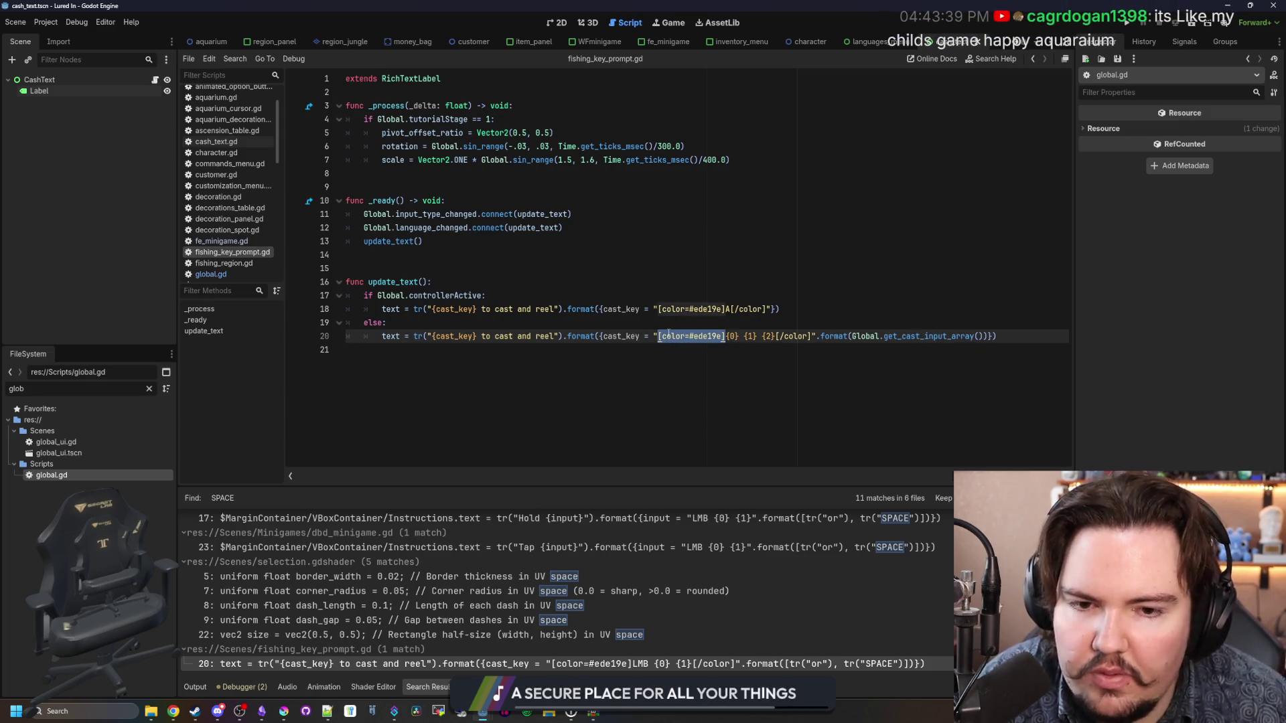
click(235, 275)
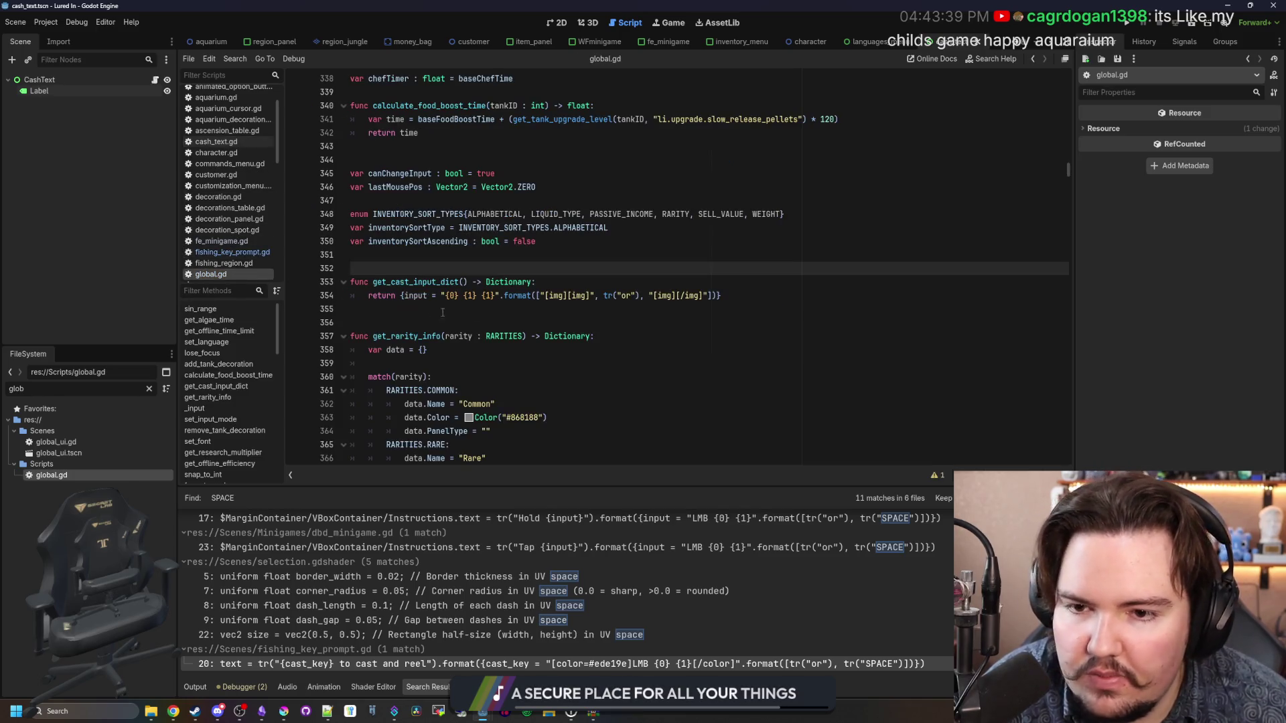
click(541, 295)
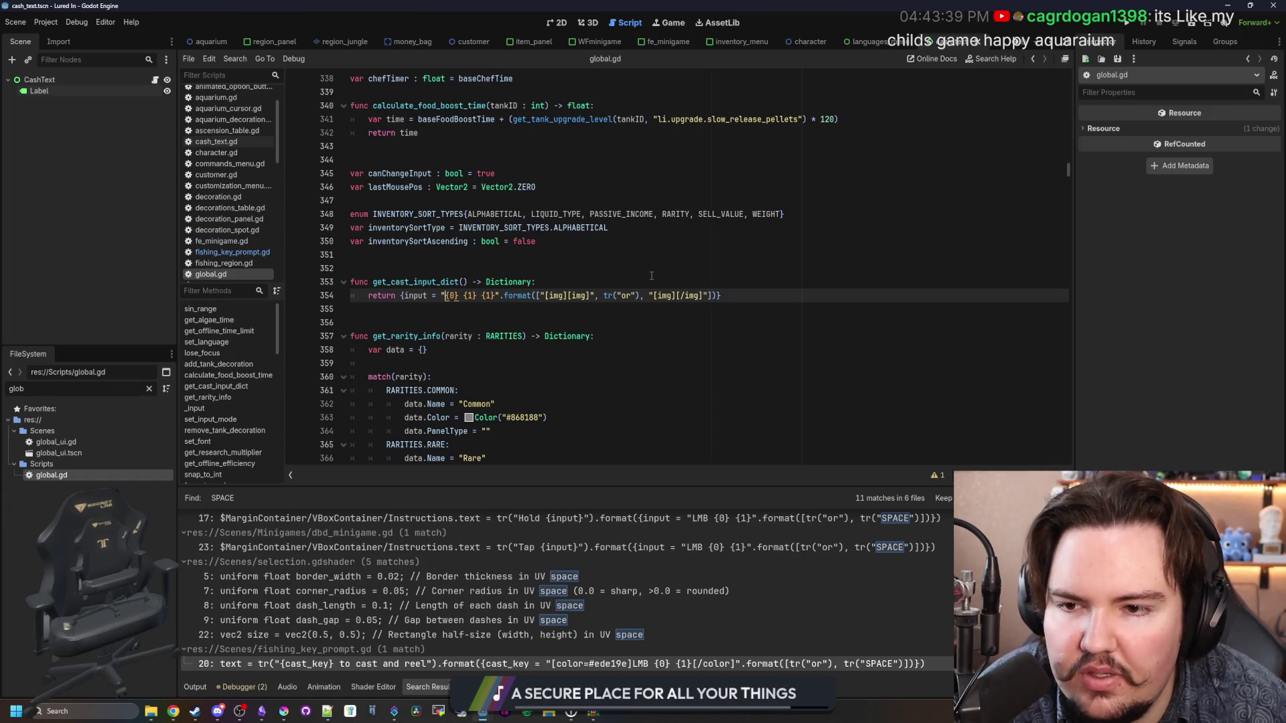
key(ctrl+v)
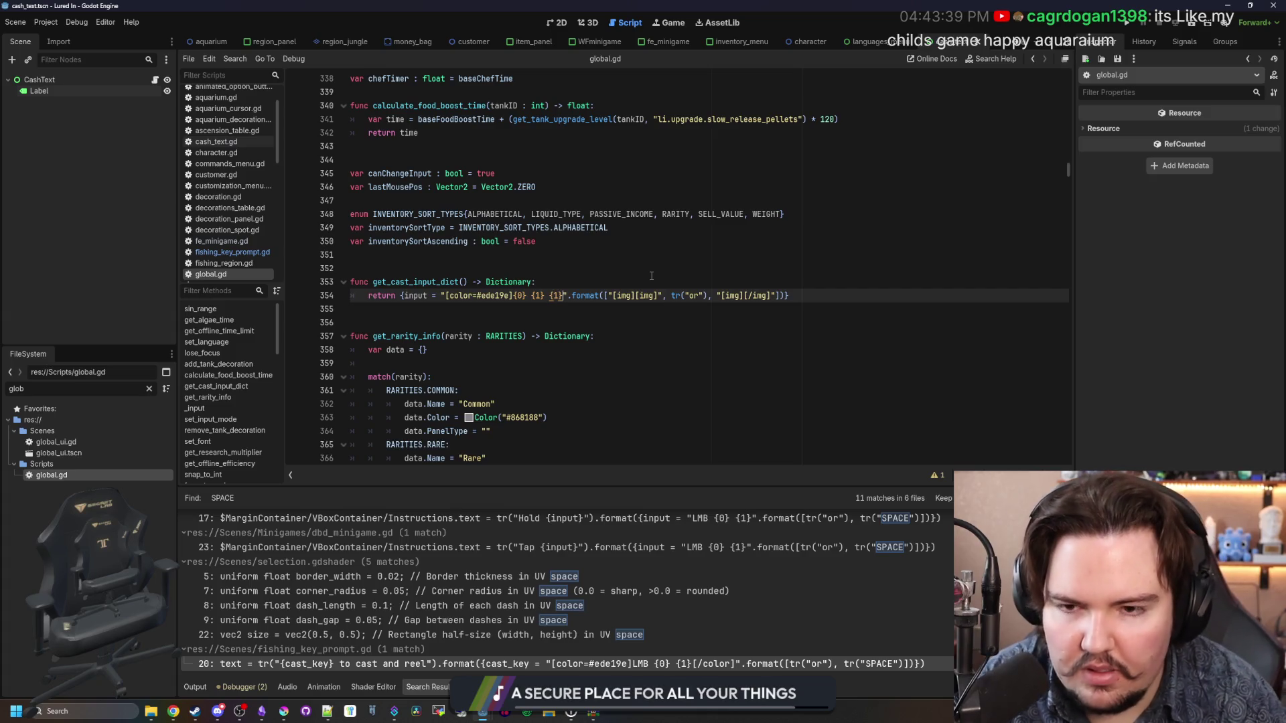
text([/color)
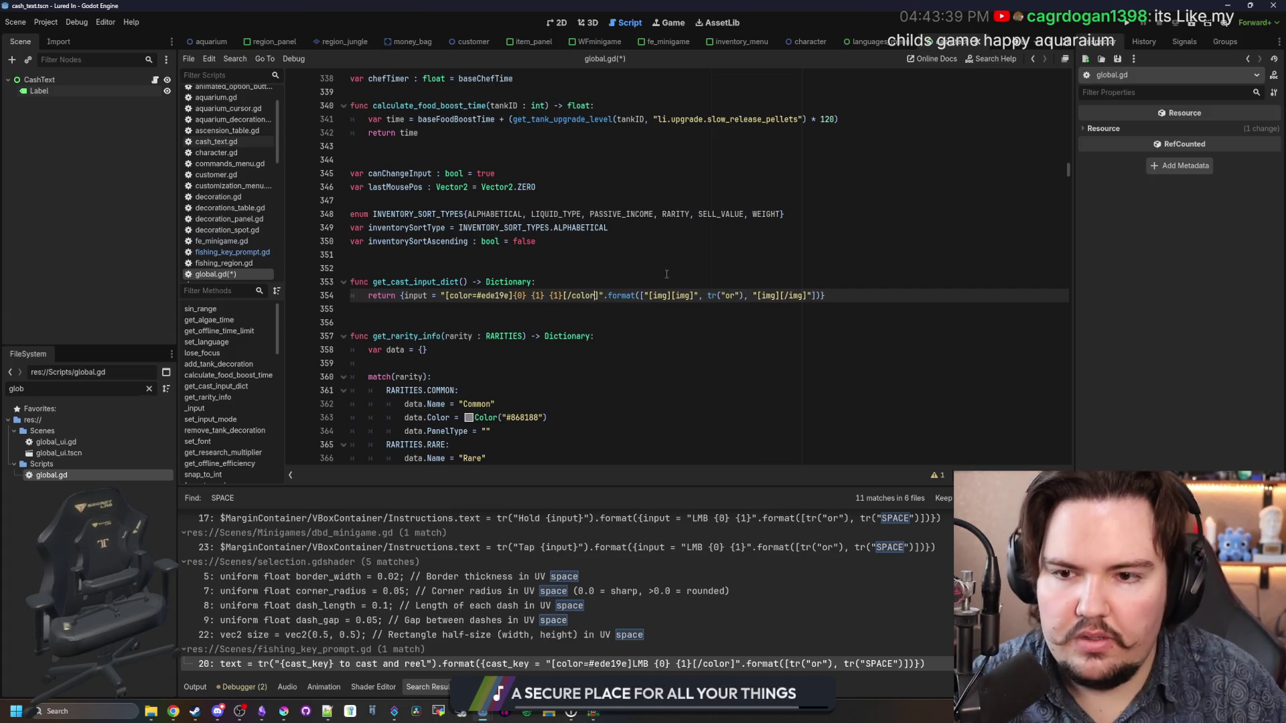
click(582, 268)
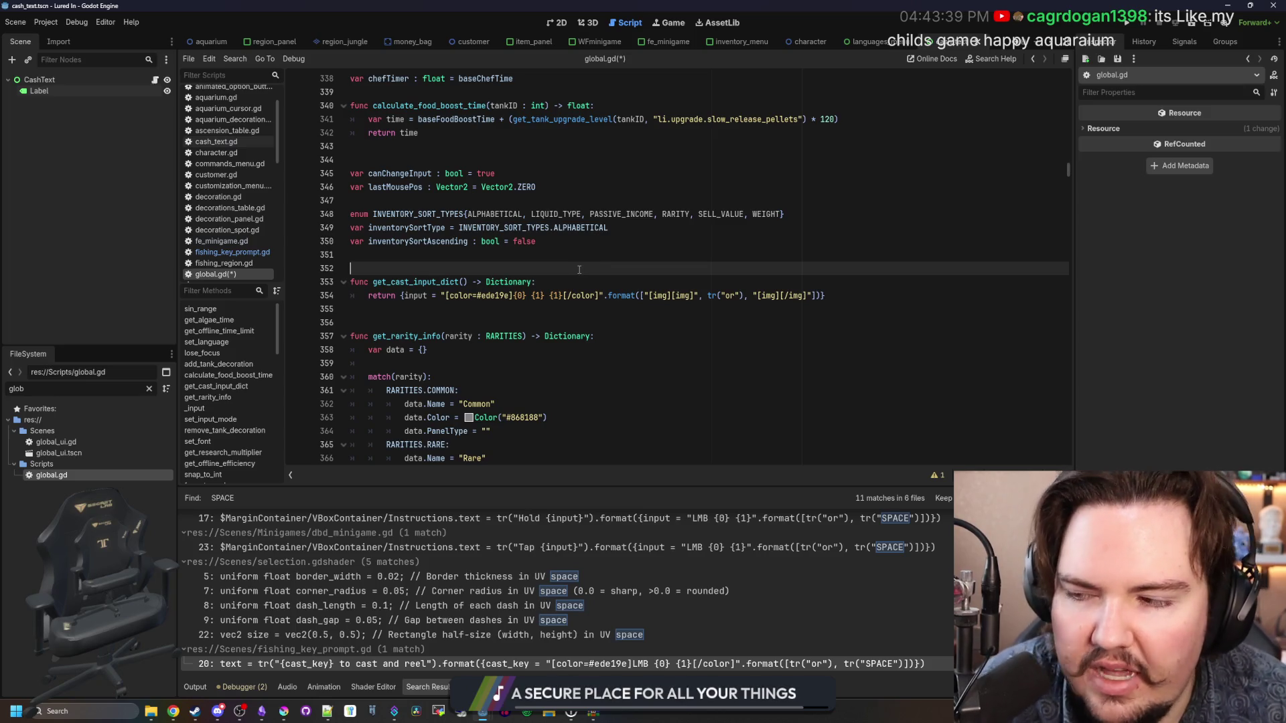
key(ctrl+s)
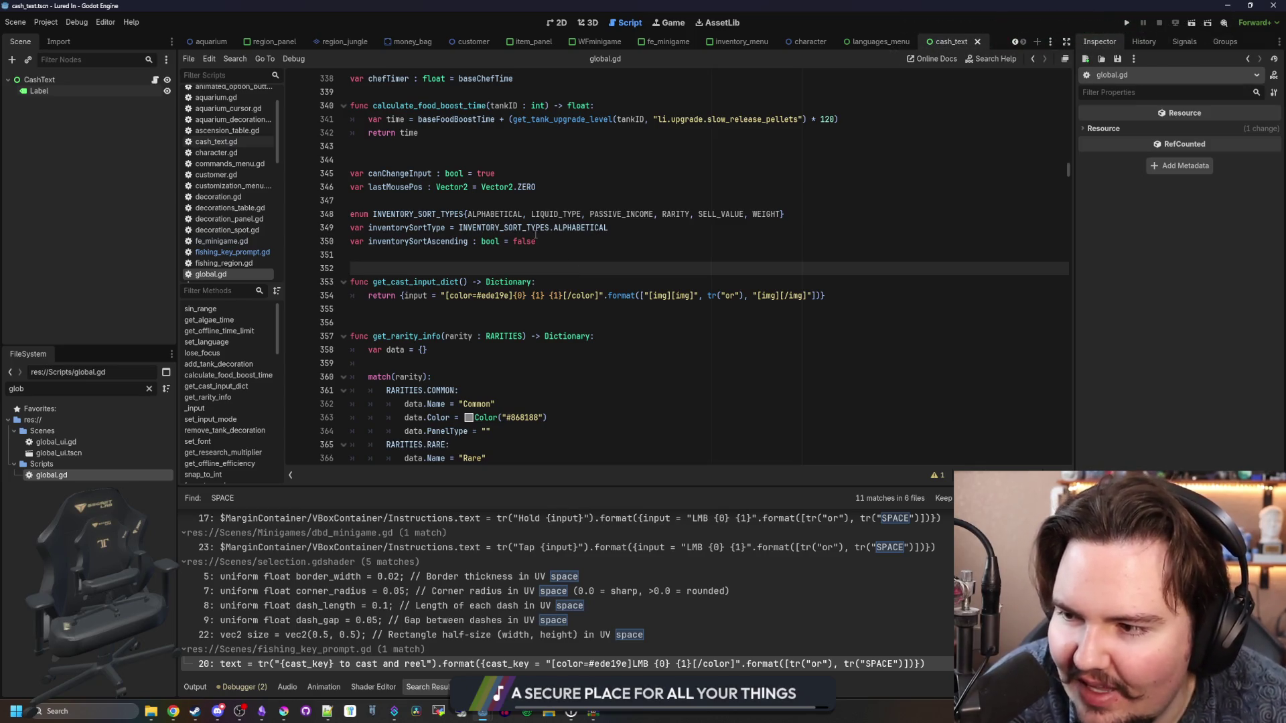
click(484, 257)
key(ctrl+s)
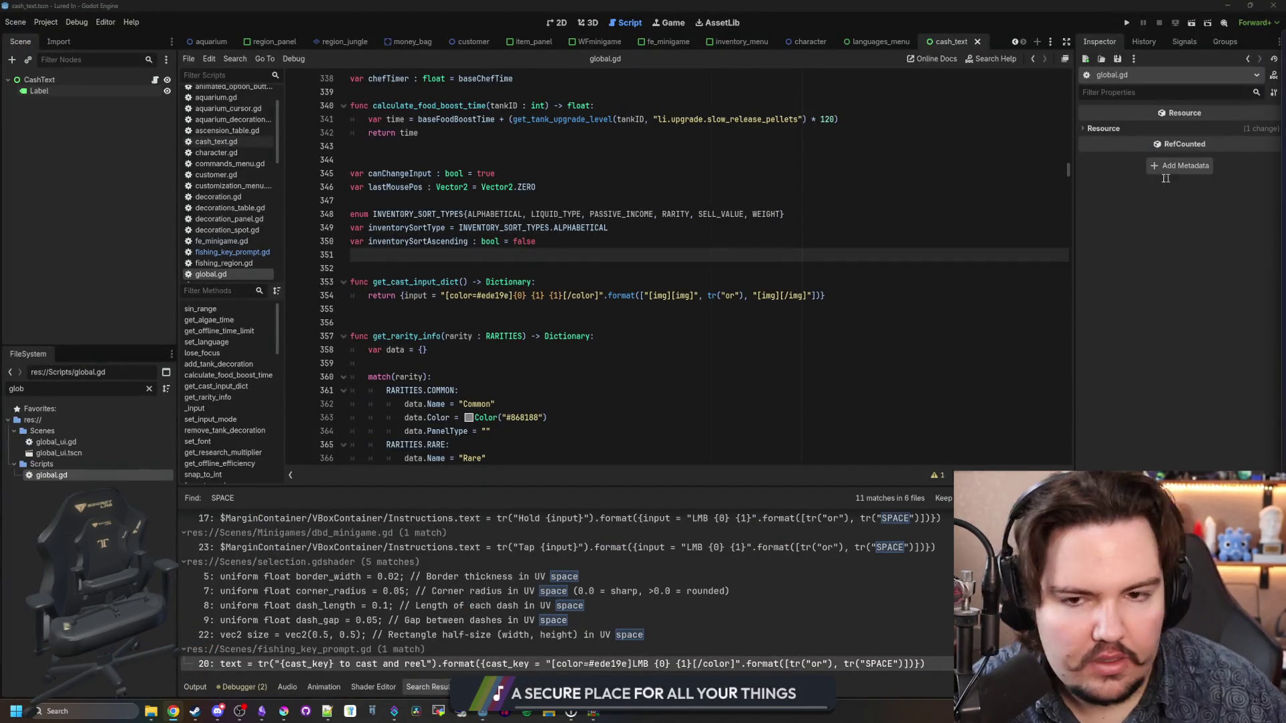
Step: Search Google for 'happy aquarium' in a new Chrome tab and maximize the window
key(shift+super+2)
text(happy aquariu)
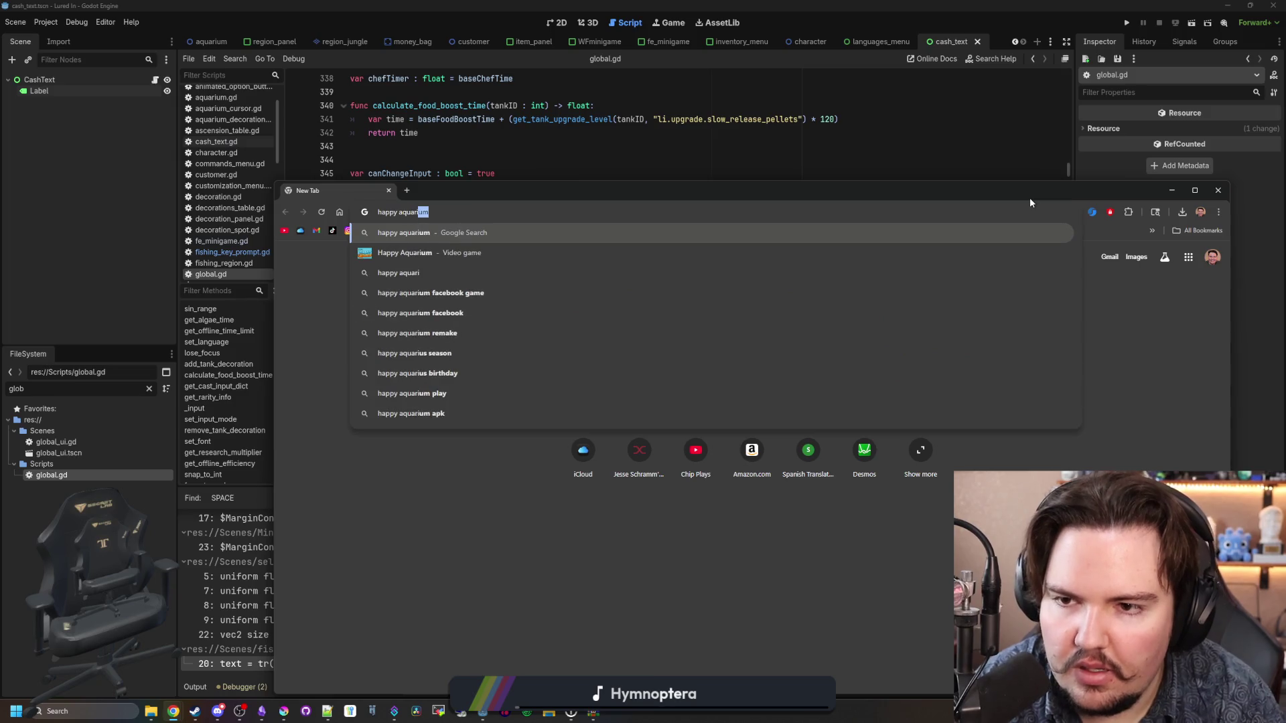
text(m)
key(Return)
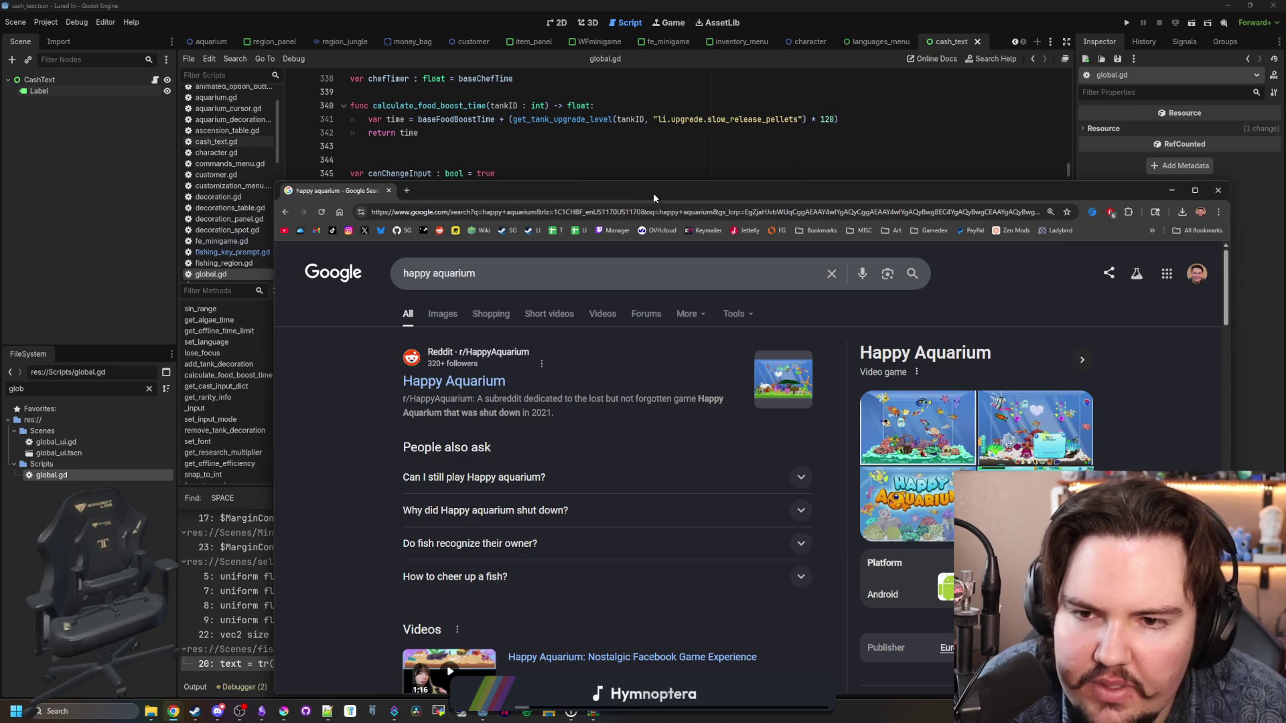
drag(653, 193, 589, 5)
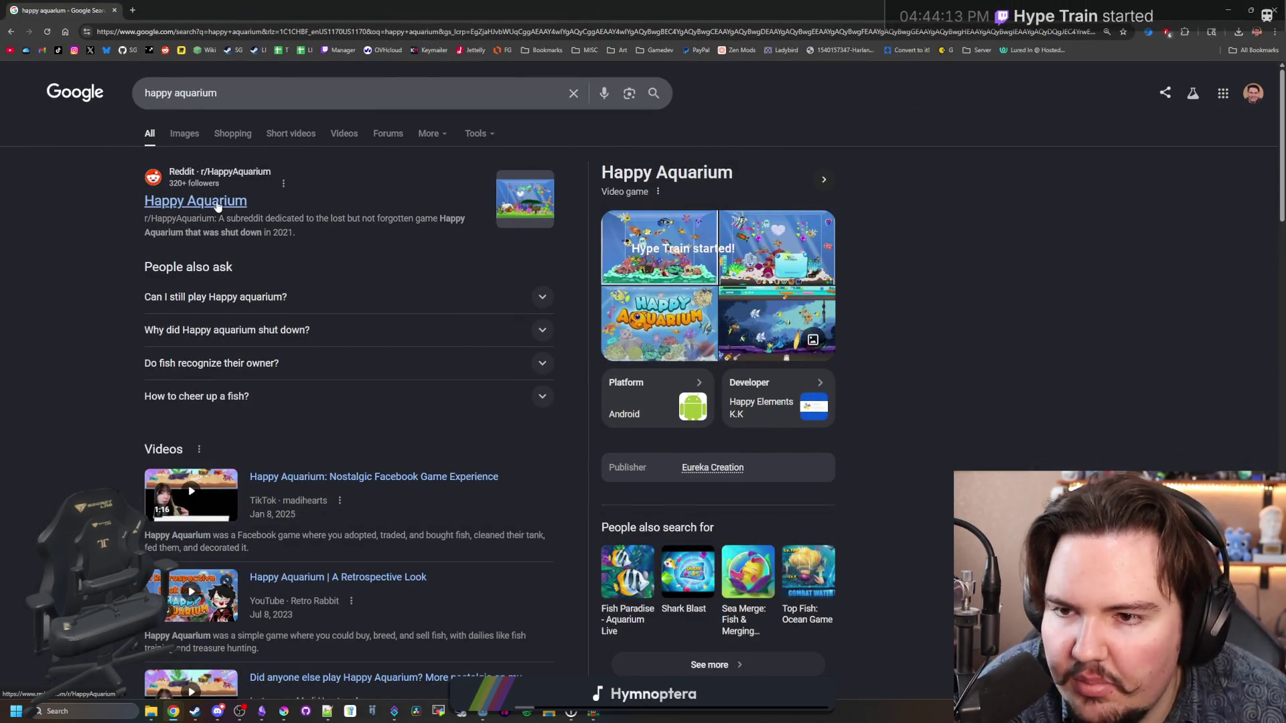
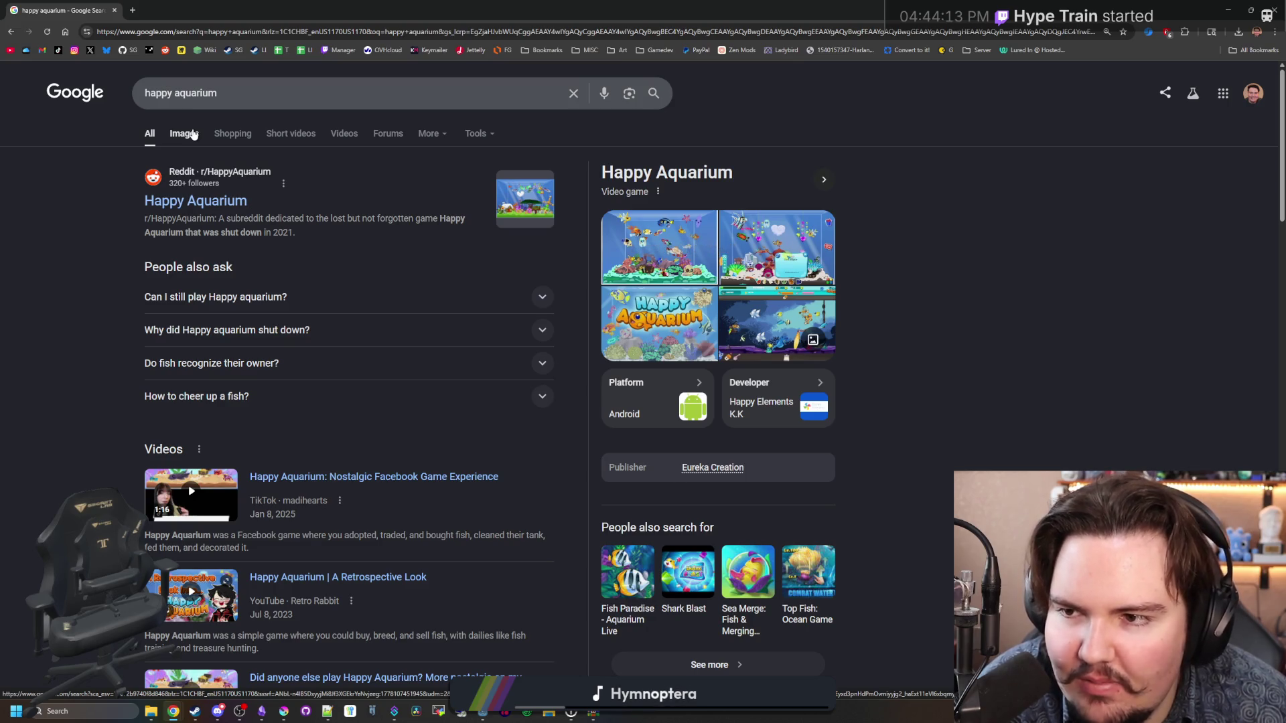
Step: Preview the first Happy Aquarium image and the Happy Fish Google Play image
click(193, 134)
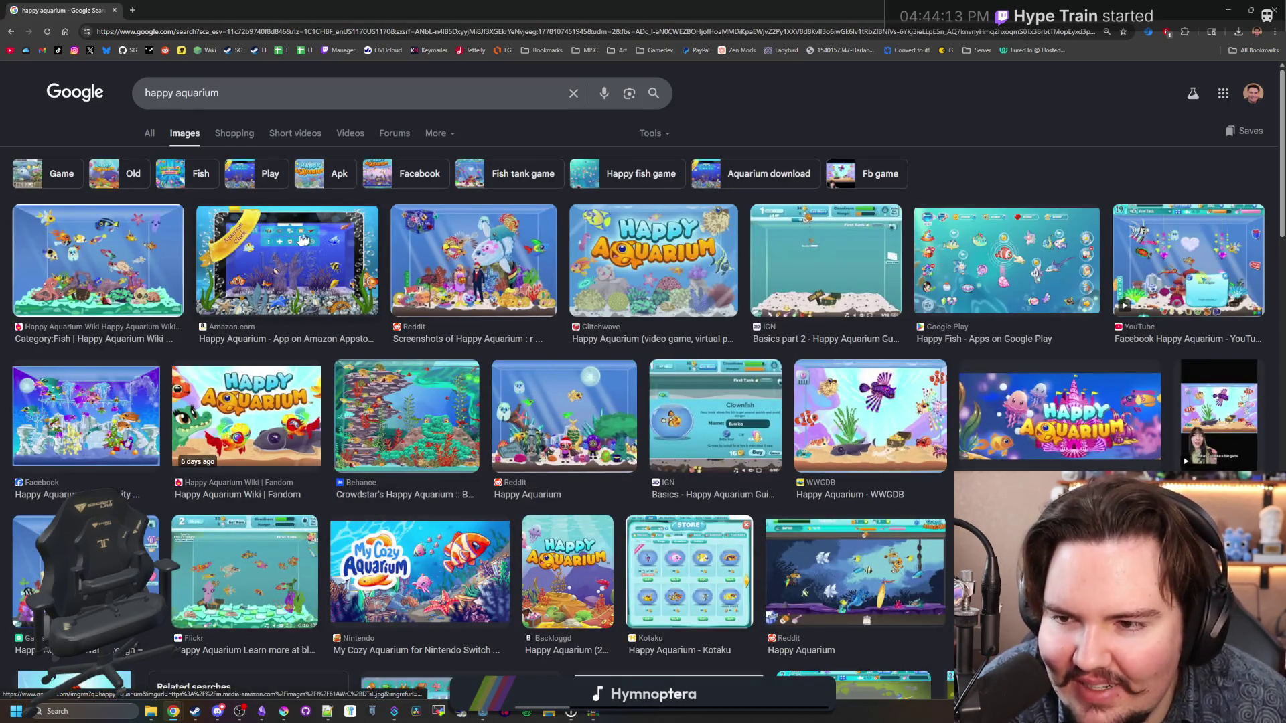
click(85, 281)
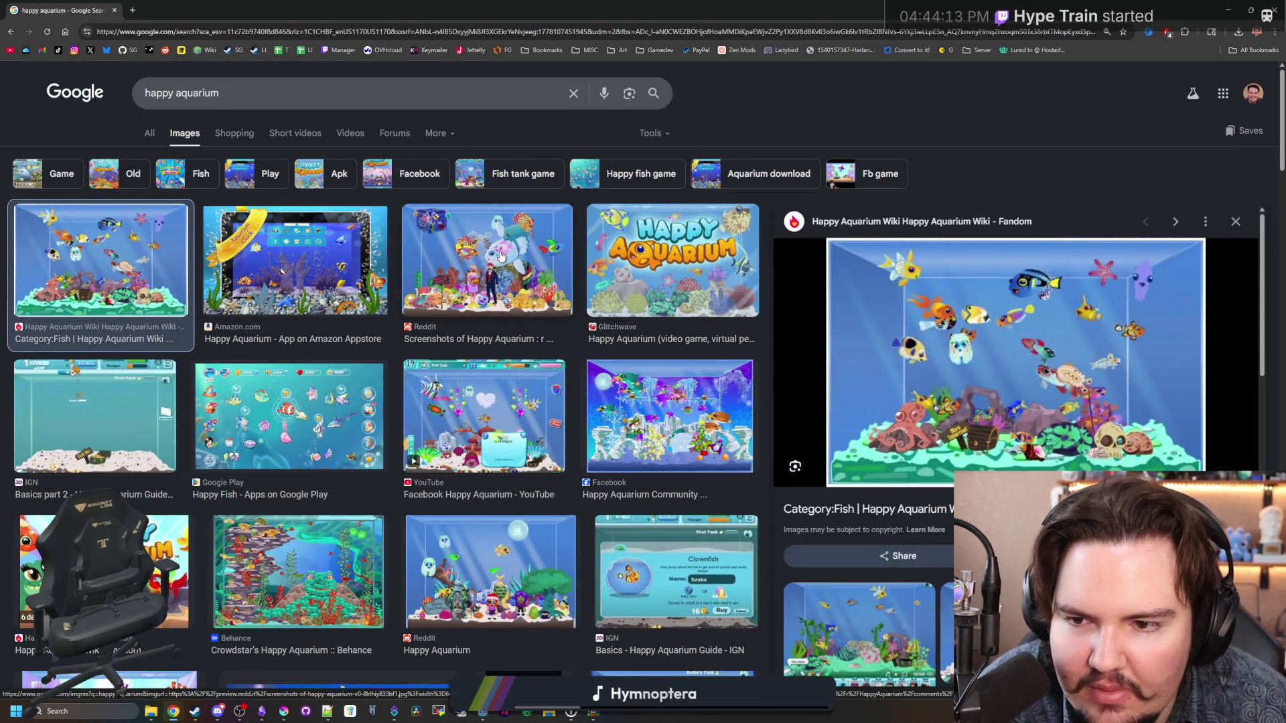
key(Escape)
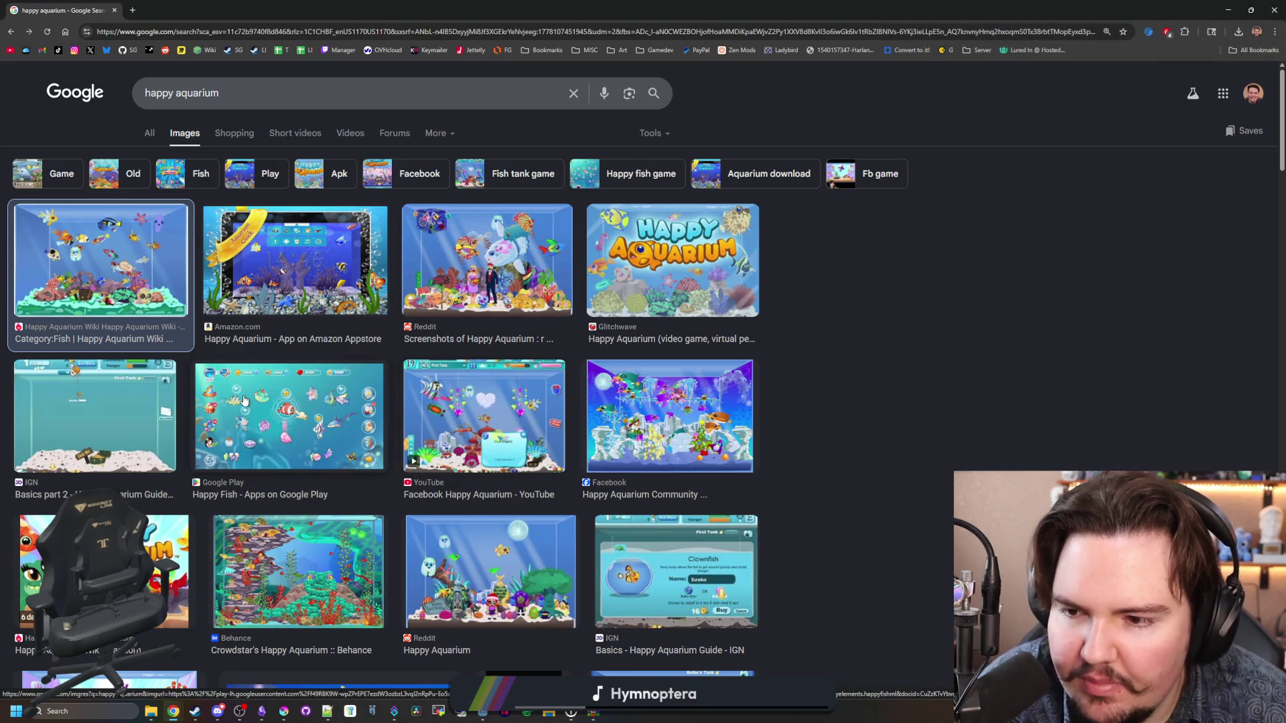
click(245, 400)
scroll(375, 343, down, 2)
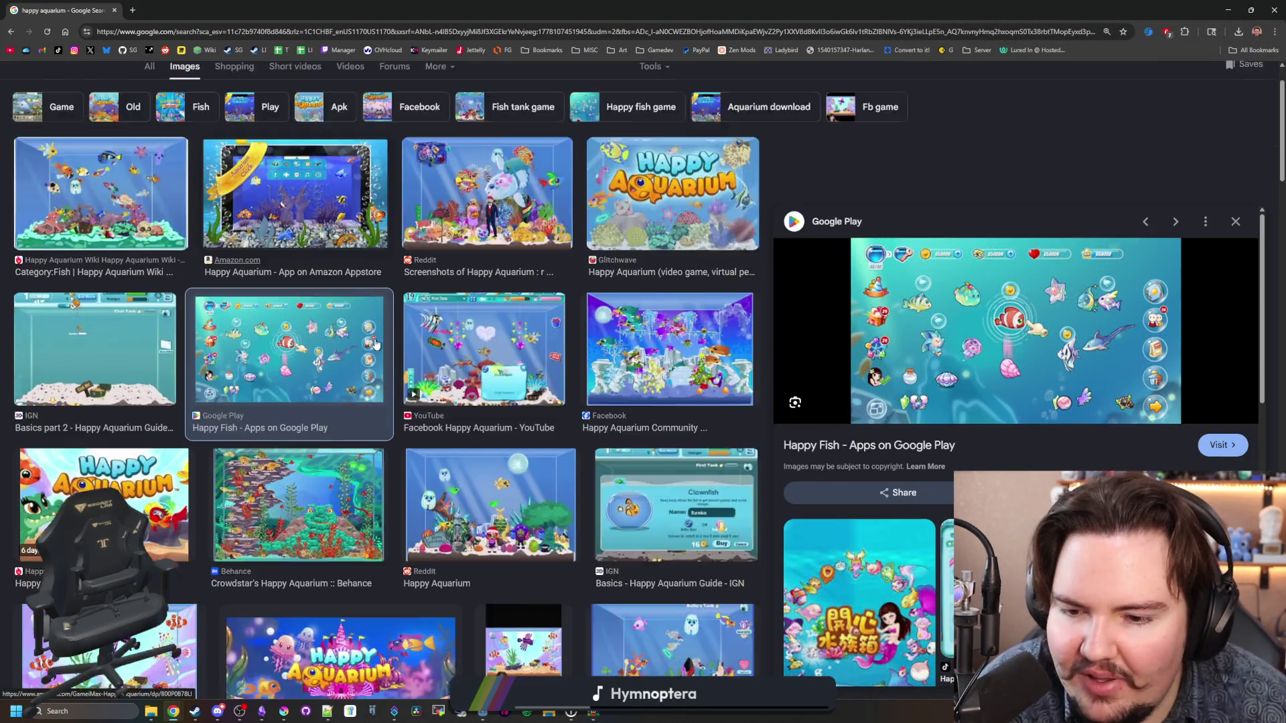
scroll(341, 317, down, 2)
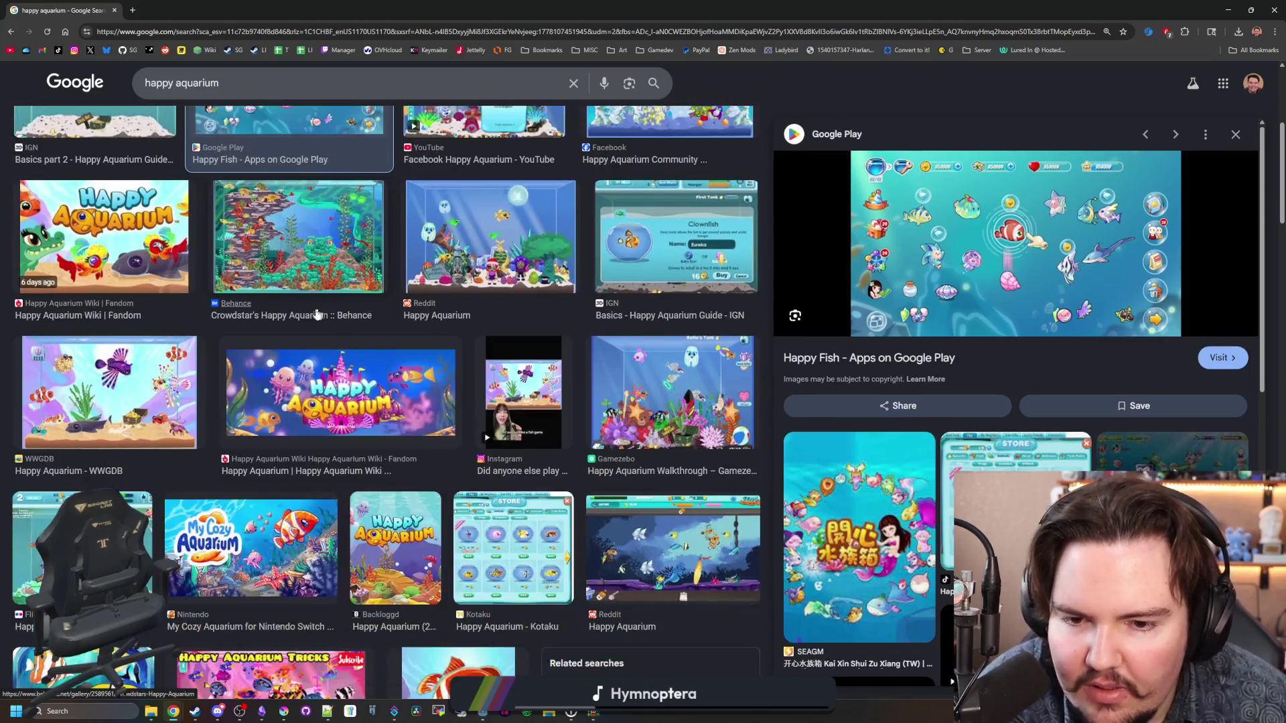
scroll(340, 316, up, 4)
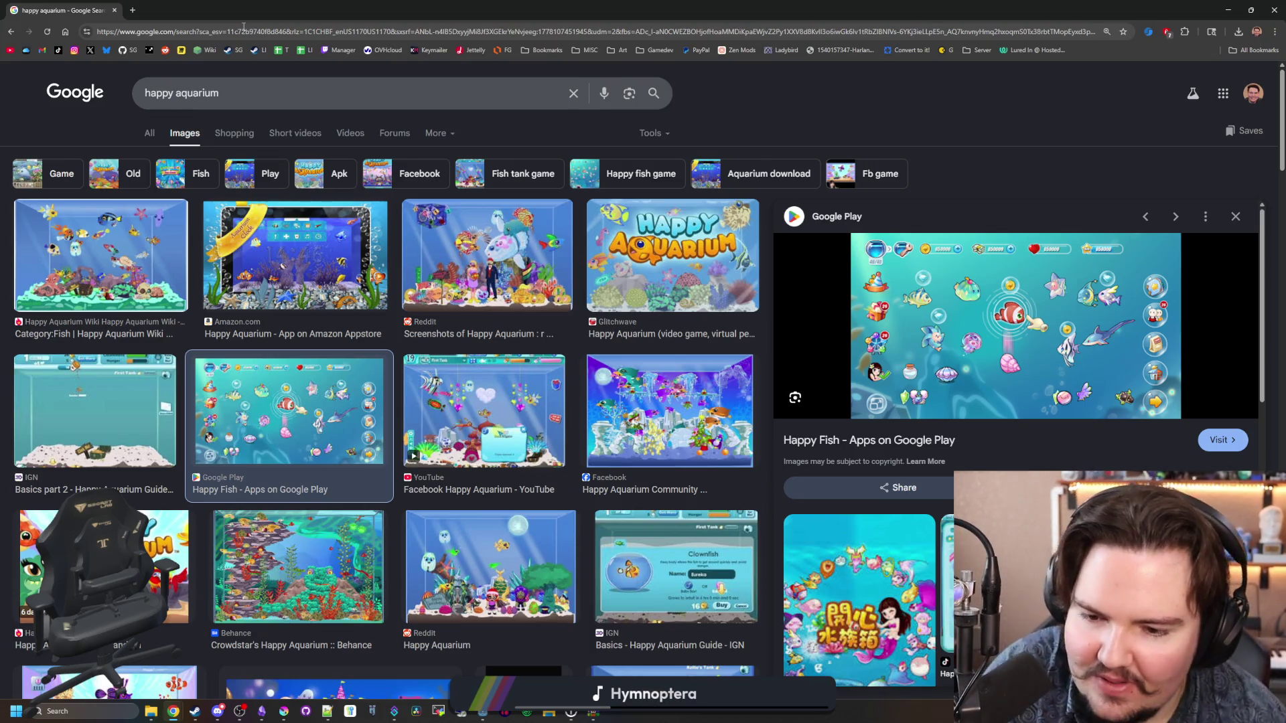
Step: Search Google for 'fish tycoon'
click(249, 26)
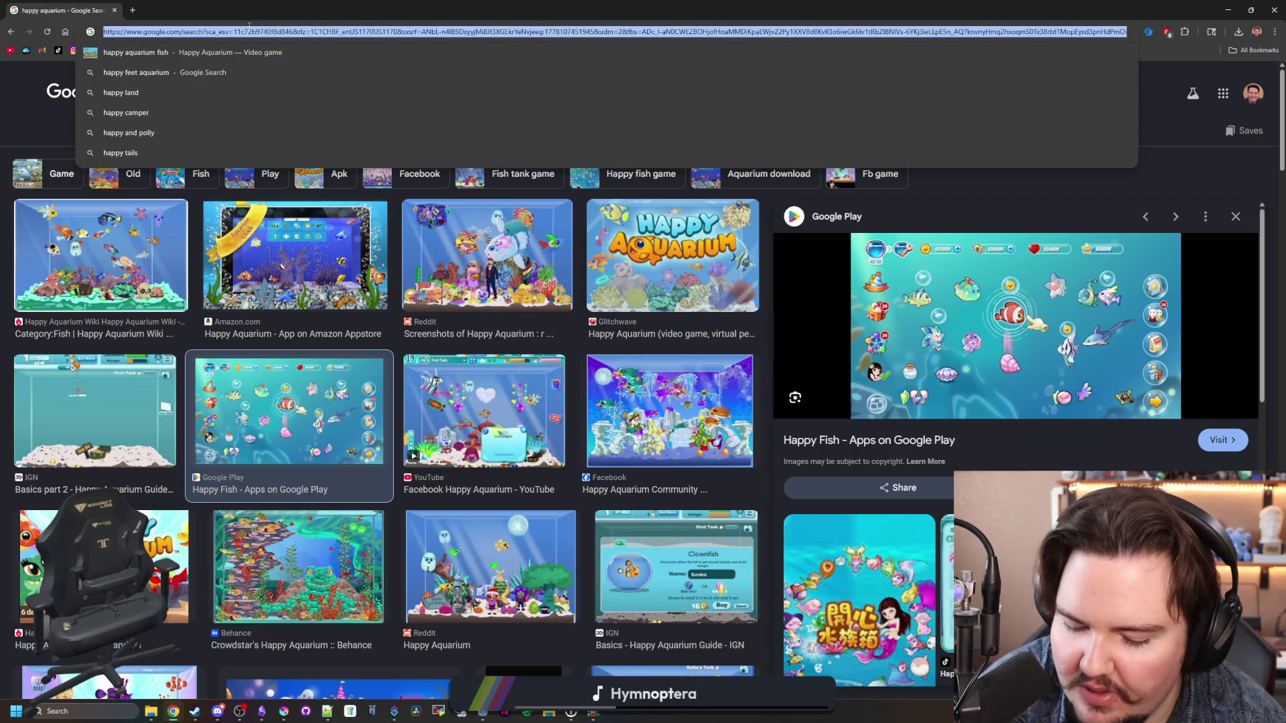
text(fish tycoon)
key(Return)
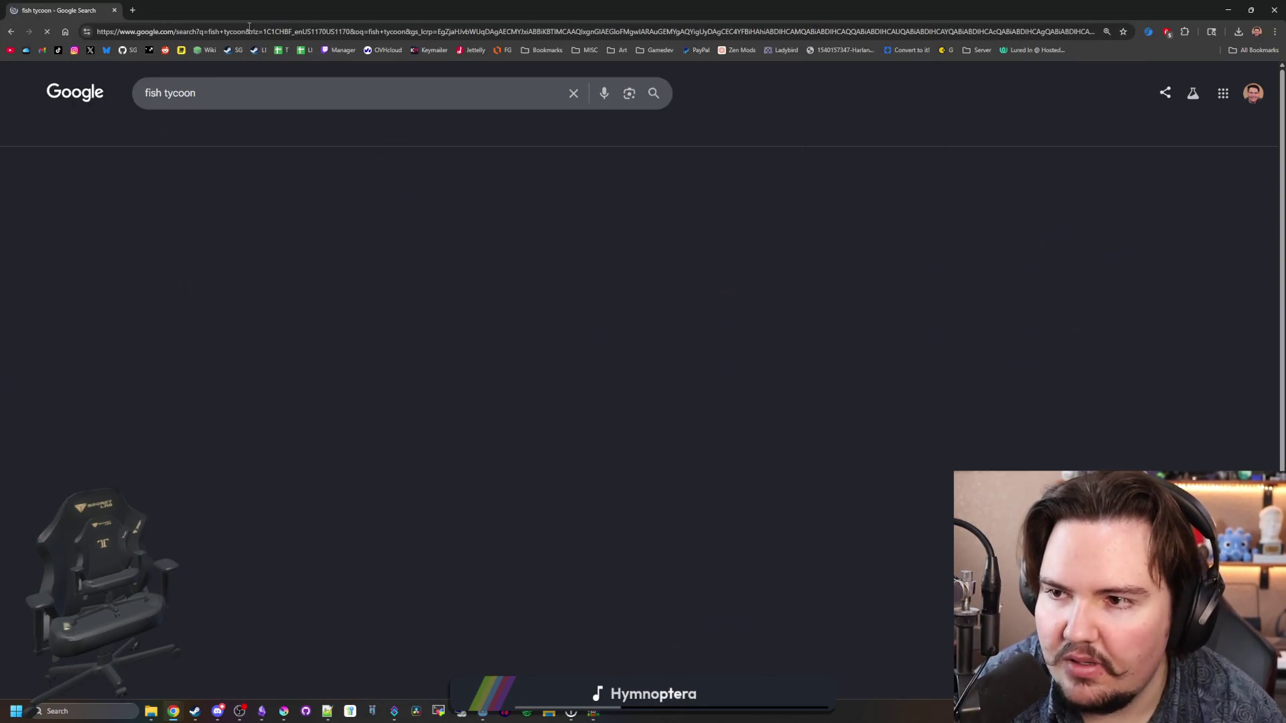
Step: Preview Fish Tycoon images from Primary Games, Steam, GameHouse and Fish Tycoon 2: Virtual Aquarium
click(180, 132)
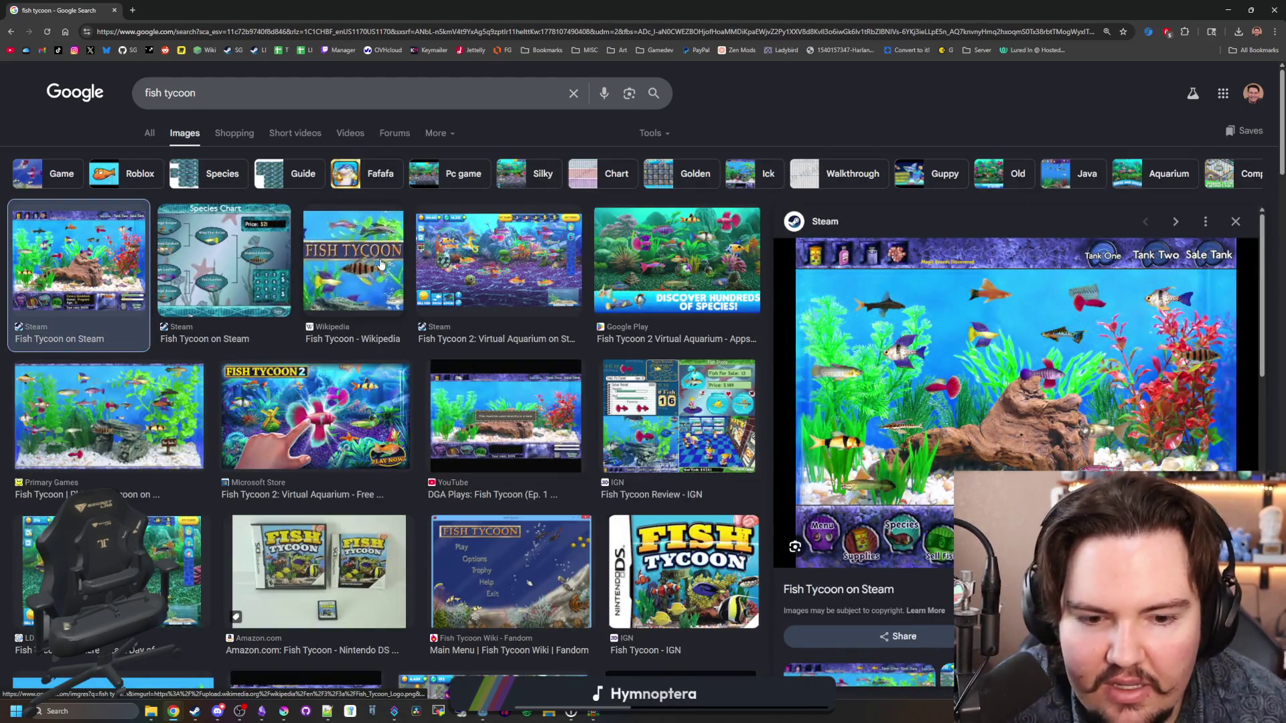
click(169, 407)
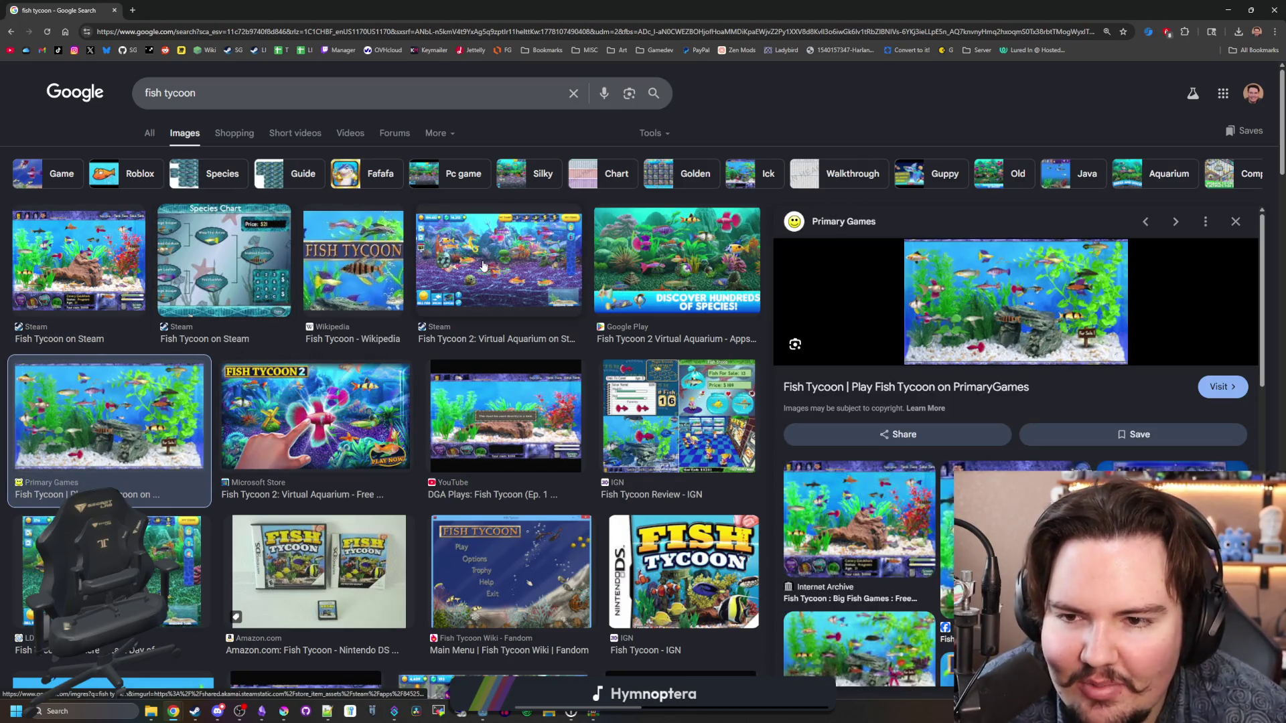
click(123, 291)
click(499, 274)
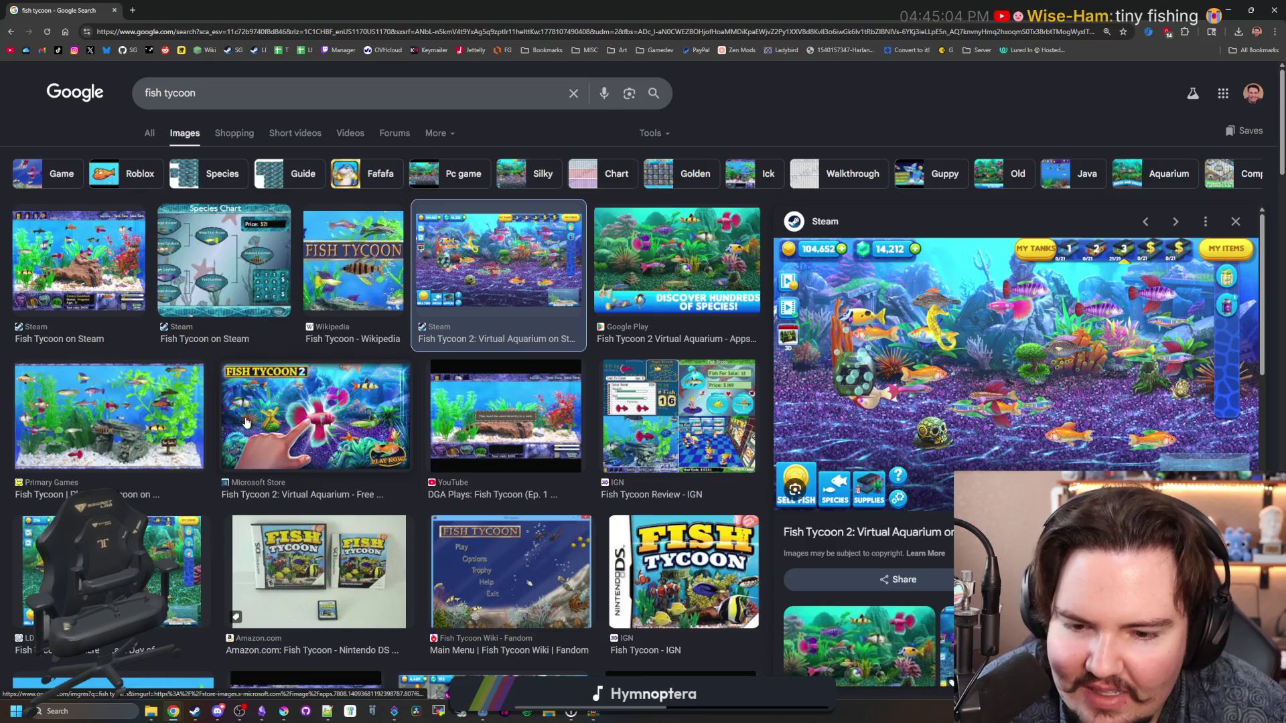
click(121, 280)
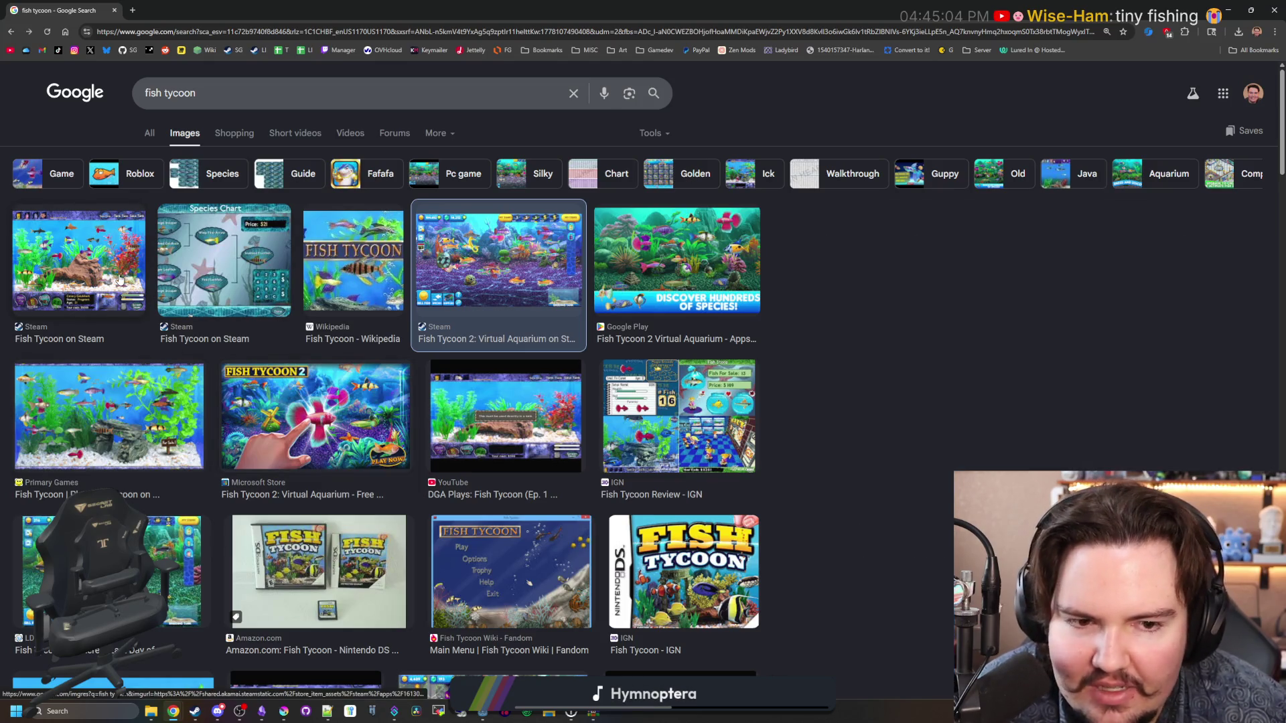
scroll(134, 447, down, 4)
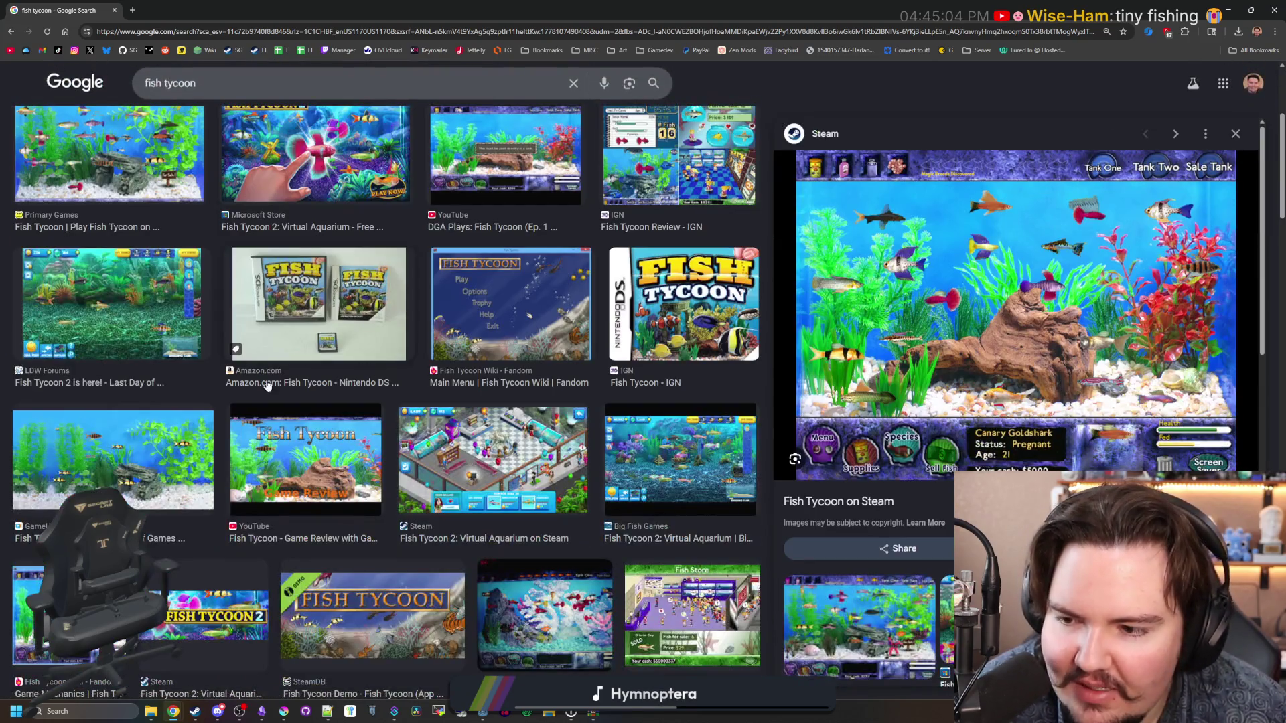
click(135, 442)
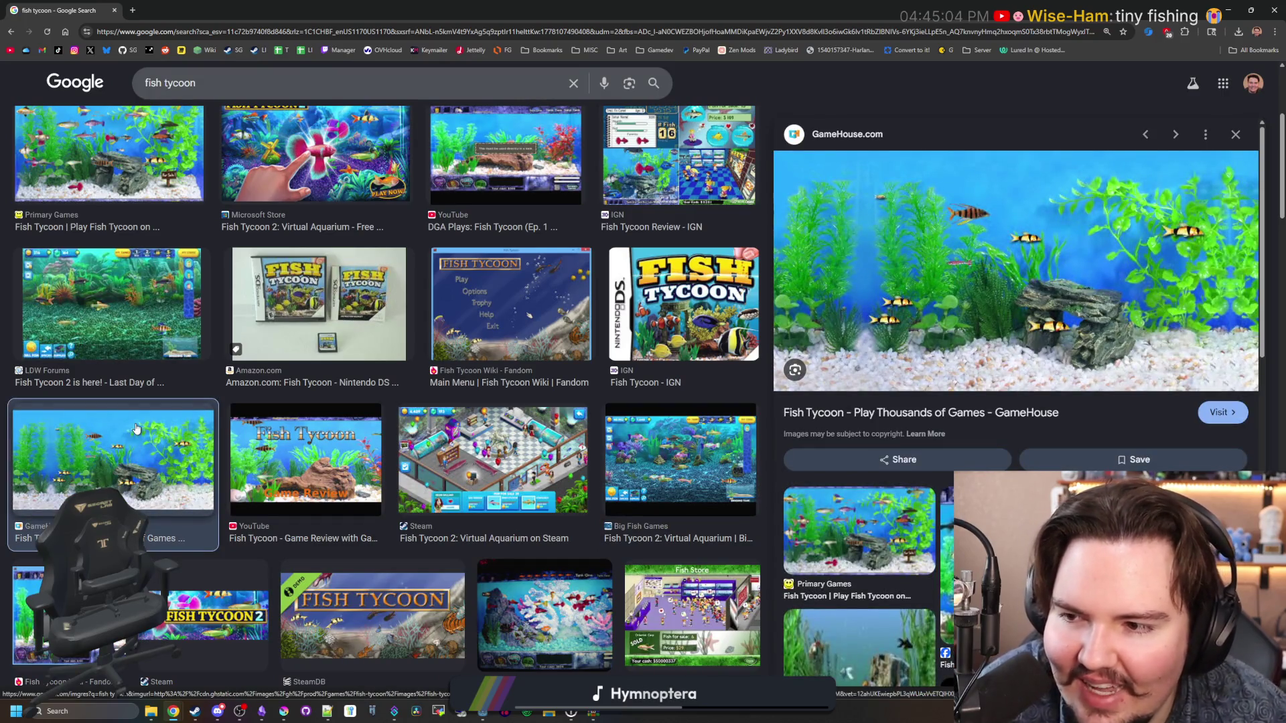
click(570, 455)
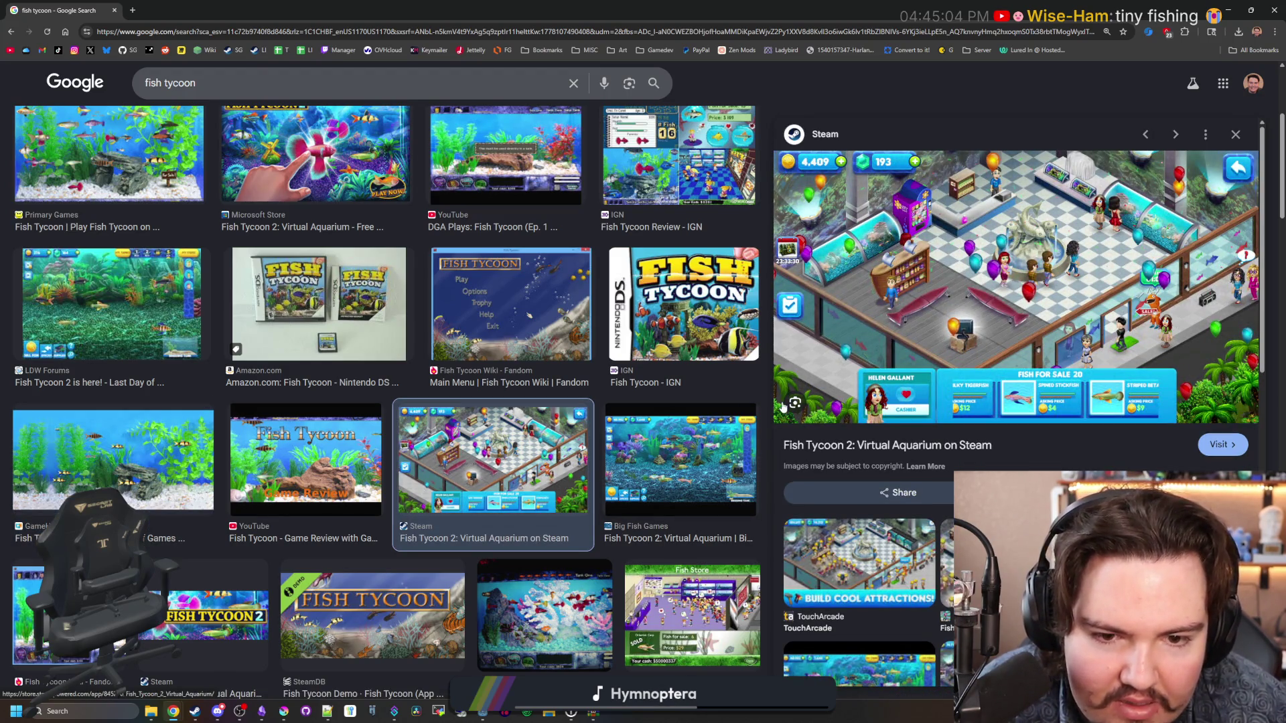
scroll(514, 390, up, 4)
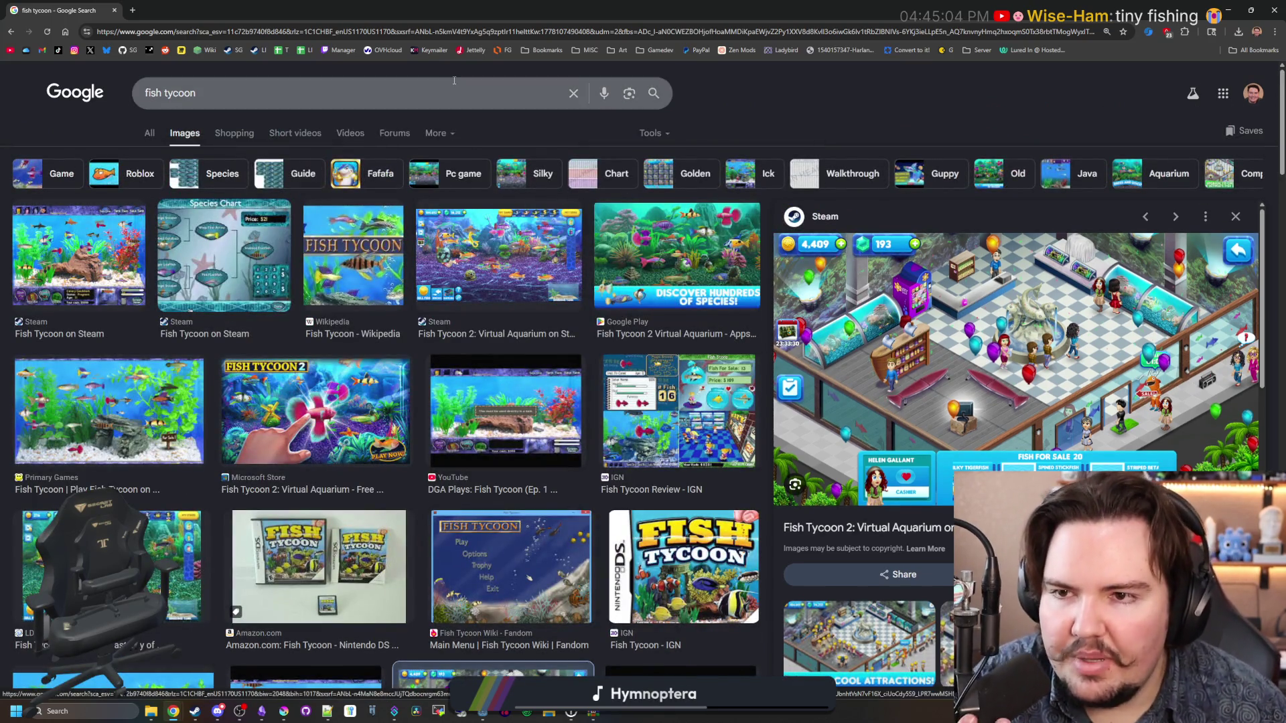
click(490, 35)
Step: Search 'chilquarium' and open the Chillquarium Steam store page
text(chilquarium)
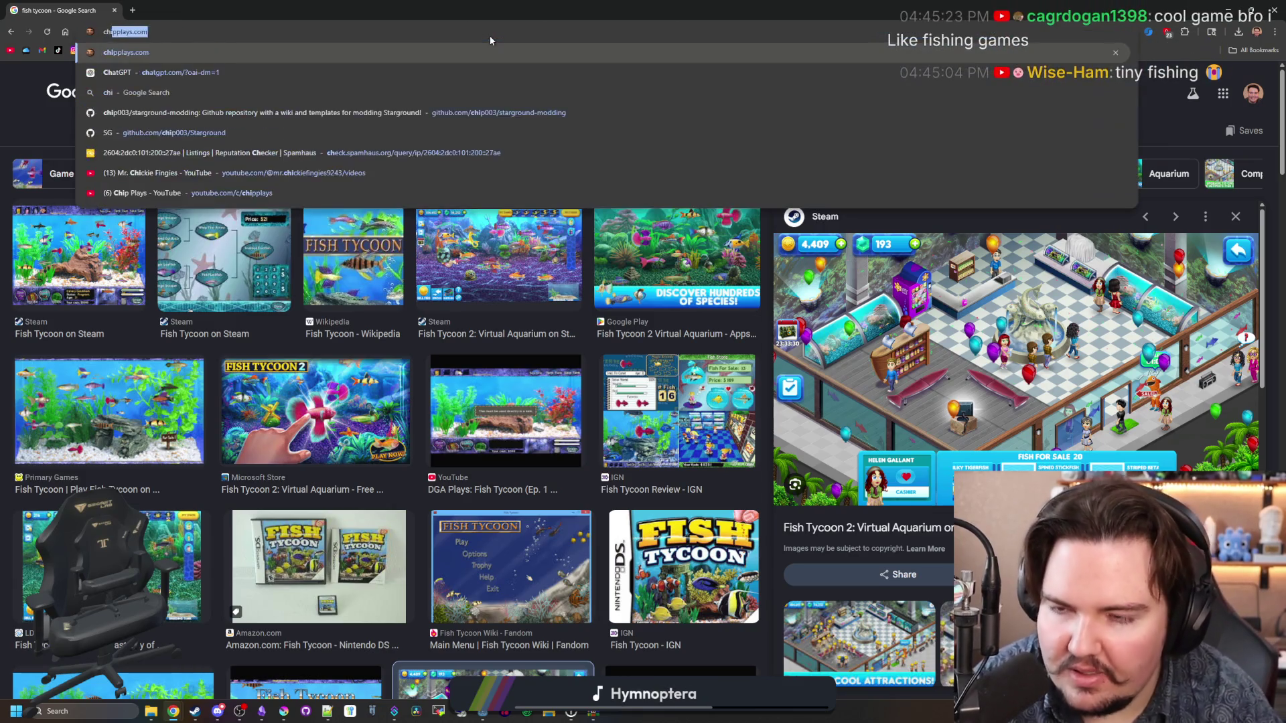
key(Return)
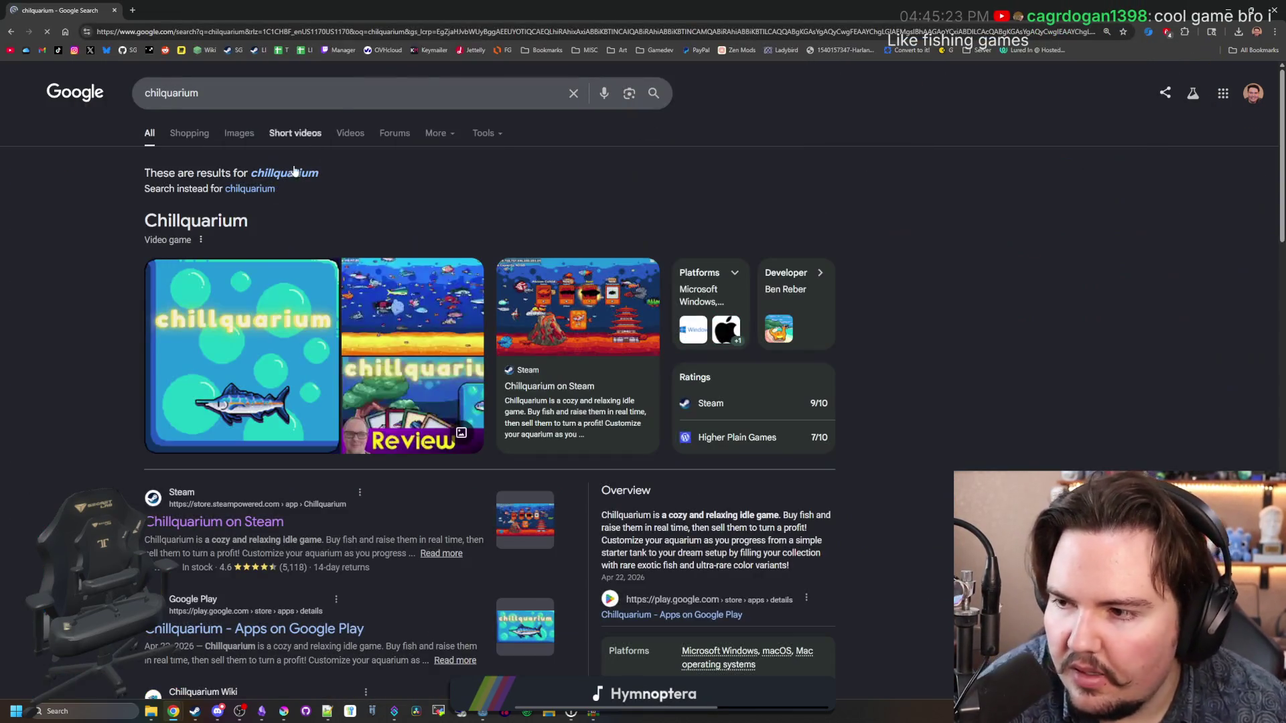
click(204, 499)
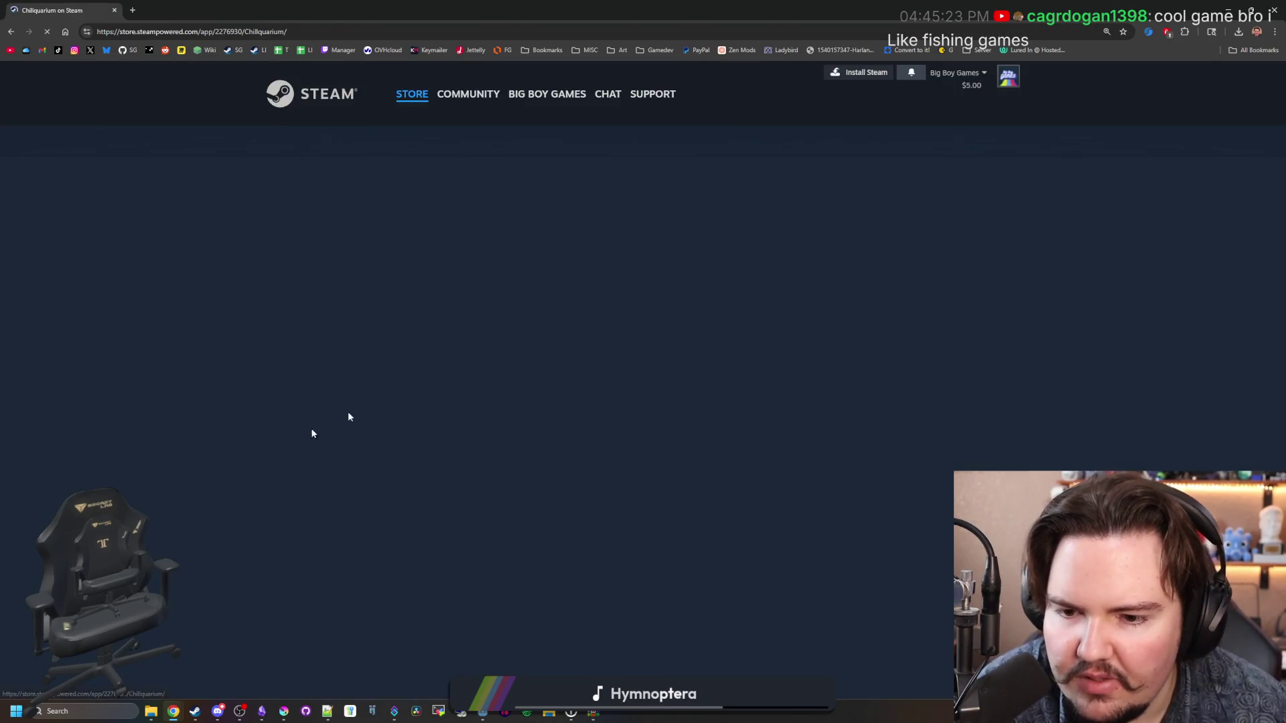
Step: Browse the shop, windmill, fish cards, collection and teal tank screenshots
click(455, 516)
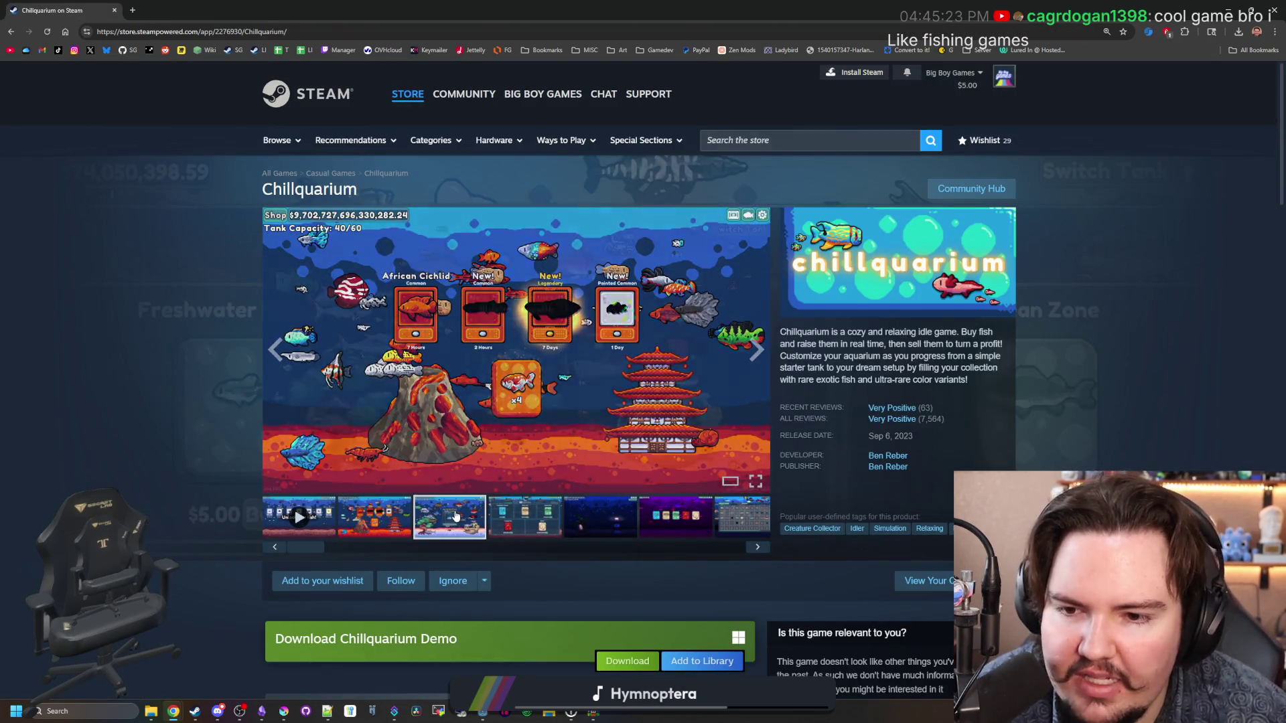
click(526, 515)
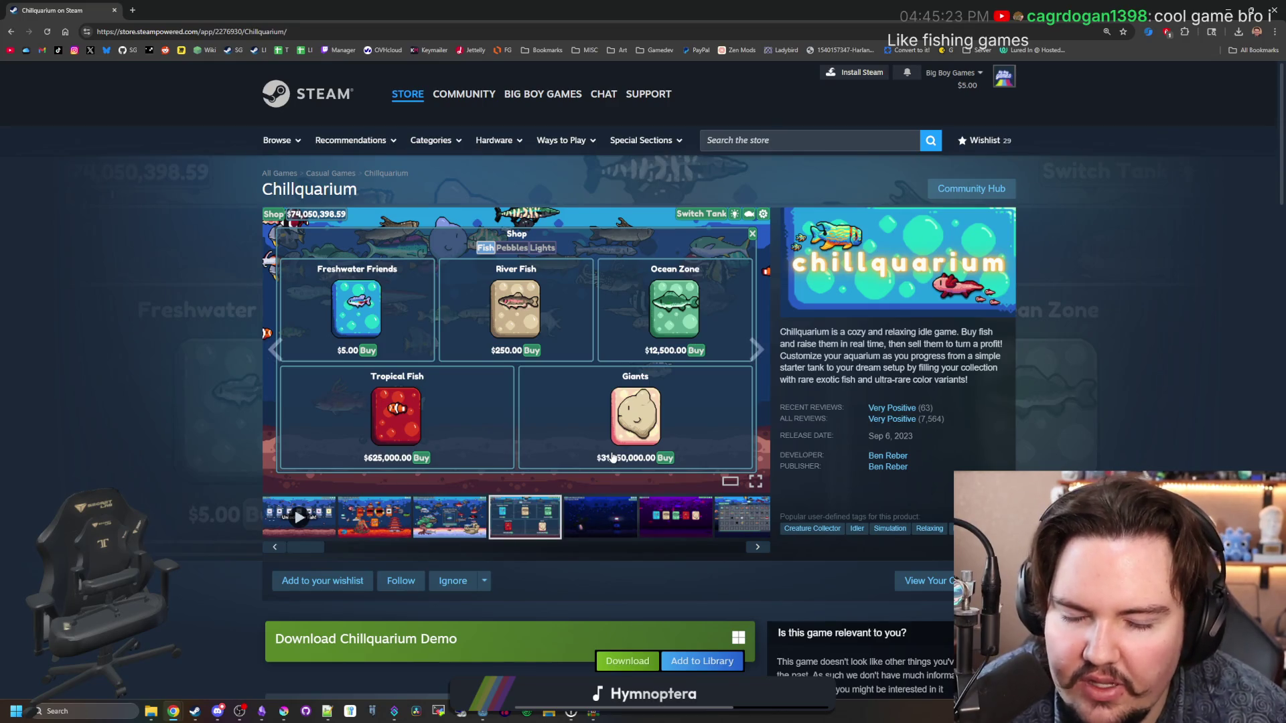
click(583, 519)
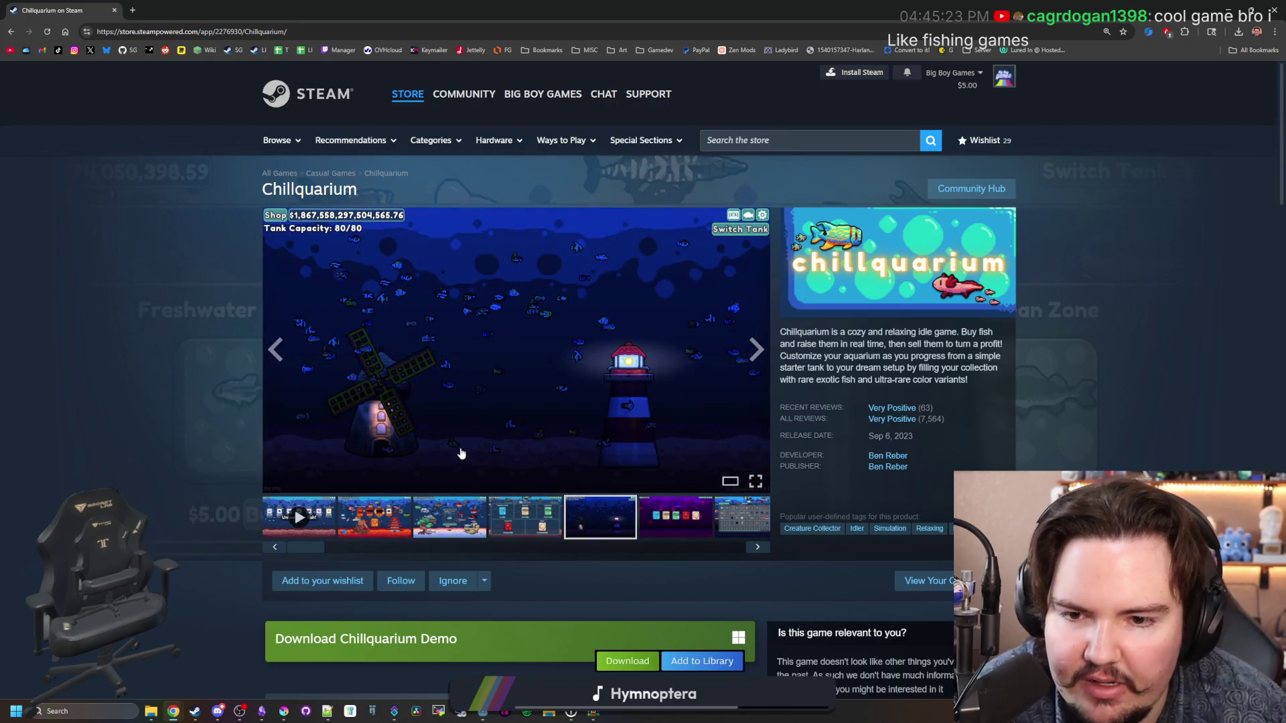
click(670, 514)
click(723, 515)
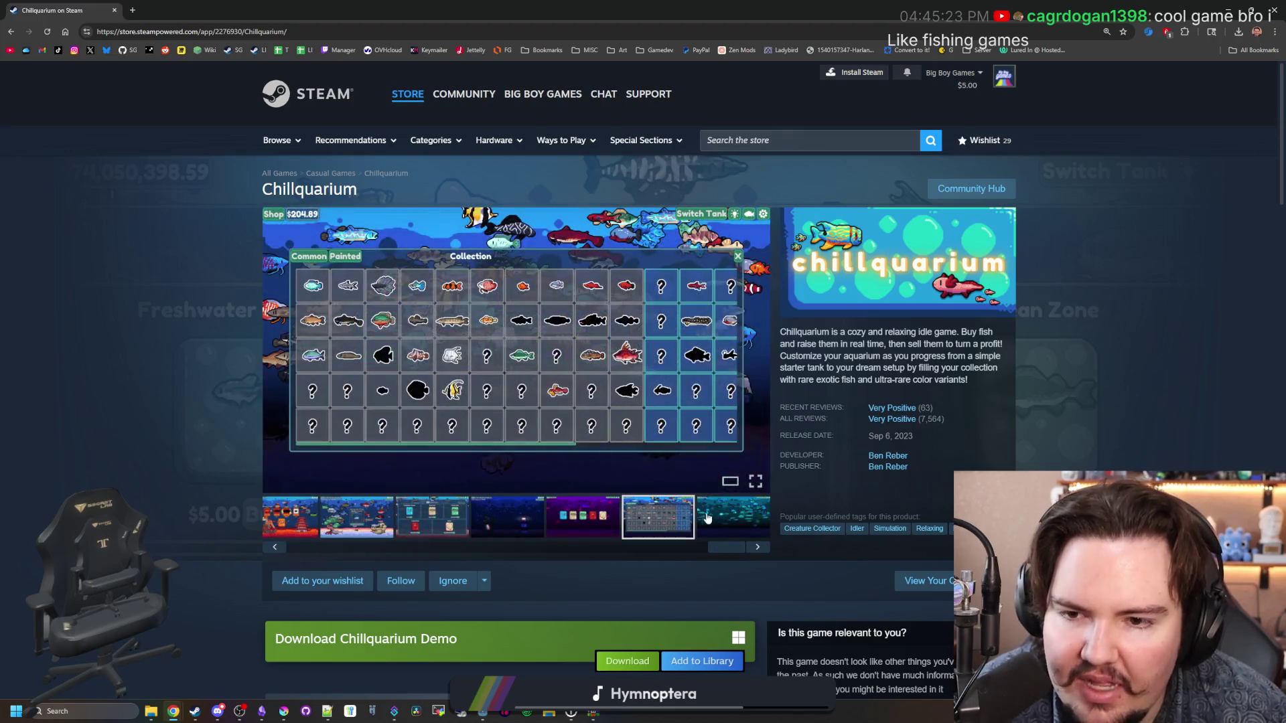
click(737, 517)
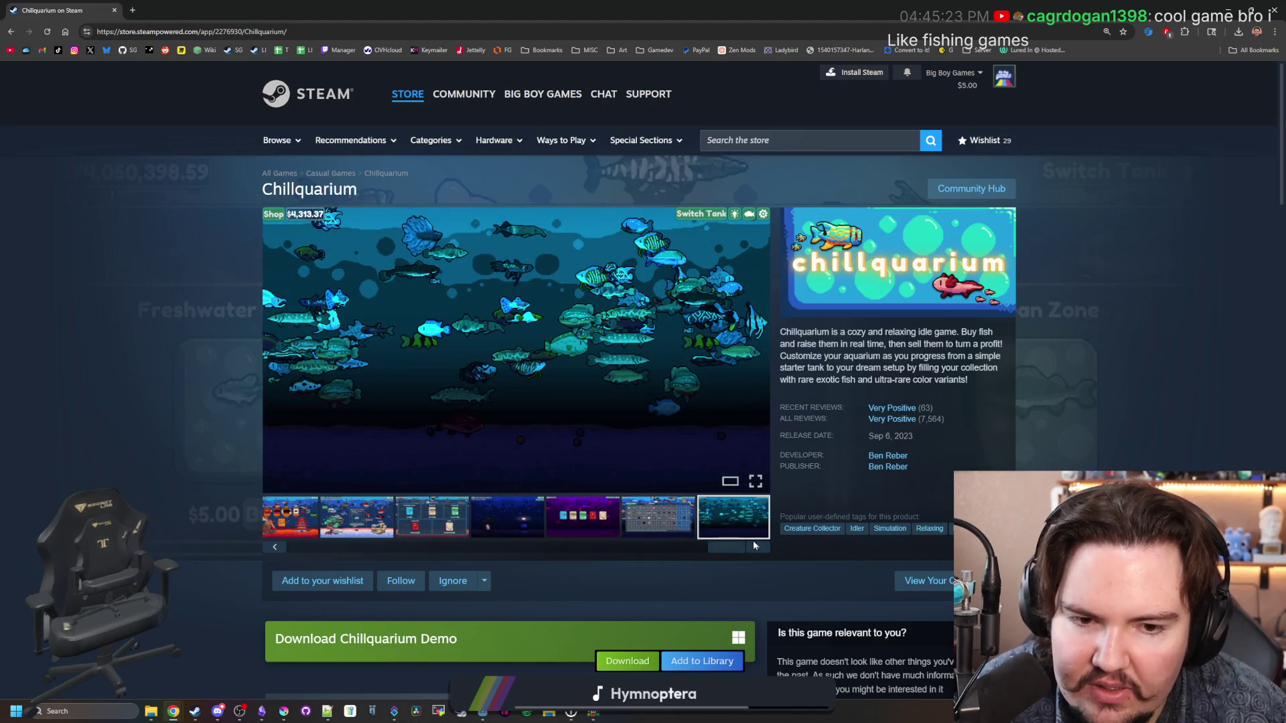
click(757, 547)
click(758, 547)
click(758, 548)
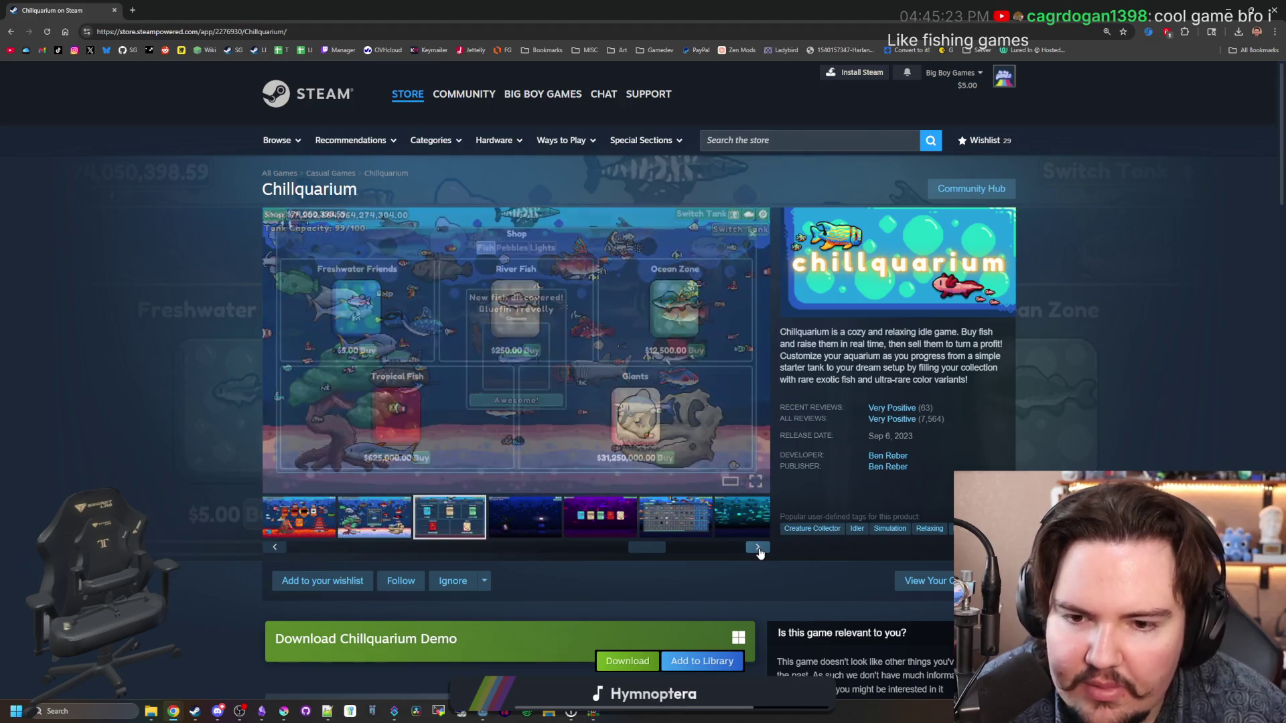
key(super+Down)
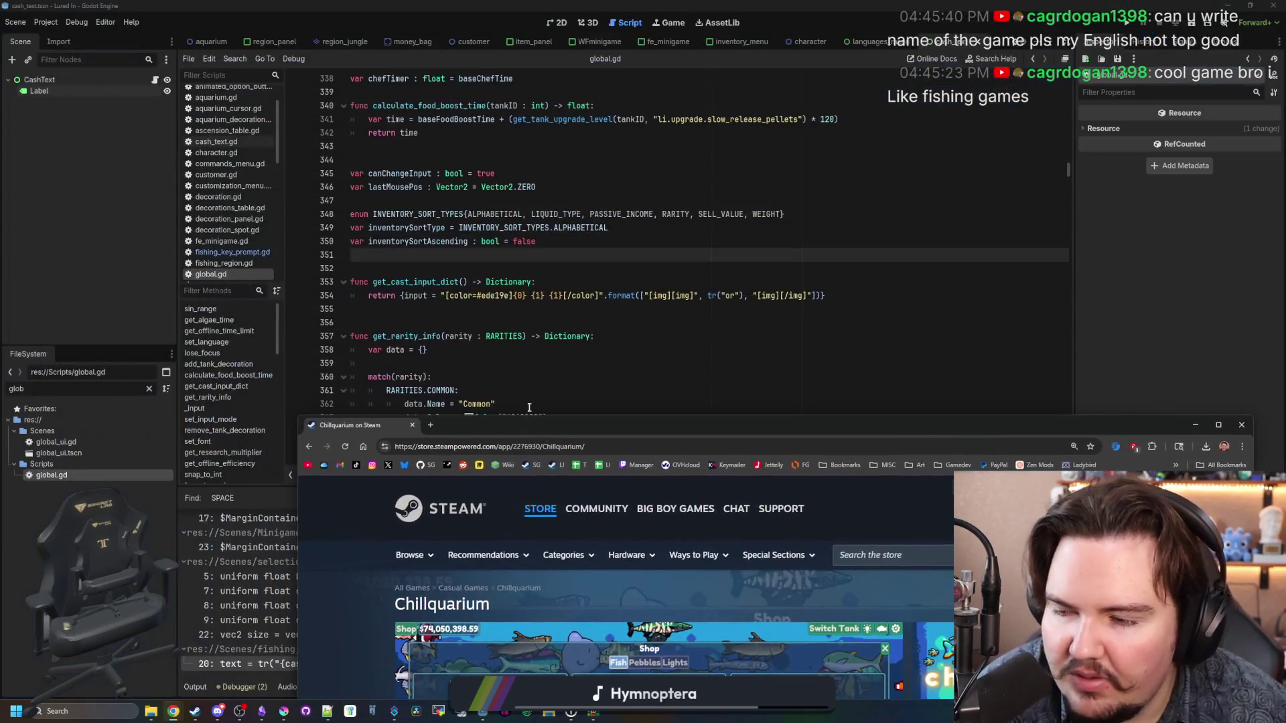
Step: Filter FileSystem by 'space' and select a sprite in Sprites/Keyboard & Mouse/Default
key(super+Down)
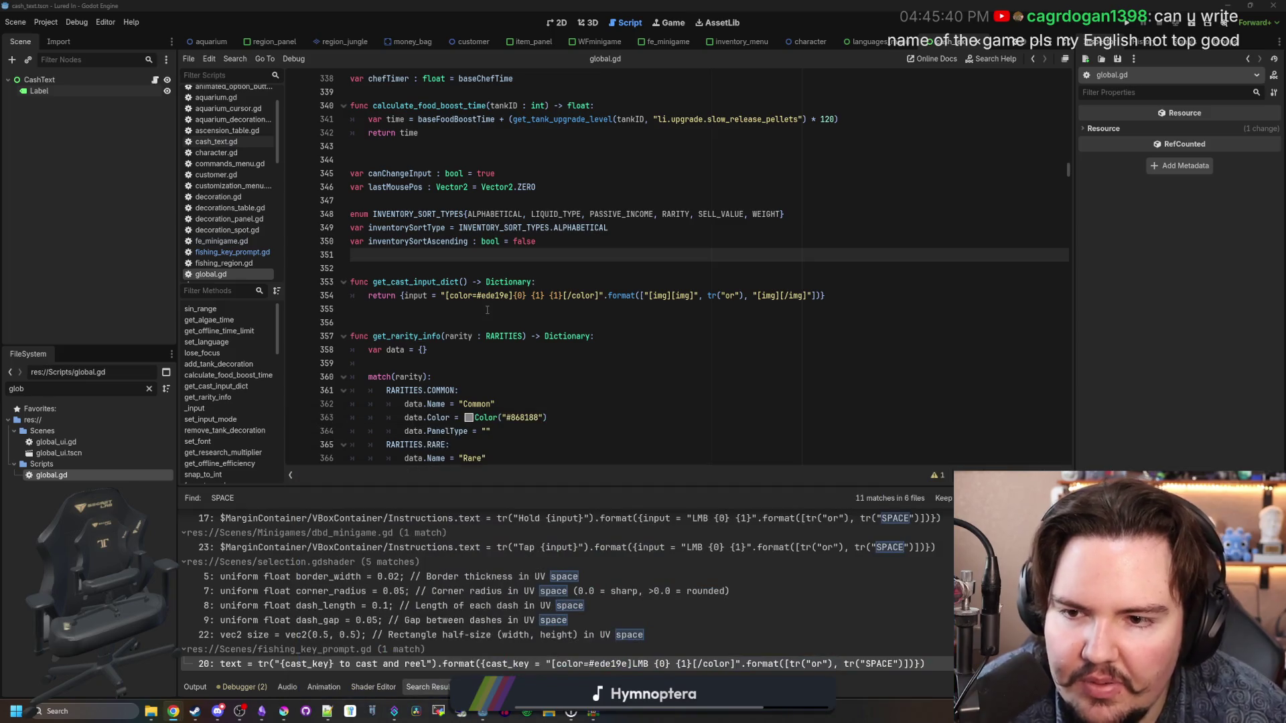
click(481, 309)
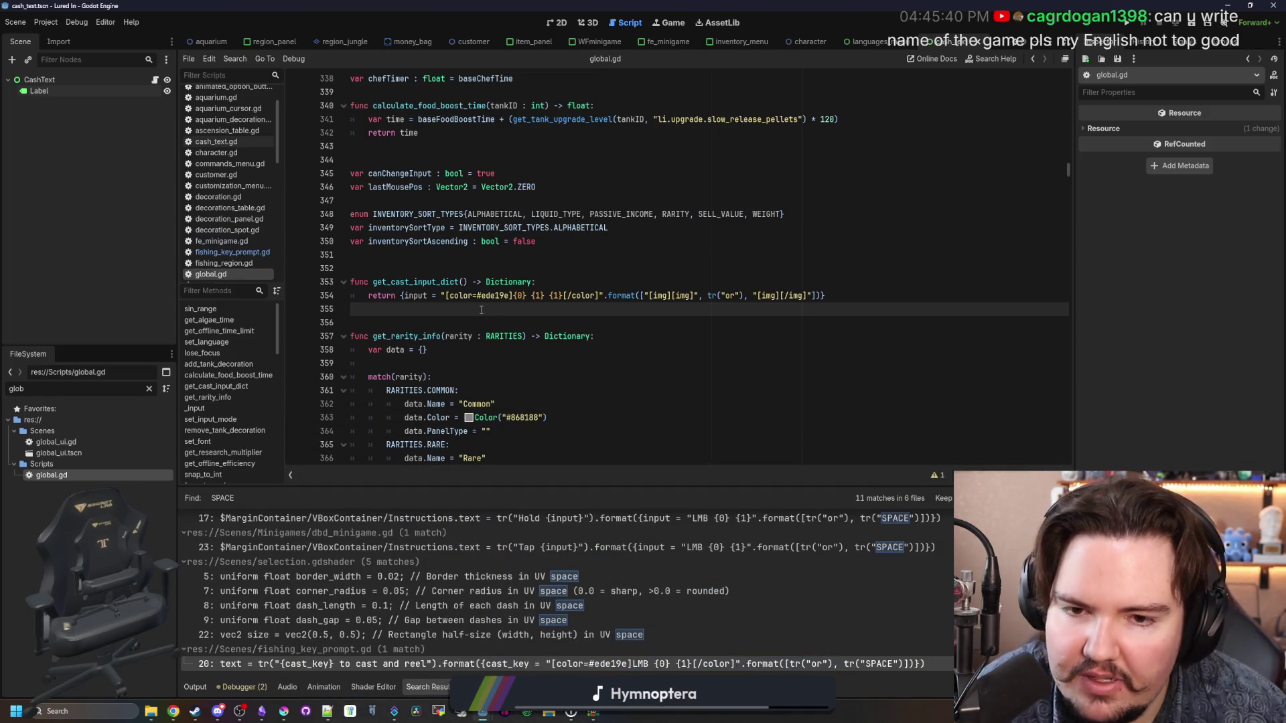
click(673, 296)
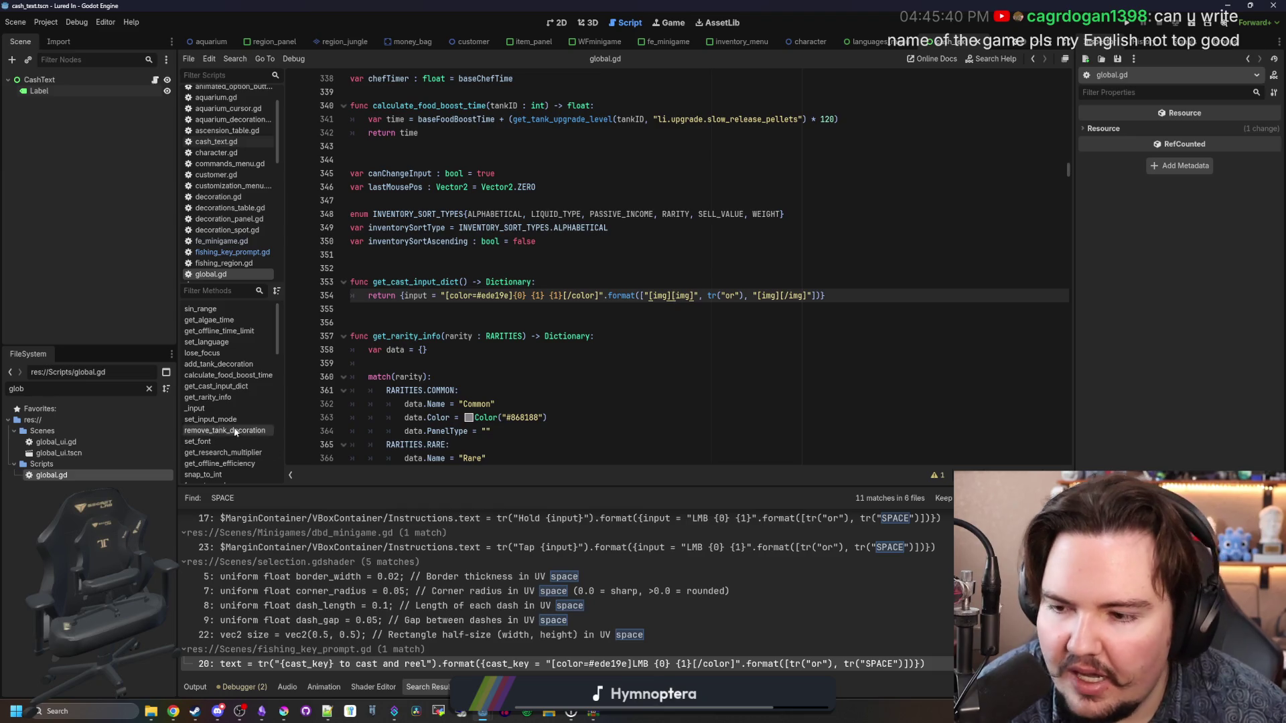
click(149, 389)
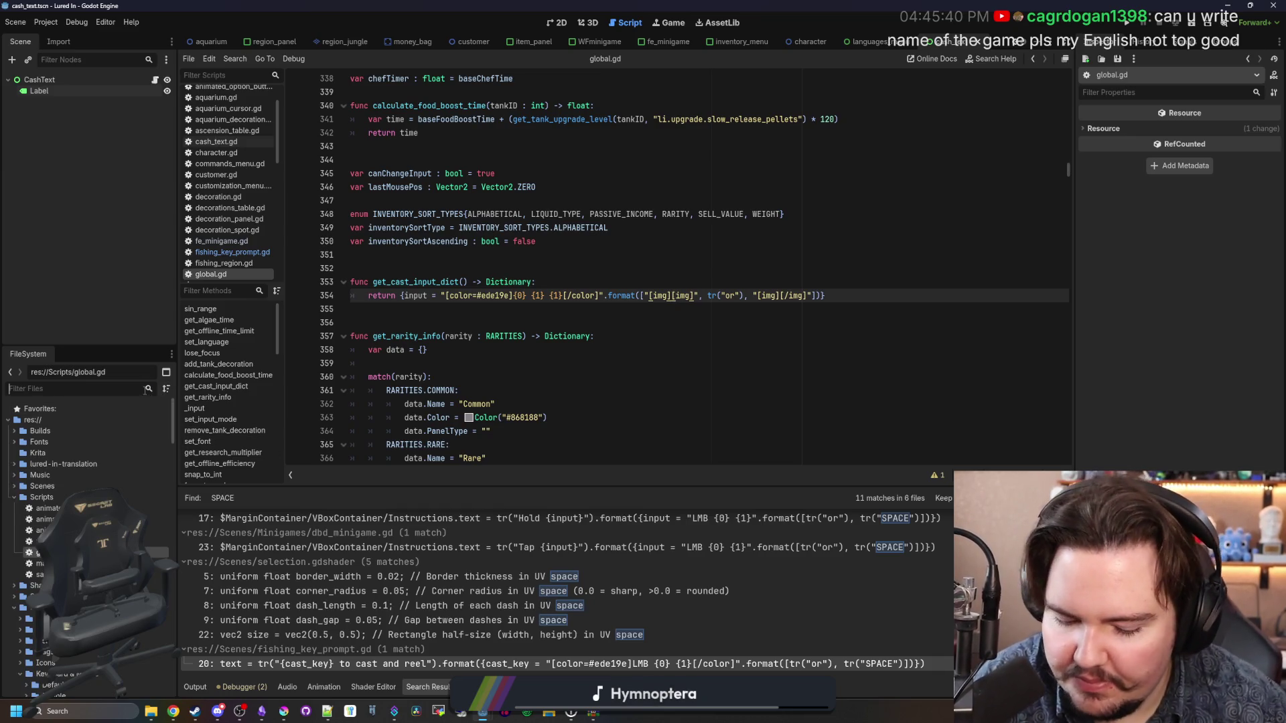
text(space)
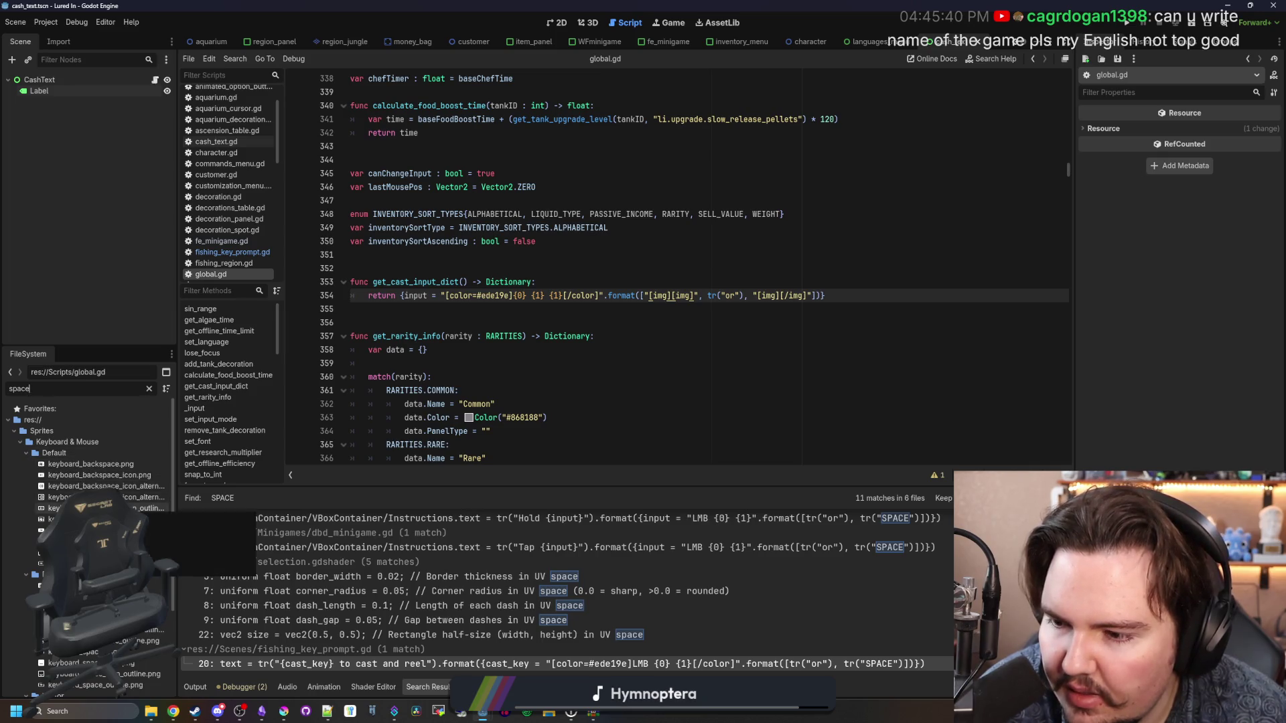
click(100, 530)
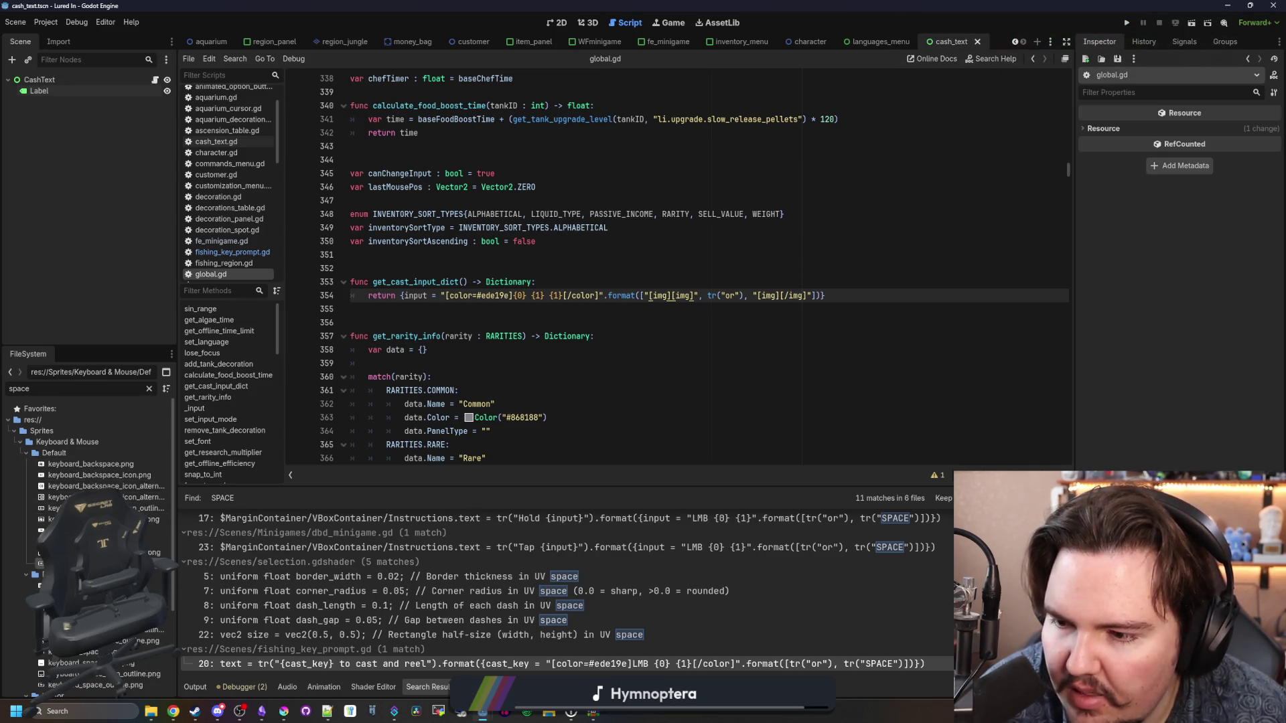
Step: Copy the keyboard_space_icon.png path into the first img tag on line 354
double_click(100, 530)
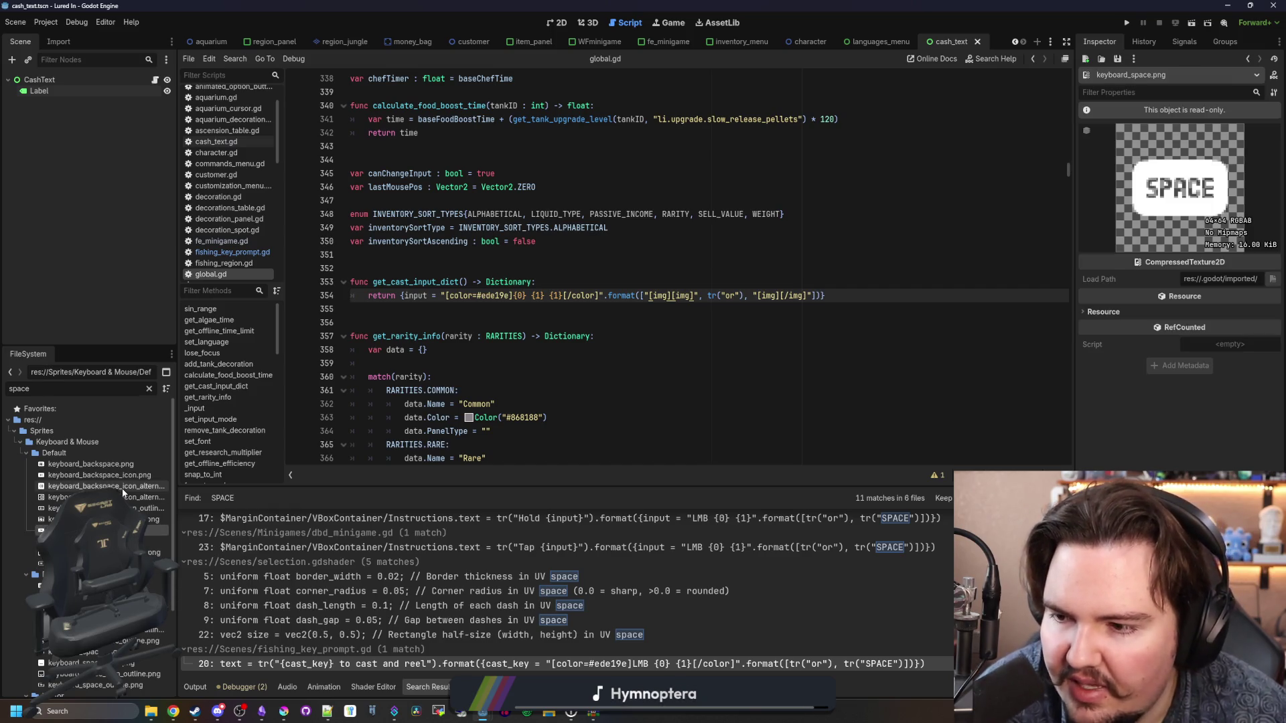
click(100, 541)
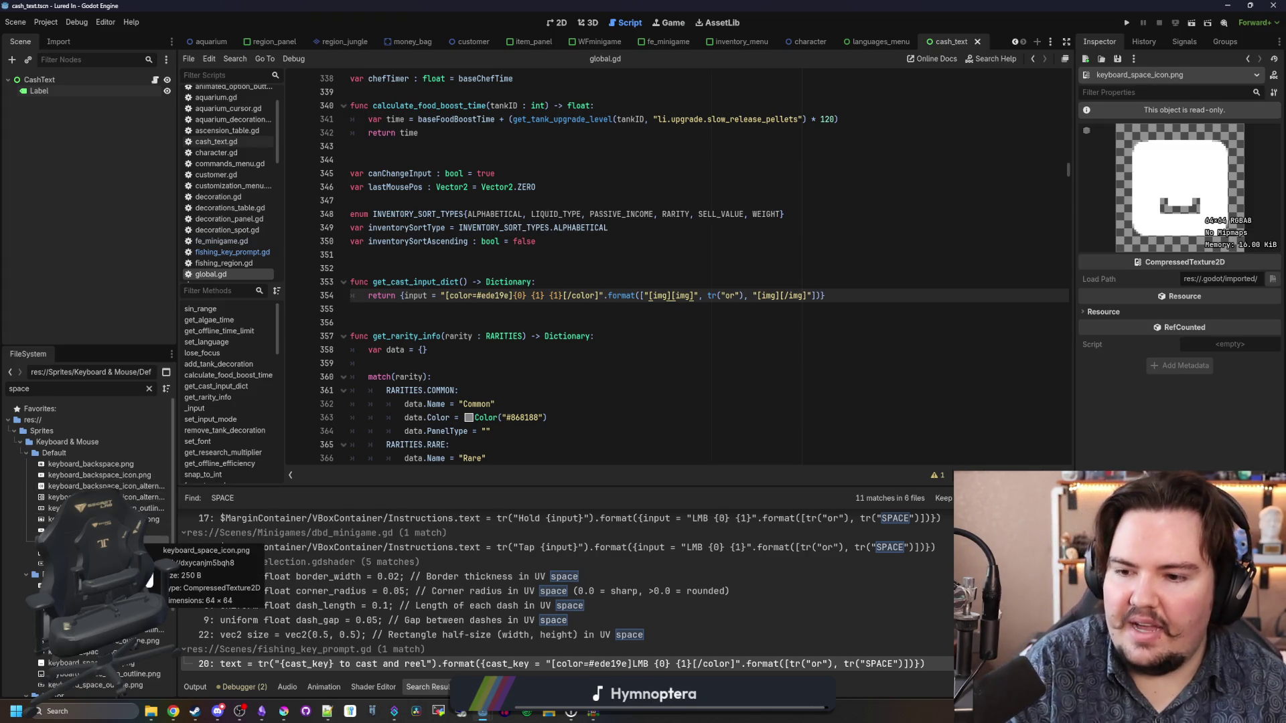
right_click(115, 648)
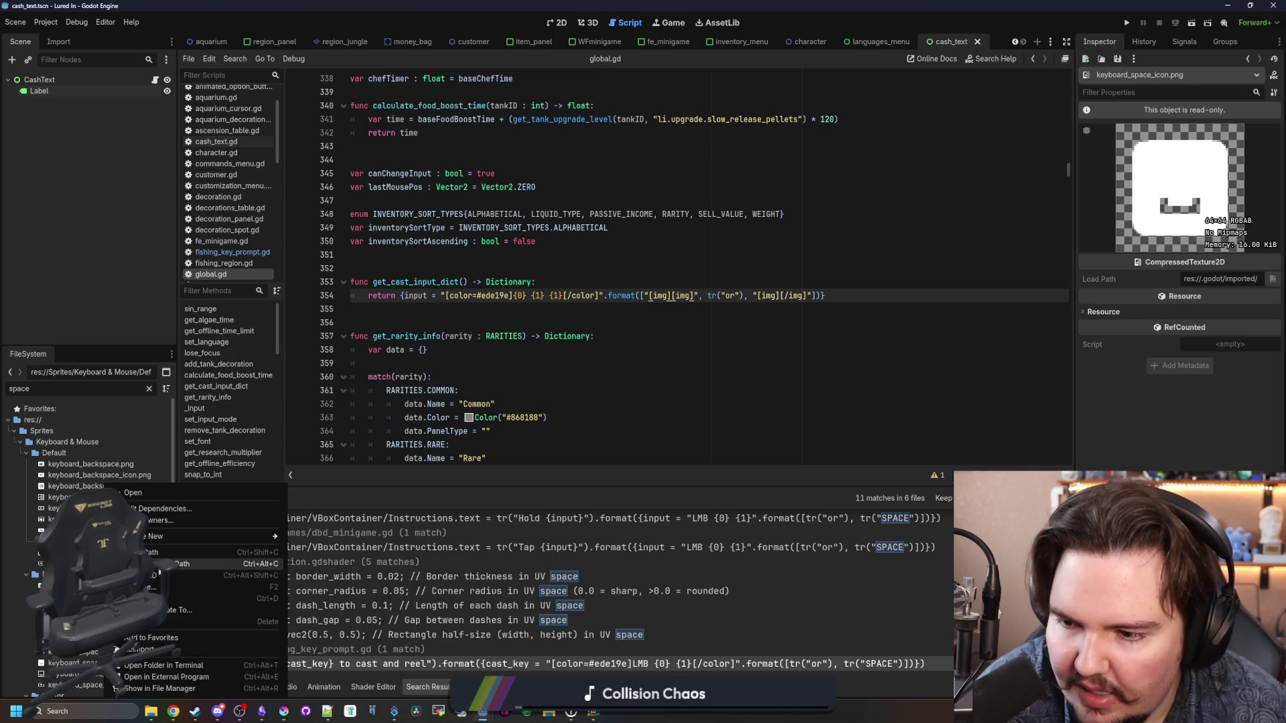
click(520, 347)
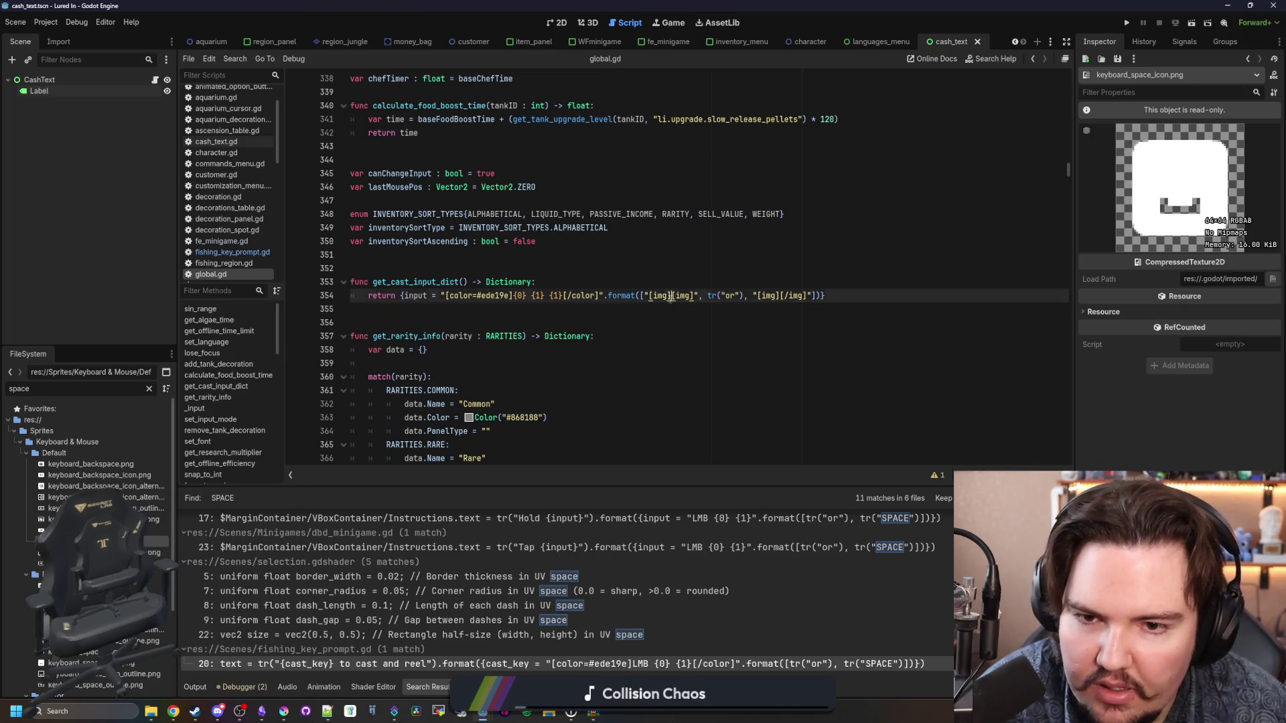
text(res://Sprites/Keyboard & Mouse/Default/keyboard_space_icon.png)
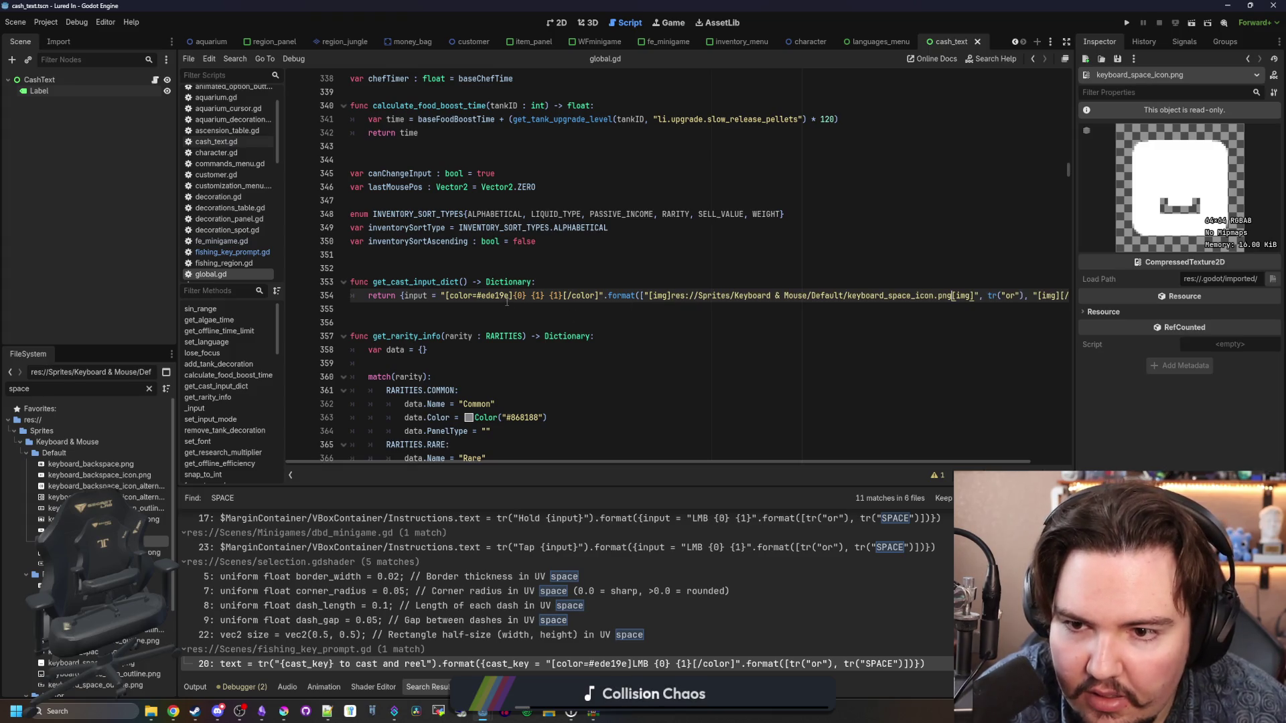
Step: Add color=#ede19e to both img tags on line 354
click(449, 297)
drag(450, 298, 511, 297)
key(ctrl+c)
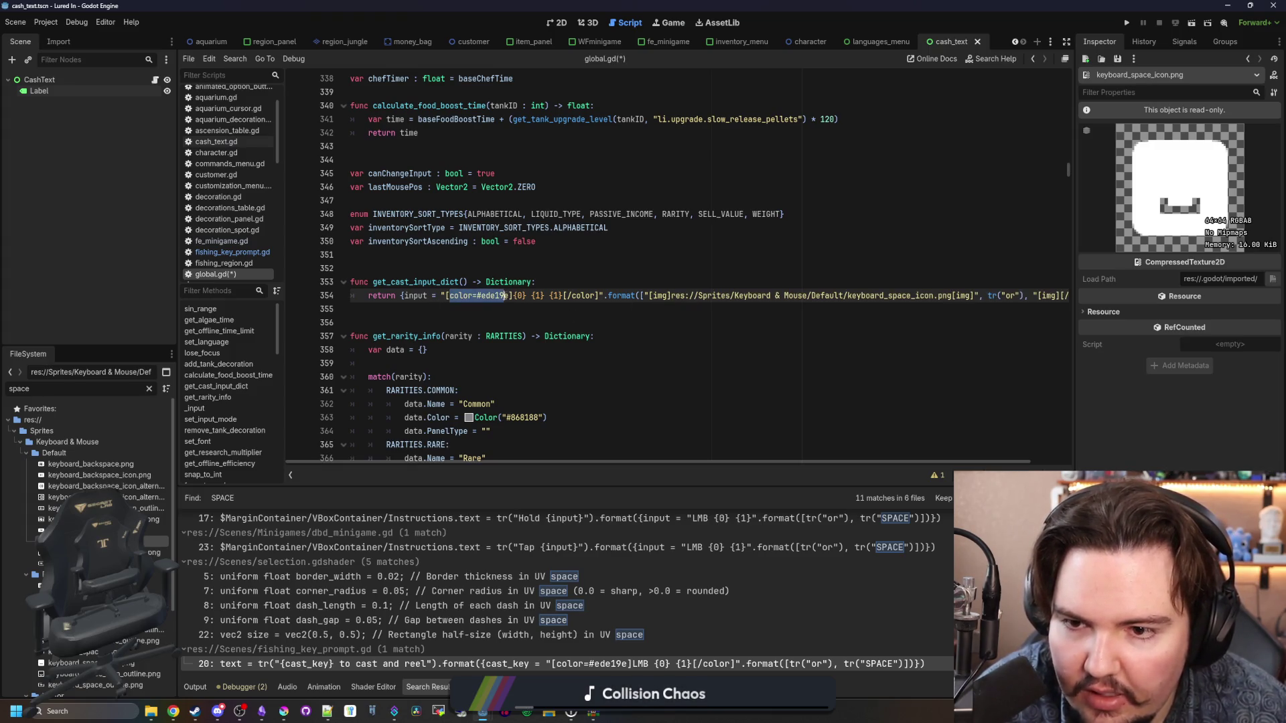
click(666, 296)
key(ctrl+v)
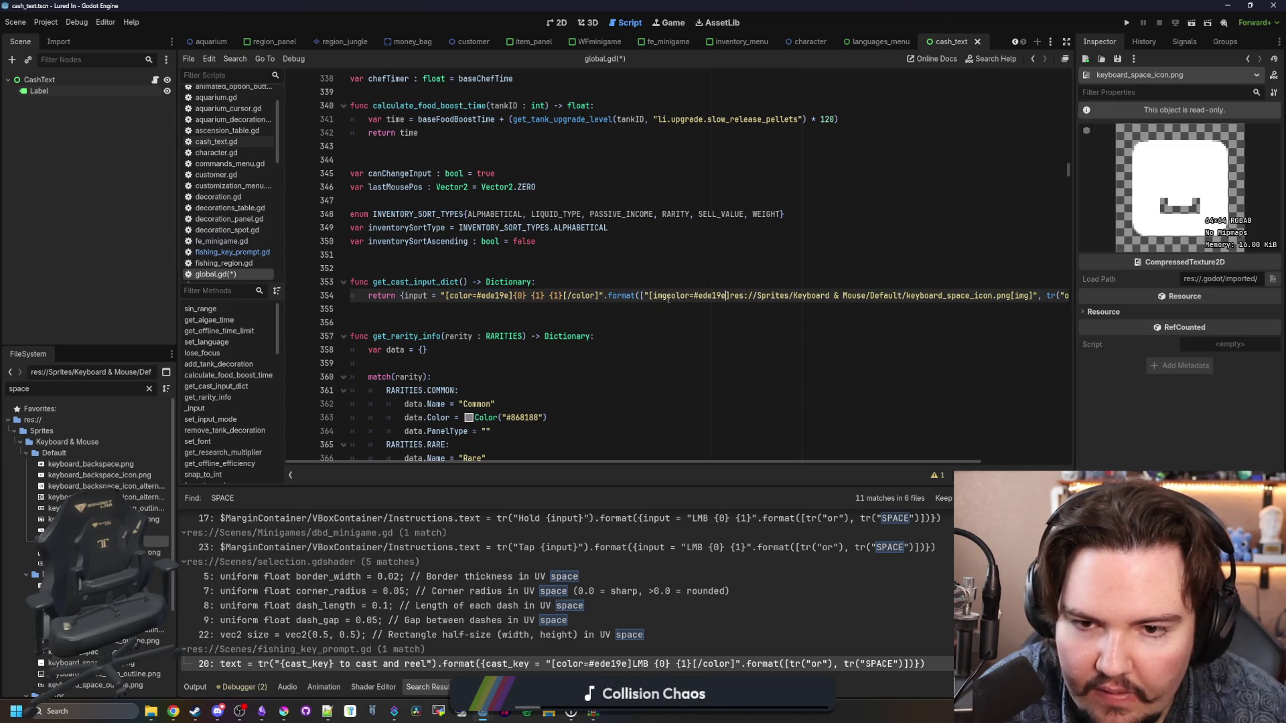
click(669, 297)
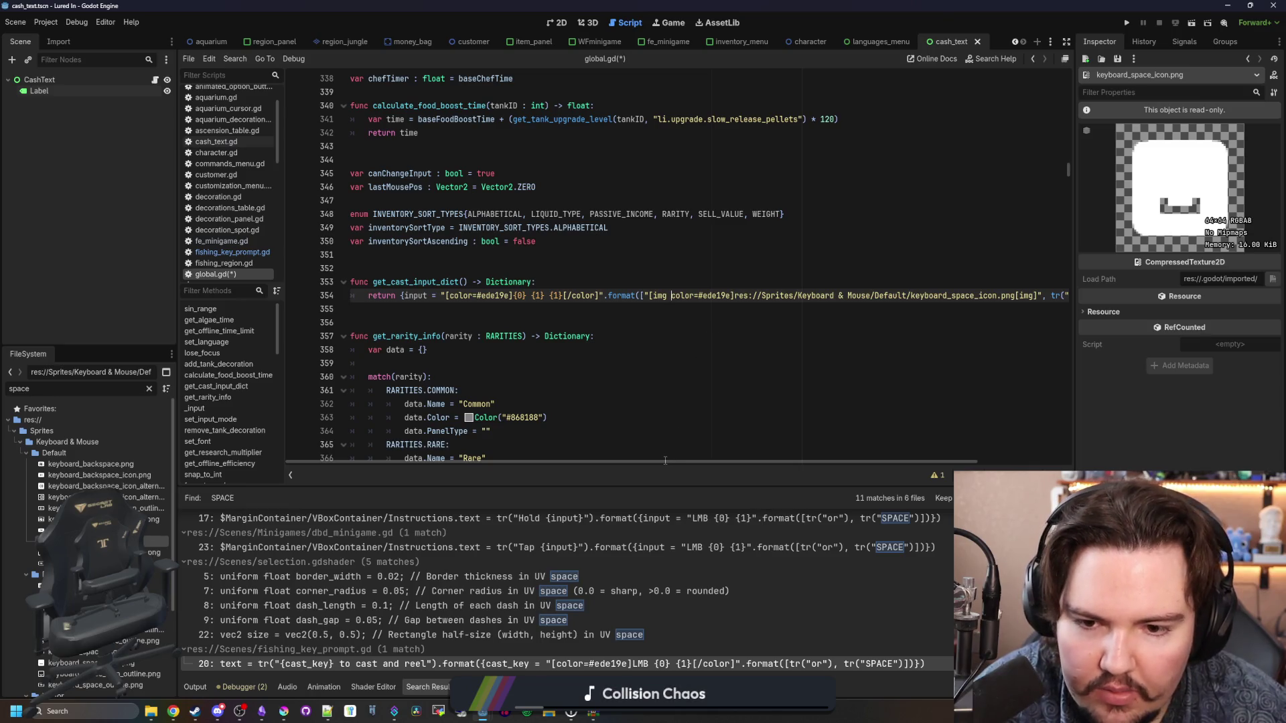
scroll(665, 460, right, 3)
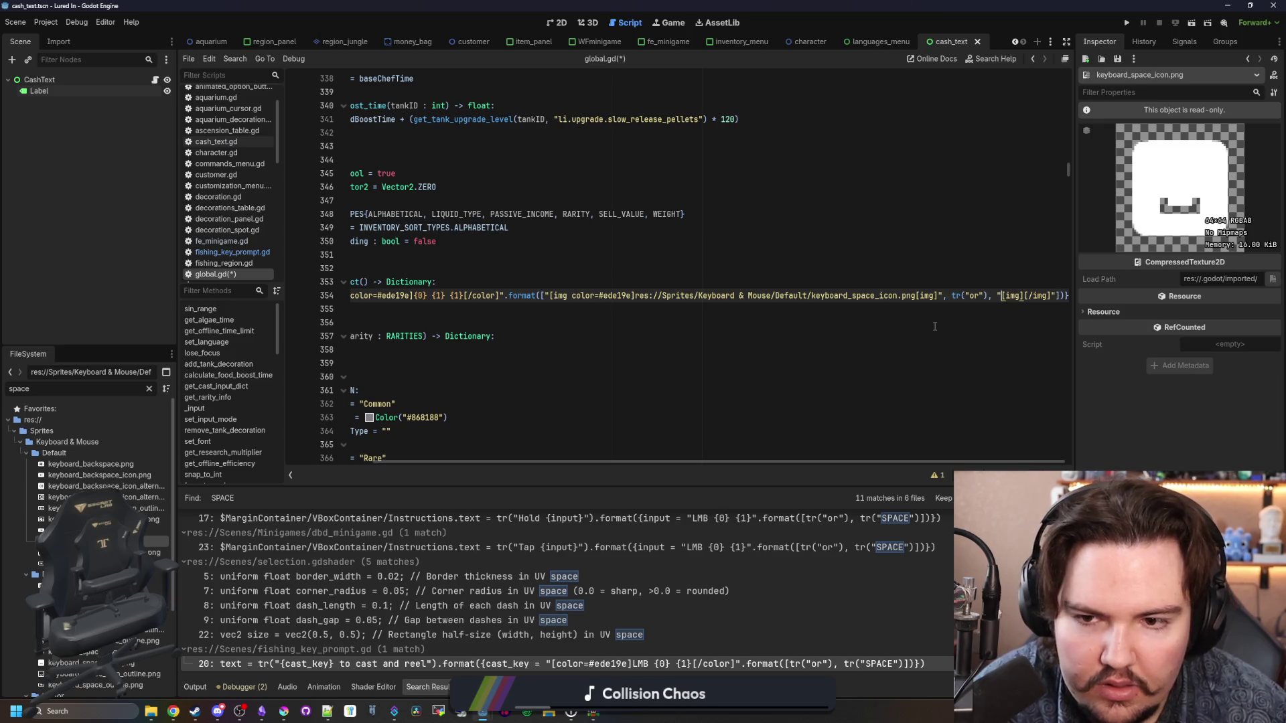
click(1022, 295)
text(color=#ede19e)
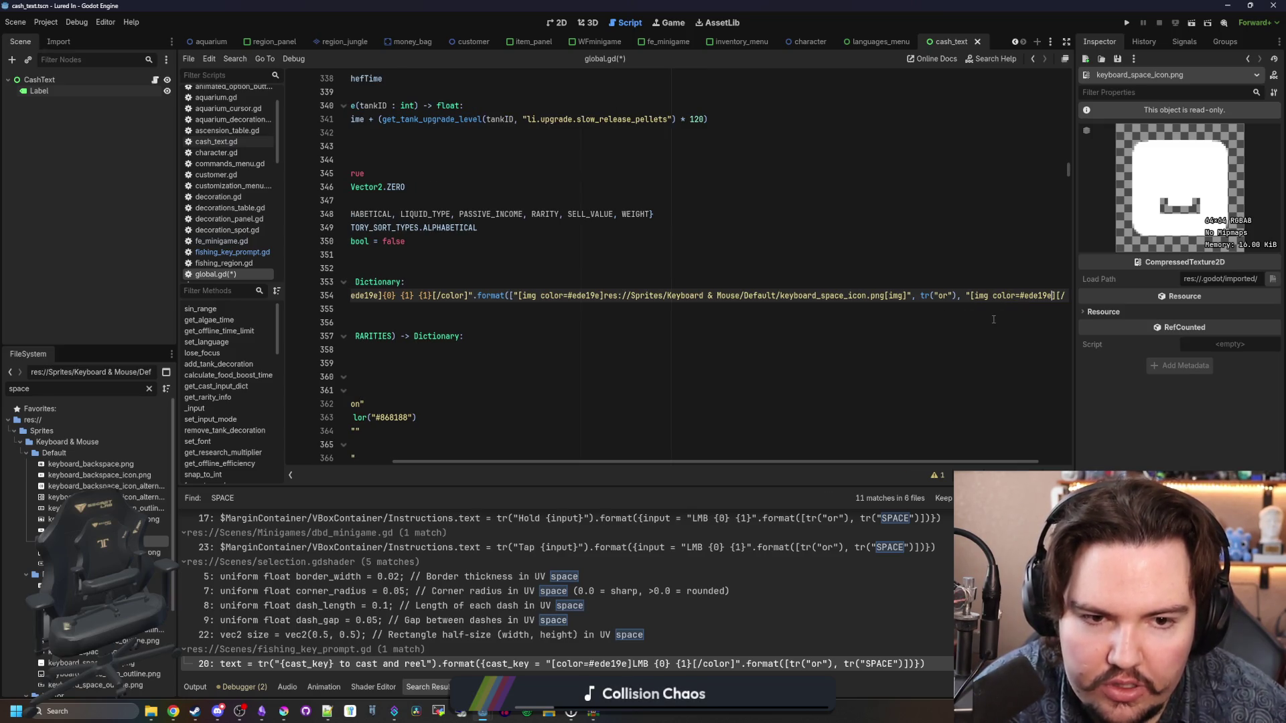
Step: Change the FileSystem filter to 'mouse' to list the mouse sprites
click(435, 390)
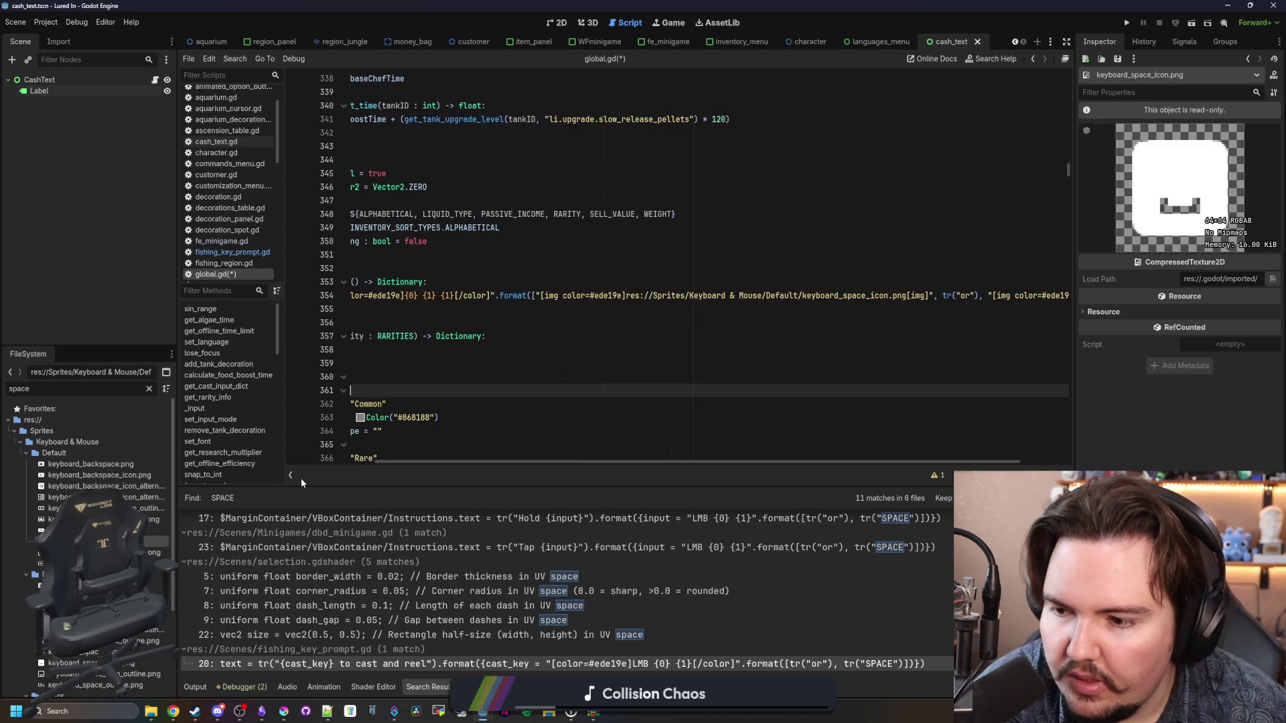
click(148, 388)
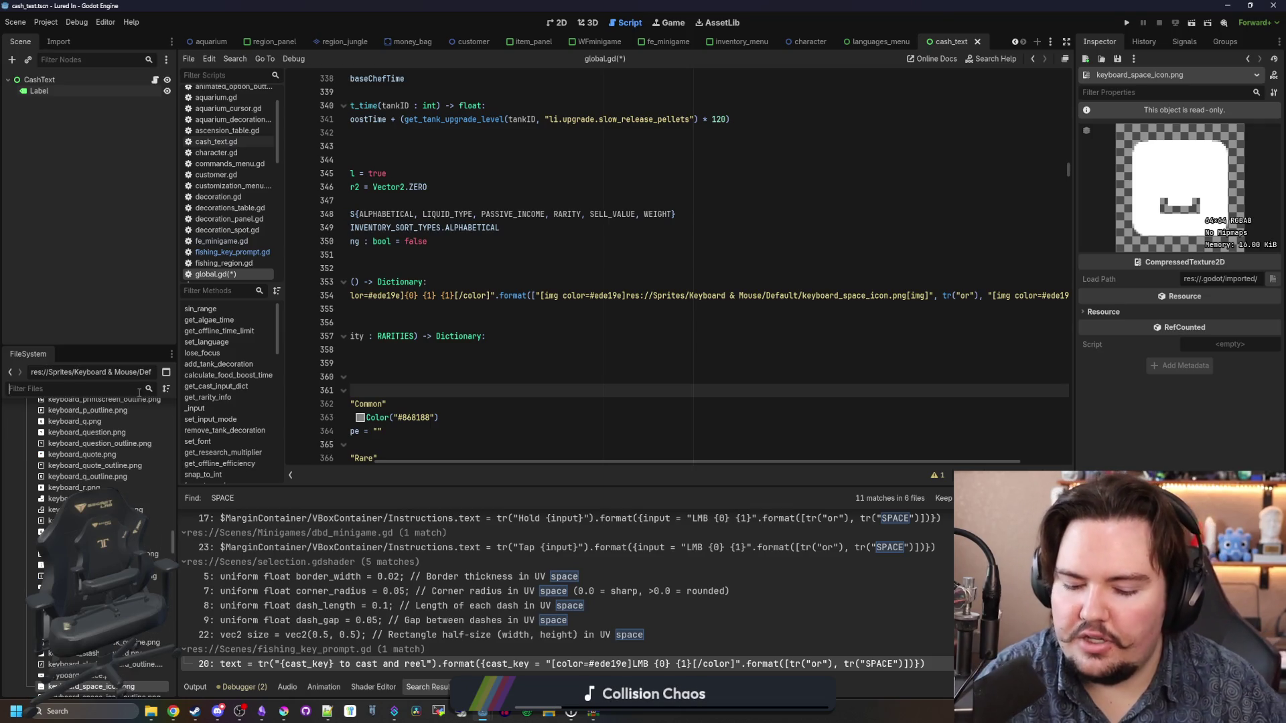
text(left_m)
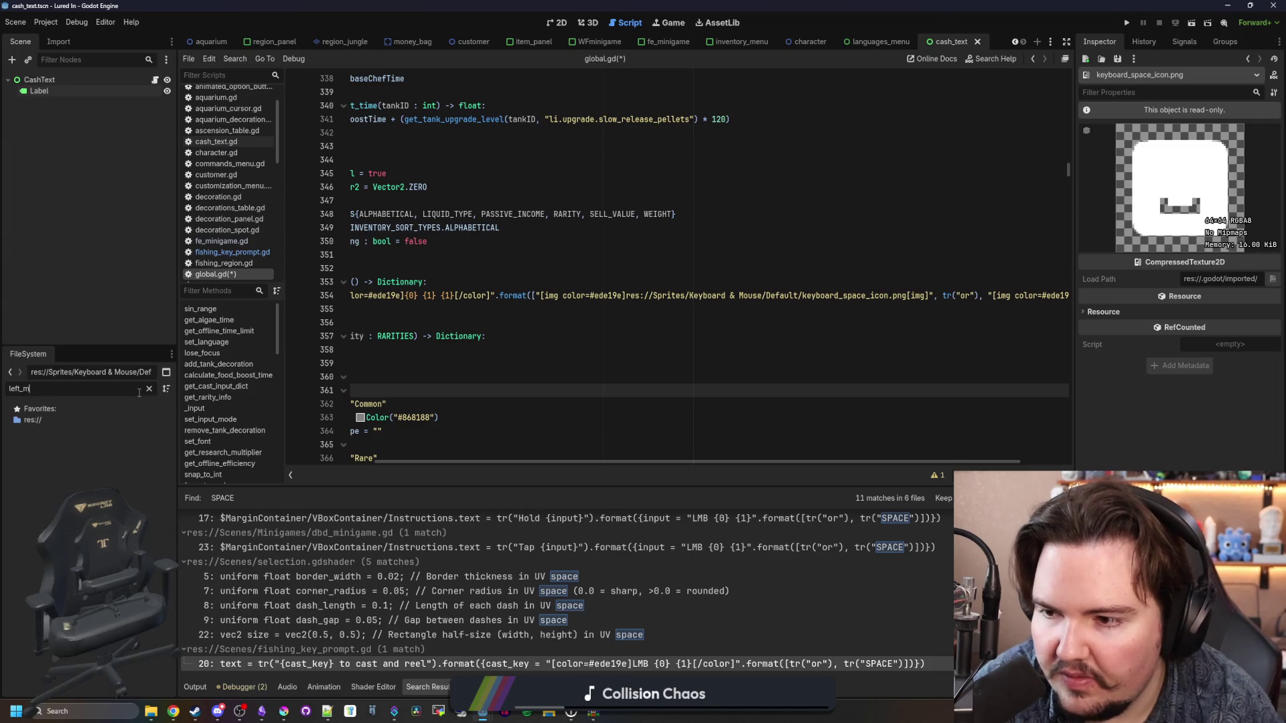
key(BackSpace)
key(BackSpace)
key(BackSpace)
text(mouse)
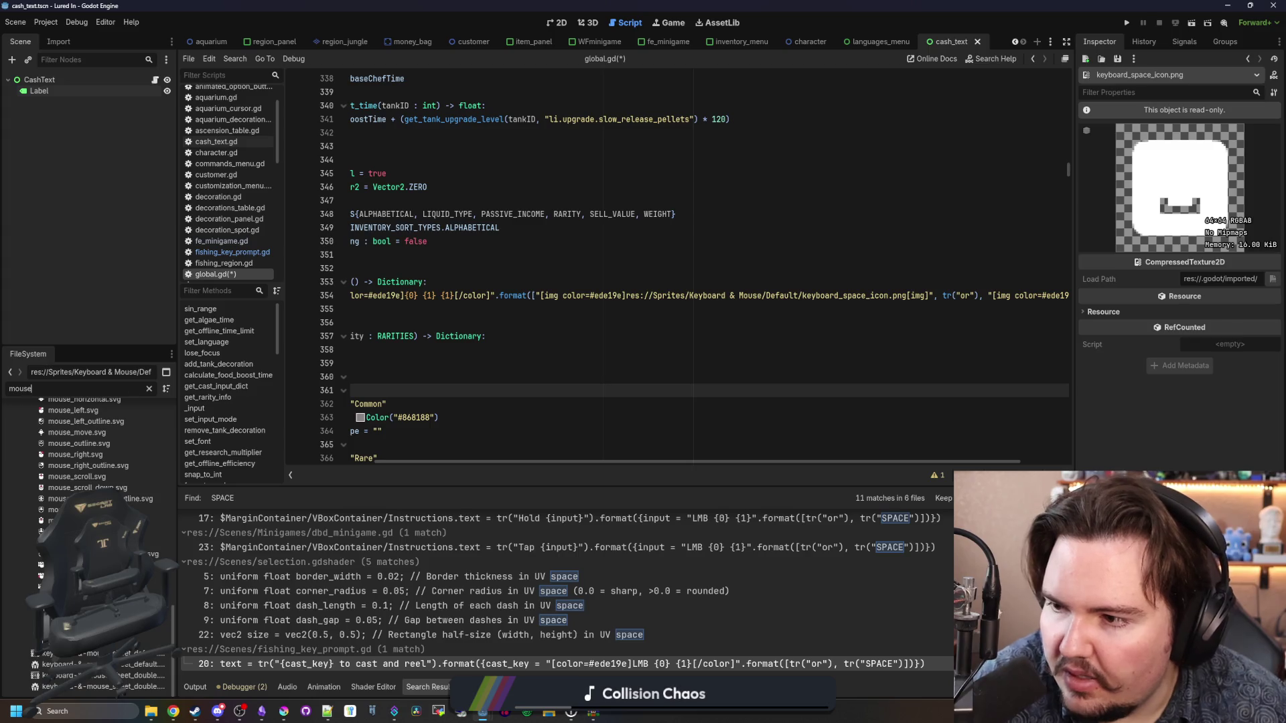
click(239, 711)
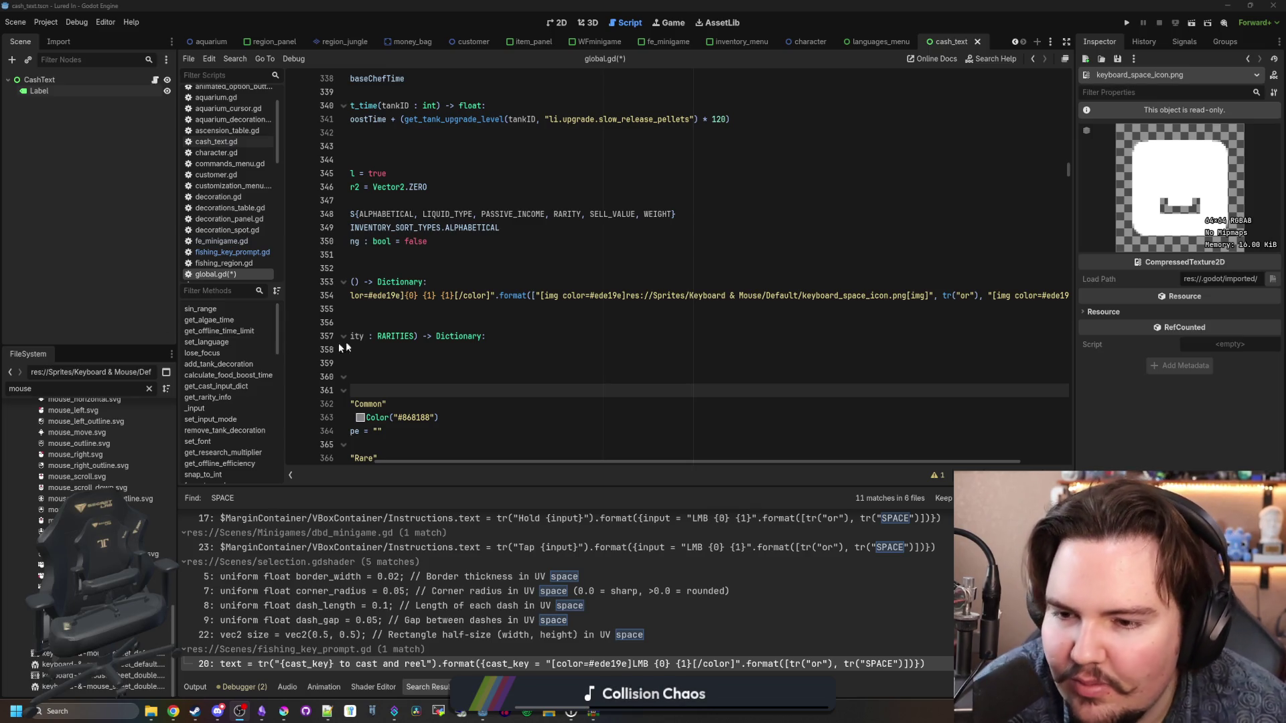
click(402, 350)
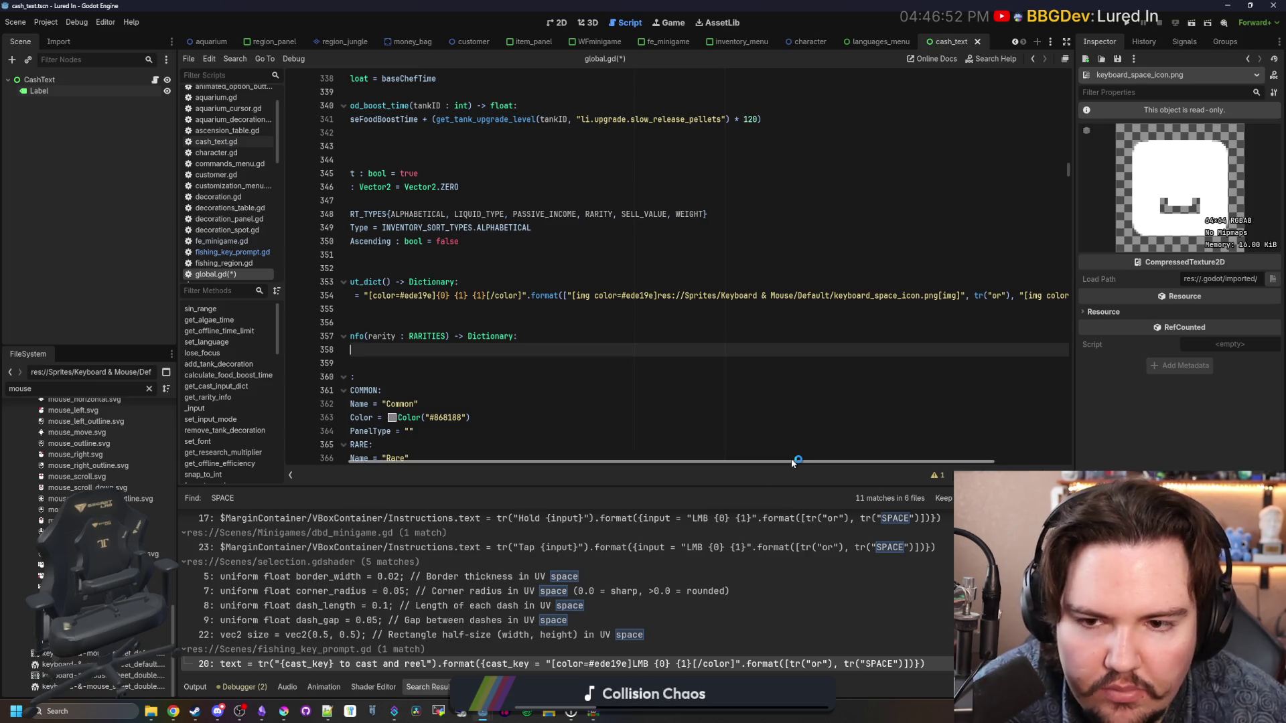
scroll(797, 461, right, 3)
scroll(115, 468, up, 3)
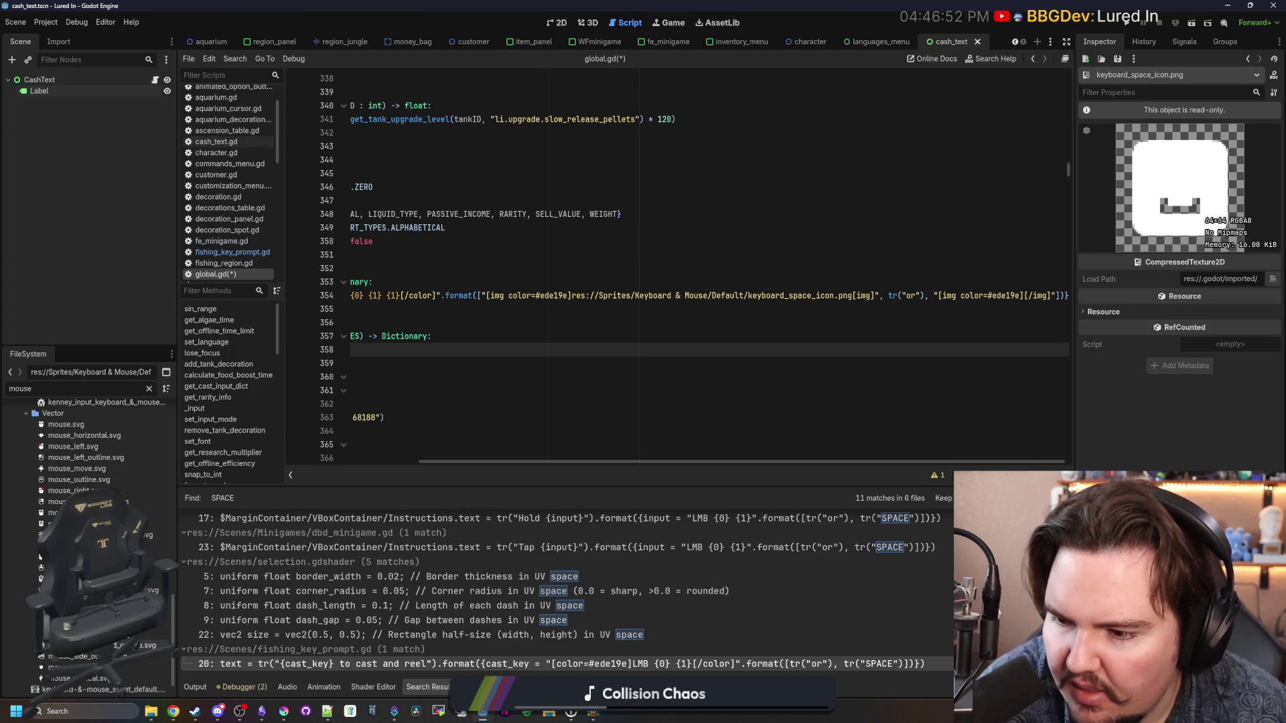
Step: Replace the first img tag's path on line 354 with the mouse_left.svg path
click(110, 449)
click(94, 450)
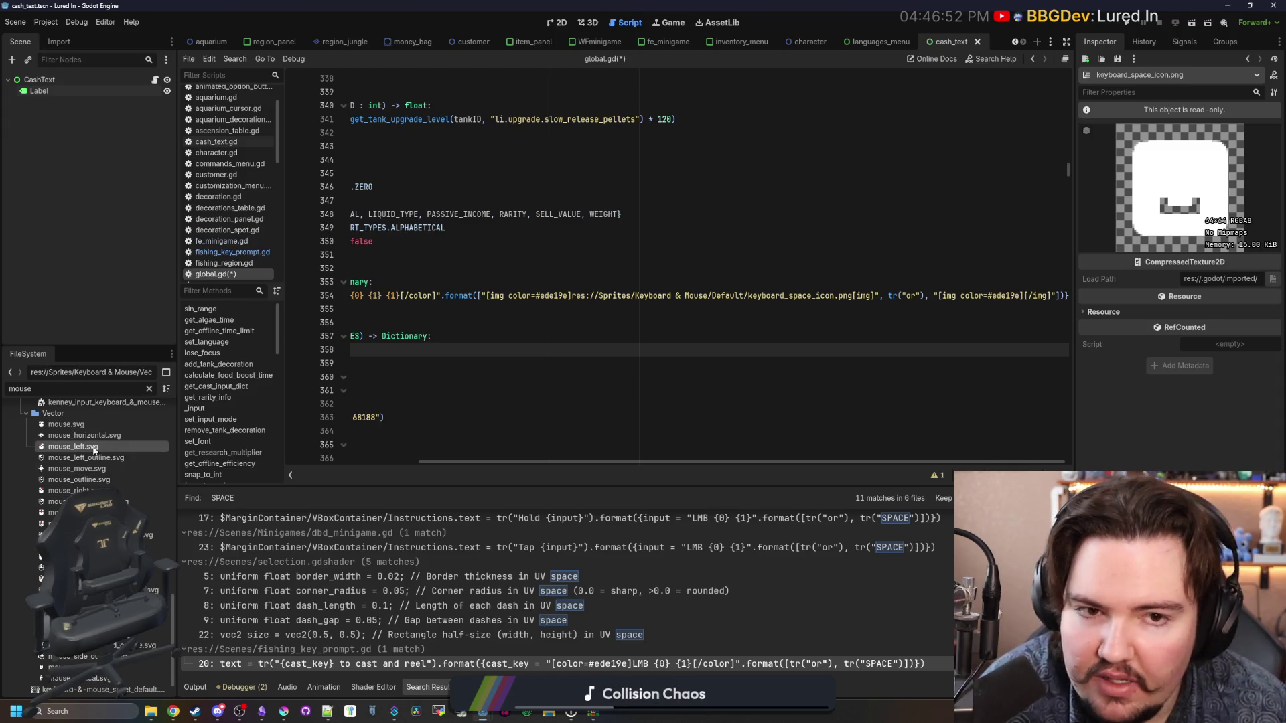
right_click(94, 450)
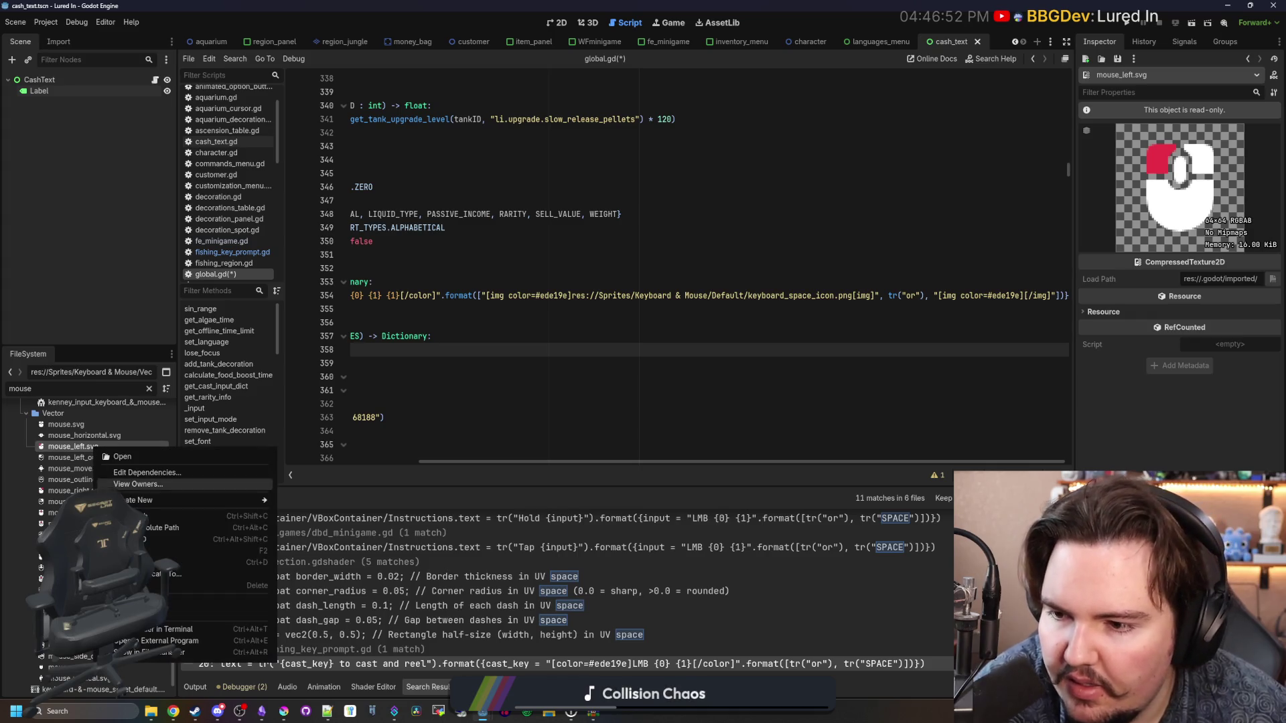
click(149, 519)
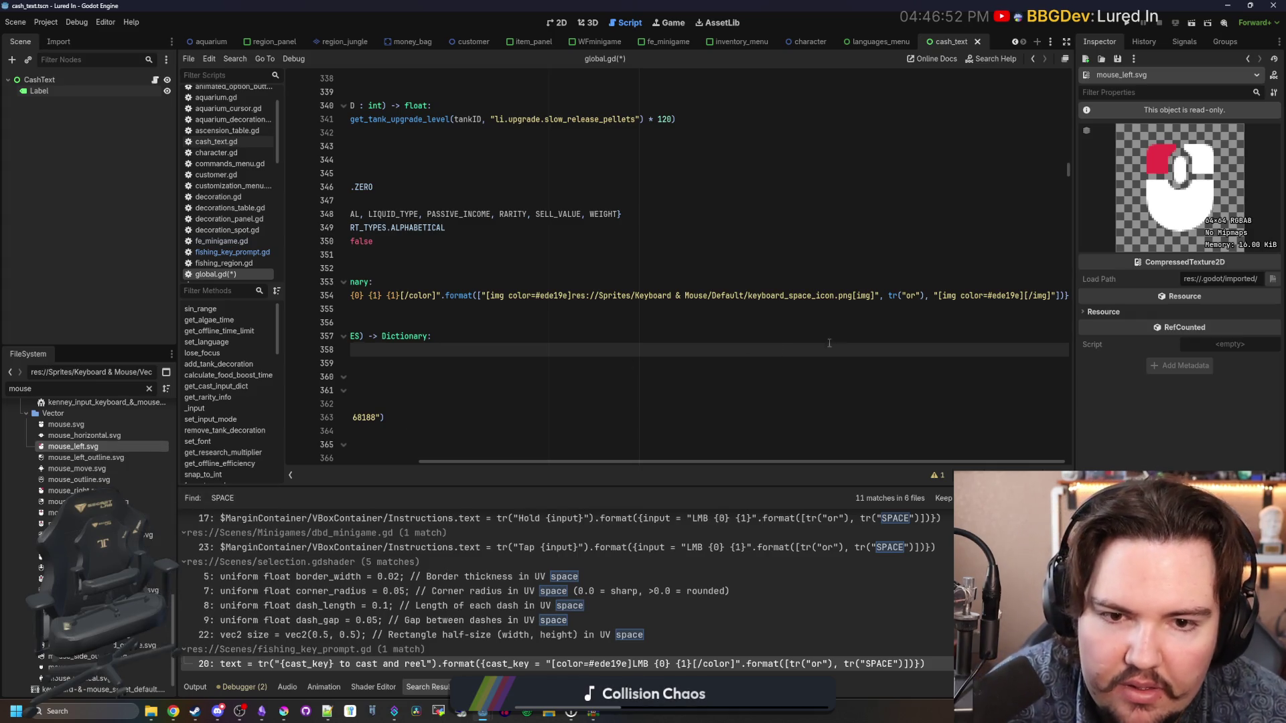
mouse_move(859, 297)
mouse_down()
mouse_move(991, 296)
mouse_move(683, 296)
mouse_move(813, 293)
mouse_move(736, 296)
mouse_up()
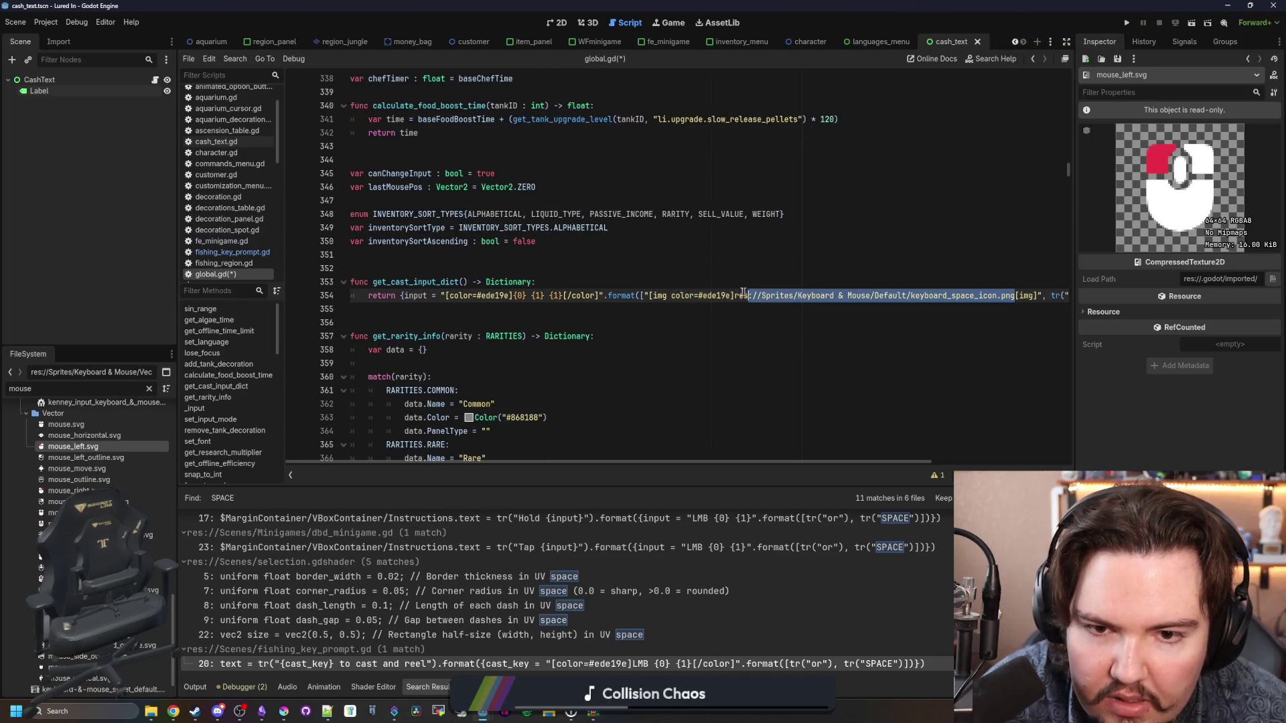
text(res://Sprites/Keyboard & Mouse/Vector/mouse_left.svg)
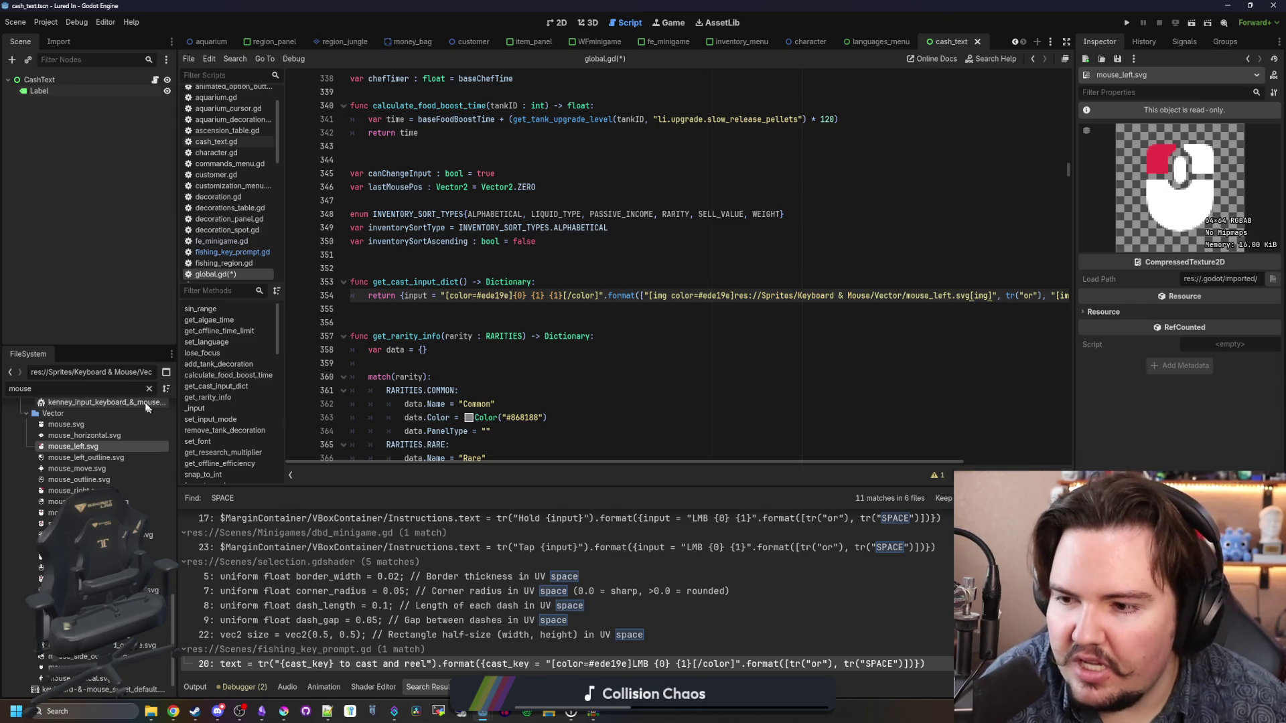
Step: Filter by 'space' and paste the keyboard_space_icon.svg path into the second img tag
click(134, 391)
key(ctrl+a)
key(BackSpace)
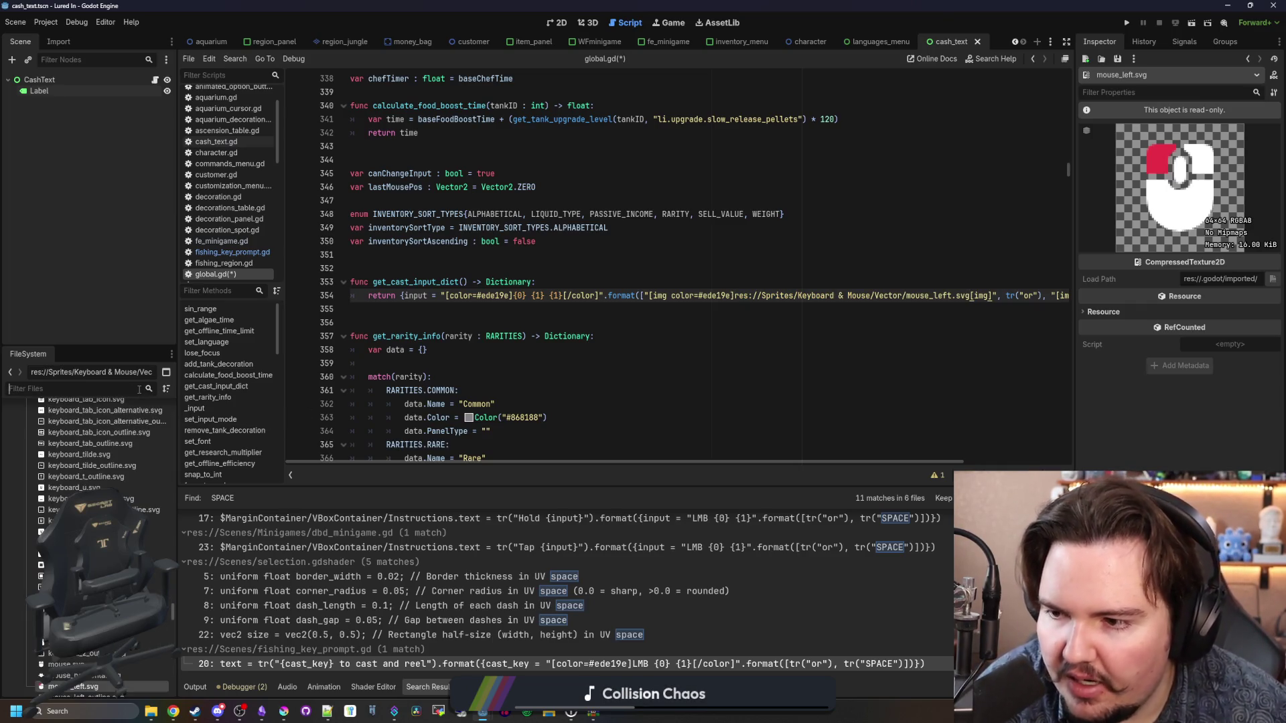
text(space)
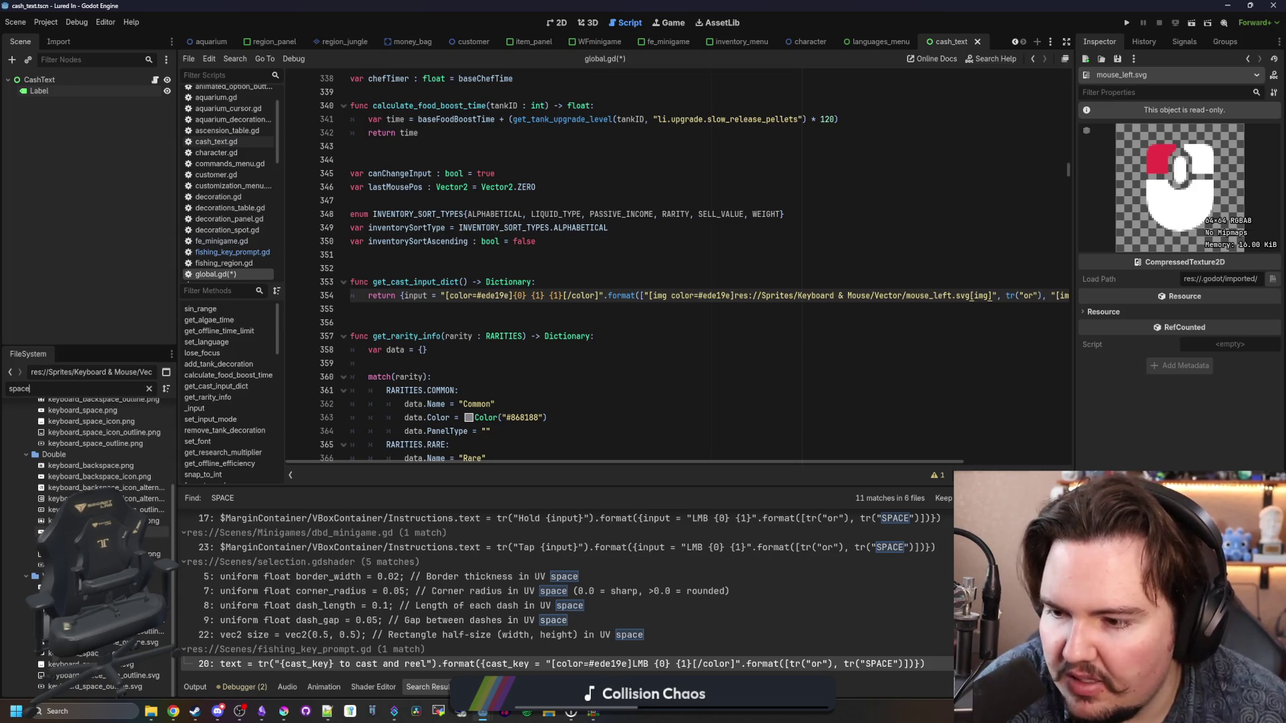
click(100, 498)
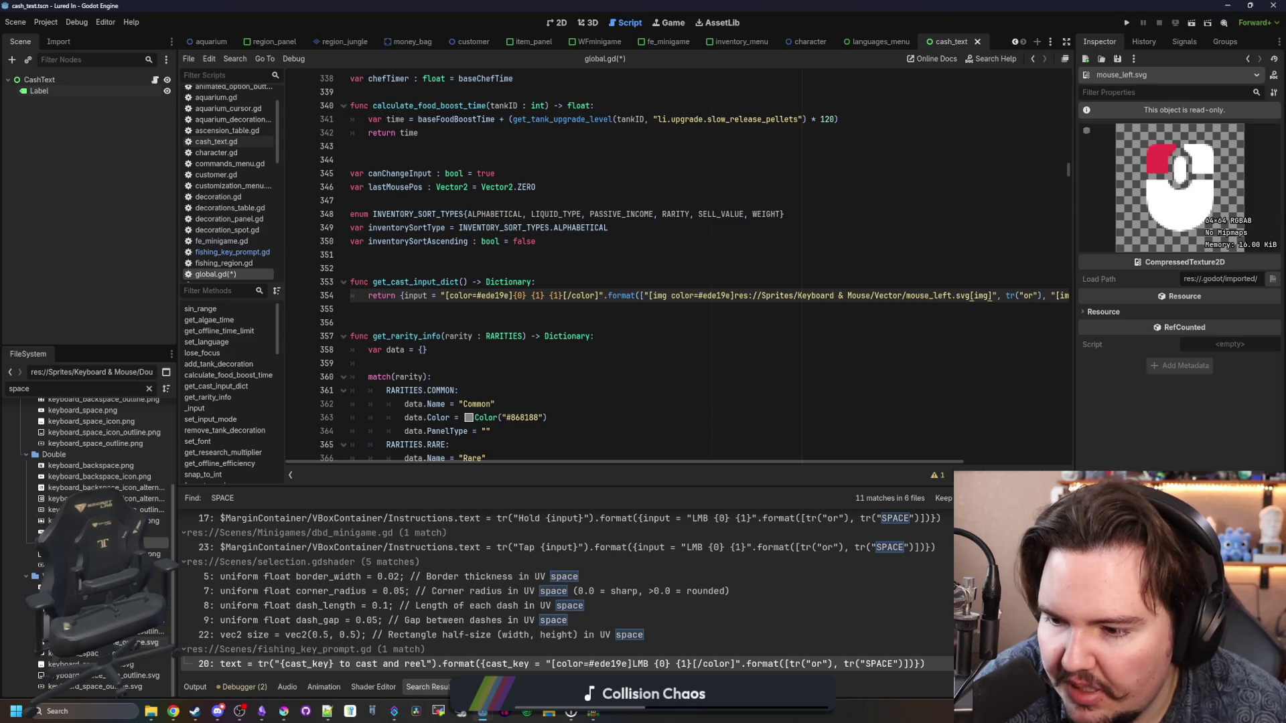
right_click(97, 486)
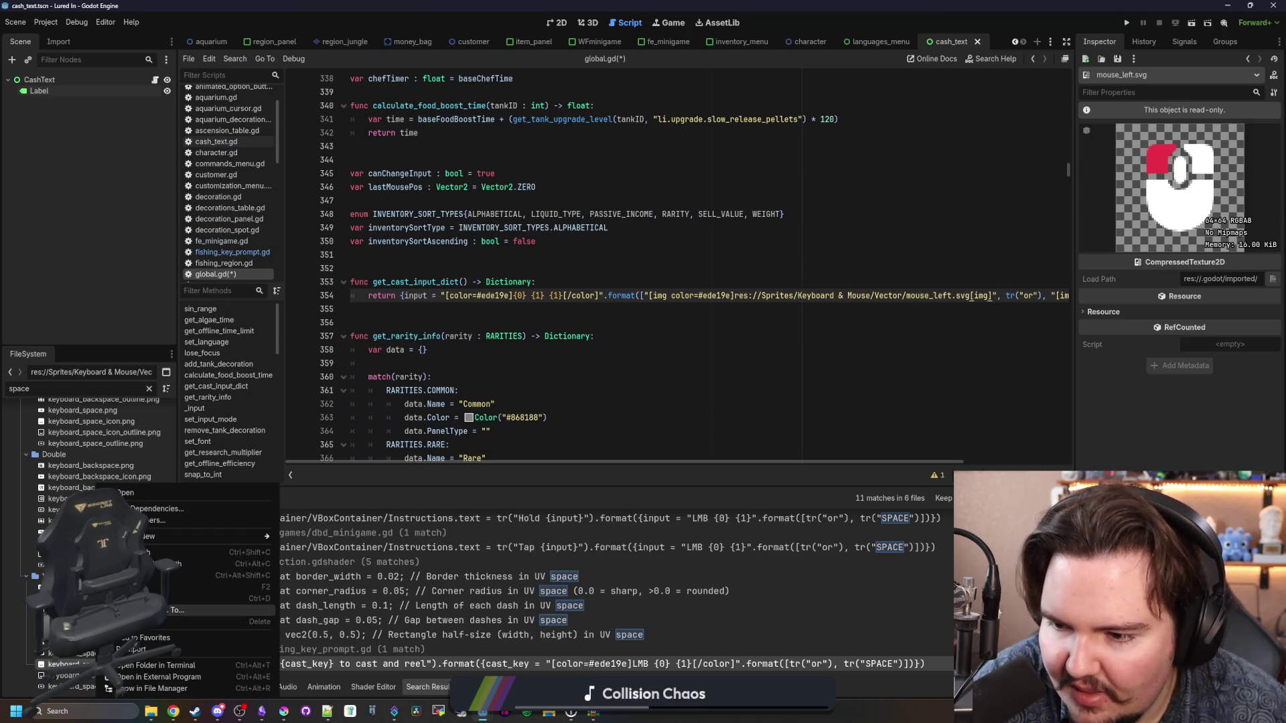
click(147, 550)
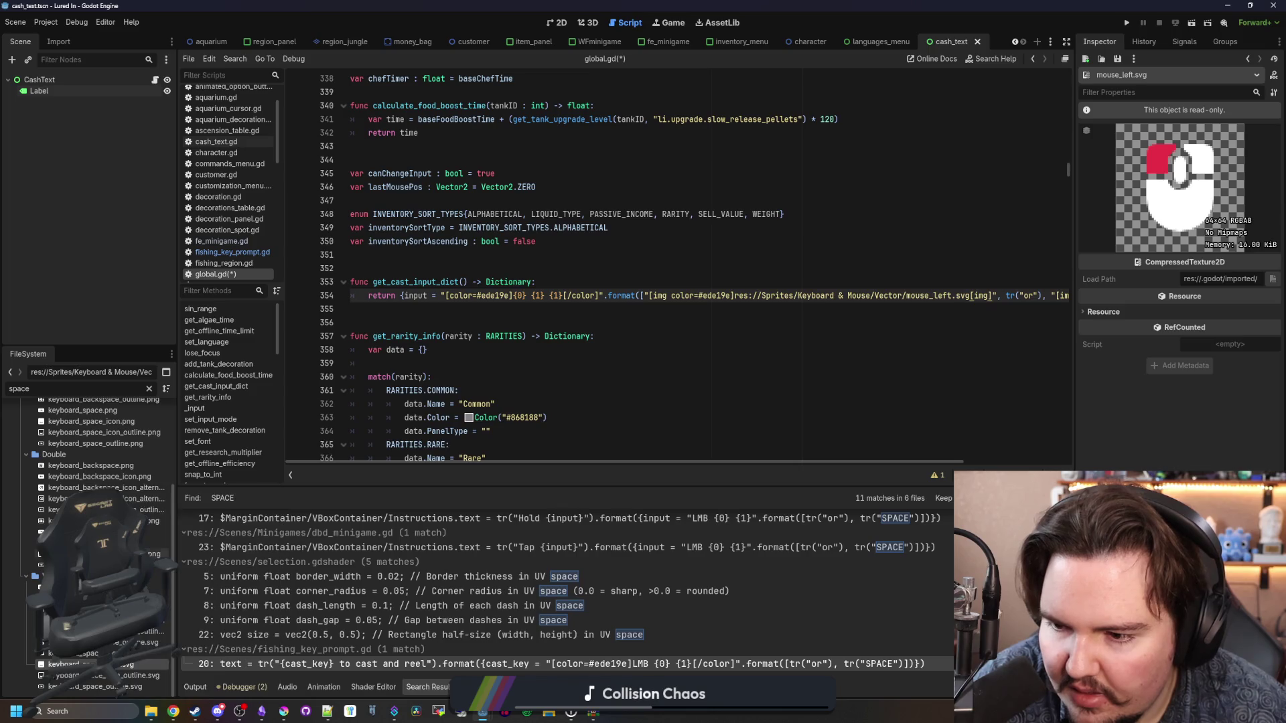
drag(602, 461, 704, 462)
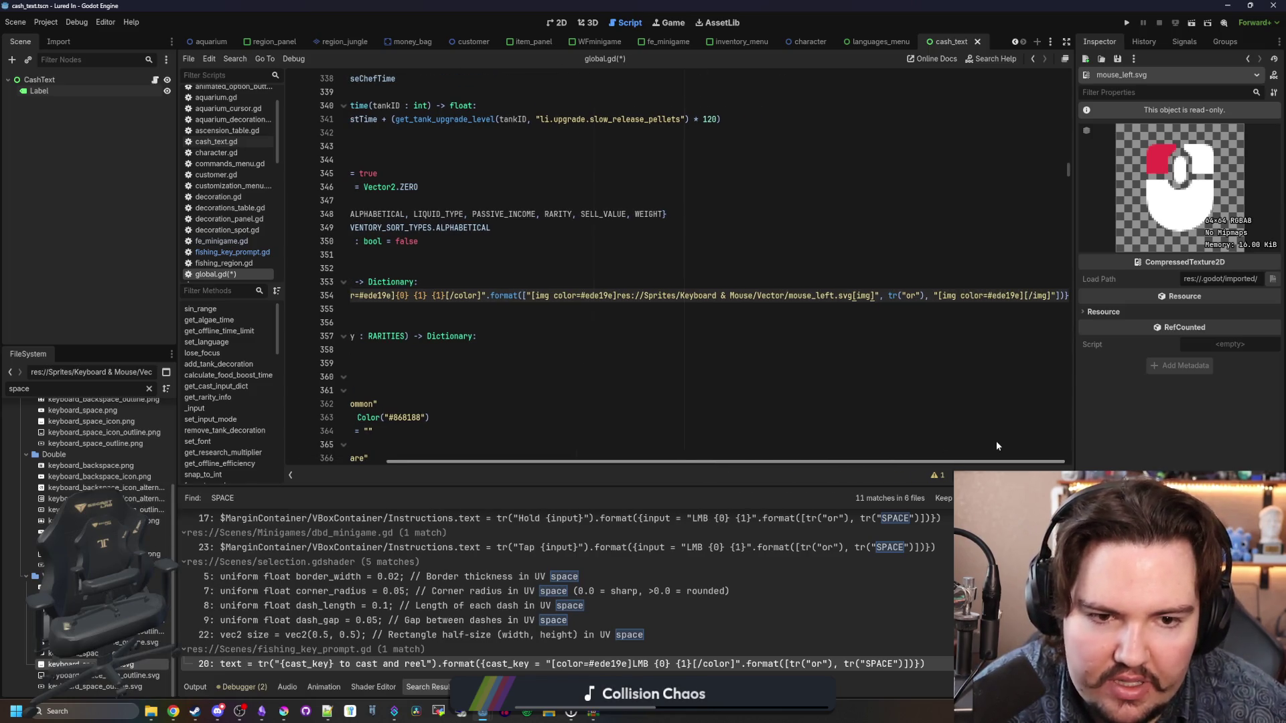
click(1023, 296)
key(ctrl+v)
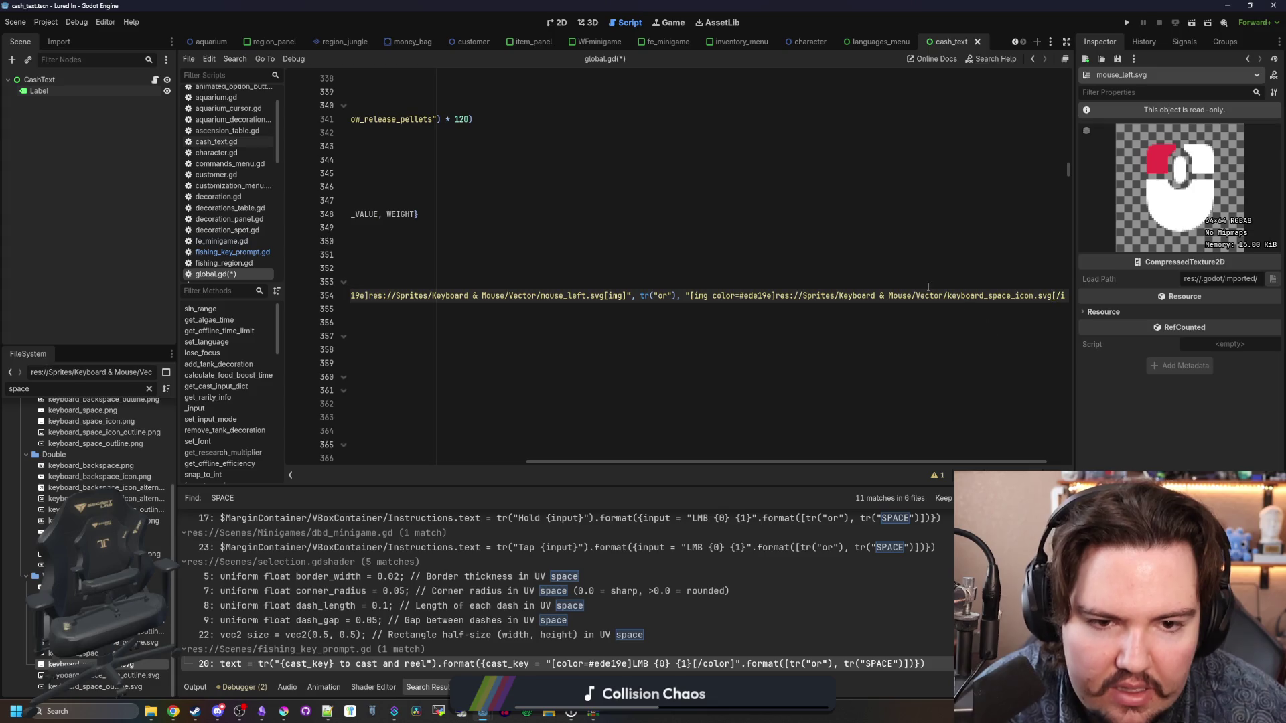
Step: Save global.gd
key(ctrl+s)
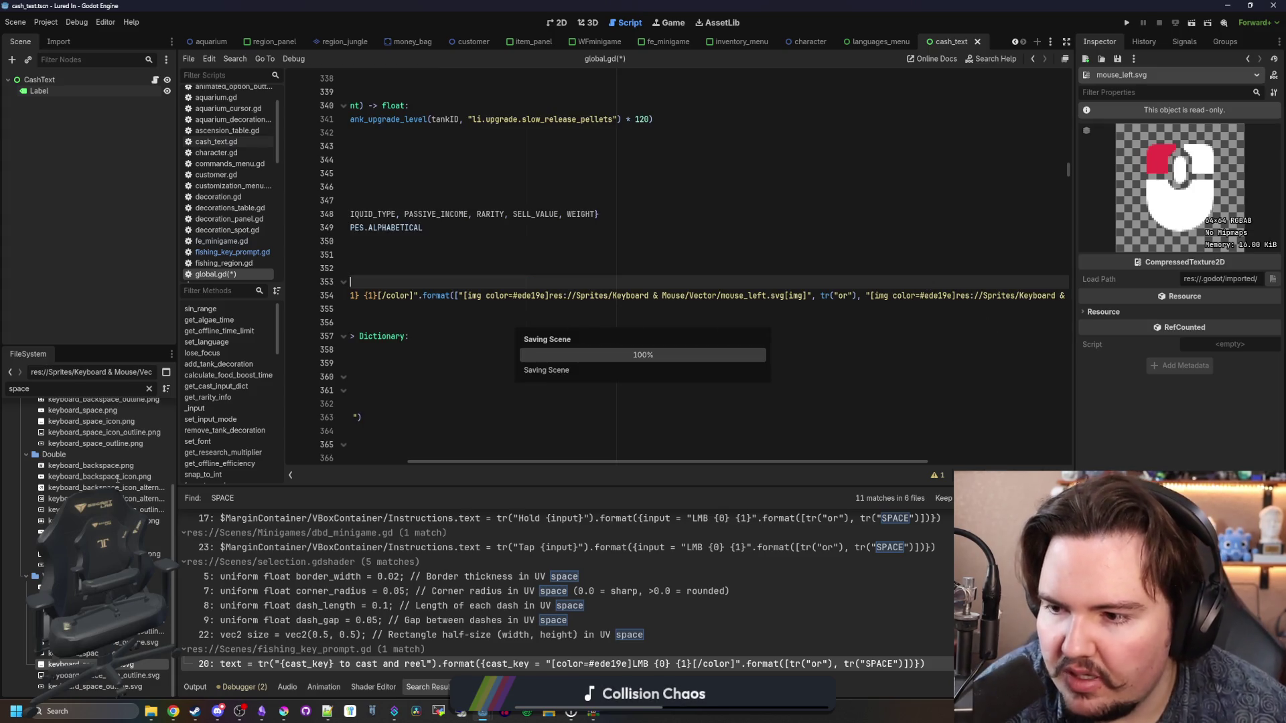
click(533, 337)
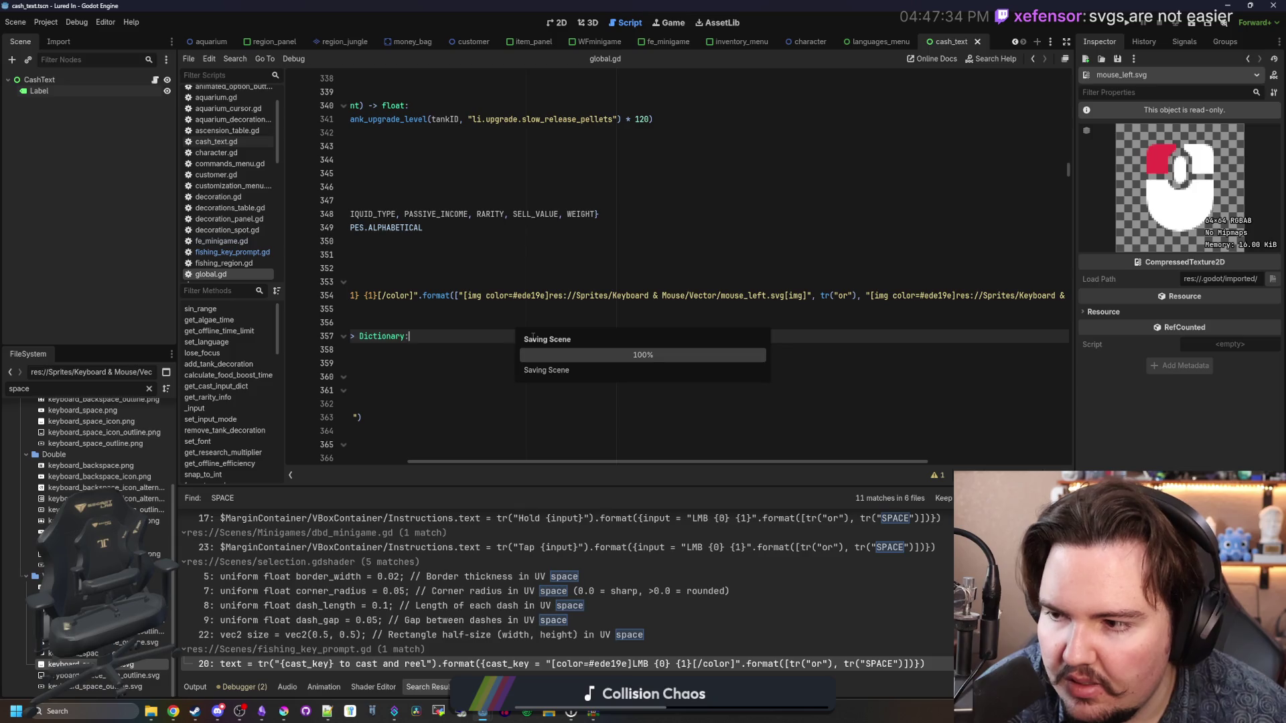
key(Up)
key(Up)
key(Up)
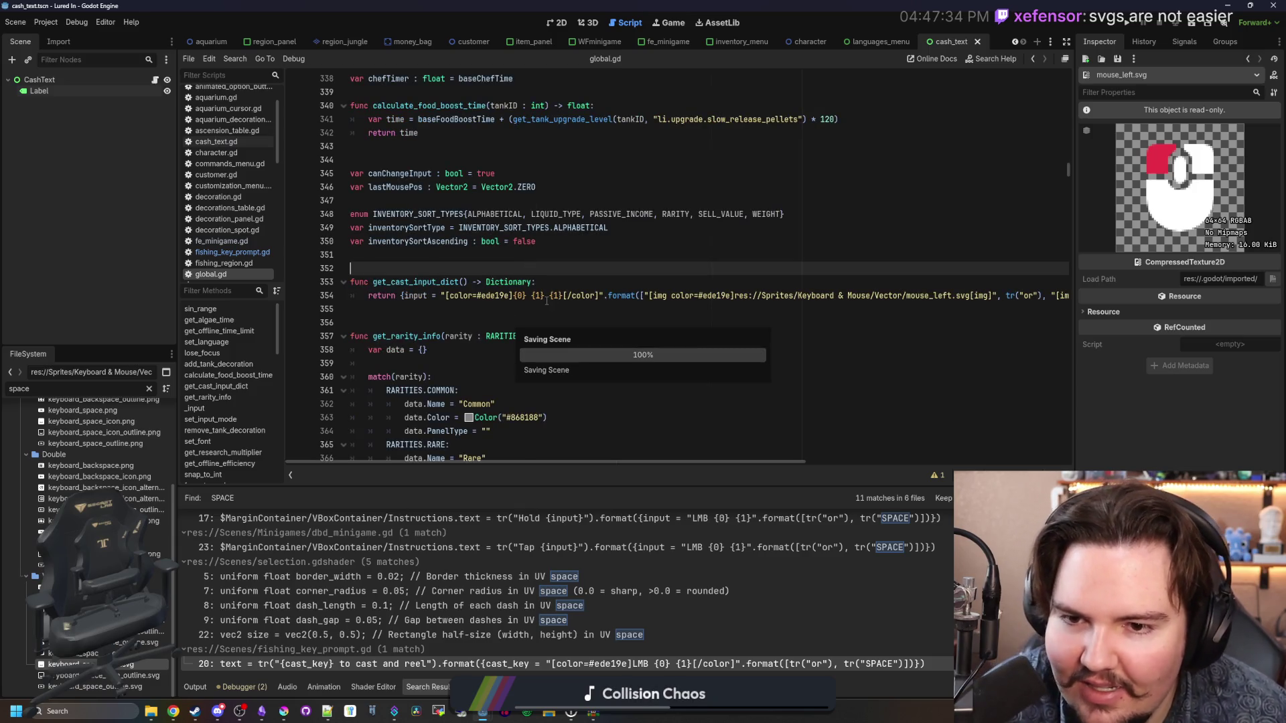
key(Down)
key(Down)
key(Down)
key(ctrl+s)
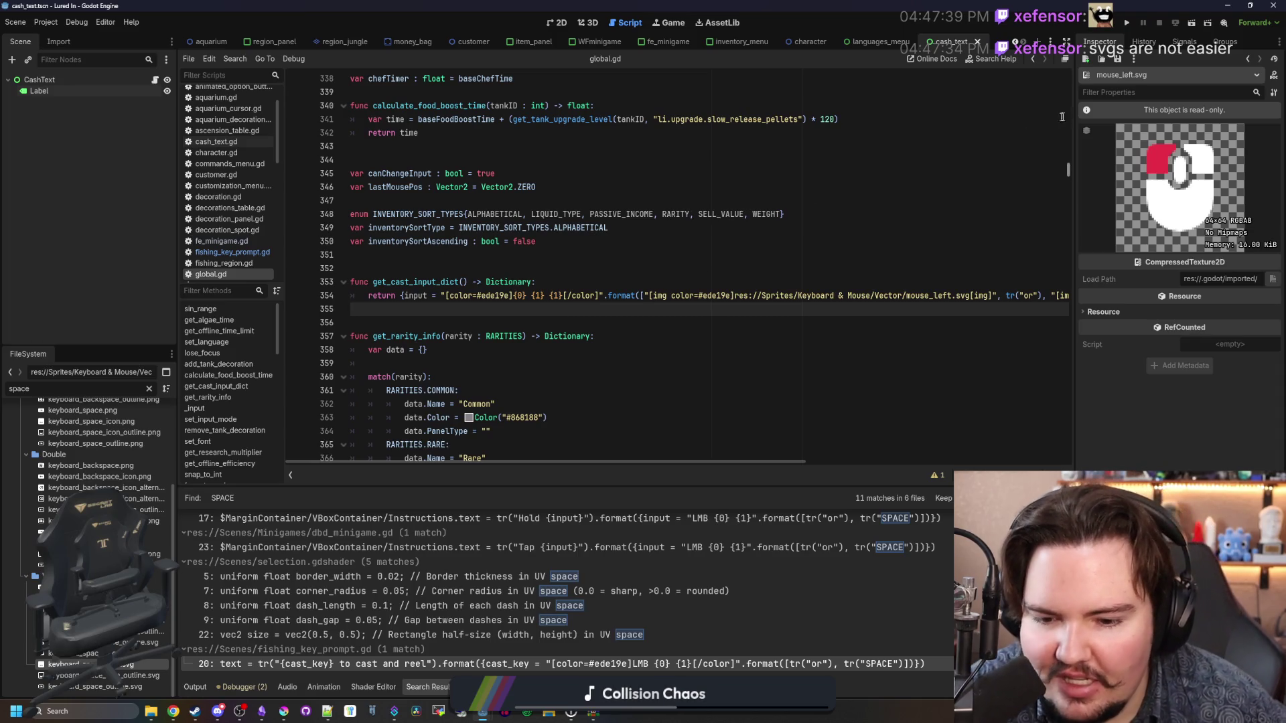
Step: Run the game, then strip line 20's {cast_key = ...} wrapper, leaving .format(Global.get_cast_input_array())
click(1127, 24)
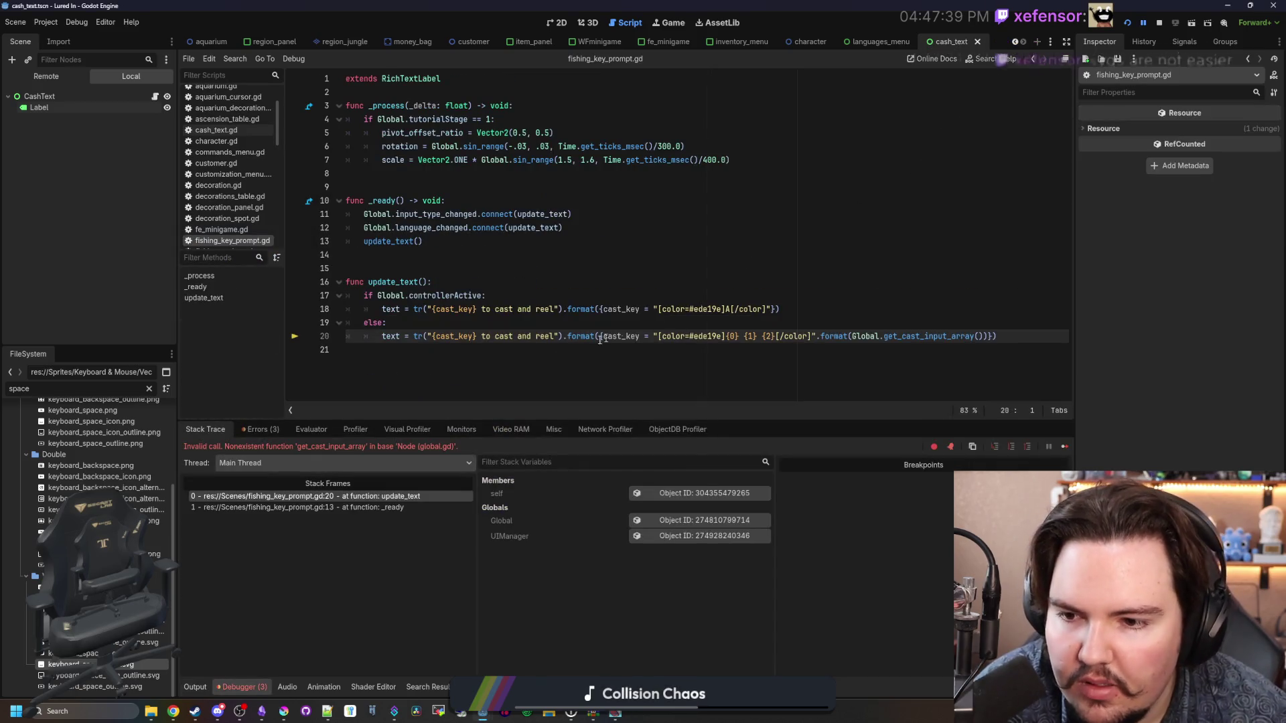
click(851, 336)
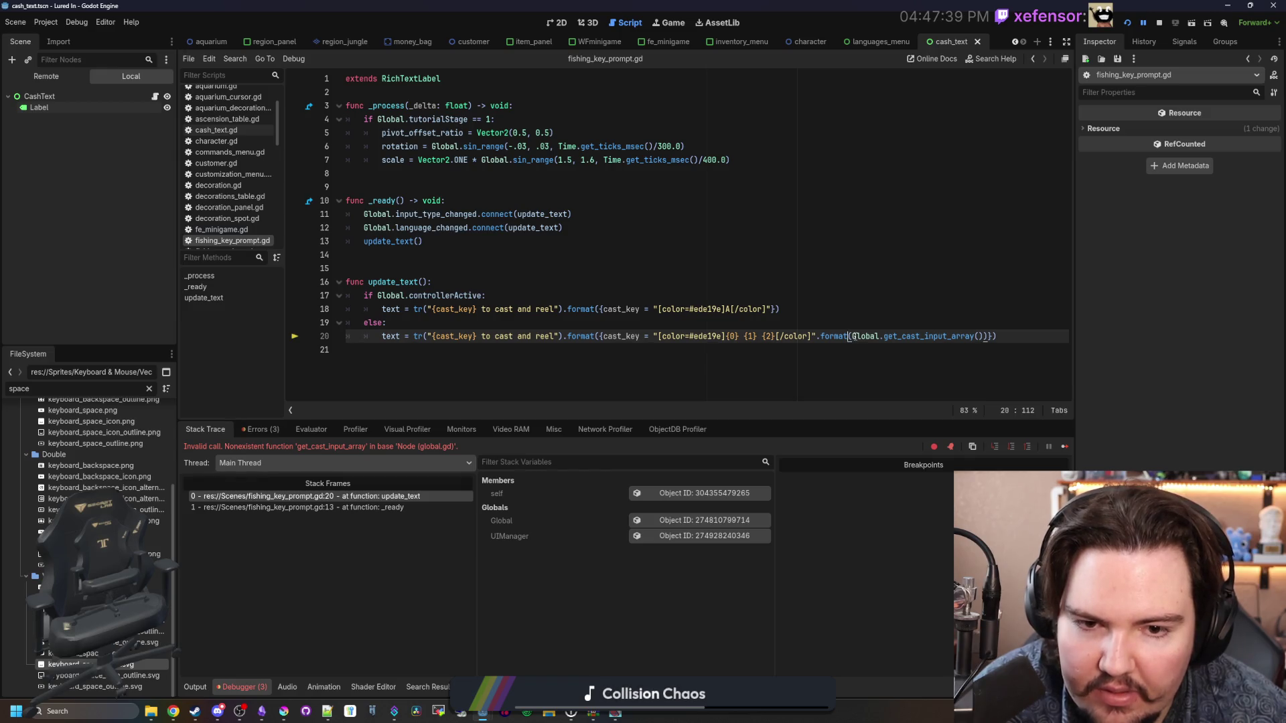
mouse_move(852, 337)
mouse_down()
mouse_move(992, 336)
mouse_move(602, 338)
mouse_up()
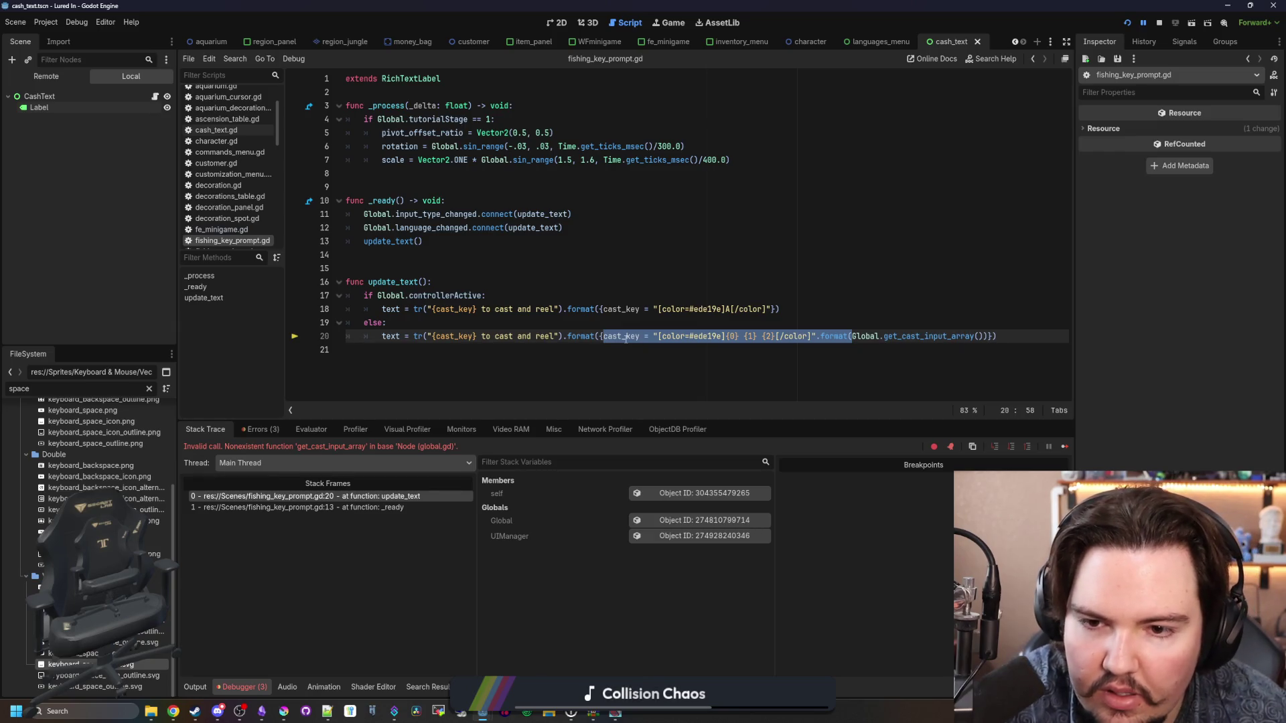
key(BackSpace)
key(BackSpace)
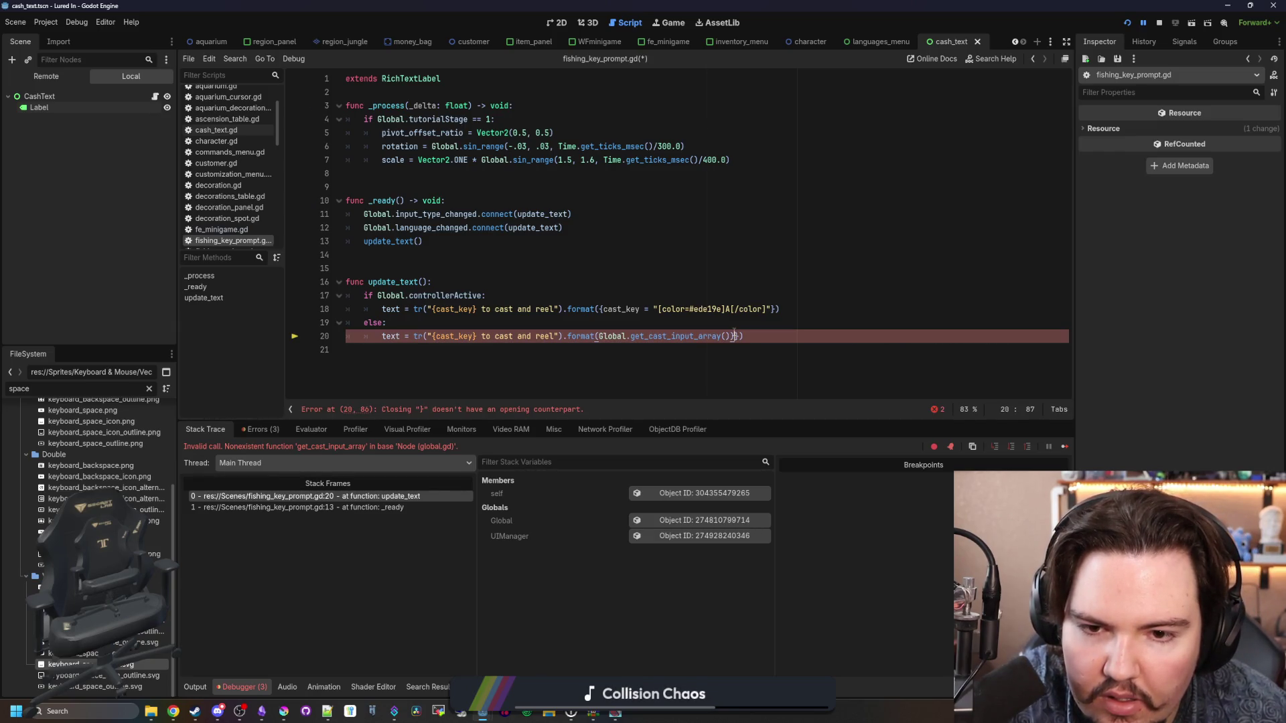
click(727, 316)
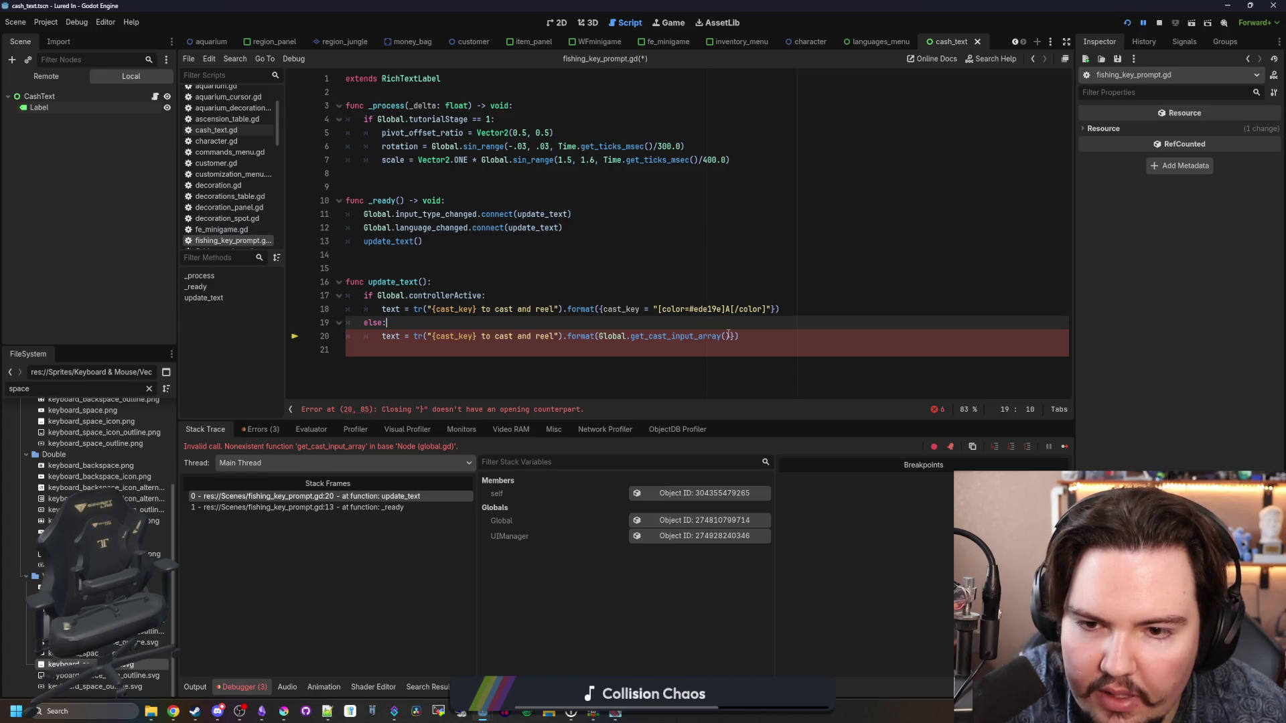
click(734, 336)
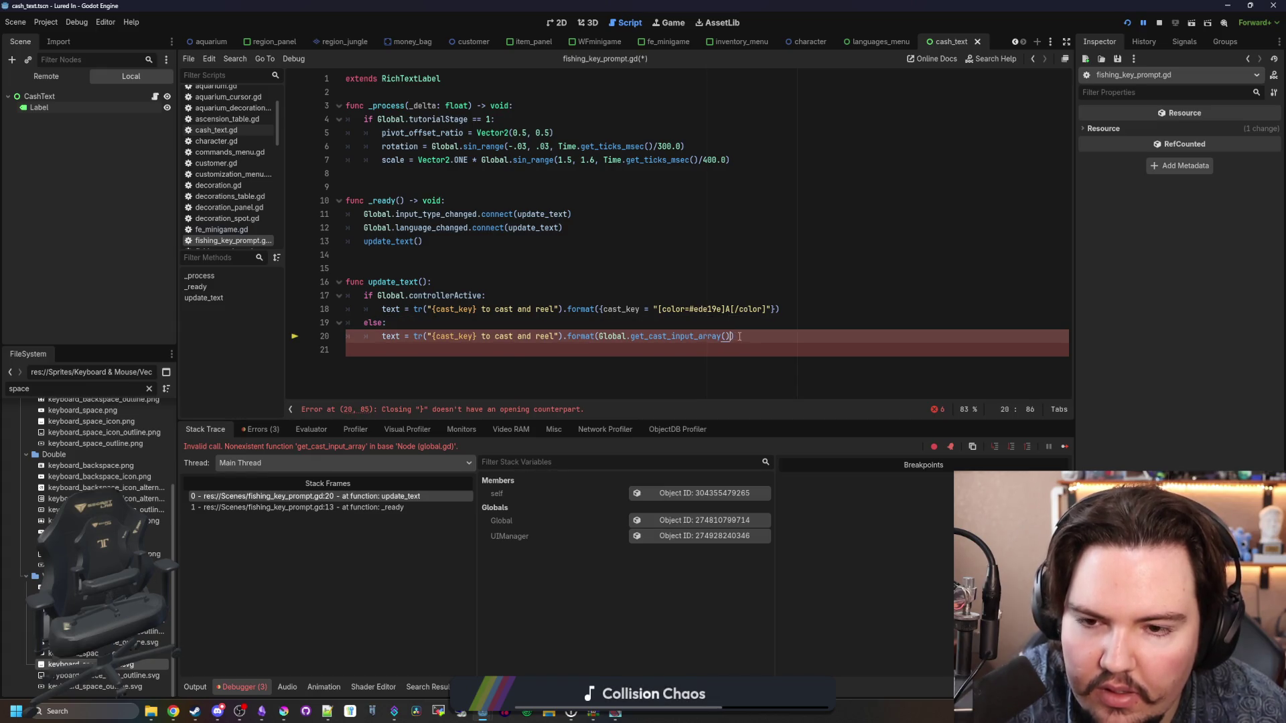
drag(735, 337, 564, 339)
key(ctrl+c)
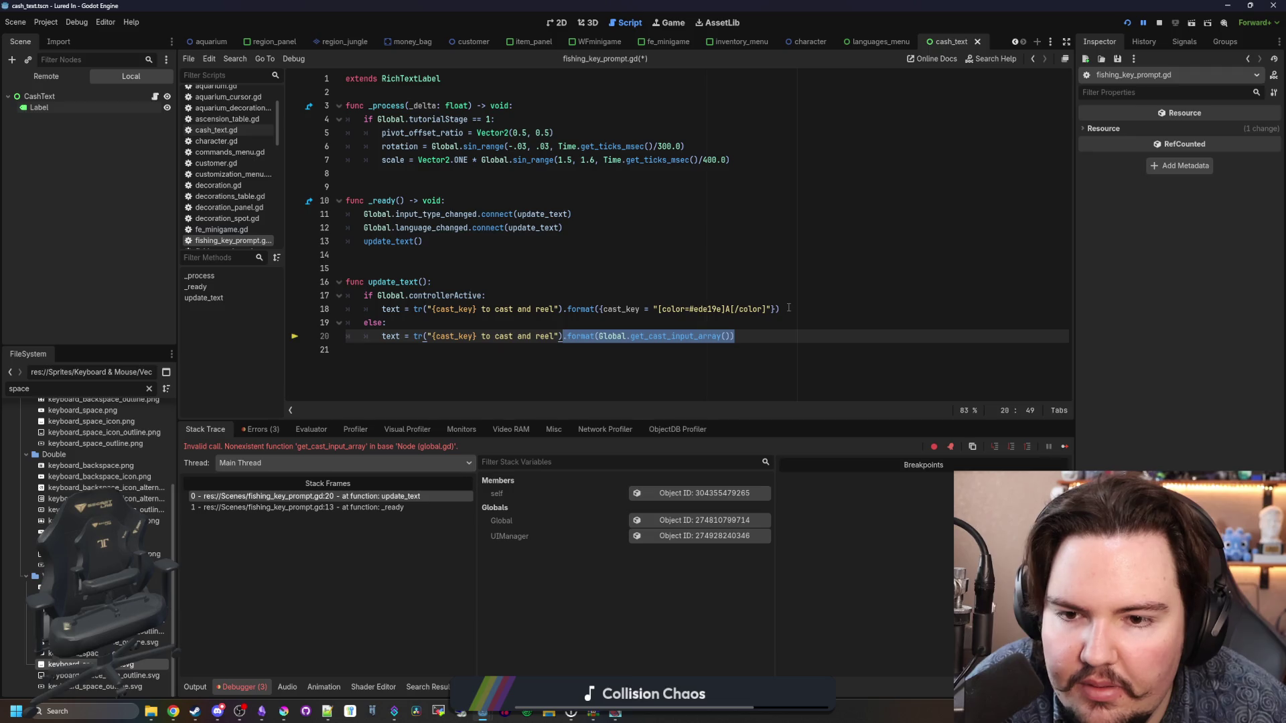
Step: Use the new format call on line 18 and delete the controllerActive if/else branches
drag(789, 308, 564, 310)
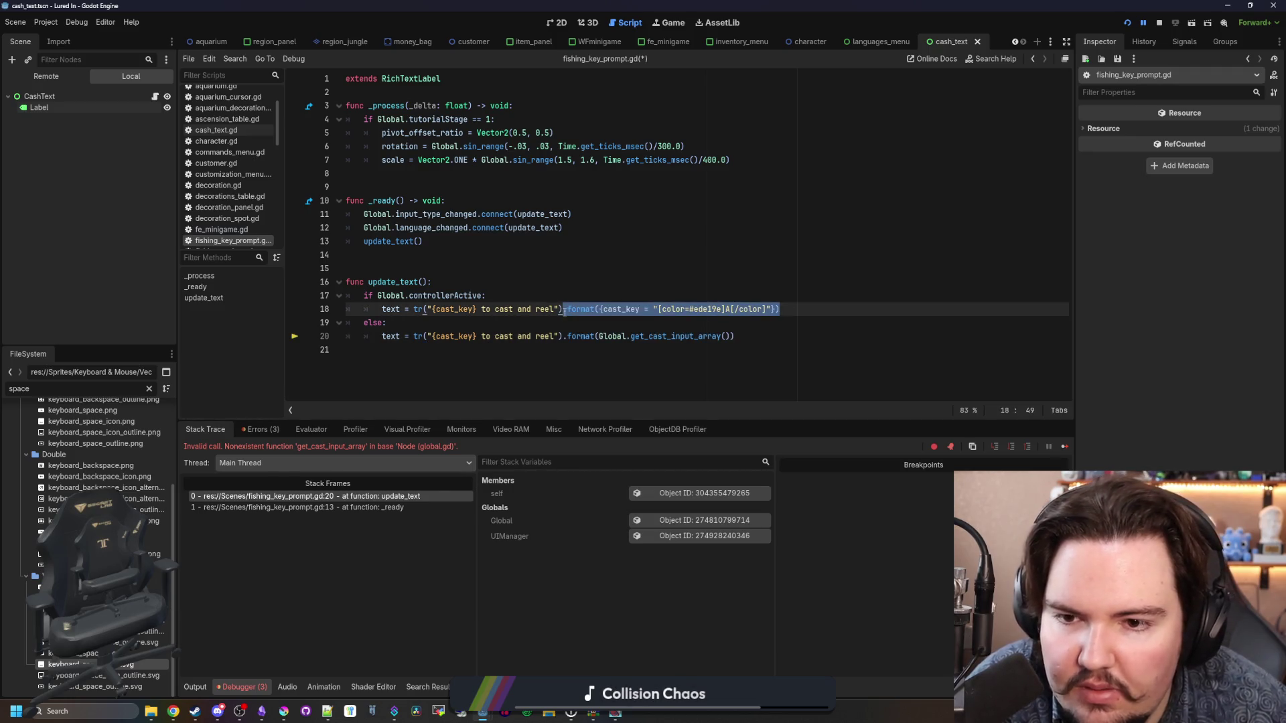
key(ctrl+v)
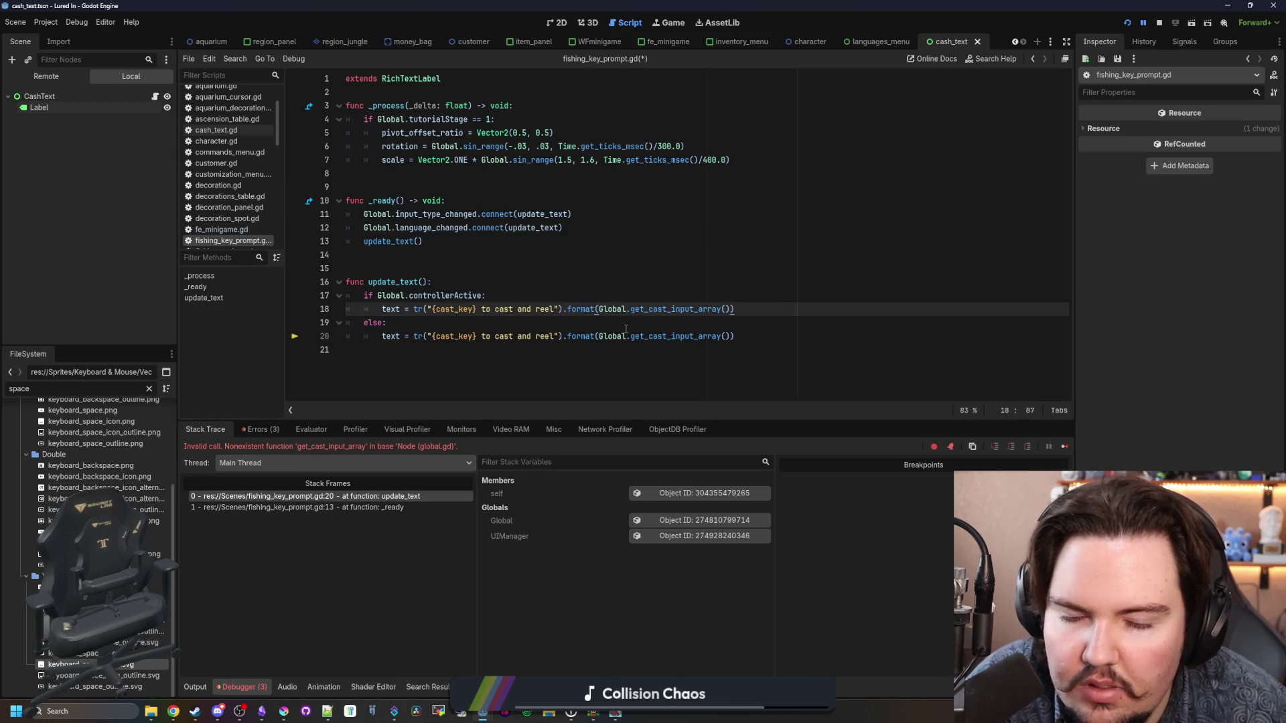
drag(487, 295, 361, 300)
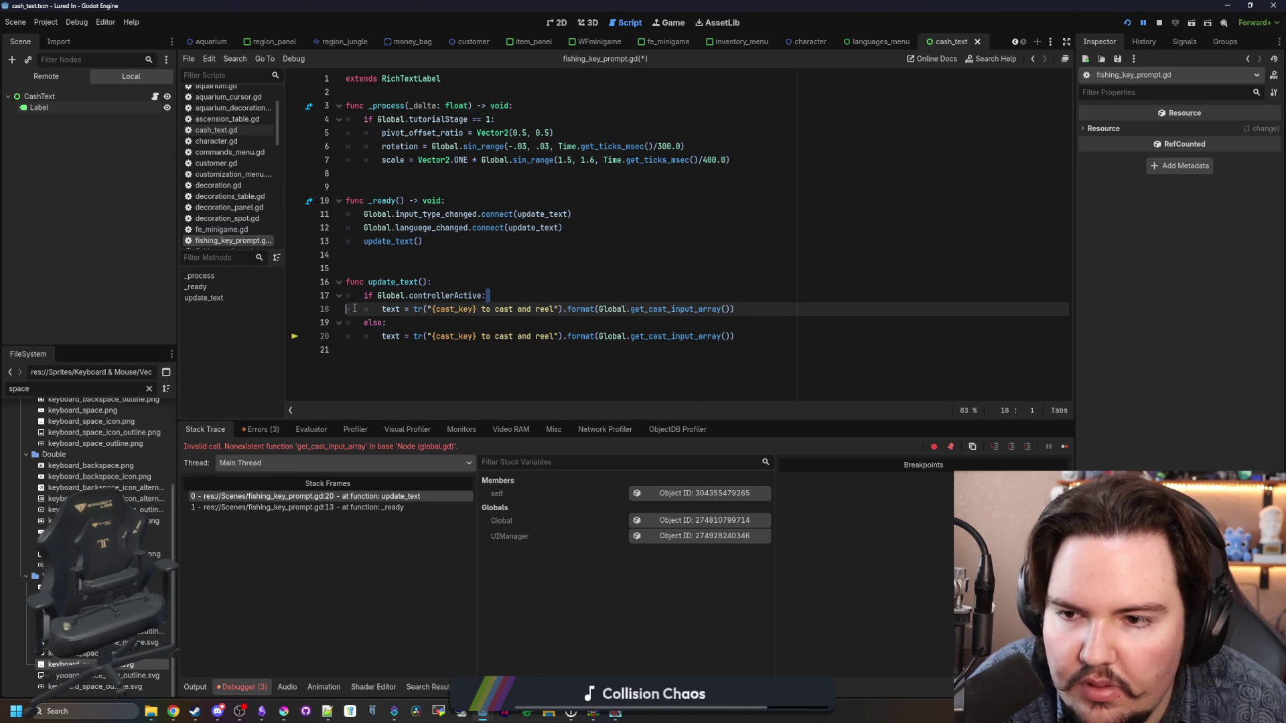
click(382, 309)
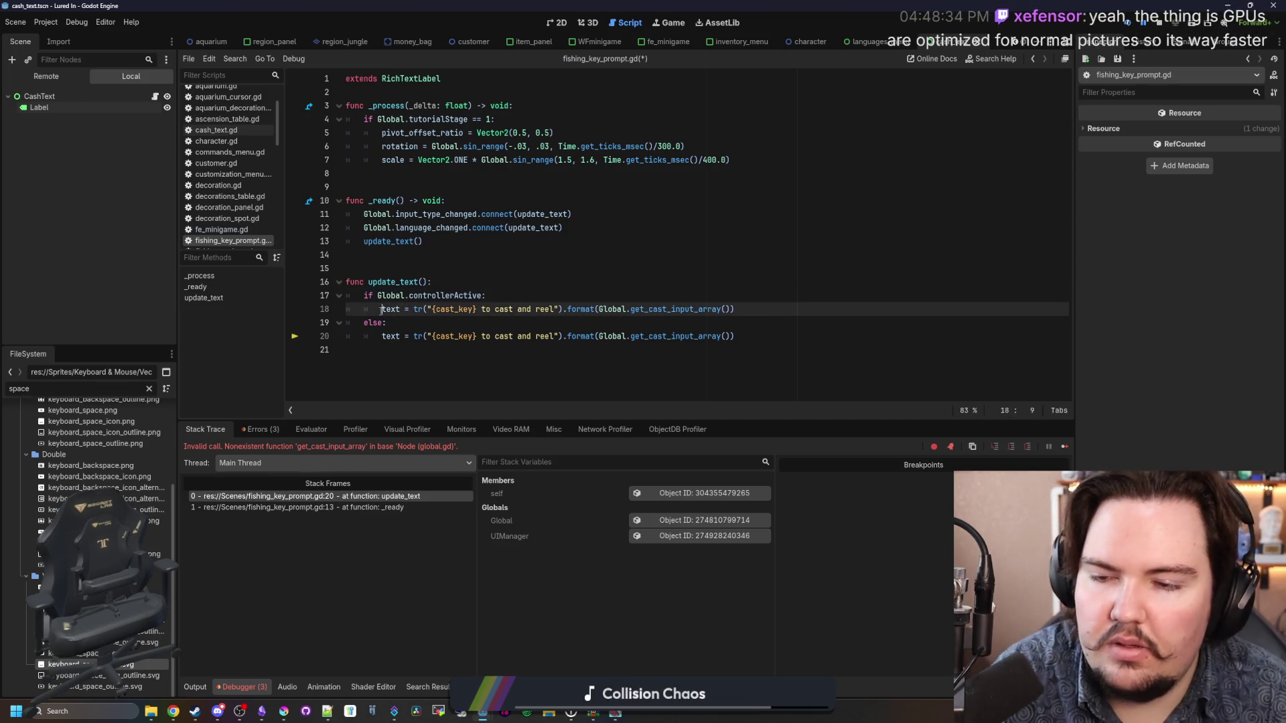
key(BackSpace)
mouse_move(737, 336)
mouse_down()
mouse_move(617, 338)
mouse_move(718, 309)
mouse_up()
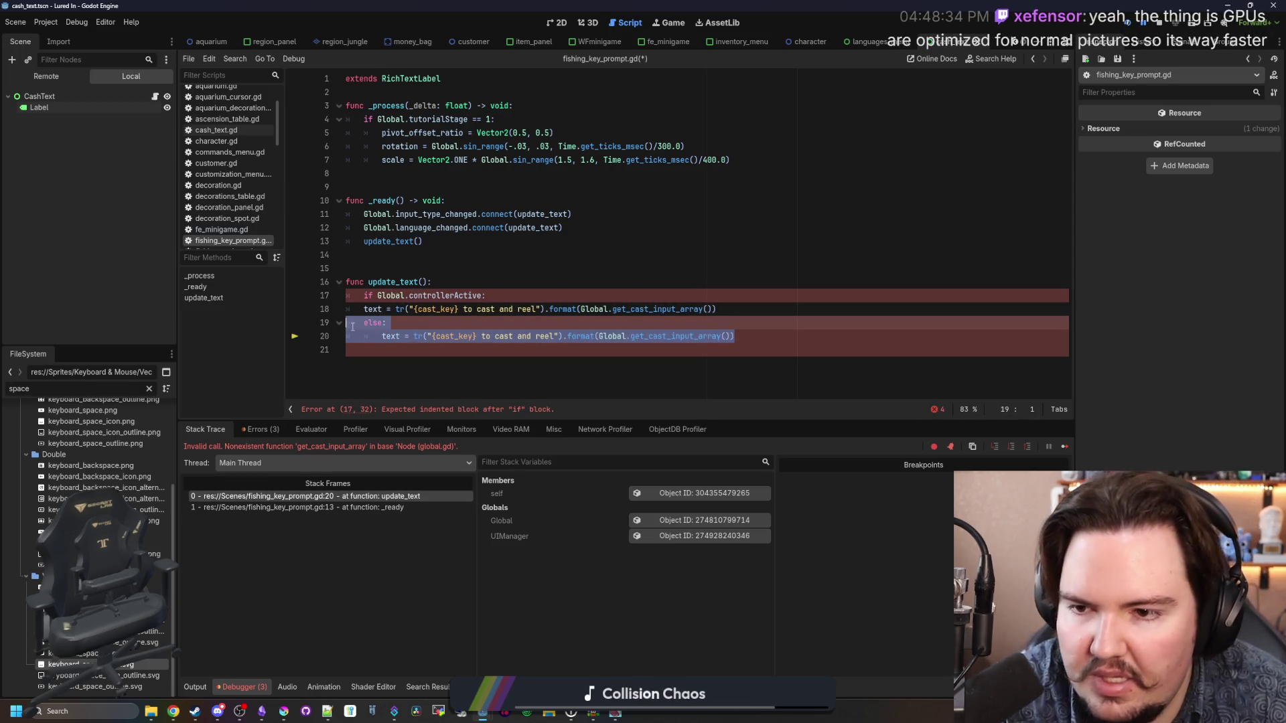
key(BackSpace)
drag(487, 296, 349, 294)
key(BackSpace)
key(BackSpace)
key(BackSpace)
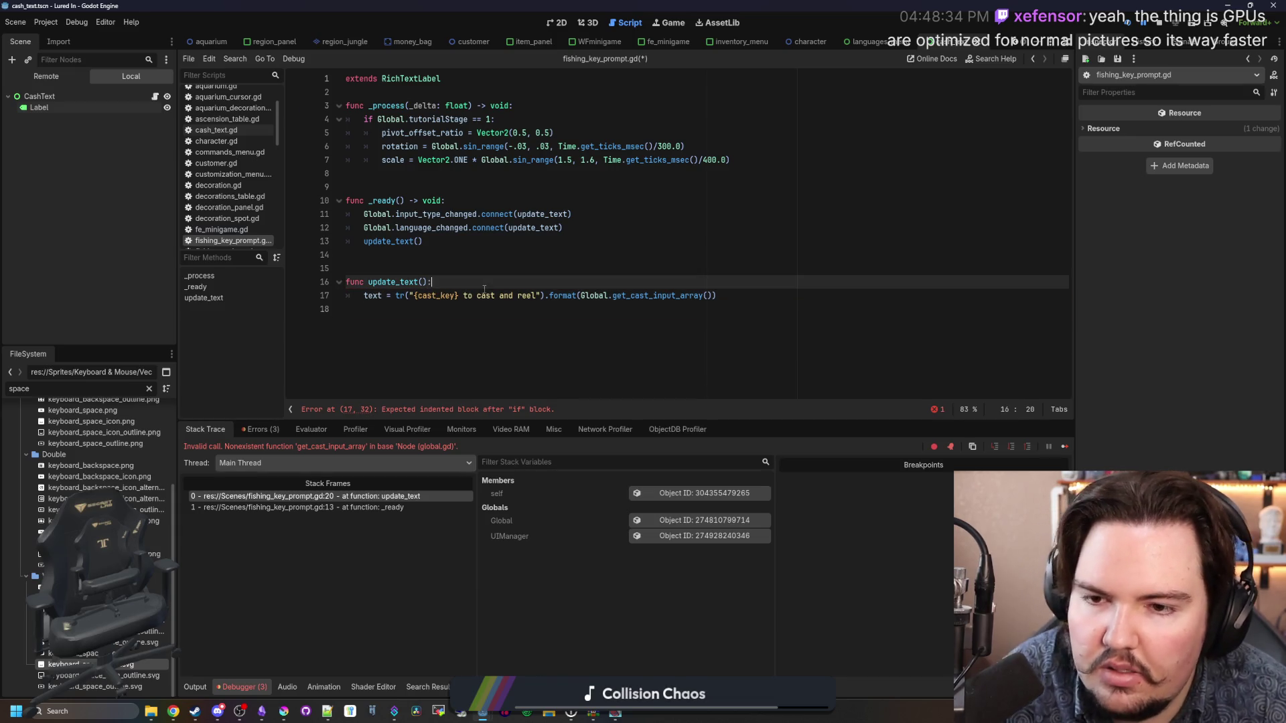
Step: Rename the call to get_cast_input_dict and jump to its definition in global.gd
click(626, 295)
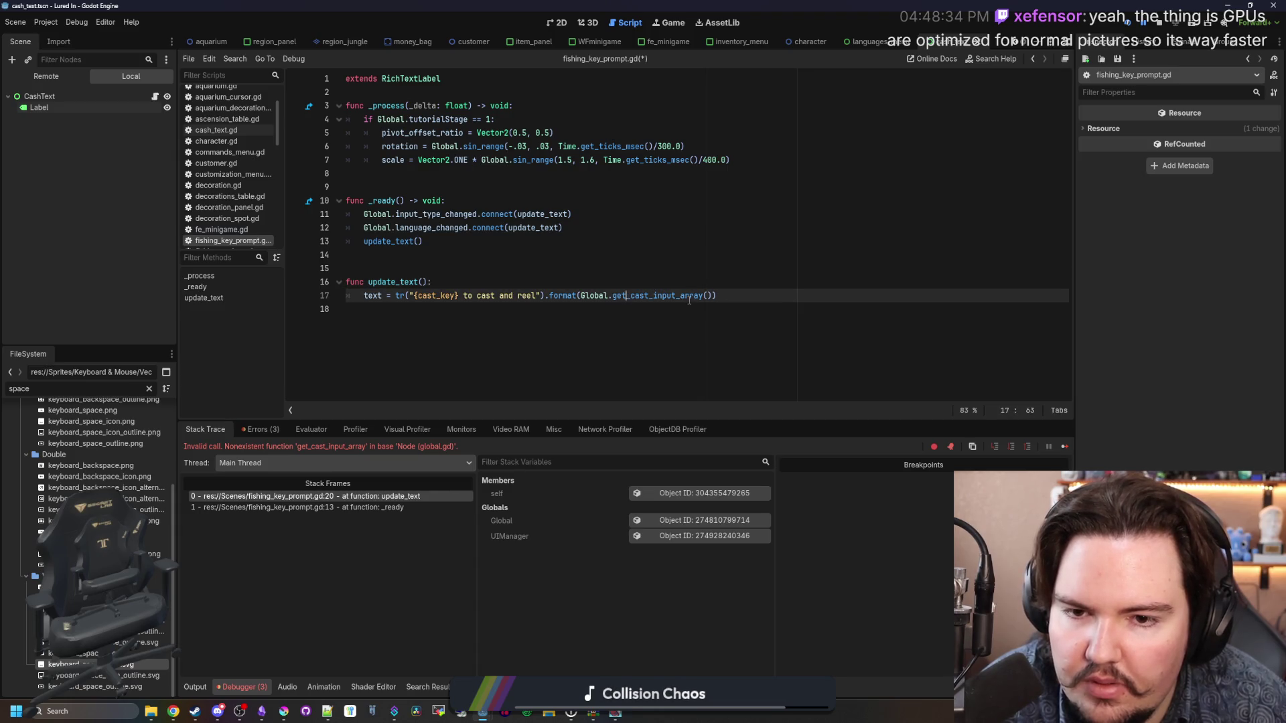
double_click(689, 297)
click(702, 295)
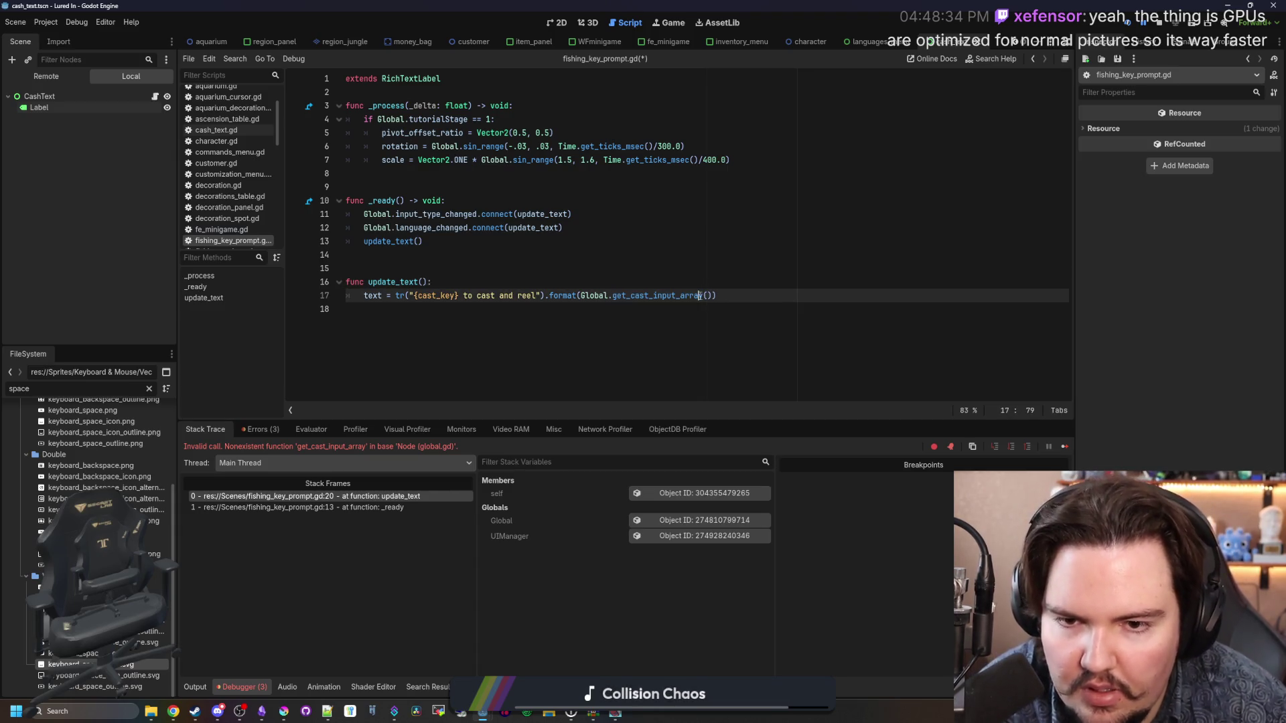
key(BackSpace)
key(BackSpace)
key(BackSpace)
key(BackSpace)
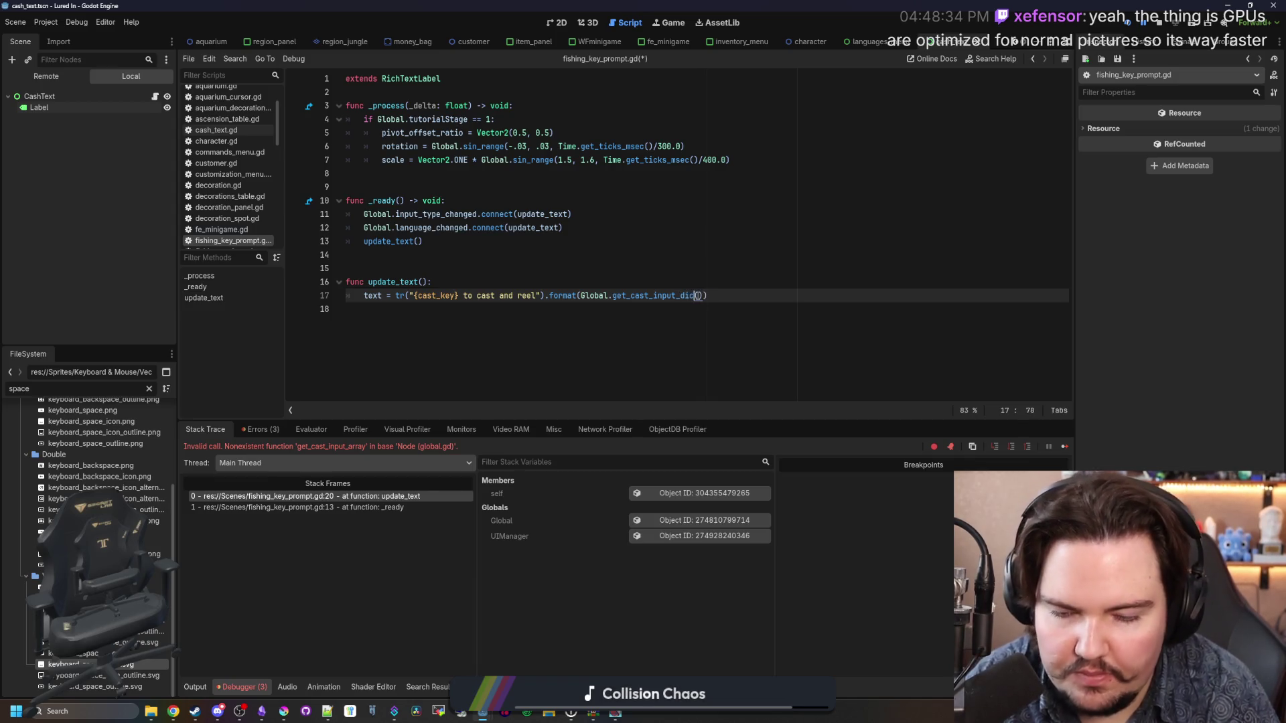
text(dict)
click(692, 296)
ctrl+click(691, 297)
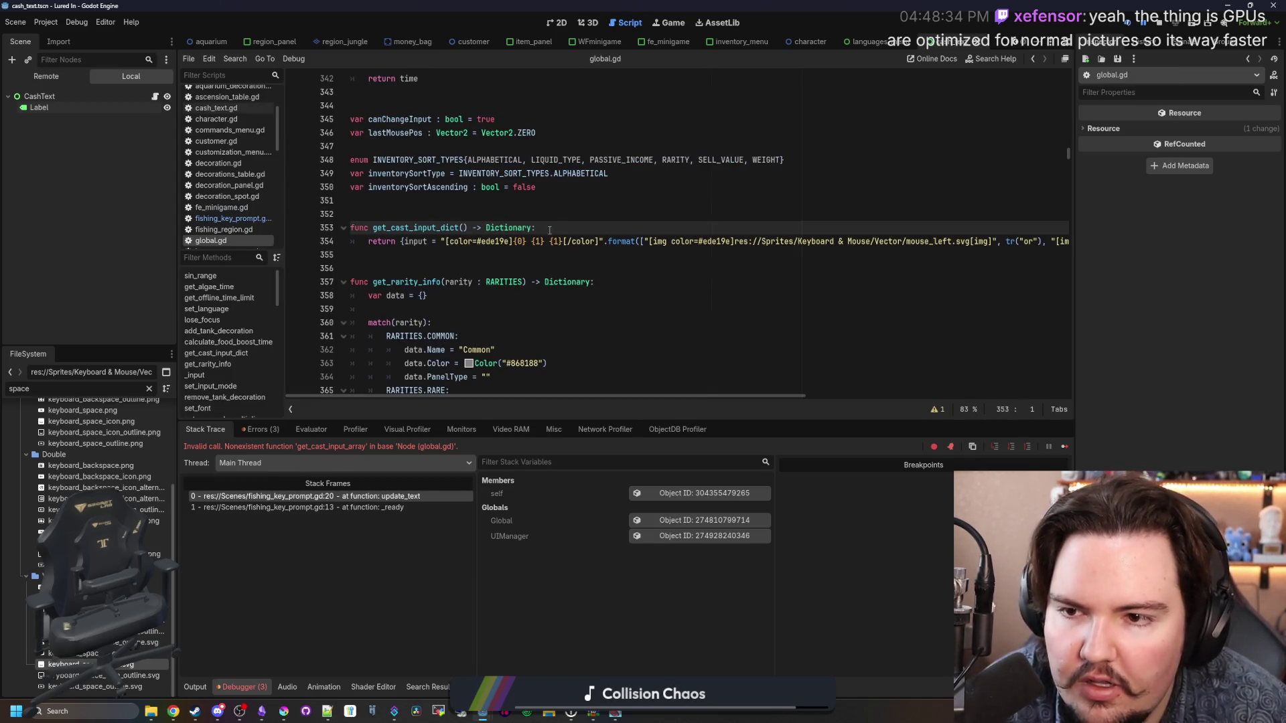
Step: Wrap get_cast_input_dict's return in an if Global.controllerActive: / else: structure
key(Return)
key(Up)
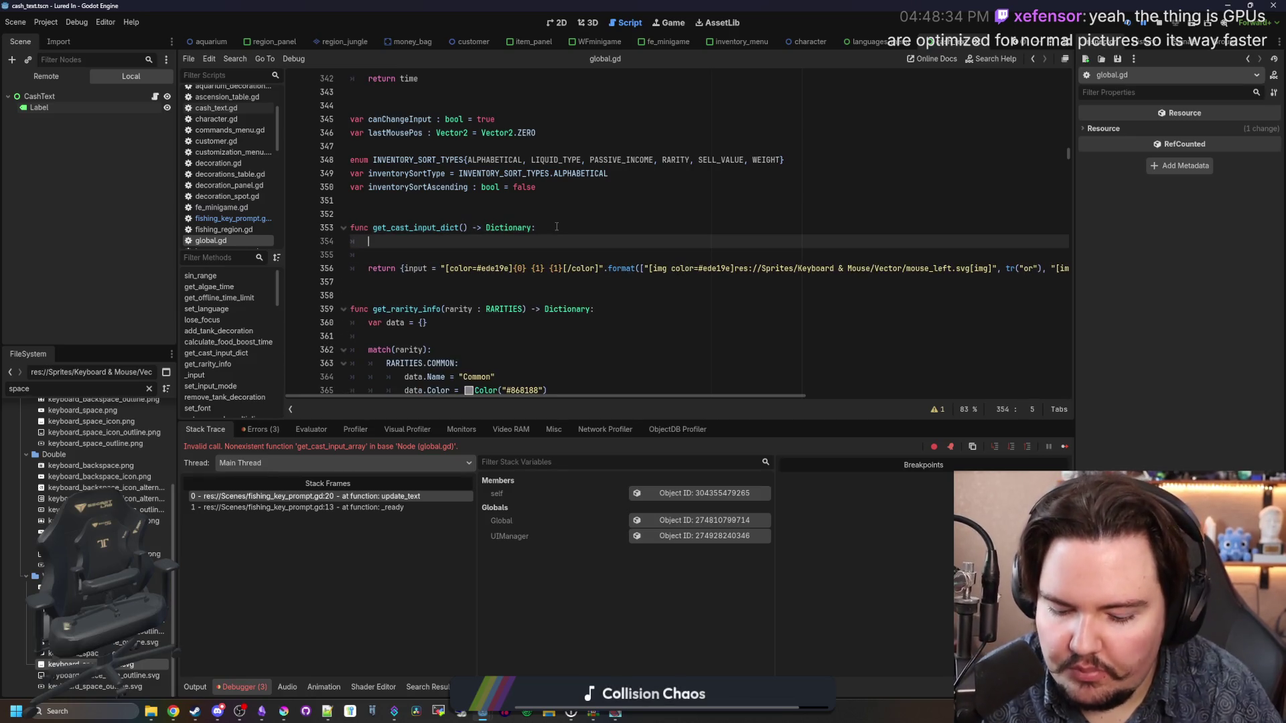
text(if if Global.controllerActive:)
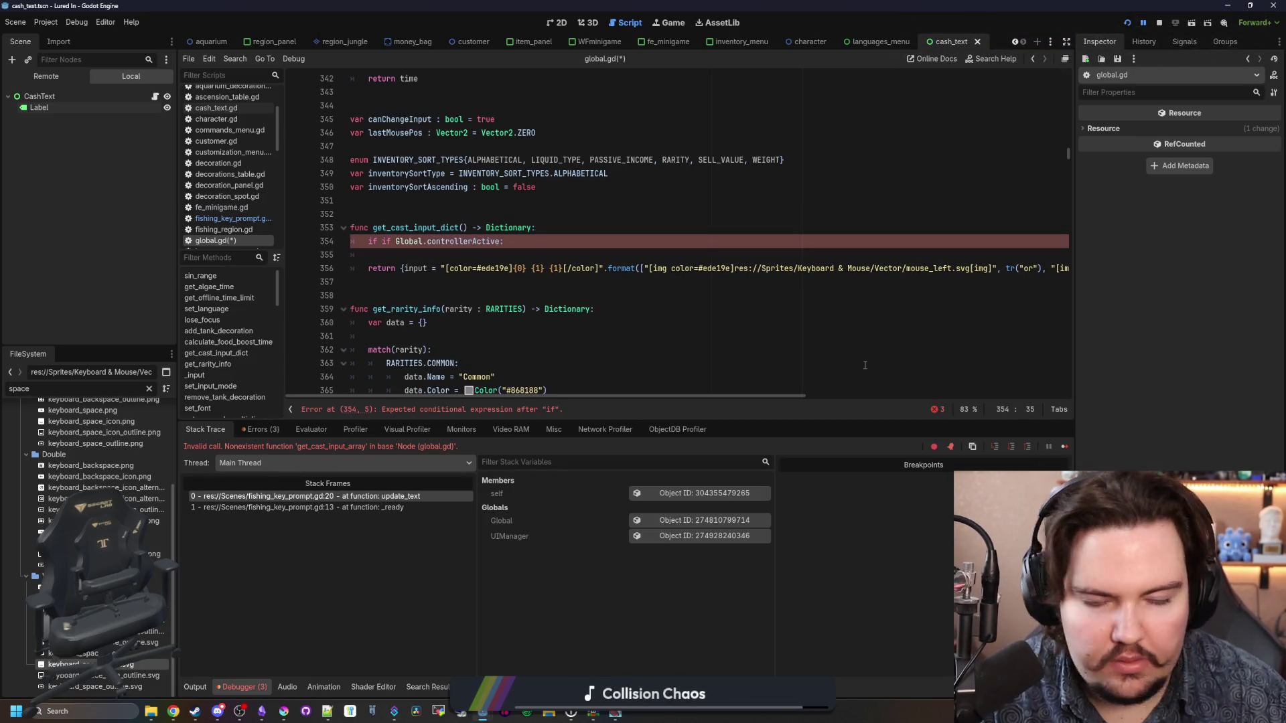
click(382, 242)
key(BackSpace)
key(BackSpace)
key(BackSpace)
click(400, 254)
key(Return)
text(else:)
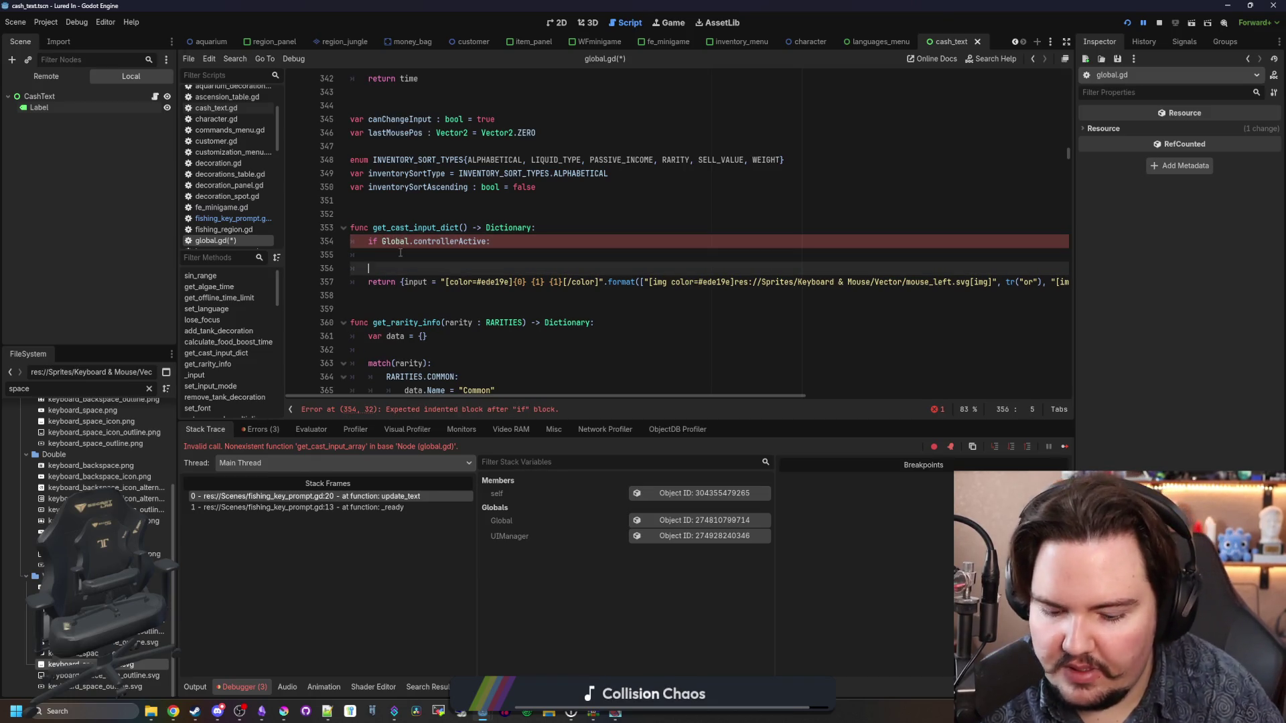
click(370, 282)
key(Tab)
Step: Copy the else-branch return statement onto line 355 under the controller check
mouse_move(382, 284)
mouse_down()
mouse_move(436, 251)
mouse_move(1093, 280)
mouse_up()
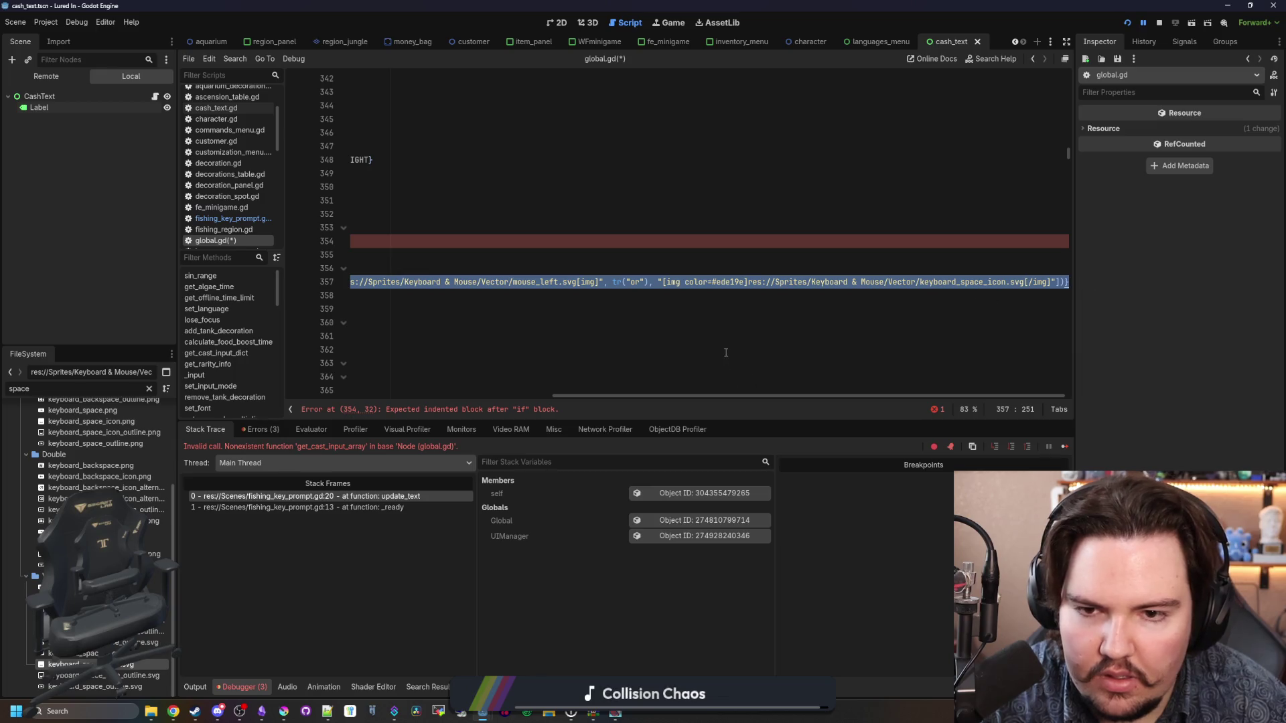
drag(735, 396, 316, 403)
key(ctrl+c)
click(369, 254)
key(ctrl+v)
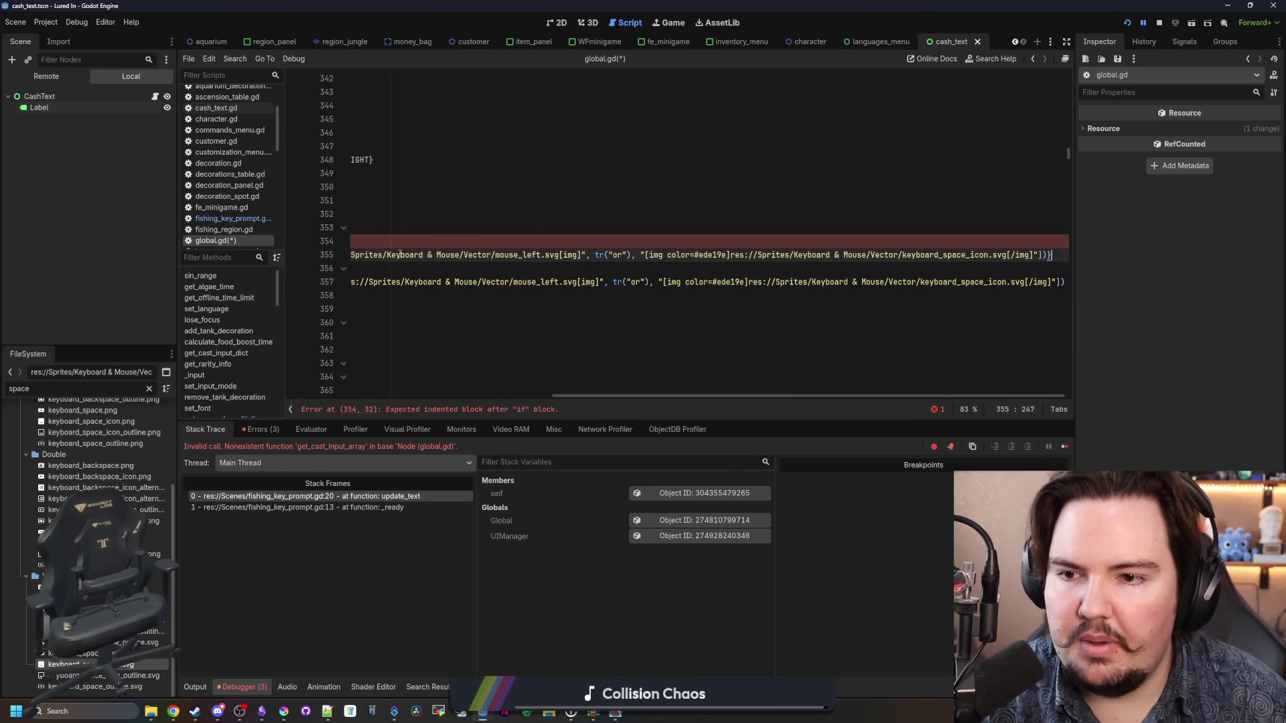
key(Home)
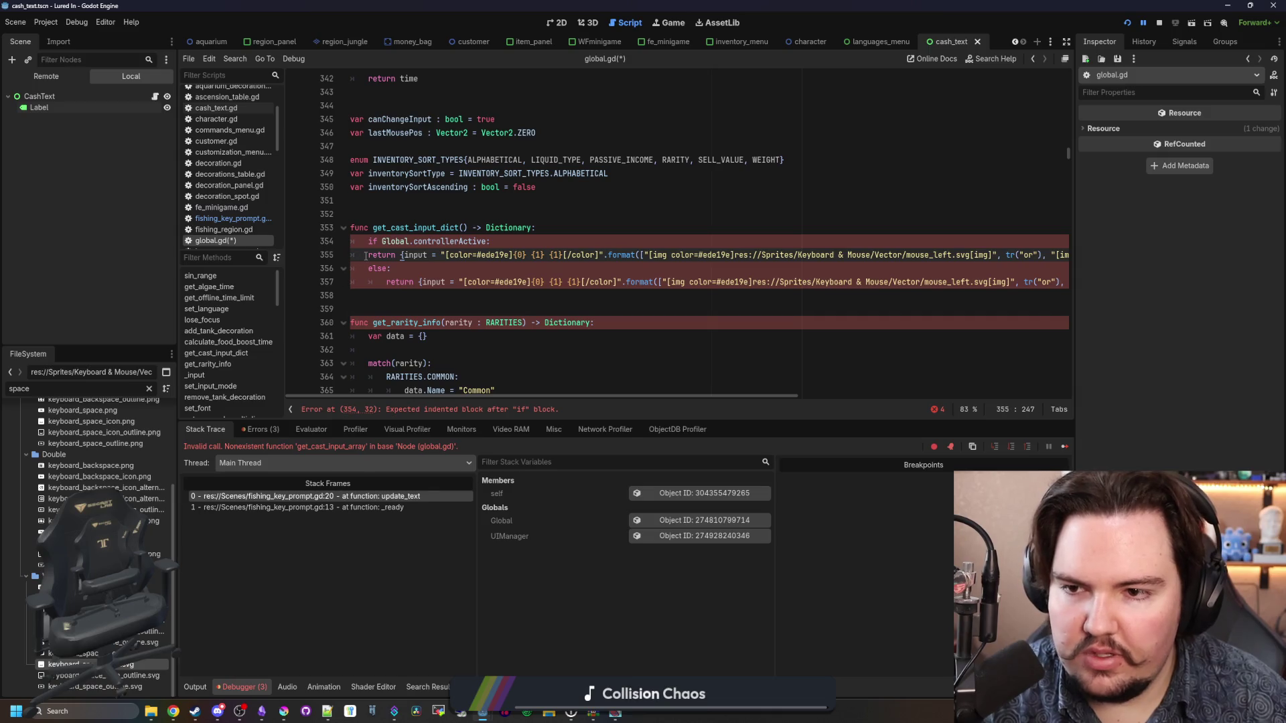
Step: Trim line 355 to a single {0} placeholder holding only the mouse_left.svg image
click(572, 255)
key(Delete)
key(Delete)
key(BackSpace)
key(BackSpace)
key(BackSpace)
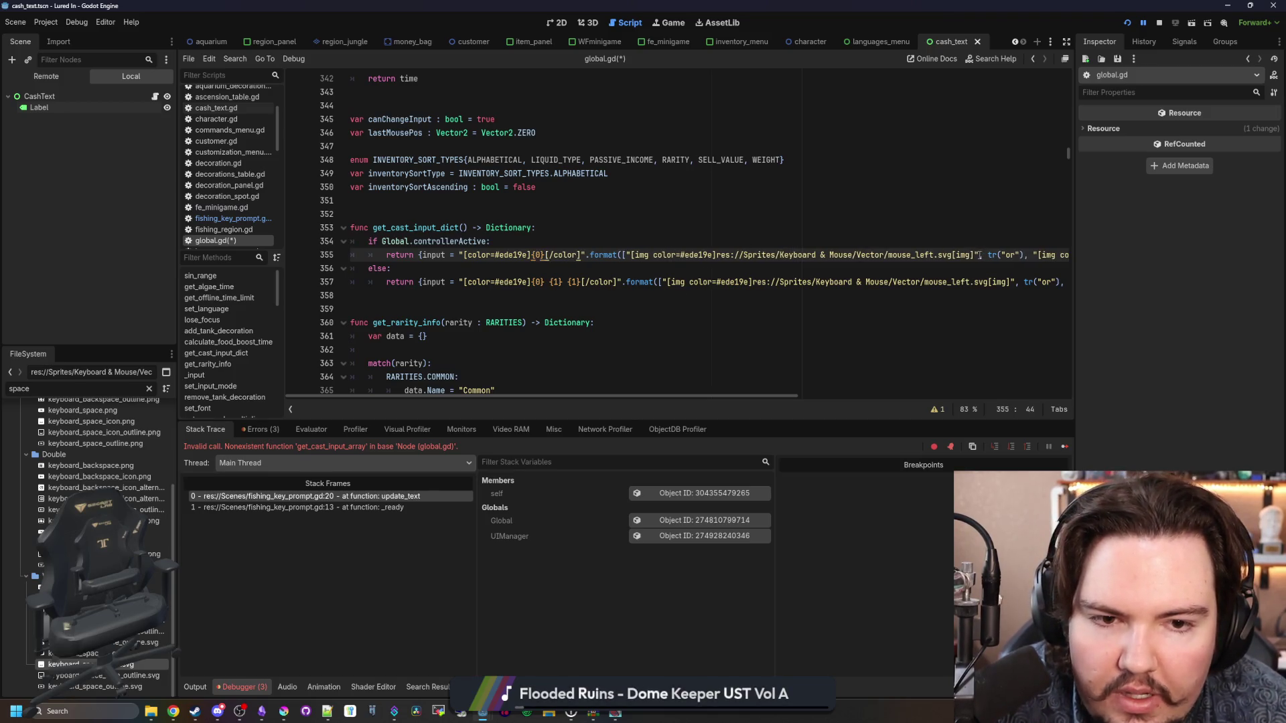
drag(980, 255, 1094, 255)
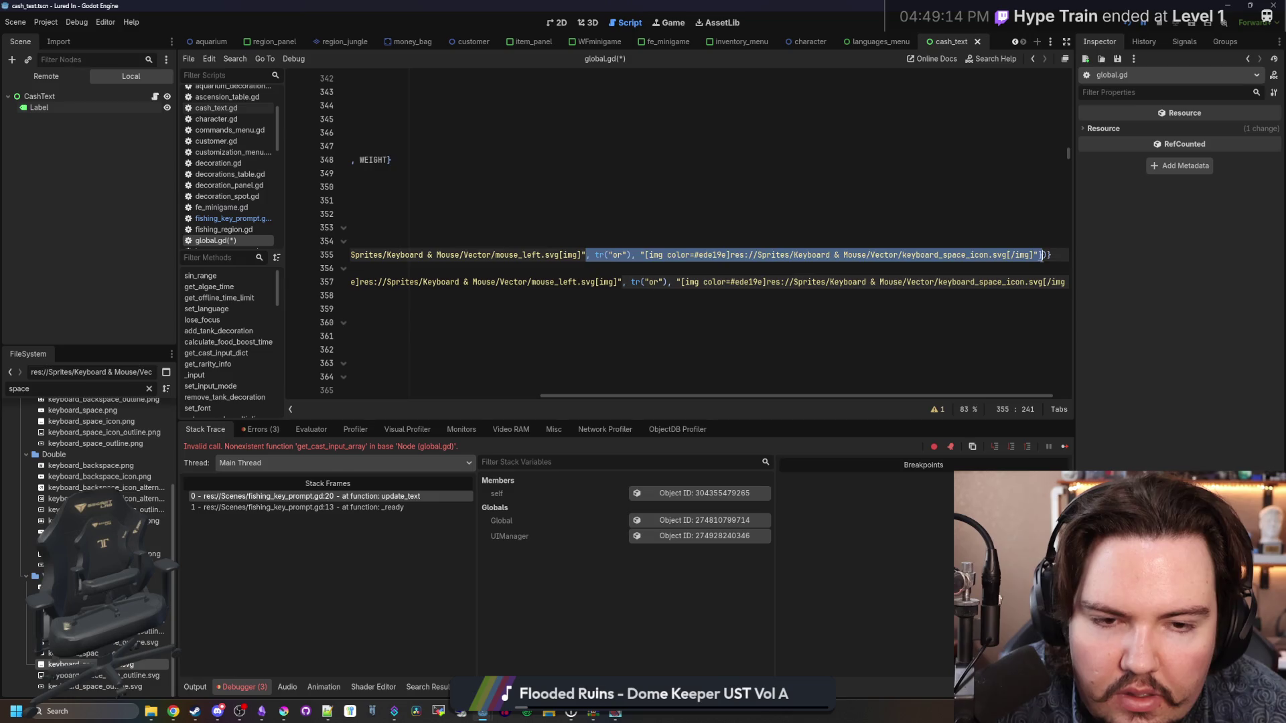
key(BackSpace)
drag(634, 396, 209, 422)
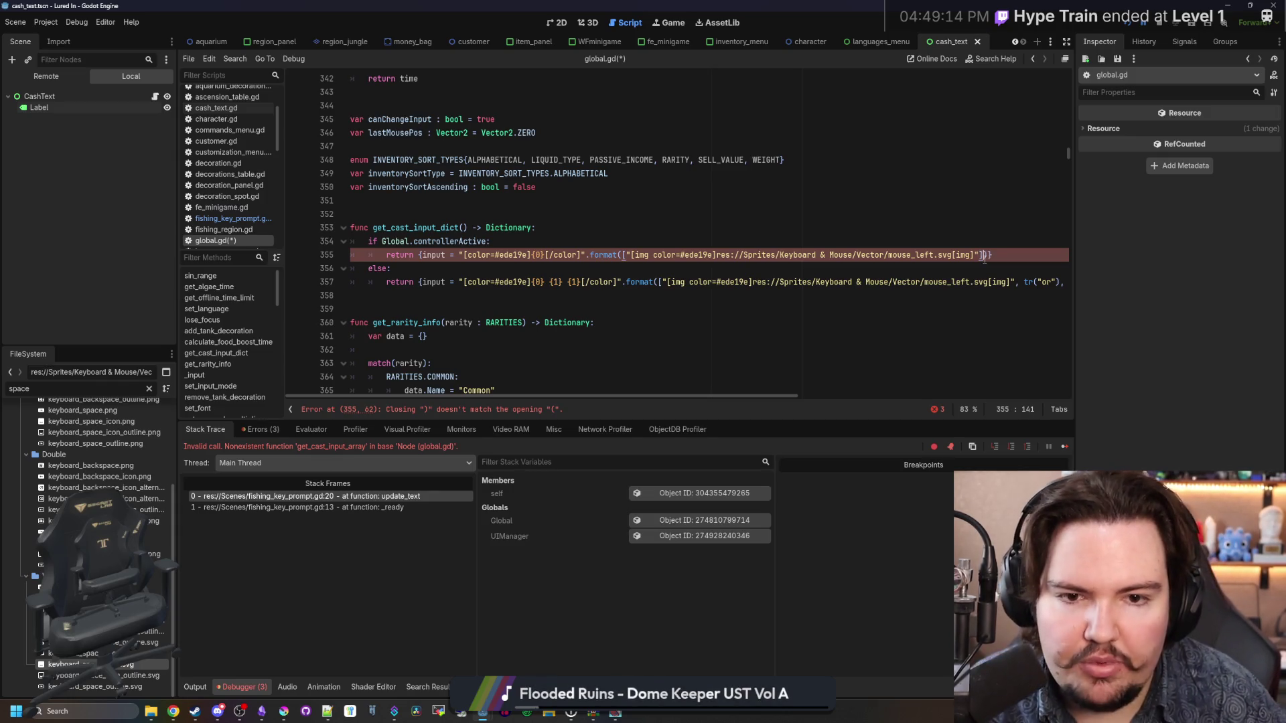
click(148, 389)
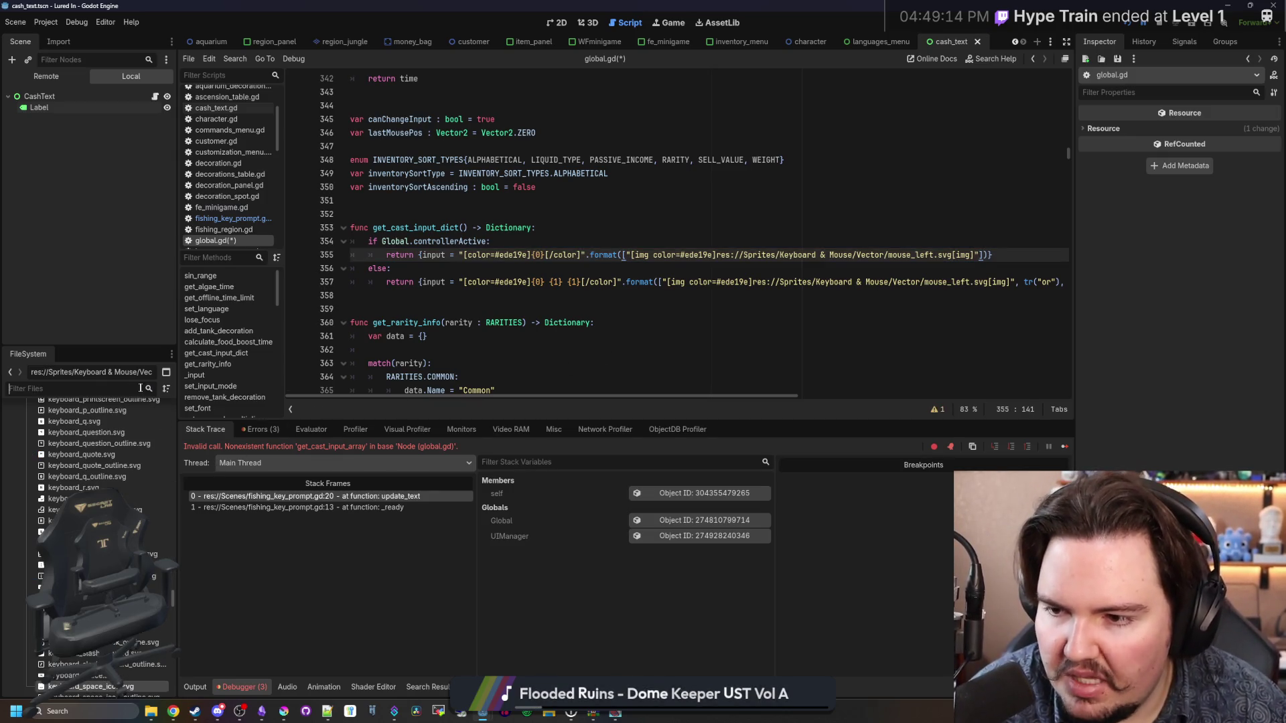
Step: Search the FileSystem dock for 'a', then 'controll', and browse the matching files
text(a)
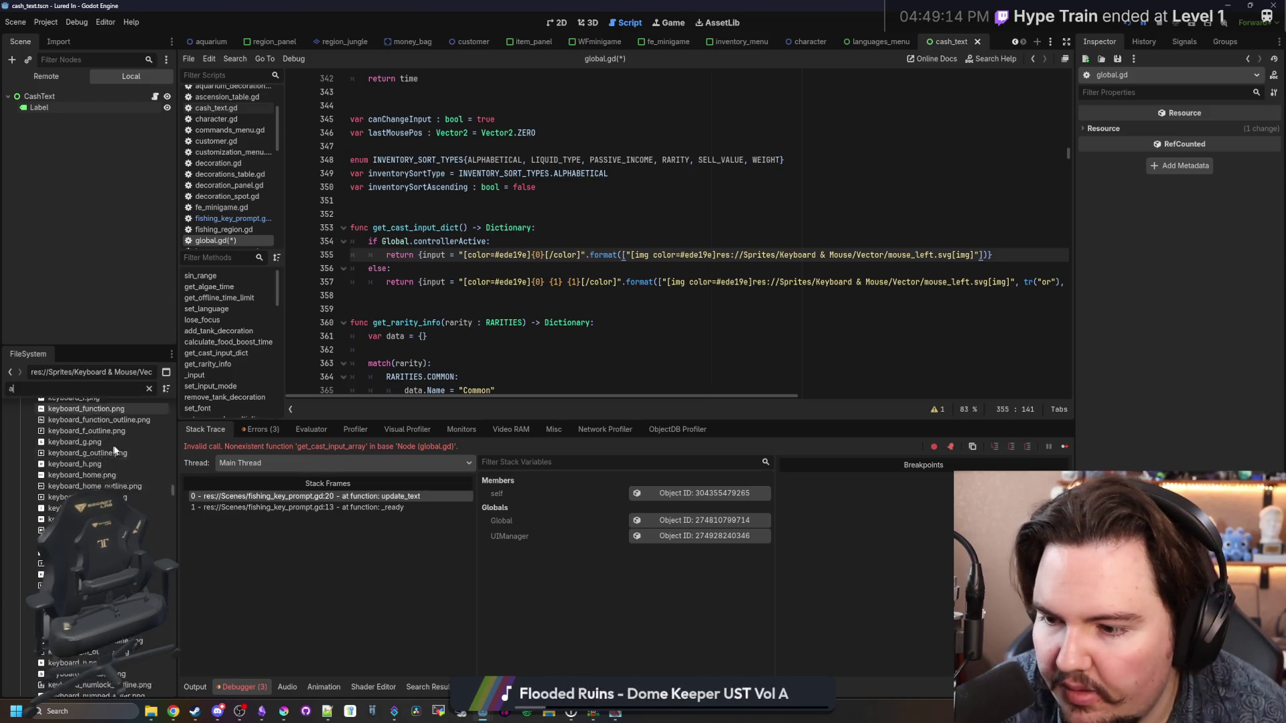
scroll(120, 458, up, 10)
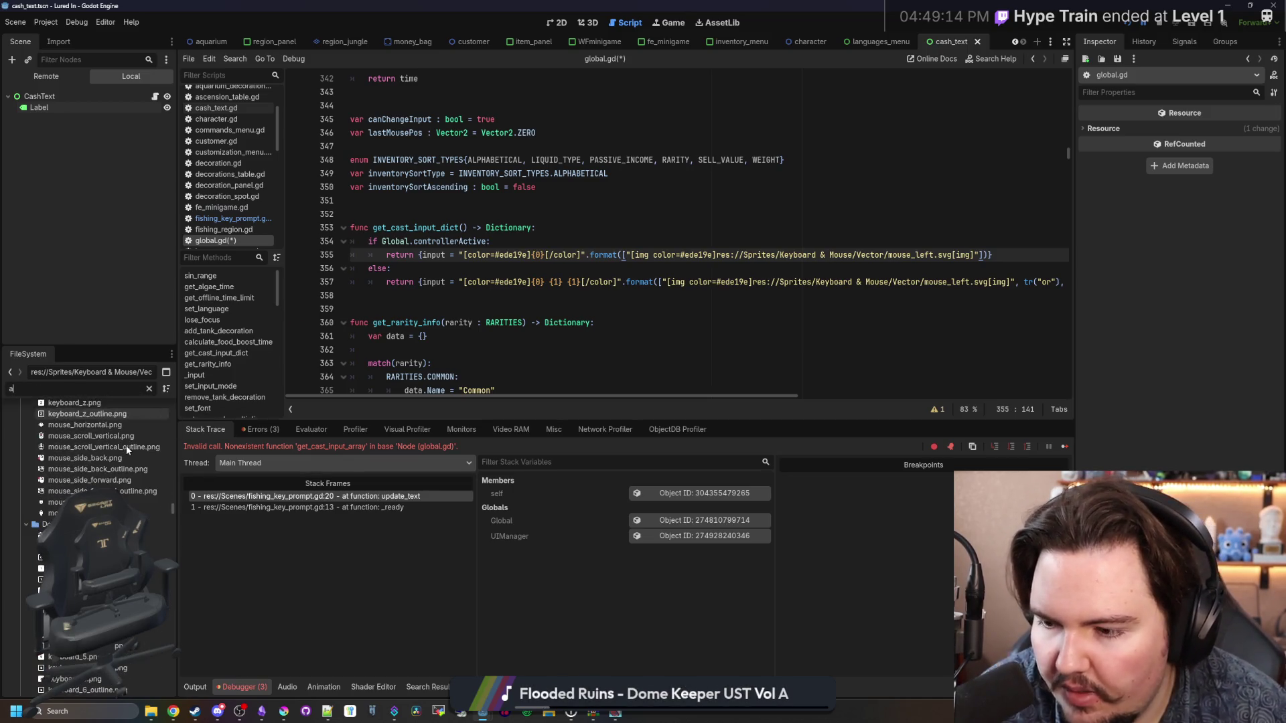
key(BackSpace)
text(con)
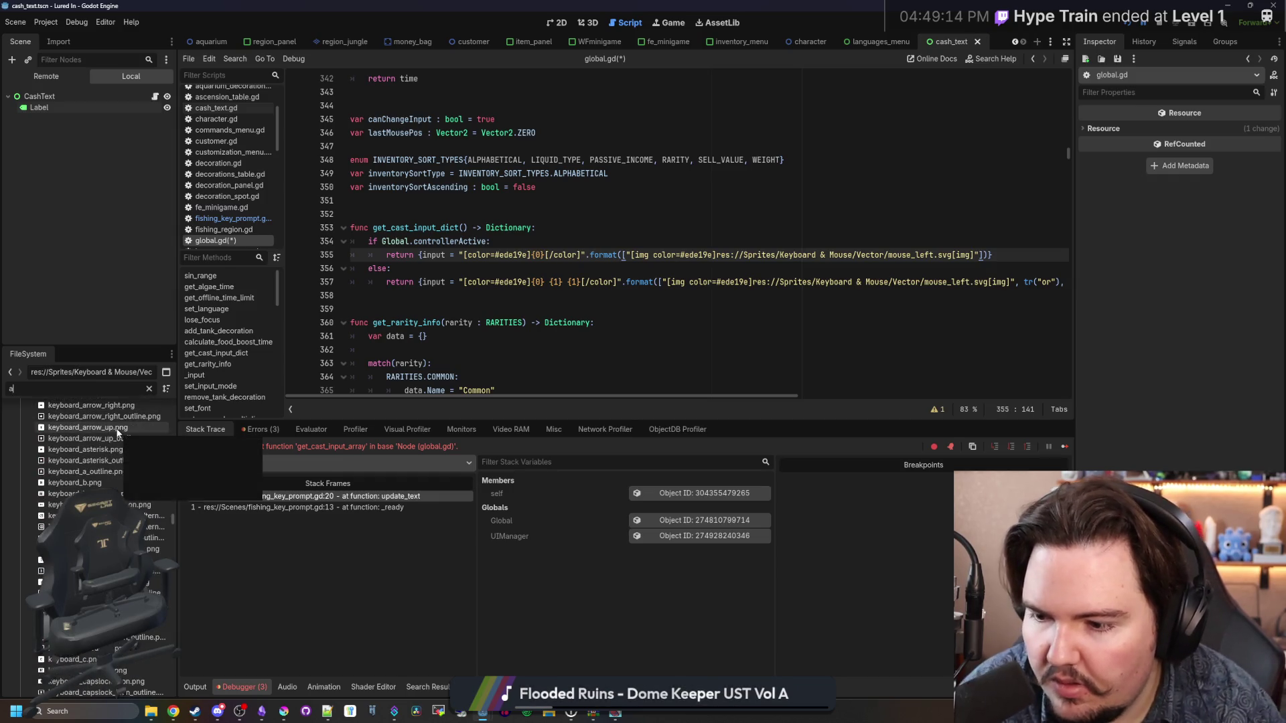
text(troll)
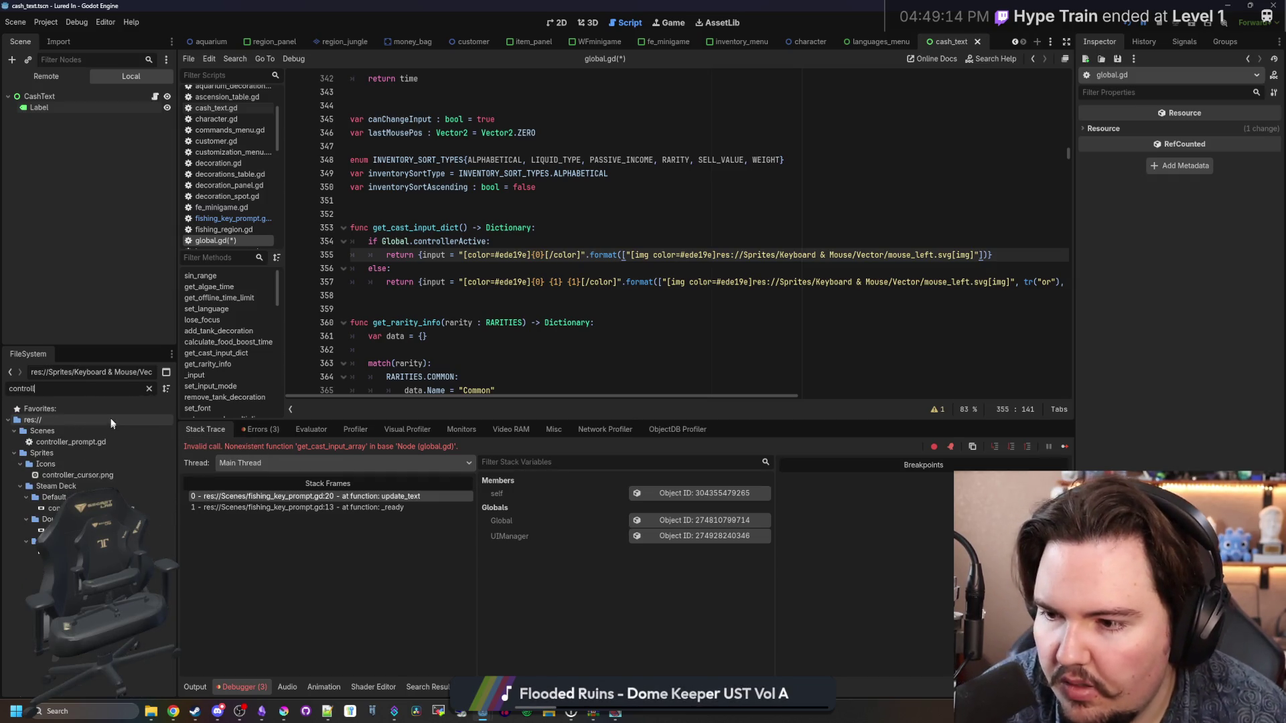
click(149, 389)
scroll(100, 469, down, 5)
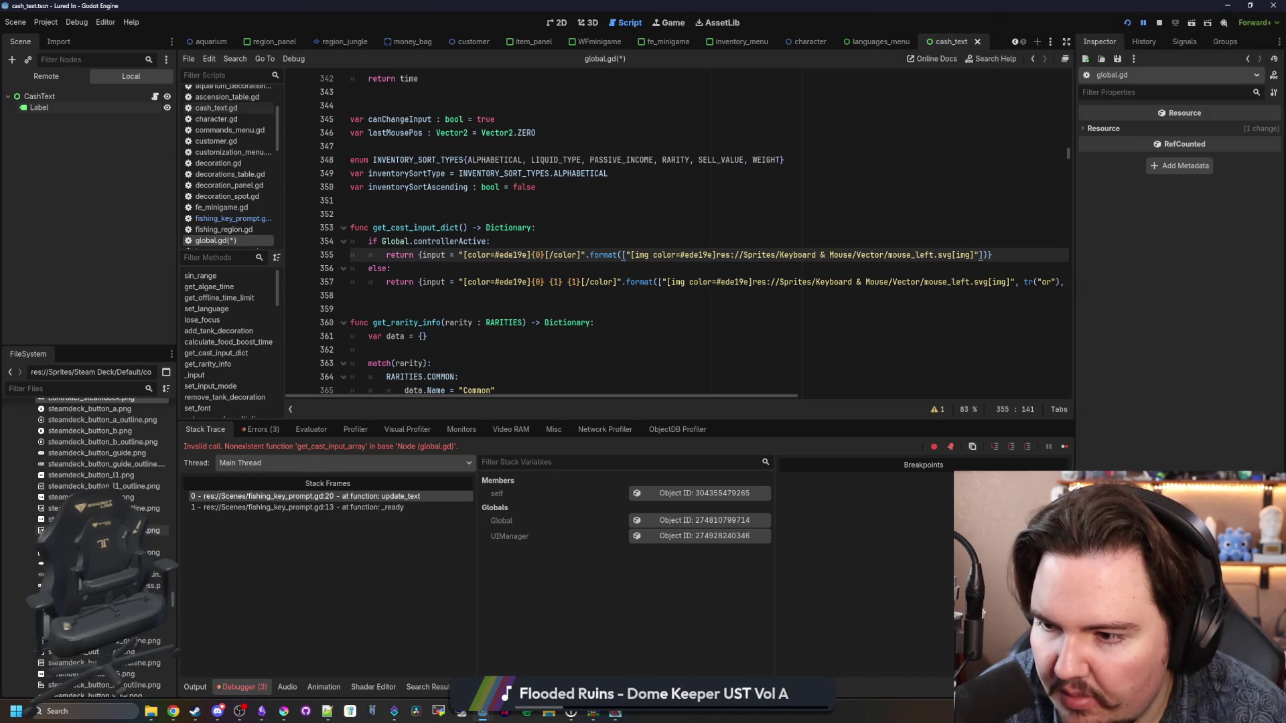
scroll(100, 469, down, 4)
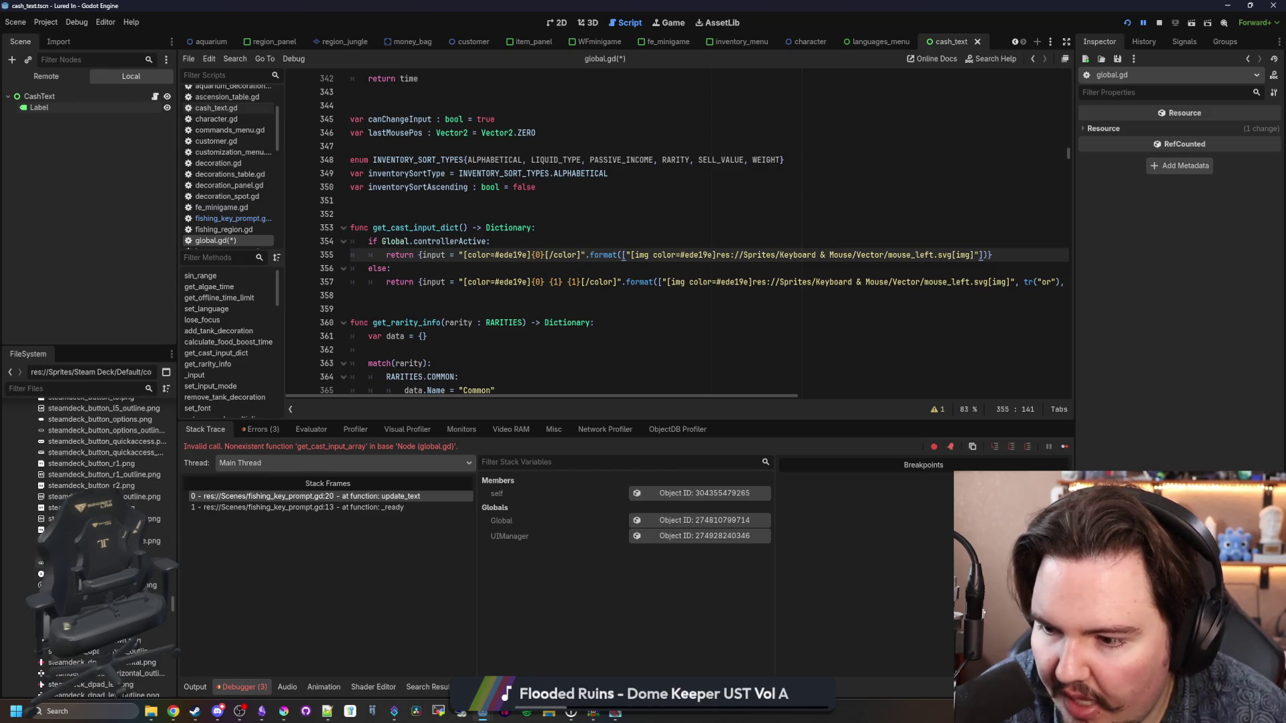
scroll(101, 469, down, 8)
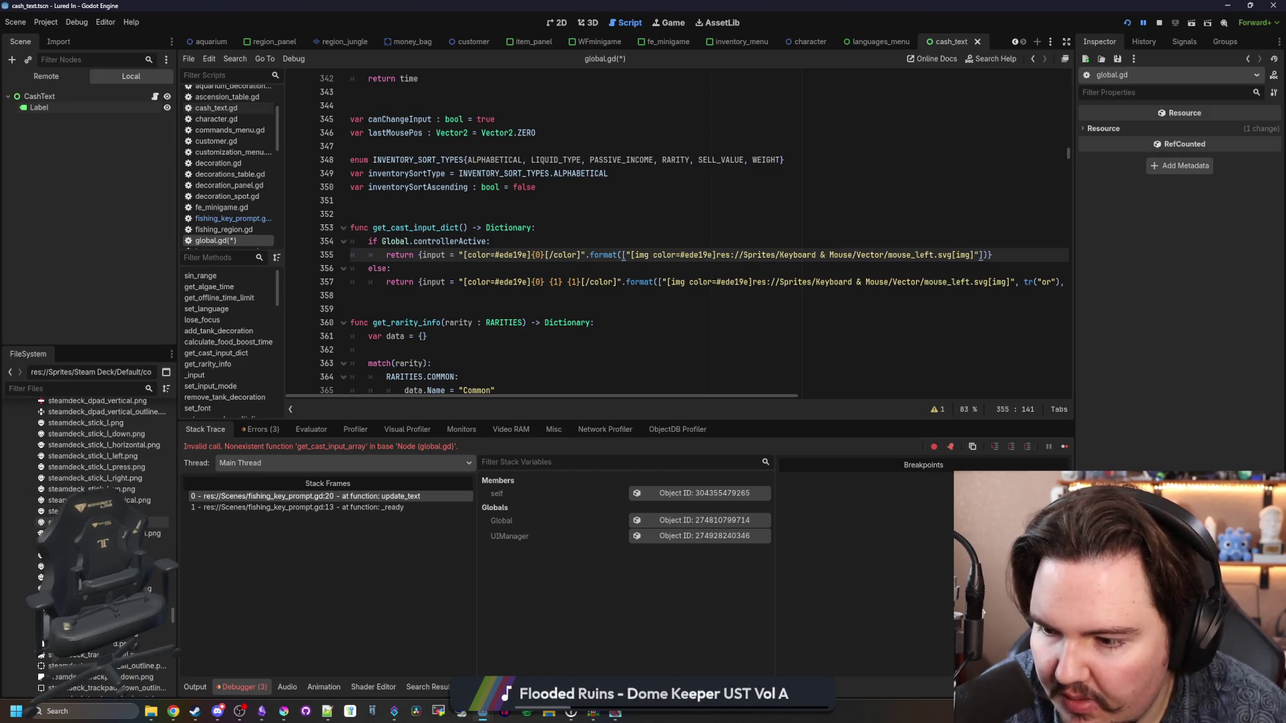
scroll(101, 469, down, 10)
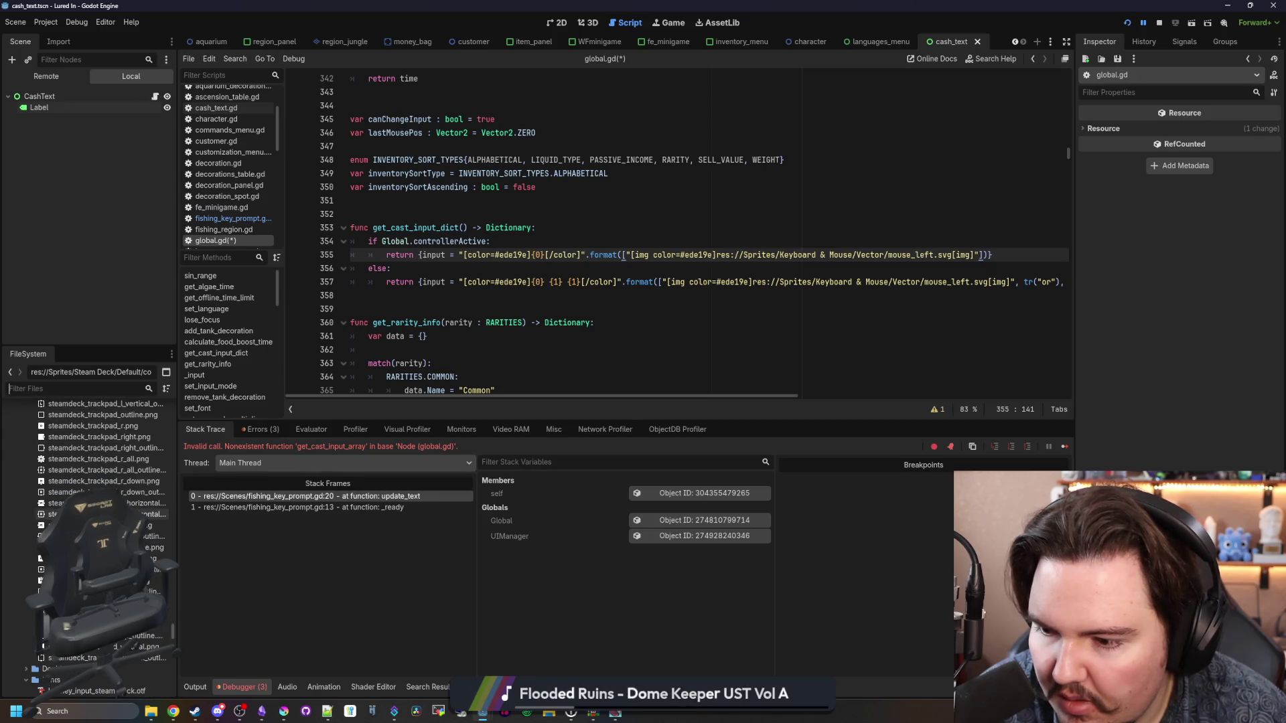
scroll(24, 537, down, 4)
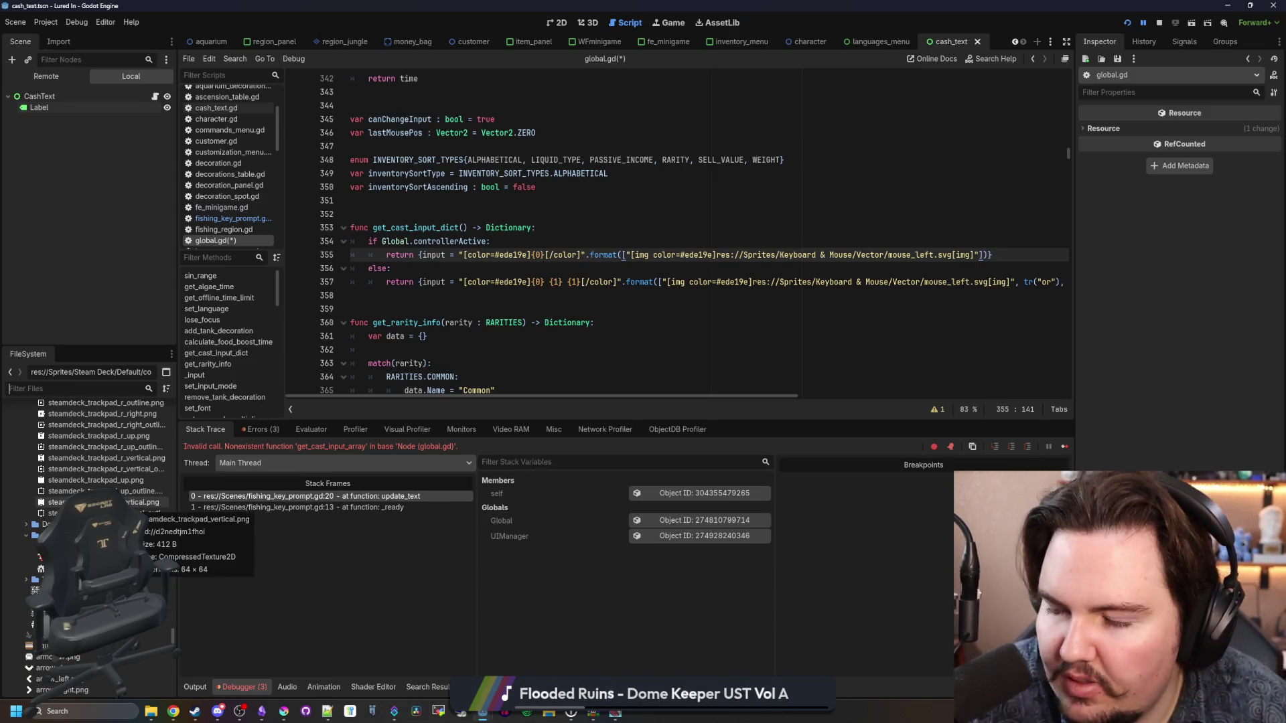
scroll(94, 536, down, 3)
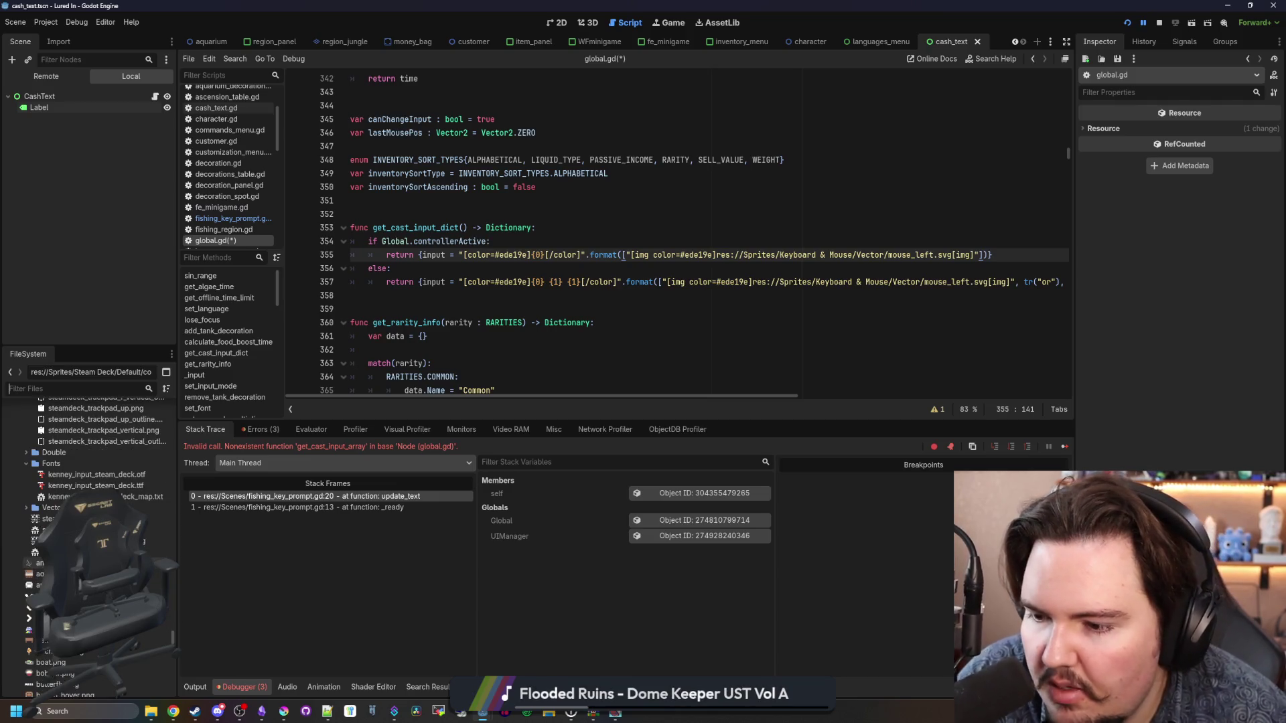
scroll(123, 493, down, 3)
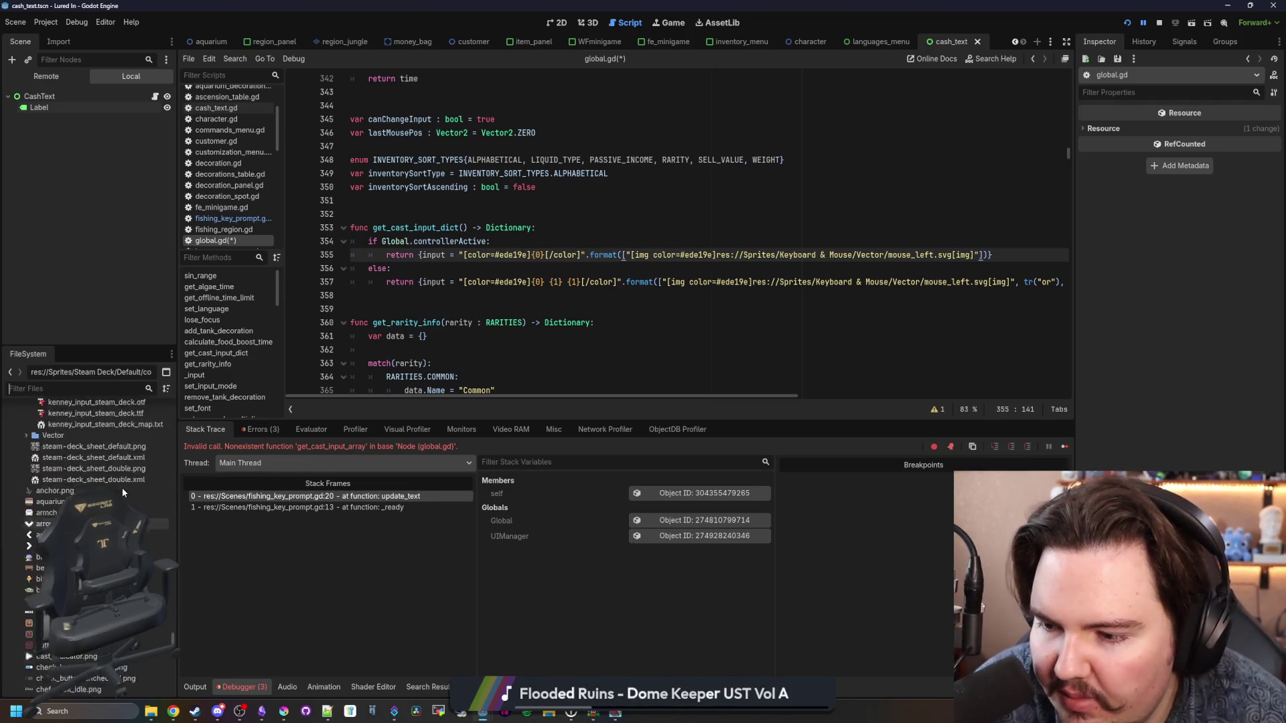
scroll(117, 469, up, 6)
Step: Filter files by 'steamdeck' and copy the path of steamdeck_button_a.svg
click(99, 388)
text(steamdeck)
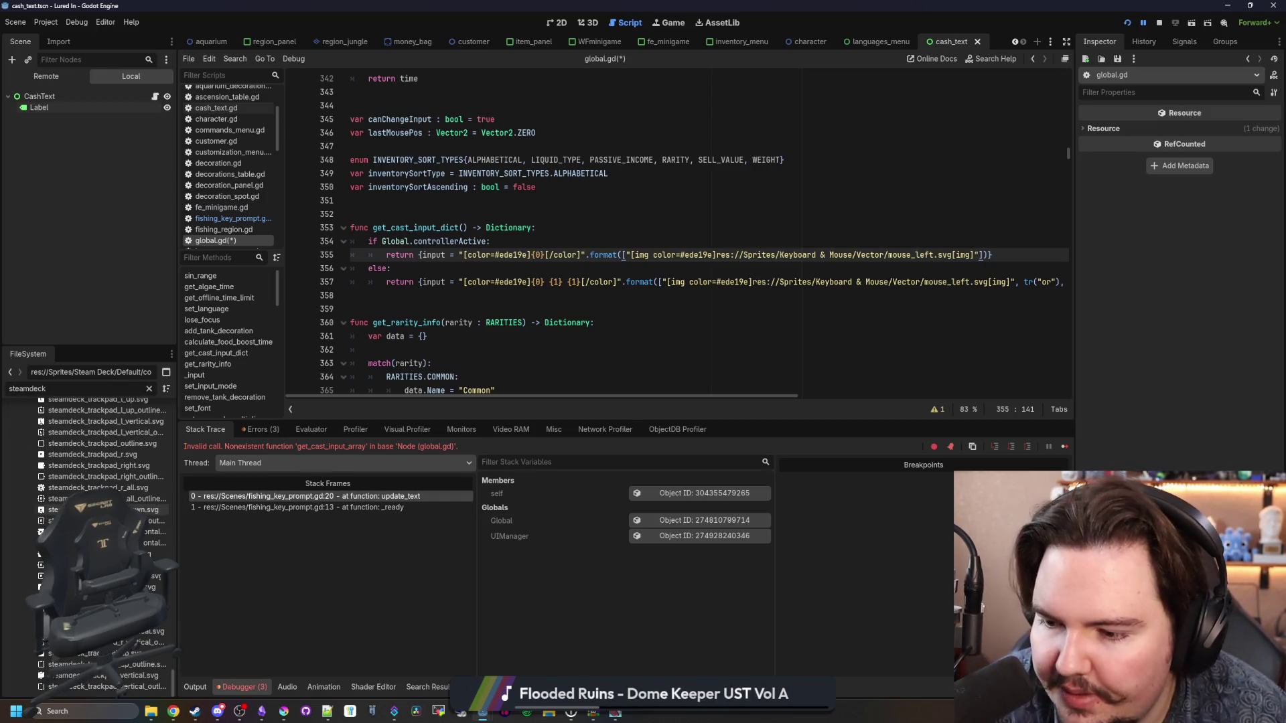
scroll(101, 469, up, 8)
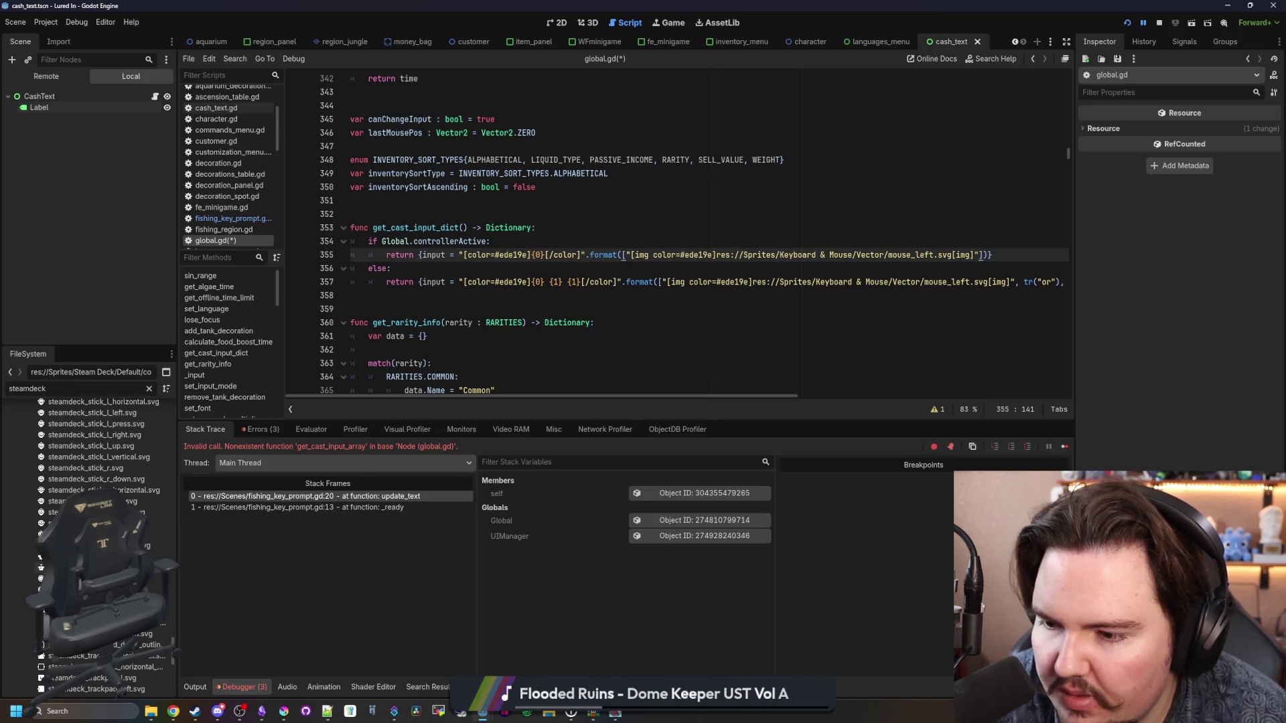
scroll(101, 469, up, 10)
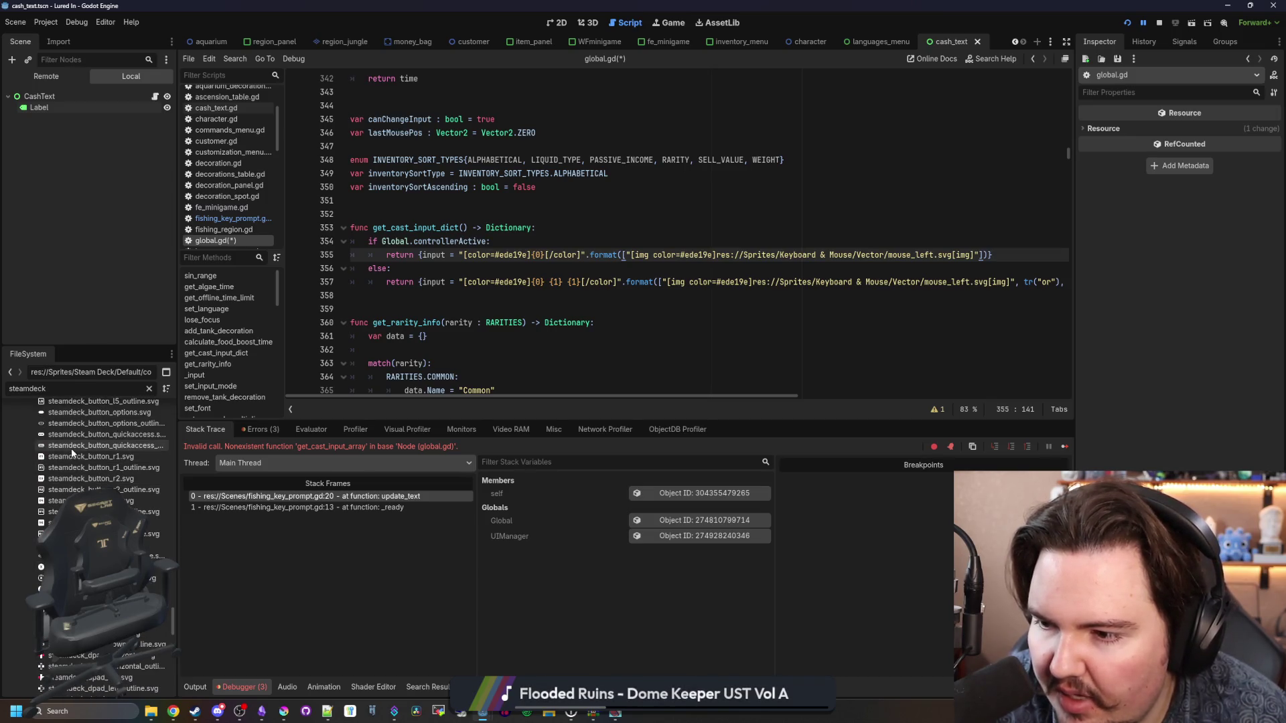
scroll(100, 469, up, 5)
scroll(94, 469, down, 10)
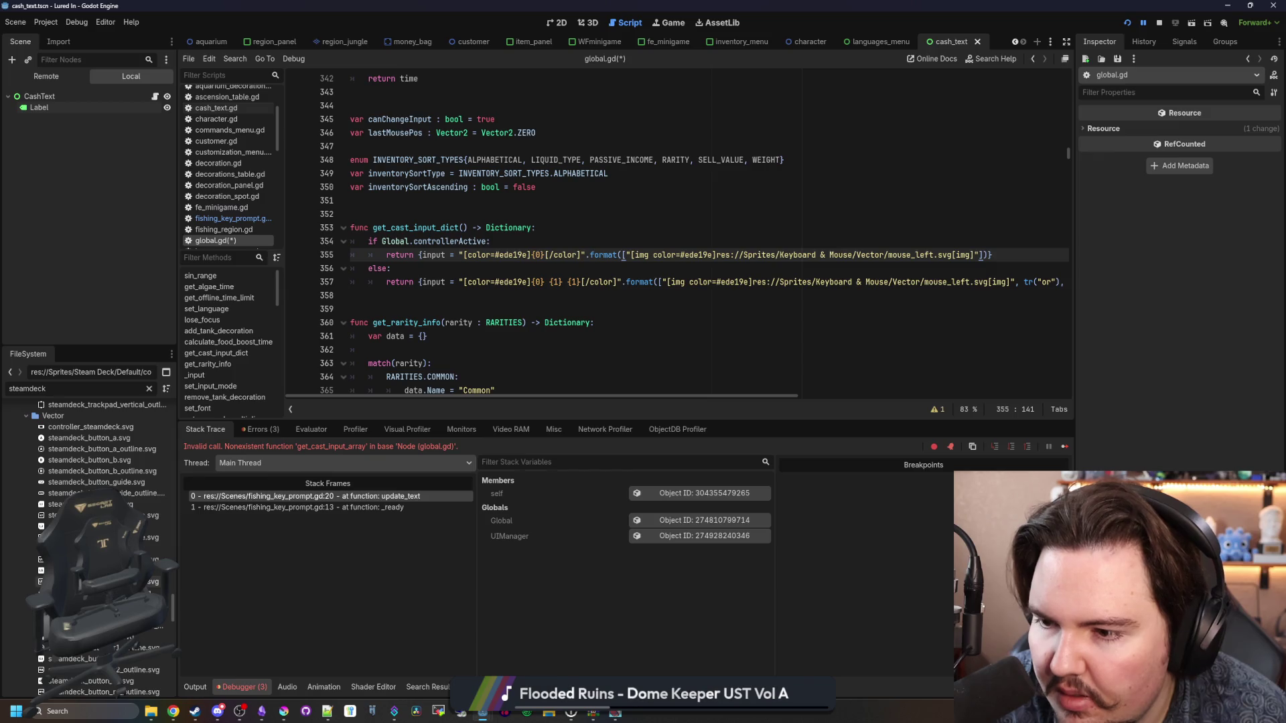
click(92, 440)
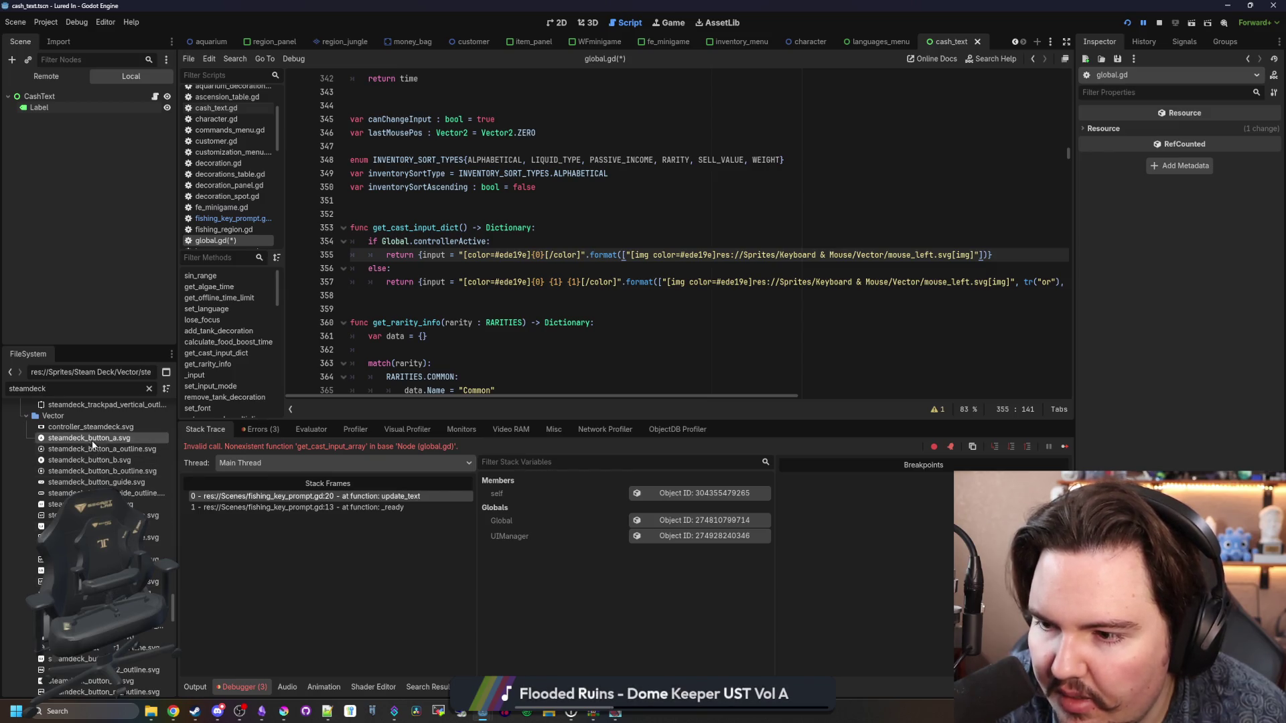
right_click(104, 440)
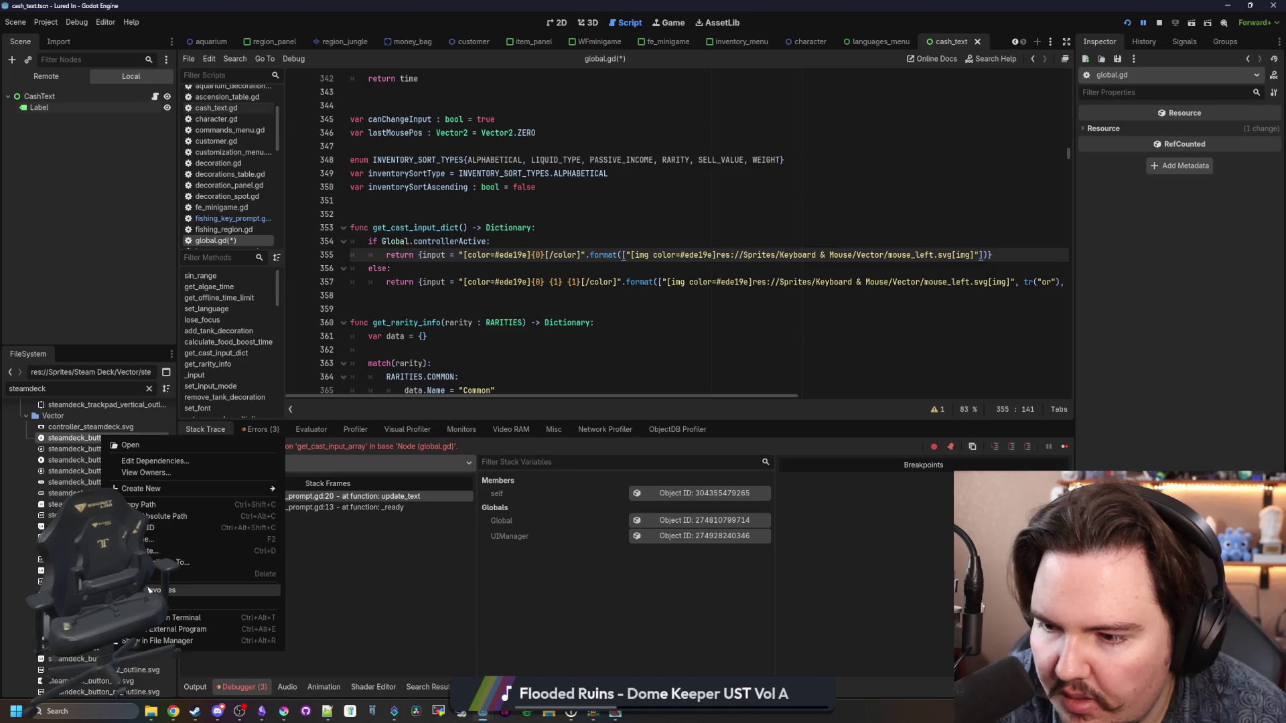
click(144, 504)
click(568, 323)
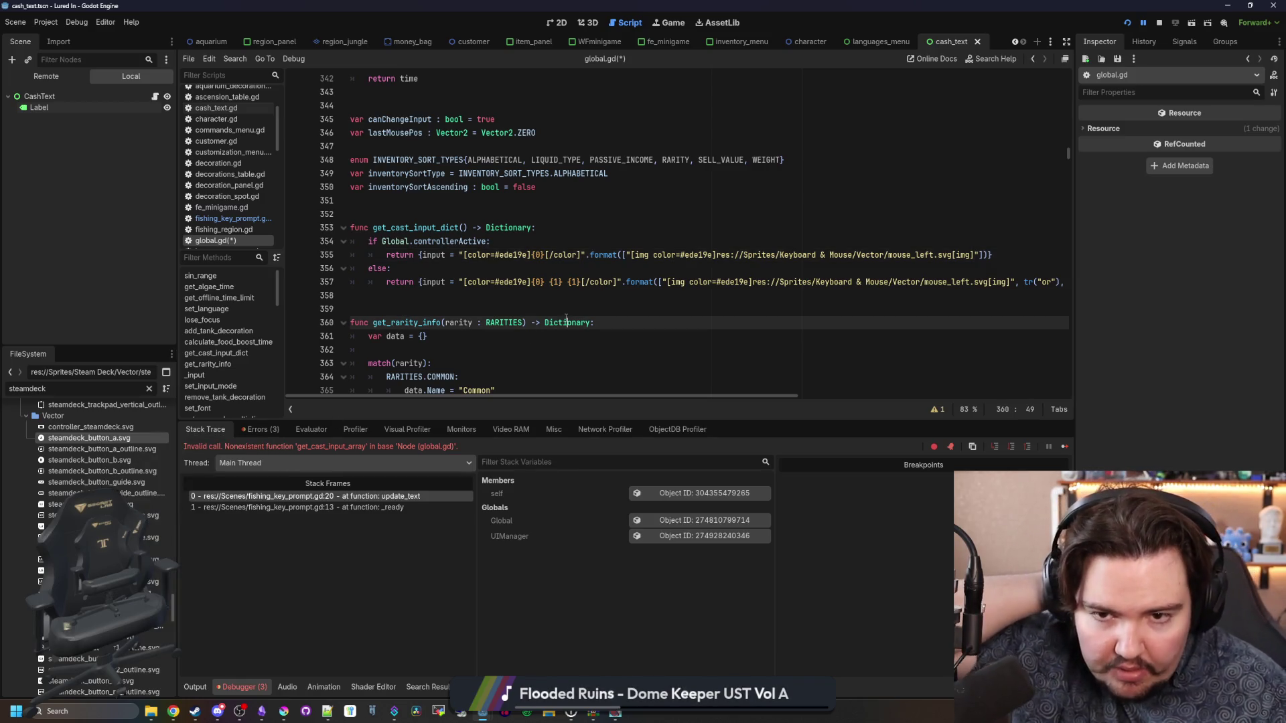
Step: Replace the mouse_left sprite path on line 355 with the steamdeck_button_a.svg path and save
click(936, 266)
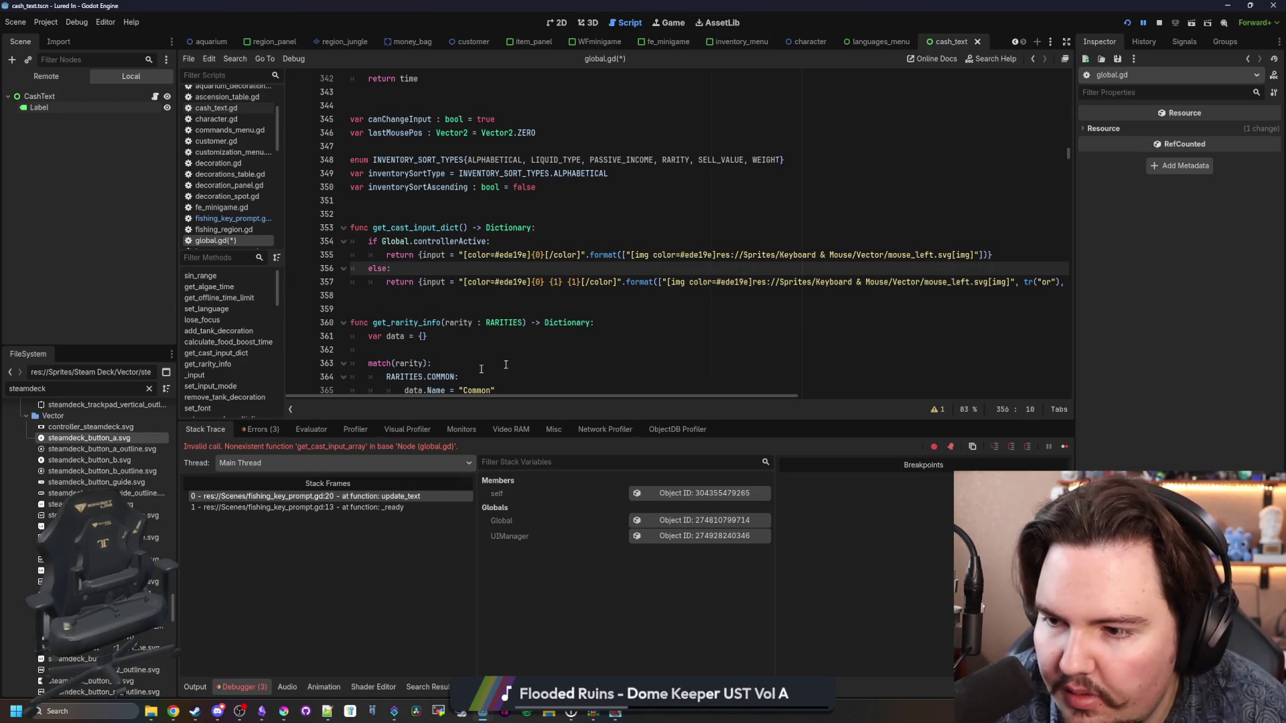
mouse_move(968, 259)
mouse_down()
mouse_move(607, 271)
mouse_move(973, 255)
mouse_up()
text(res://Sprites/Steam Deck/Vector/steamdeck_button_a.svg)
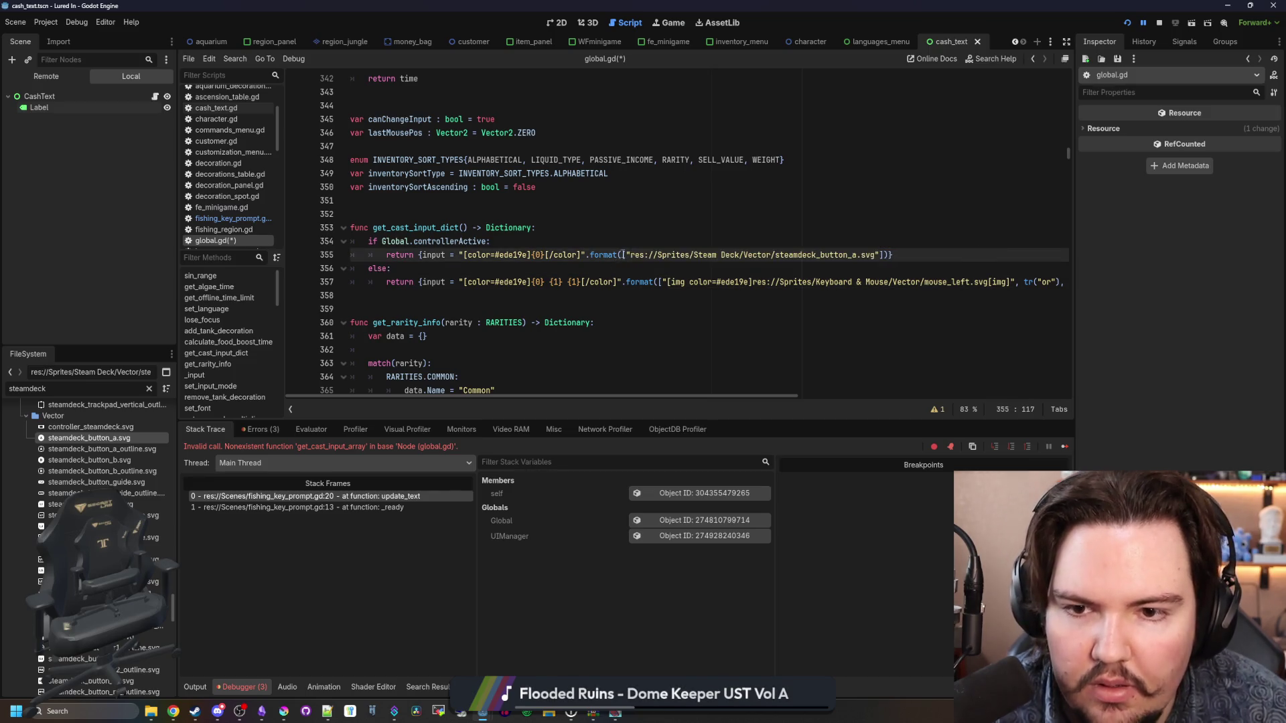
key(ctrl+z)
click(782, 254)
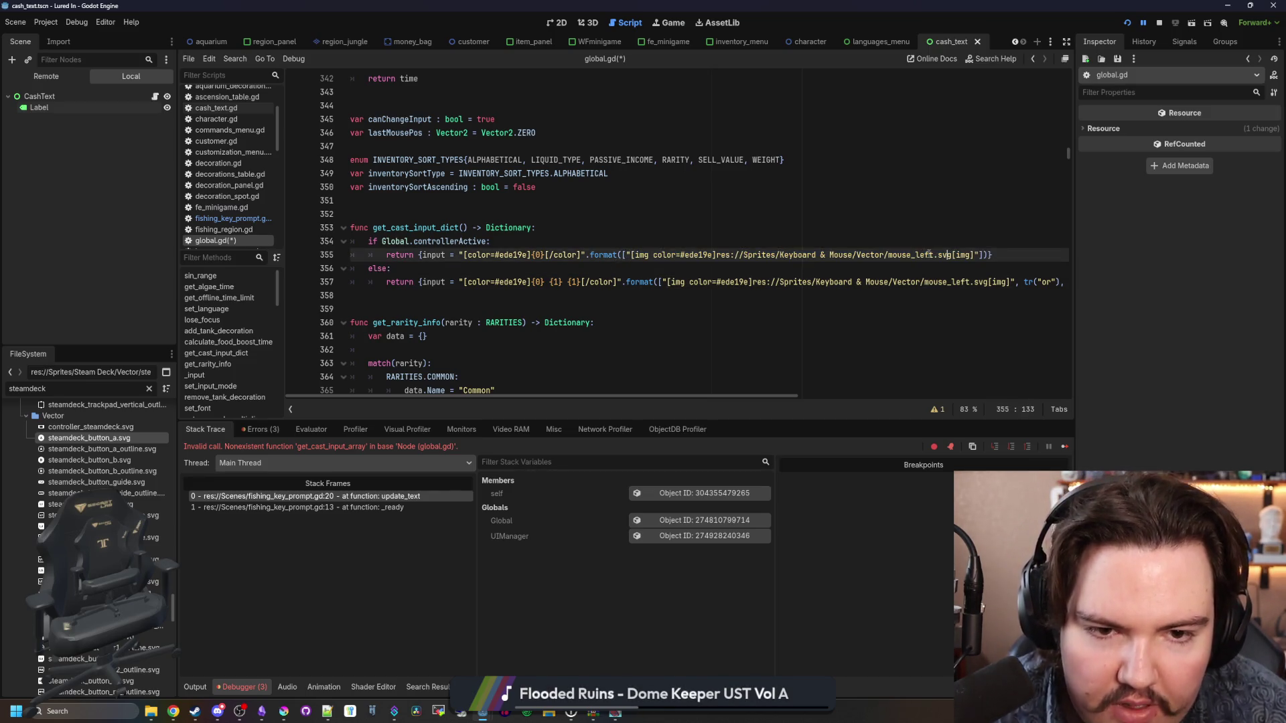
drag(953, 257, 714, 255)
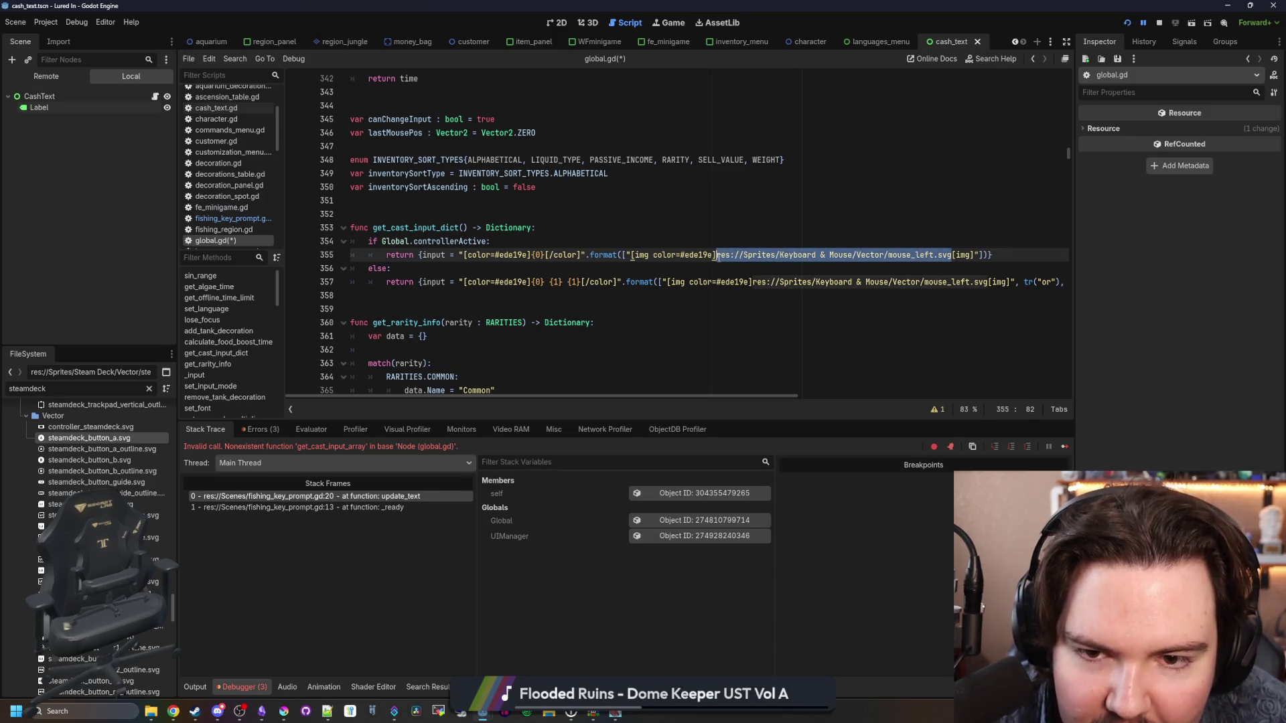
text(res://Sprites/Steam Deck/Vector/steamdeck_button_a.svg)
click(749, 232)
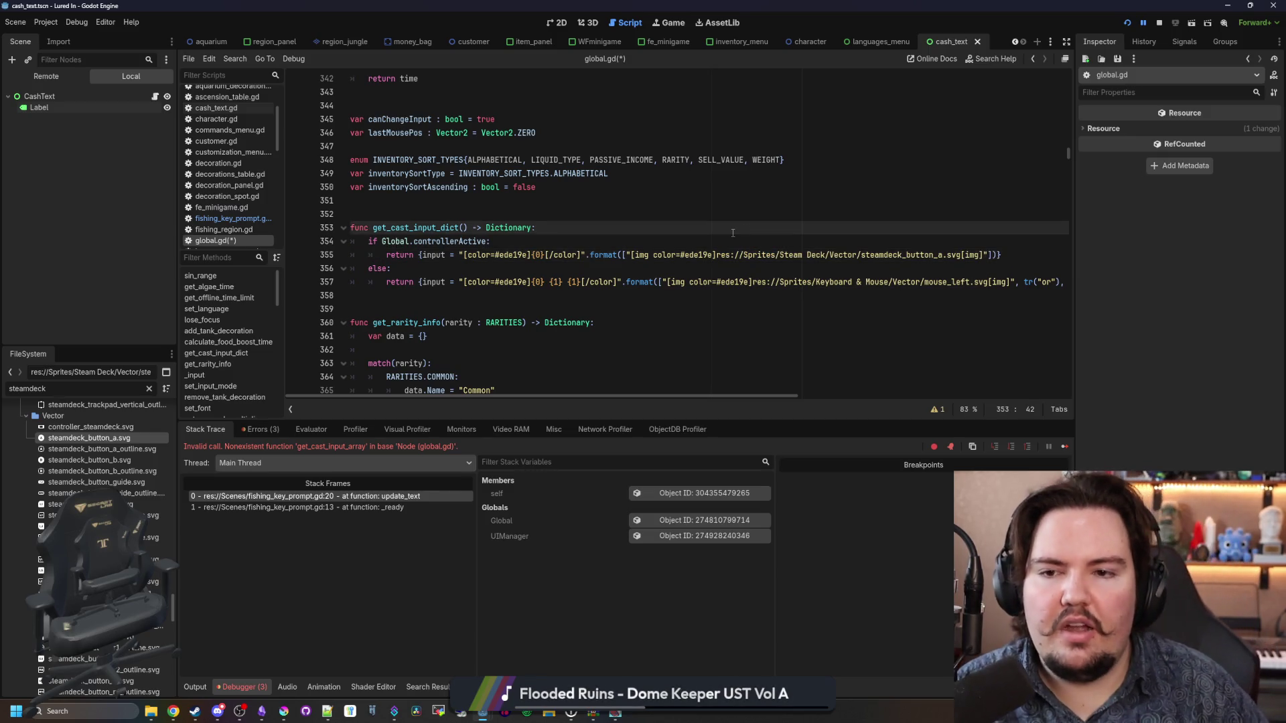
key(ctrl+s)
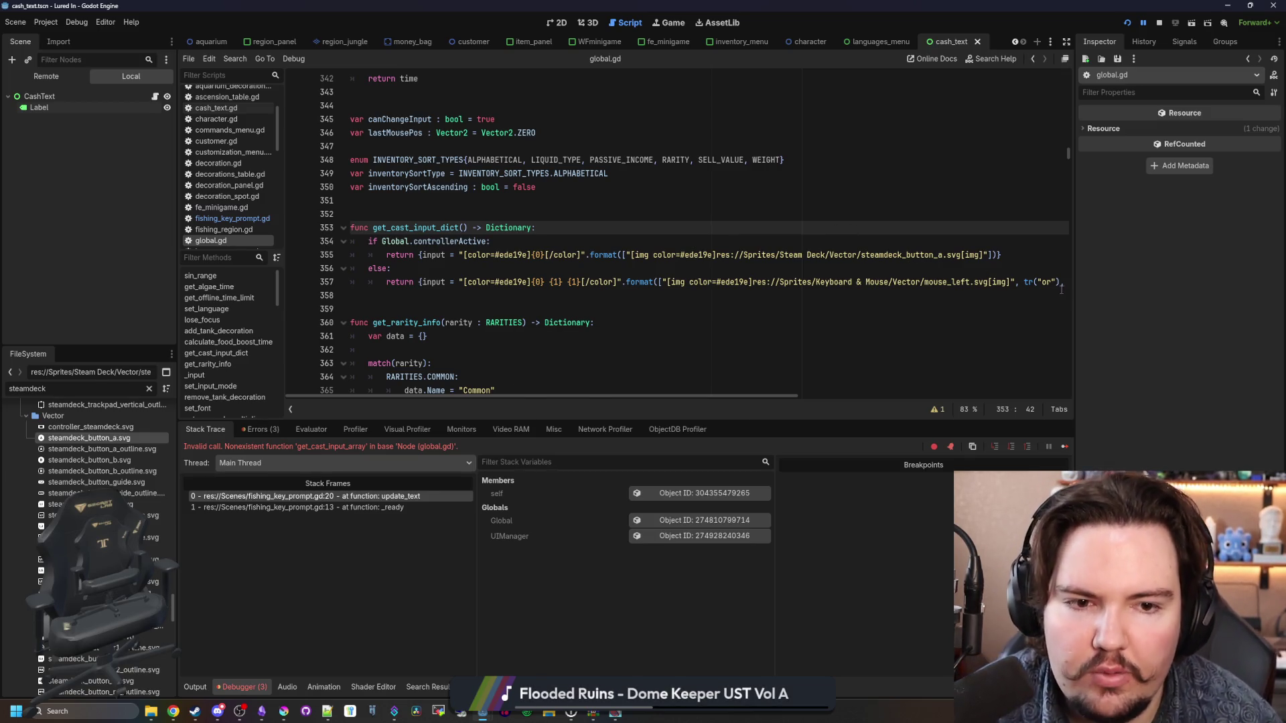
Step: Widen the code editor, review get_cast_input_dict, save again, and open fishing_key_prompt.gd
drag(1074, 290, 1172, 275)
click(858, 255)
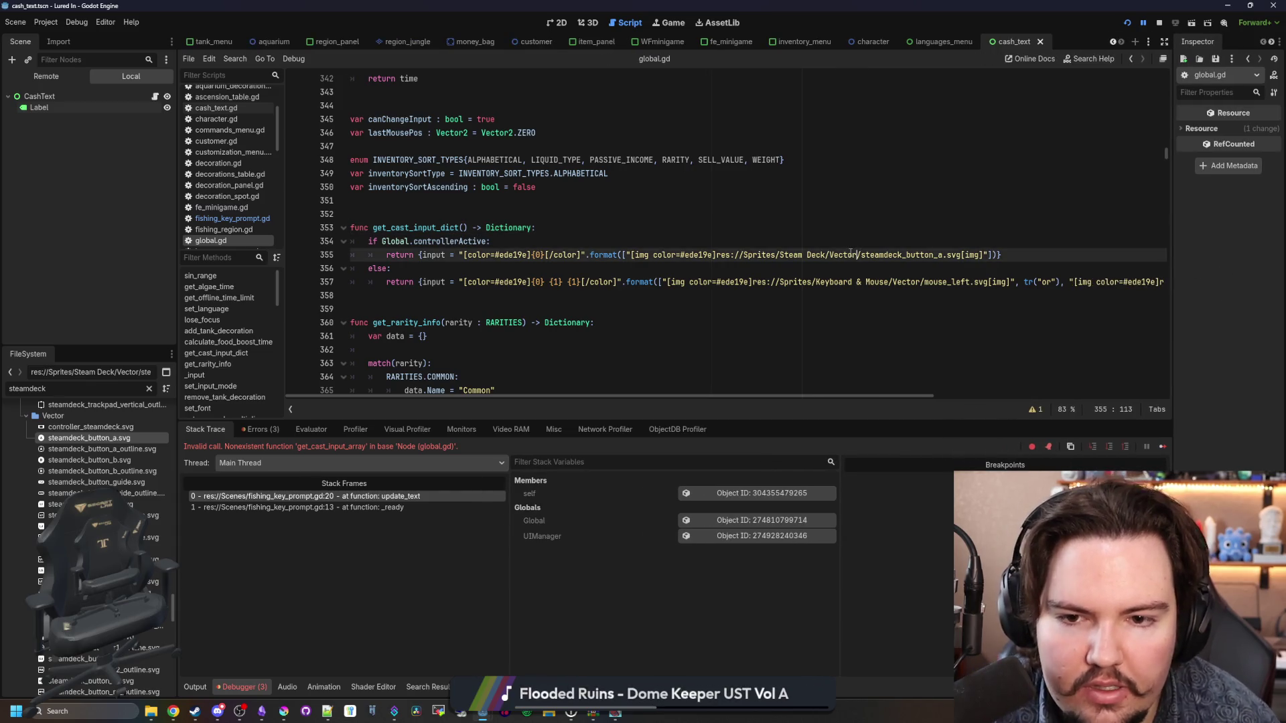
key(ctrl+s)
click(793, 237)
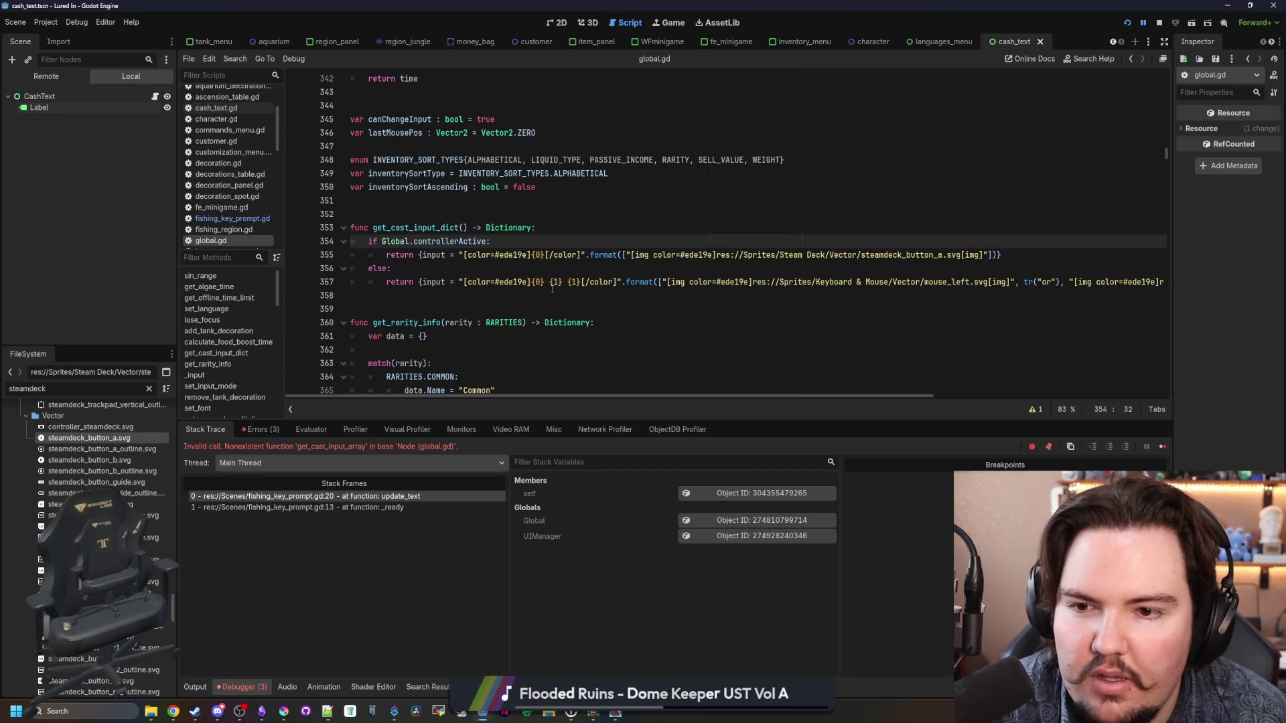
click(529, 282)
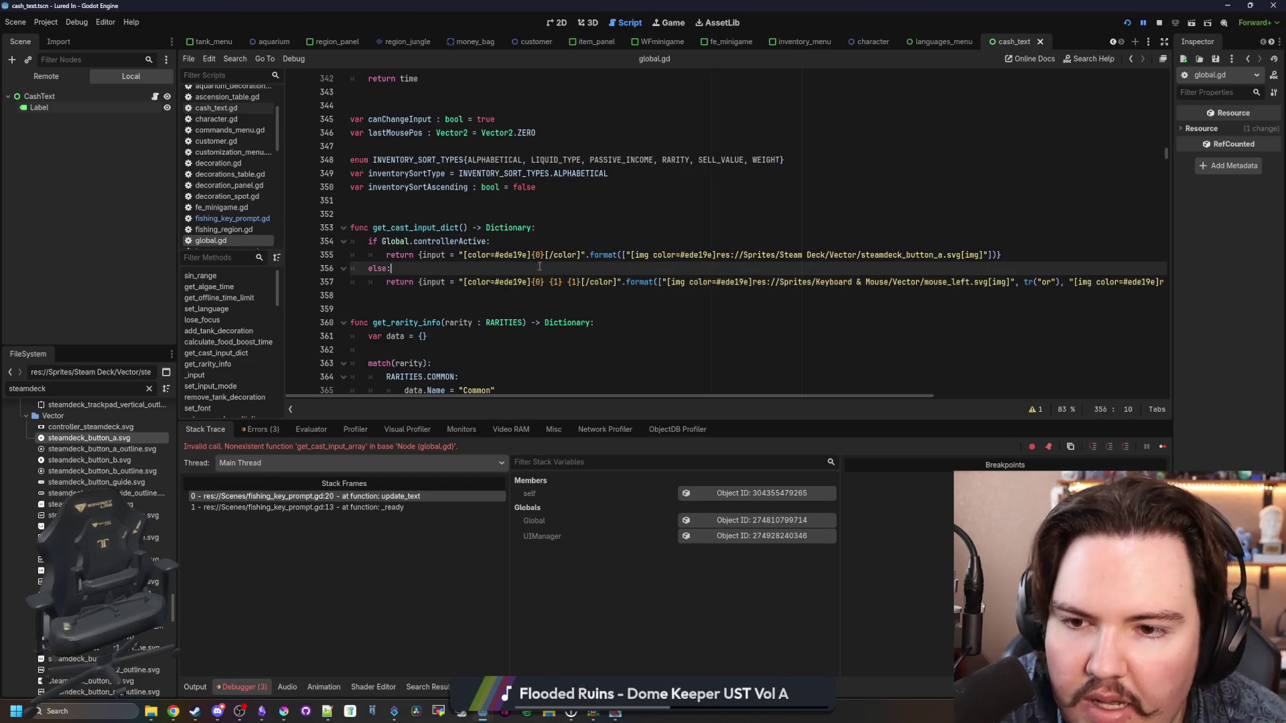
click(583, 233)
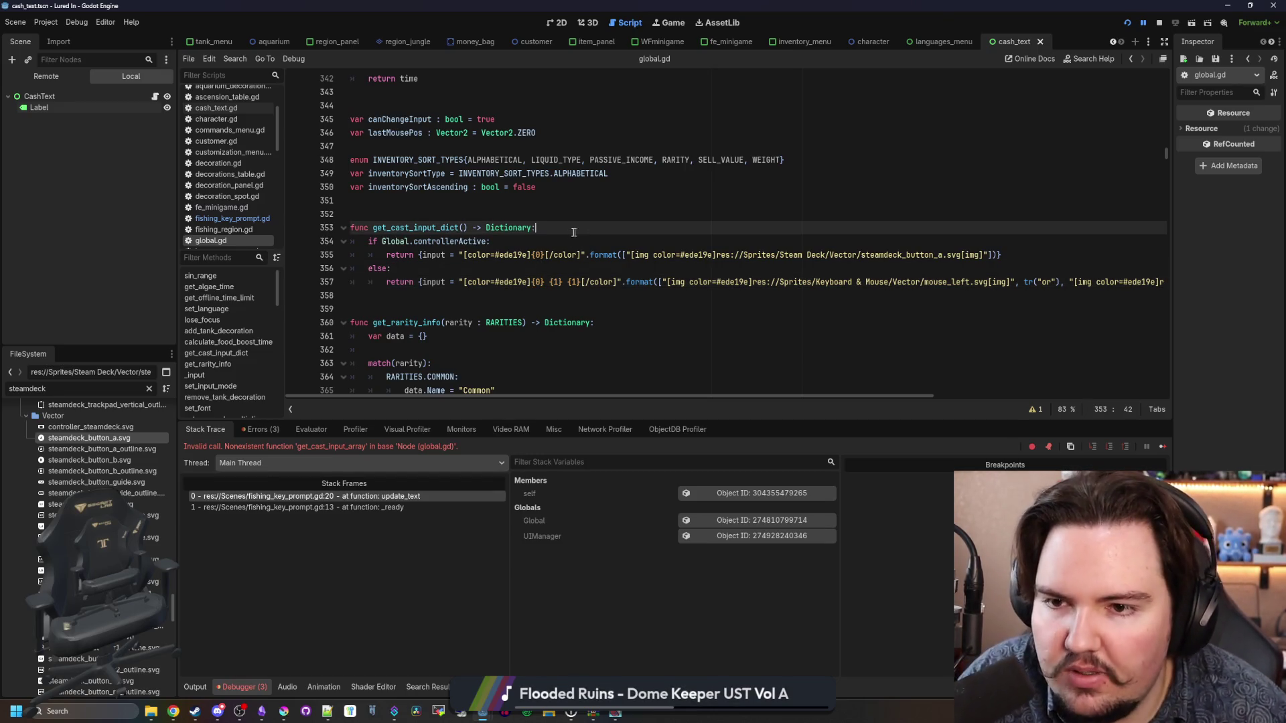
click(610, 214)
key(ctrl+s)
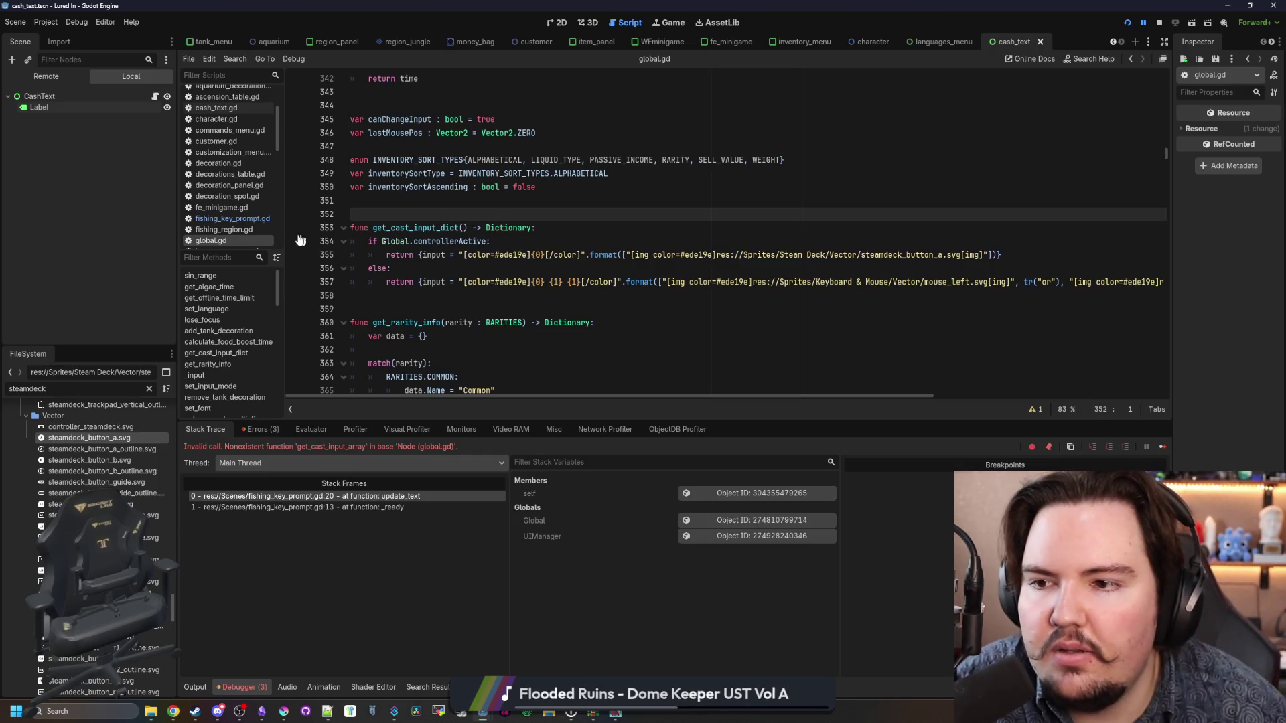
click(240, 215)
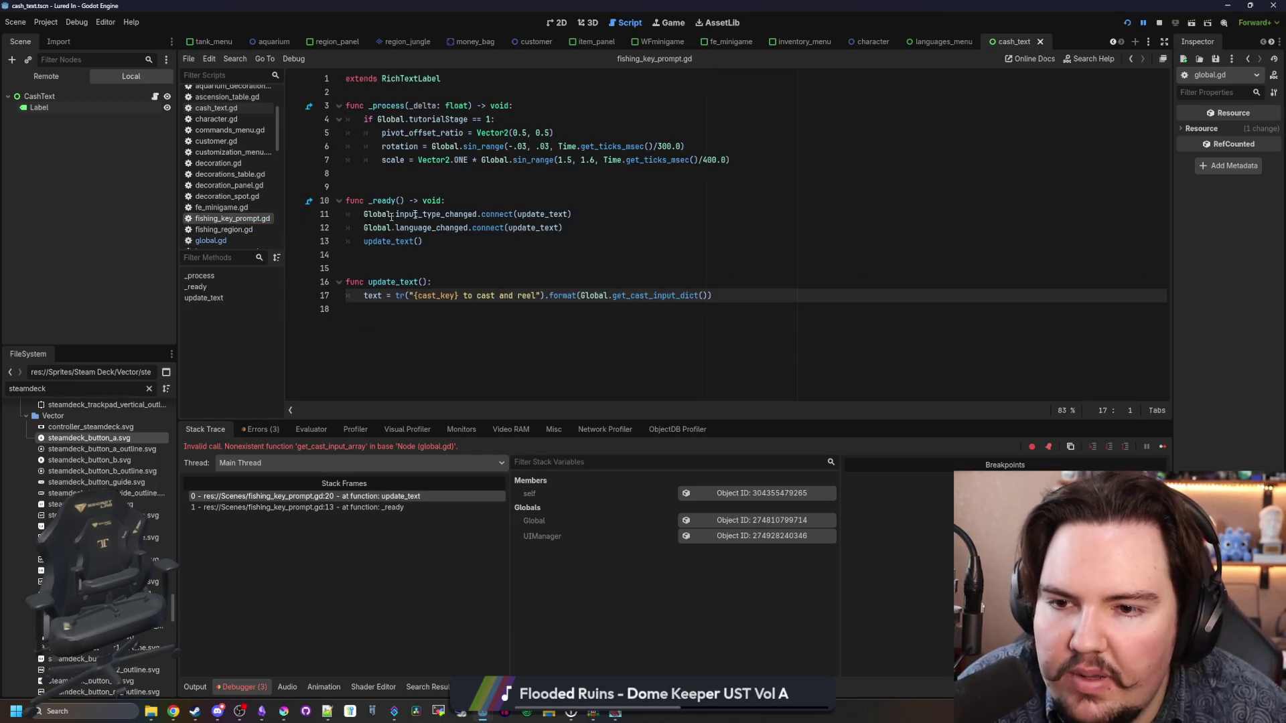
Step: Copy the Global.get_cast_input_dict() call from fishing_key_prompt.gd and search all scripts for SPACE
click(659, 215)
key(ctrl+s)
drag(712, 296, 581, 295)
key(ctrl+c)
click(612, 269)
key(ctrl+shift+f)
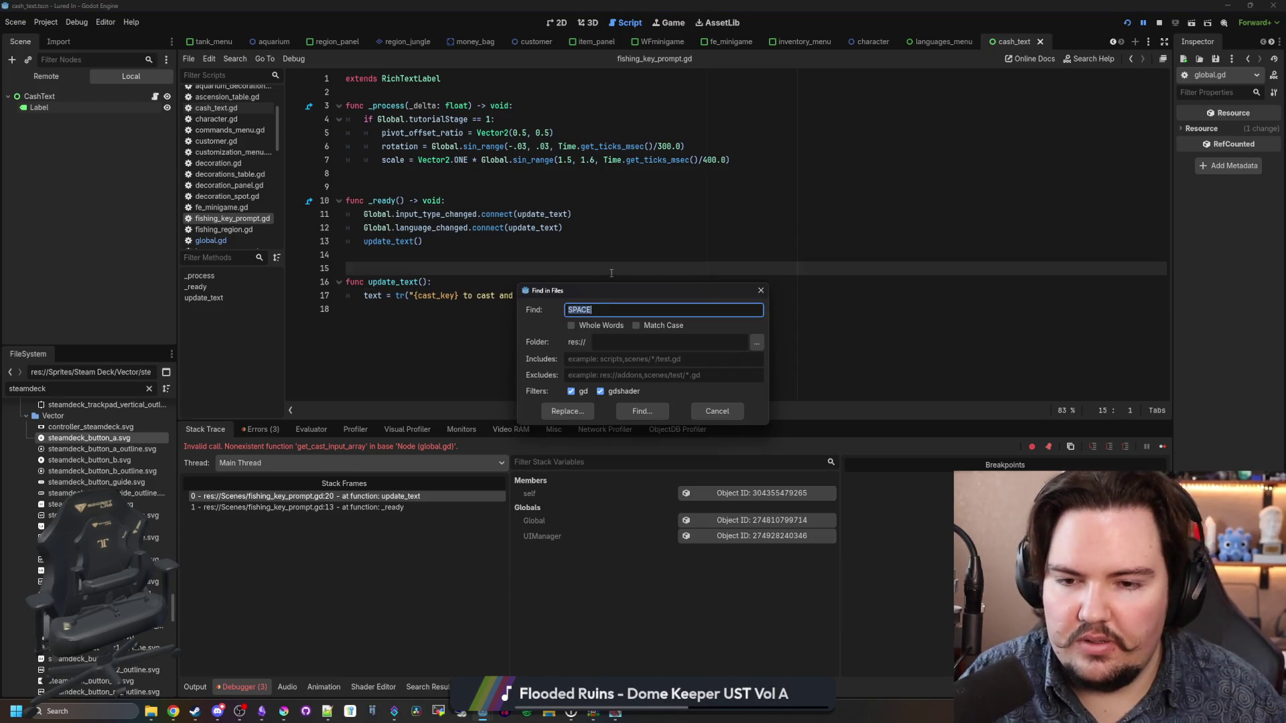
key(Return)
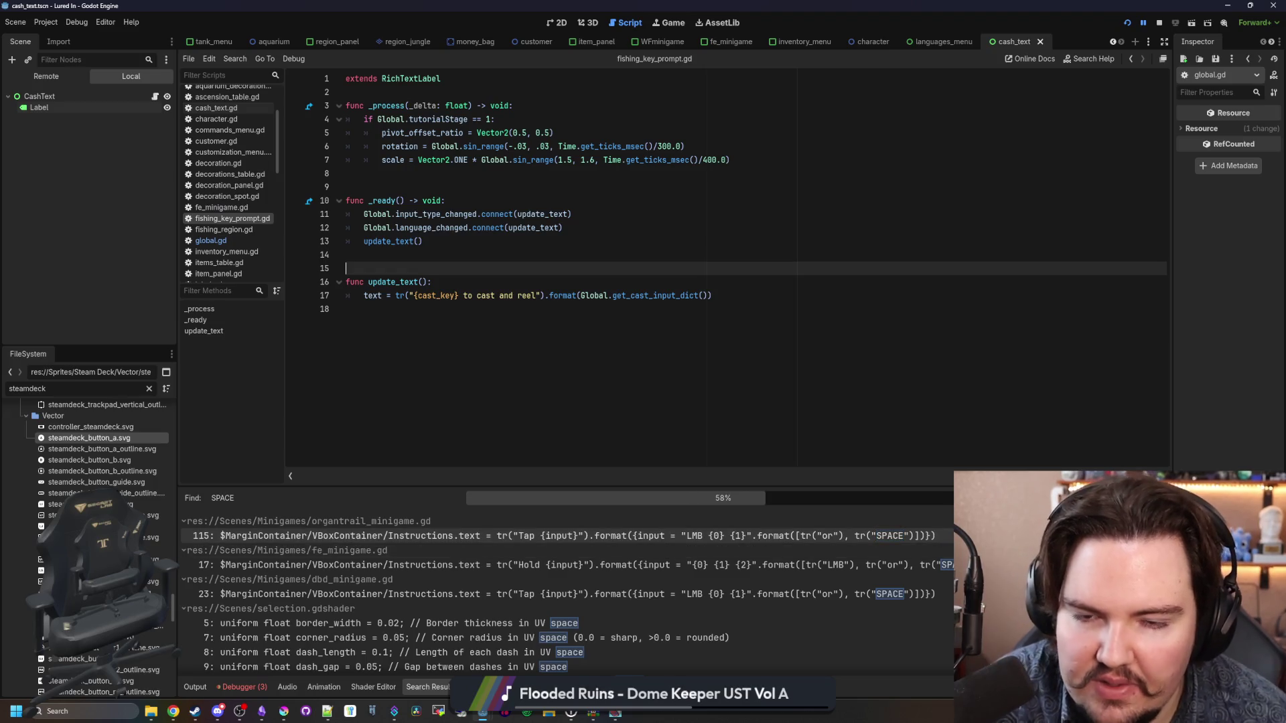
scroll(762, 398, up, 1)
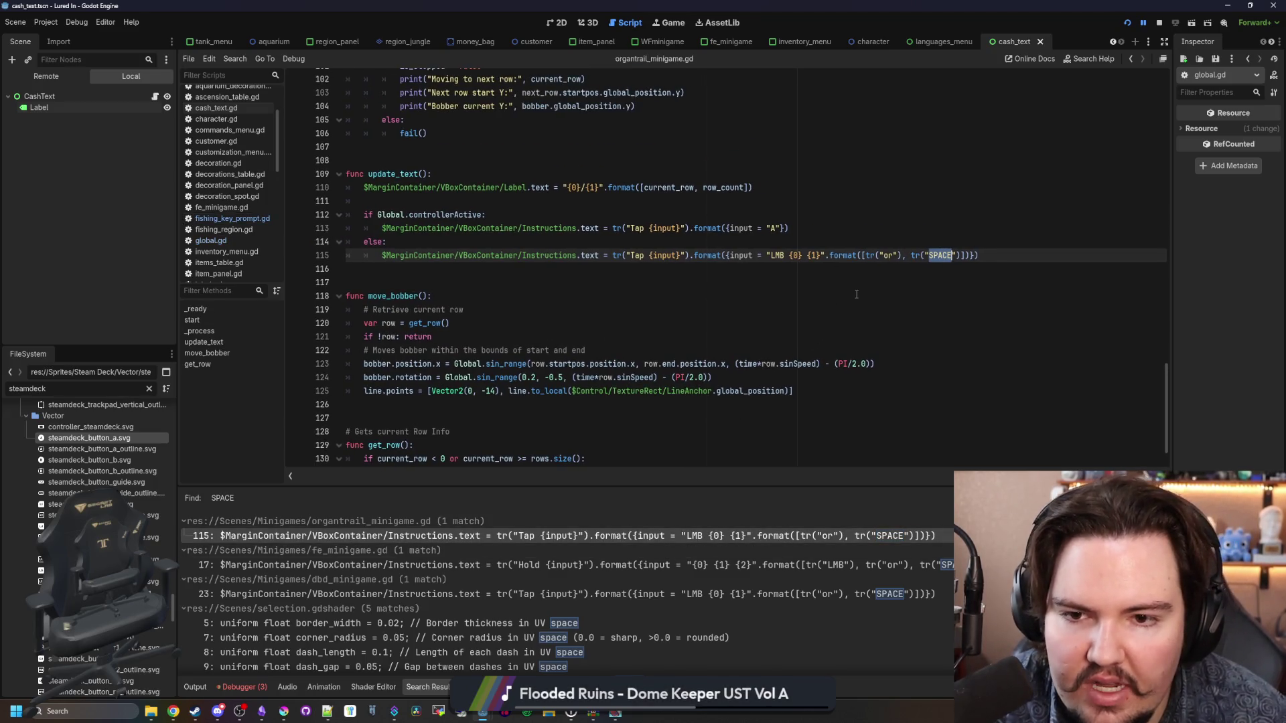
Step: Replace both input dictionaries in organtrail_minigame.gd with Global.get_cast_input_dict()
click(841, 282)
drag(976, 255, 726, 255)
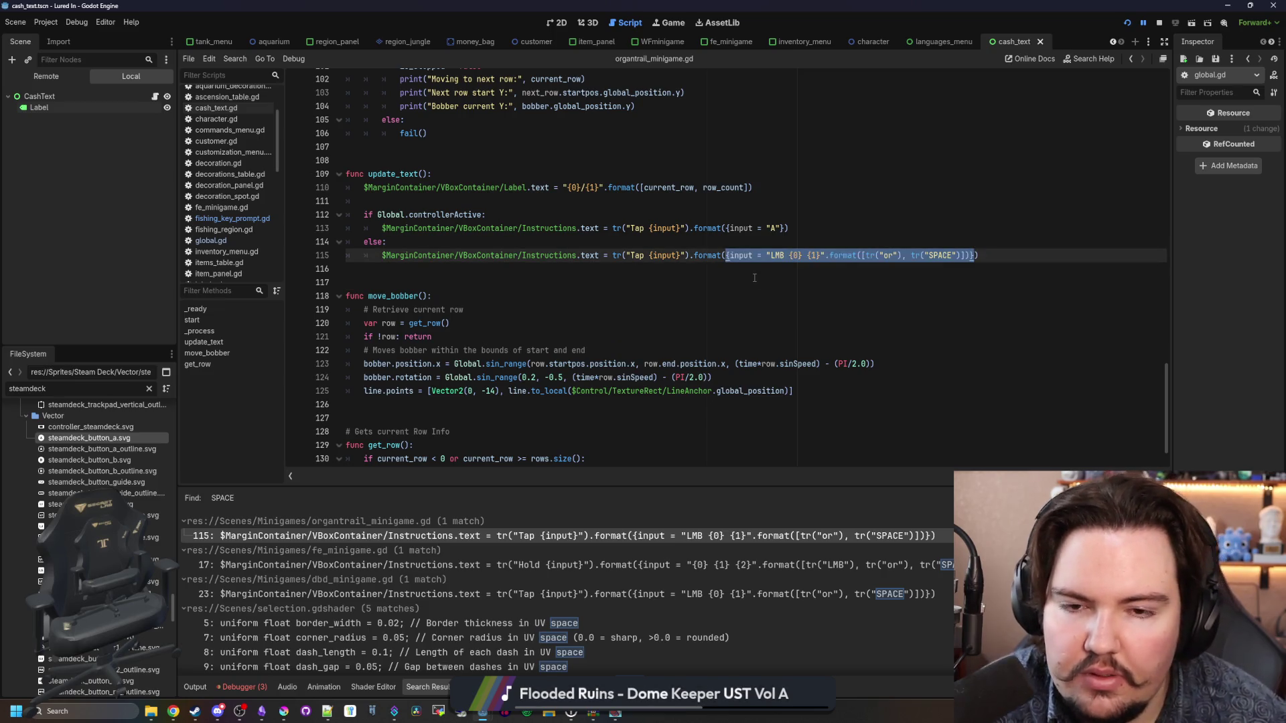
key(ctrl+v)
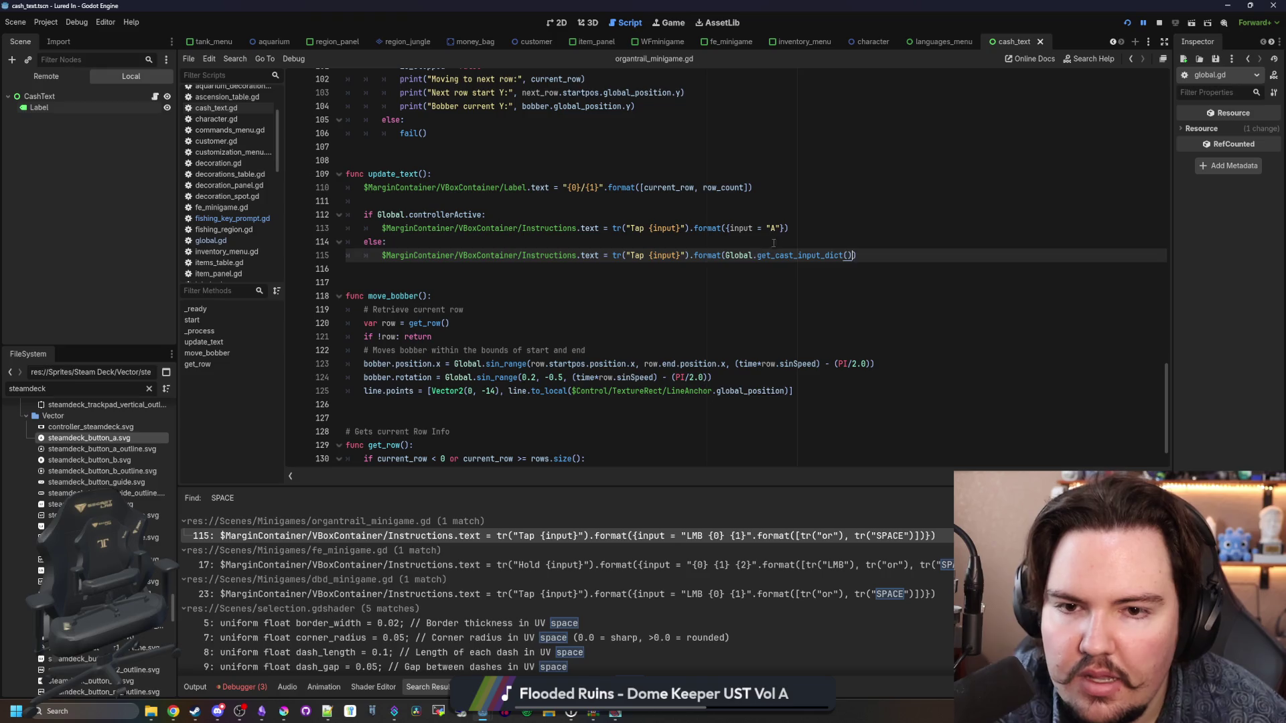
click(779, 240)
drag(784, 228, 726, 229)
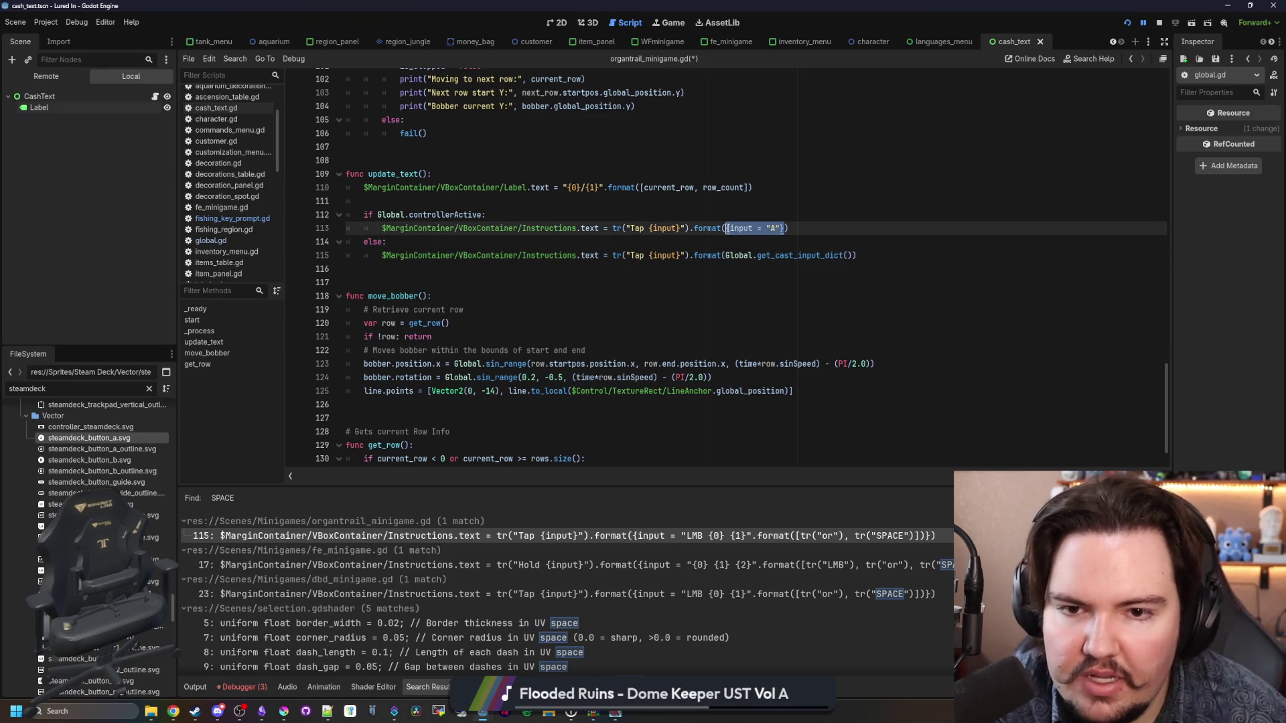
key(ctrl+v)
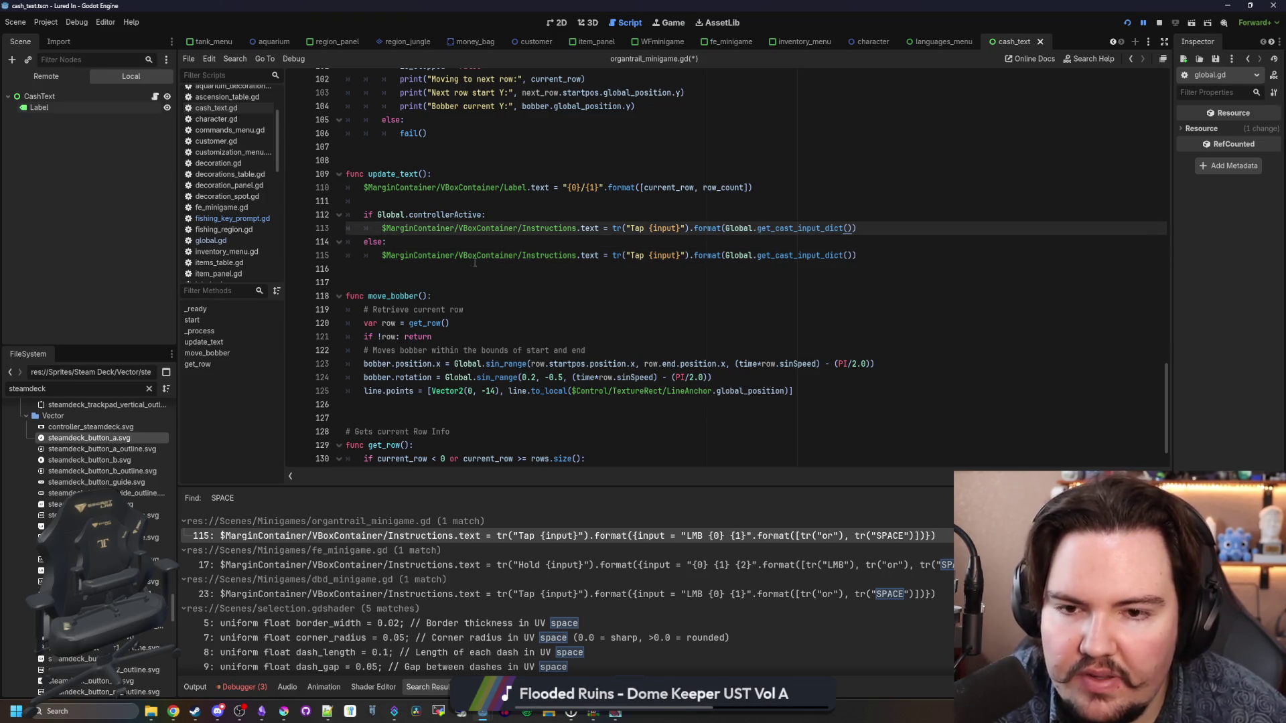
Step: Delete the controllerActive if/else so update_text sets Instructions in a single line
drag(382, 228, 348, 220)
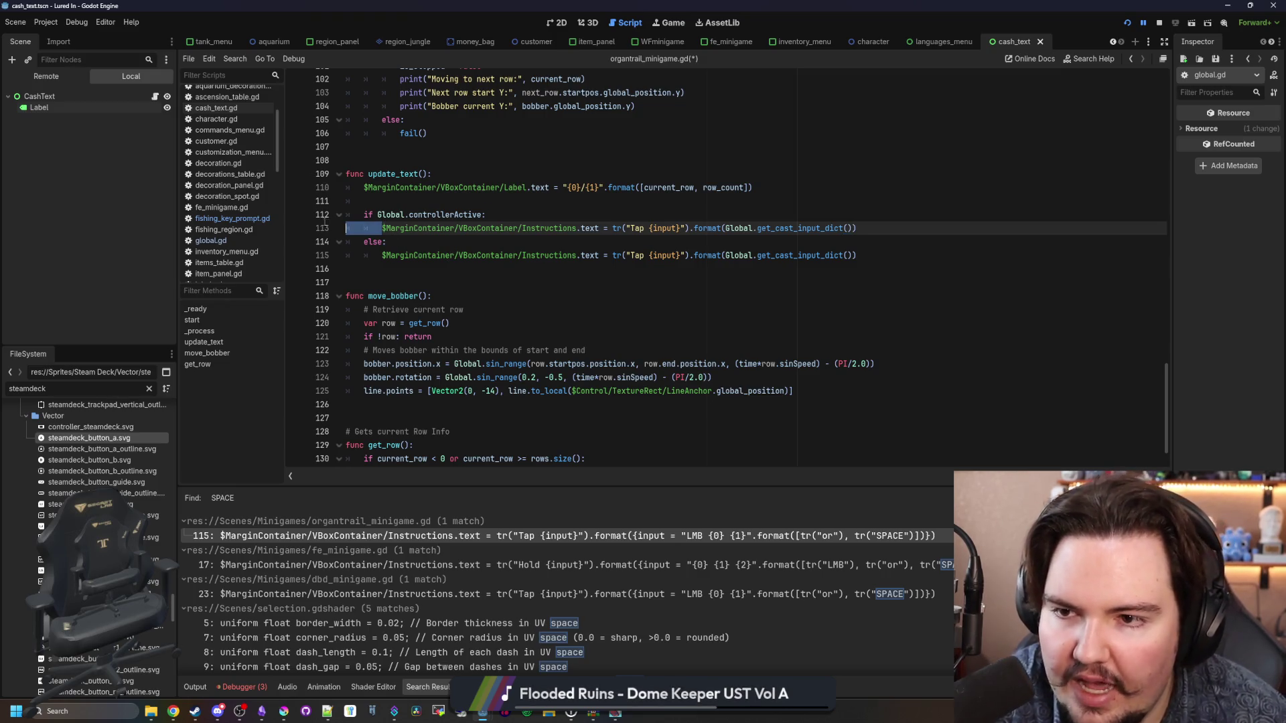
key(BackSpace)
key(Tab)
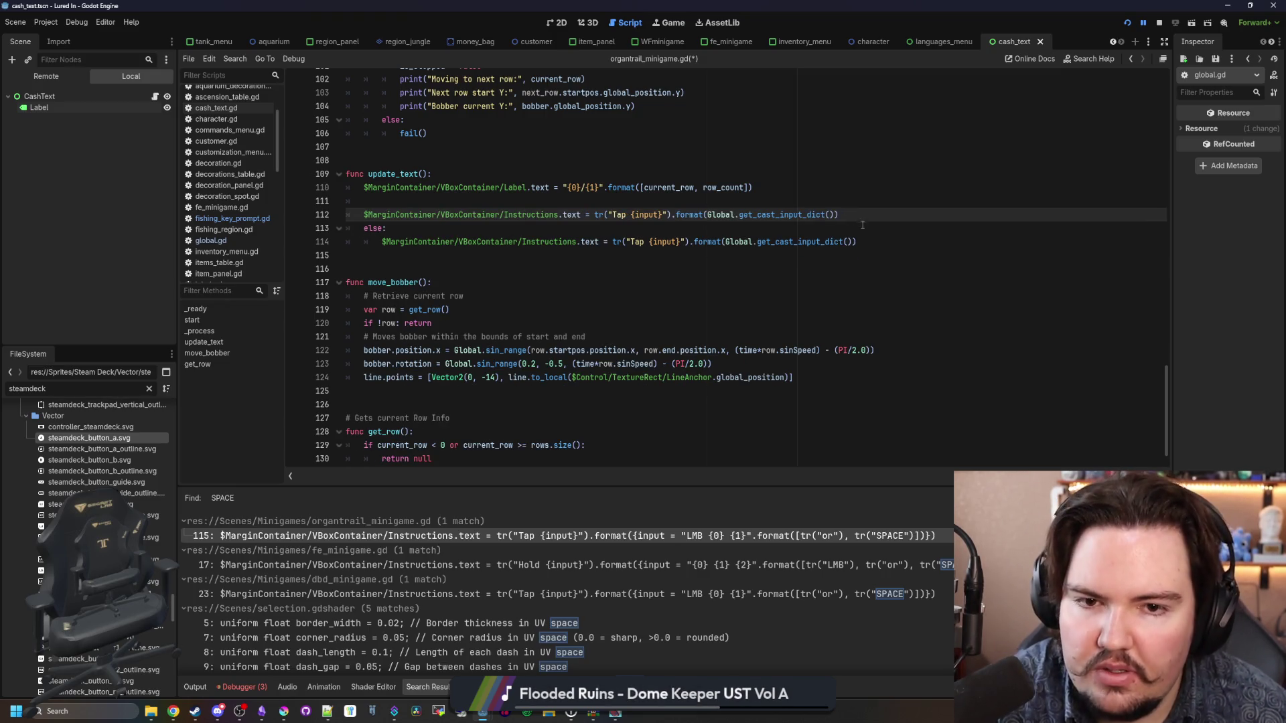
drag(862, 225, 864, 242)
key(BackSpace)
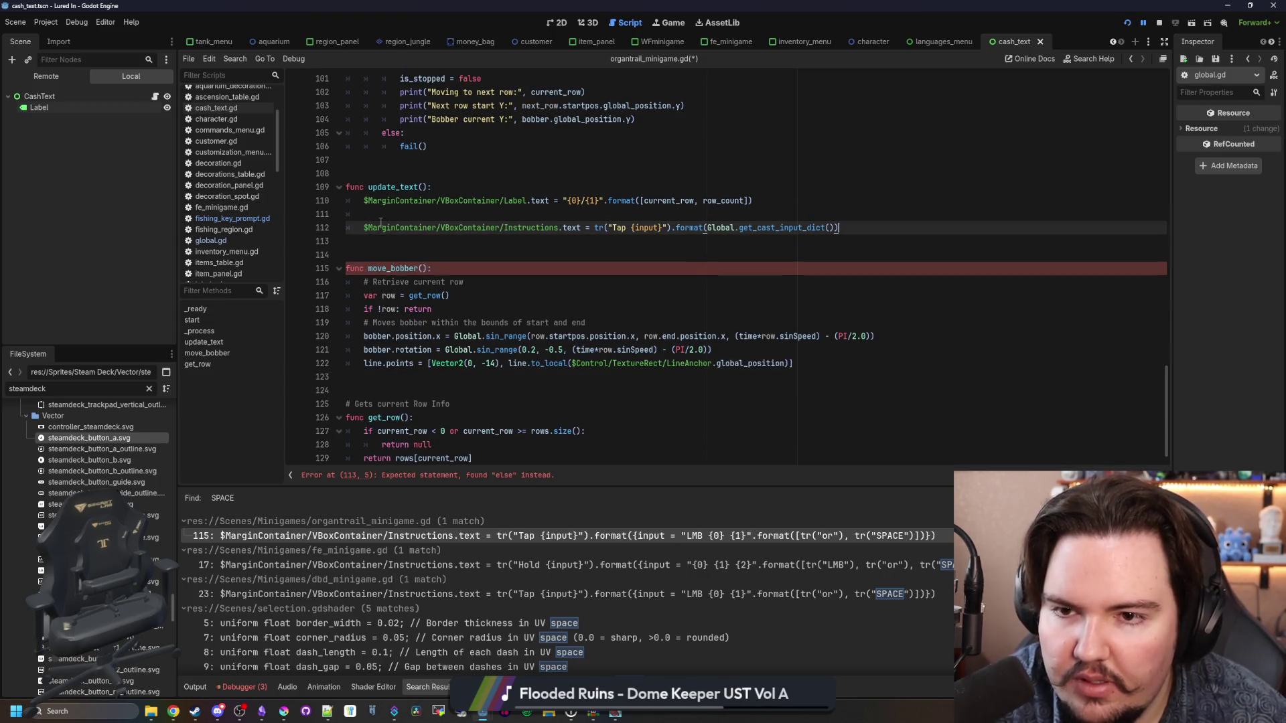
click(381, 221)
key(BackSpace)
key(BackSpace)
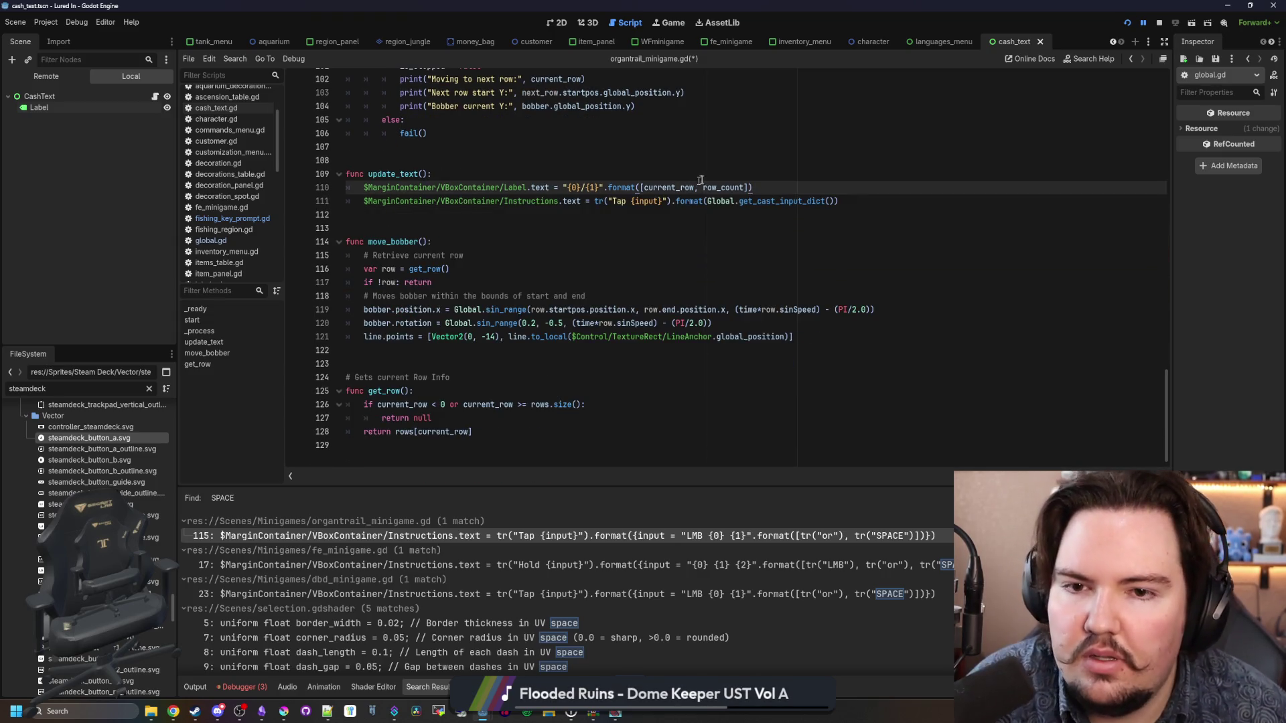
click(764, 177)
click(670, 564)
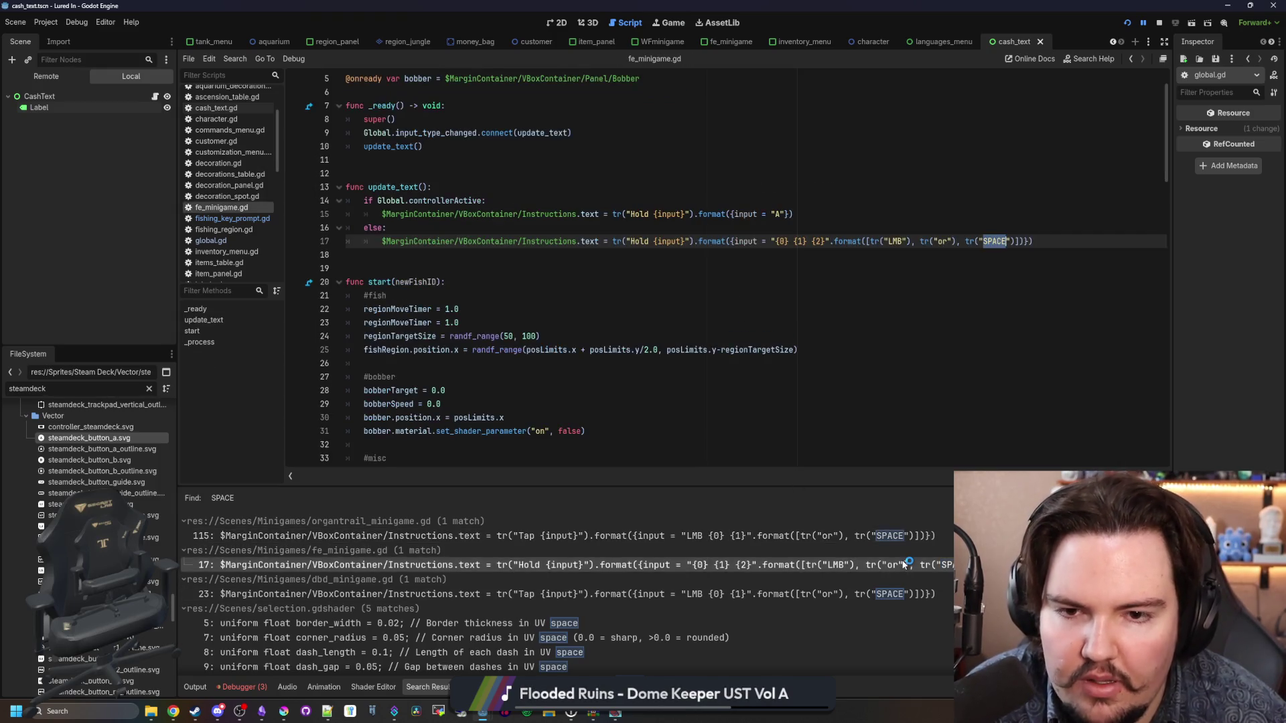
Step: In fe_minigame.gd, format Instructions with Global.get_cast_input_dict(), drop the controller branch, and save
click(947, 258)
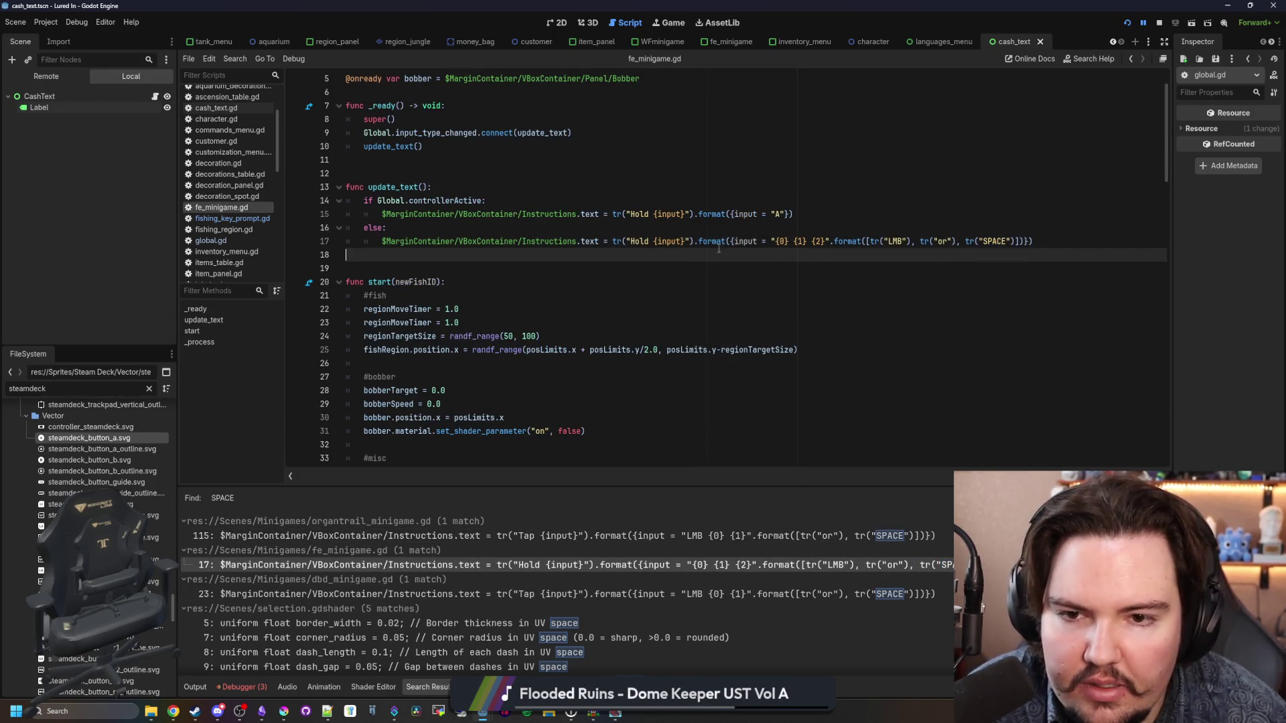
drag(730, 241, 1023, 243)
text(Global.get_cast_input_dict())
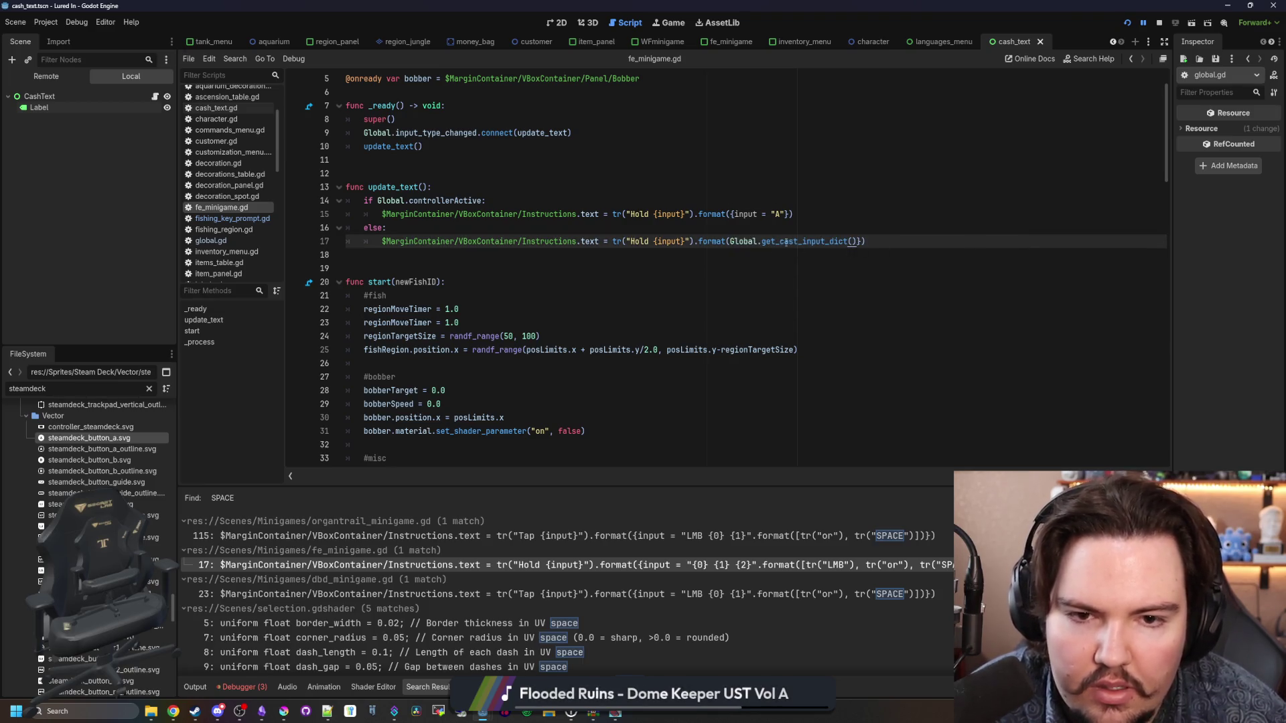
text(})
key(BackSpace)
text())
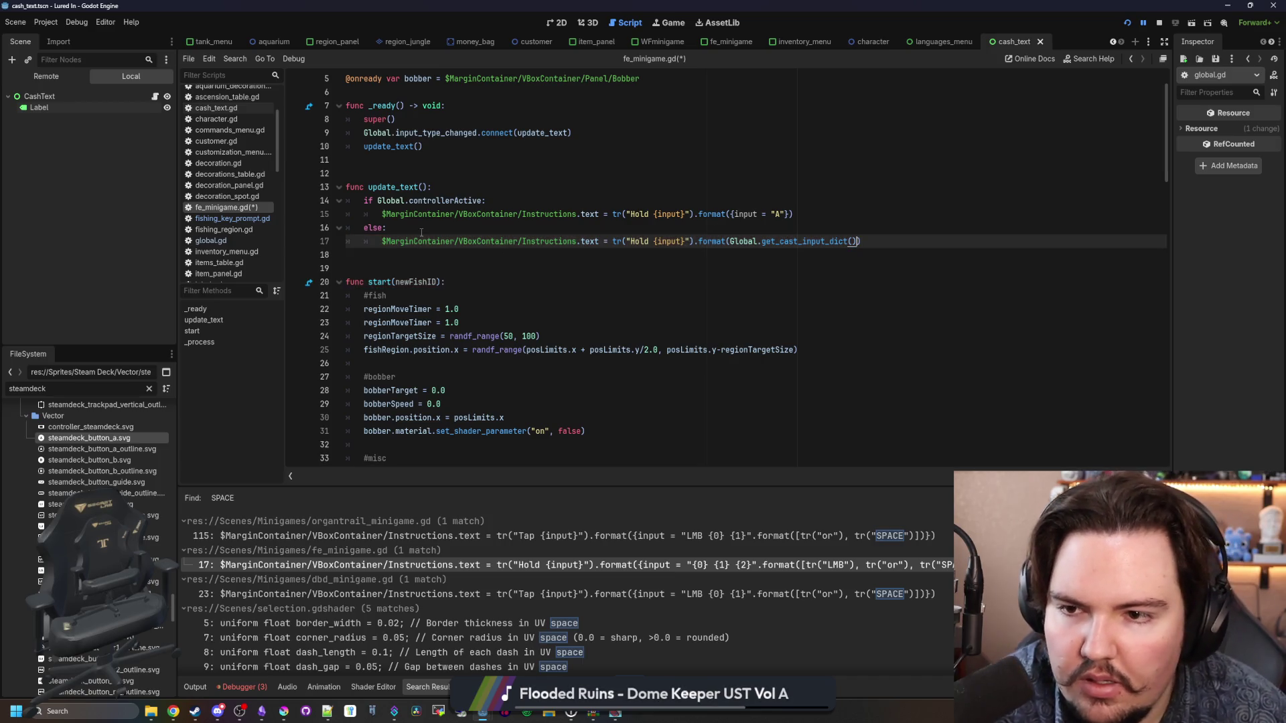
drag(387, 227, 297, 219)
key(shift+Up)
key(BackSpace)
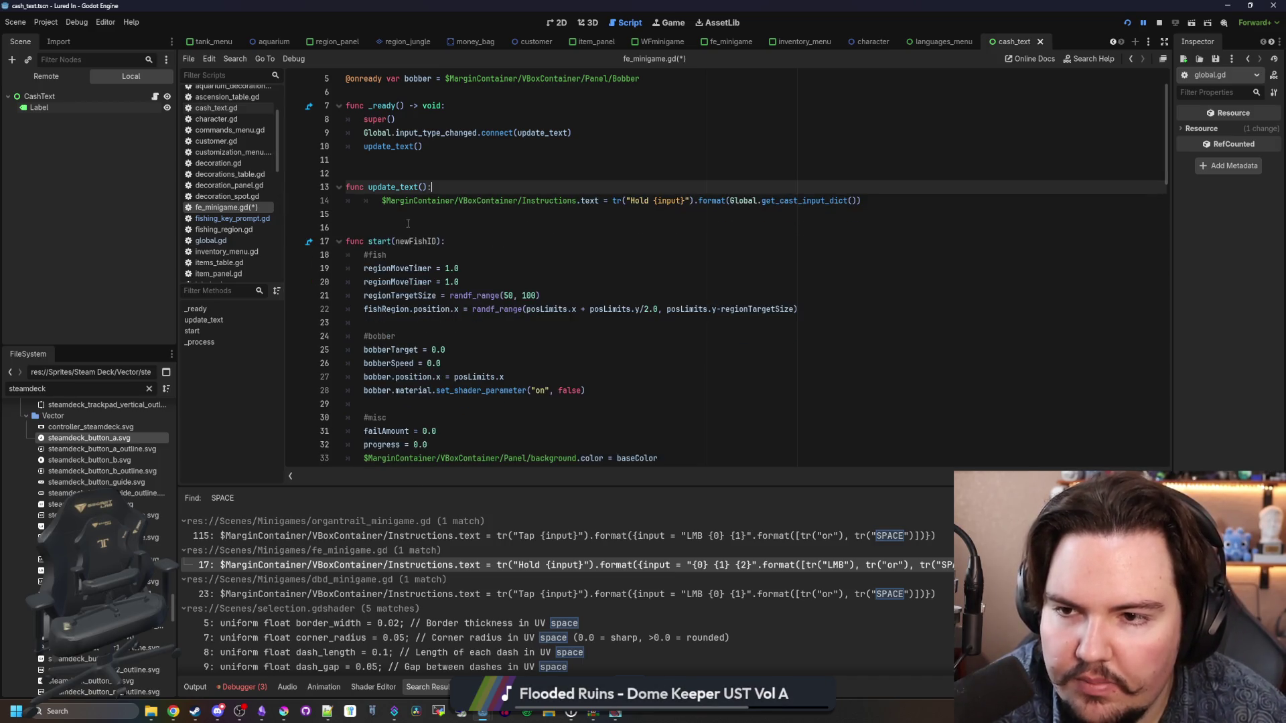
key(Down)
key(shift+Tab)
click(452, 179)
key(ctrl+s)
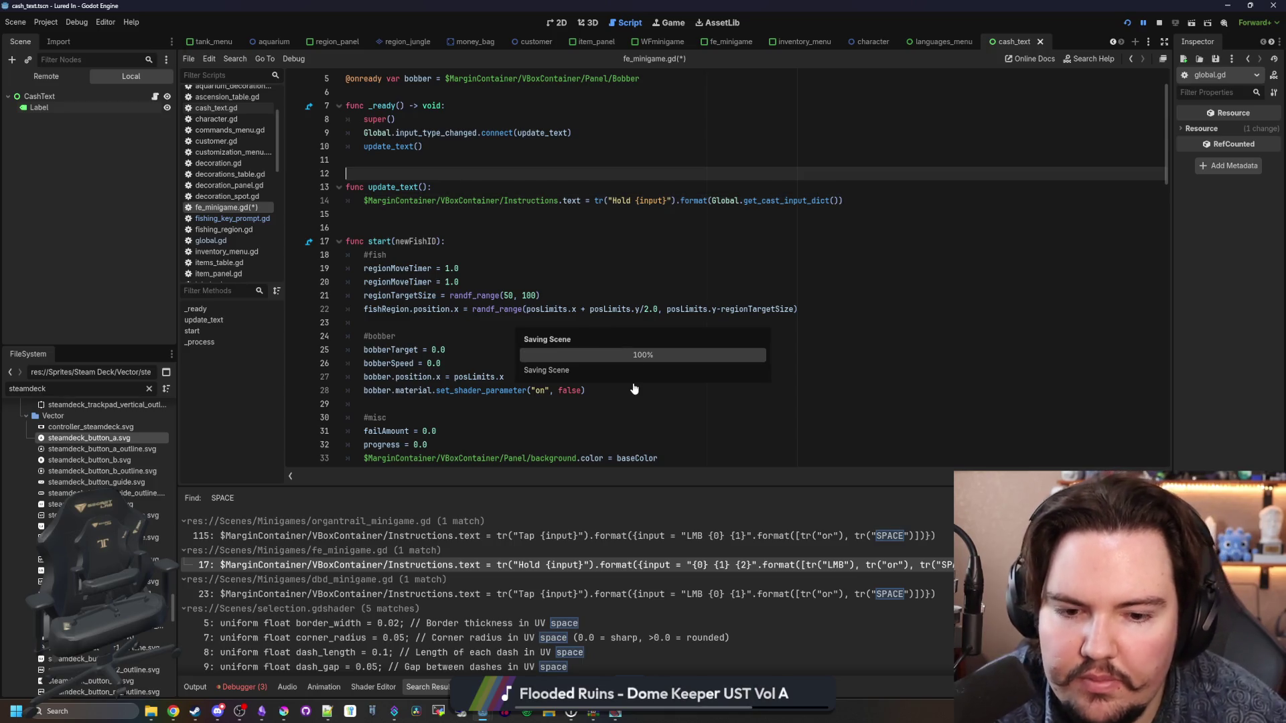
Step: In dbd_minigame.gd, paste Global.get_cast_input_dict() on line 23, remove the controller branch, and save
click(864, 594)
scroll(891, 315, up, 3)
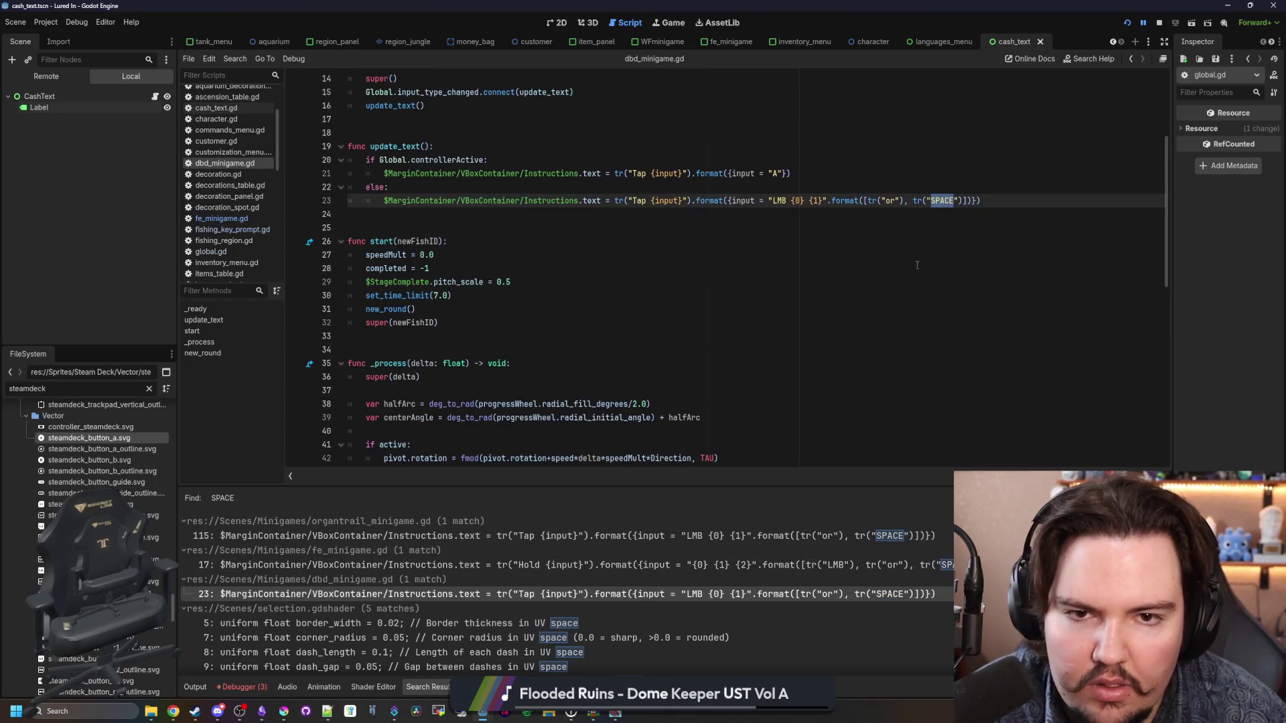
scroll(790, 276, up, 2)
key(Down)
key(Down)
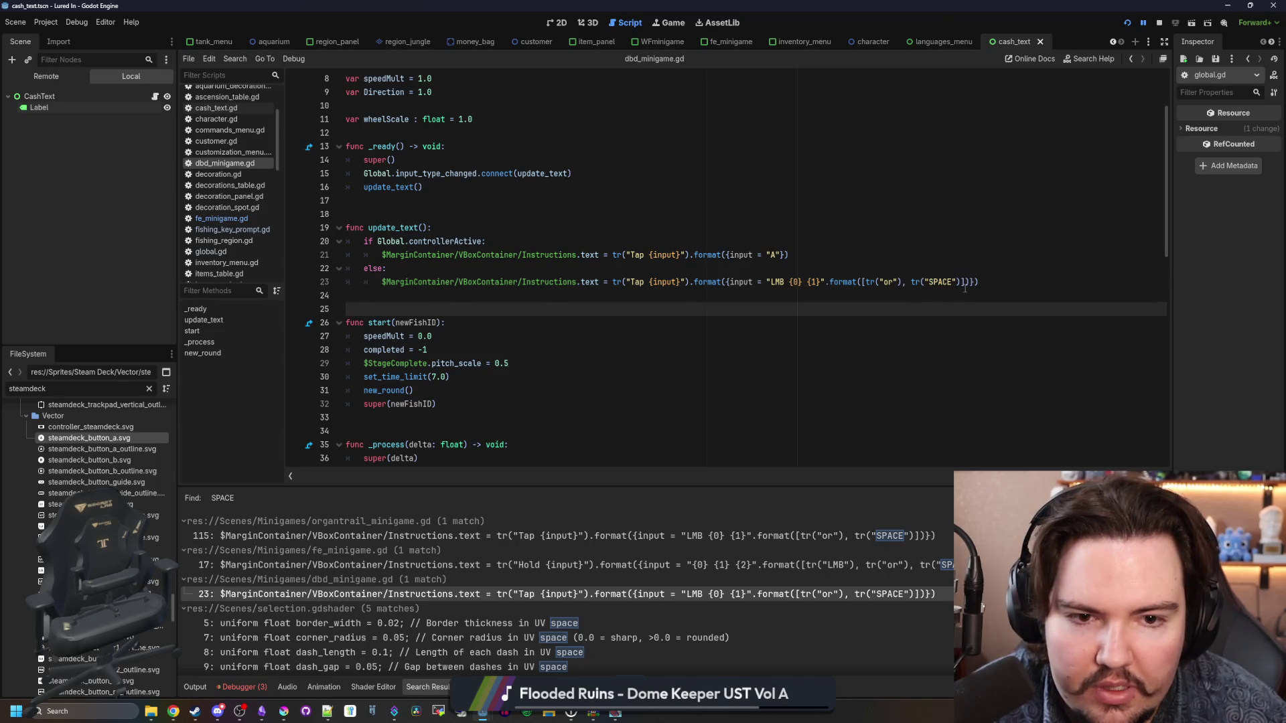
mouse_move(973, 284)
mouse_down()
mouse_move(623, 285)
mouse_move(696, 287)
mouse_move(670, 272)
mouse_move(727, 286)
mouse_up()
text(Global.get_cast_input_dict())
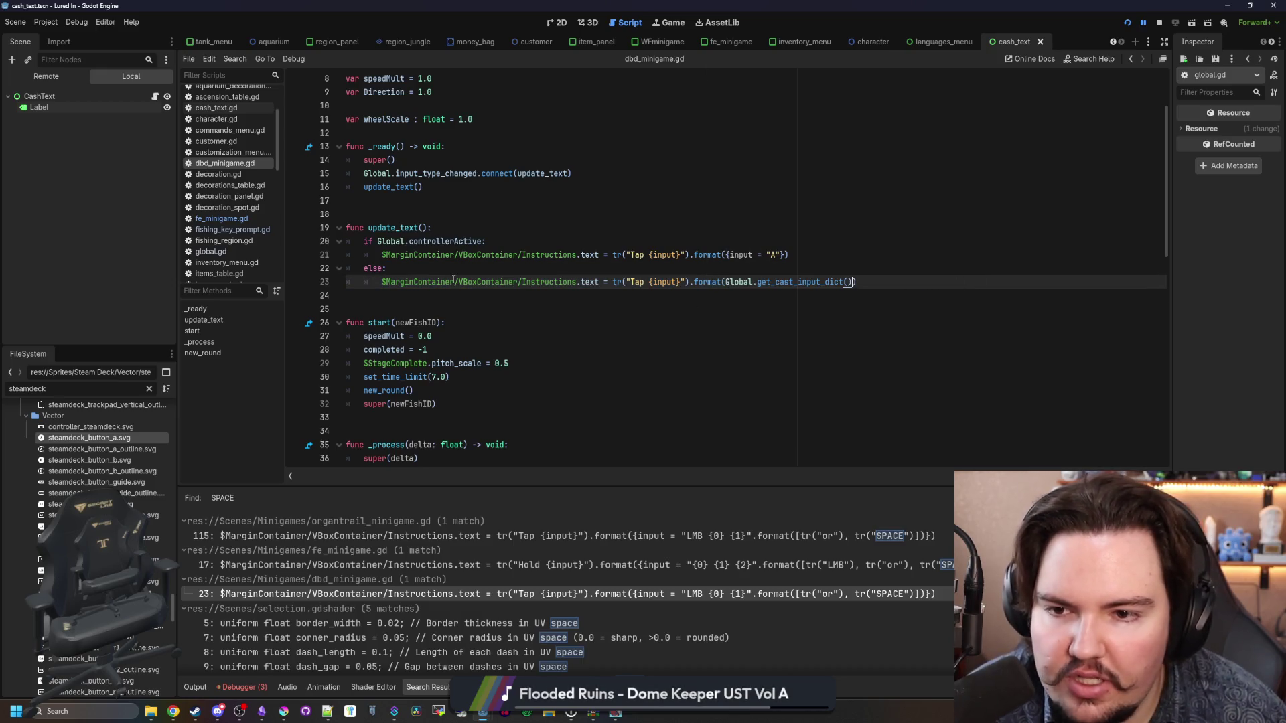
drag(388, 268, 340, 261)
key(shift+Up)
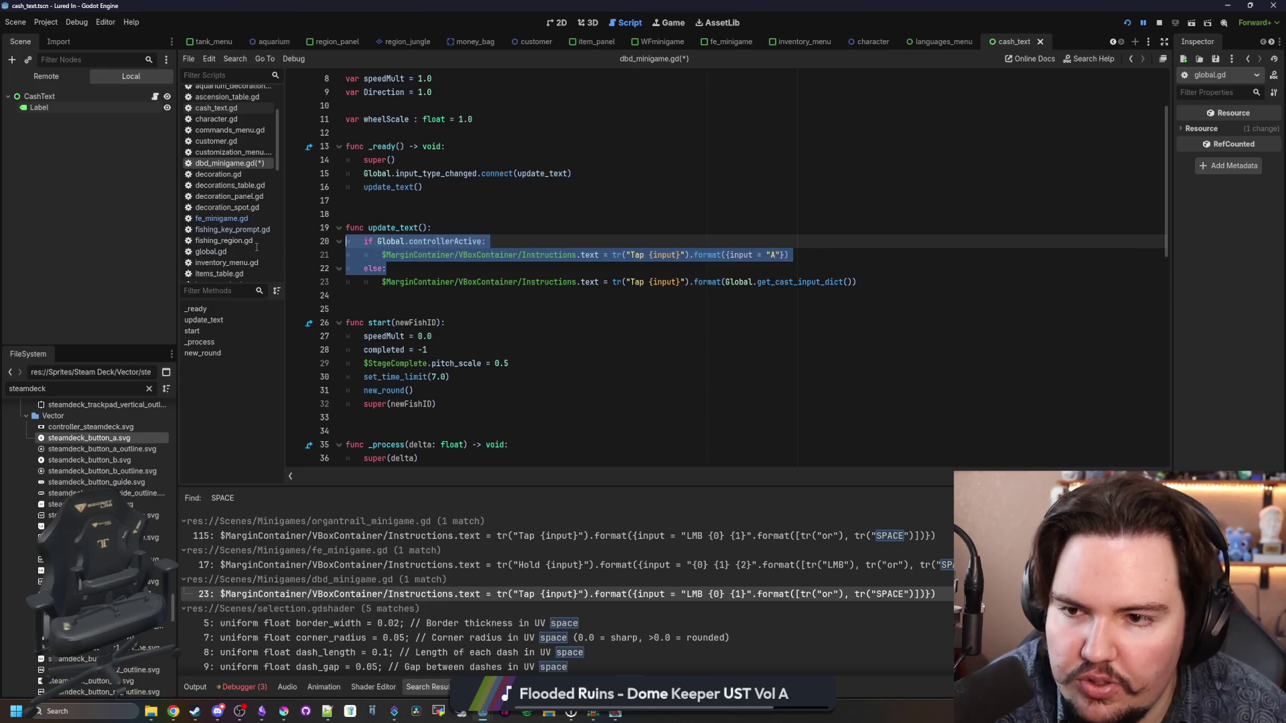
key(BackSpace)
key(BackSpace)
key(Down)
key(shift+Tab)
click(461, 228)
key(ctrl+s)
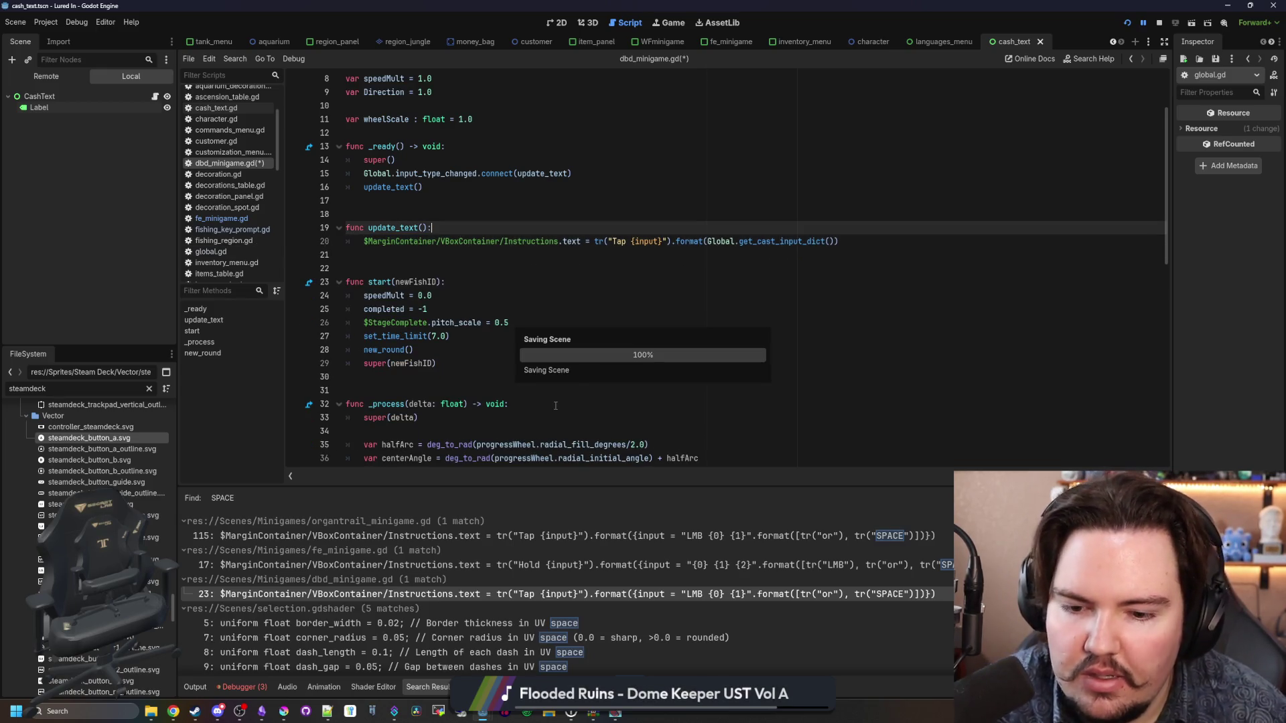
click(778, 645)
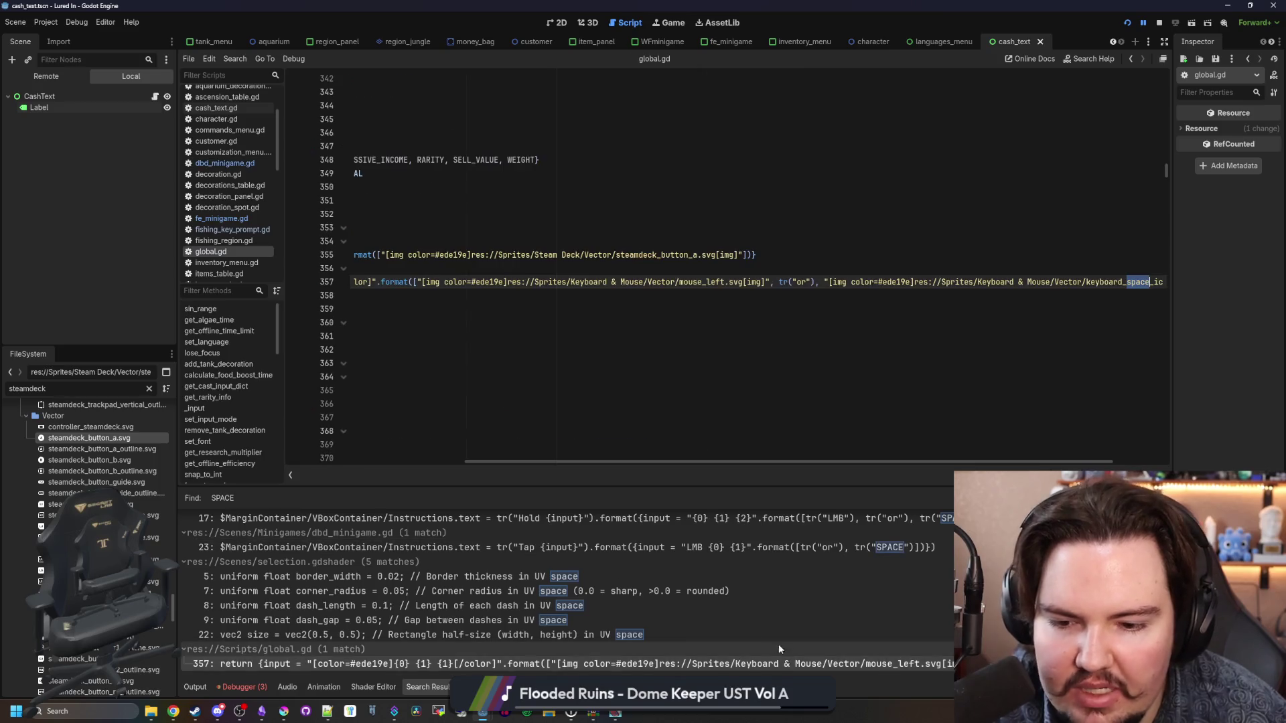
Step: Search all project scripts for input_array and open the match in WFminigame.gd
scroll(694, 572, up, 1)
click(798, 352)
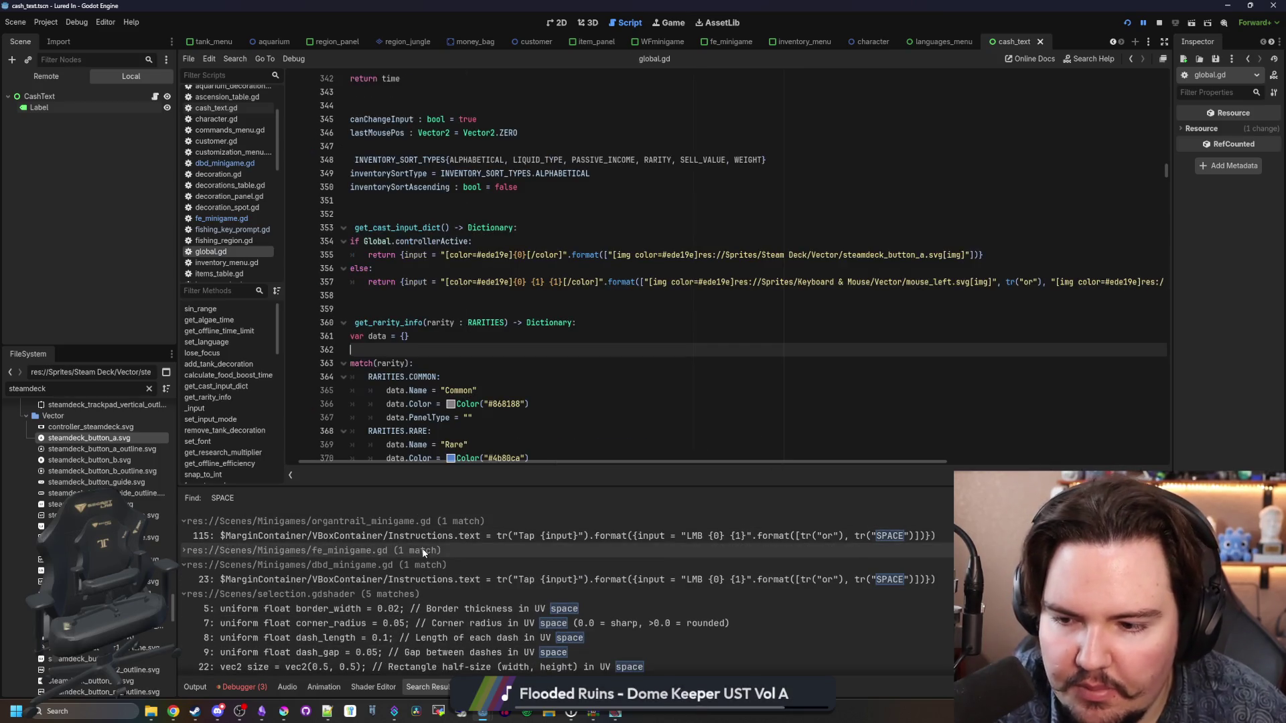
click(670, 378)
click(737, 318)
key(ctrl+shift+f)
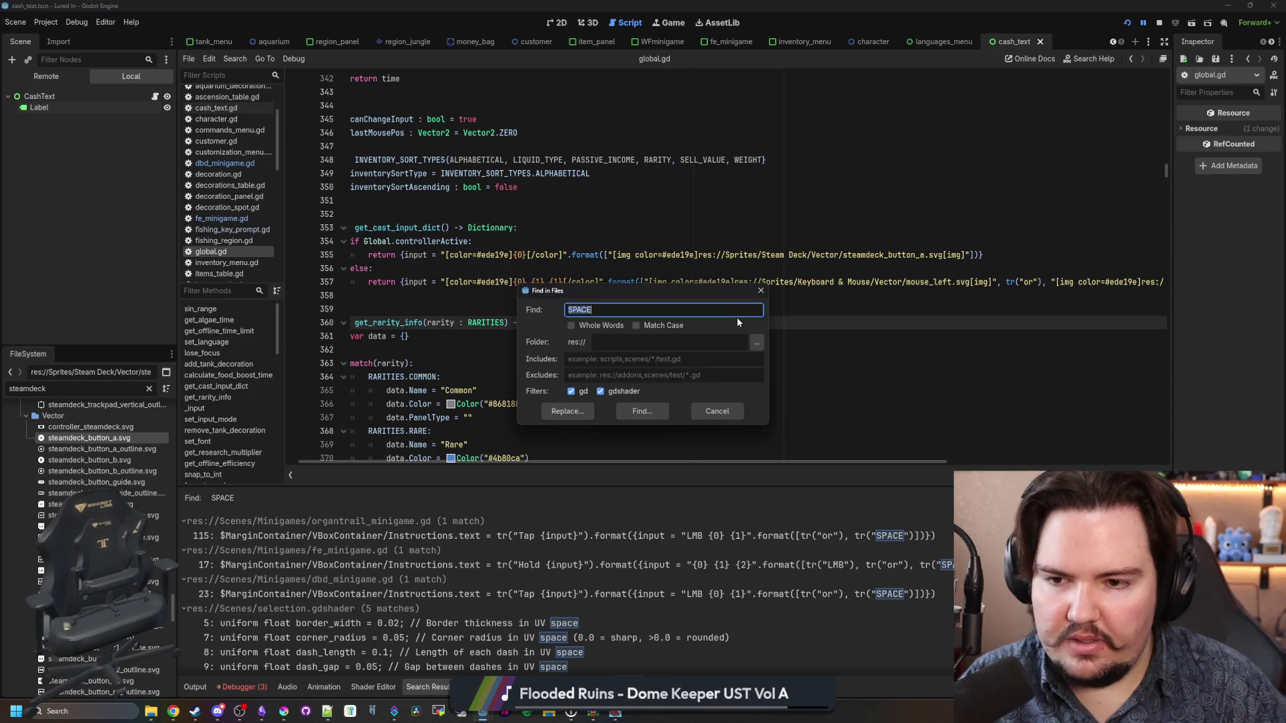
key(Return)
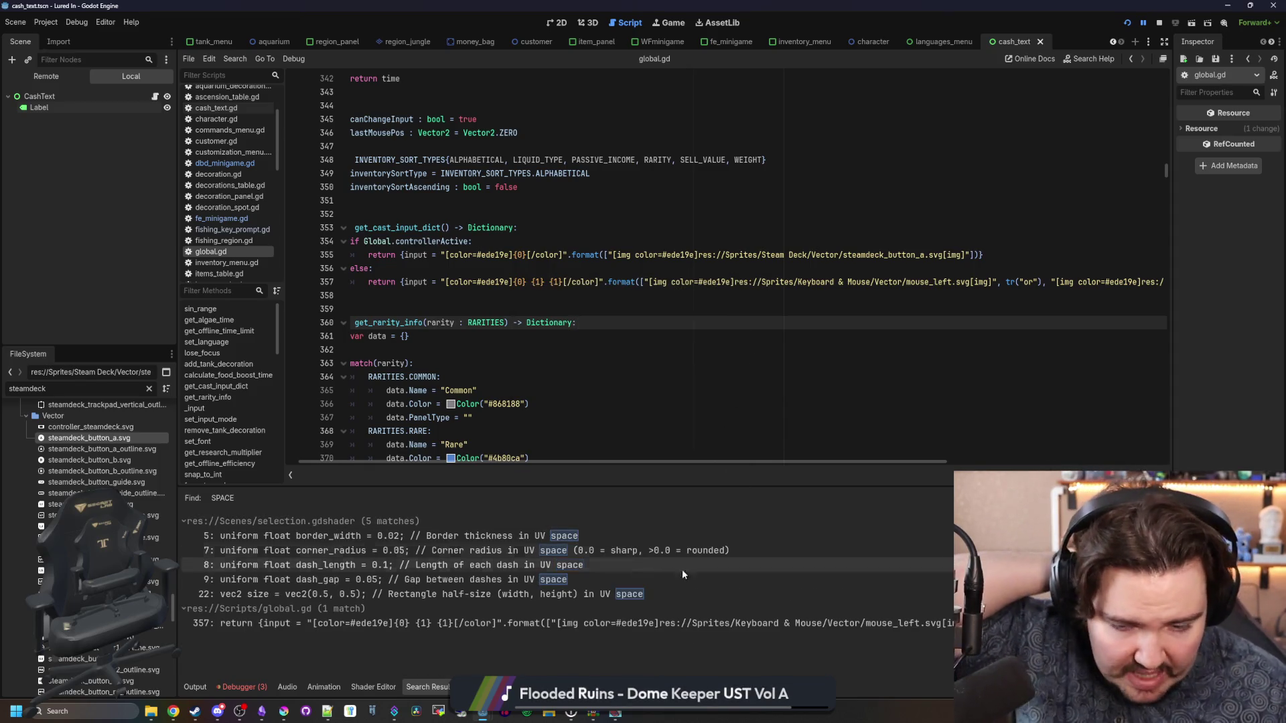
click(664, 351)
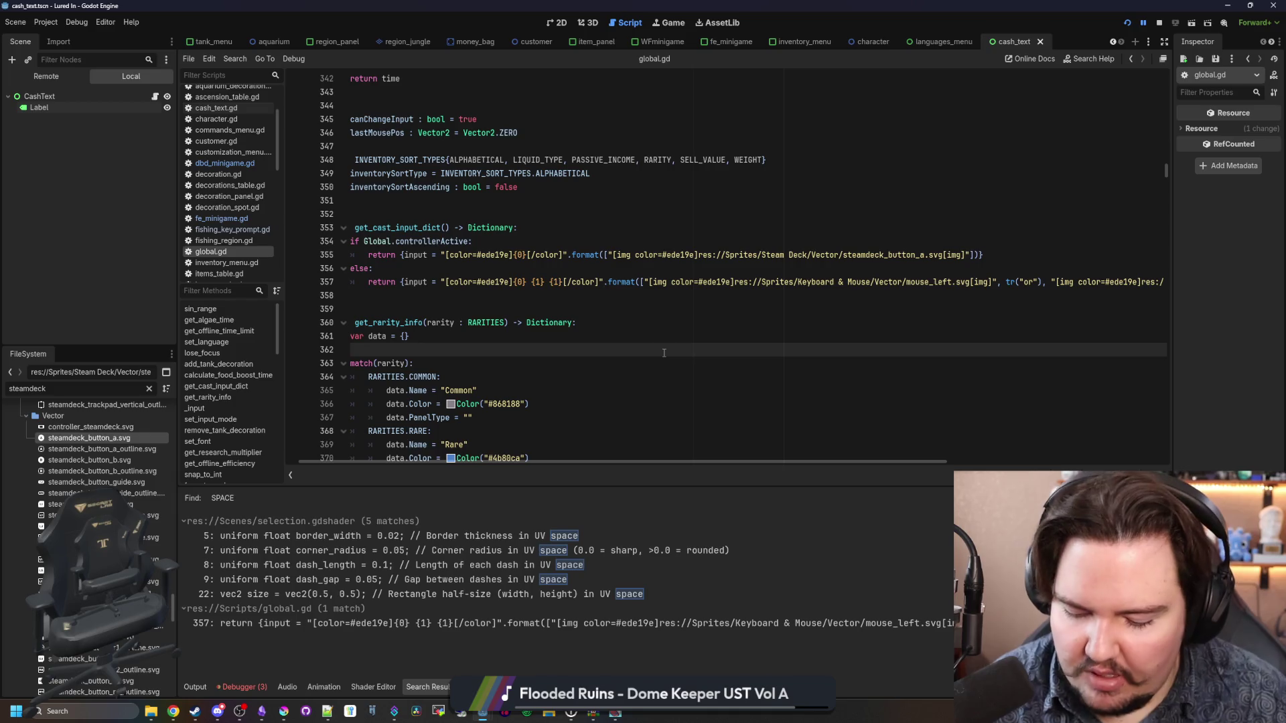
key(ctrl+shift+f)
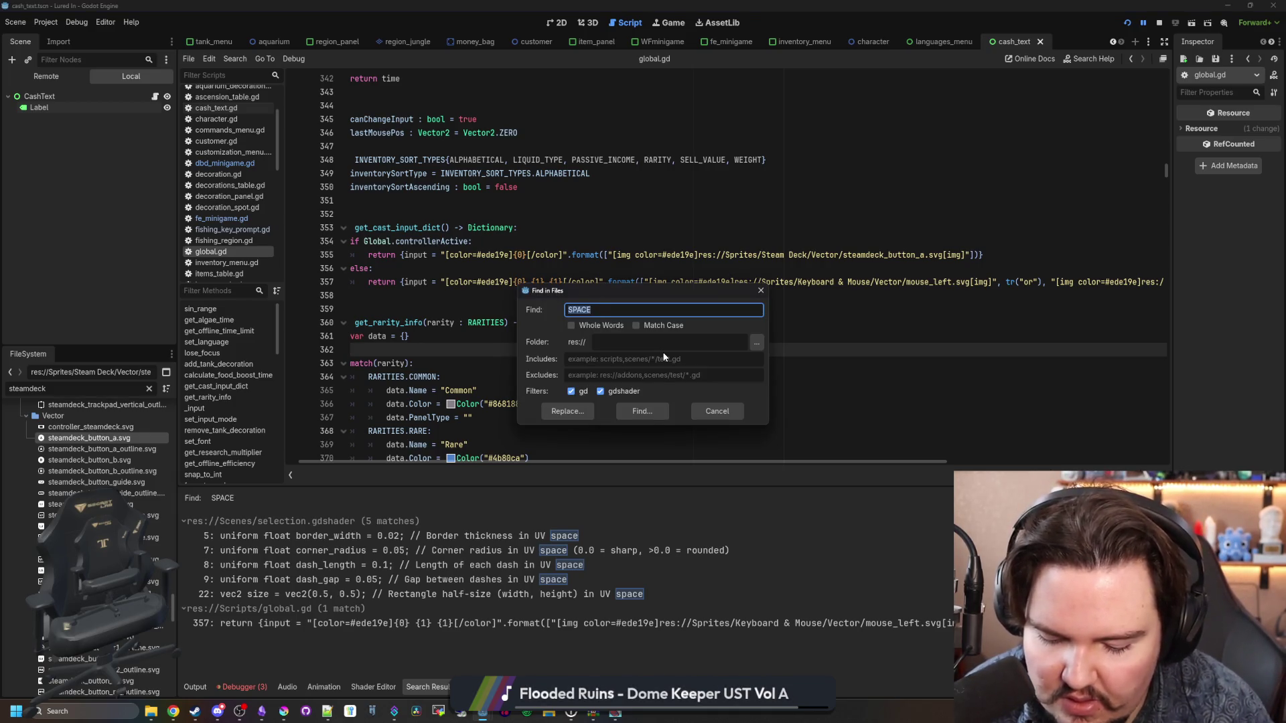
text(put_array)
key(Return)
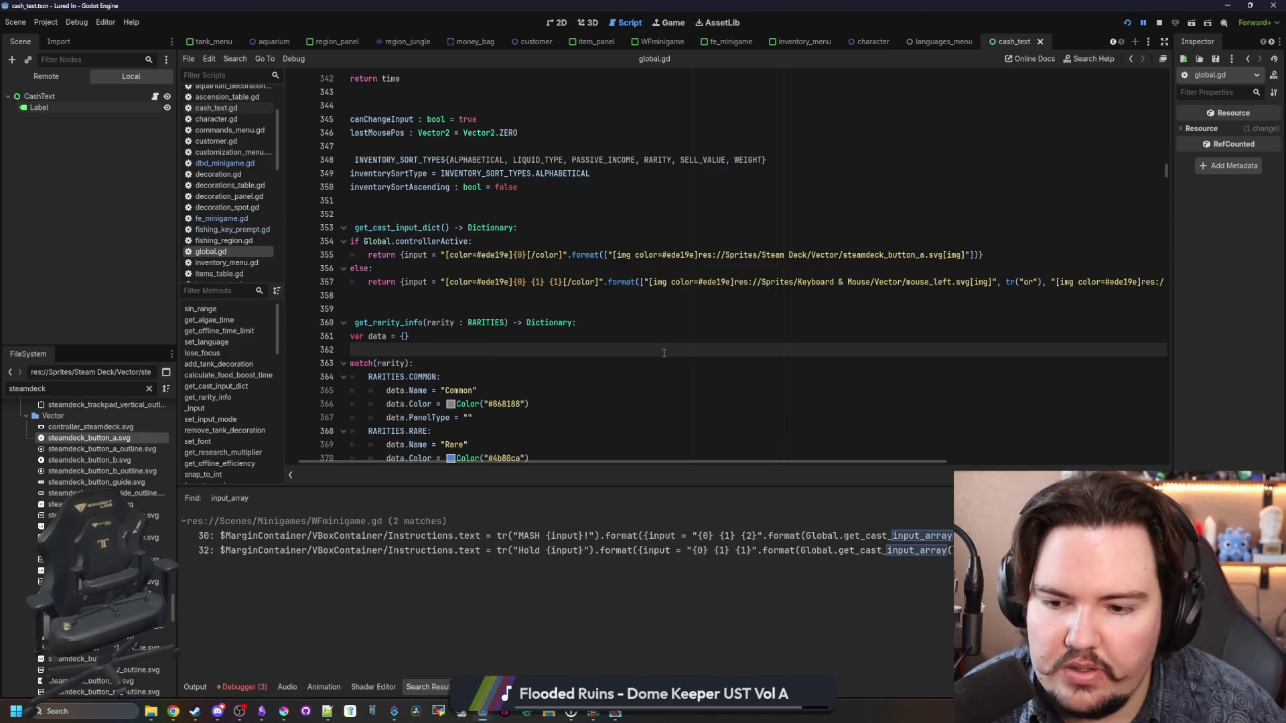
click(871, 550)
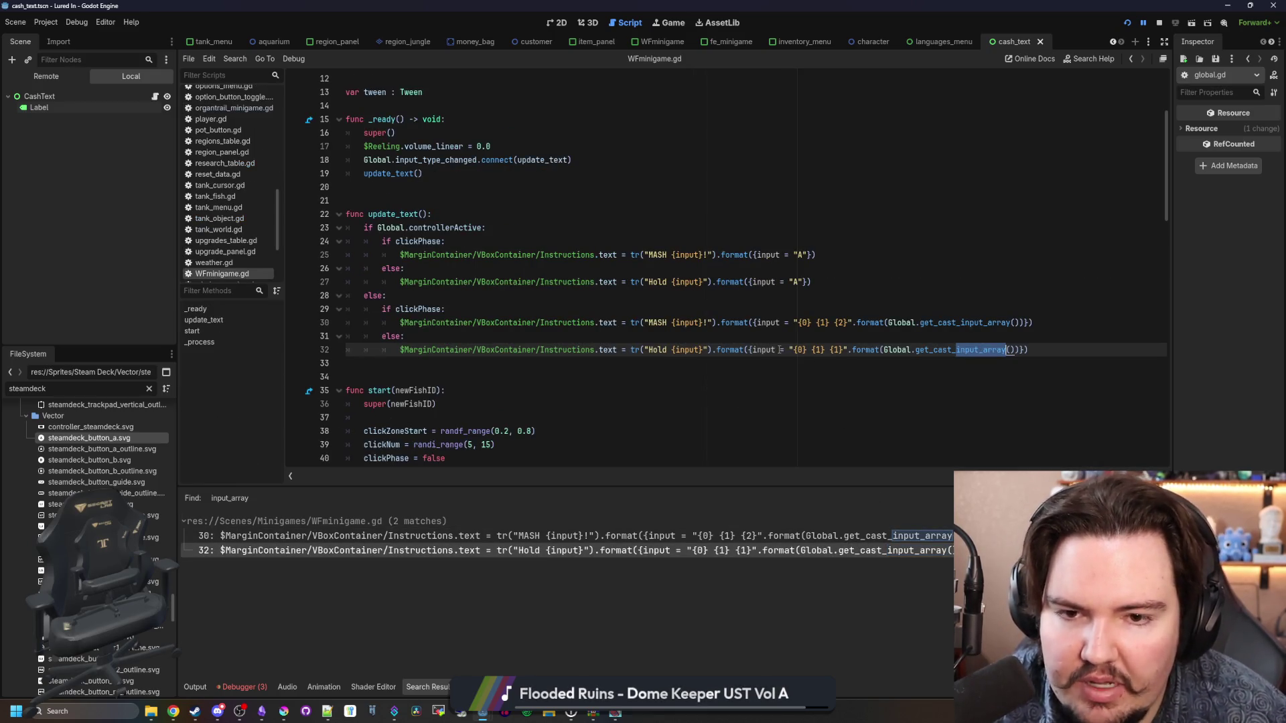
Step: Delete the controllerActive branch in update_text and outdent the remaining clickPhase block
click(746, 308)
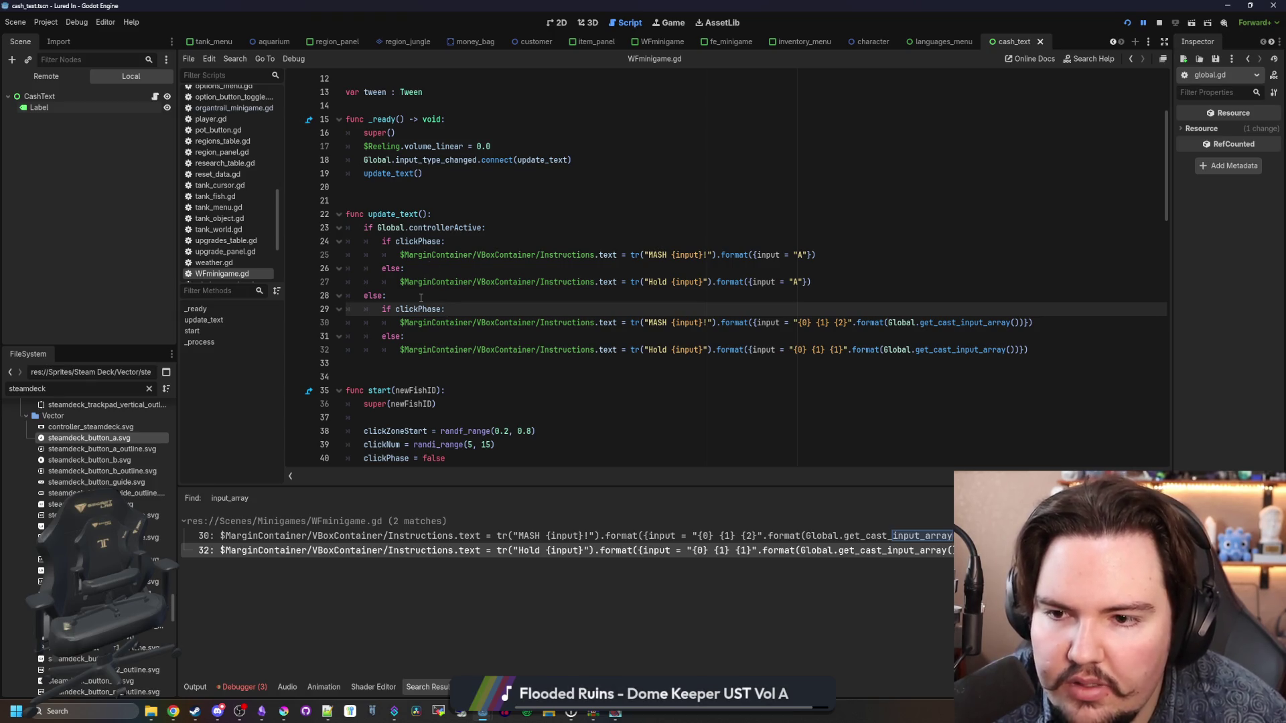
drag(420, 298, 434, 214)
key(BackSpace)
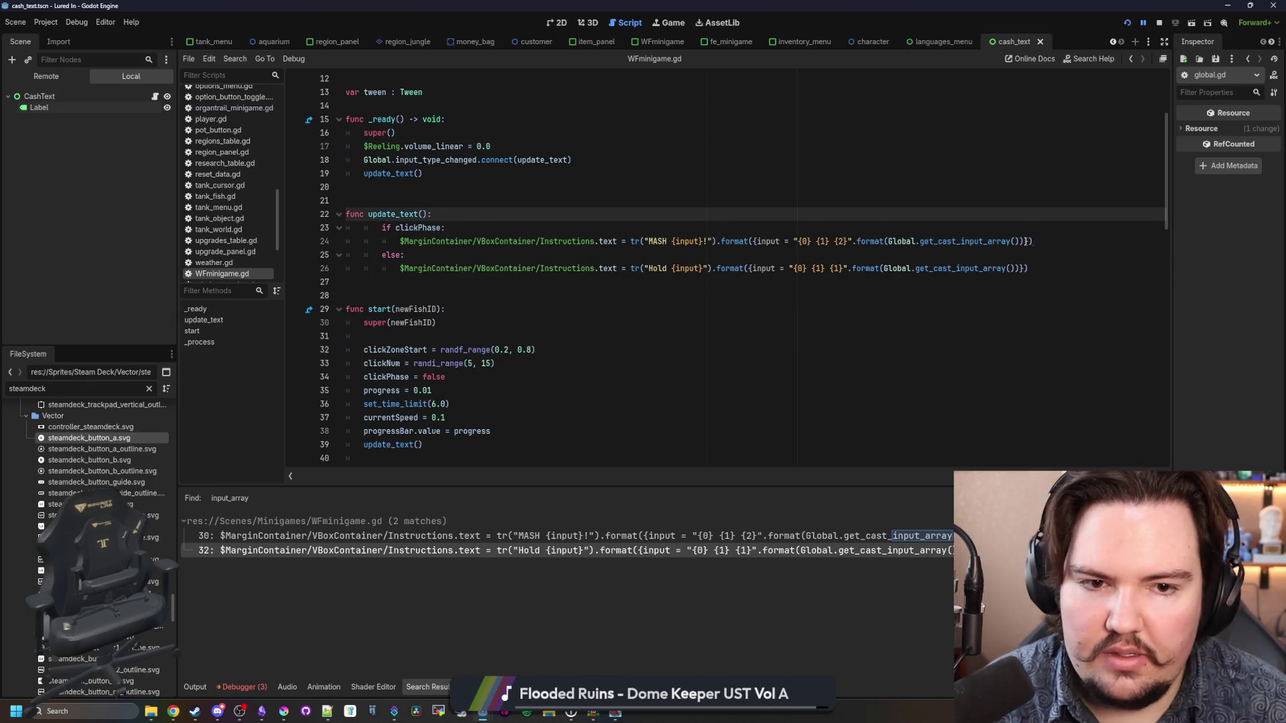
mouse_move(1032, 282)
mouse_down()
mouse_move(737, 268)
mouse_move(523, 225)
mouse_up()
key(shift+Tab)
click(513, 207)
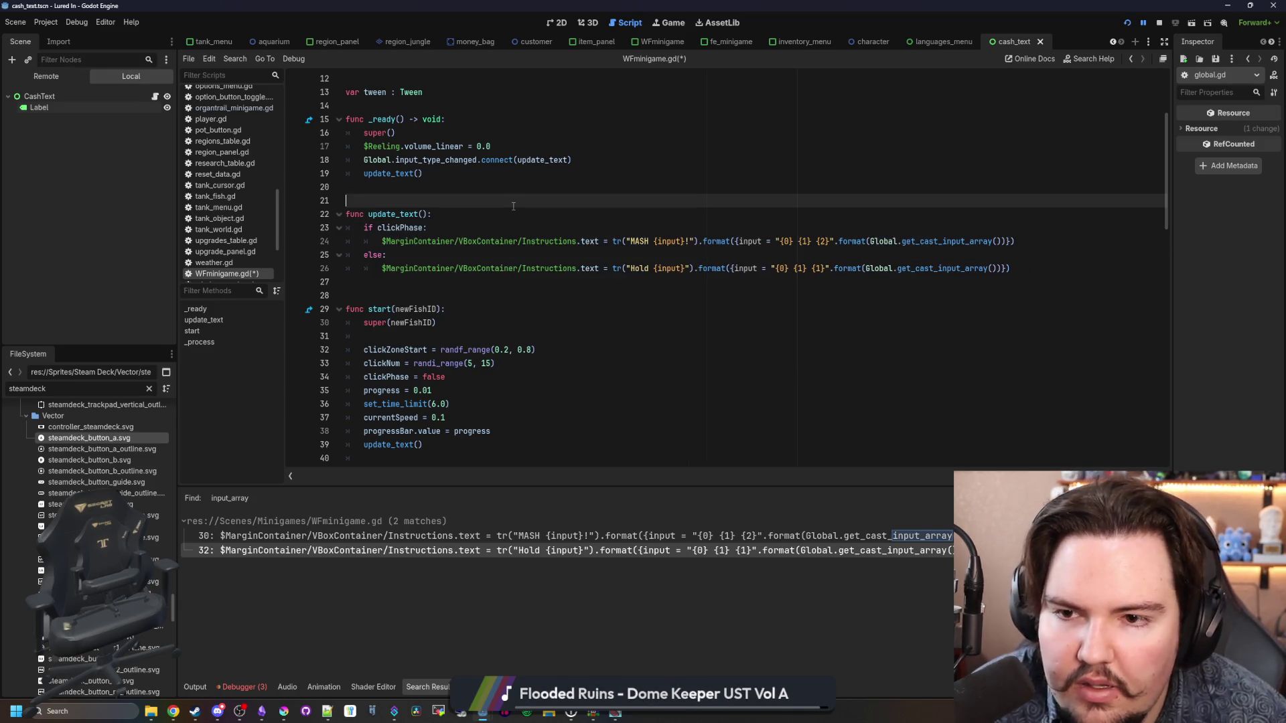
Step: Replace the MASH and Hold format arguments with Global.get_cast_input_dict()
click(952, 241)
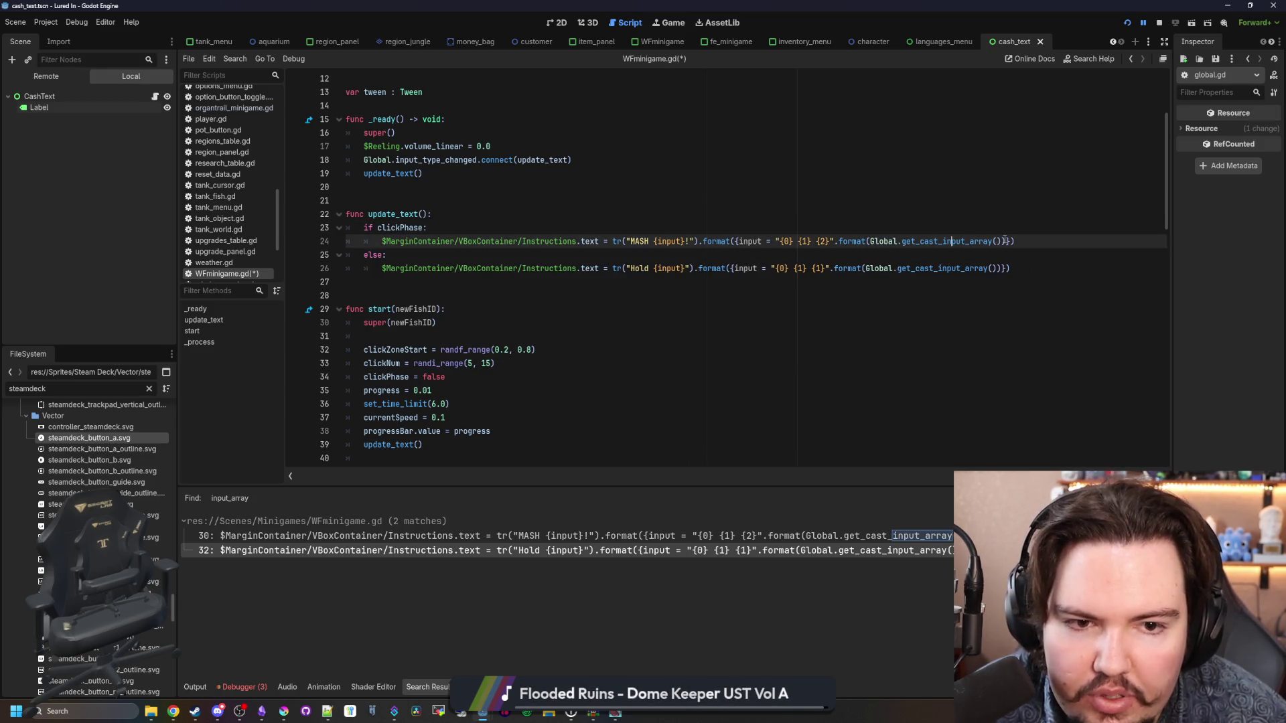
mouse_move(1010, 241)
mouse_down()
mouse_move(714, 242)
mouse_move(745, 241)
mouse_move(734, 241)
mouse_up()
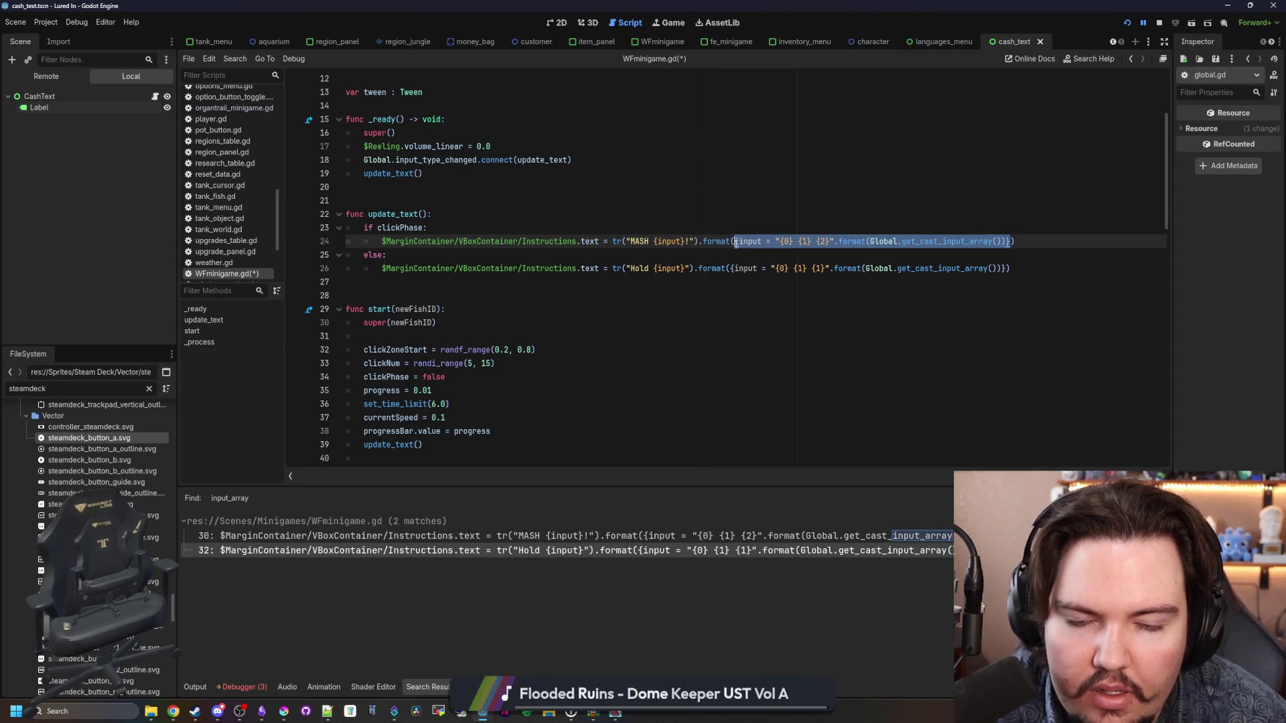
text(Global.get_cast_input_dict())
click(1003, 268)
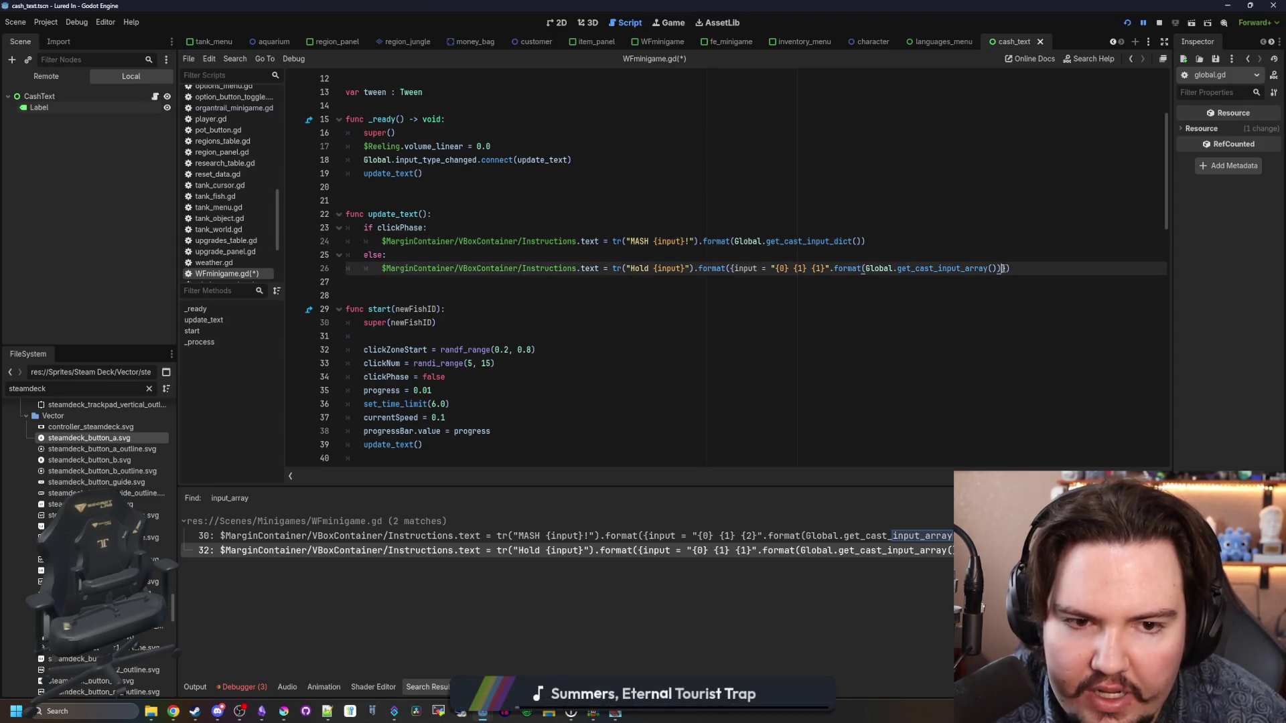
drag(1003, 269, 730, 269)
text(Global.get_cast_input_dict())
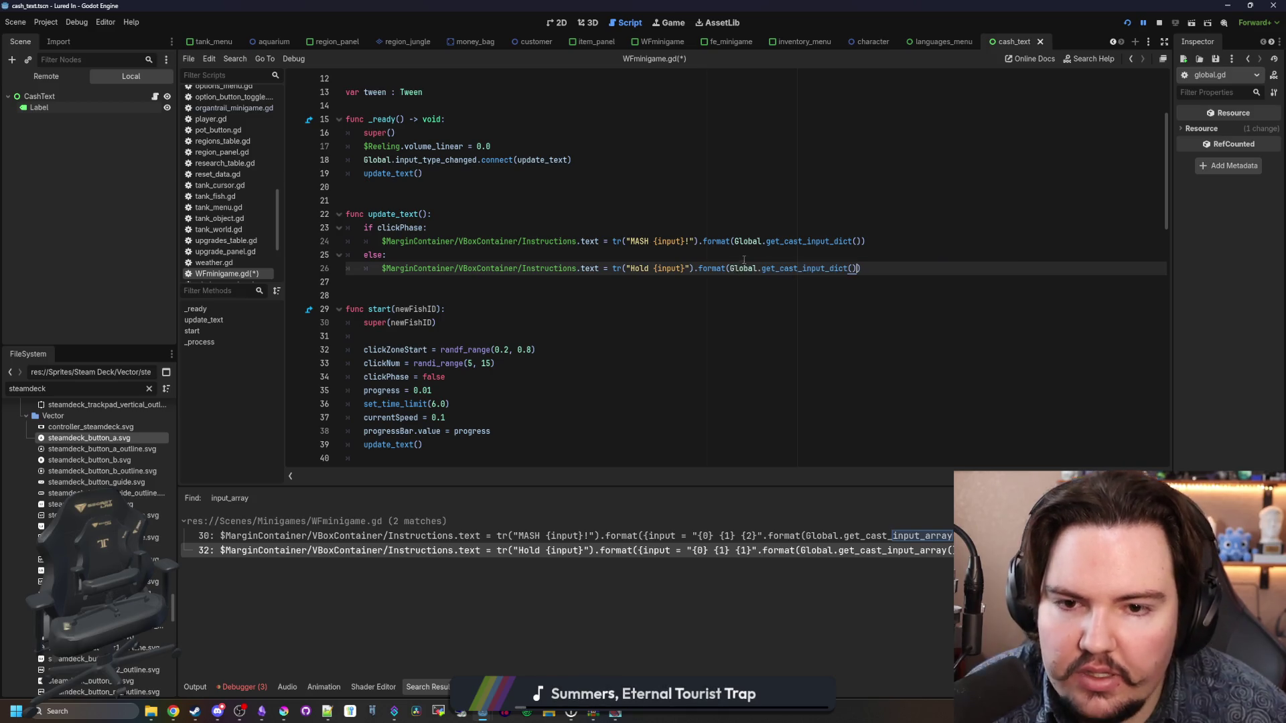
click(750, 255)
click(790, 214)
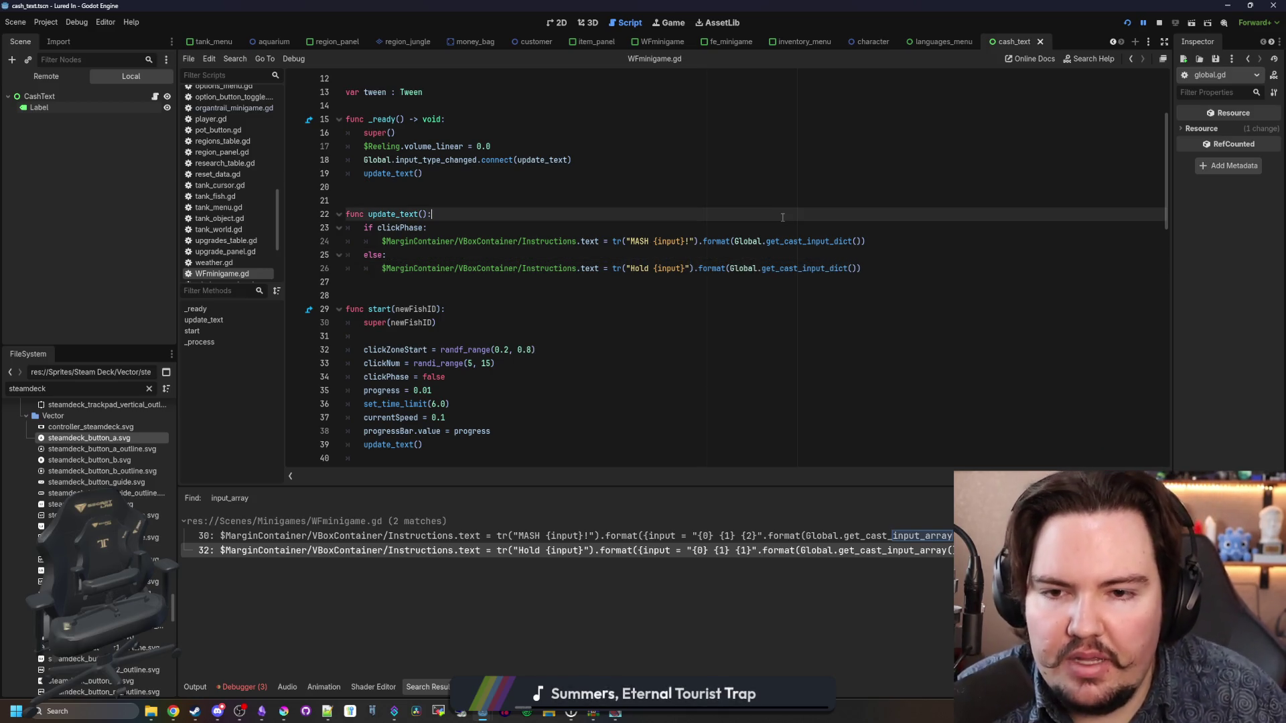
Step: Save WFminigame.gd, jump to get_cast_input_dict, and run the project, closing the feedback popup
key(ctrl+s)
ctrl+click(805, 242)
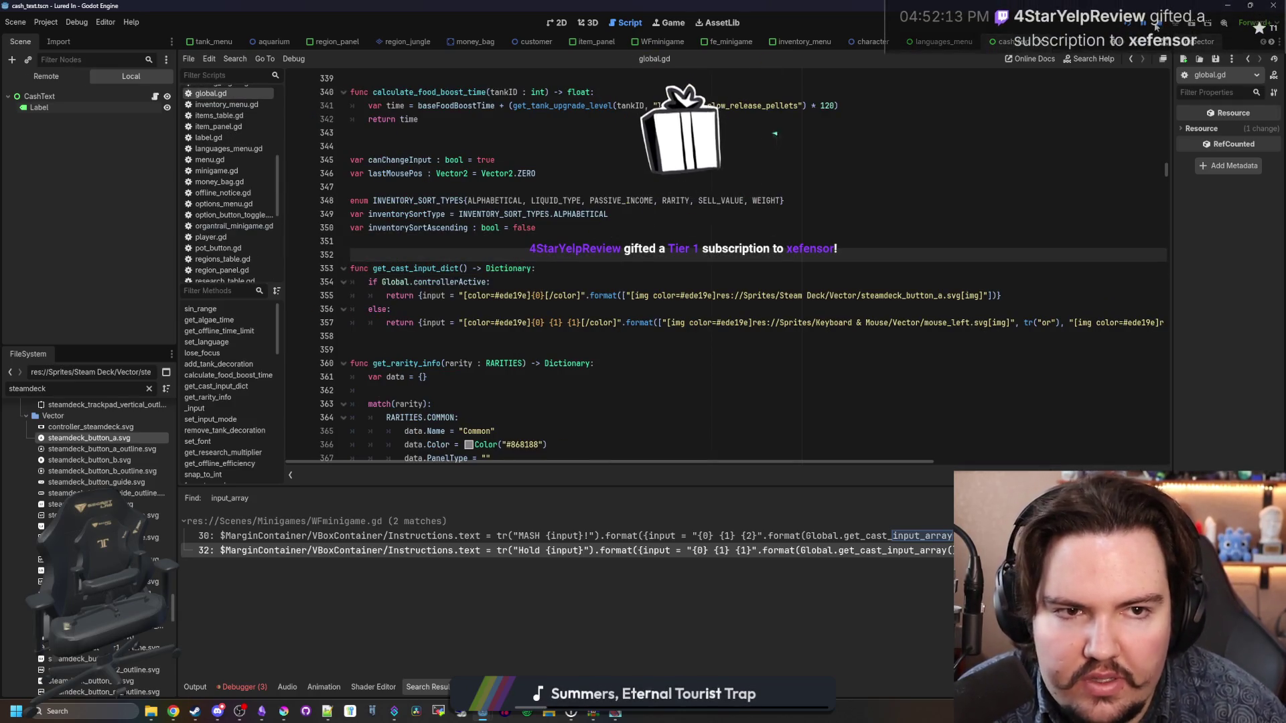
click(1129, 25)
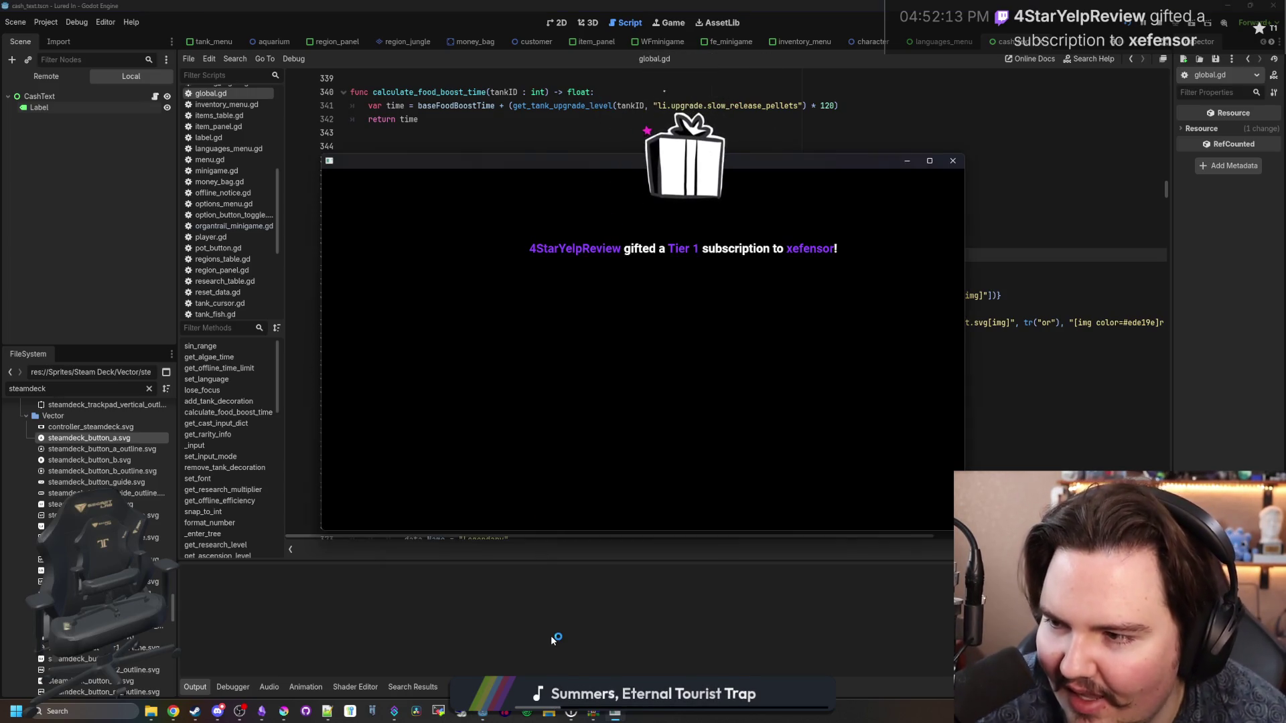
mouse_move(614, 712)
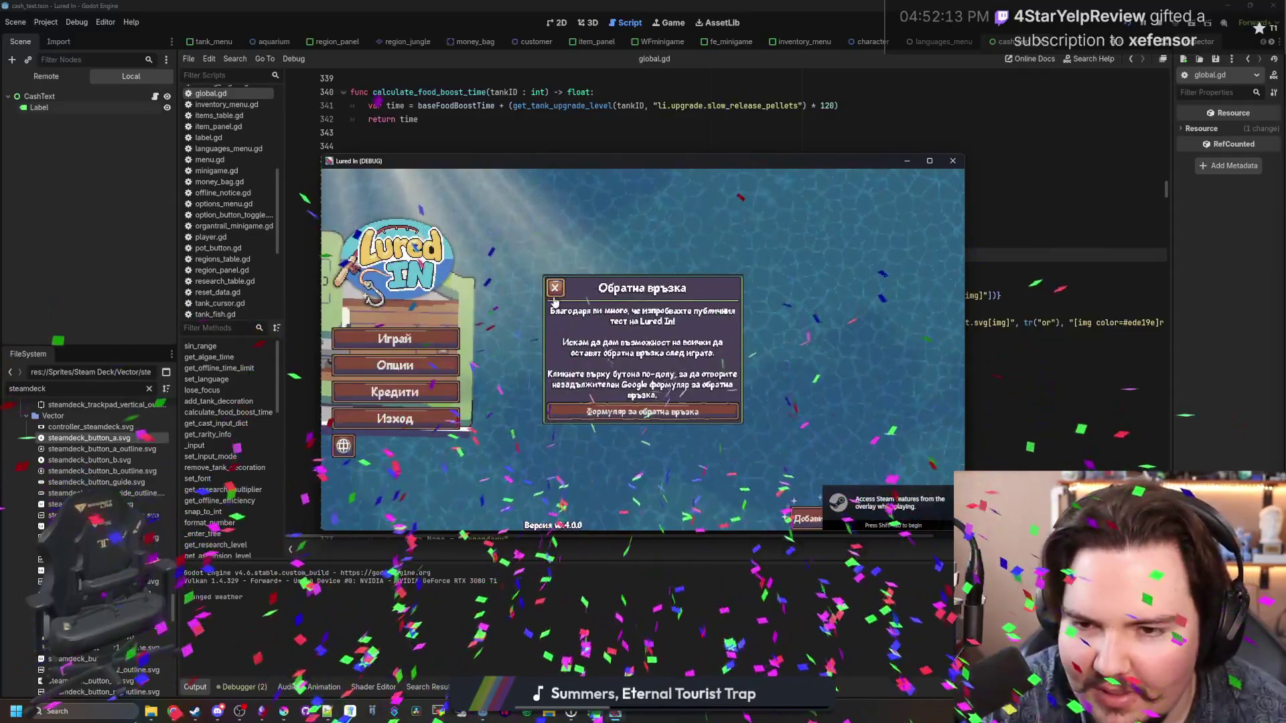
click(555, 288)
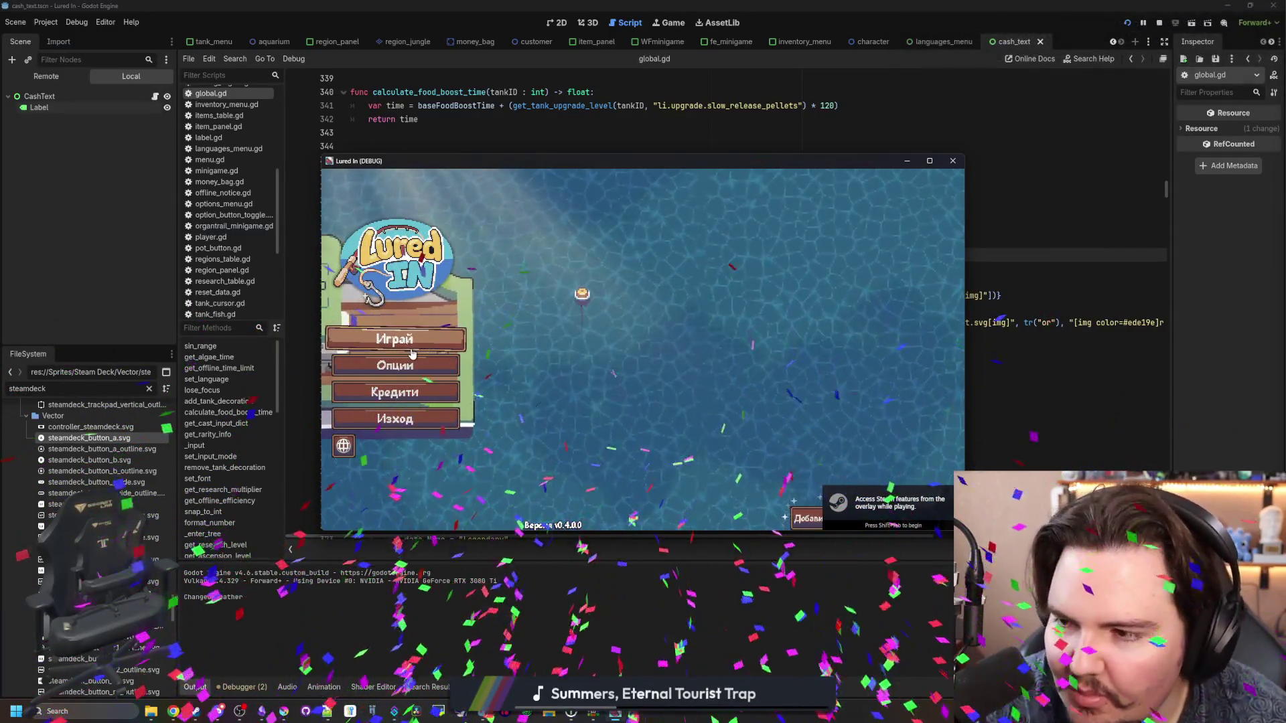
Step: Play the game, take the free trip to the pond to see the fishing prompt, then stop with F8
click(412, 339)
click(929, 162)
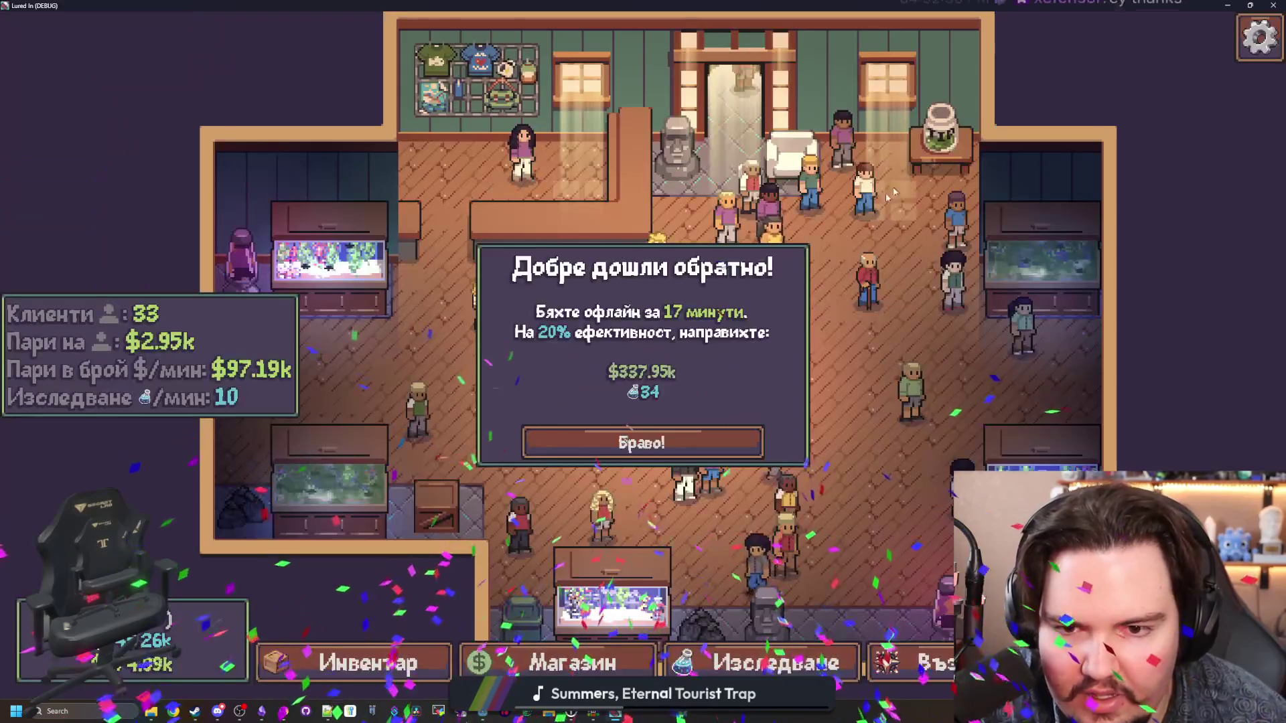
click(565, 438)
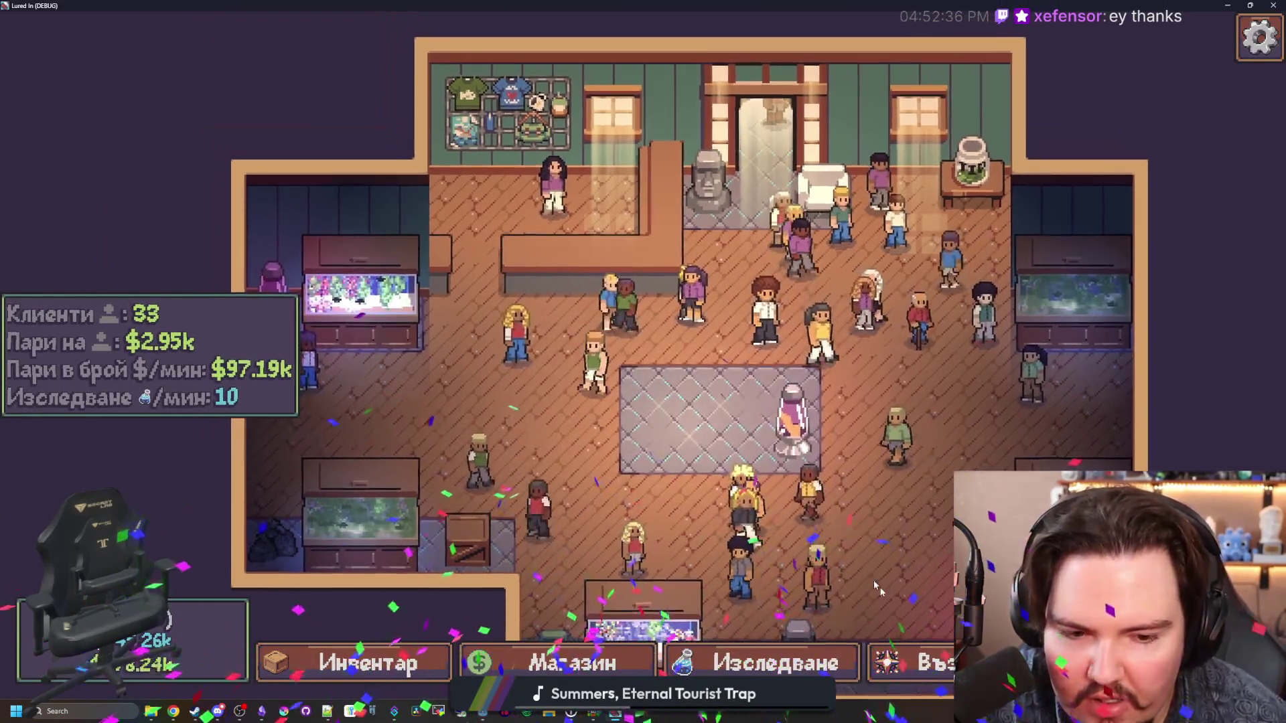
click(1169, 664)
click(872, 240)
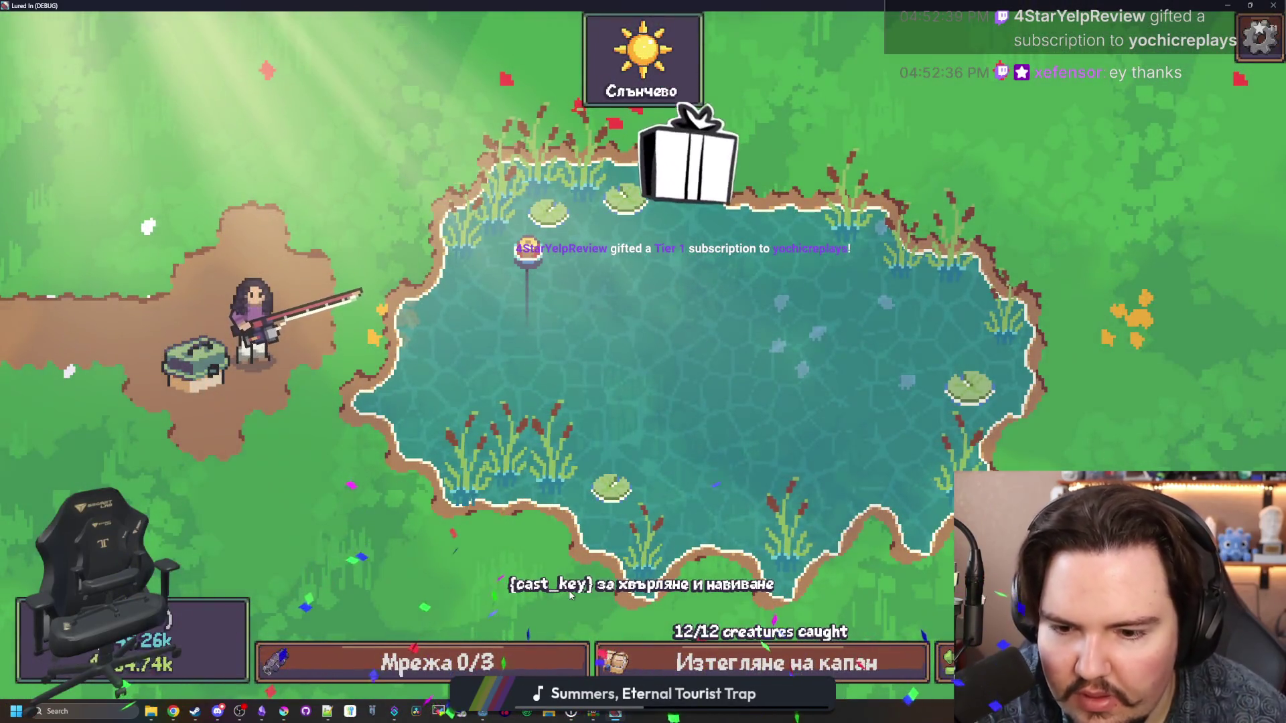
double_click(804, 5)
key(F8)
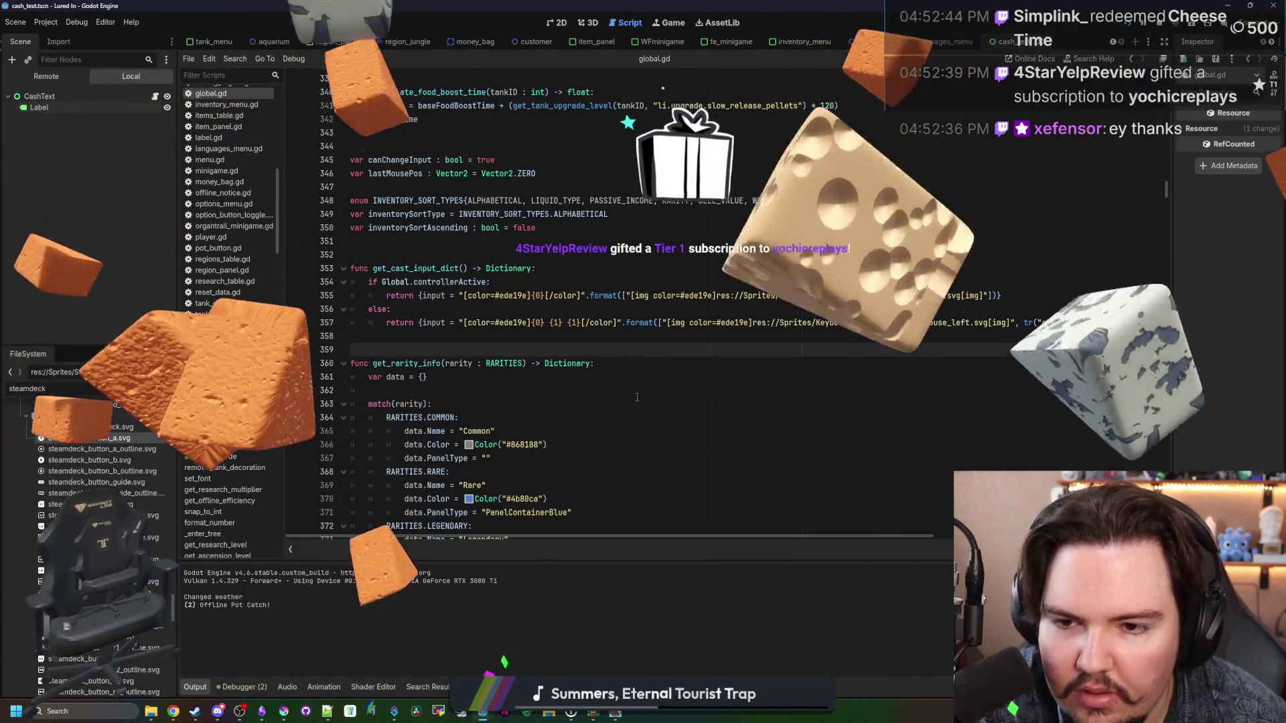
Step: Clear the steamdeck file filter, open fishing_key_prompt.gd and save it
click(593, 343)
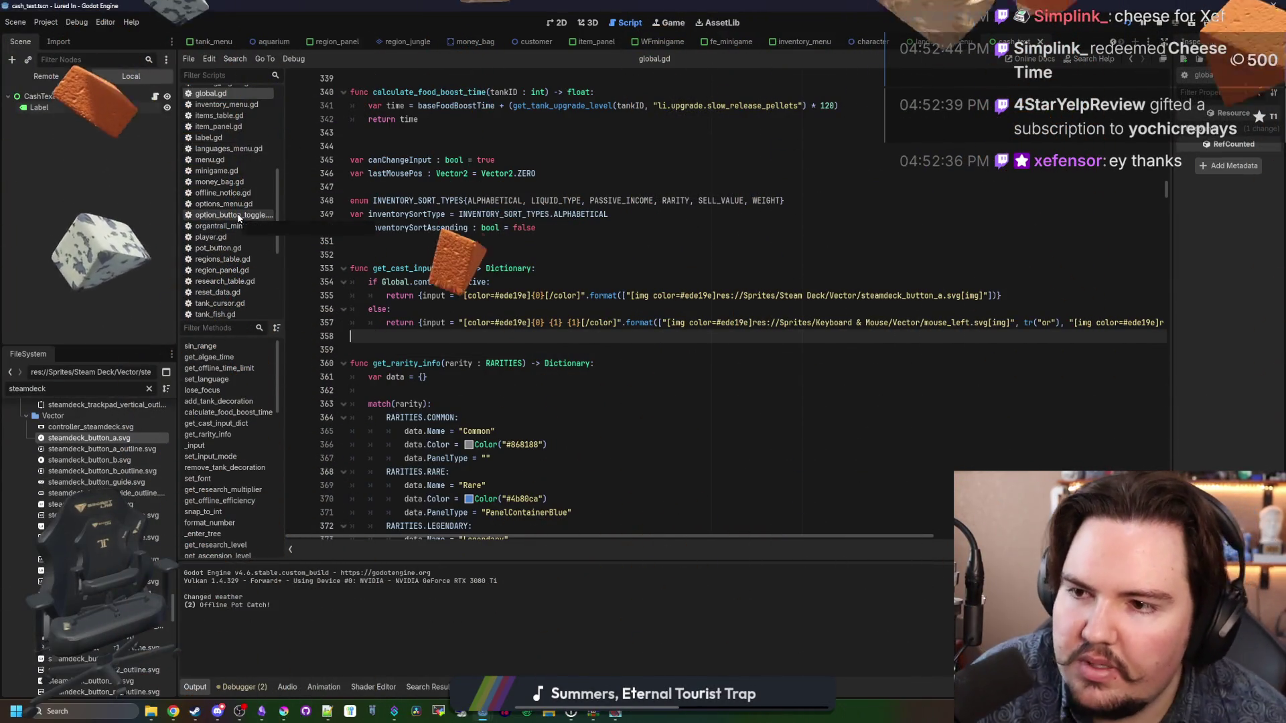
click(148, 388)
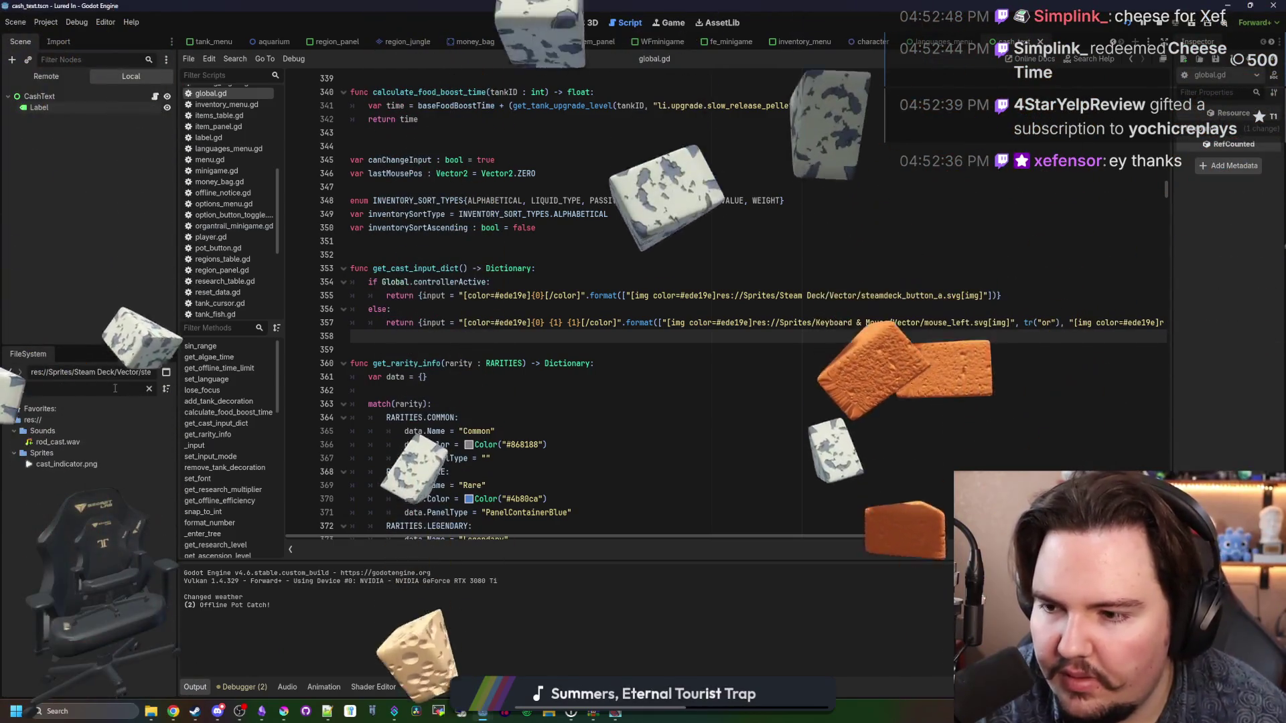
click(150, 388)
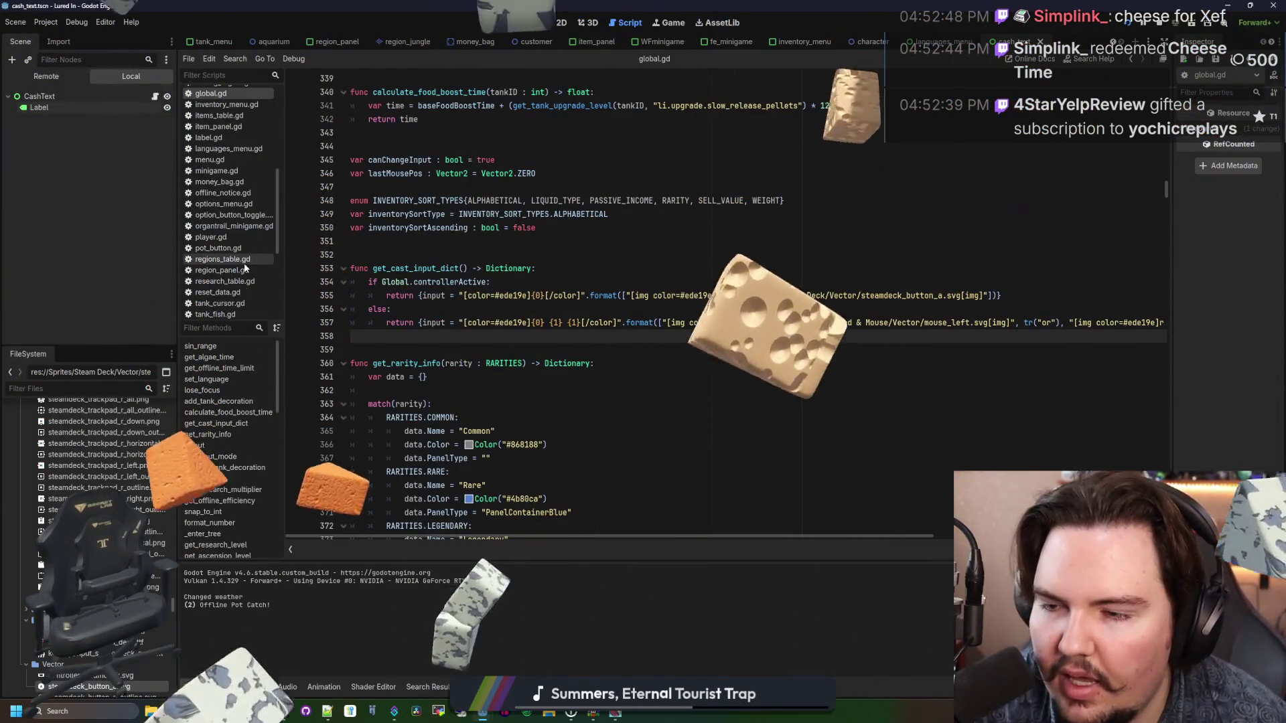
scroll(228, 201, up, 4)
click(233, 186)
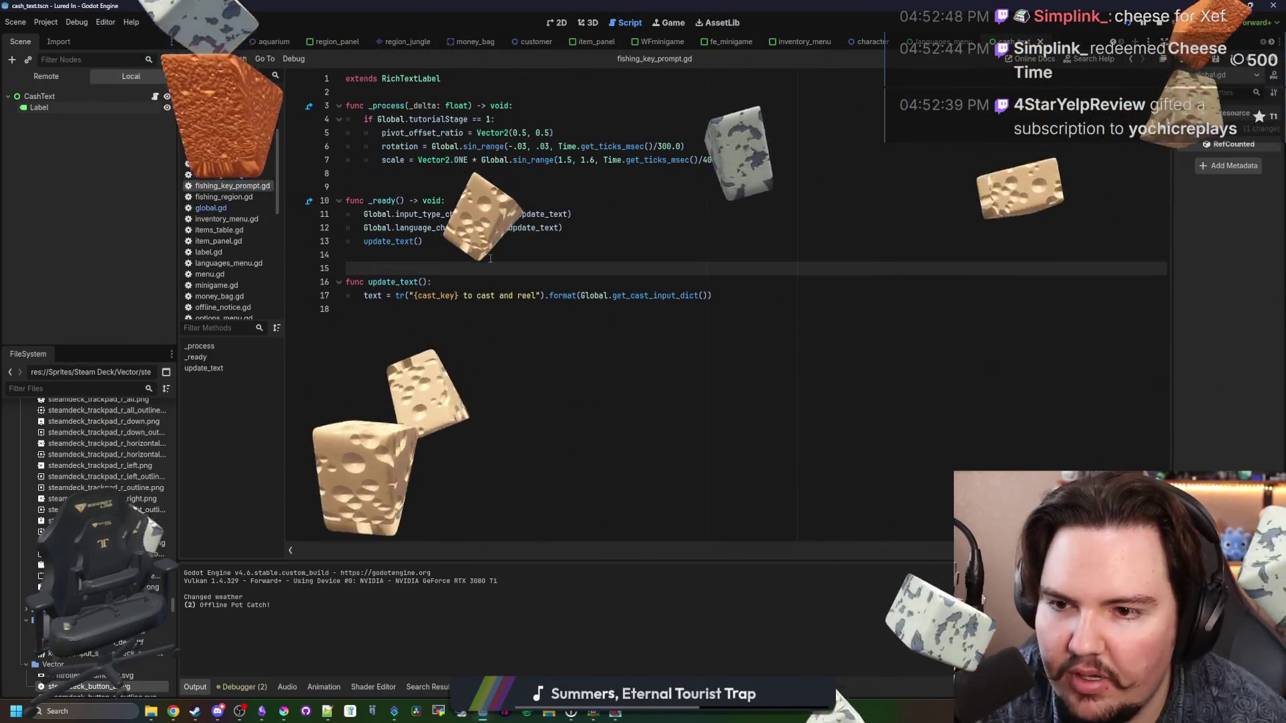
click(481, 255)
key(ctrl+s)
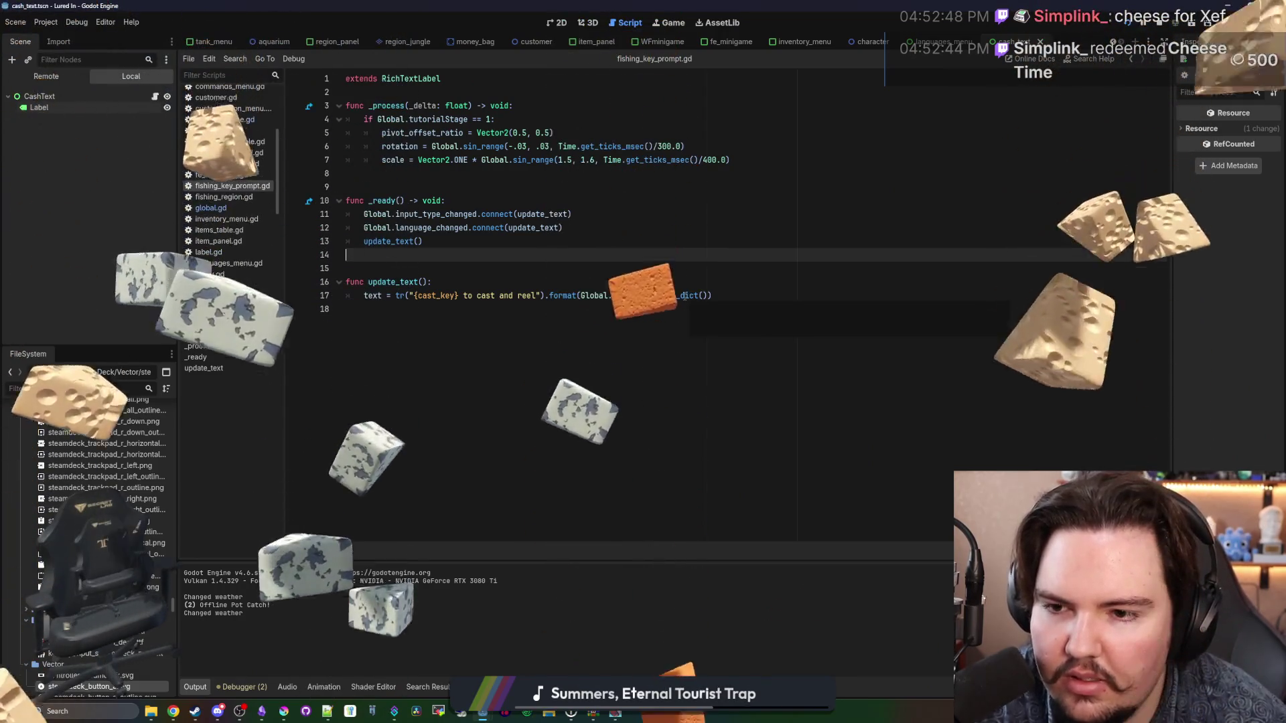
Step: Peek at get_cast_input_dict, then swap the prompt placeholder to {input} and test-run the game
ctrl+click(635, 293)
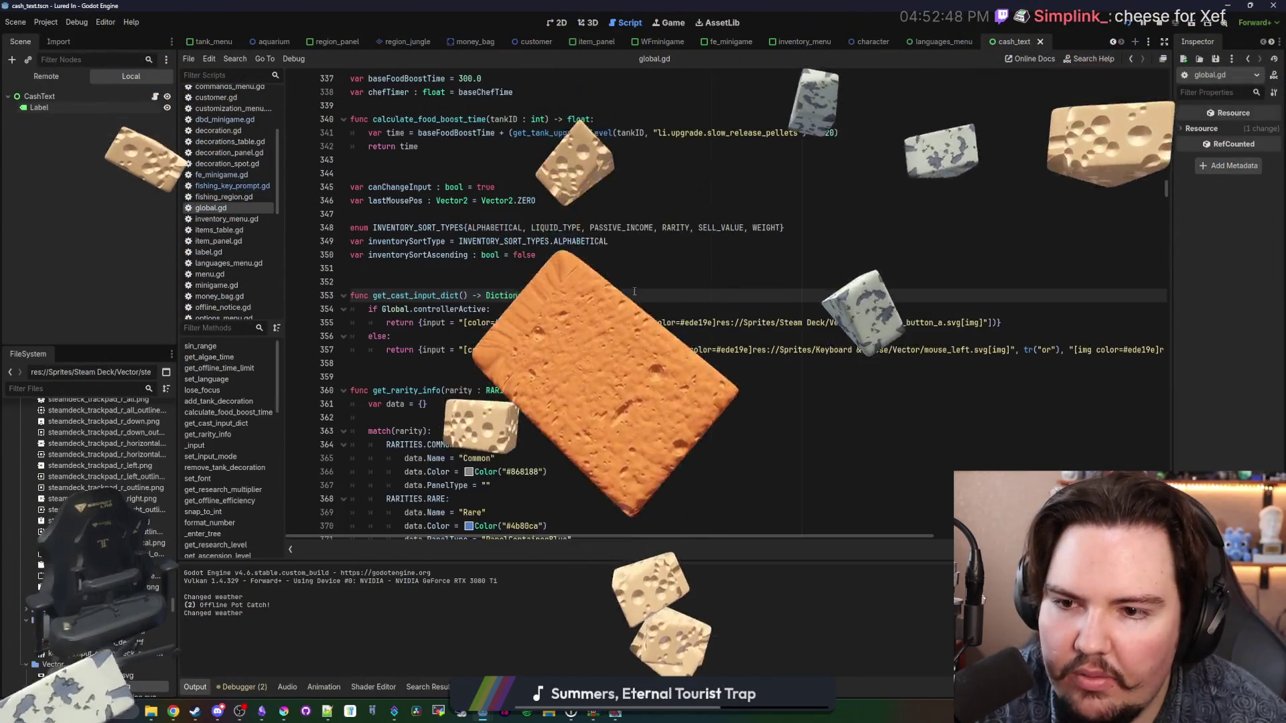
key(alt+Left)
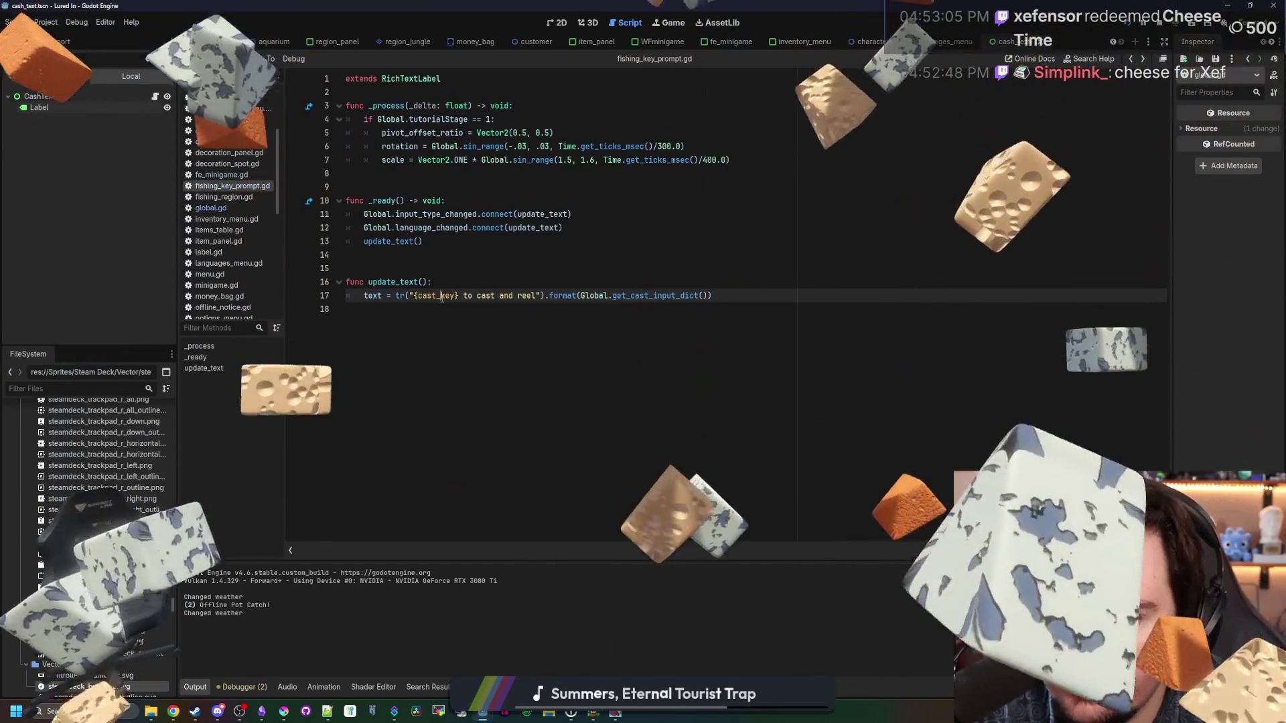
double_click(441, 295)
text(input)
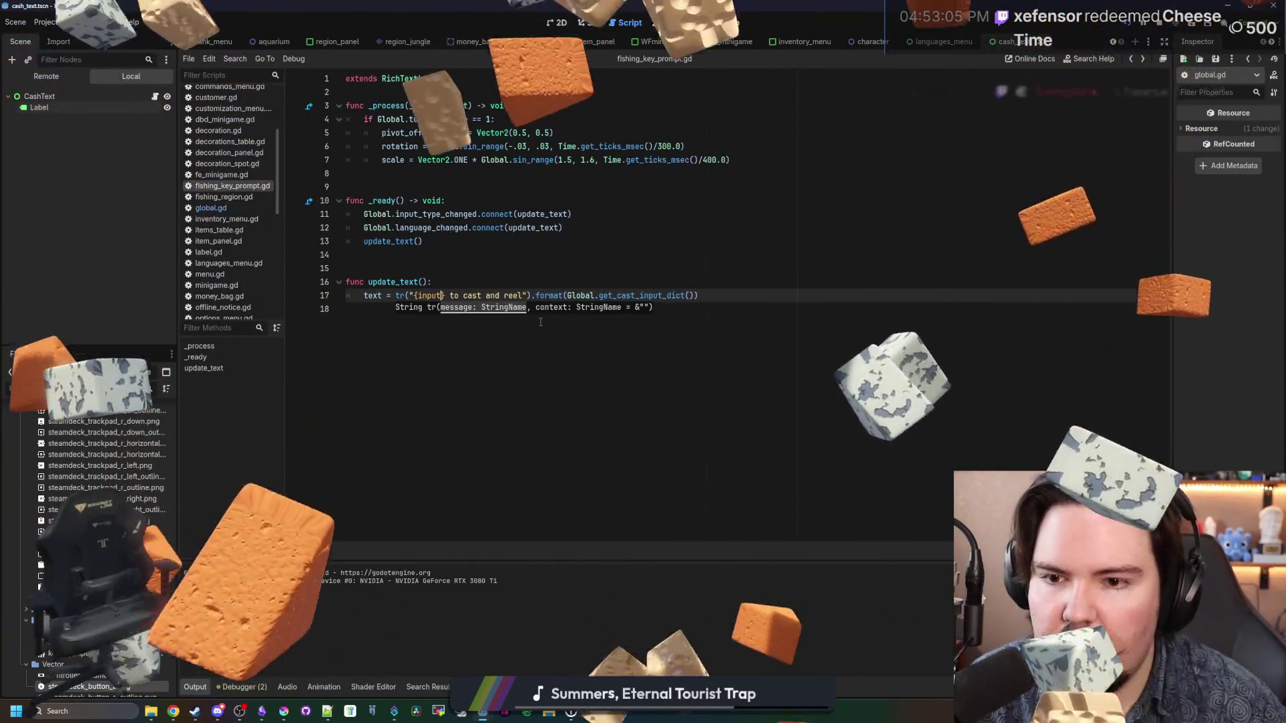
key(F5)
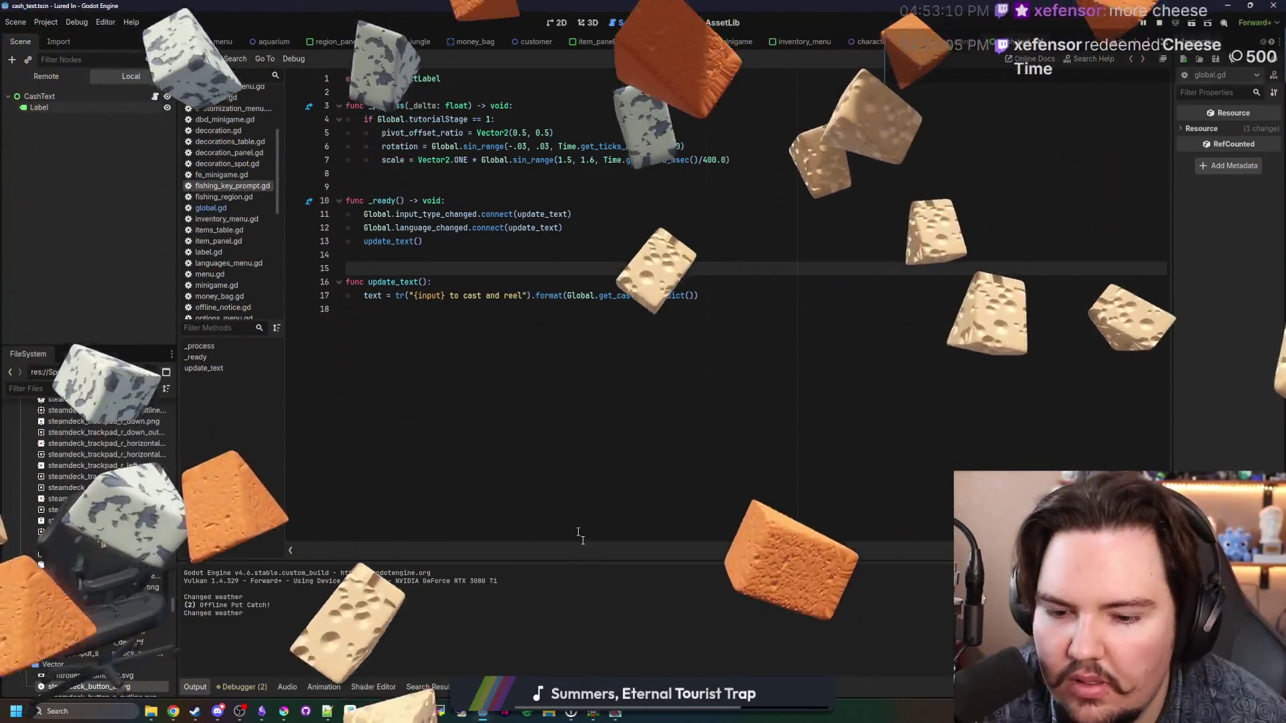
click(1150, 30)
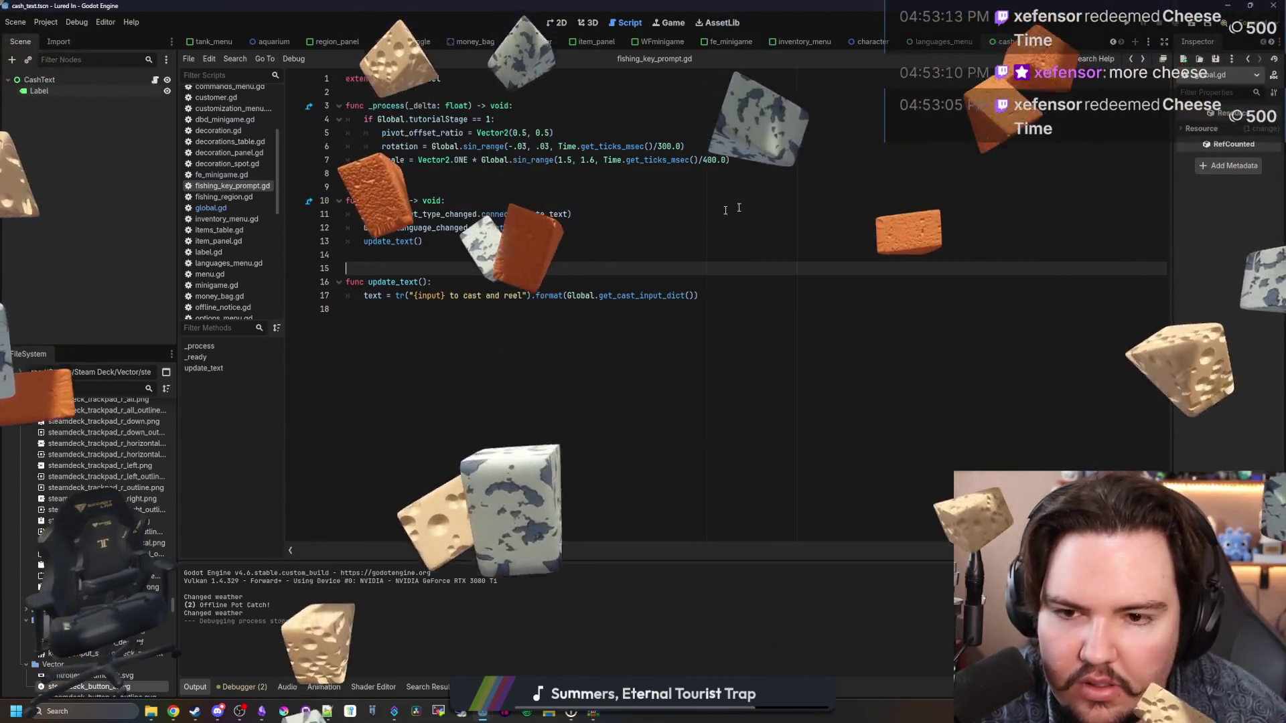
Step: Restore the {cast_key} placeholder and jump to the get_cast_input_dict definition in global.gd
click(429, 295)
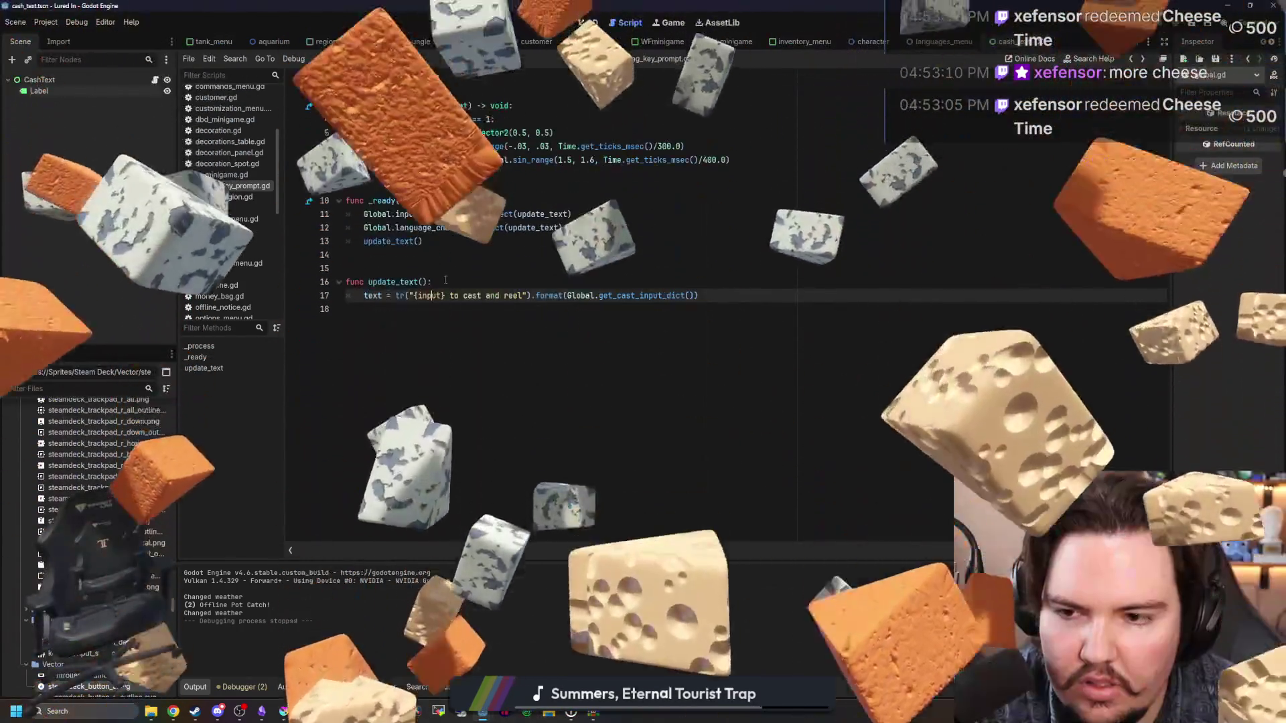
double_click(429, 295)
text(cast_key)
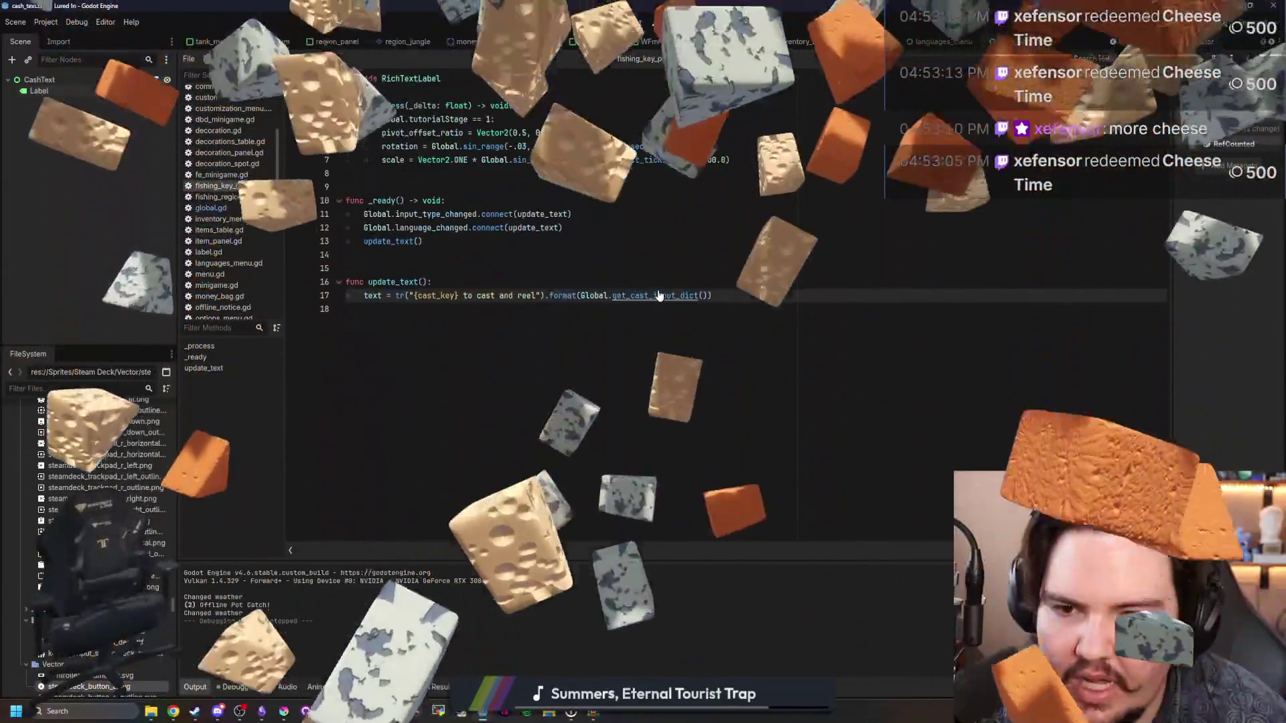
ctrl+click(658, 295)
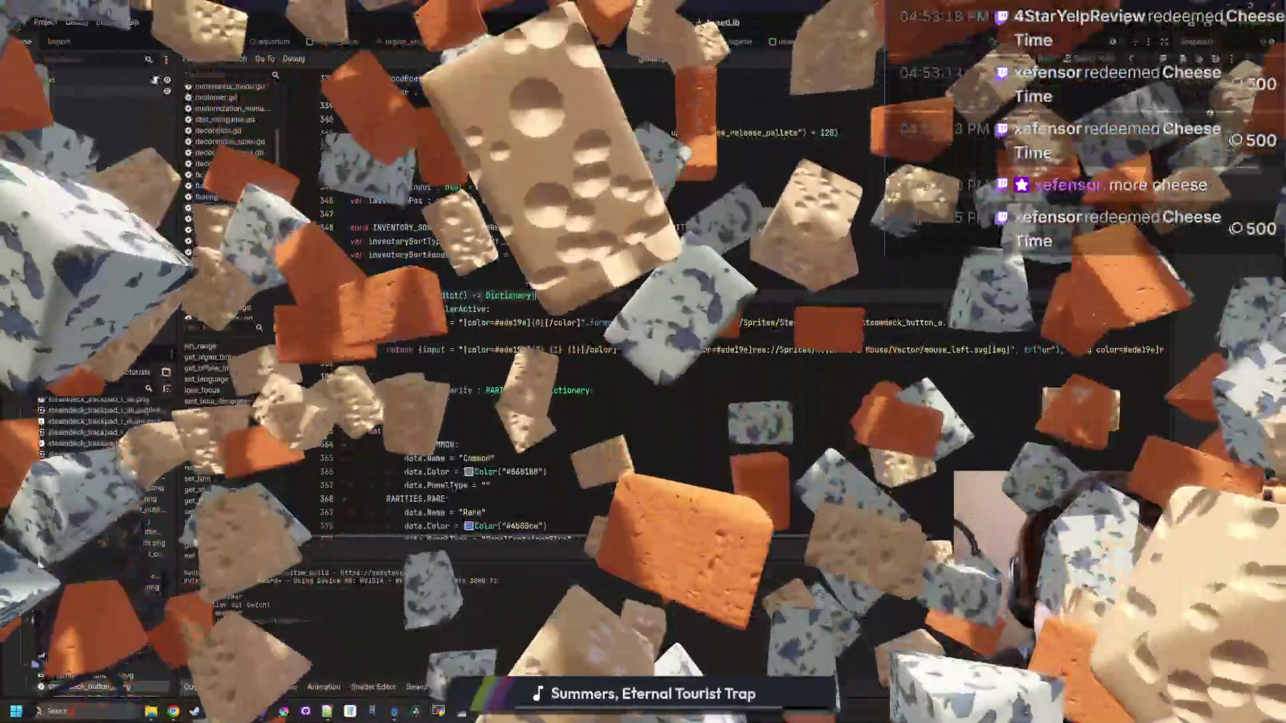
Step: Add a dict variable in get_cast_input_dict, delete the else branch and outdent the return
key(Return)
text(va)
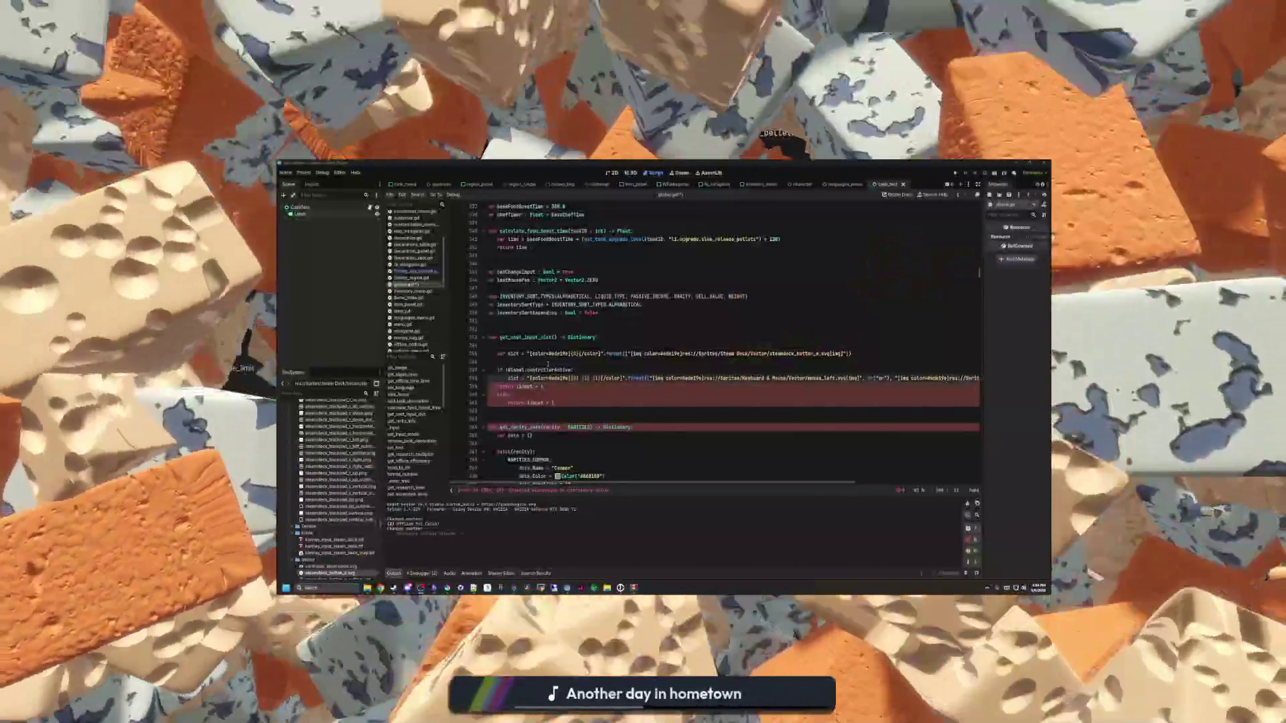
drag(488, 395, 510, 395)
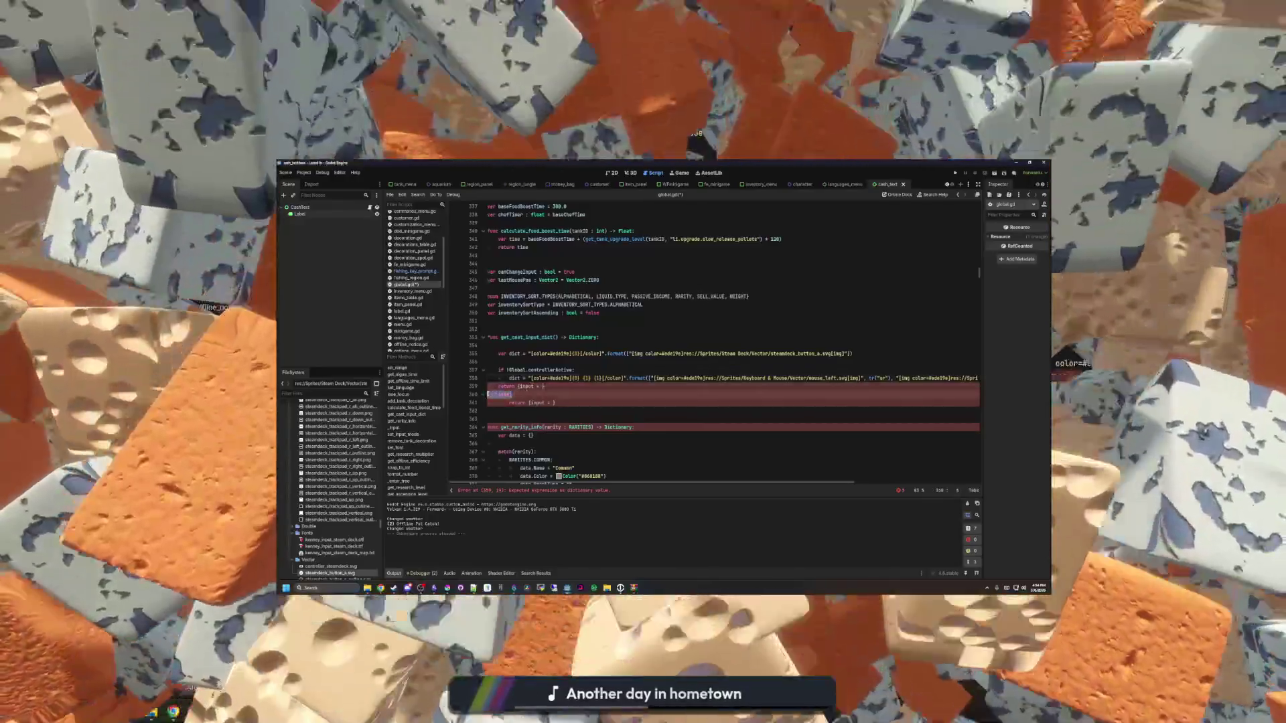
key(BackSpace)
click(509, 402)
key(BackSpace)
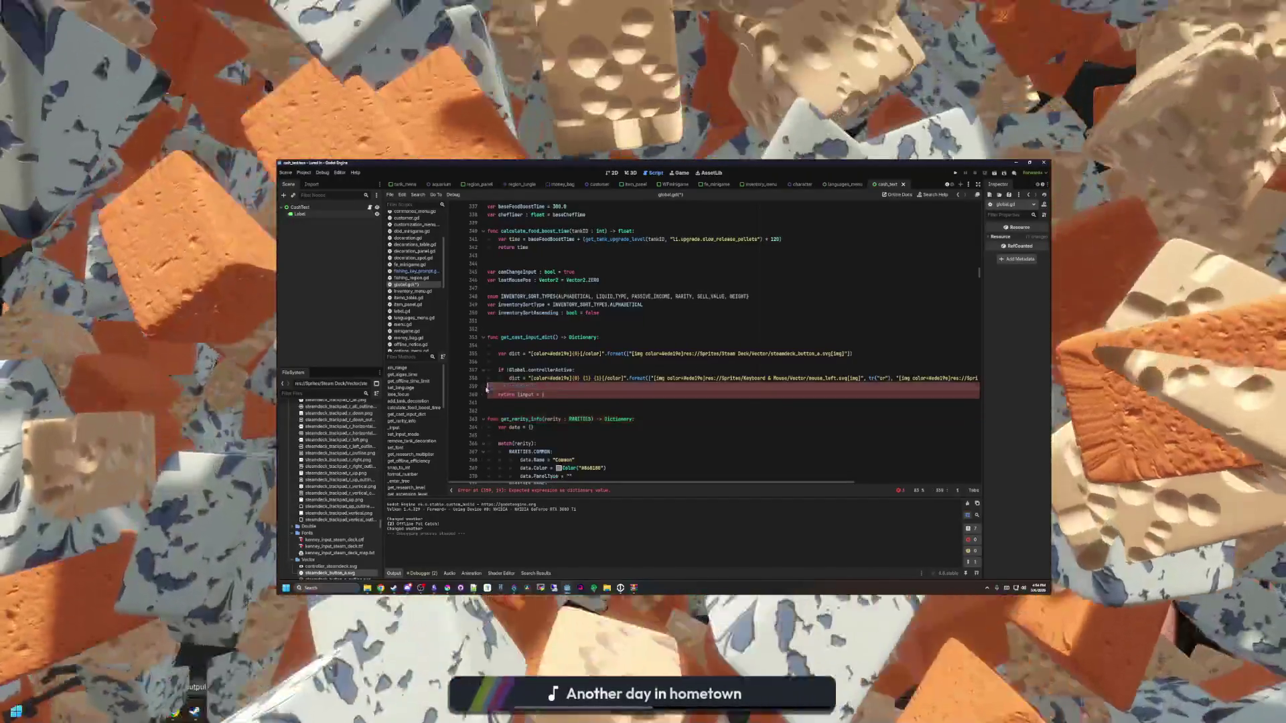
Step: Return dict as both input and cast_key, save global.gd, and go back to fishing_key_prompt.gd
text(dict)
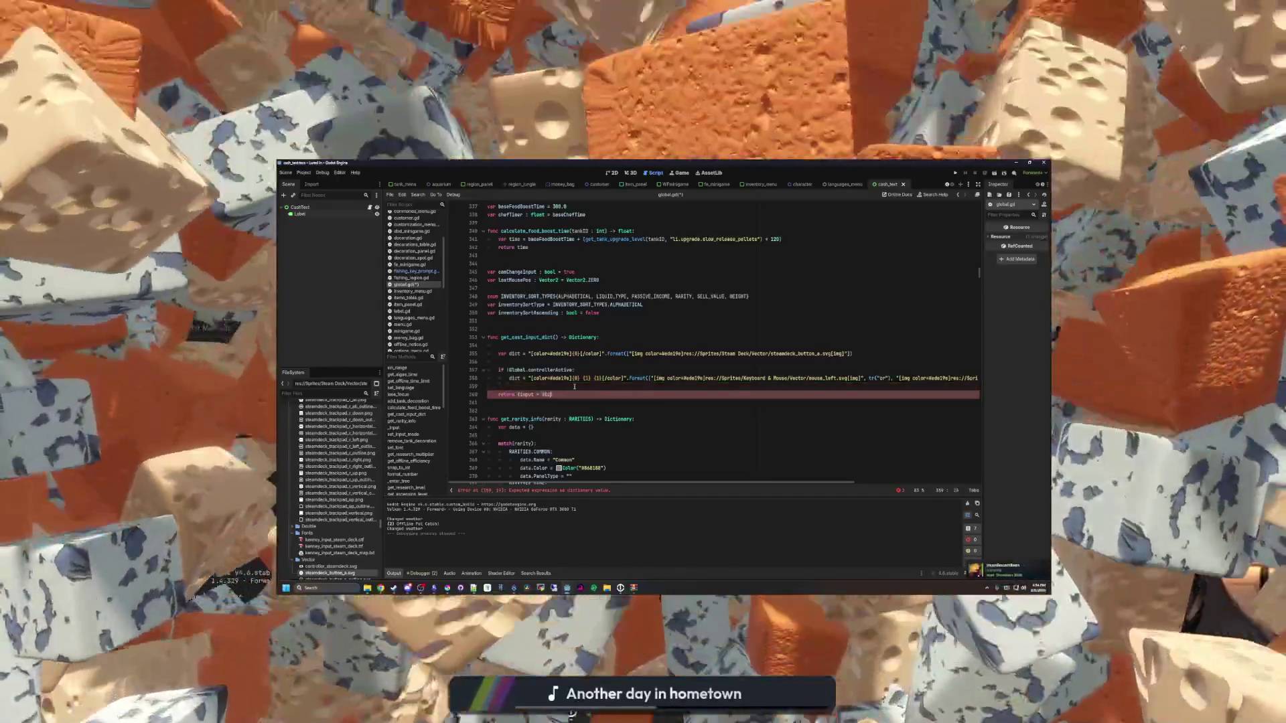
text(.)
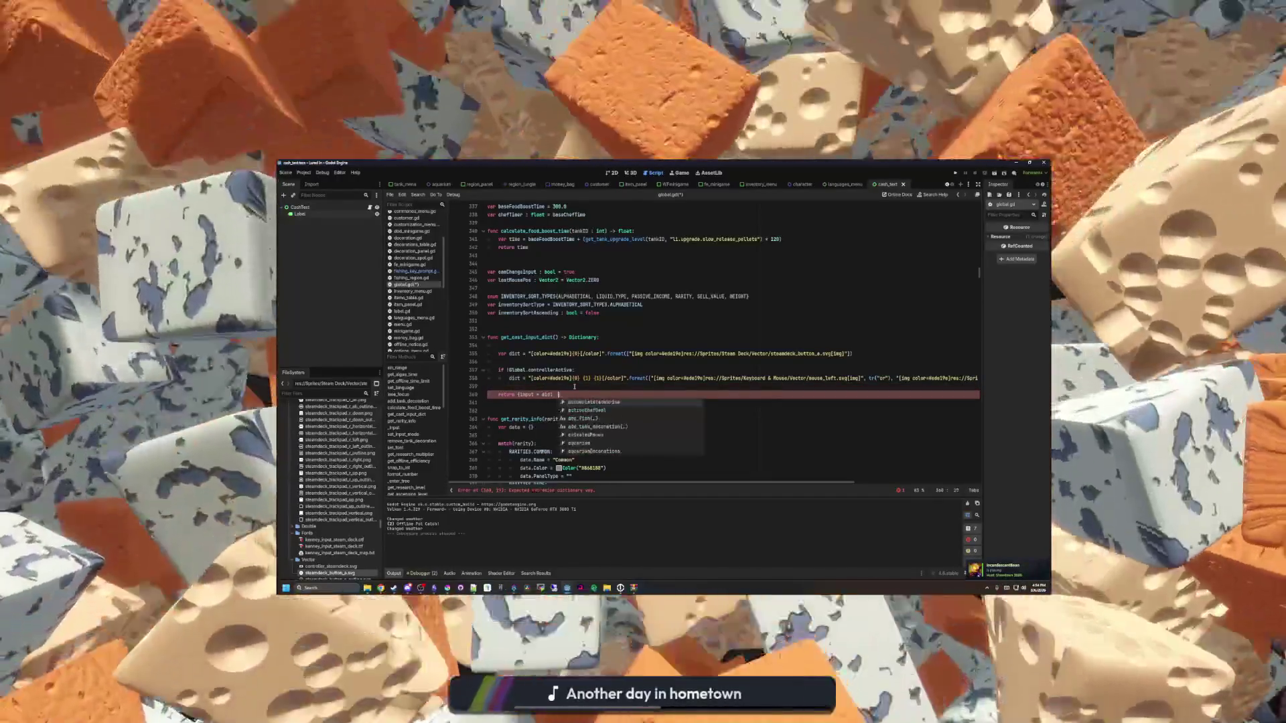
key(BackSpace)
text(, c)
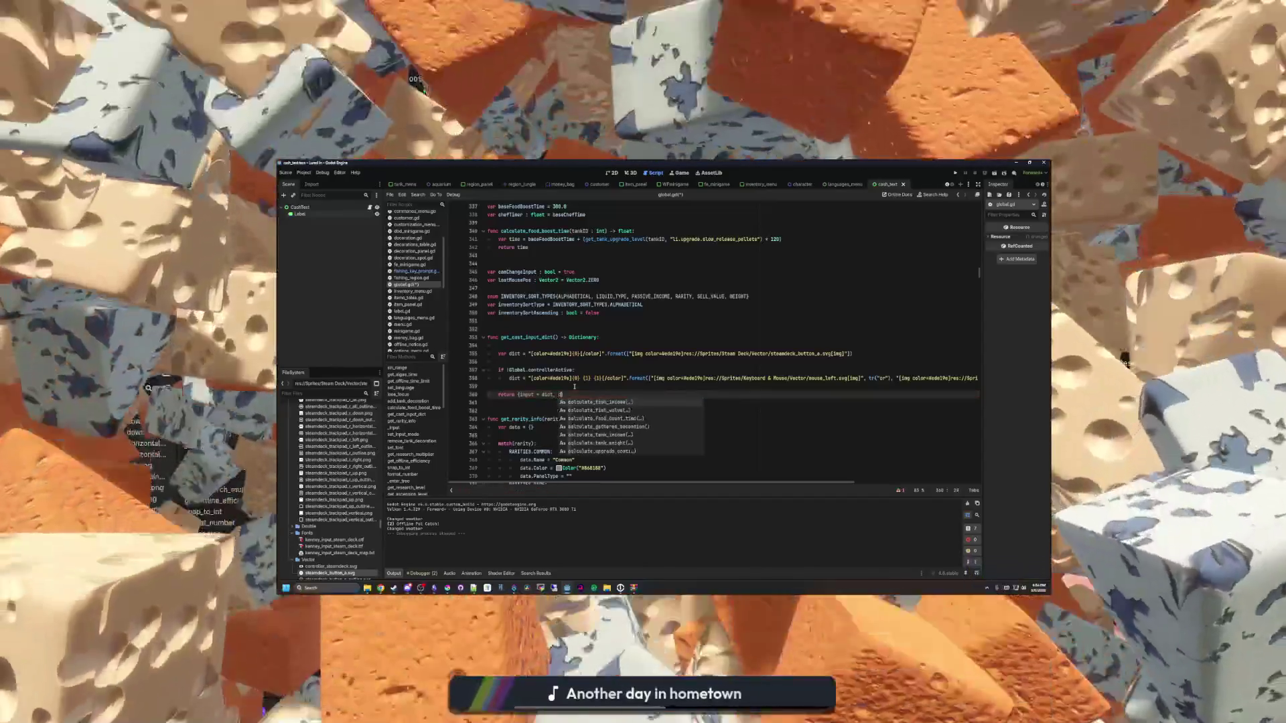
text(ash_key = dic)
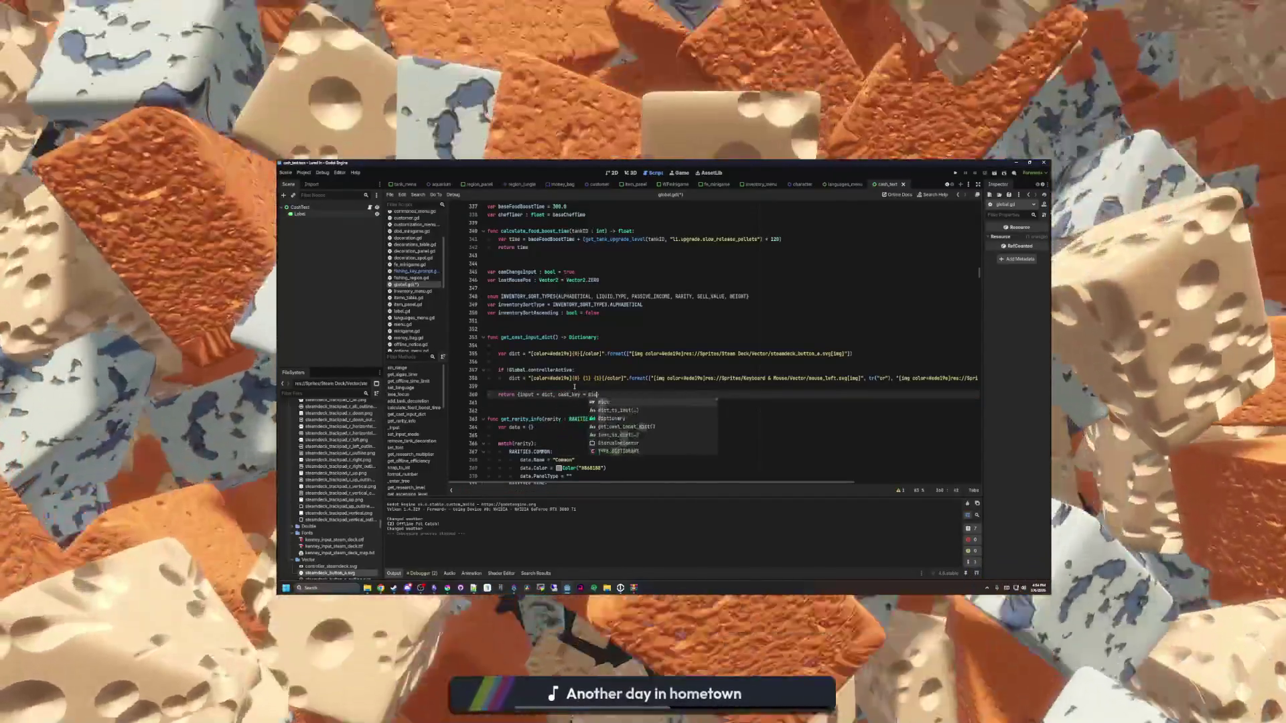
text(t)
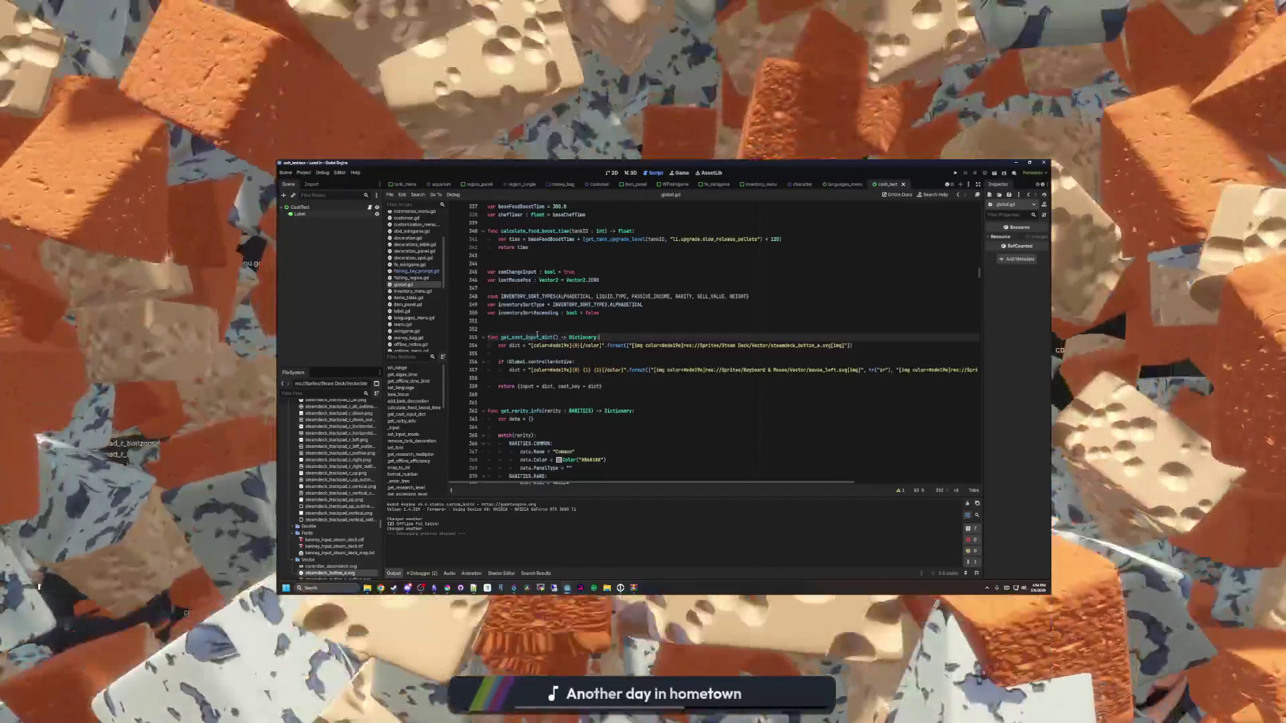
click(537, 329)
key(ctrl+s)
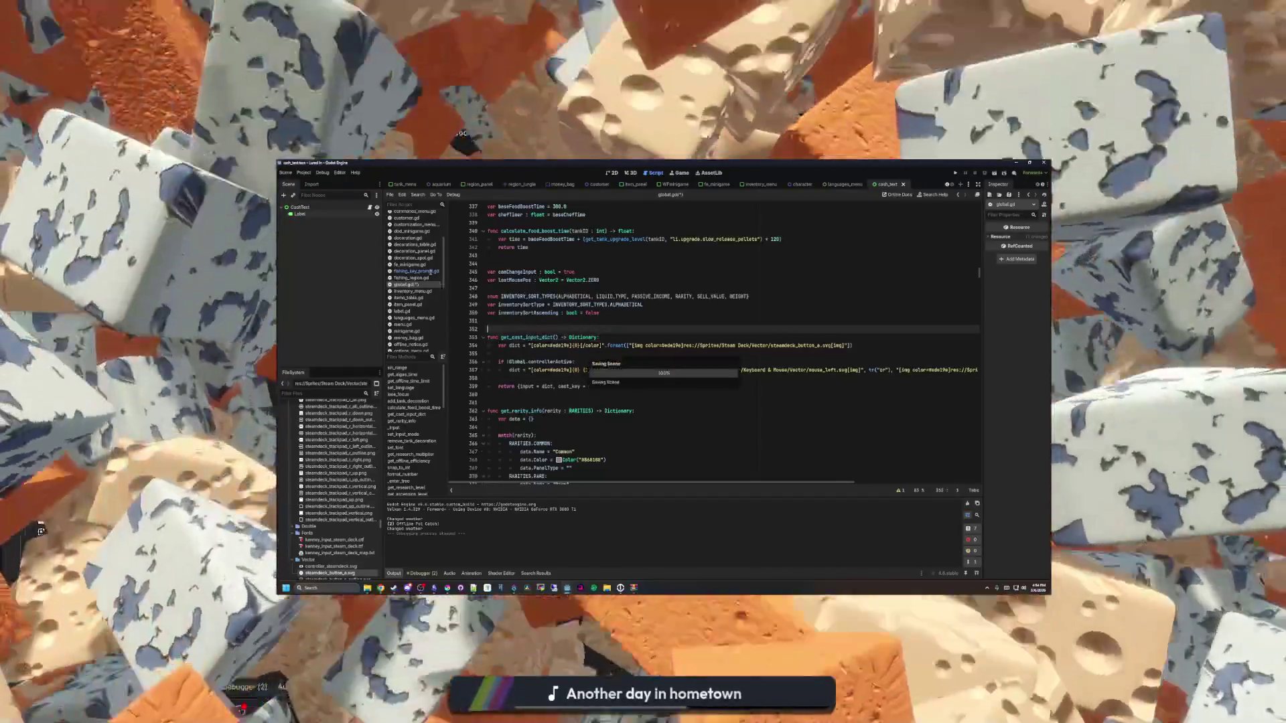
click(431, 272)
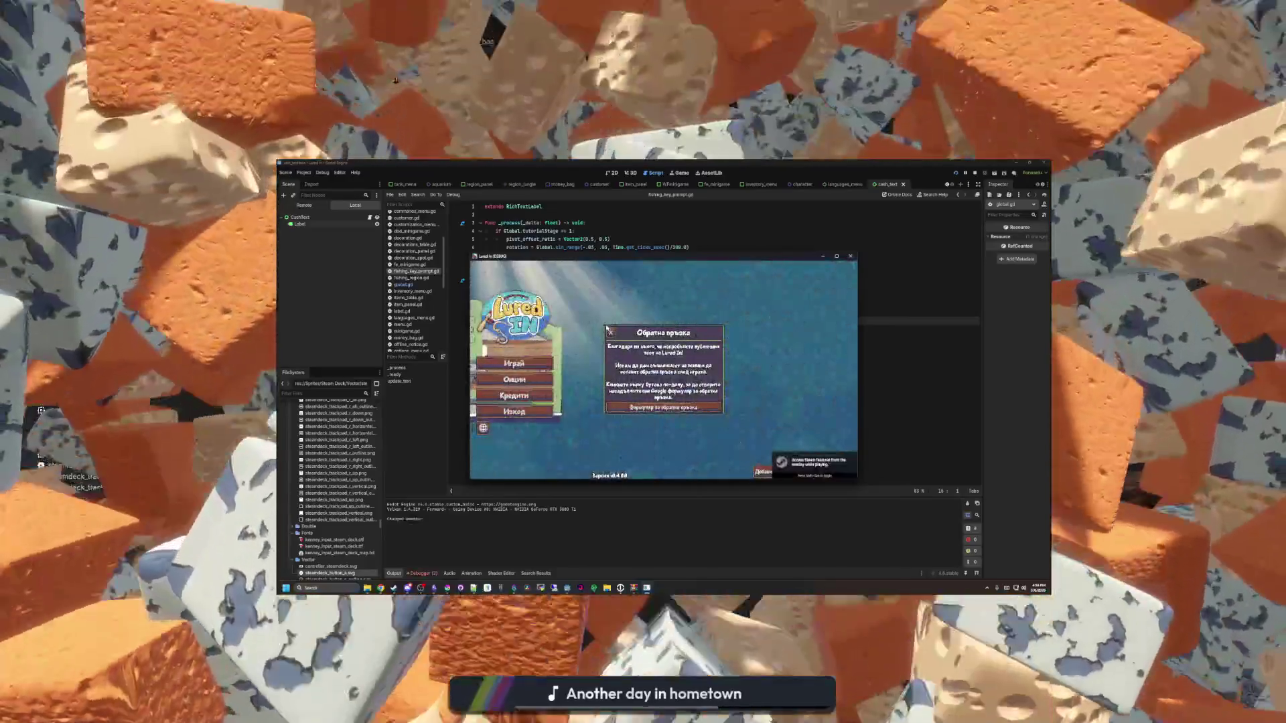
Step: Start the game, dismiss the welcome back popup, travel to the pond, then refocus the editor
click(514, 363)
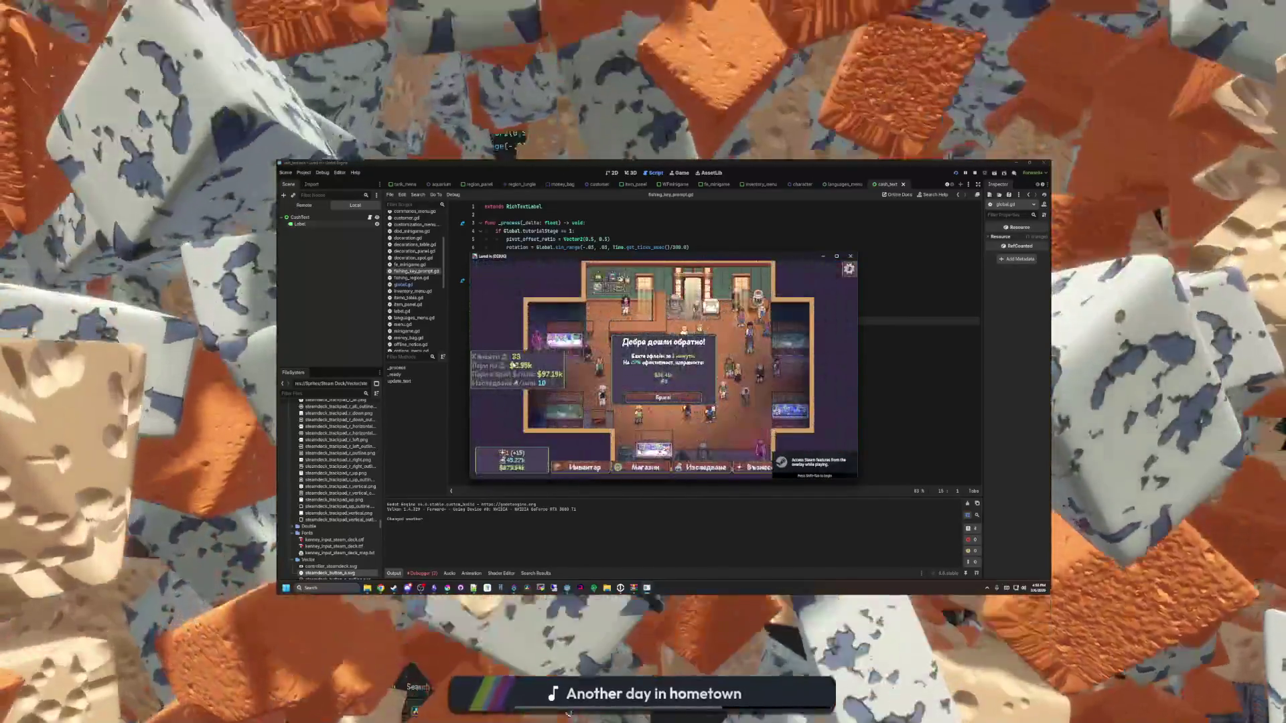
click(676, 397)
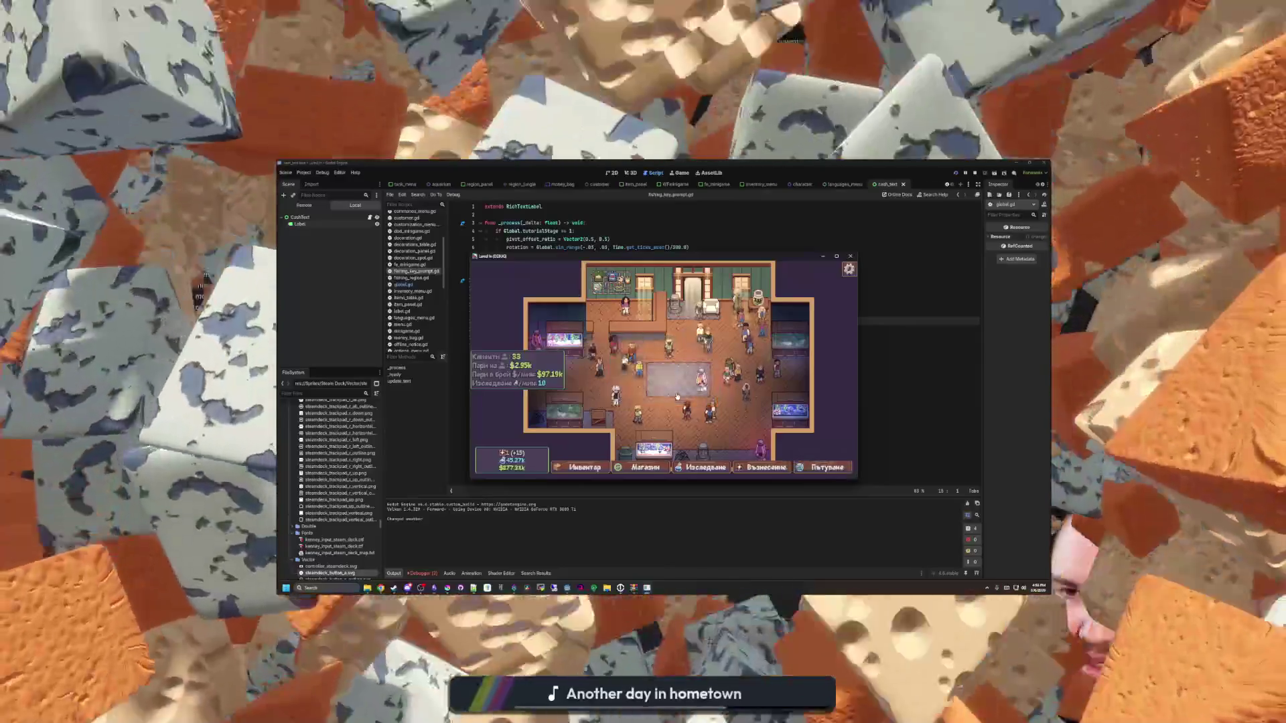
scroll(670, 368, up, 3)
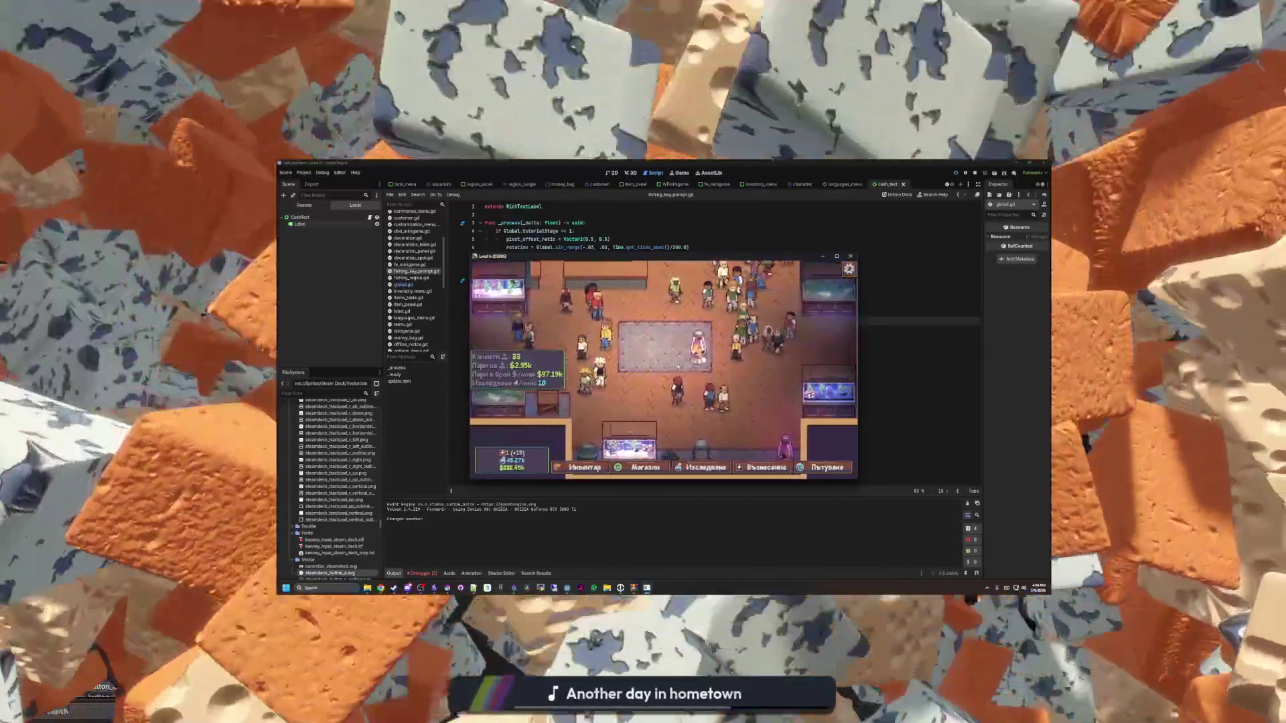
click(827, 467)
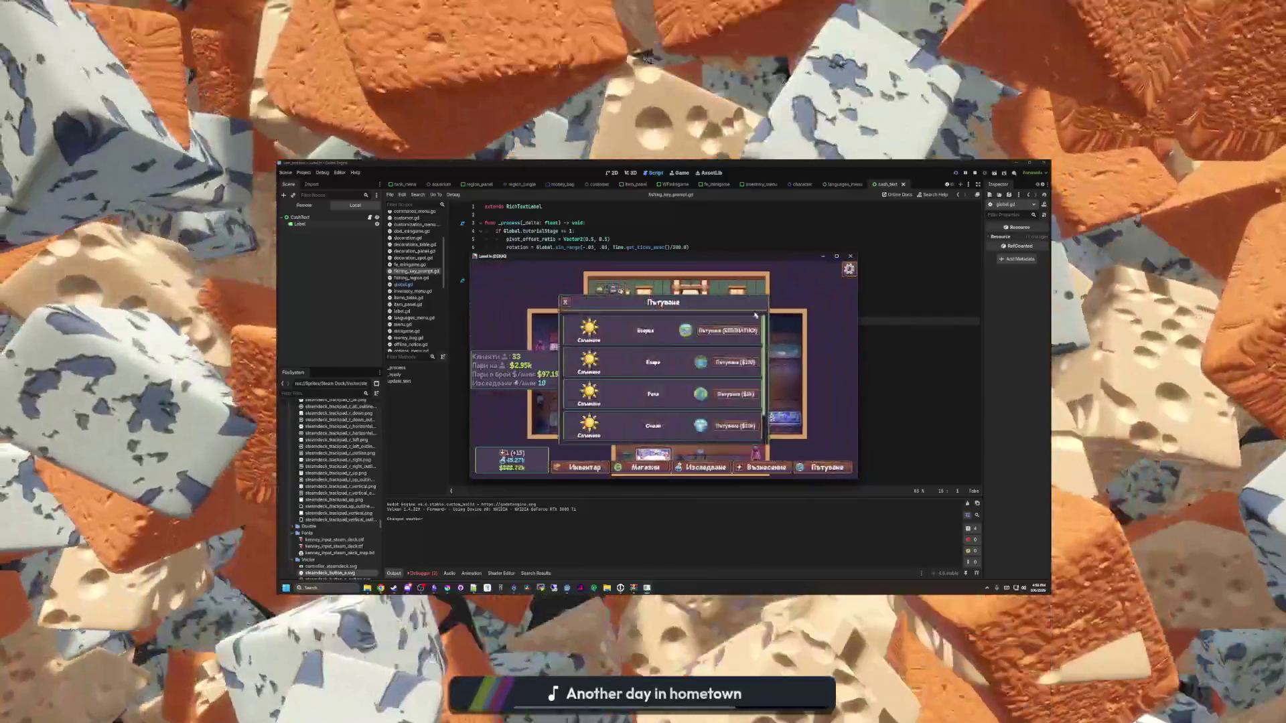
click(733, 334)
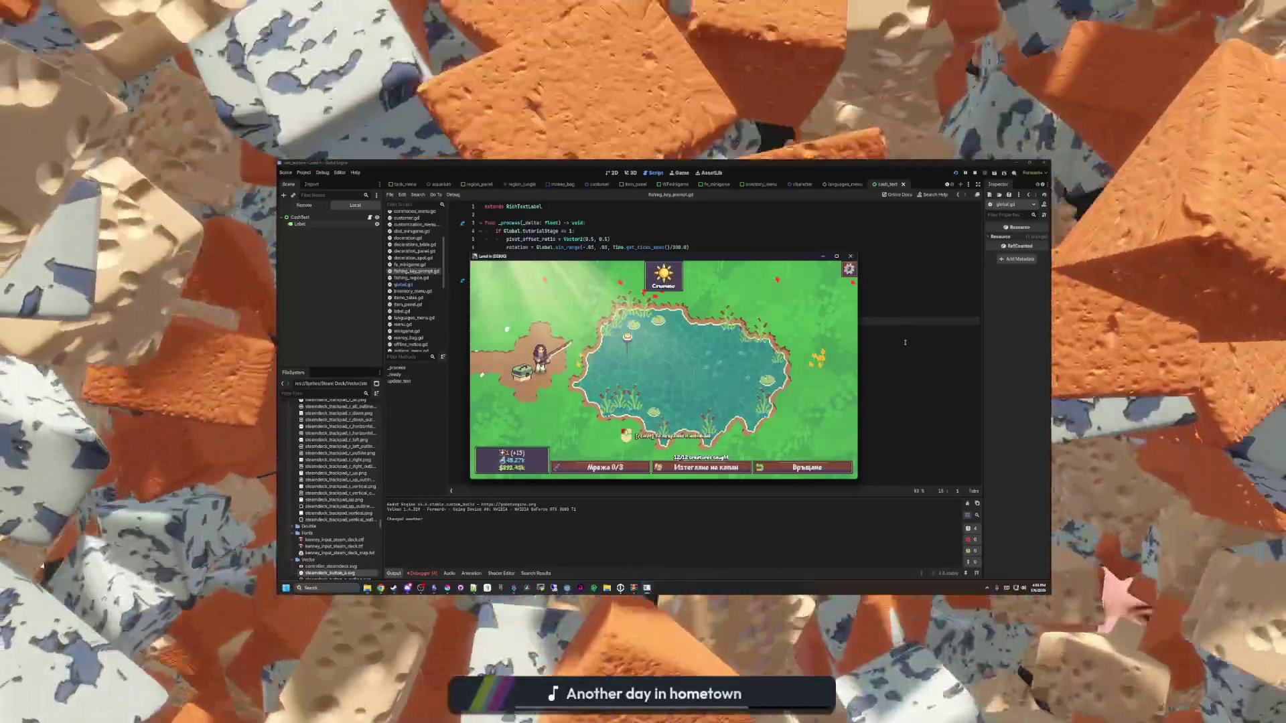
click(905, 342)
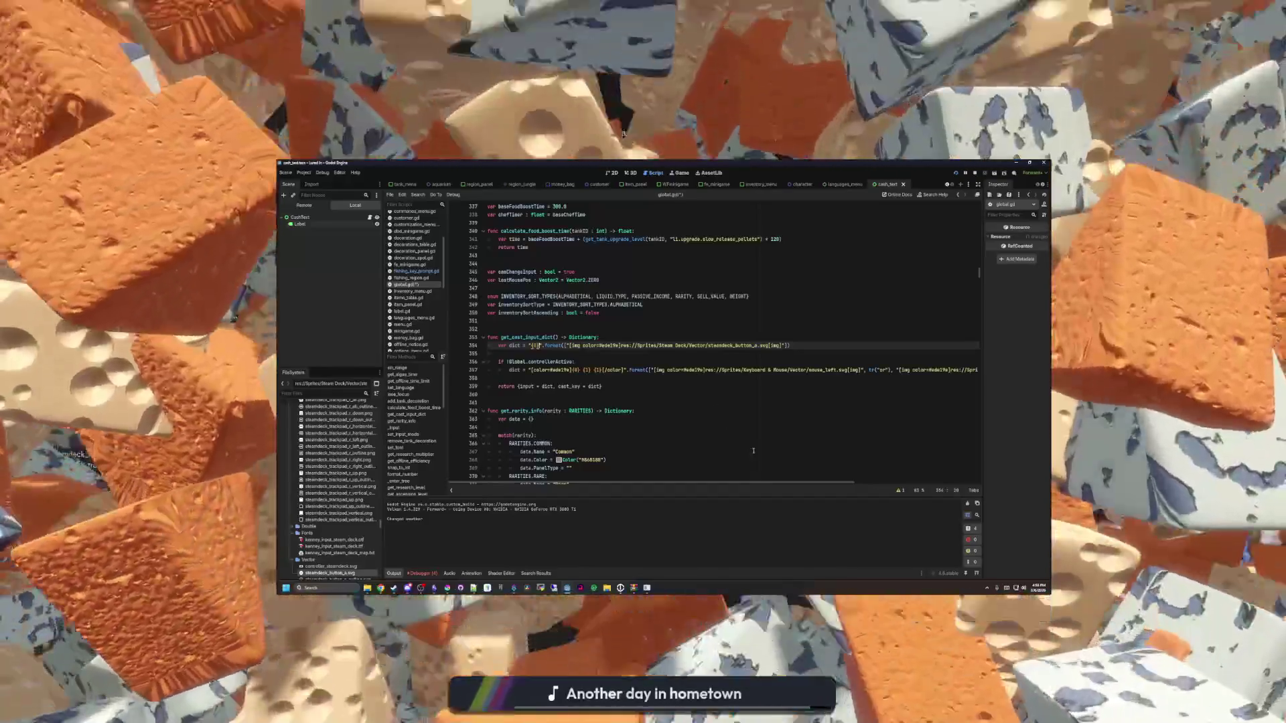
Step: Bring up the code editing context menu in global.gd
right_click(820, 480)
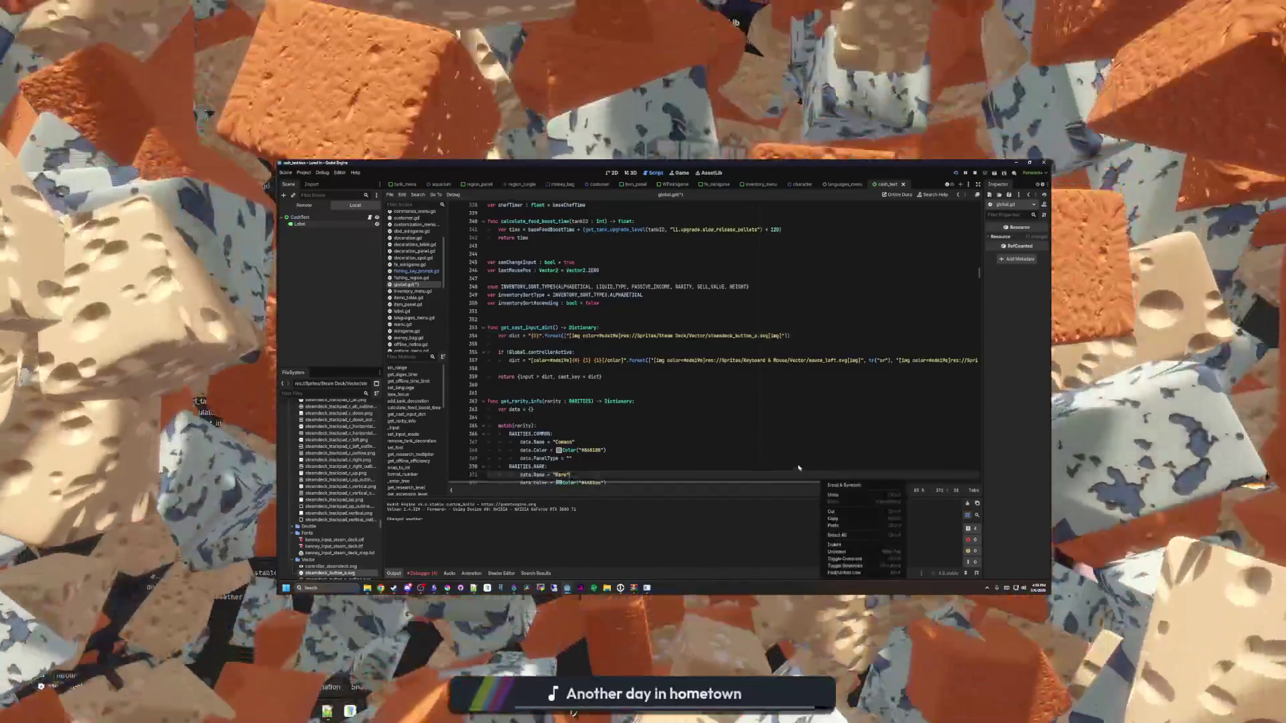